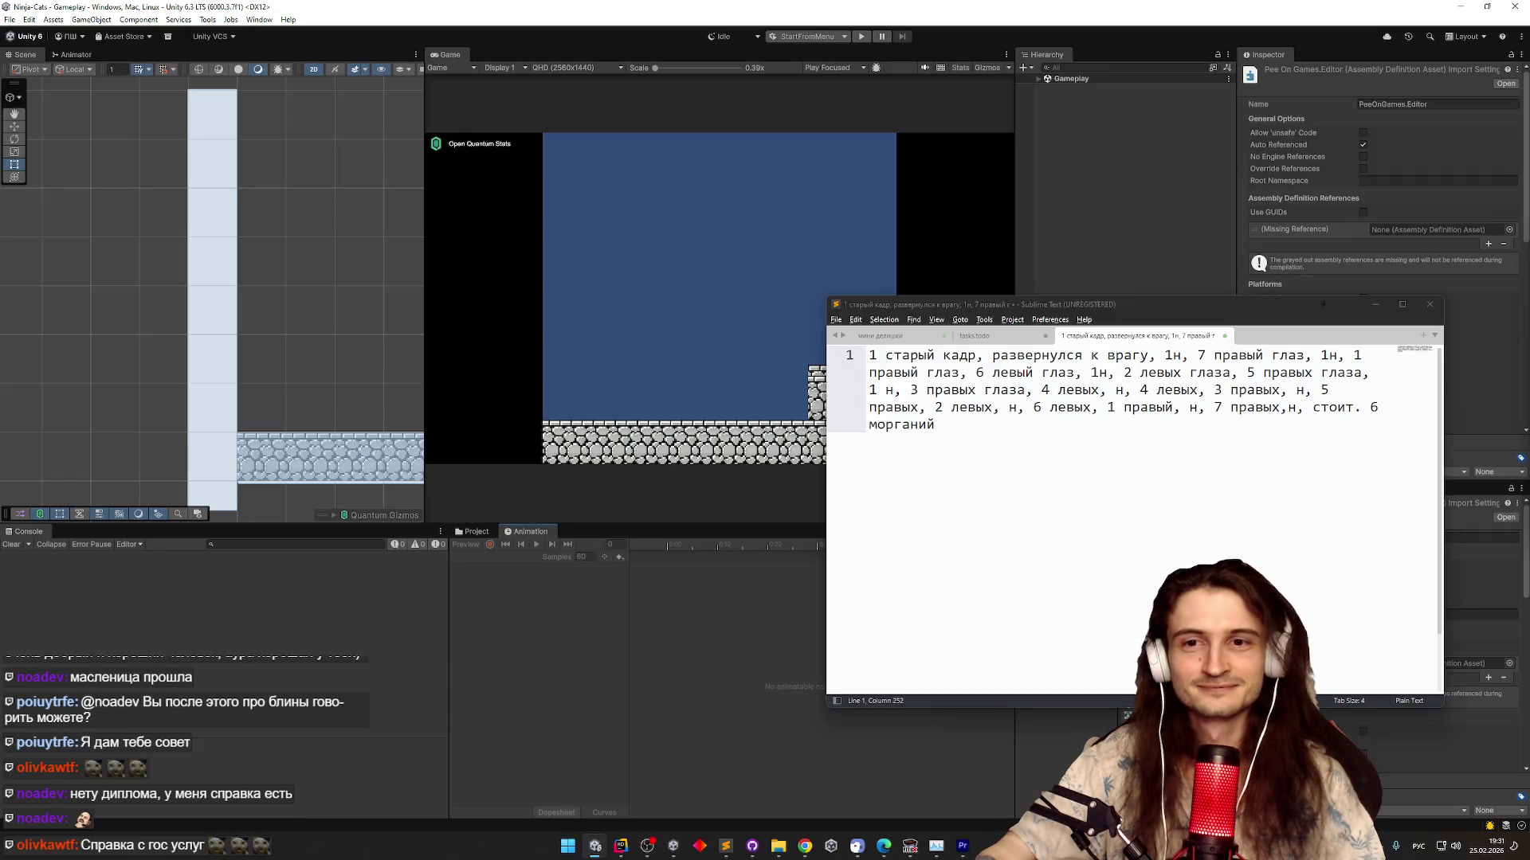
Reposition the Sublime notes window and bring up the Project assets panel
drag(1223, 309, 1184, 313)
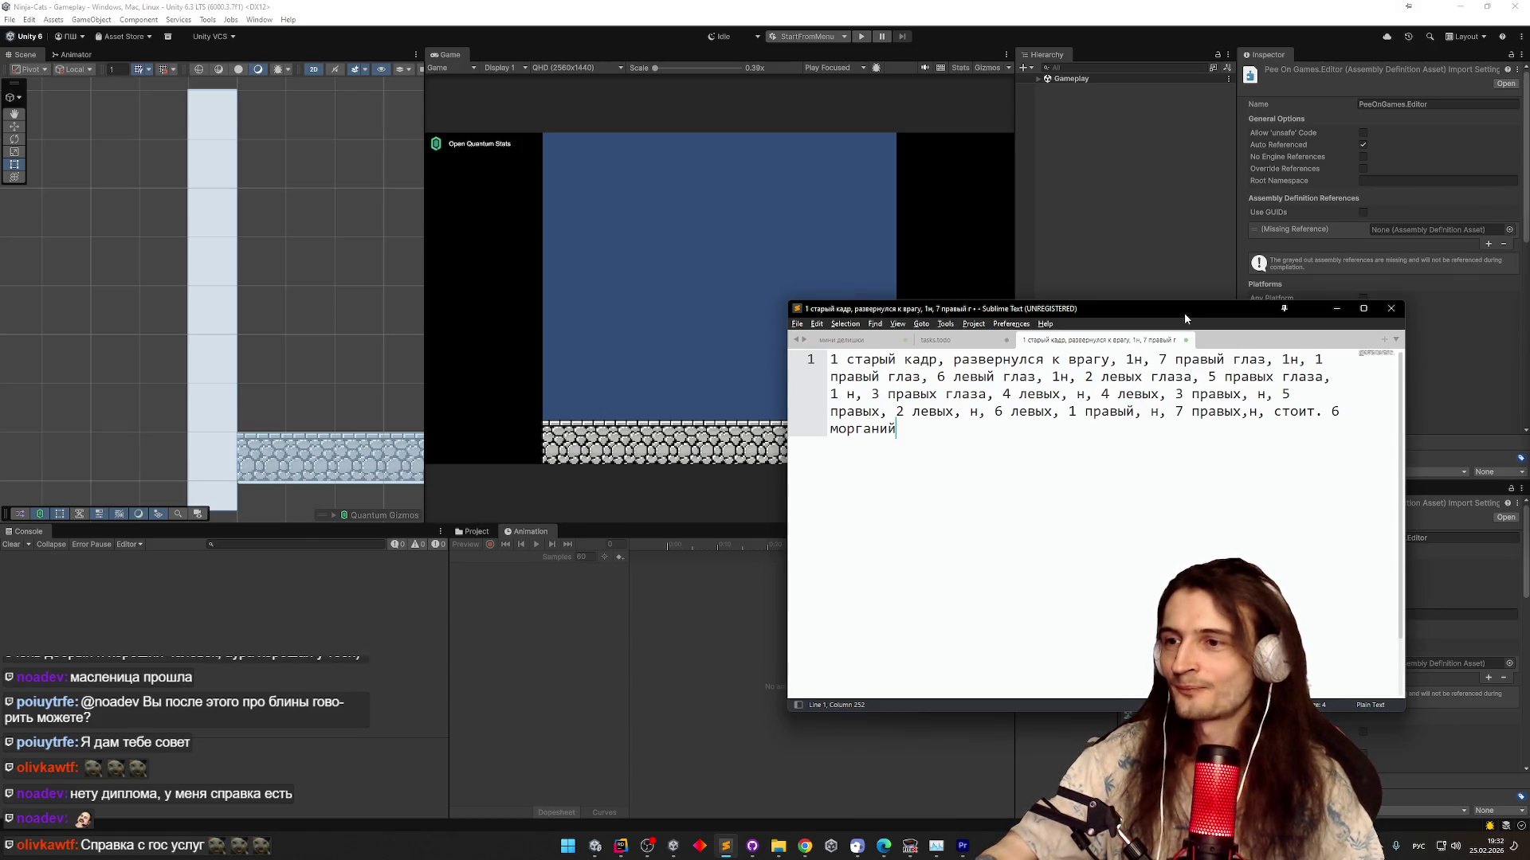
drag(1184, 313, 1237, 306)
click(475, 532)
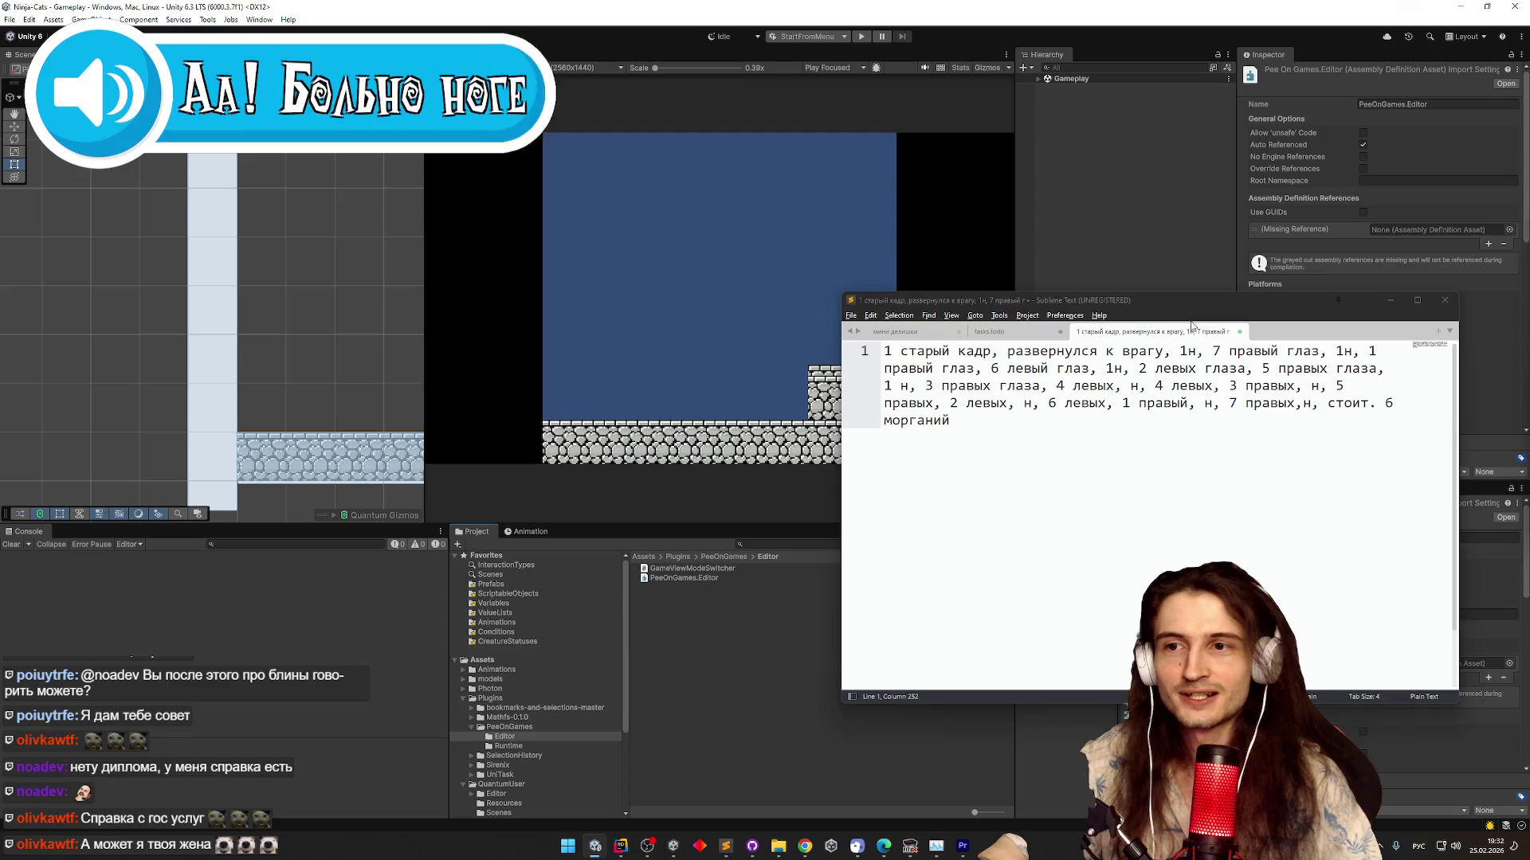
click(1199, 320)
mouse_move(1199, 318)
mouse_down()
mouse_move(982, 268)
mouse_move(603, 138)
mouse_move(702, 179)
mouse_up()
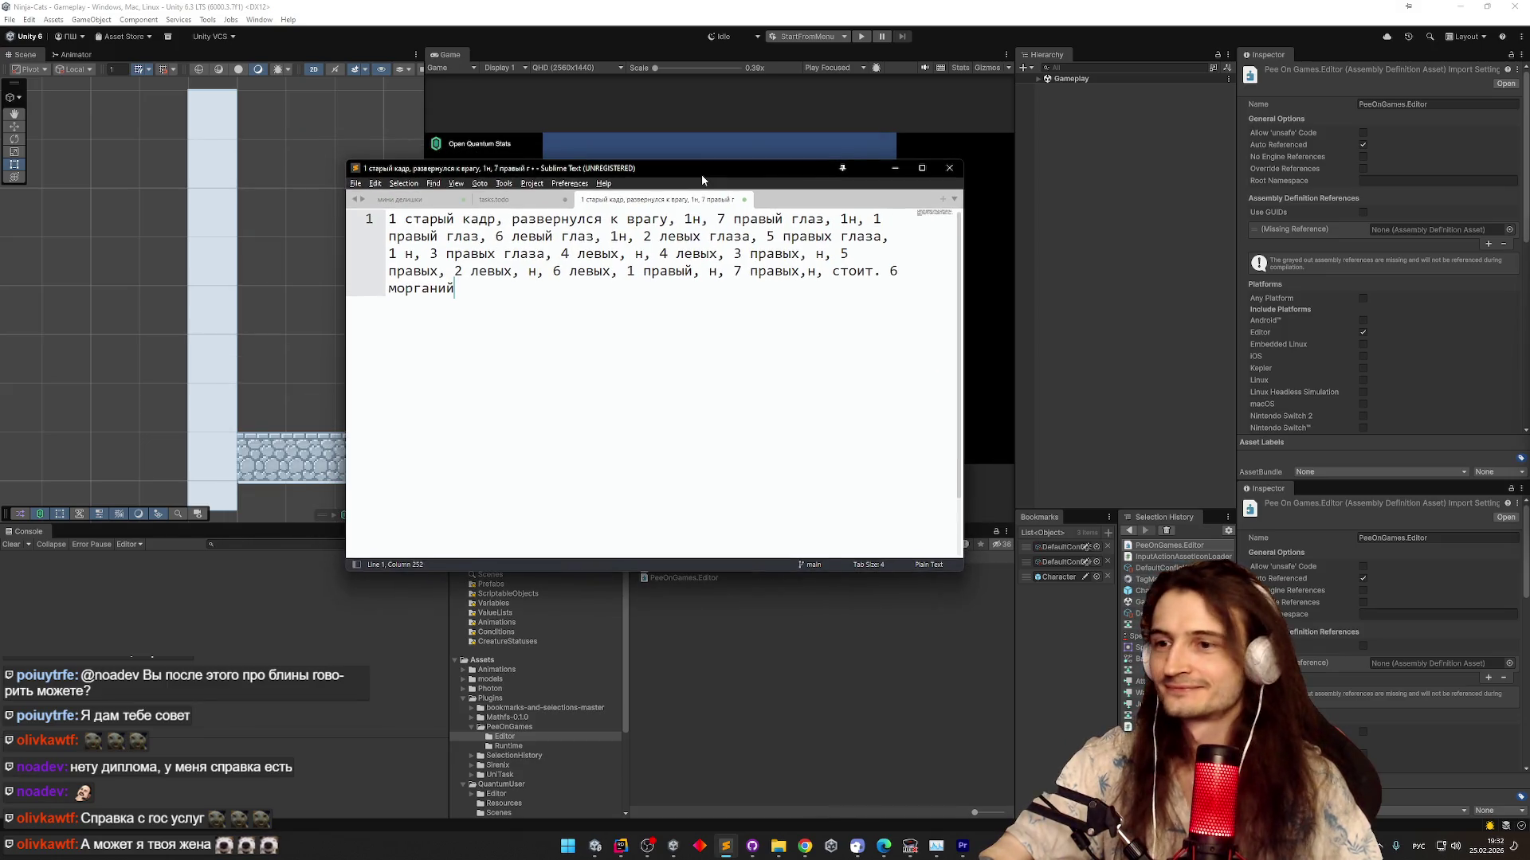
Open the bookmarked Character prefab and select its root object
double_click(1058, 580)
mouse_move(813, 175)
mouse_down()
mouse_move(837, 137)
mouse_move(882, 121)
mouse_move(906, 140)
mouse_move(854, 131)
mouse_move(878, 86)
mouse_move(875, 124)
mouse_move(855, 125)
mouse_up()
click(1091, 96)
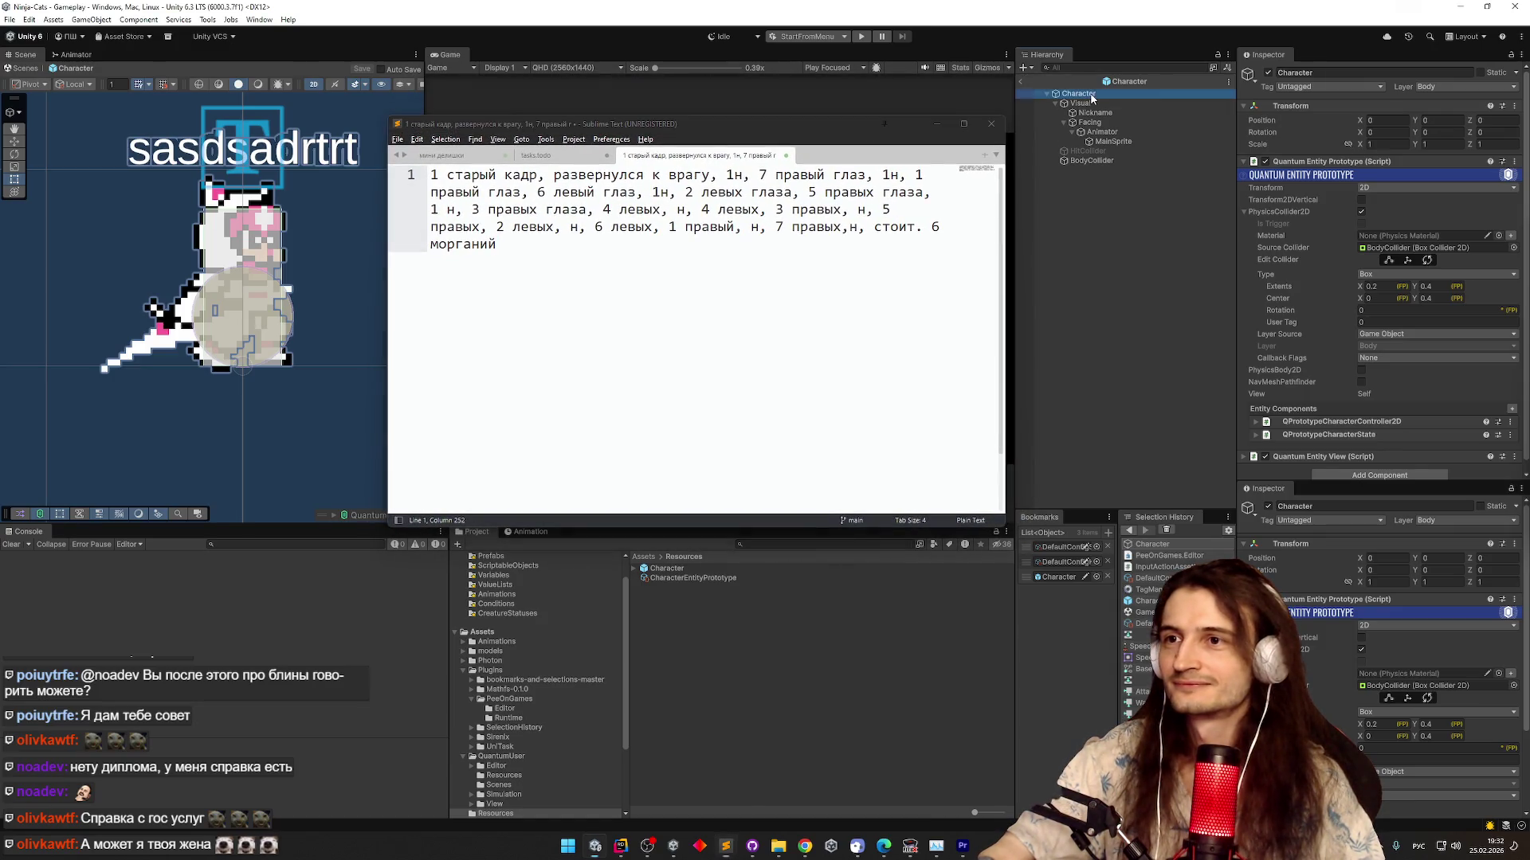
Select the Facing Animator in the Animation window and choose Create New Clip from its clip dropdown
drag(970, 138, 984, 101)
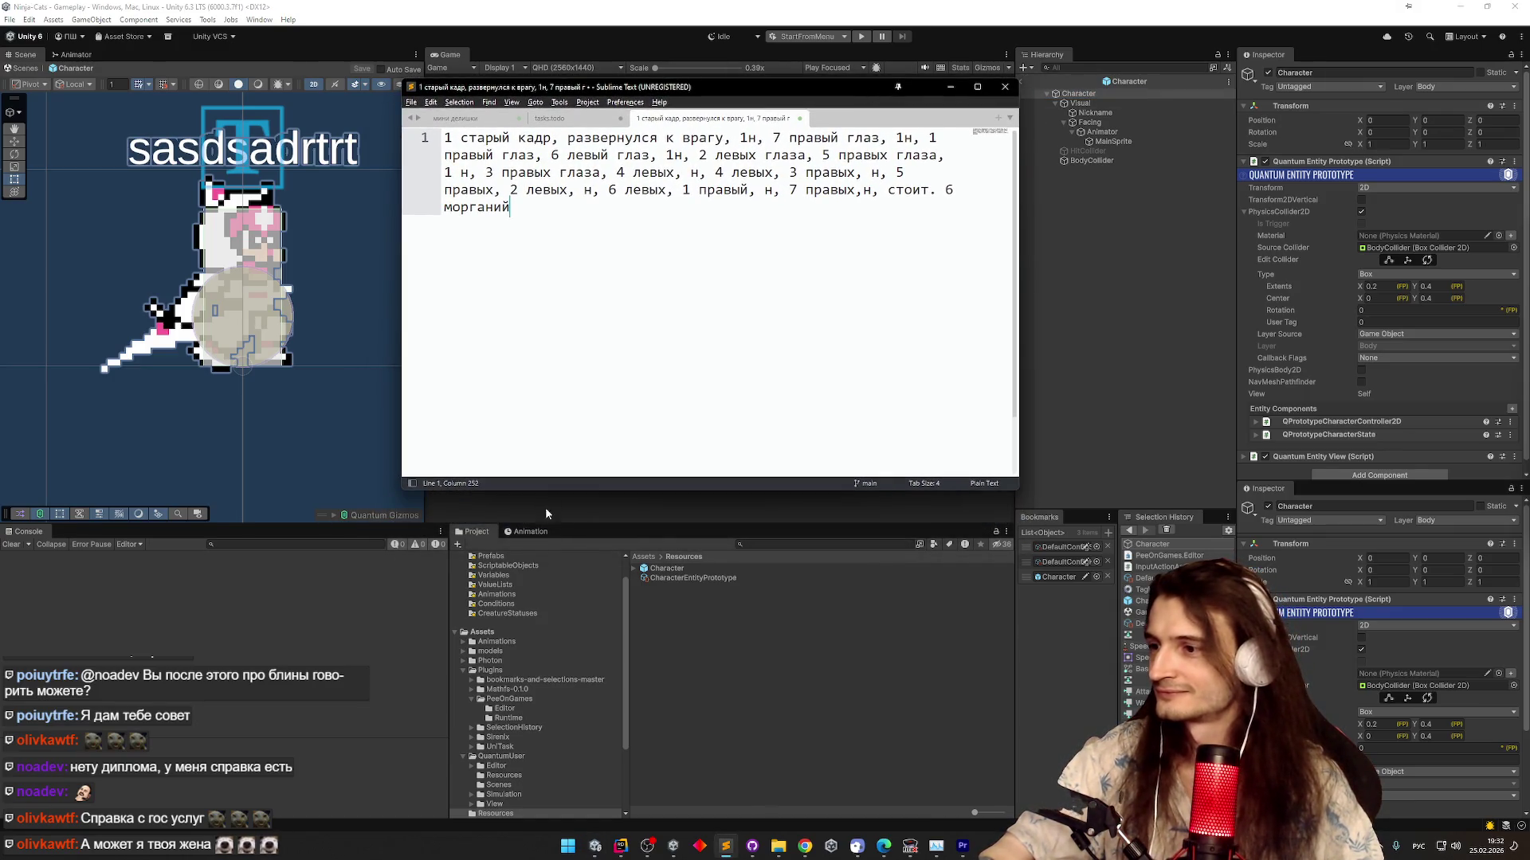
click(540, 532)
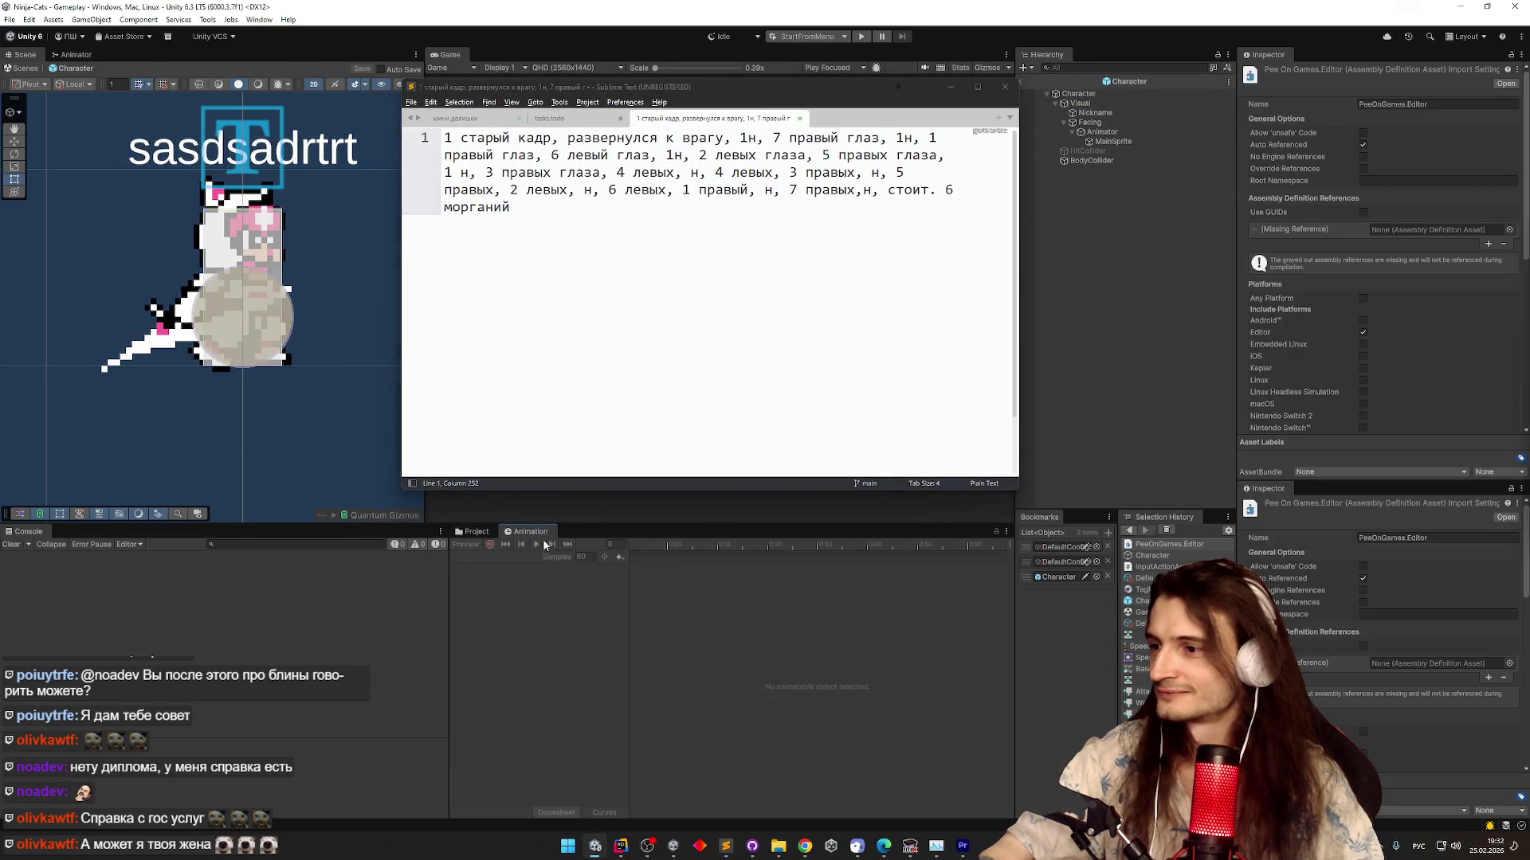
click(1103, 132)
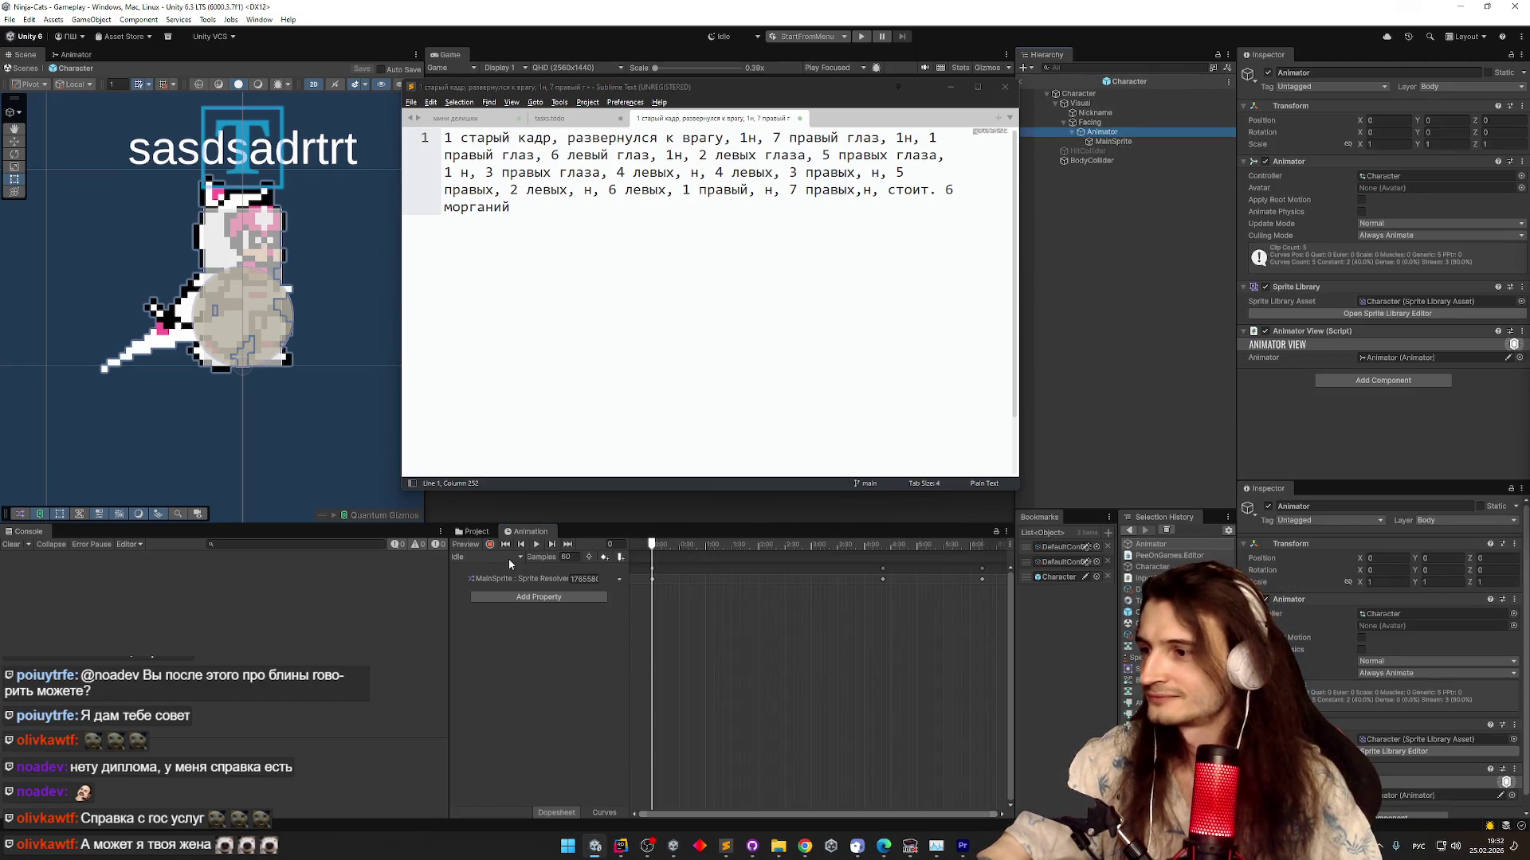
click(510, 558)
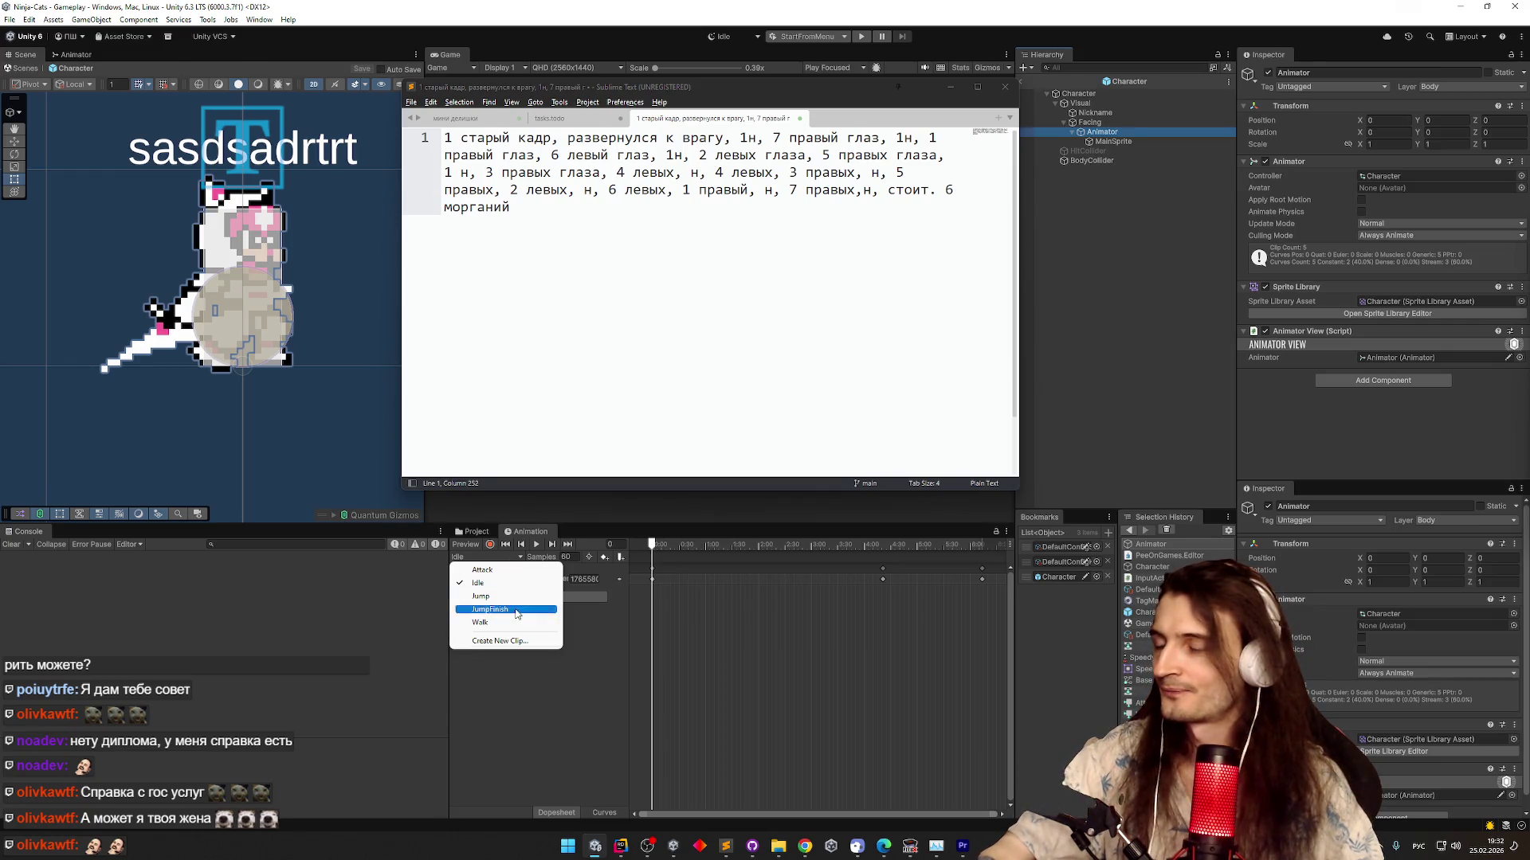
click(486, 557)
click(486, 556)
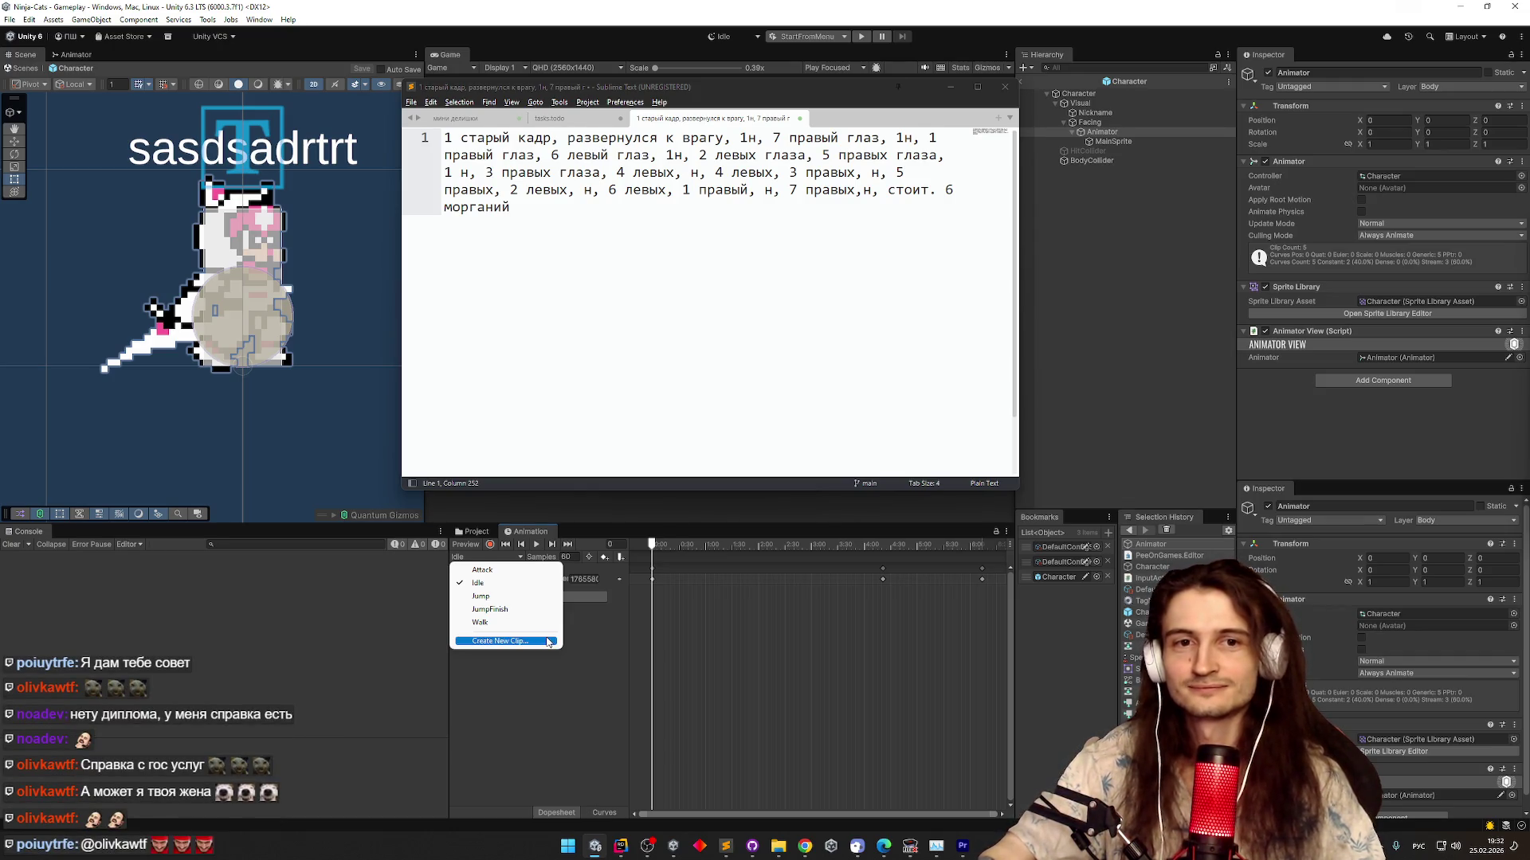
click(559, 683)
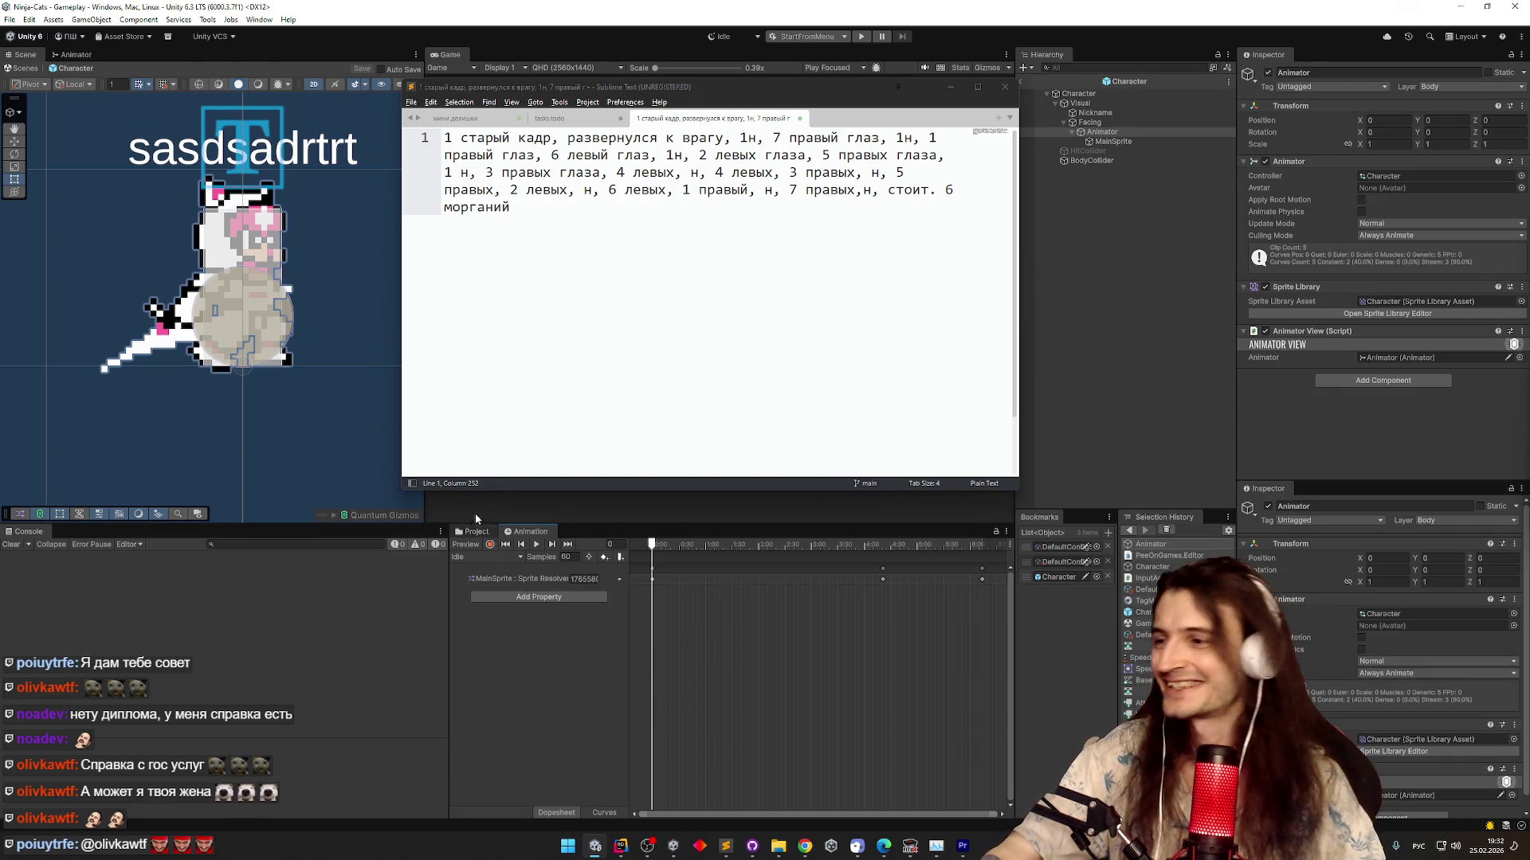
click(486, 557)
click(522, 651)
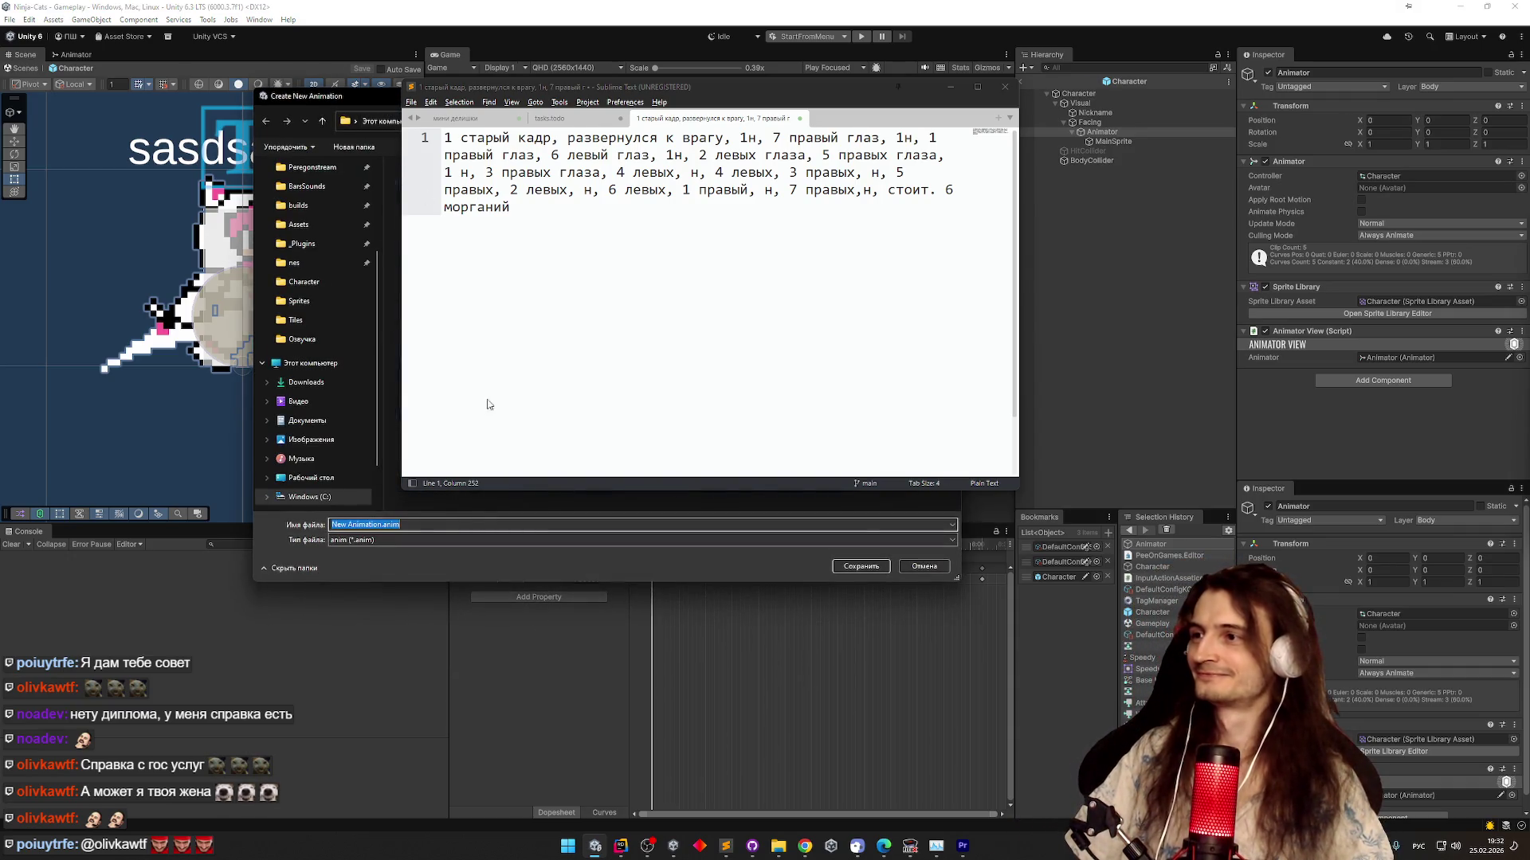
Point the Create New Animation dialog at the Assets › Animations › Character folder
mouse_move(389, 104)
mouse_down()
mouse_move(478, 399)
mouse_move(624, 502)
mouse_move(571, 247)
mouse_up()
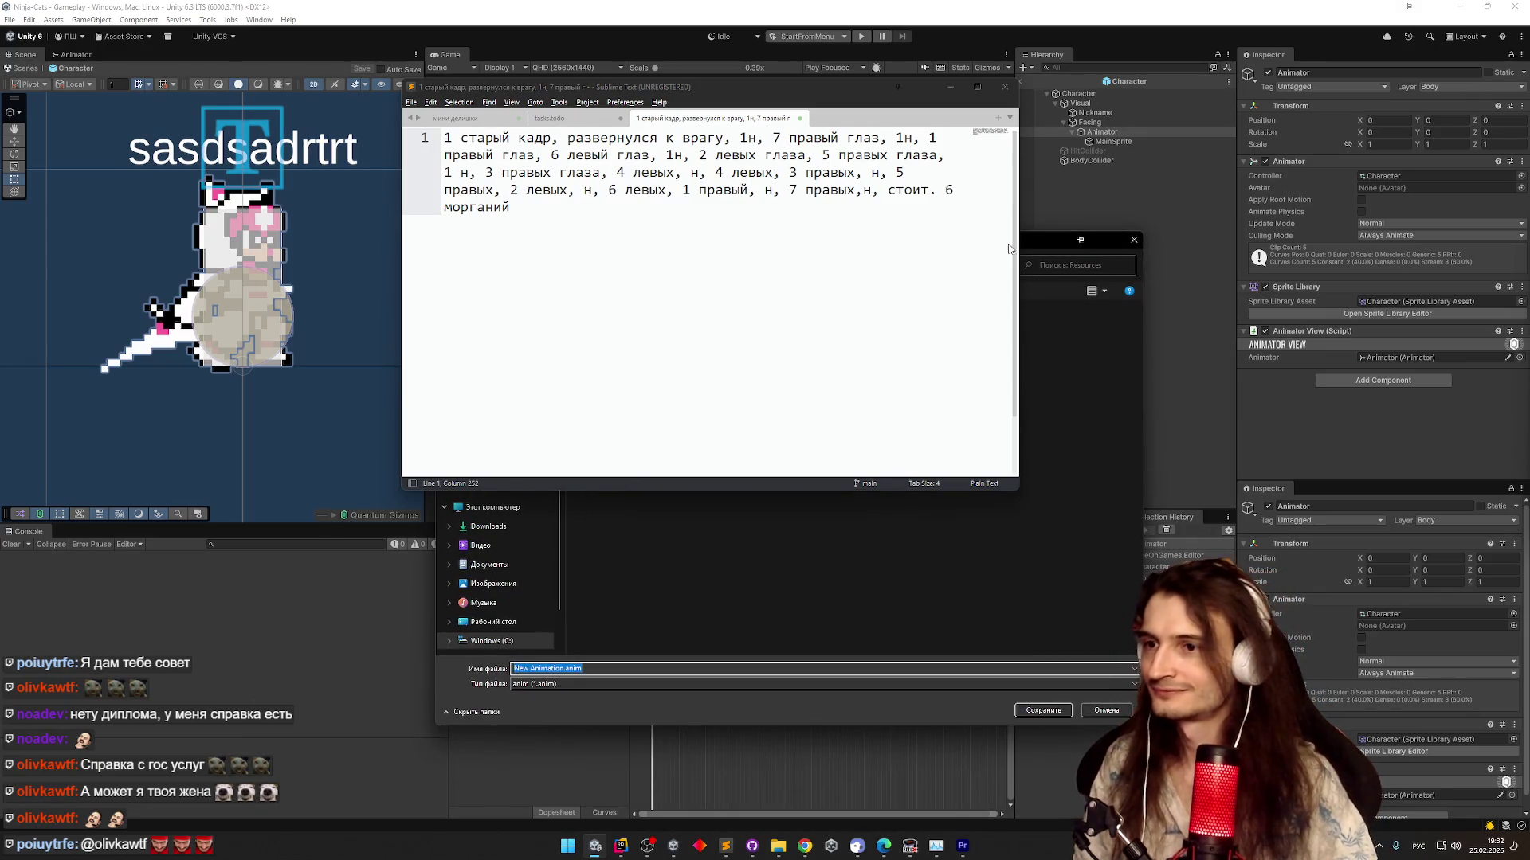
mouse_move(1045, 241)
mouse_down()
mouse_move(1390, 238)
mouse_move(1434, 333)
mouse_move(1454, 437)
mouse_up()
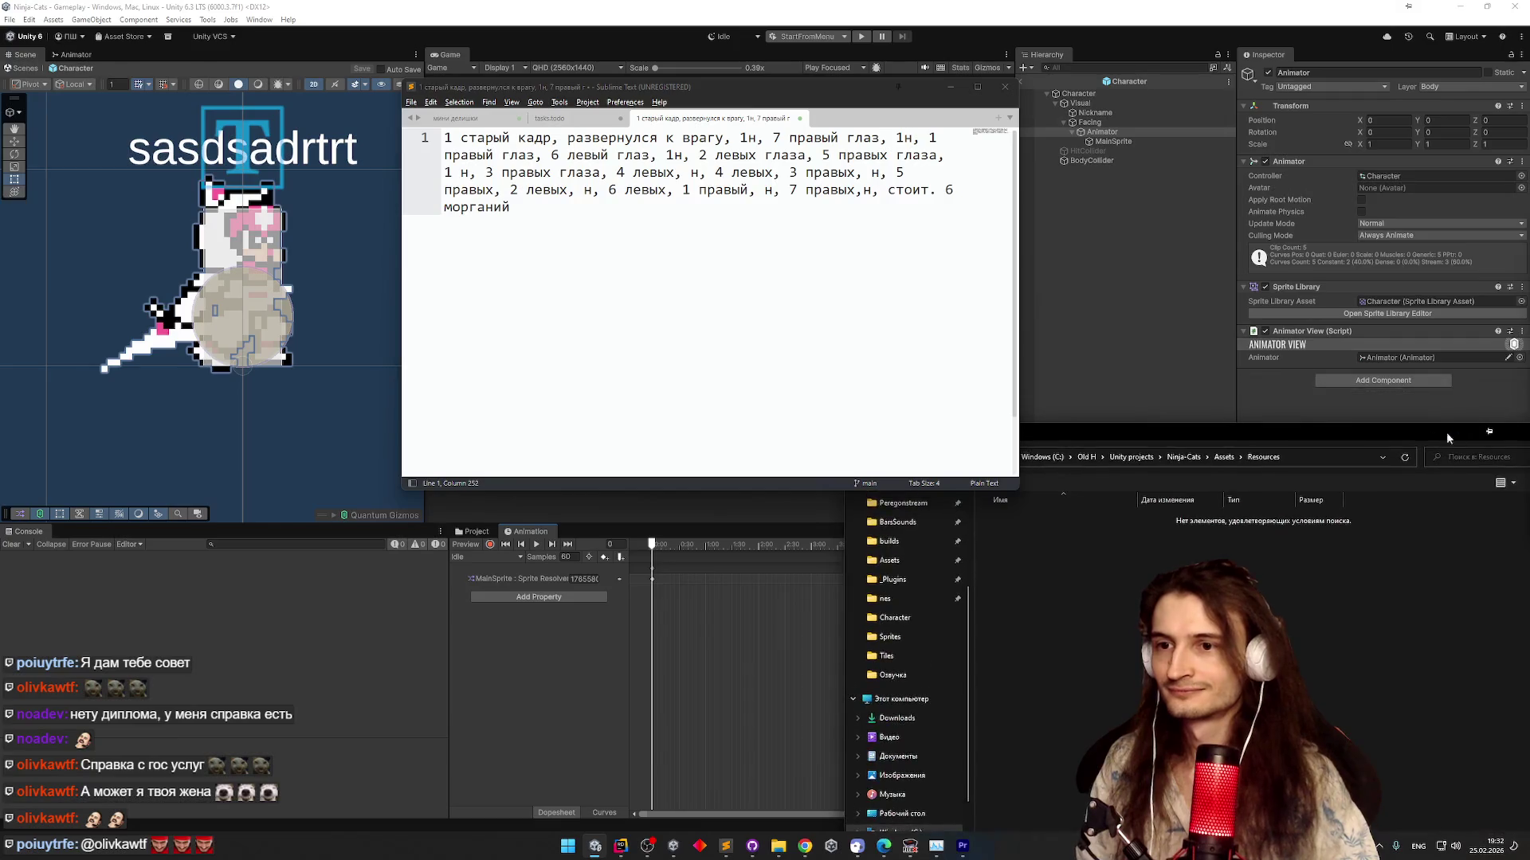
click(1224, 456)
drag(1243, 431, 1216, 313)
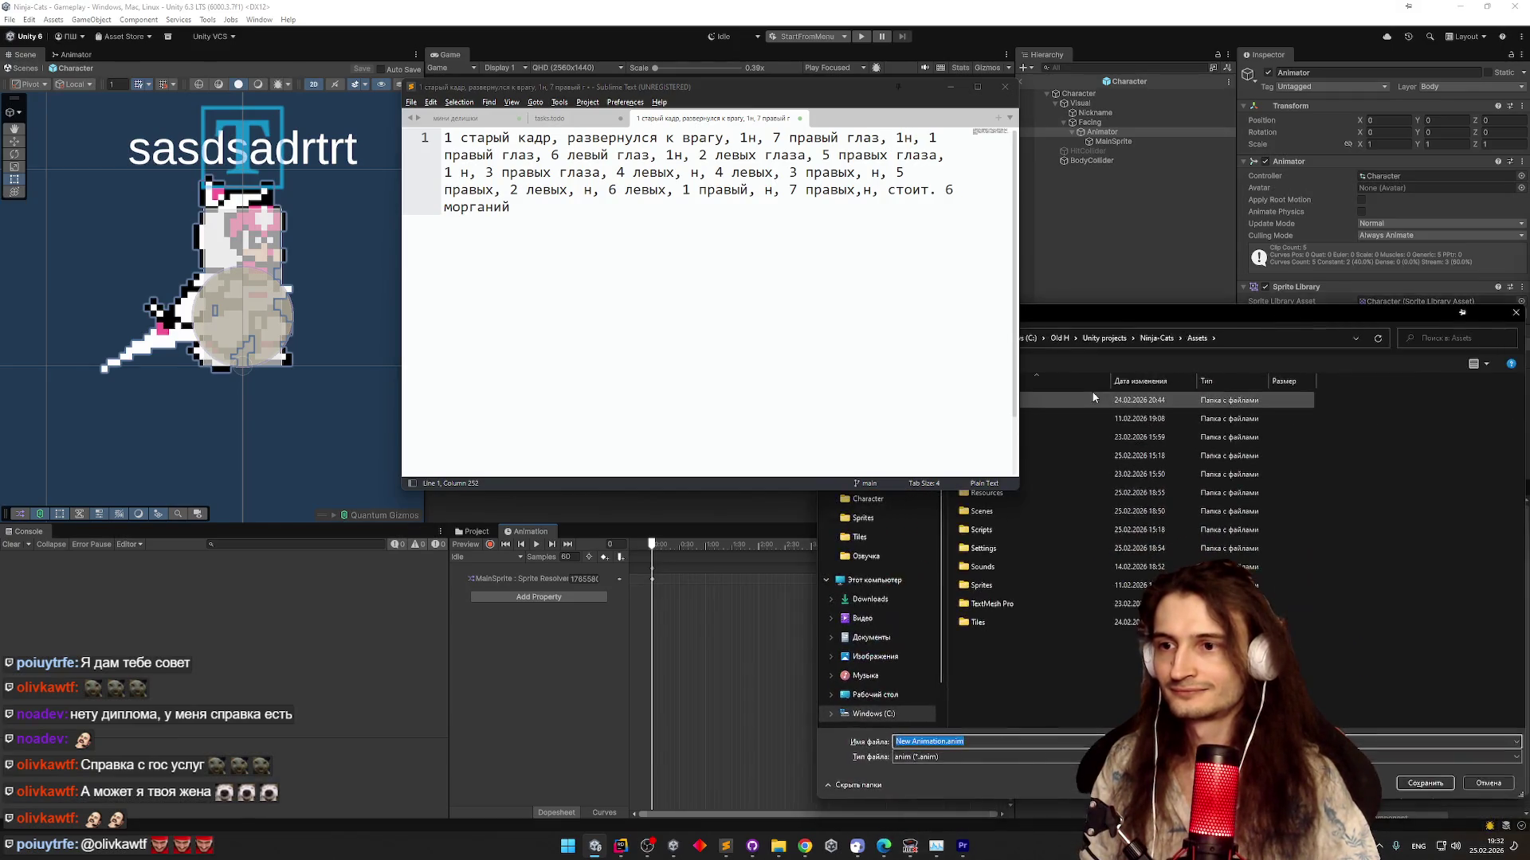
double_click(1093, 398)
drag(1321, 312, 1320, 218)
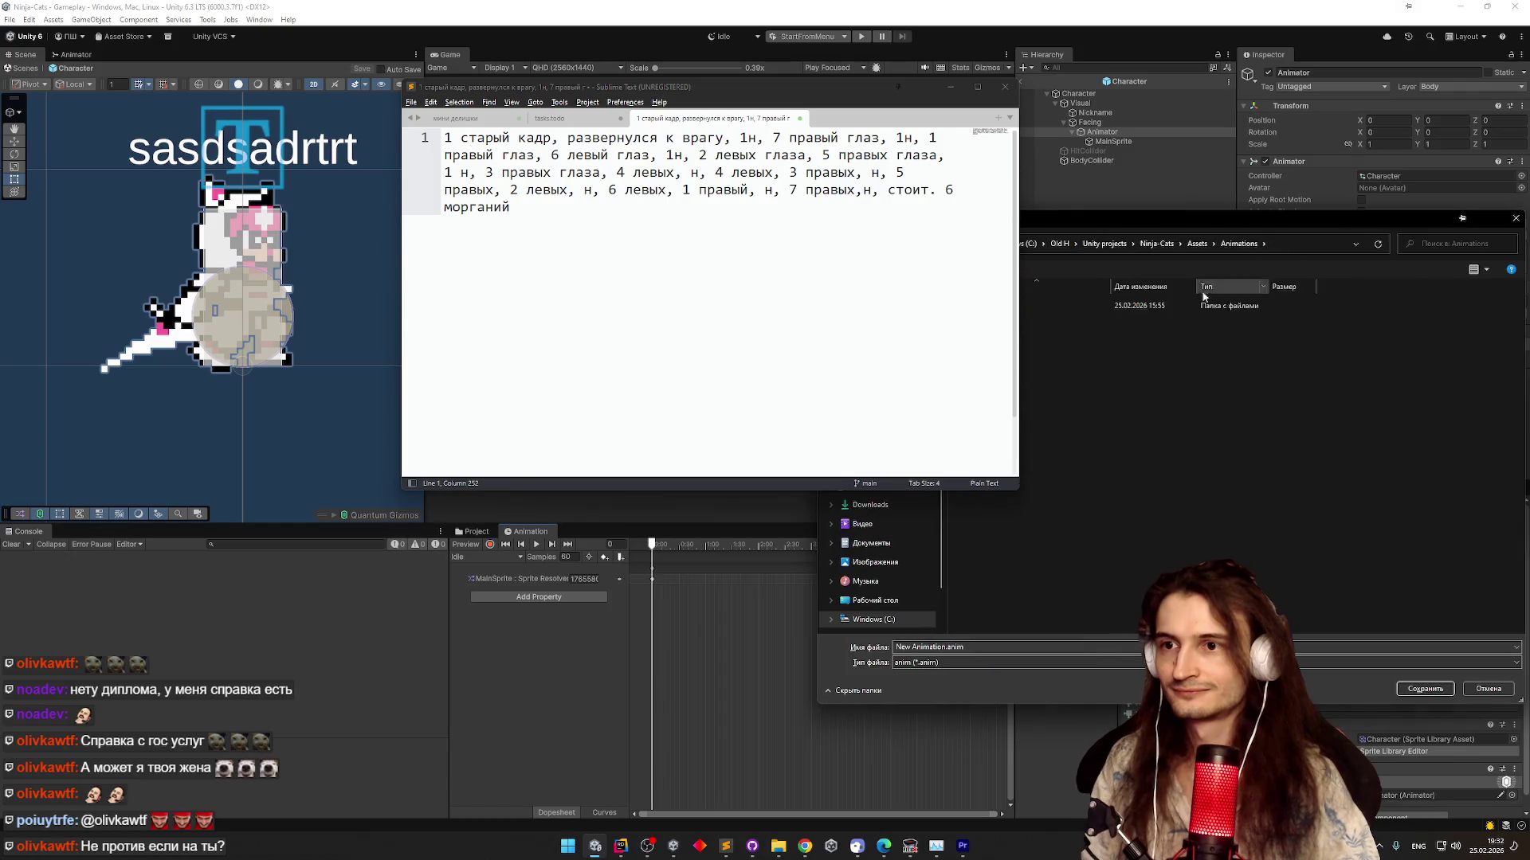
double_click(1210, 306)
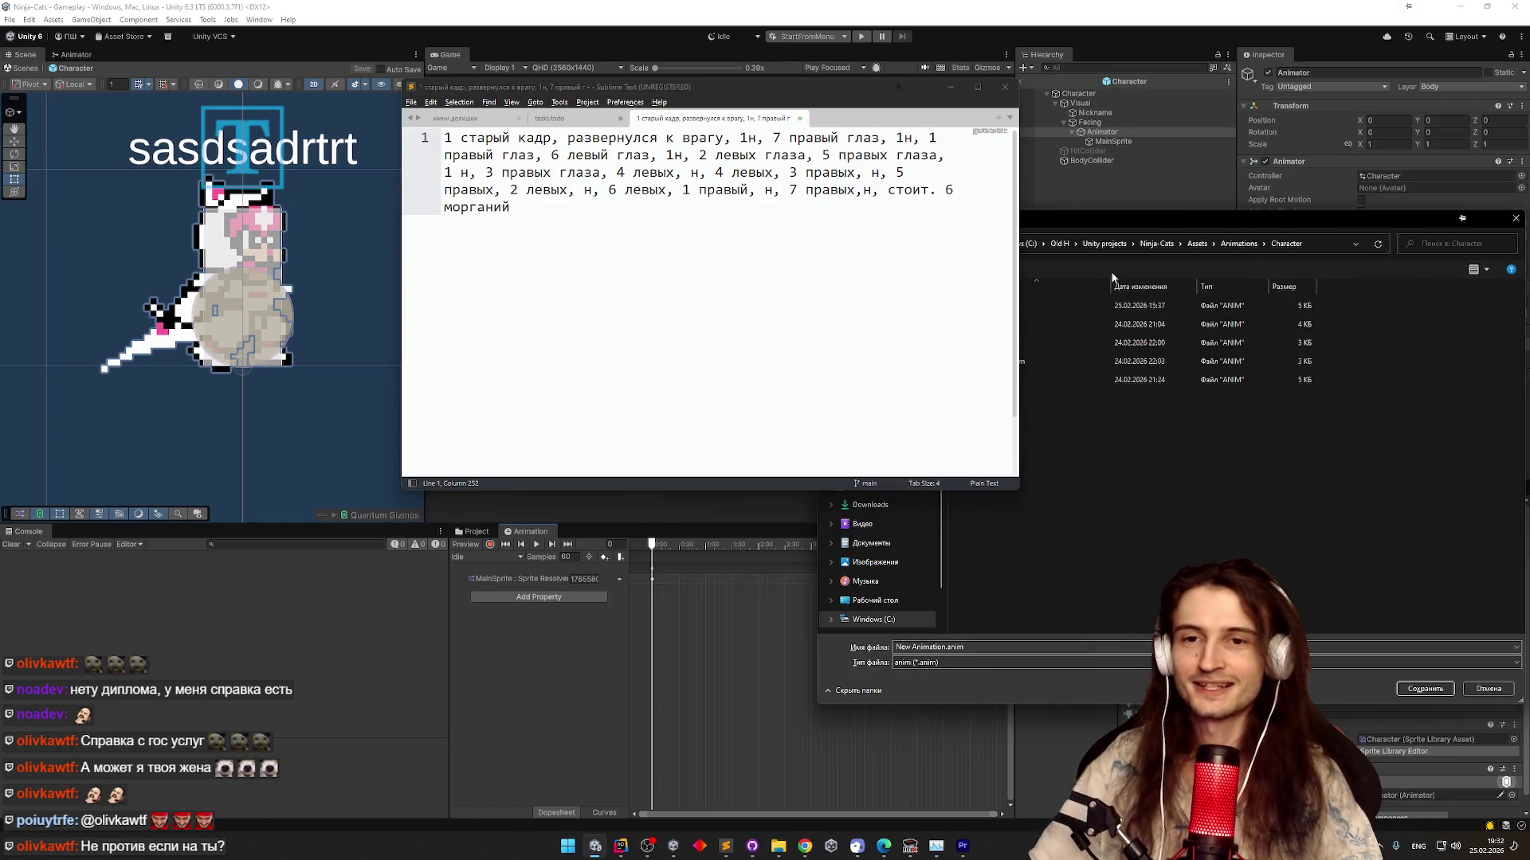
mouse_move(1087, 224)
mouse_down()
mouse_move(1111, 365)
mouse_move(1103, 268)
mouse_move(1086, 272)
mouse_up()
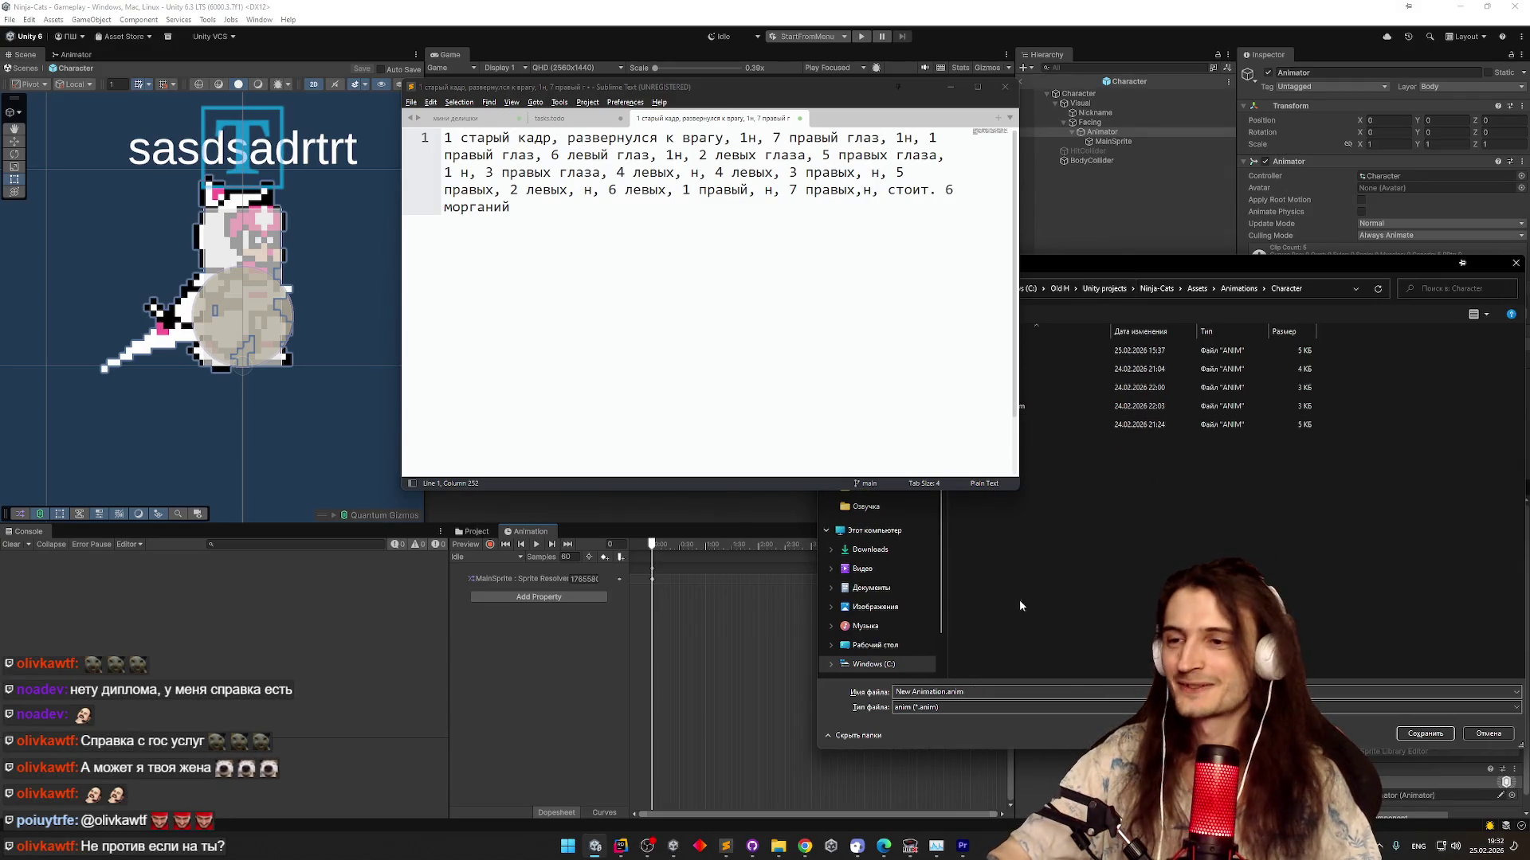
double_click(946, 692)
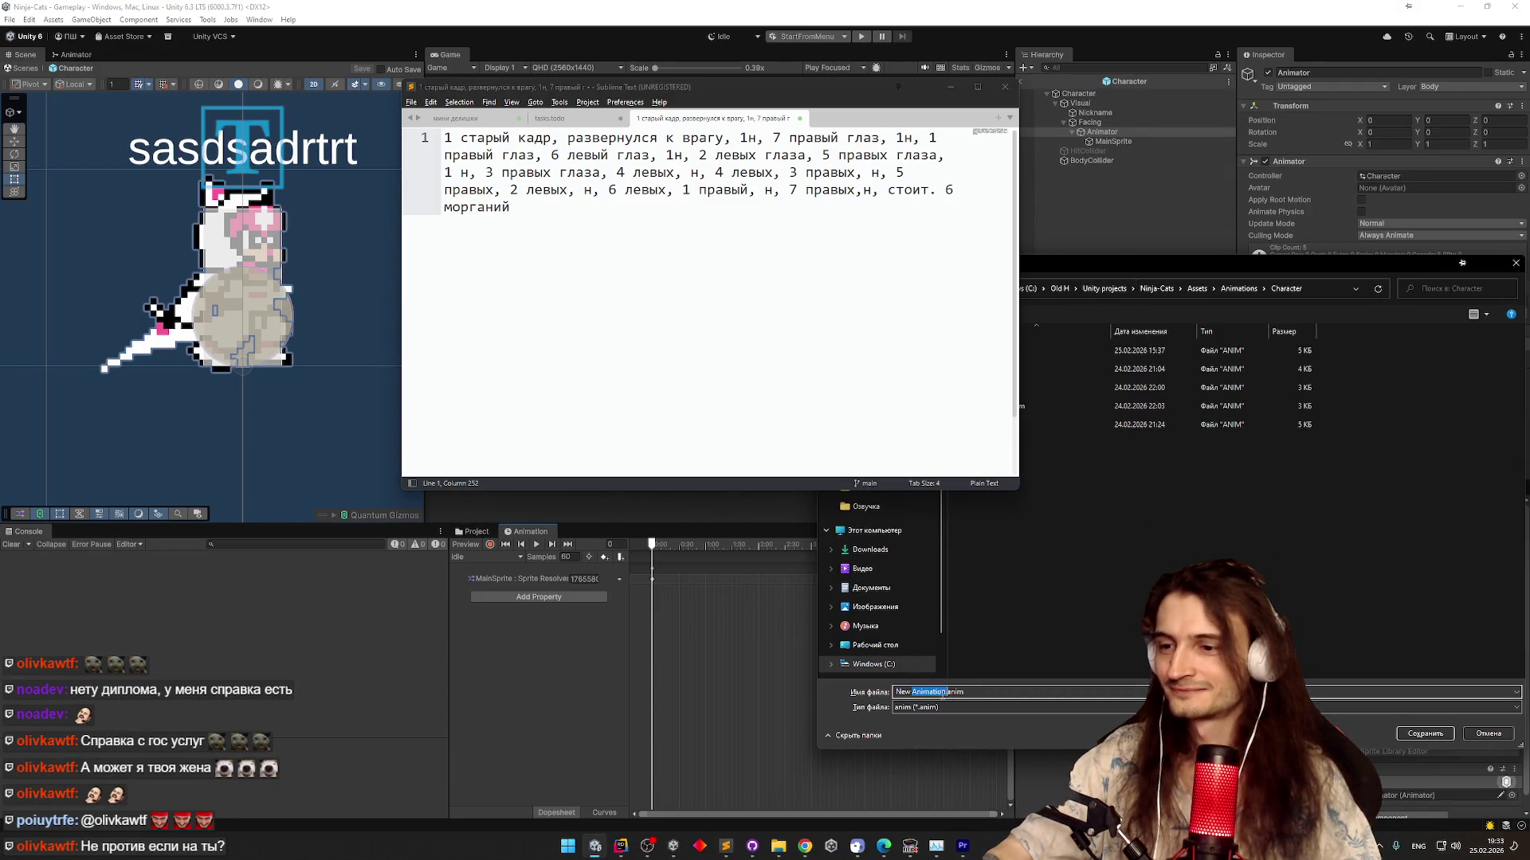
click(944, 693)
Replace the default name New Animation with GetHit and save the clip as GetHit.anim
key(shift+Home)
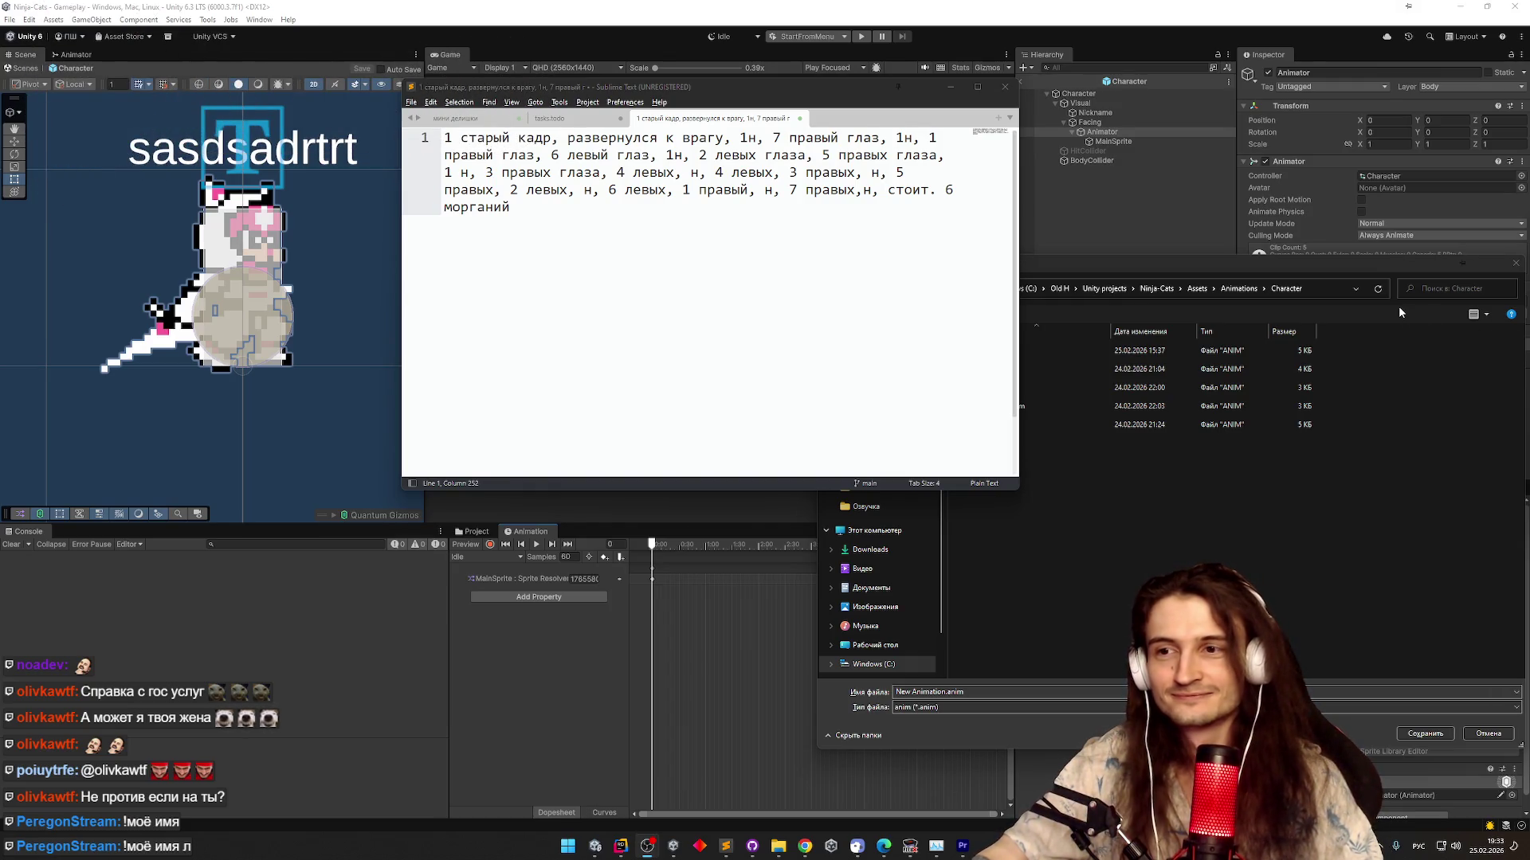
mouse_move(847, 93)
mouse_down()
mouse_move(629, 127)
mouse_move(815, 146)
mouse_move(746, 146)
mouse_up()
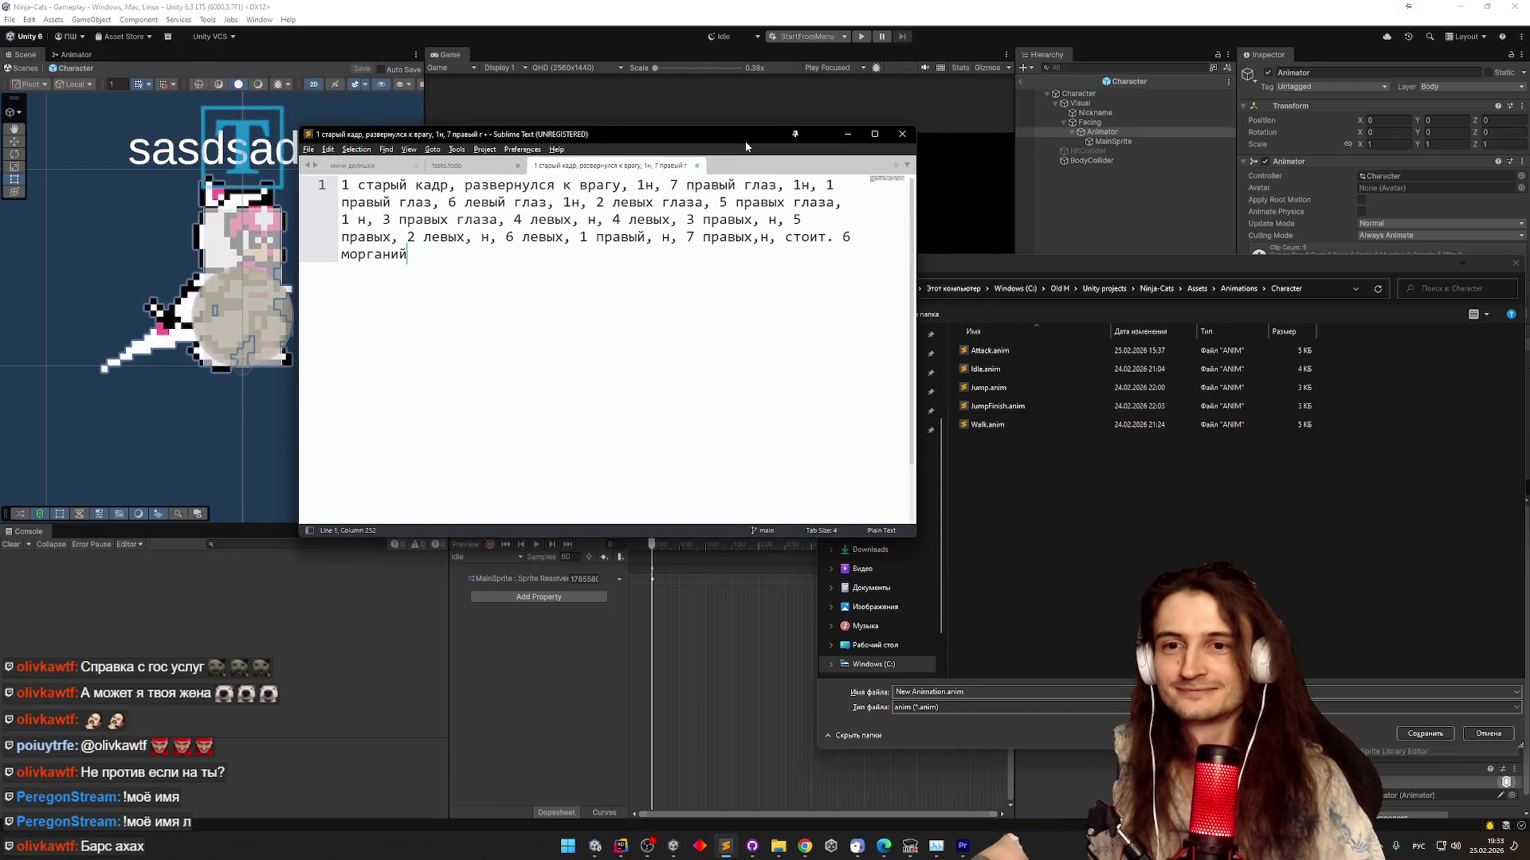
click(1224, 318)
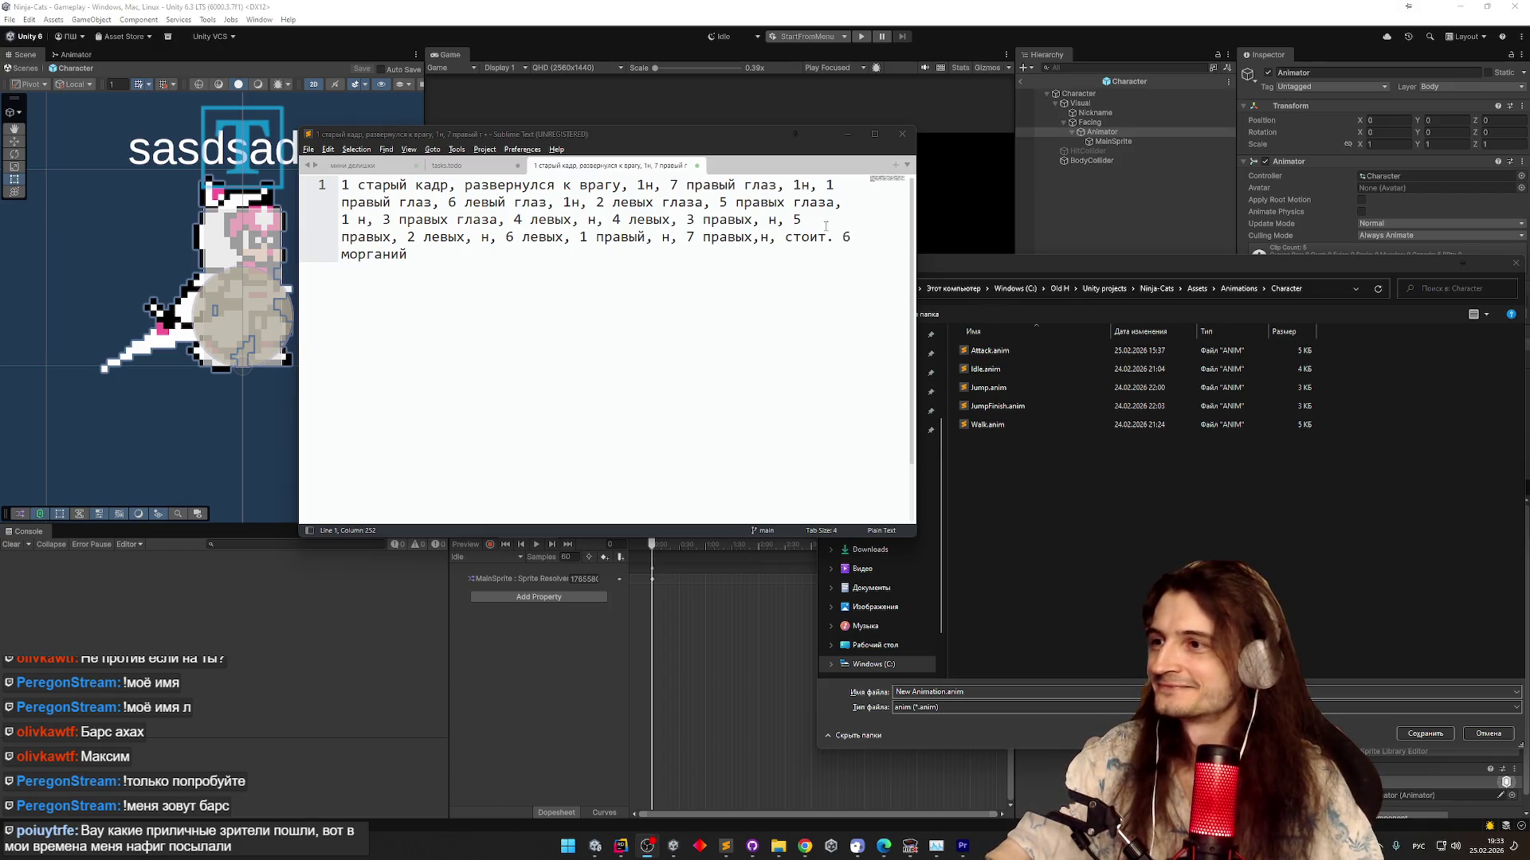
mouse_move(777, 140)
mouse_down()
mouse_move(906, 172)
mouse_move(776, 212)
mouse_up()
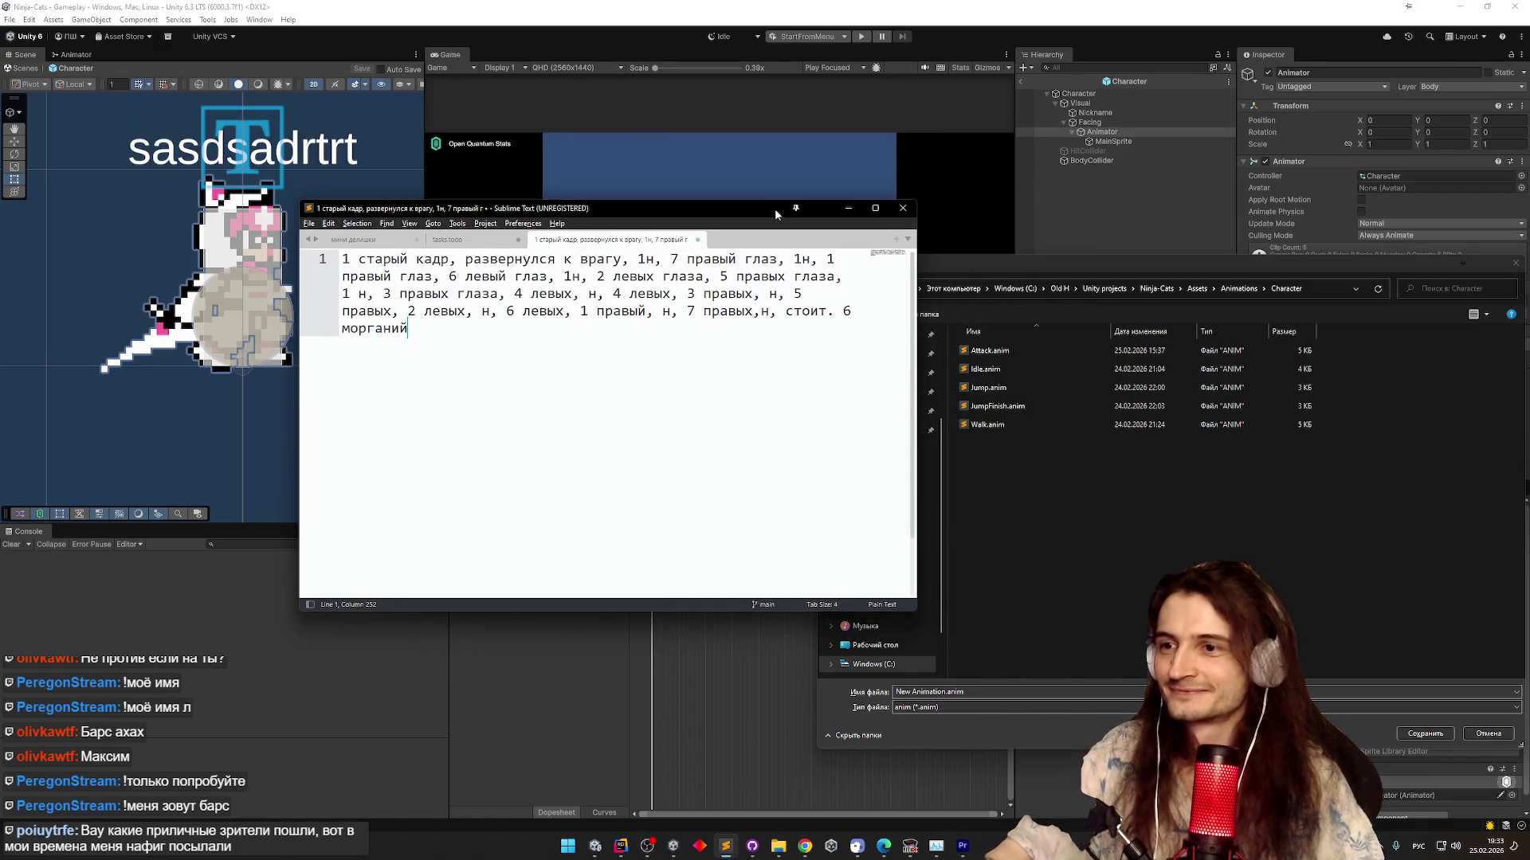
key(alt+Tab)
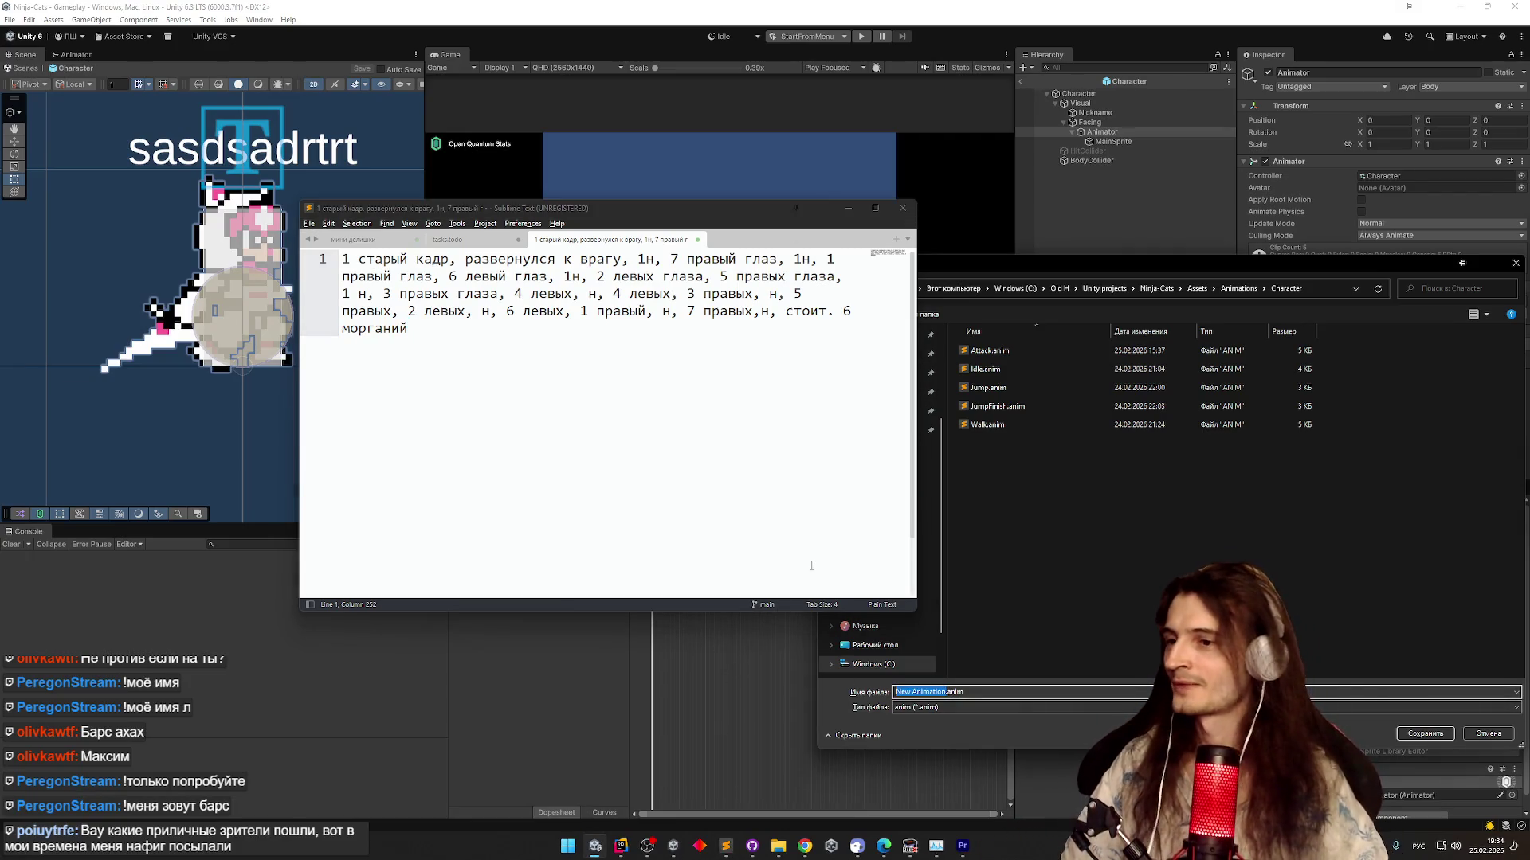
key(alt+shift)
text(GetHit)
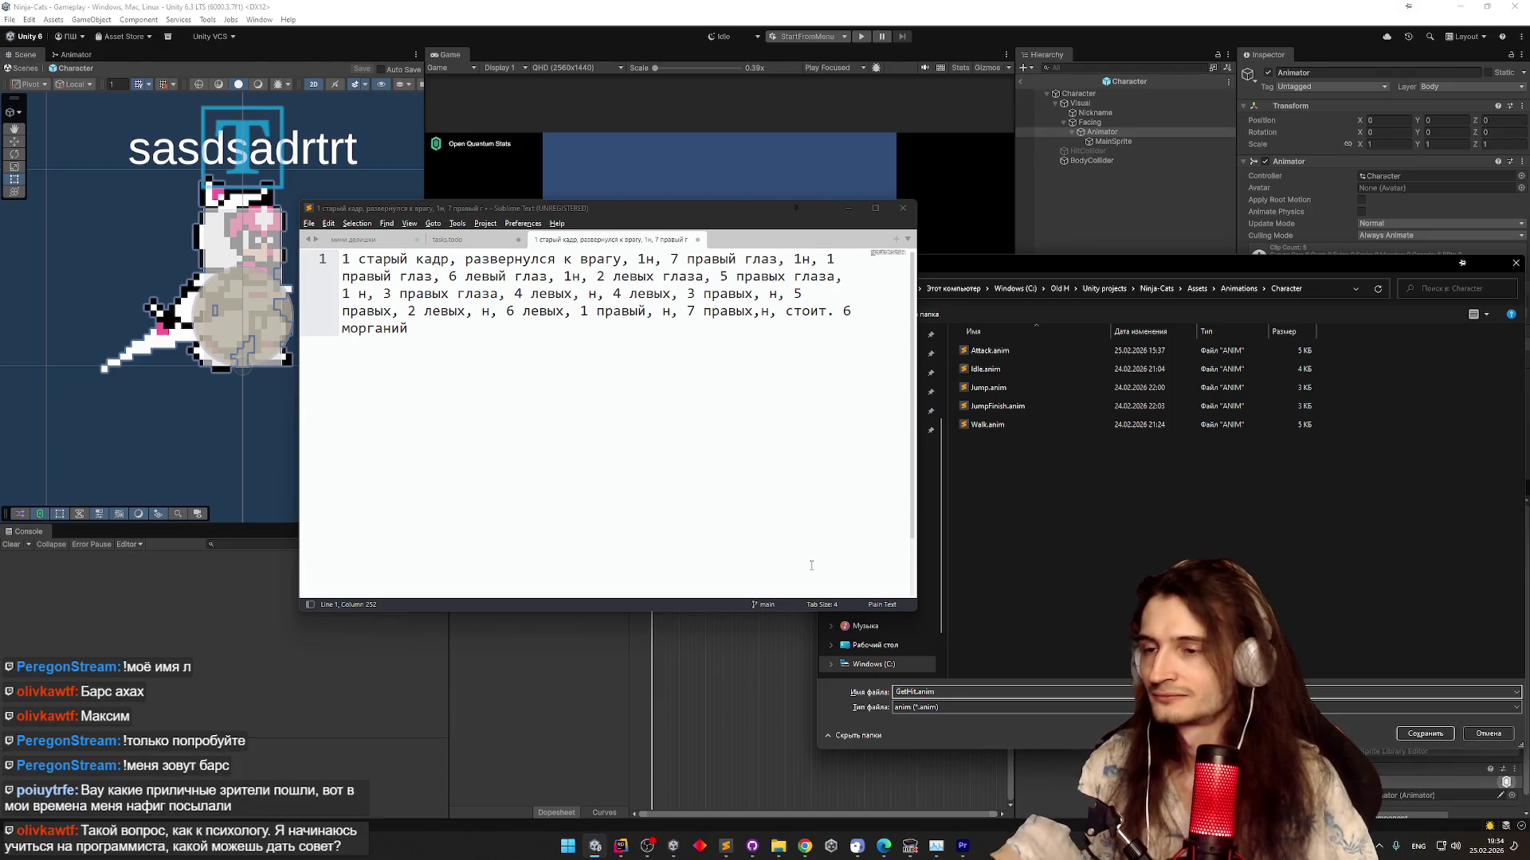
key(Return)
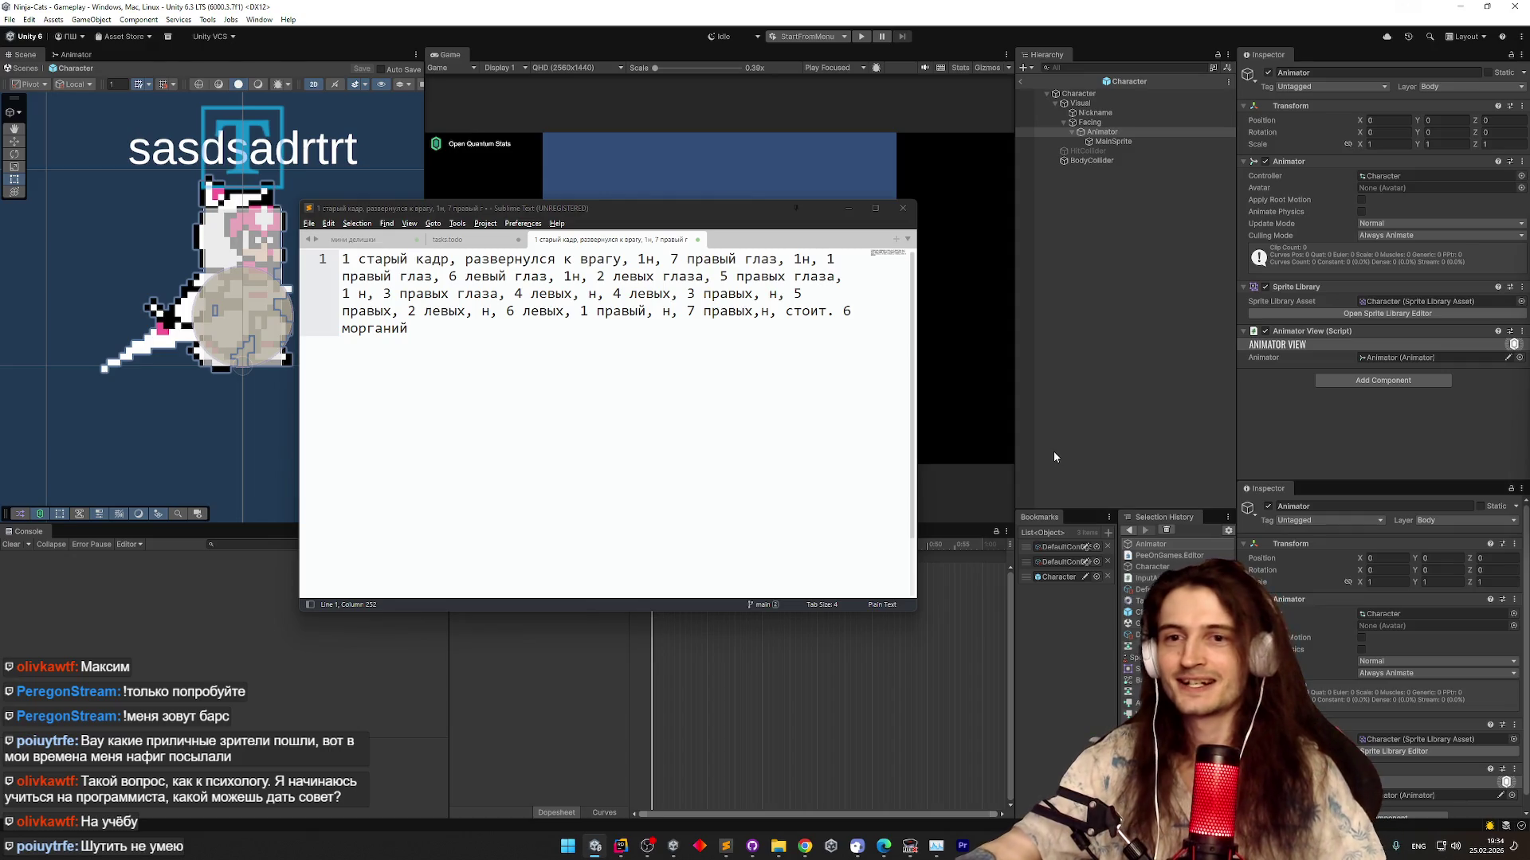
Scrub the empty GetHit clip's playhead to frame 5 and back to frame 0
click(774, 221)
drag(774, 221, 846, 123)
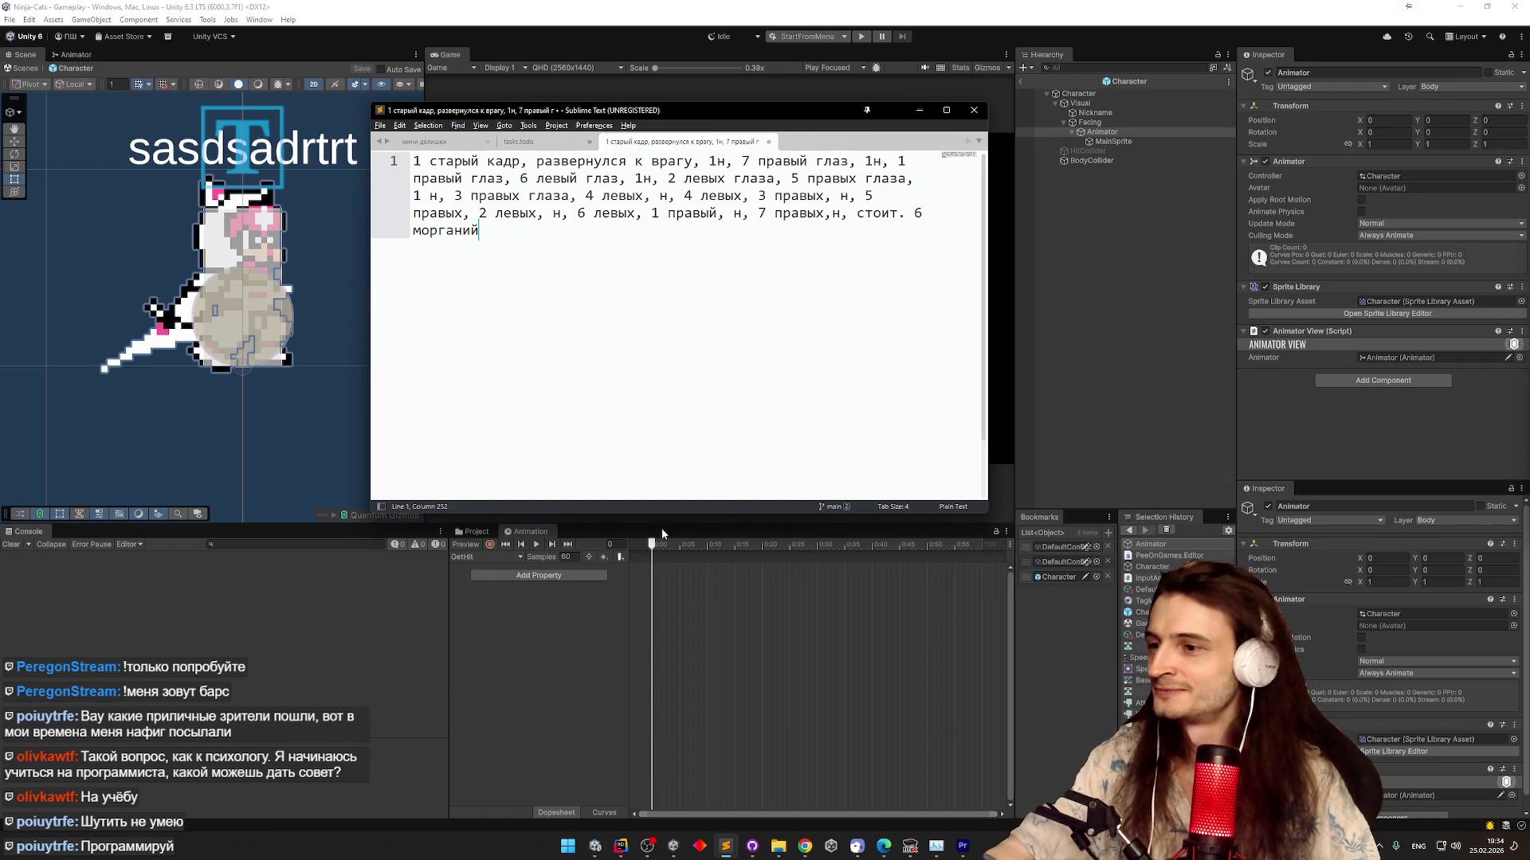
click(653, 550)
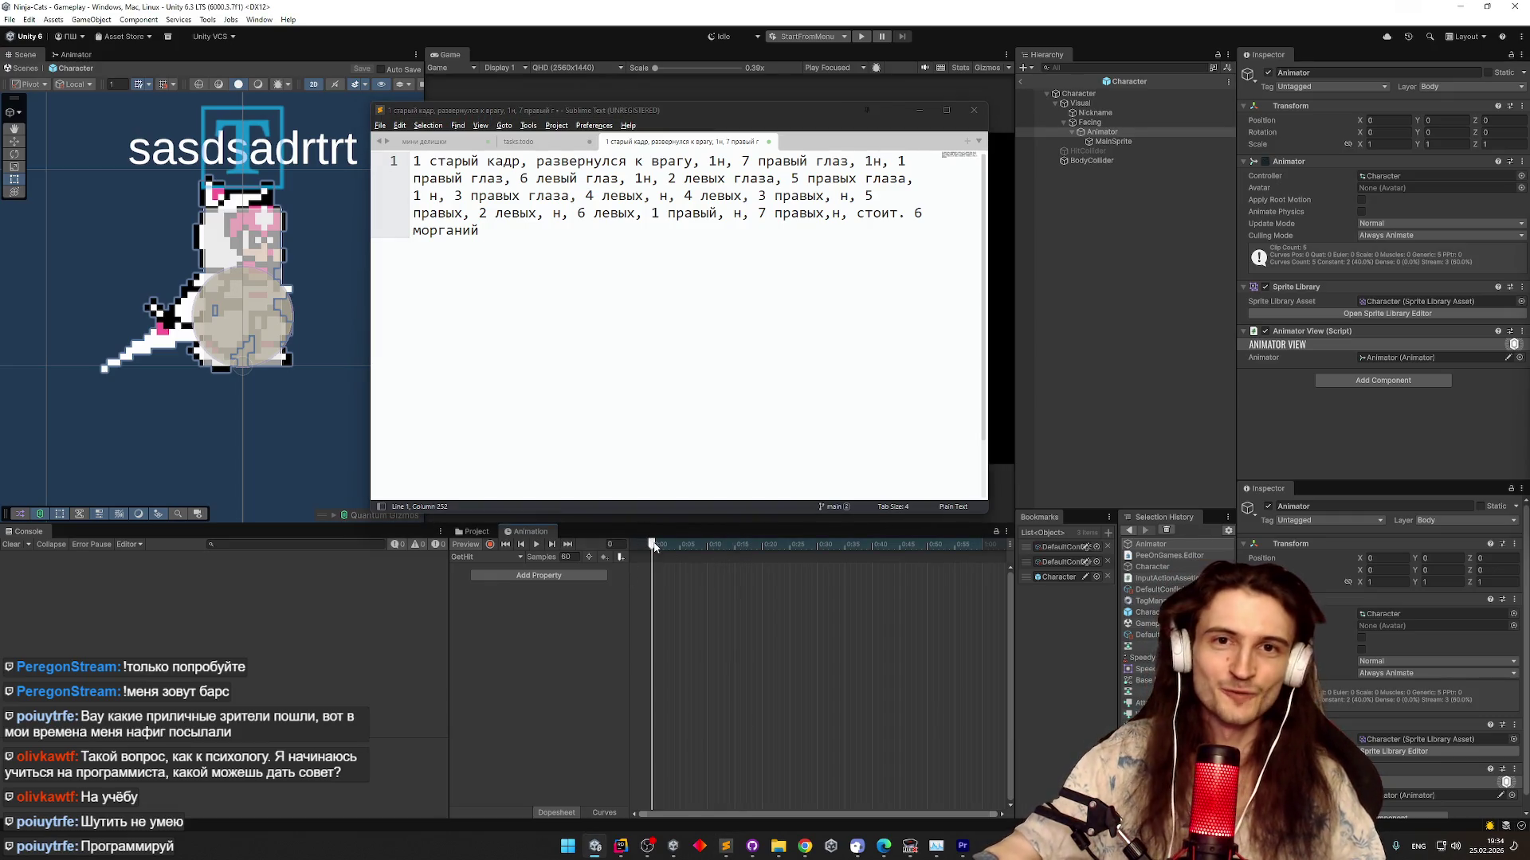
drag(655, 546, 679, 577)
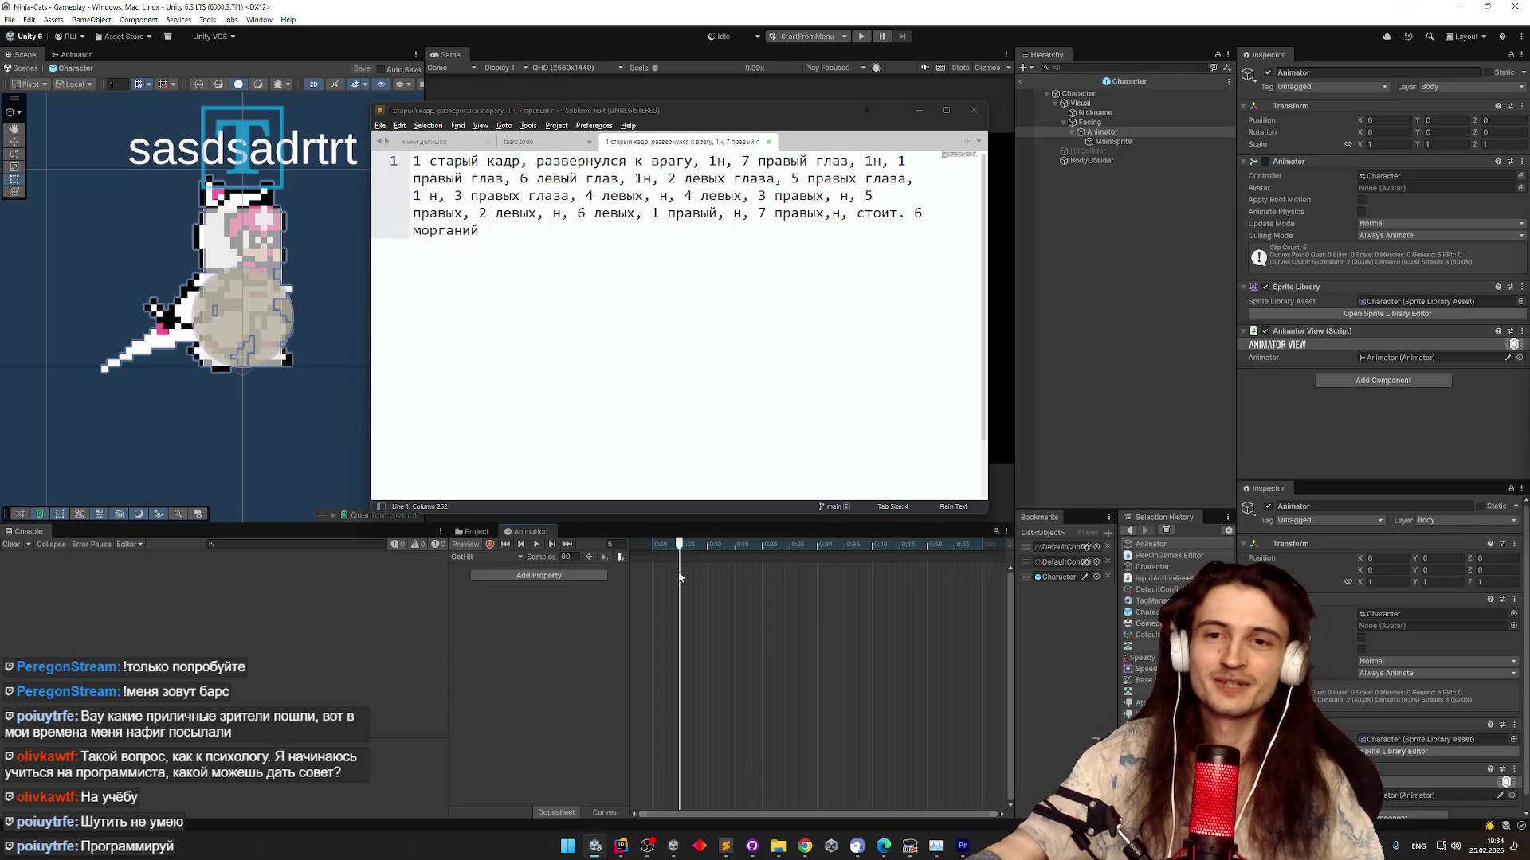
drag(679, 577, 635, 582)
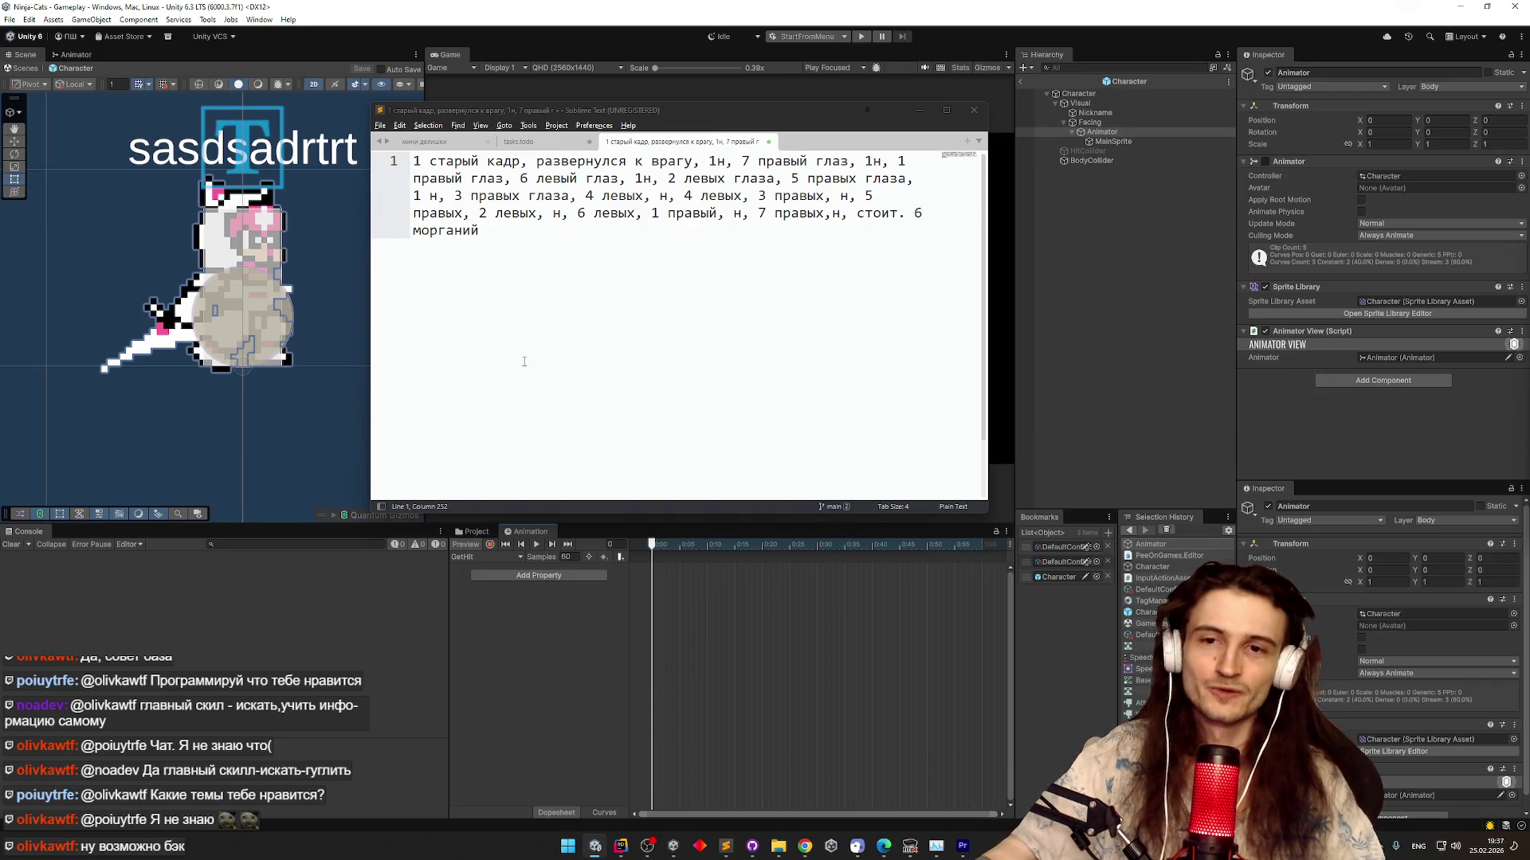
click(584, 311)
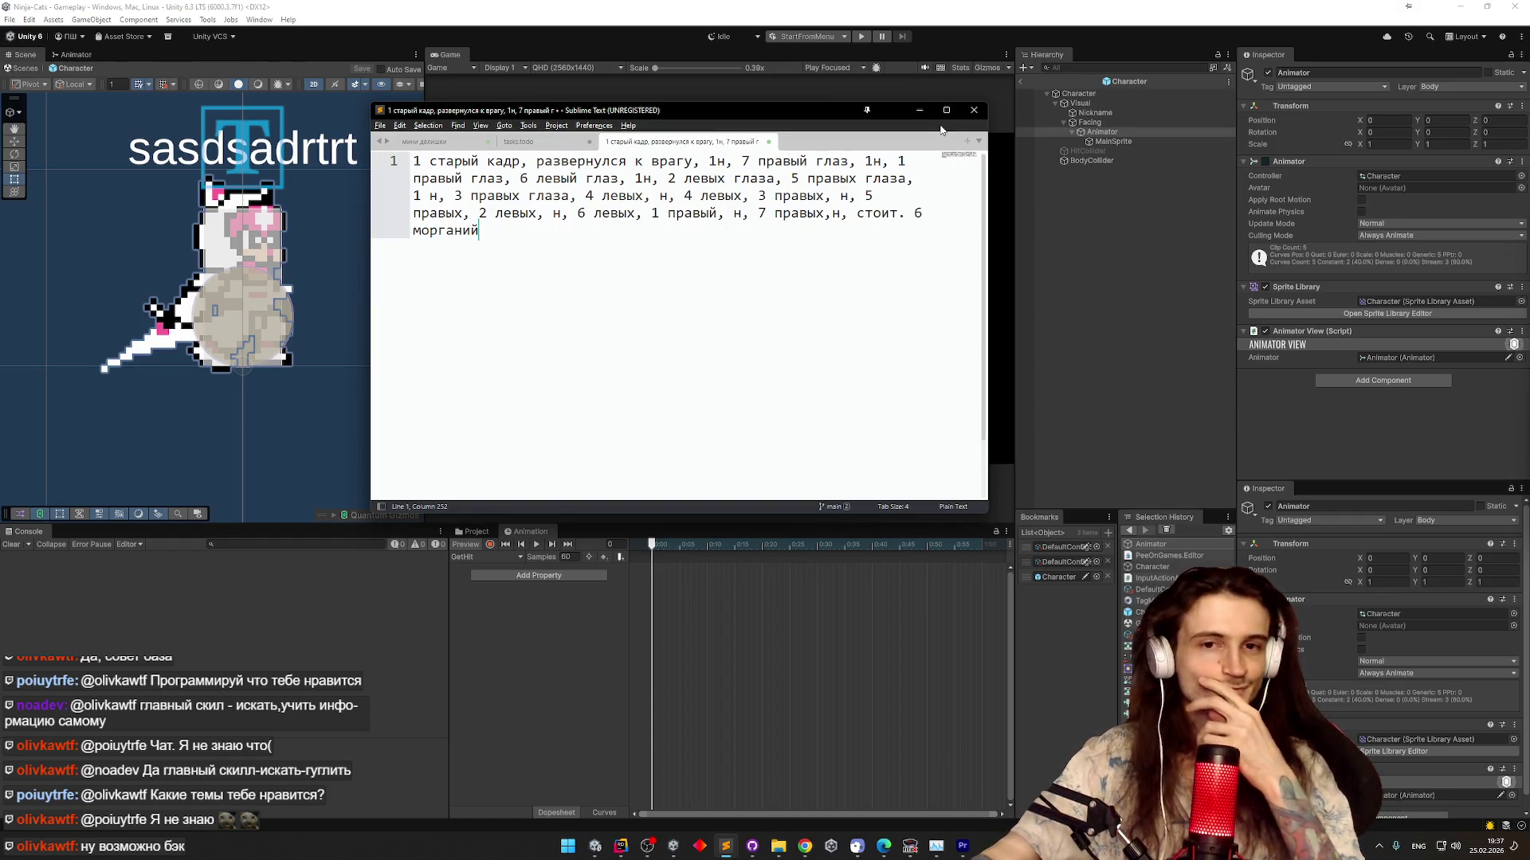
Widen the notes window, shift it left to uncover the game view, and select the 1н note
mouse_move(789, 107)
mouse_down()
mouse_move(913, 431)
mouse_move(1006, 297)
mouse_move(848, 192)
mouse_move(867, 135)
mouse_move(809, 156)
mouse_move(675, 116)
mouse_up()
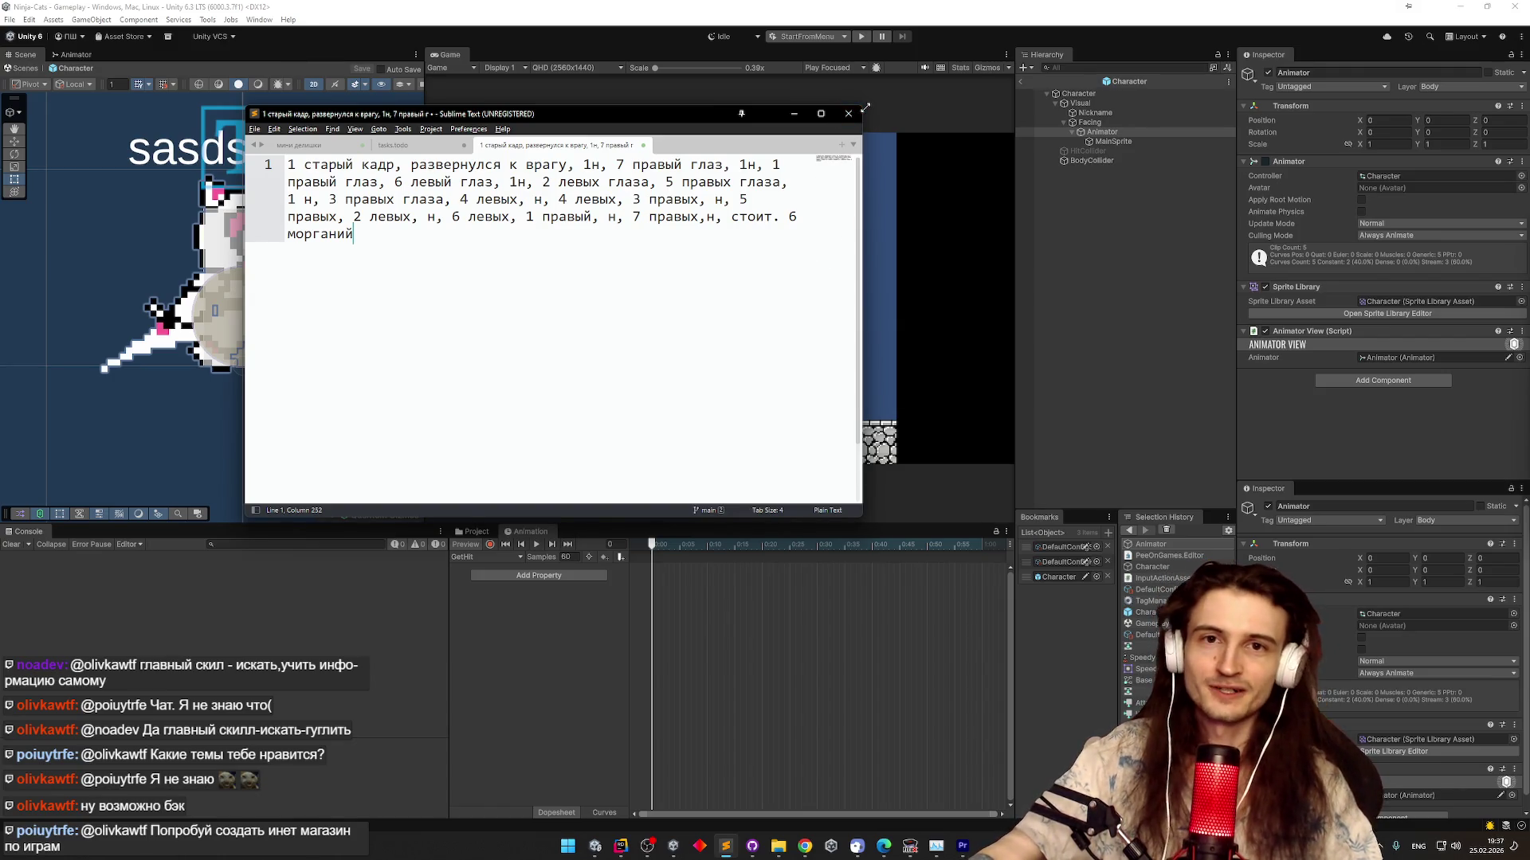
drag(866, 107, 702, 177)
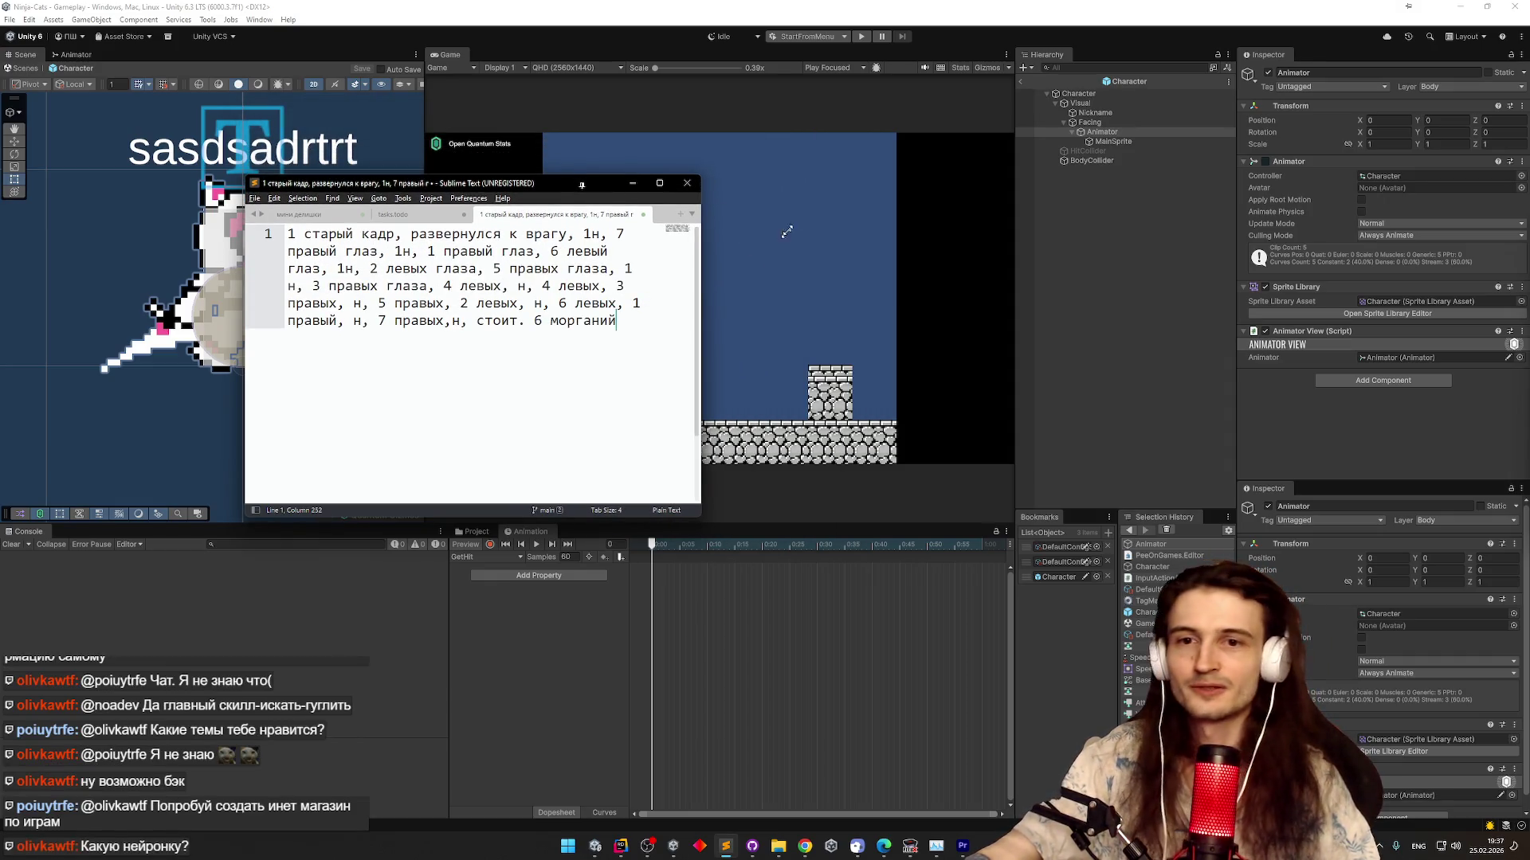
drag(799, 213, 813, 209)
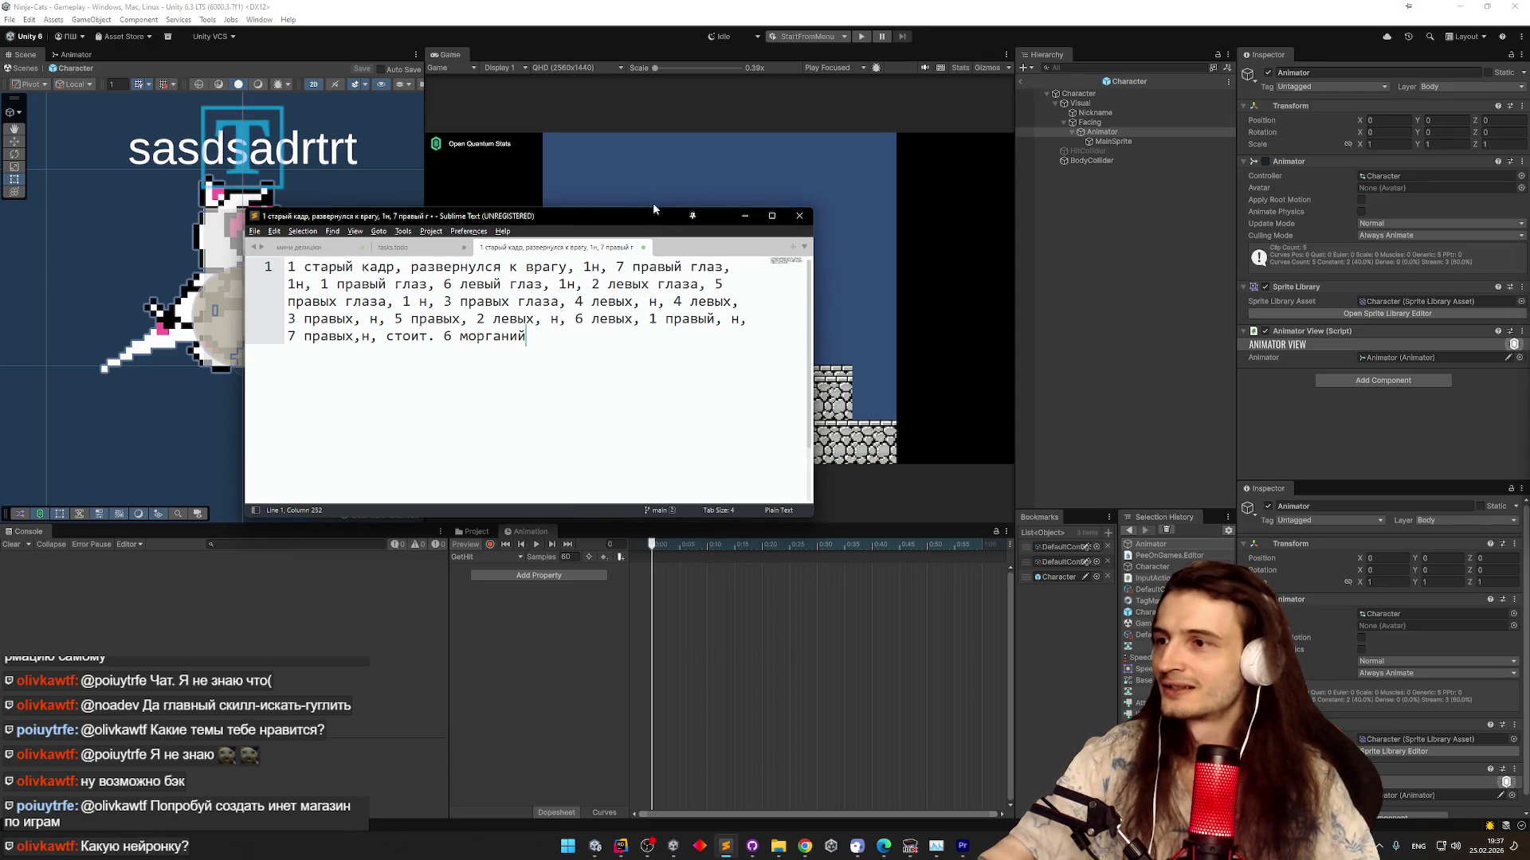
mouse_move(652, 209)
mouse_down()
mouse_move(562, 227)
mouse_move(557, 209)
mouse_up()
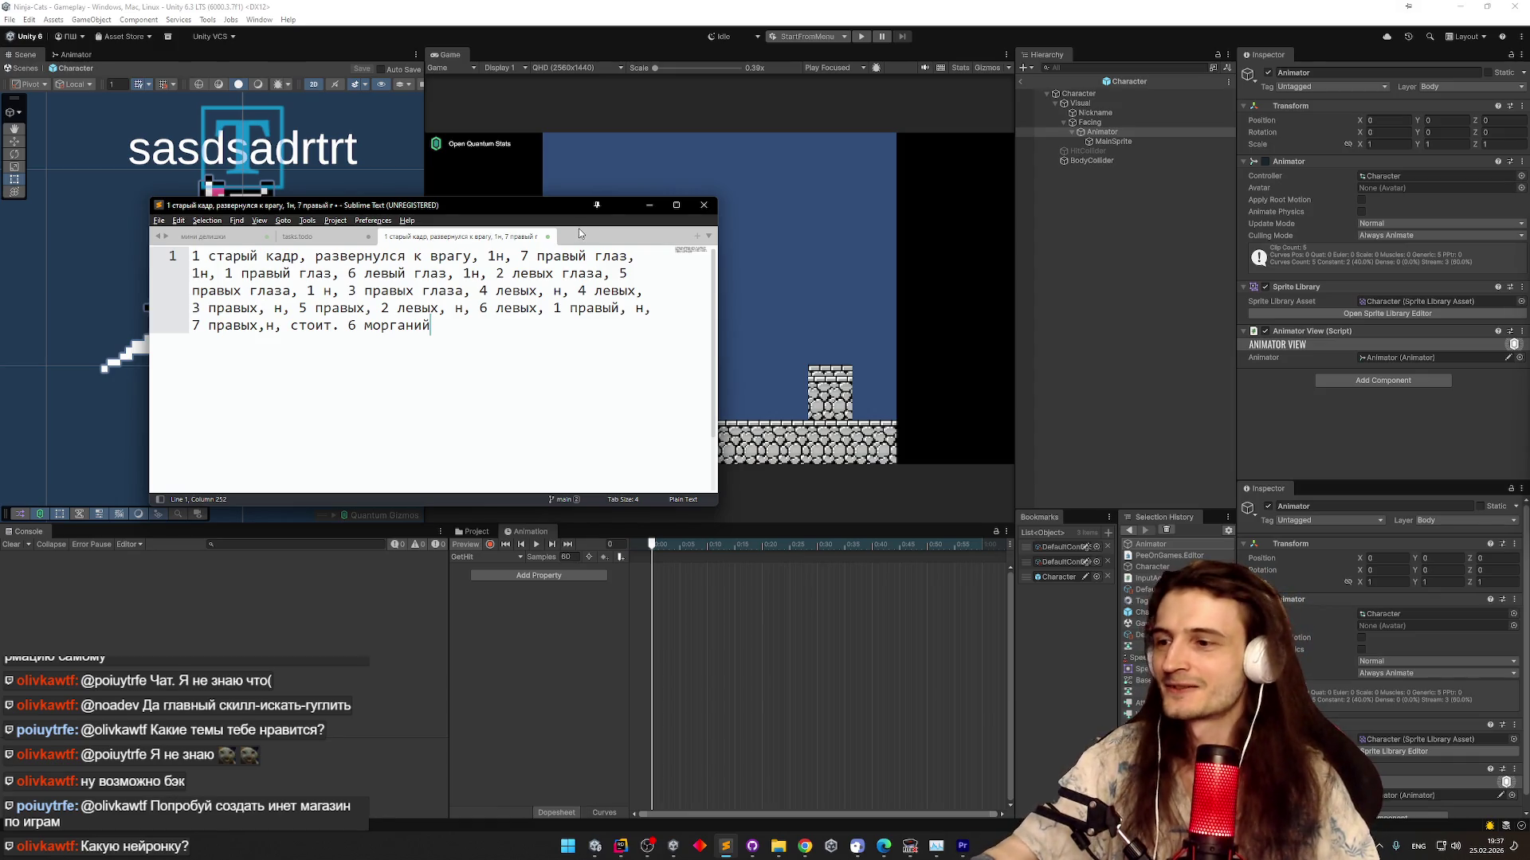
click(637, 550)
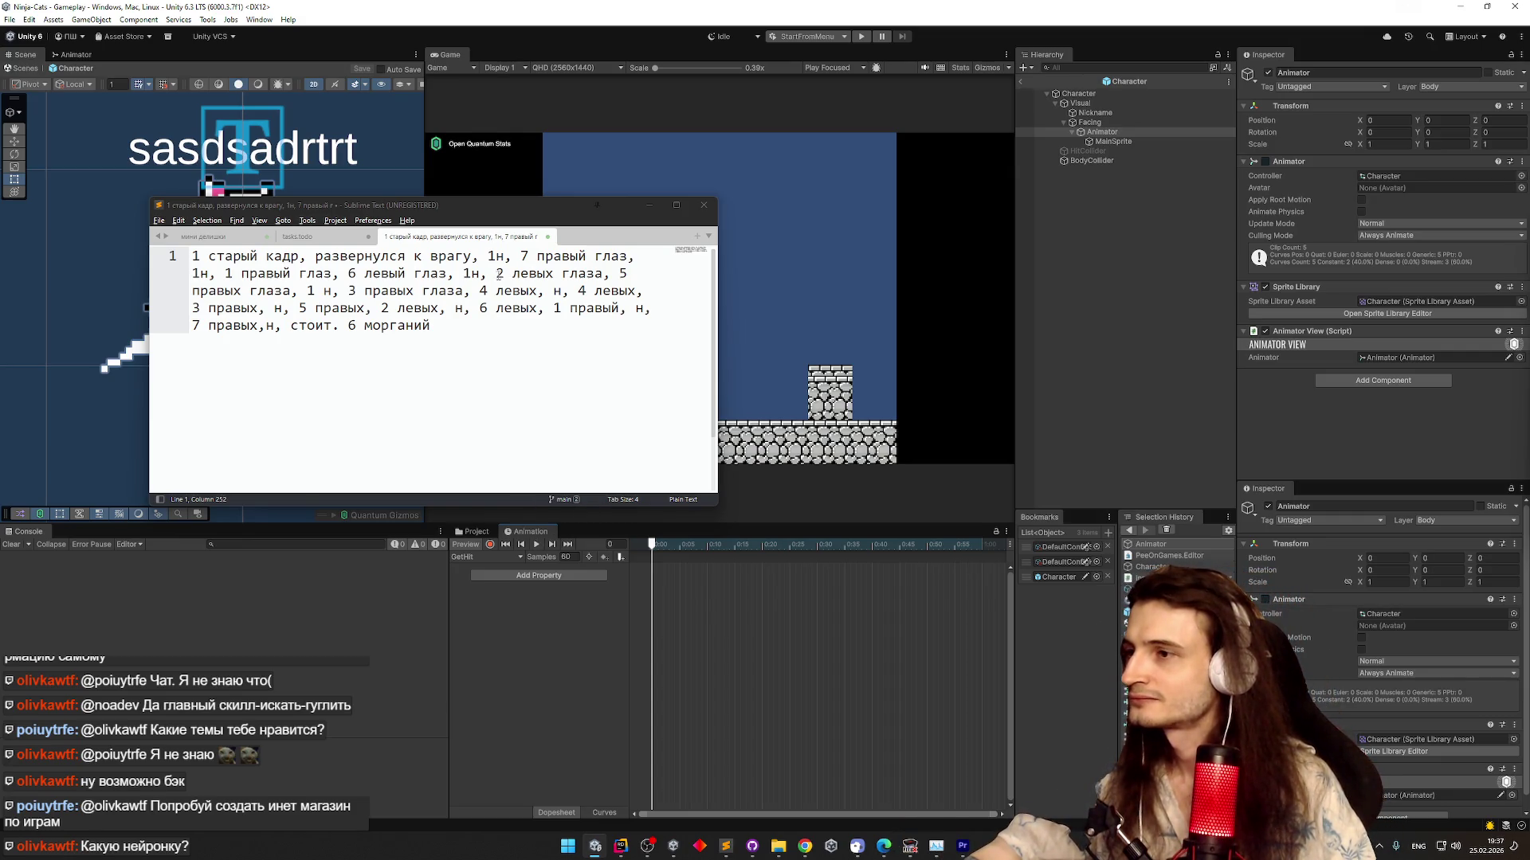
drag(489, 255, 637, 260)
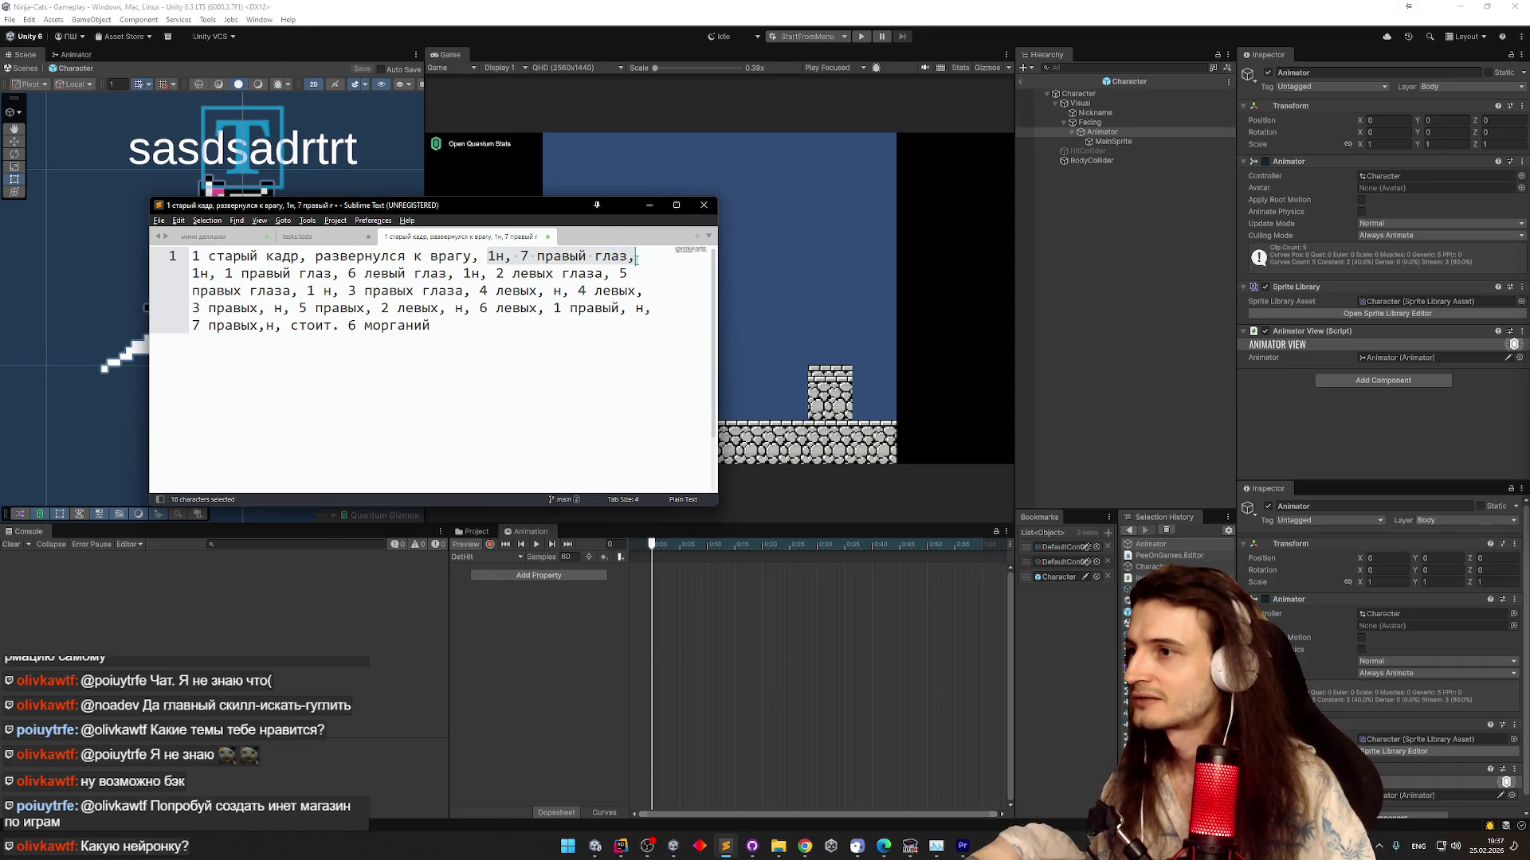
Set MainSprite's Sprite Resolver category to GetHit, then revisit the hit in the Premiere reference clip
click(635, 274)
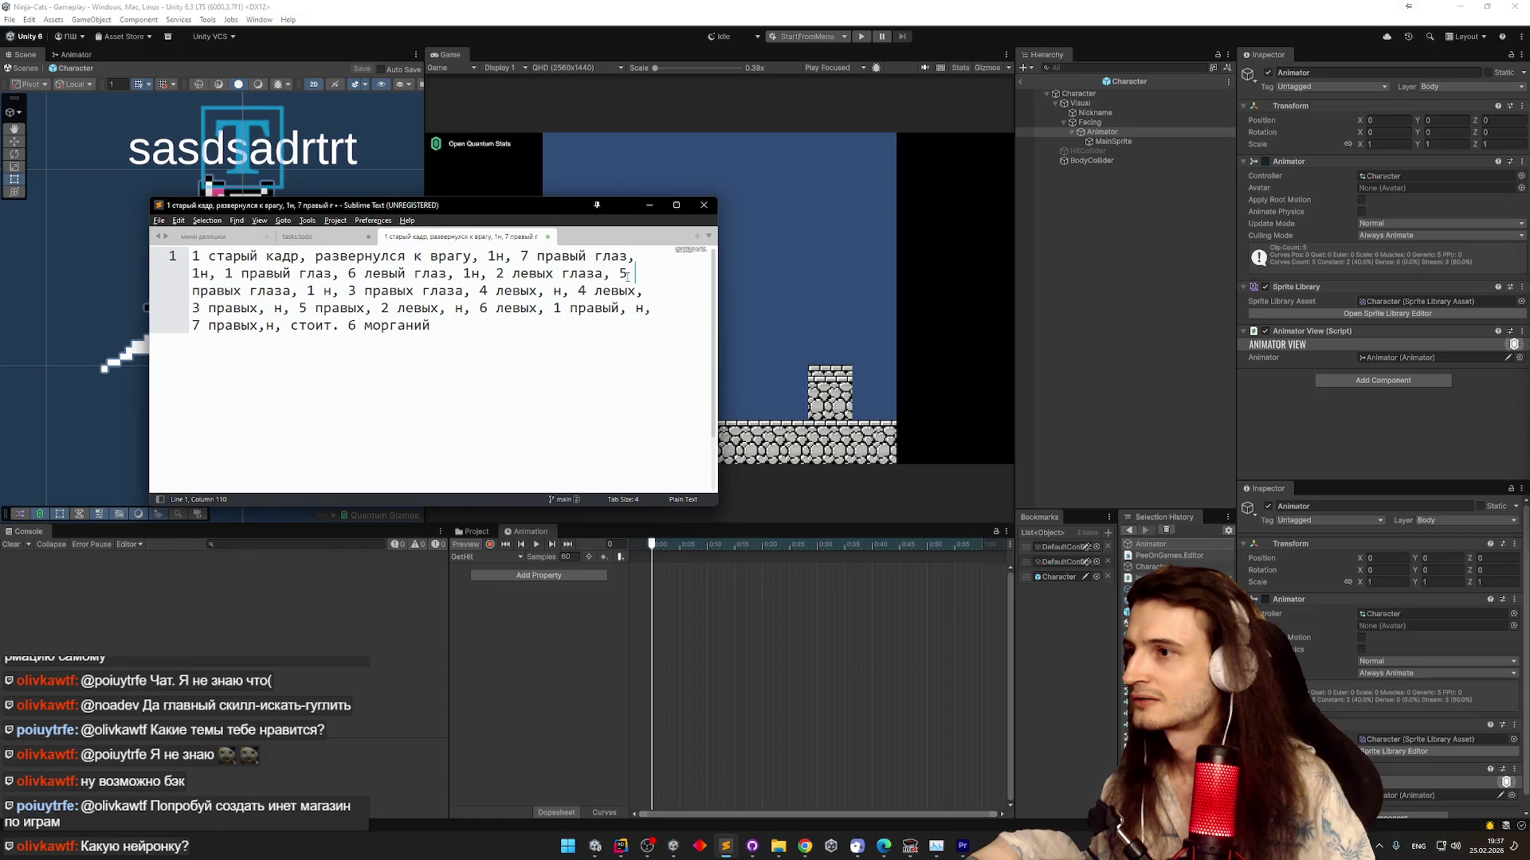
click(524, 257)
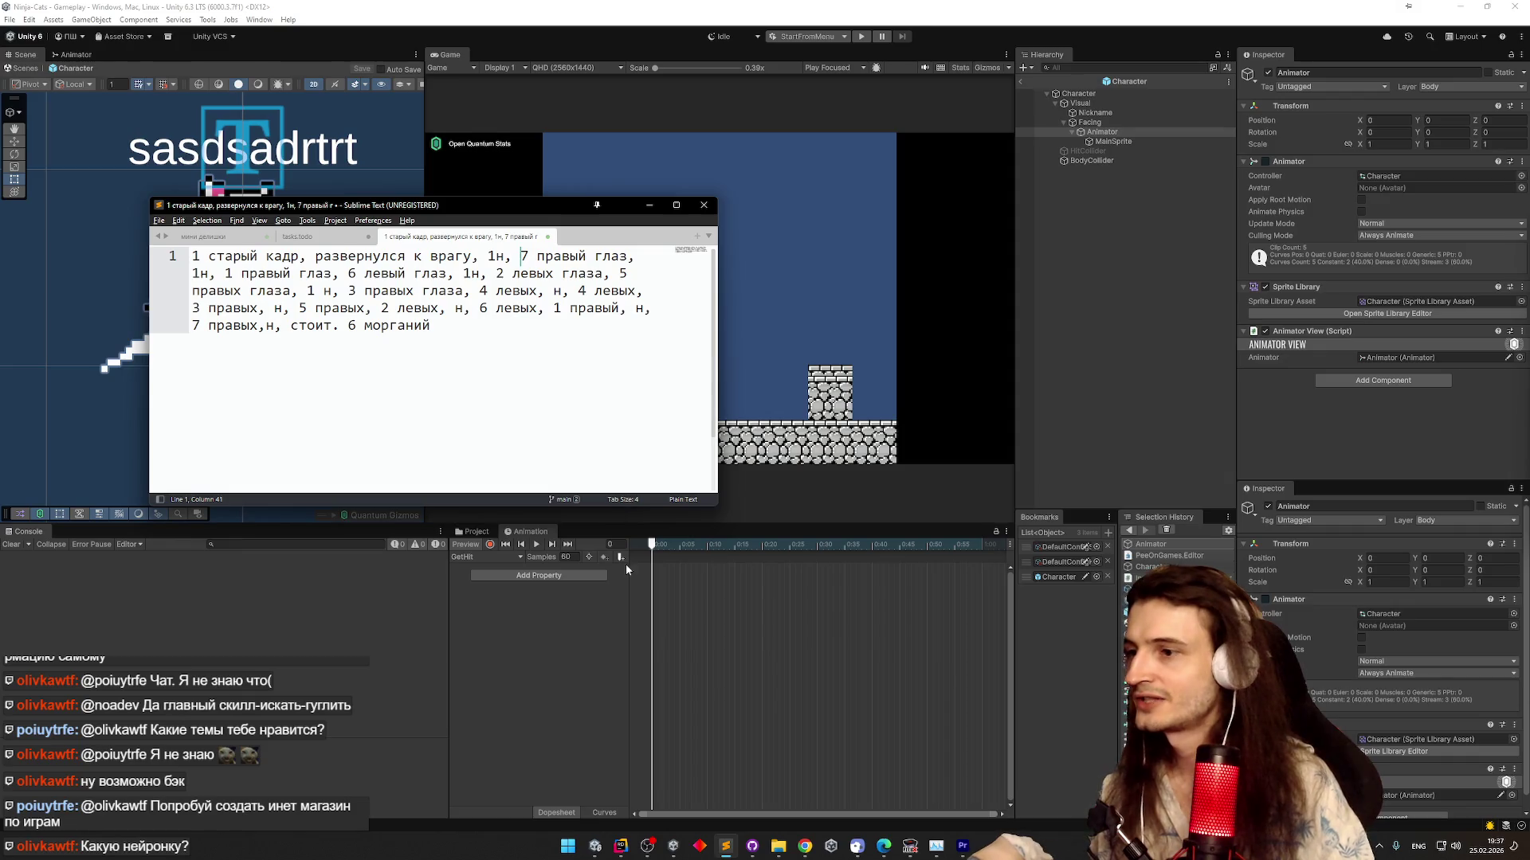
click(1114, 132)
click(1112, 141)
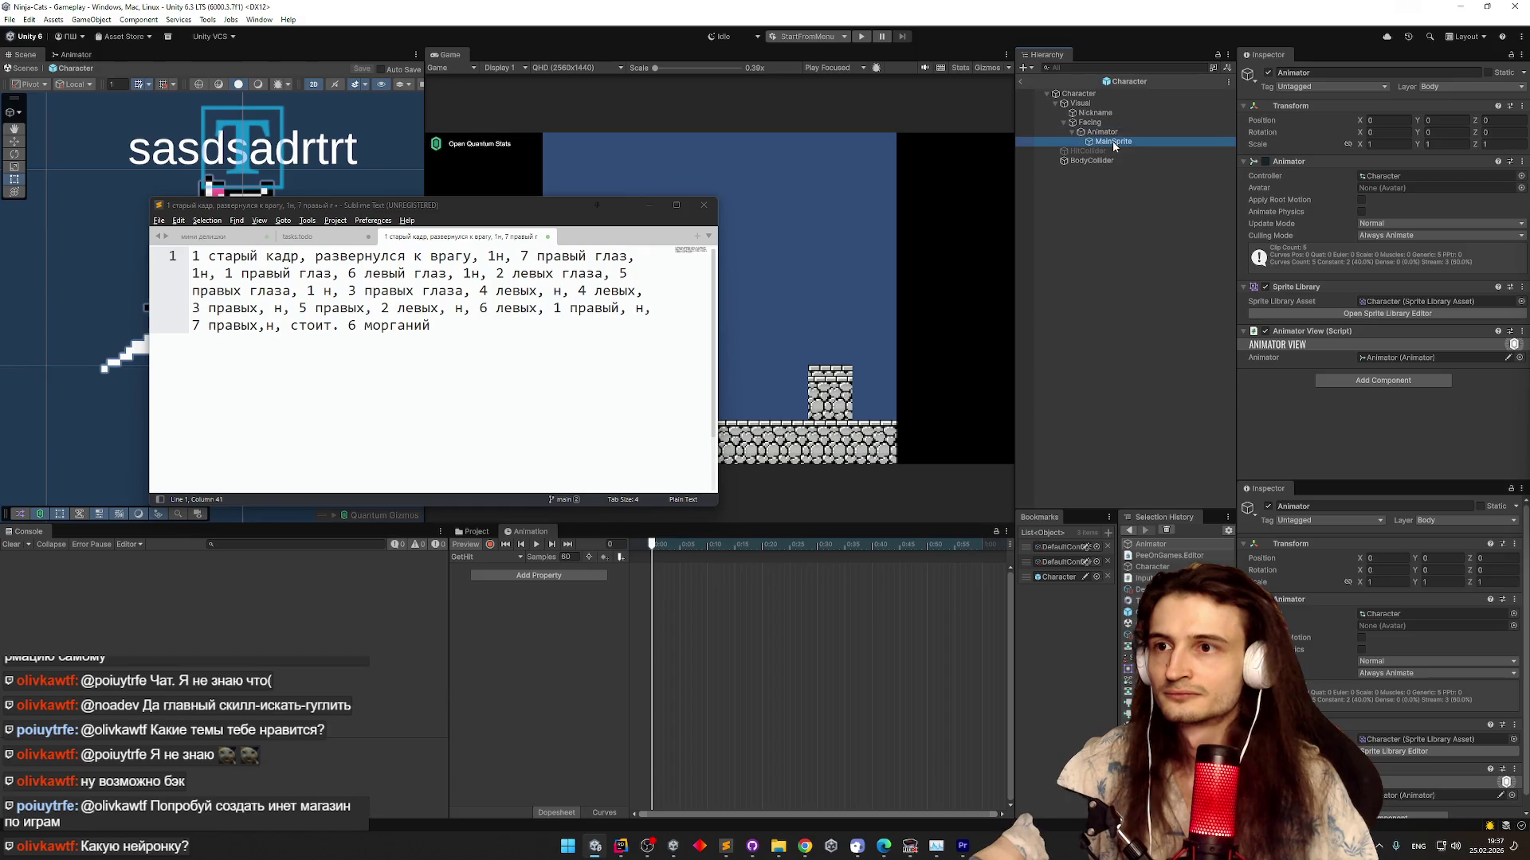
click(1398, 344)
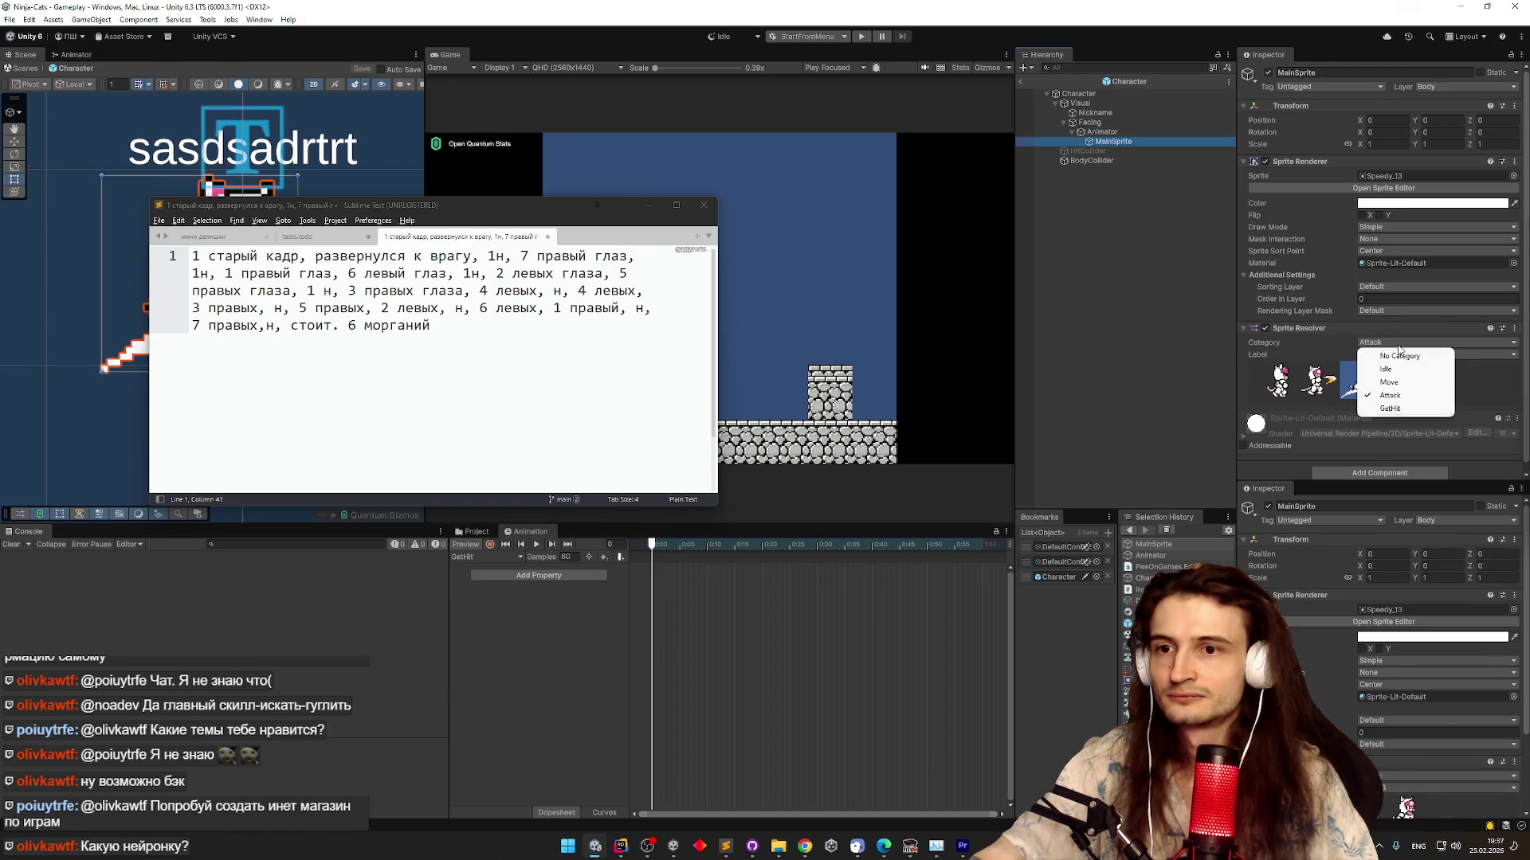
click(1384, 413)
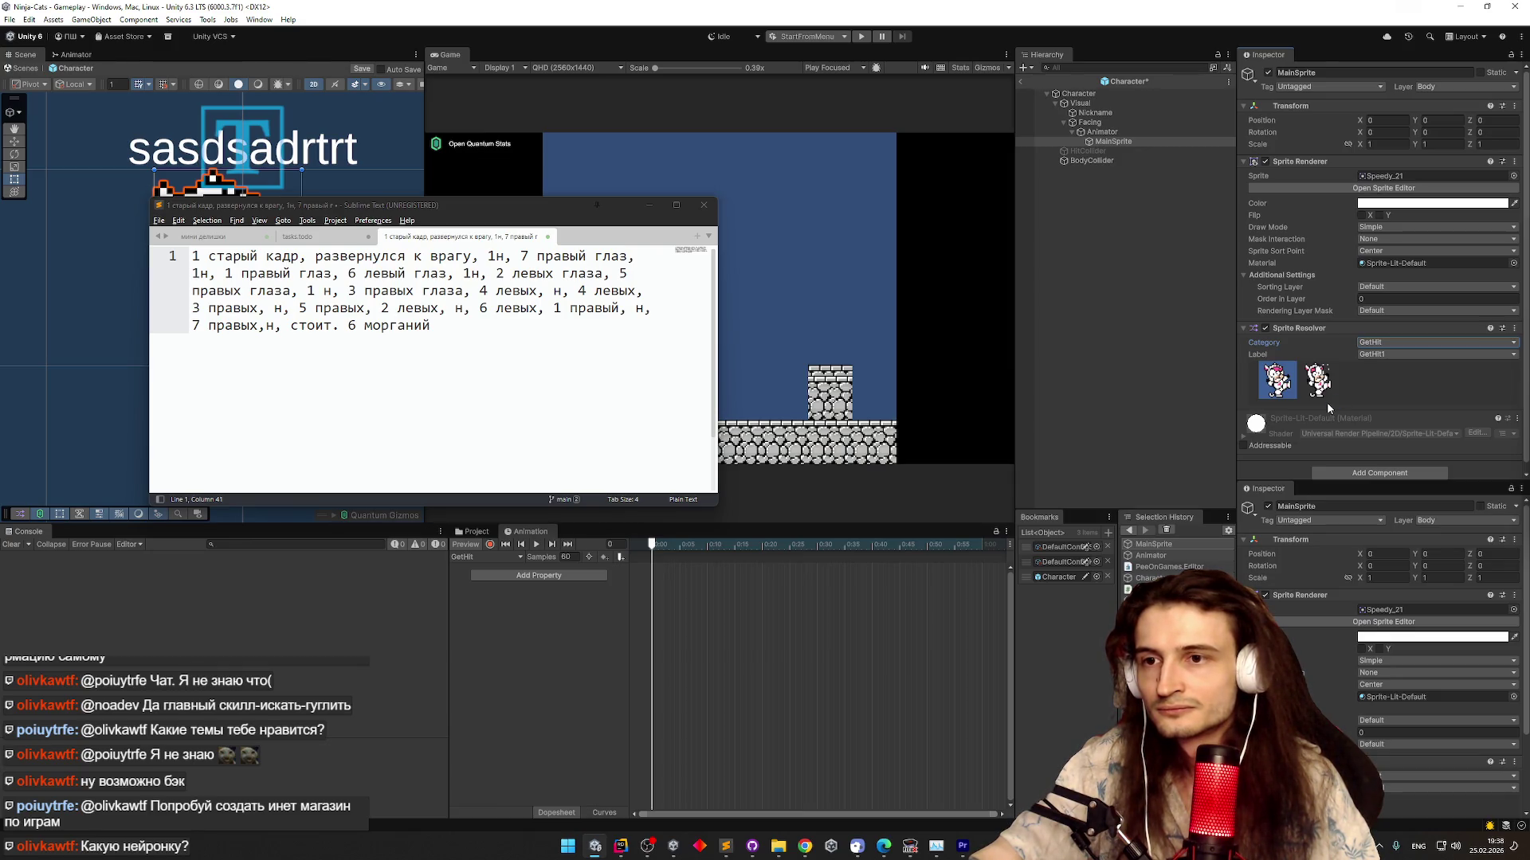
click(963, 846)
click(786, 537)
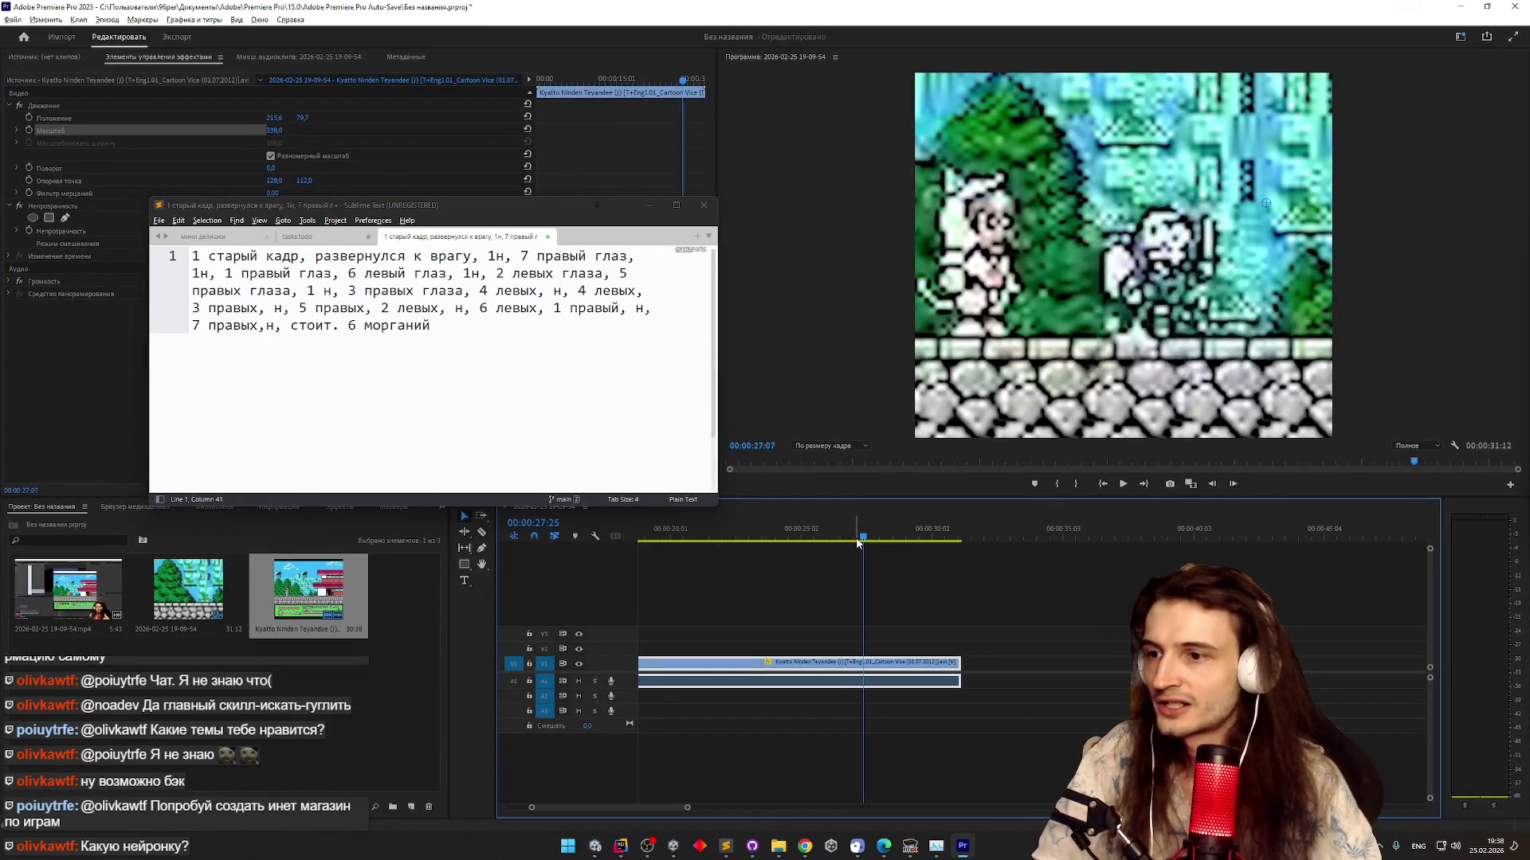
Step the Premiere reference clip back a frame near 00:00:25, then return to Unity's Project search
click(786, 539)
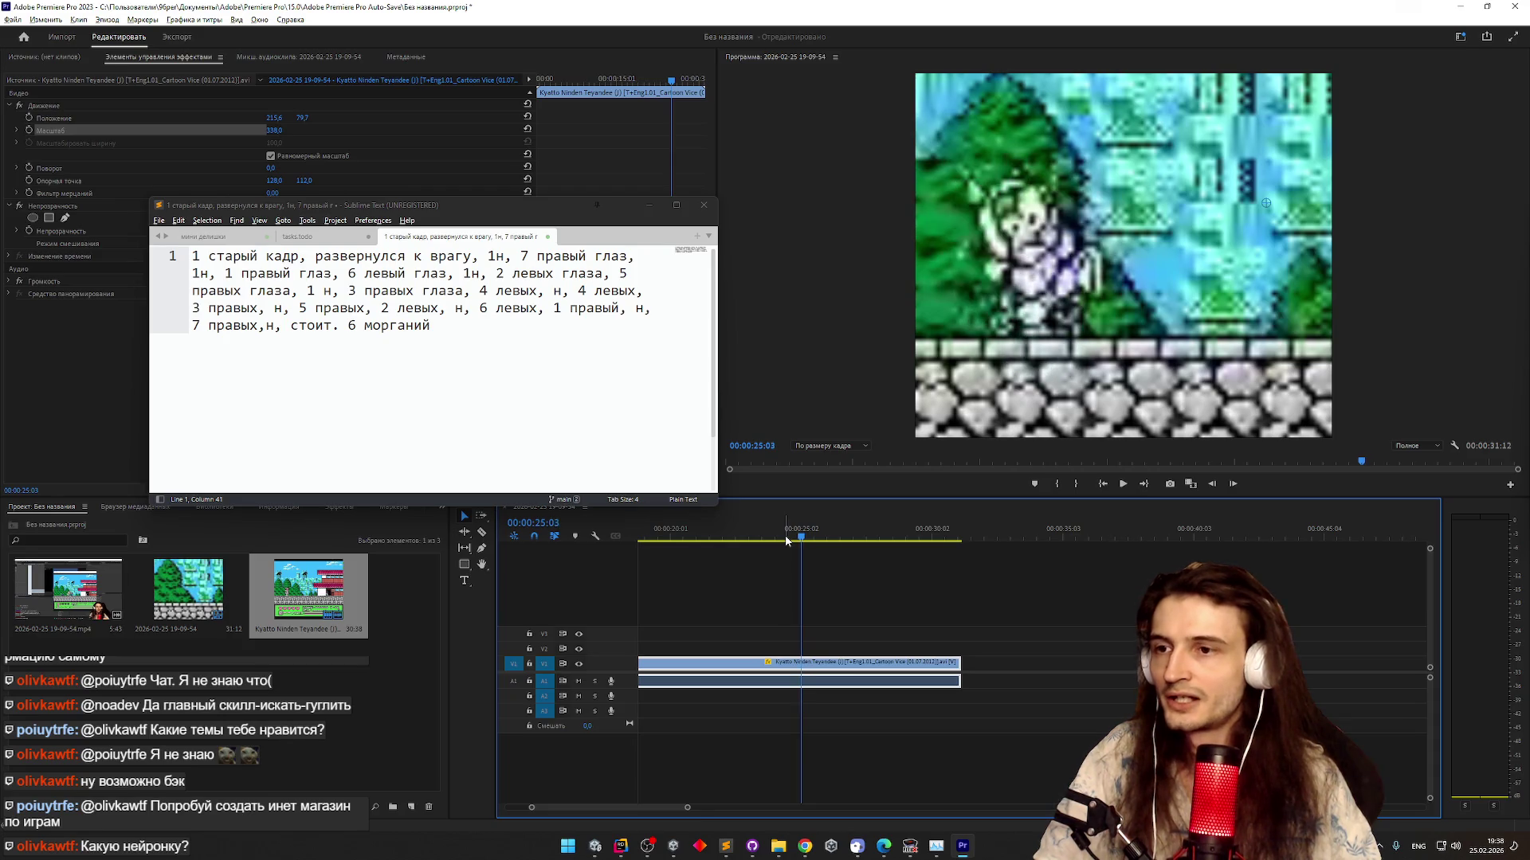
key(Left)
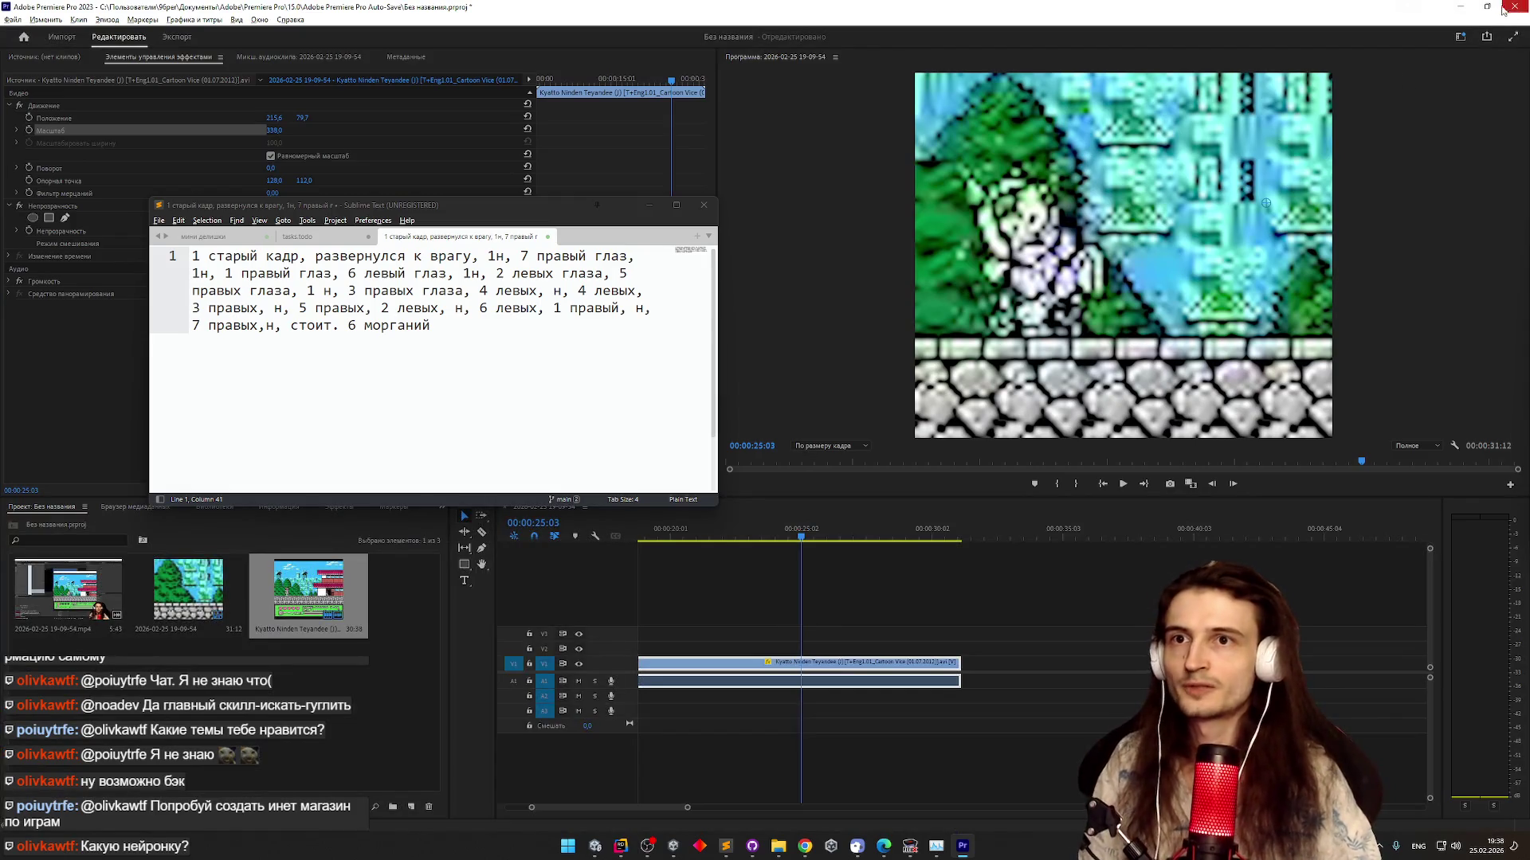
click(1461, 7)
key(ctrl+5)
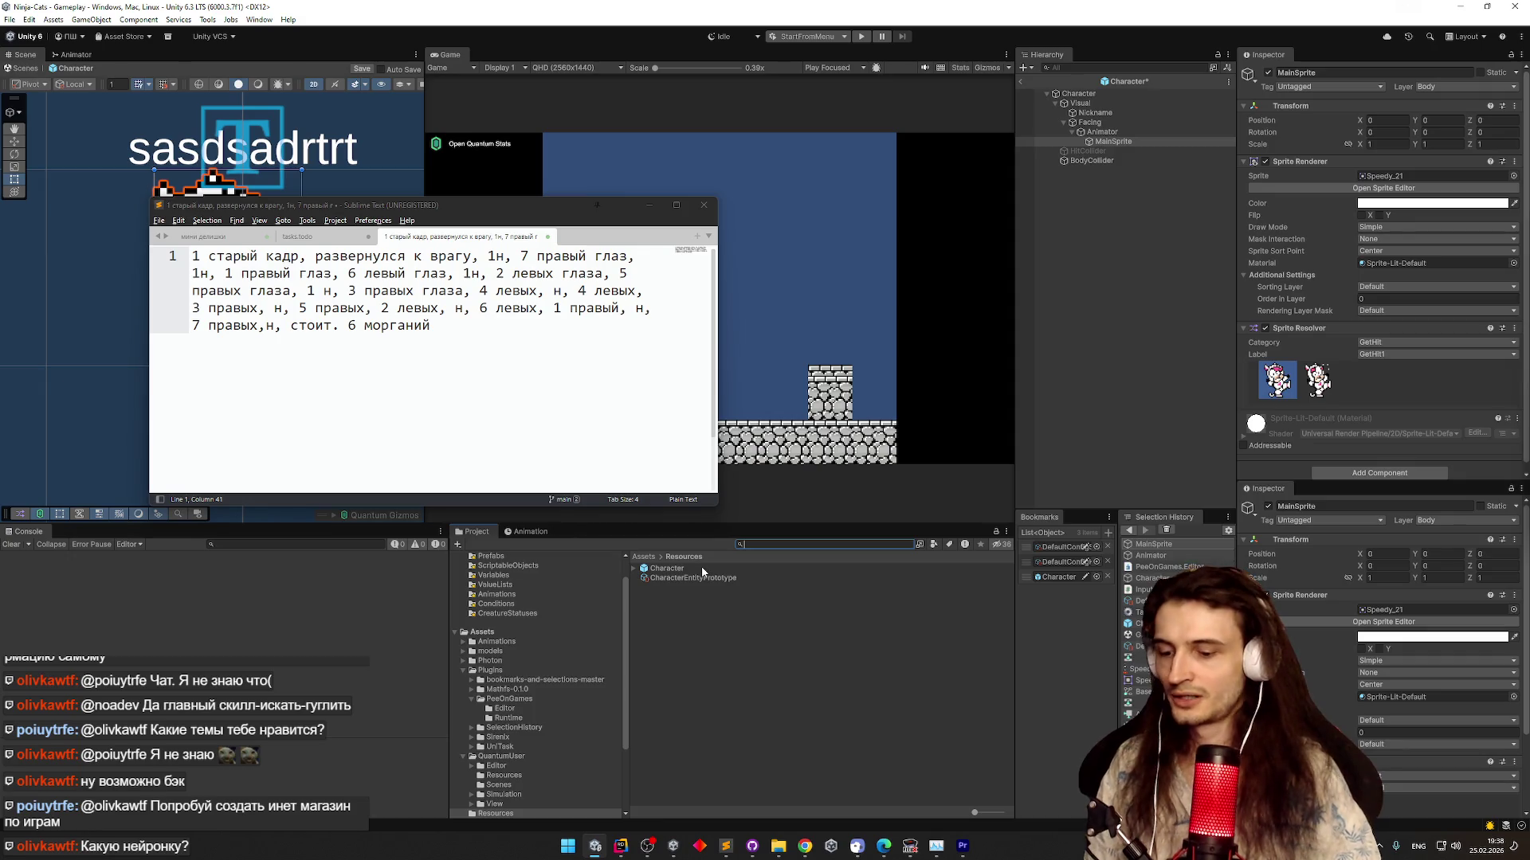
Search 'speed' in Project and open the Speedy sprite sheet, zooming into its frames
text(speed)
click(695, 570)
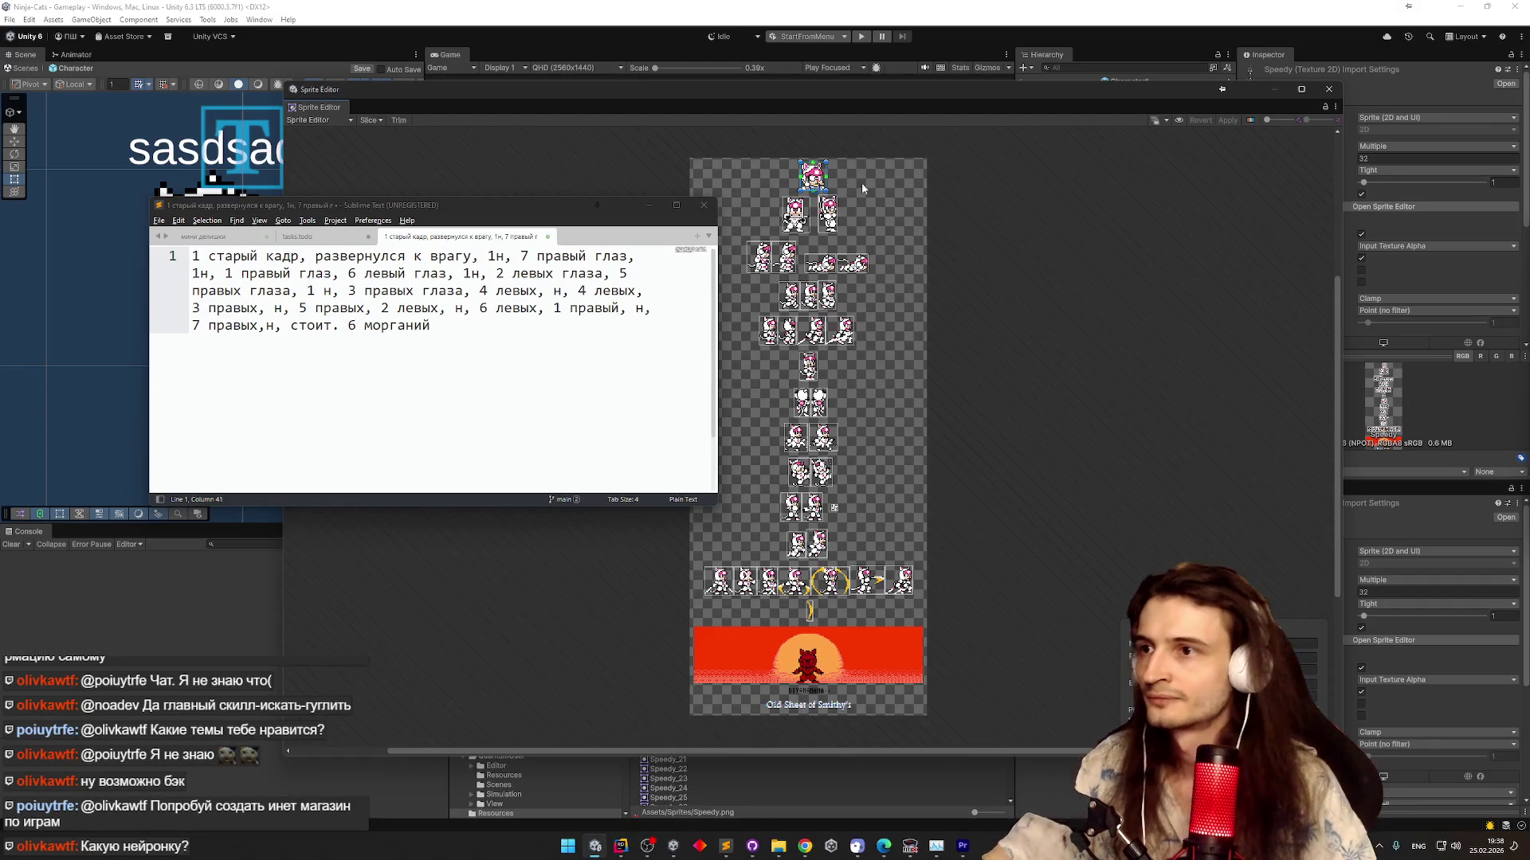
scroll(785, 410, up, 5)
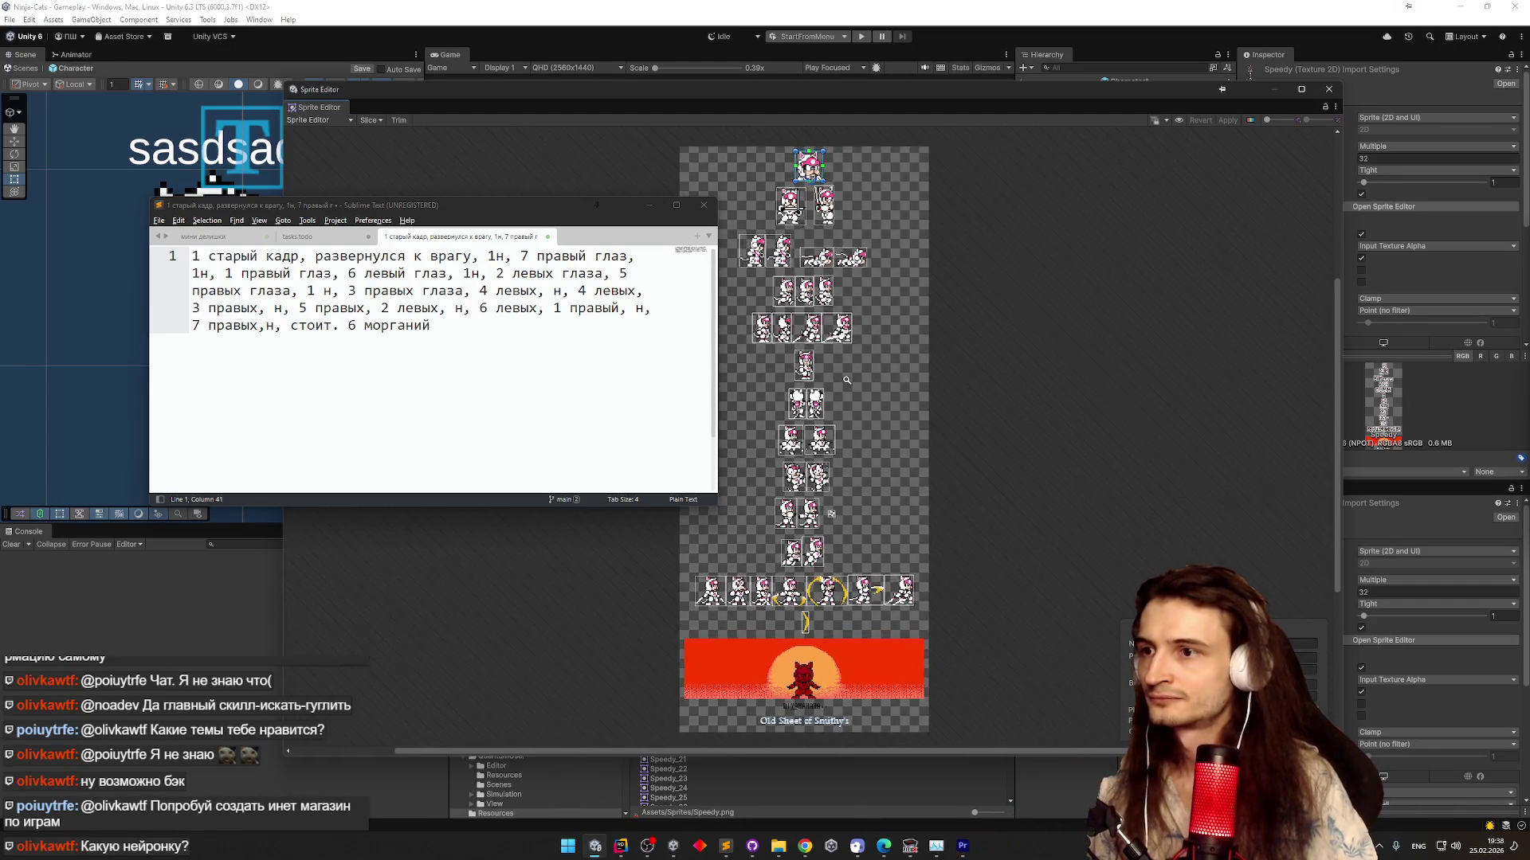
scroll(820, 590, up, 8)
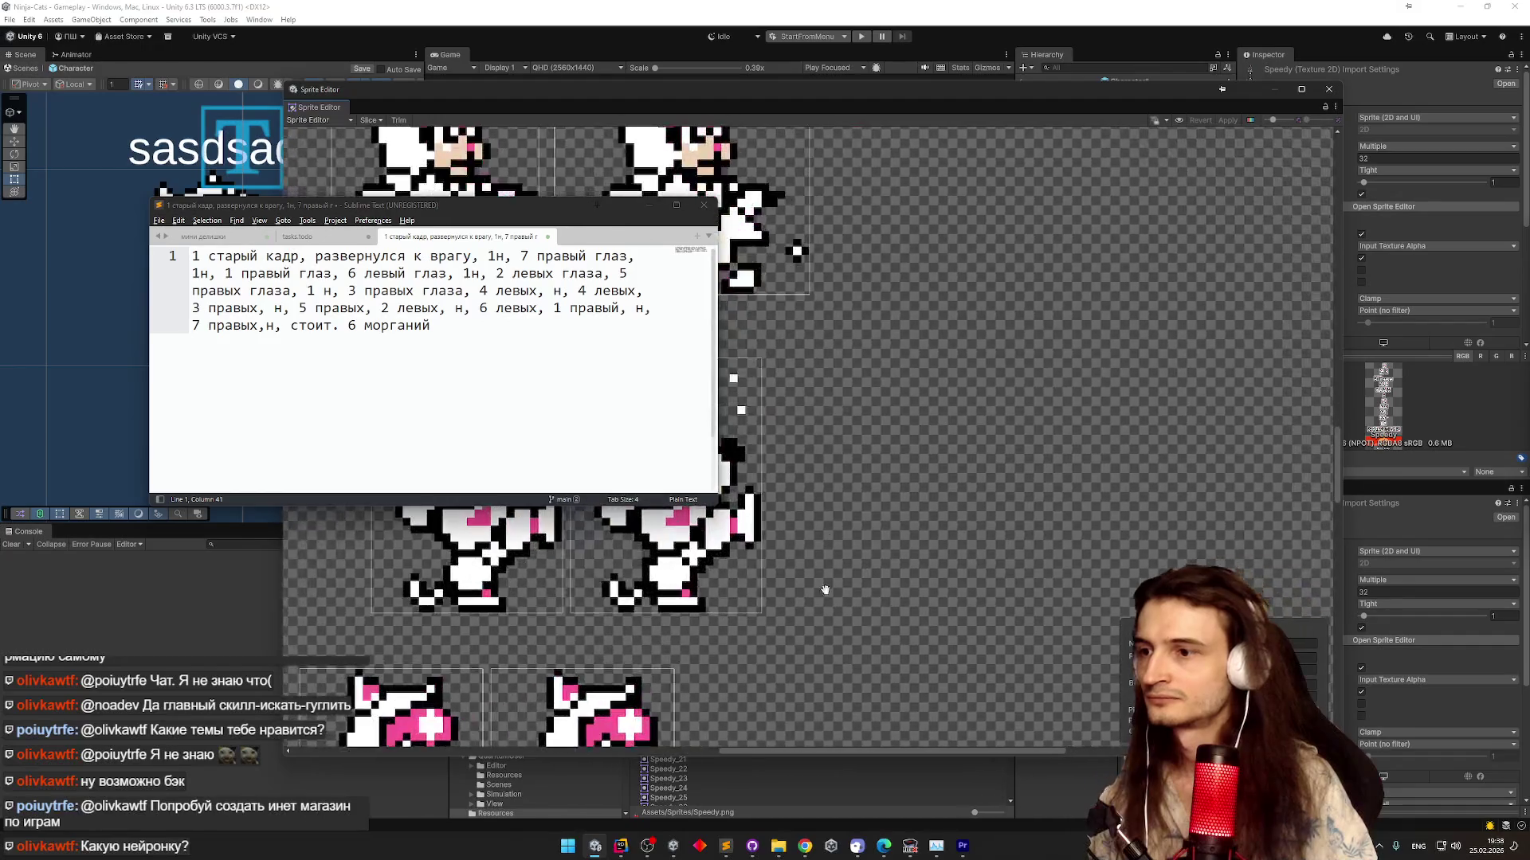
scroll(1046, 517, left, 5)
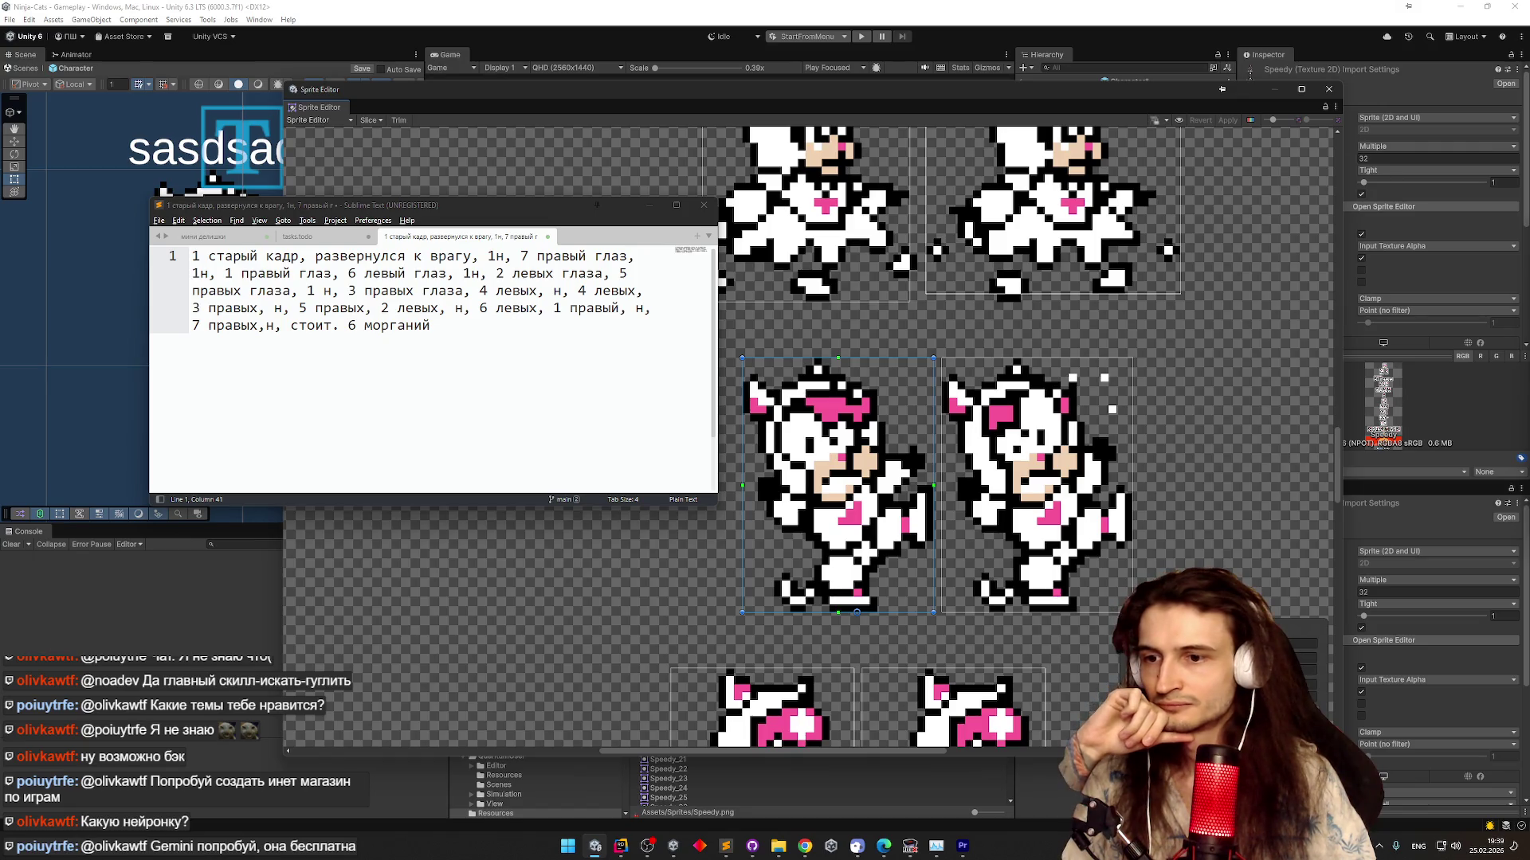
Nudge the right-hand cat sprite's pivot slightly left and select the left-hand cat frame
click(1010, 572)
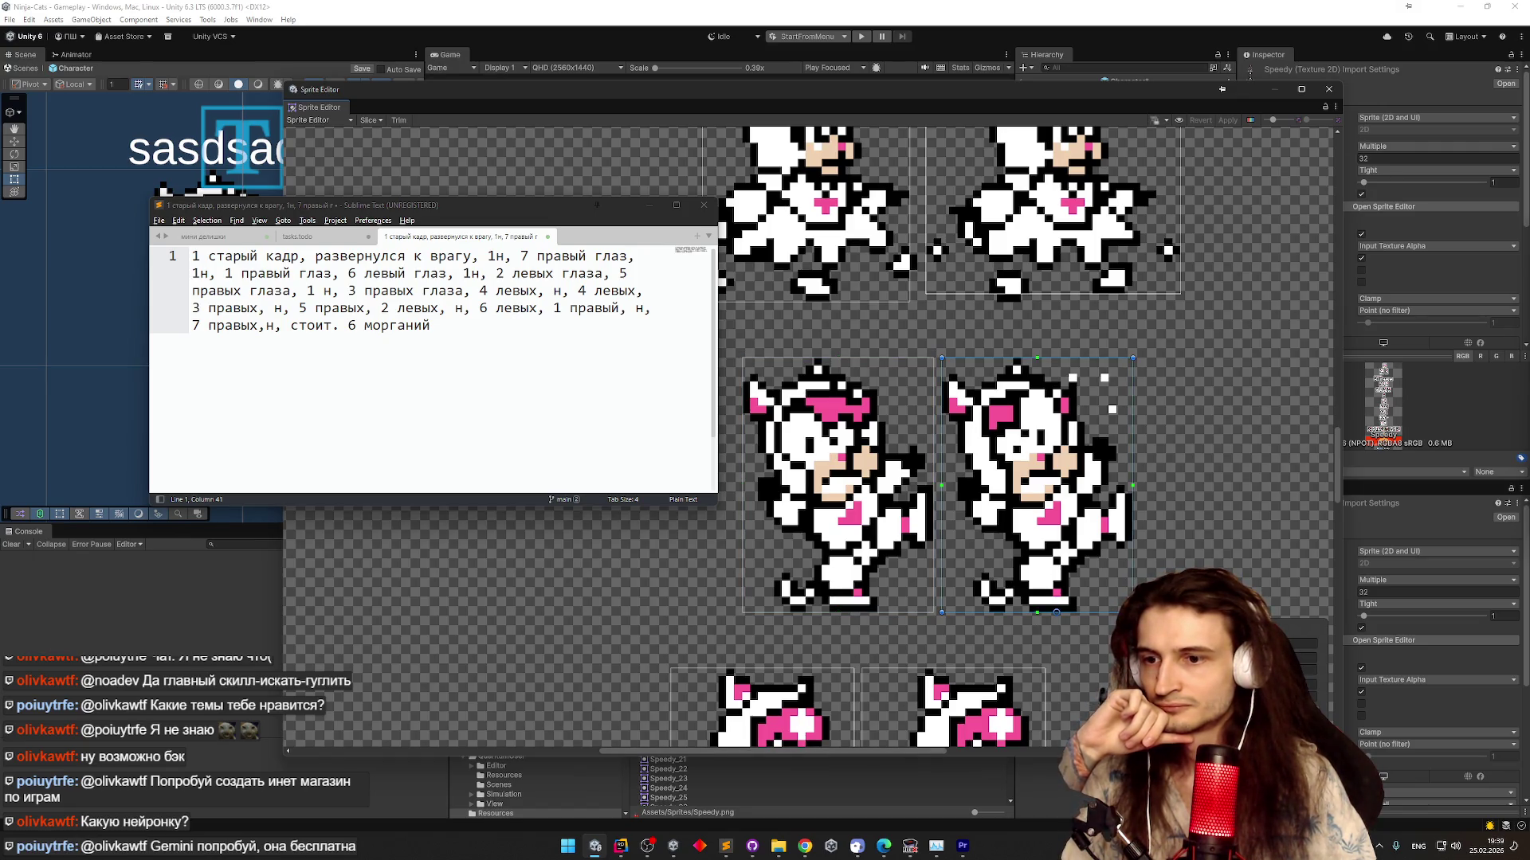
drag(1057, 612, 1053, 612)
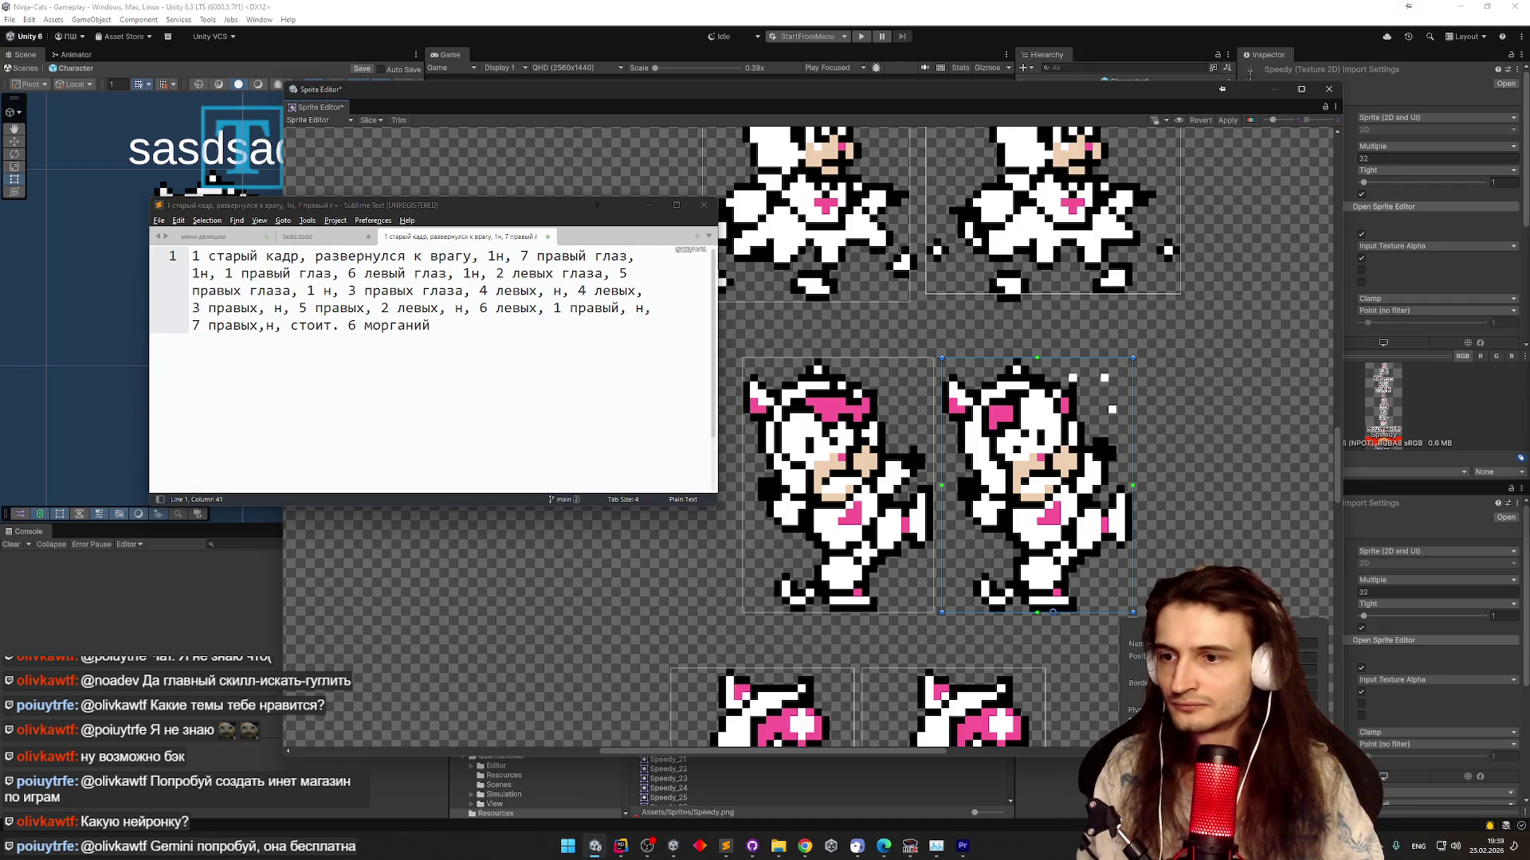
click(881, 606)
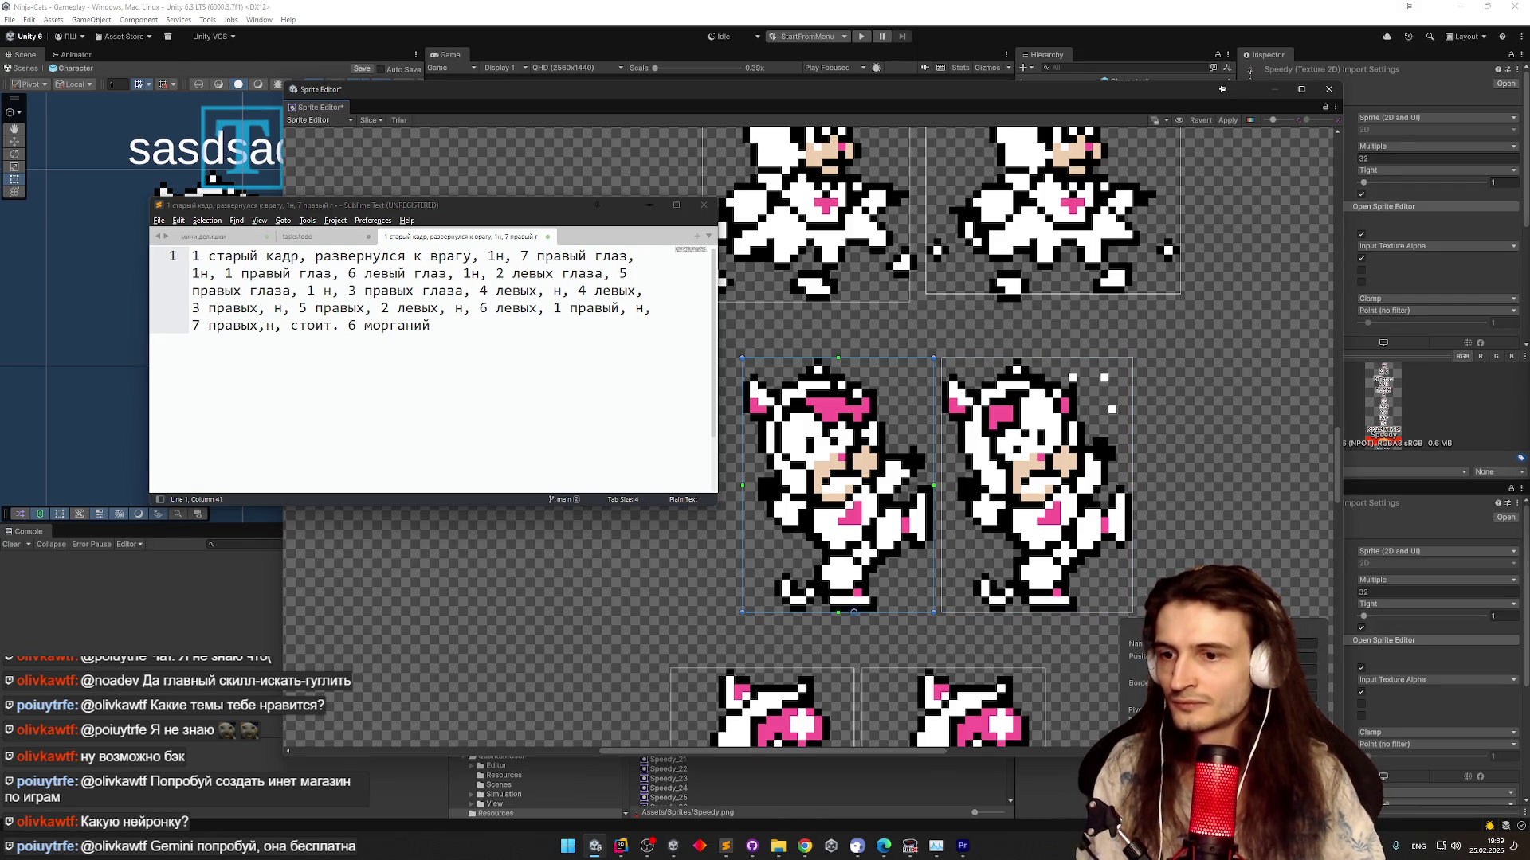
click(962, 846)
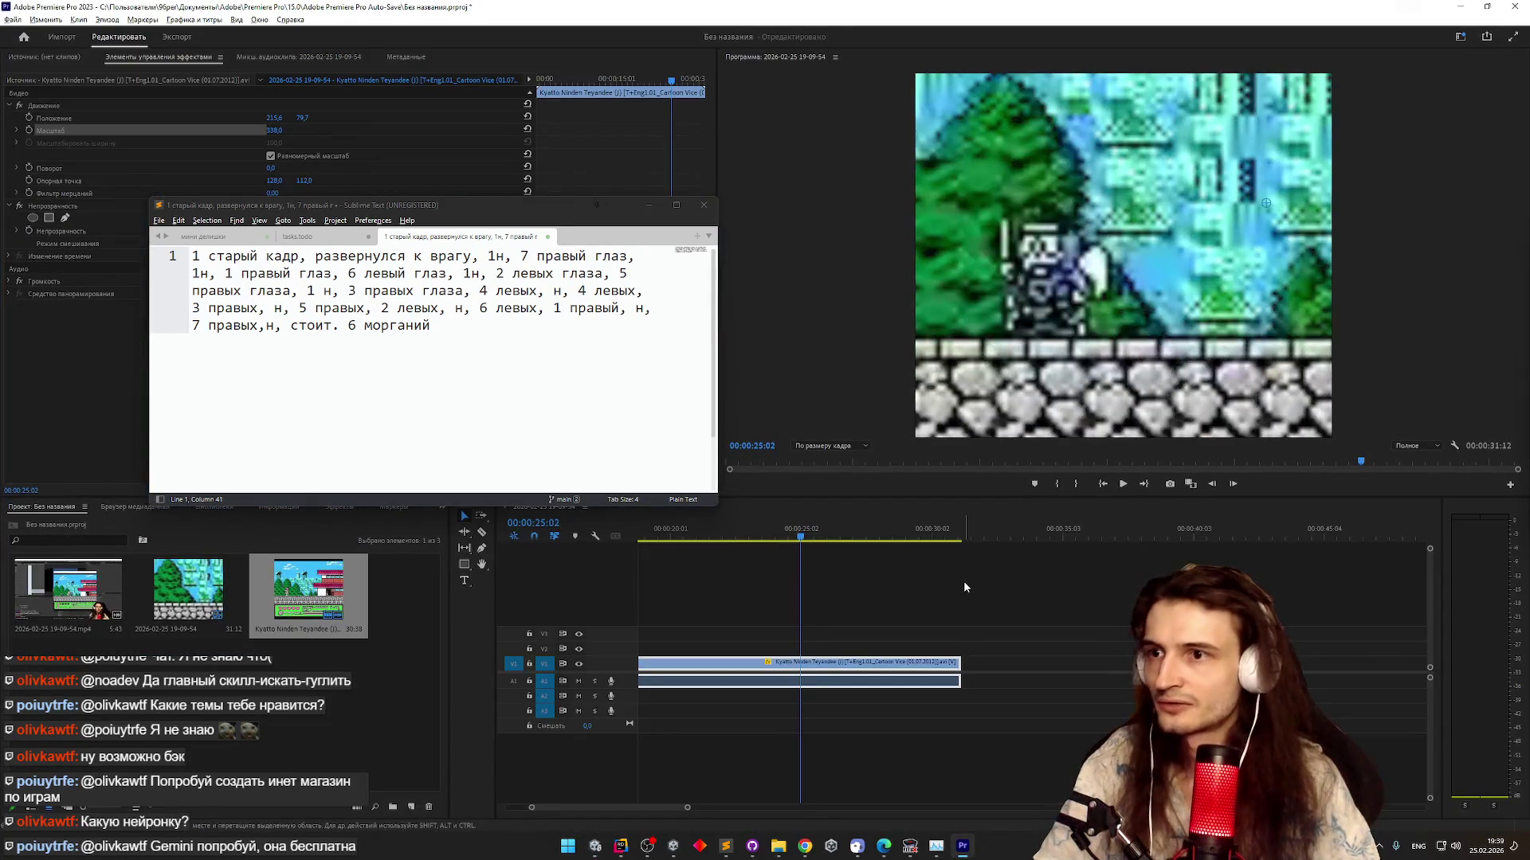
Step the reference footage frame by frame between 00:00:24:51 and 00:00:24:57, then minimize Premiere
key(Left)
key(Left)
key(Left)
key(Right)
key(Right)
key(Right)
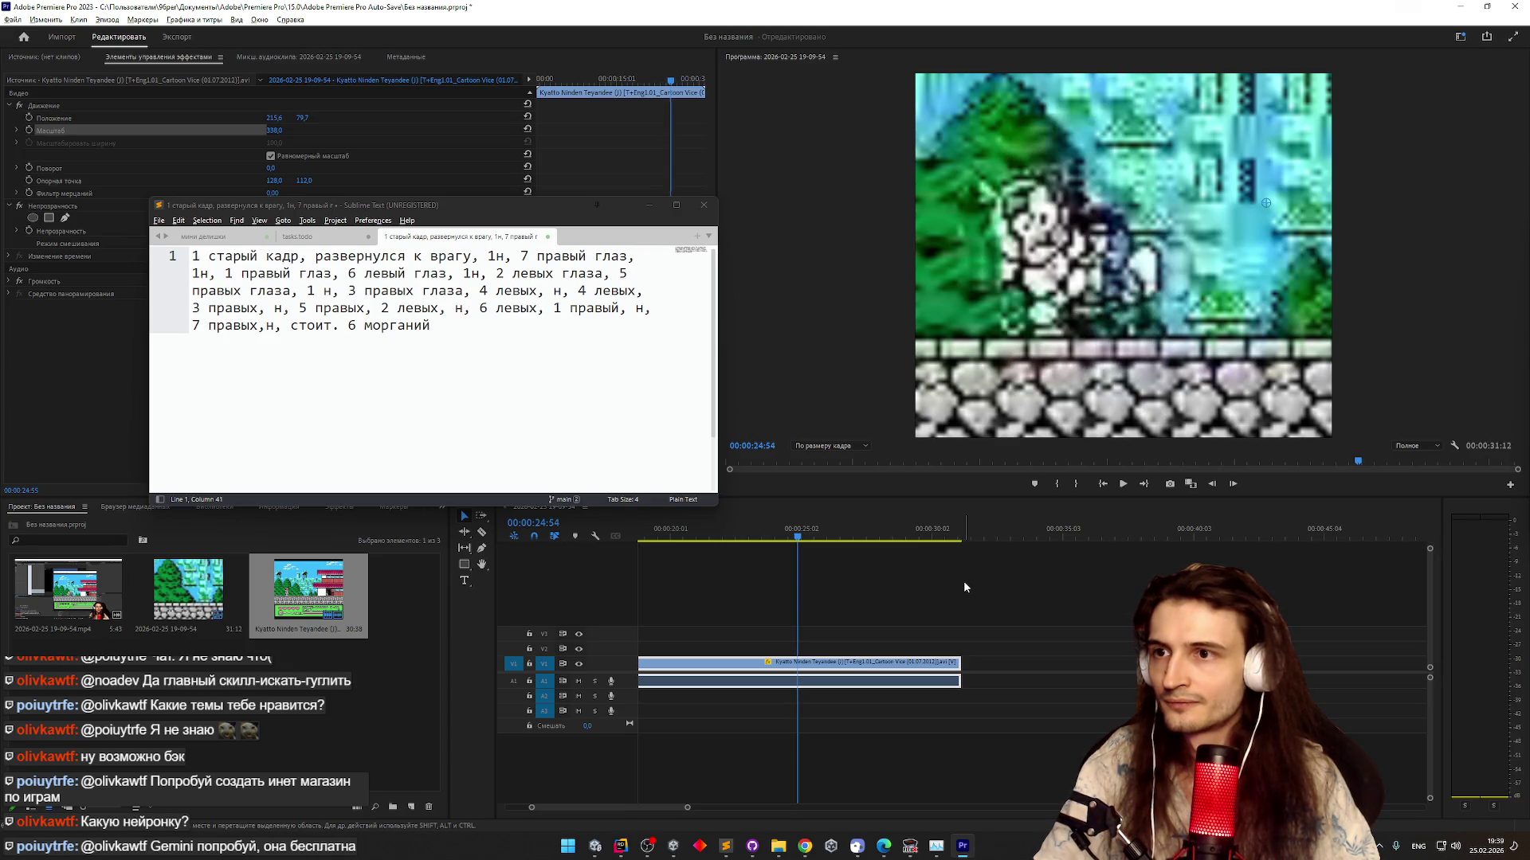
key(Left)
key(Right)
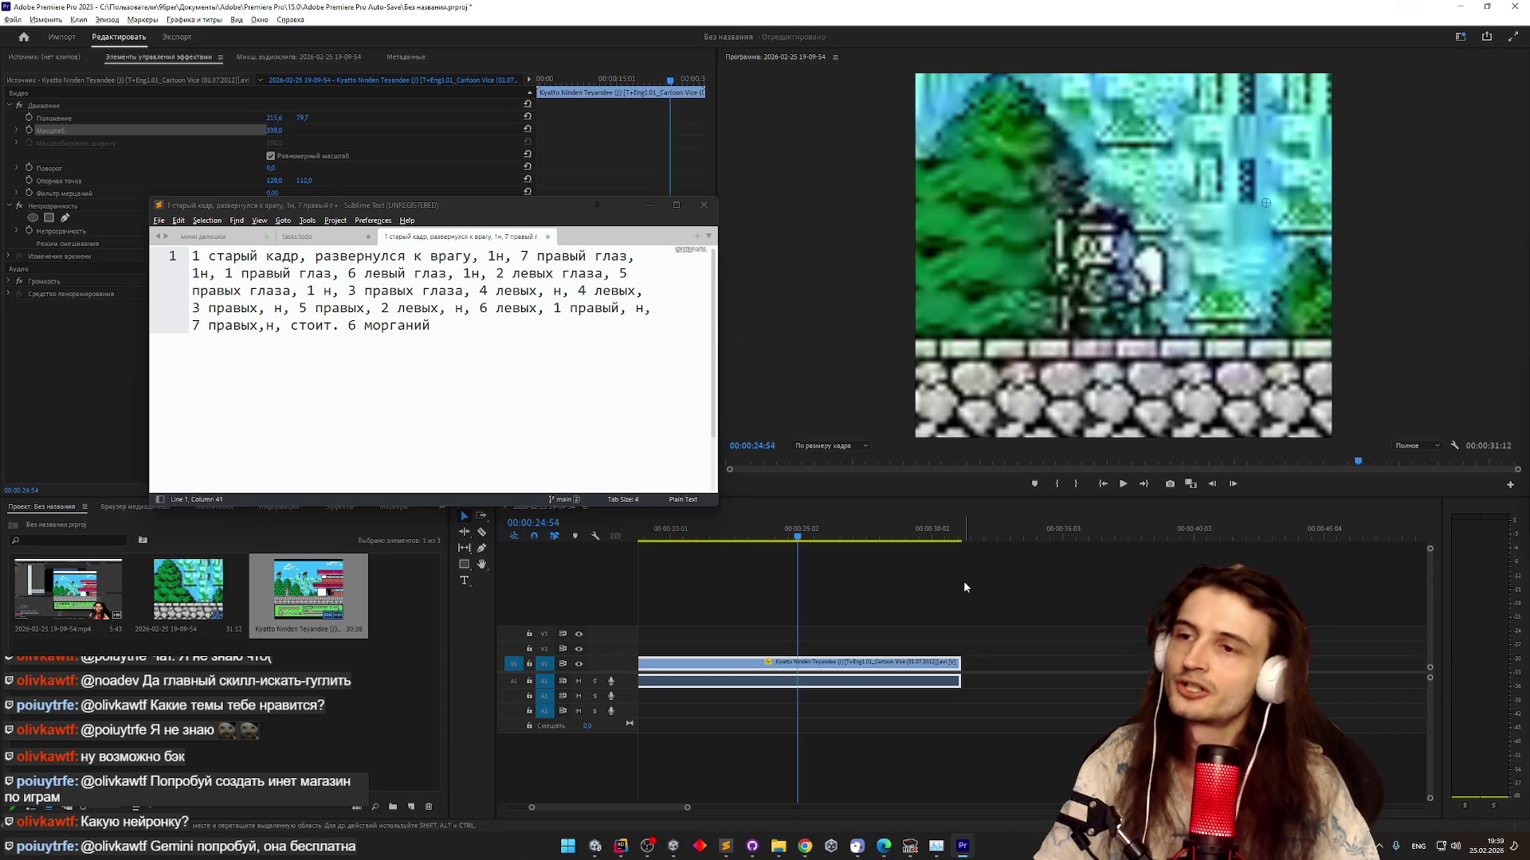
key(Left)
key(Left)
key(Left)
key(Right)
key(Right)
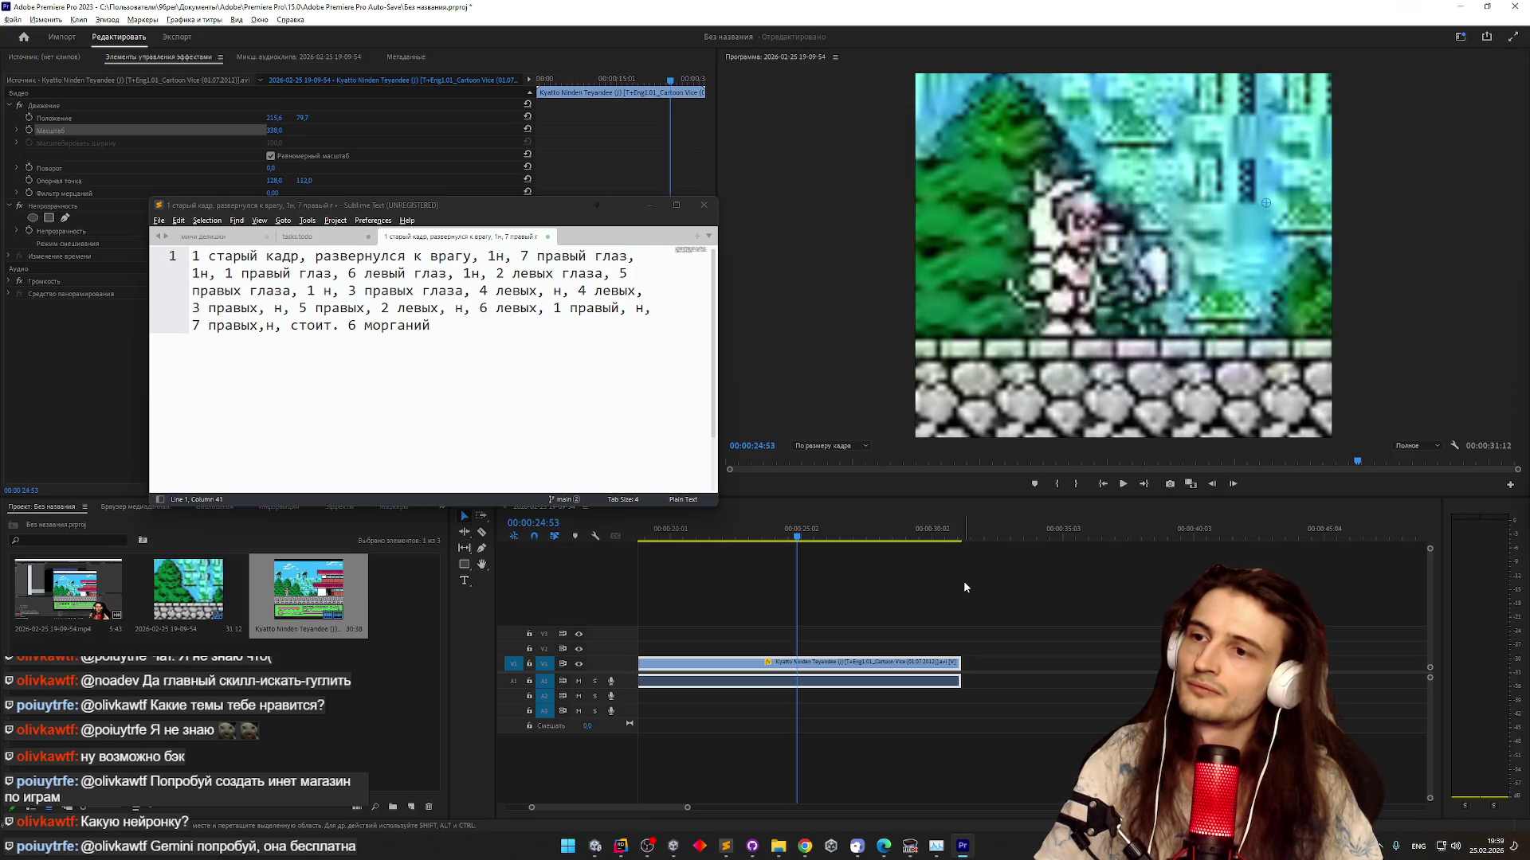
key(Right)
key(Right)
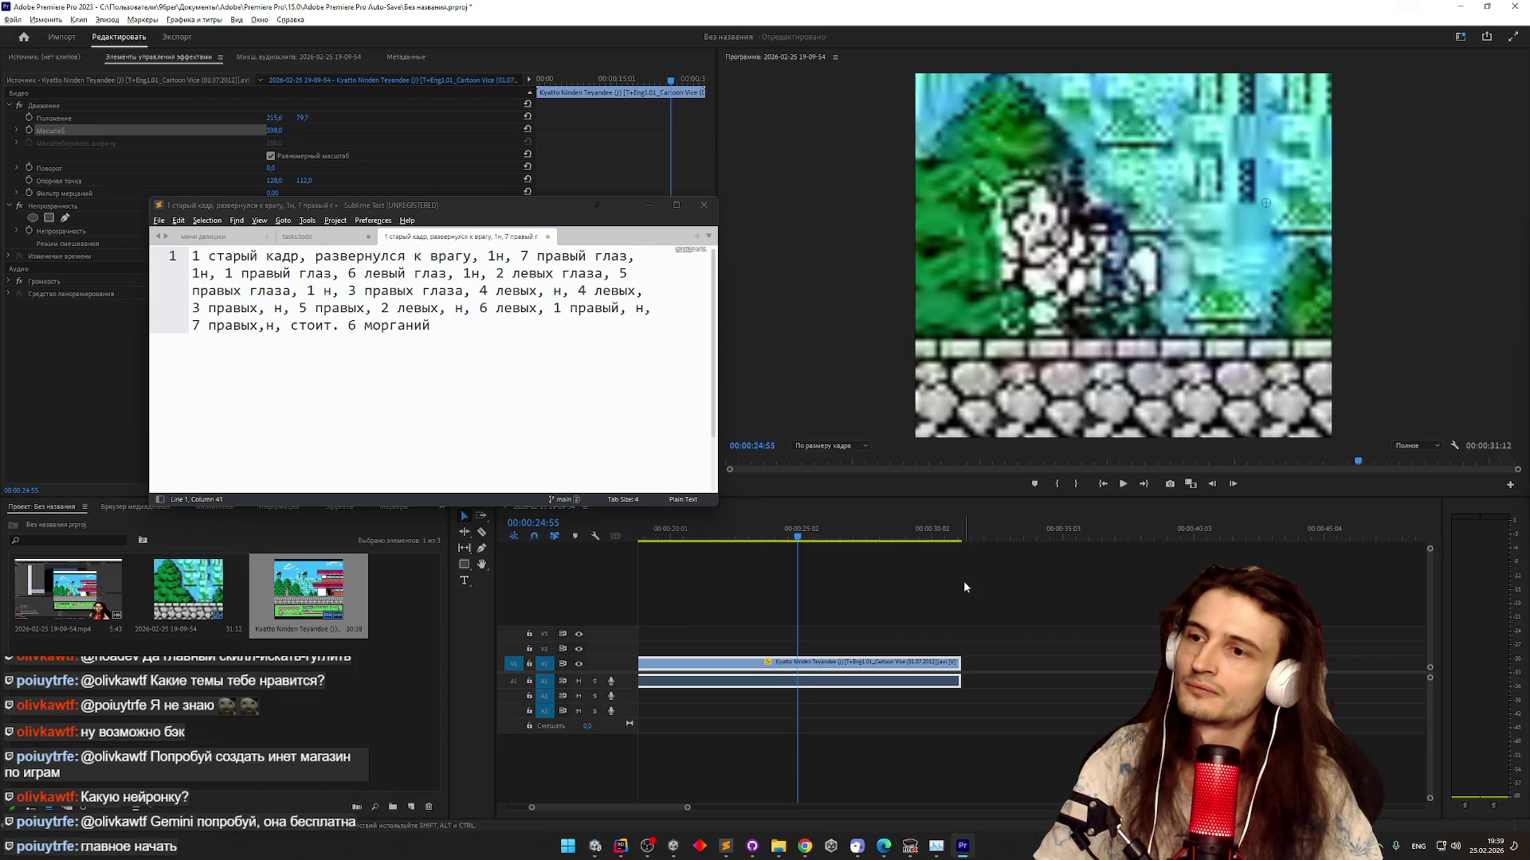
key(Left)
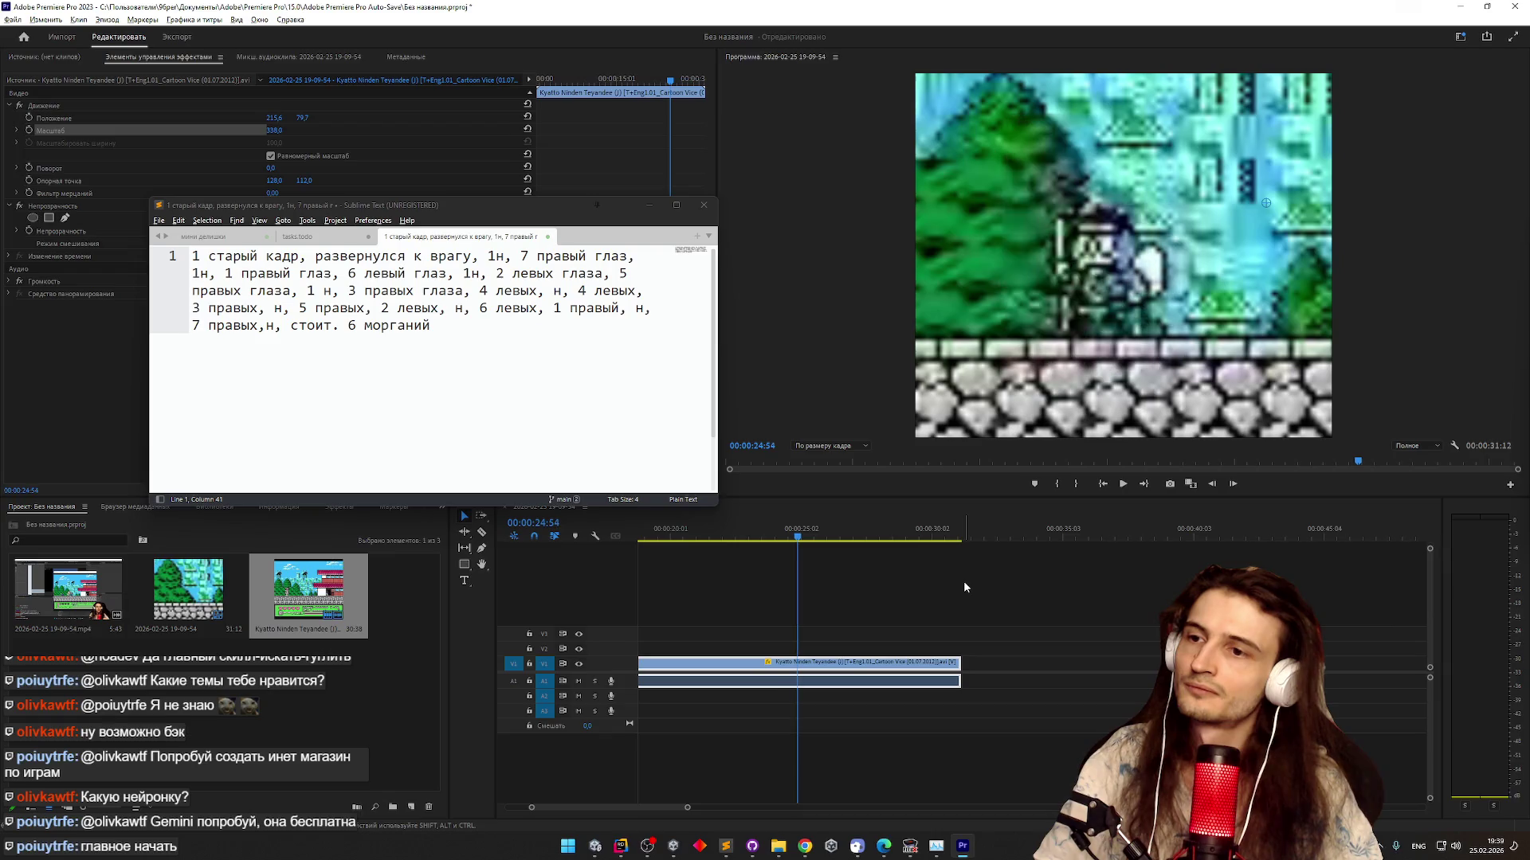
key(Right)
key(Right)
key(Right)
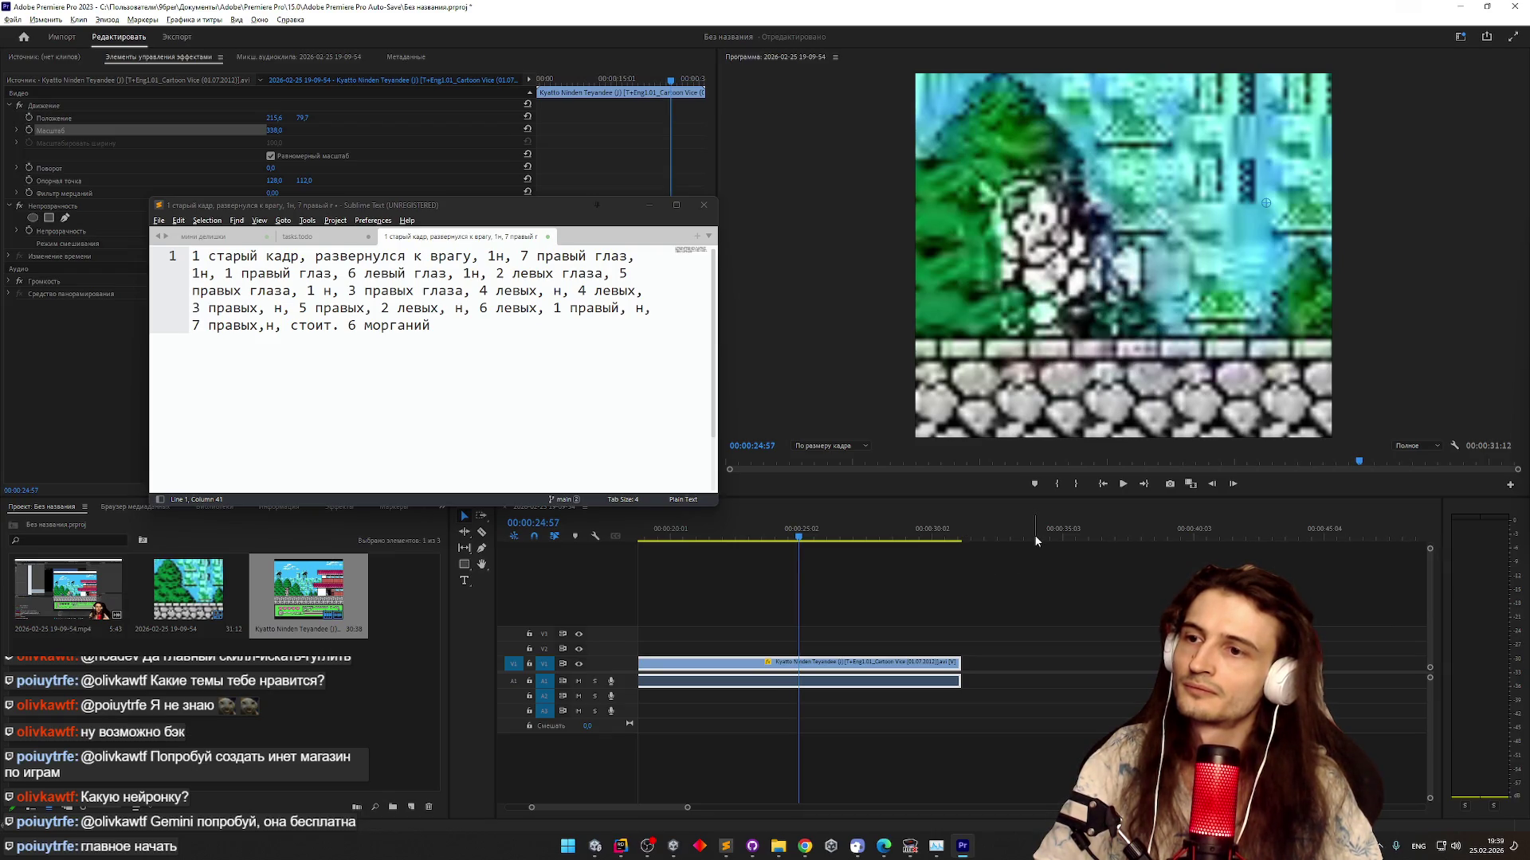
key(Right)
click(964, 846)
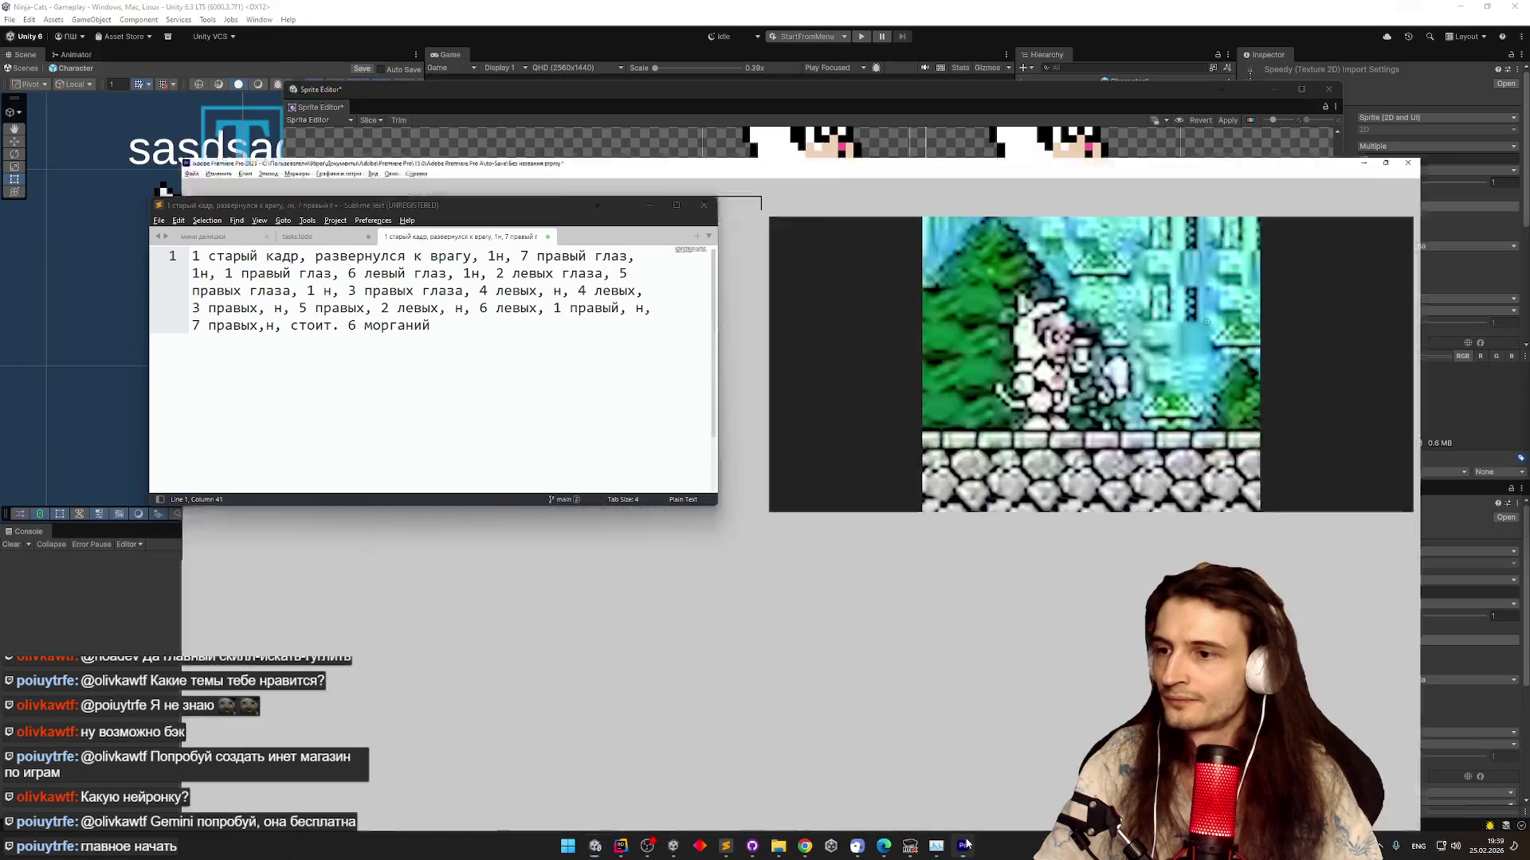
Return to the Speedy Sprite Editor and select the first cat sprite frame
click(964, 846)
click(964, 846)
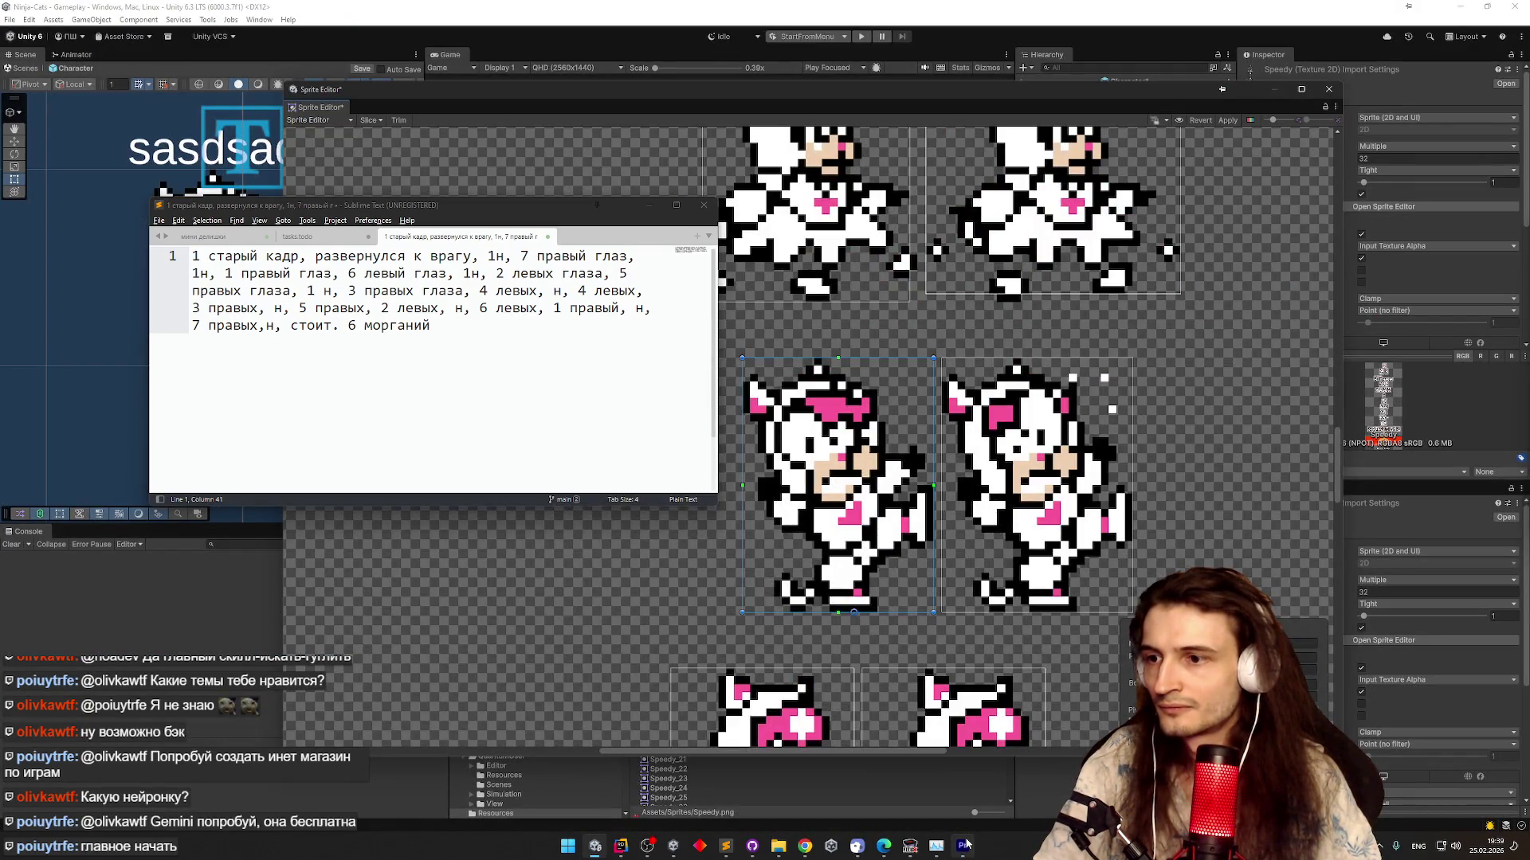
scroll(913, 378, down, 10)
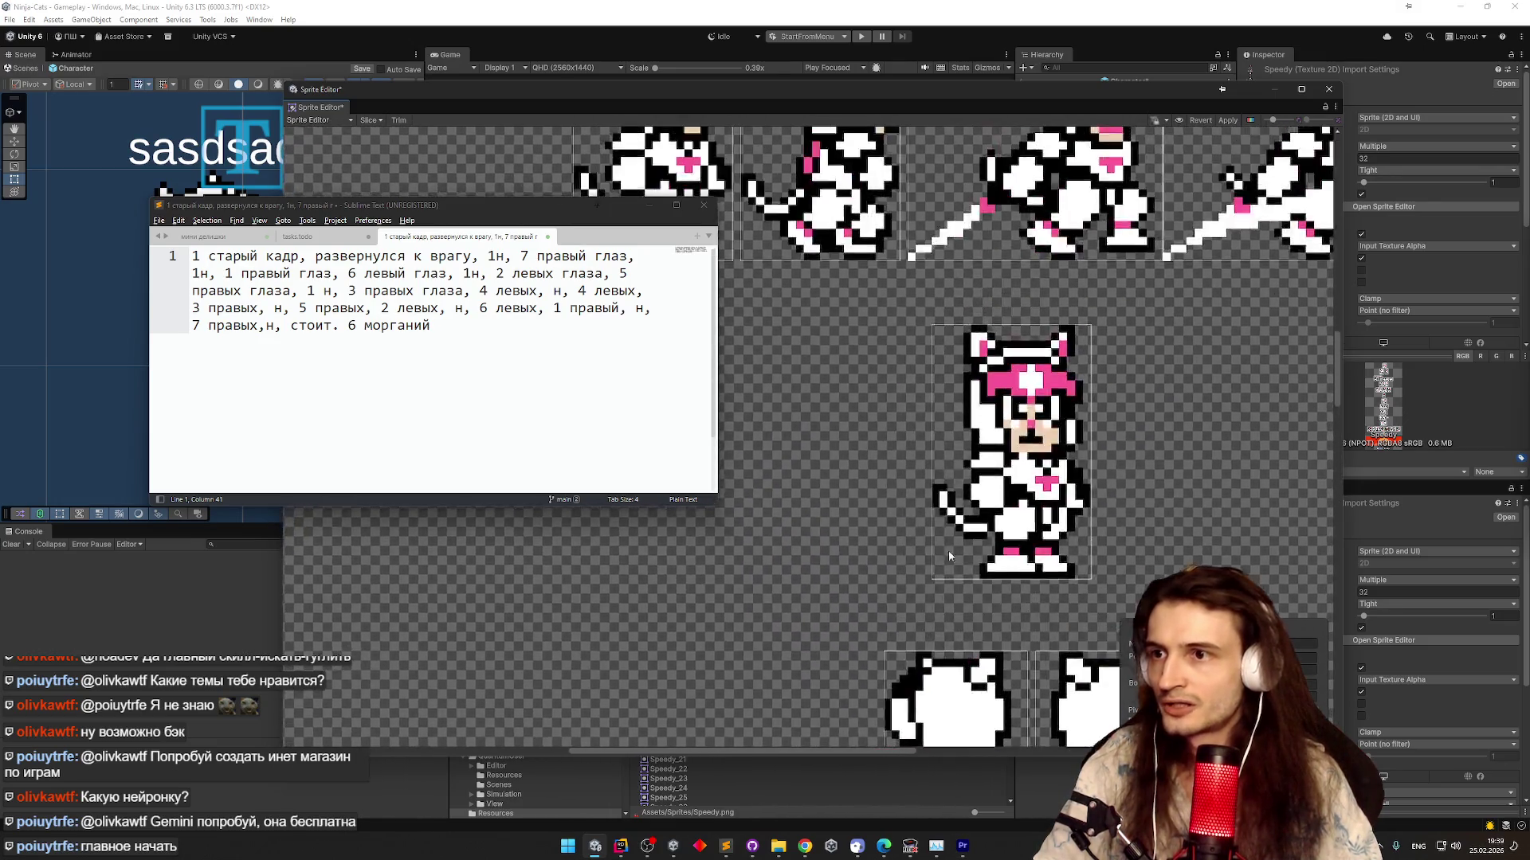
scroll(978, 576, down, 2)
scroll(896, 484, up, 3)
click(895, 484)
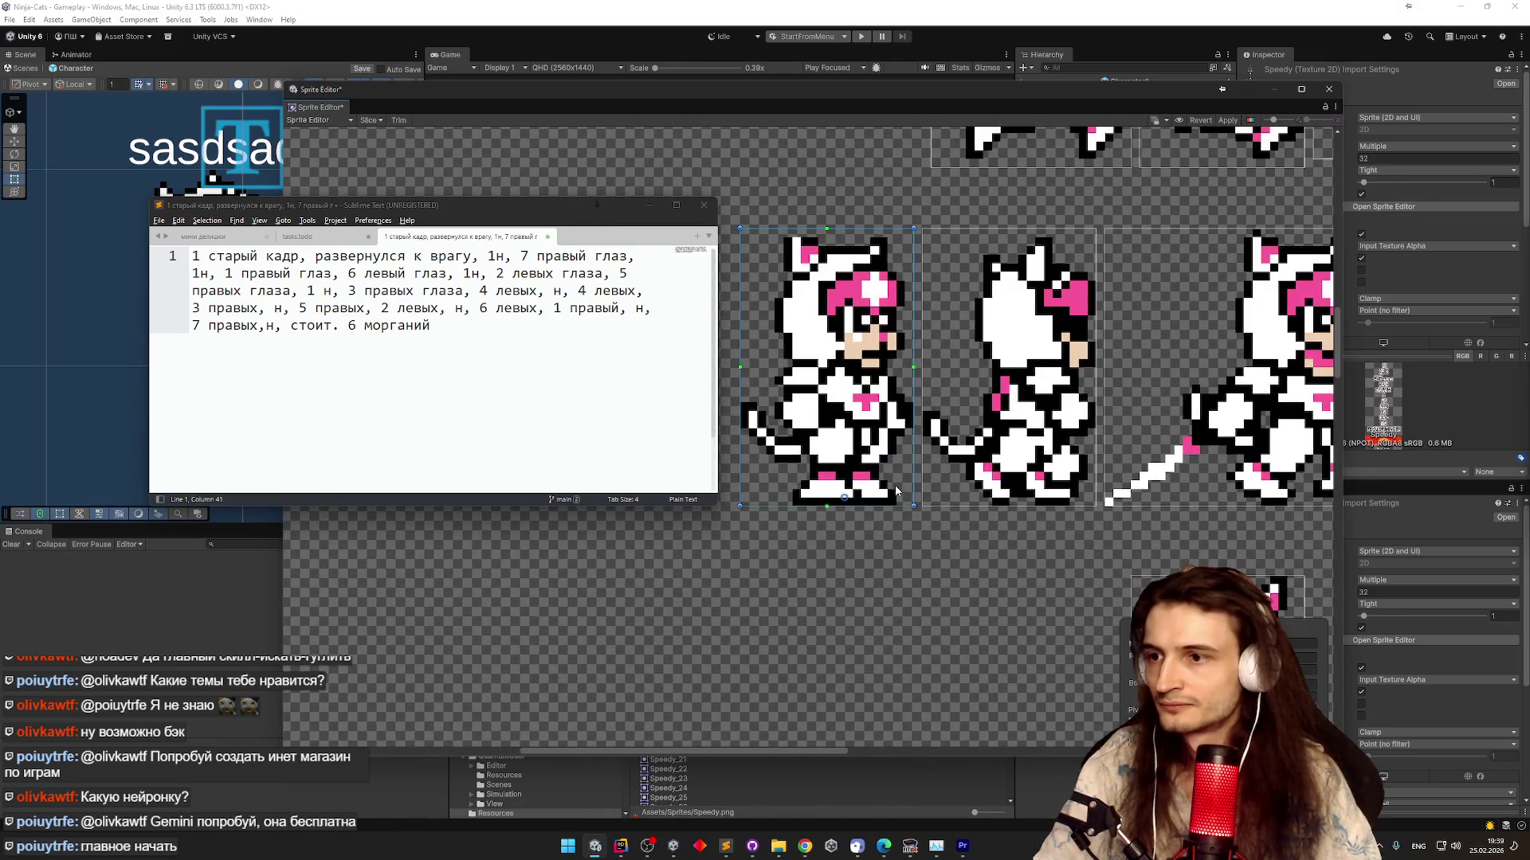
Inspect the first and second cat kick frames, then go back to Premiere Pro
scroll(917, 518, down, 5)
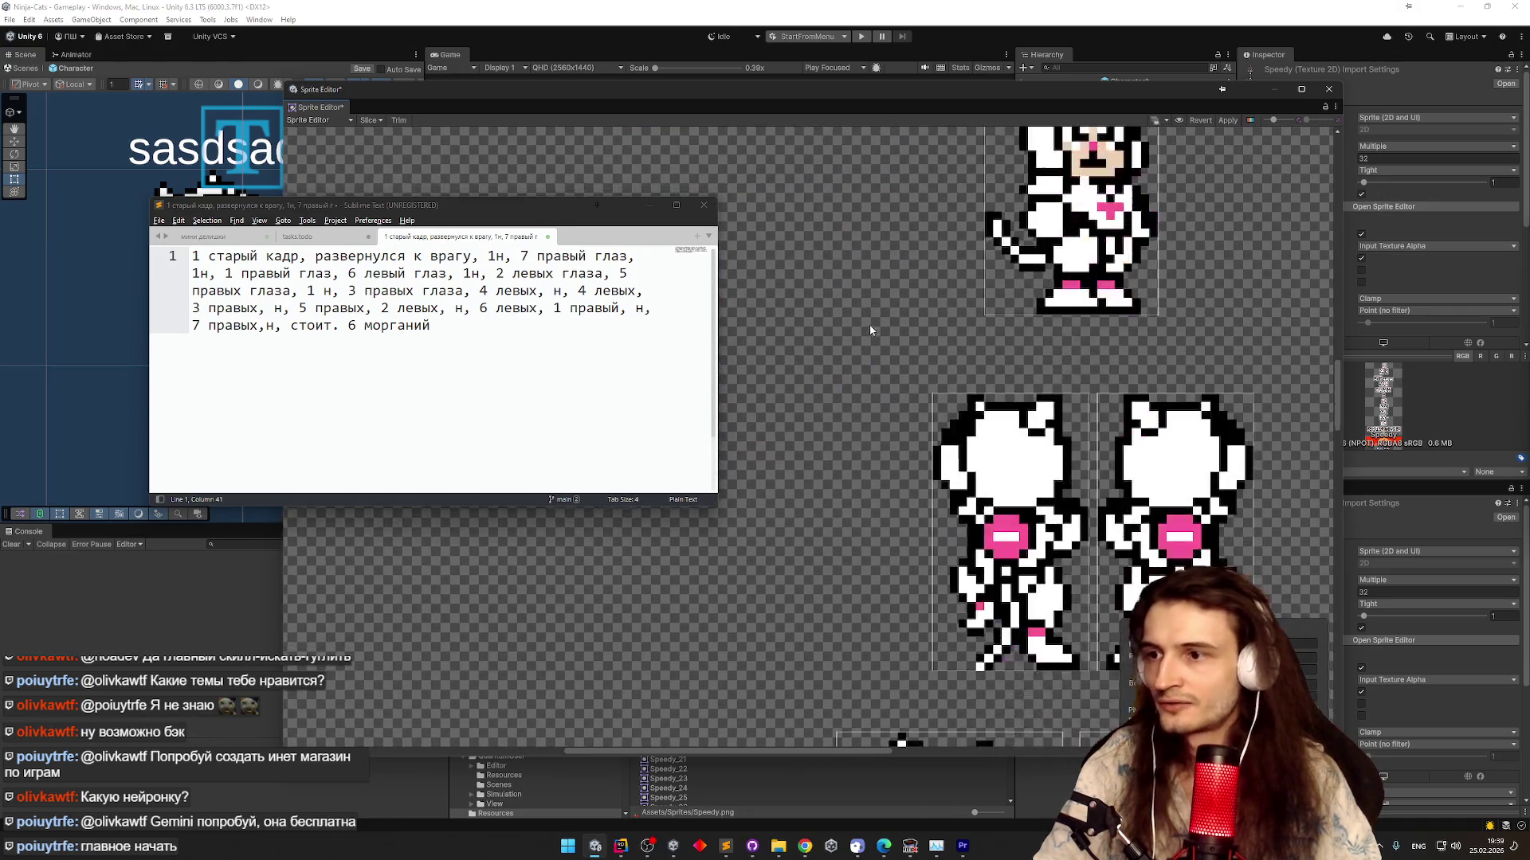
scroll(872, 444, down, 10)
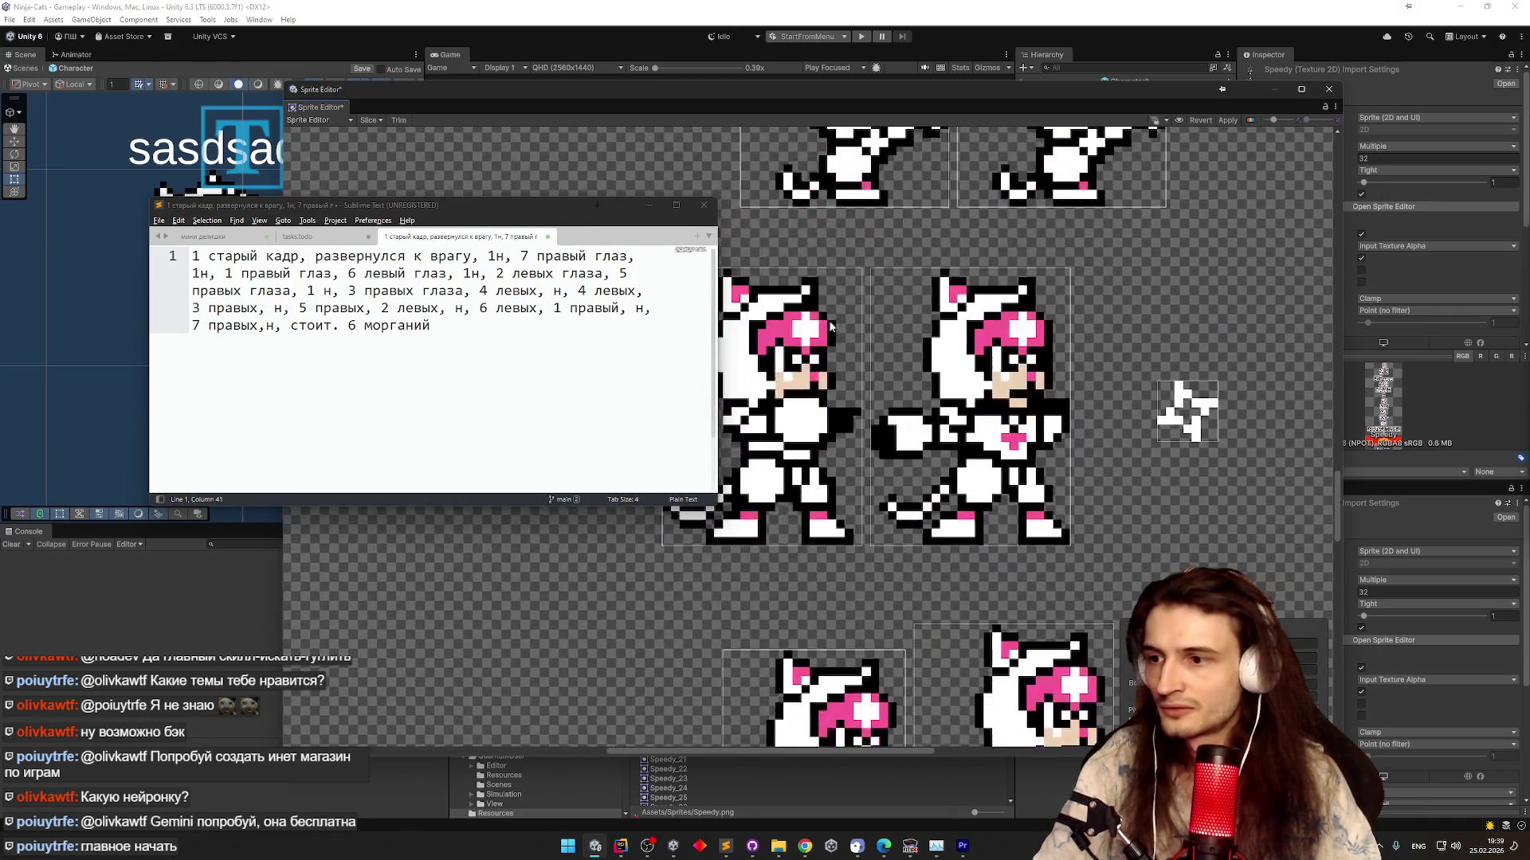
scroll(854, 360, down, 2)
scroll(854, 360, up, 3)
click(871, 338)
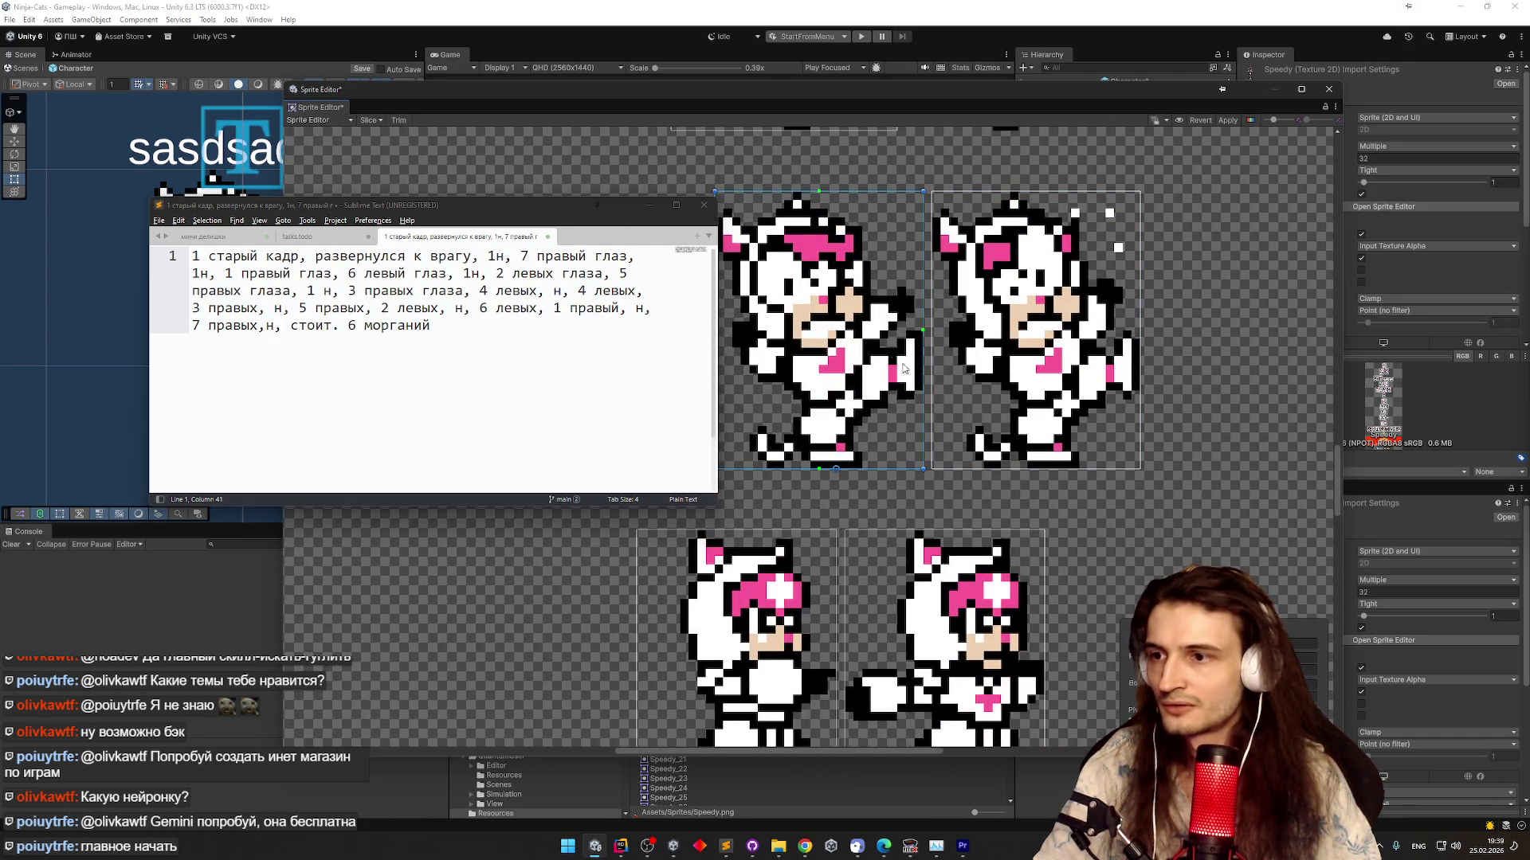
click(1068, 451)
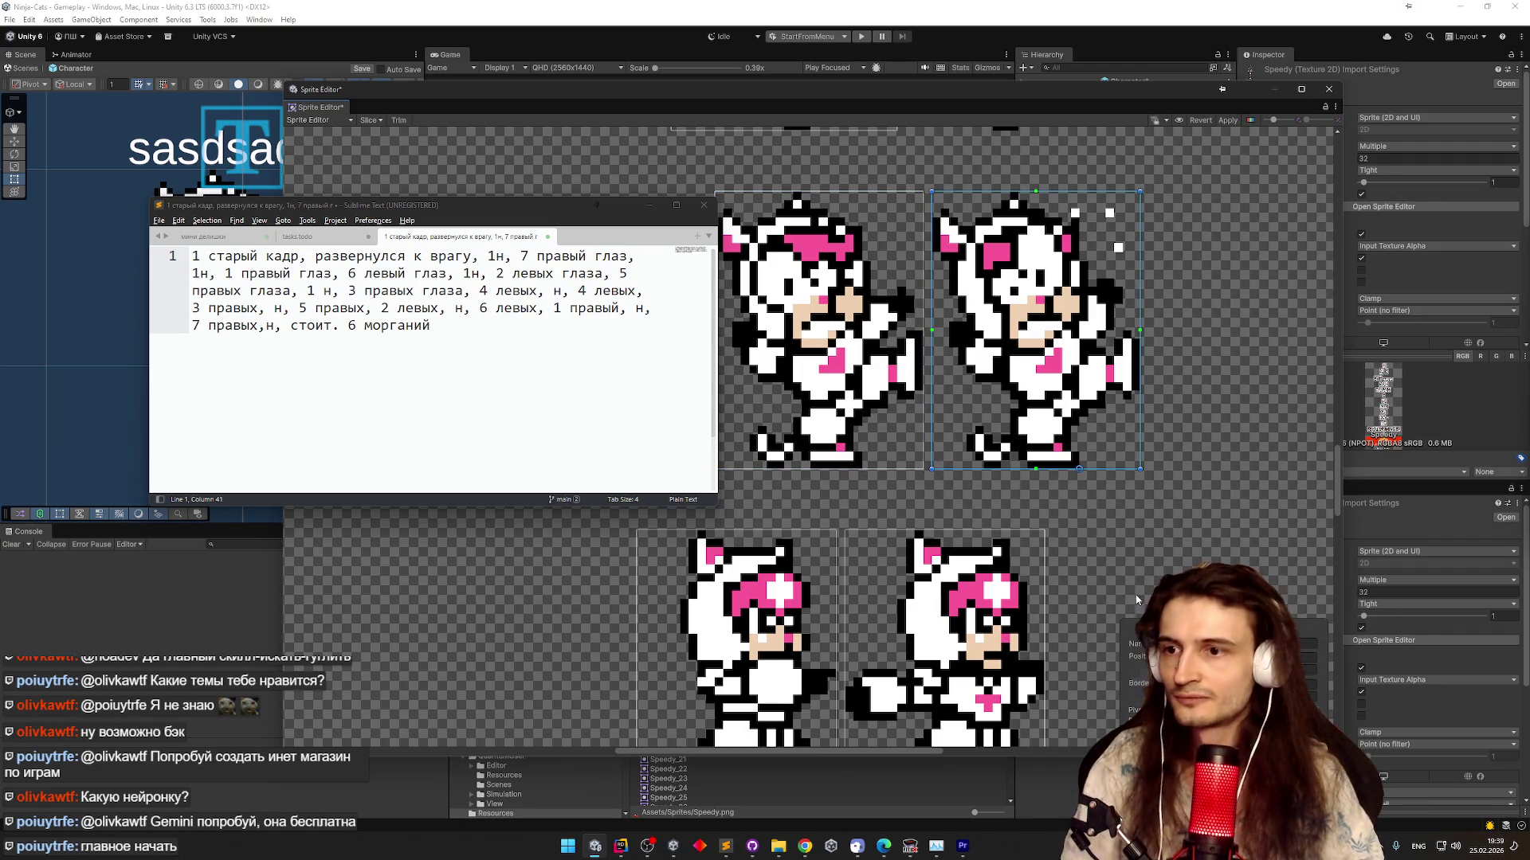
click(962, 846)
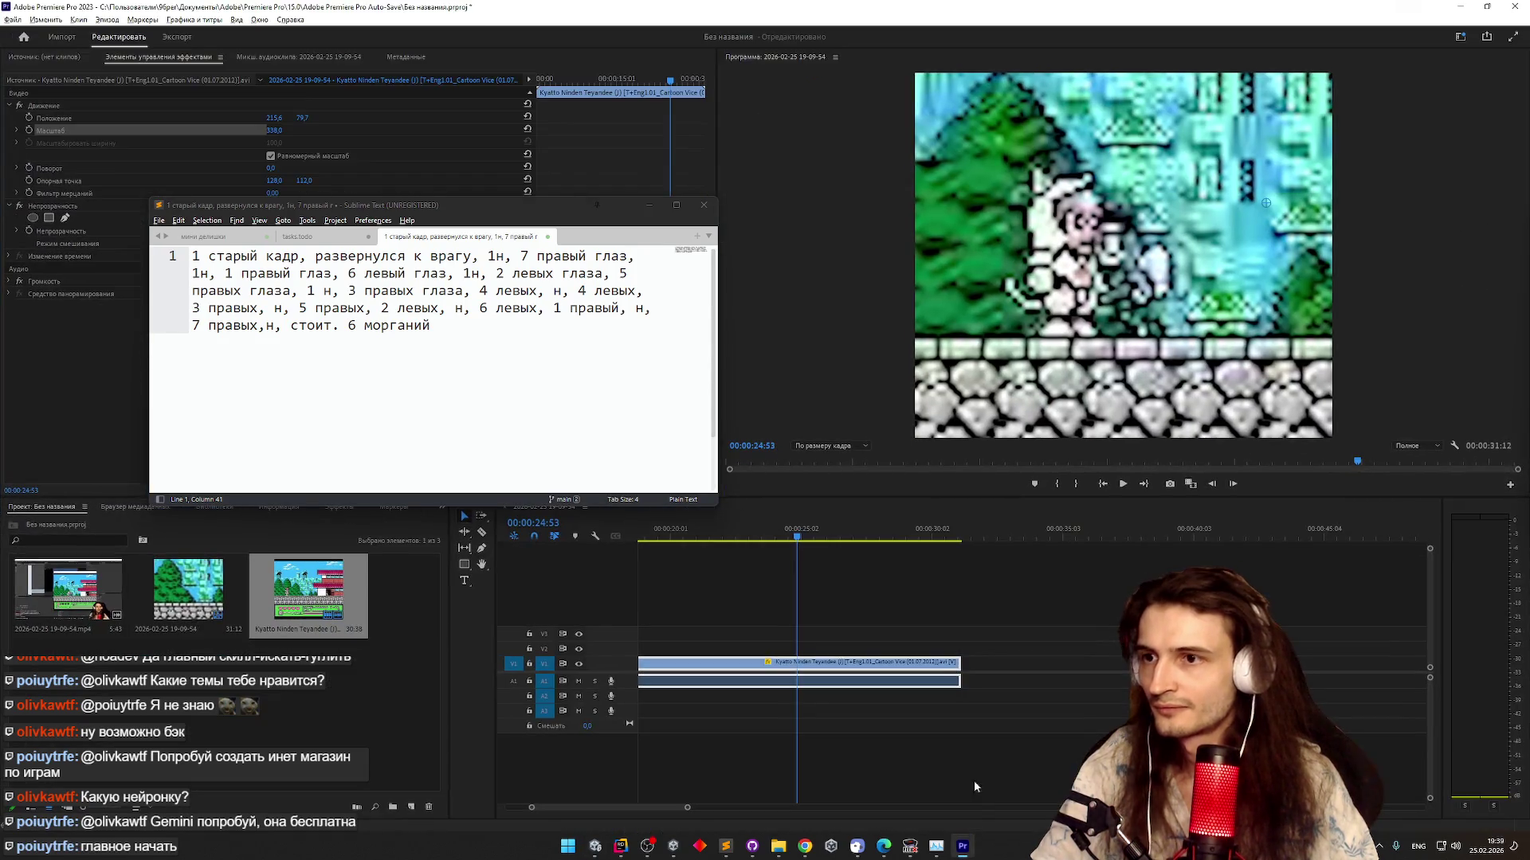
Step the reference clip back and forth by single frames
click(797, 539)
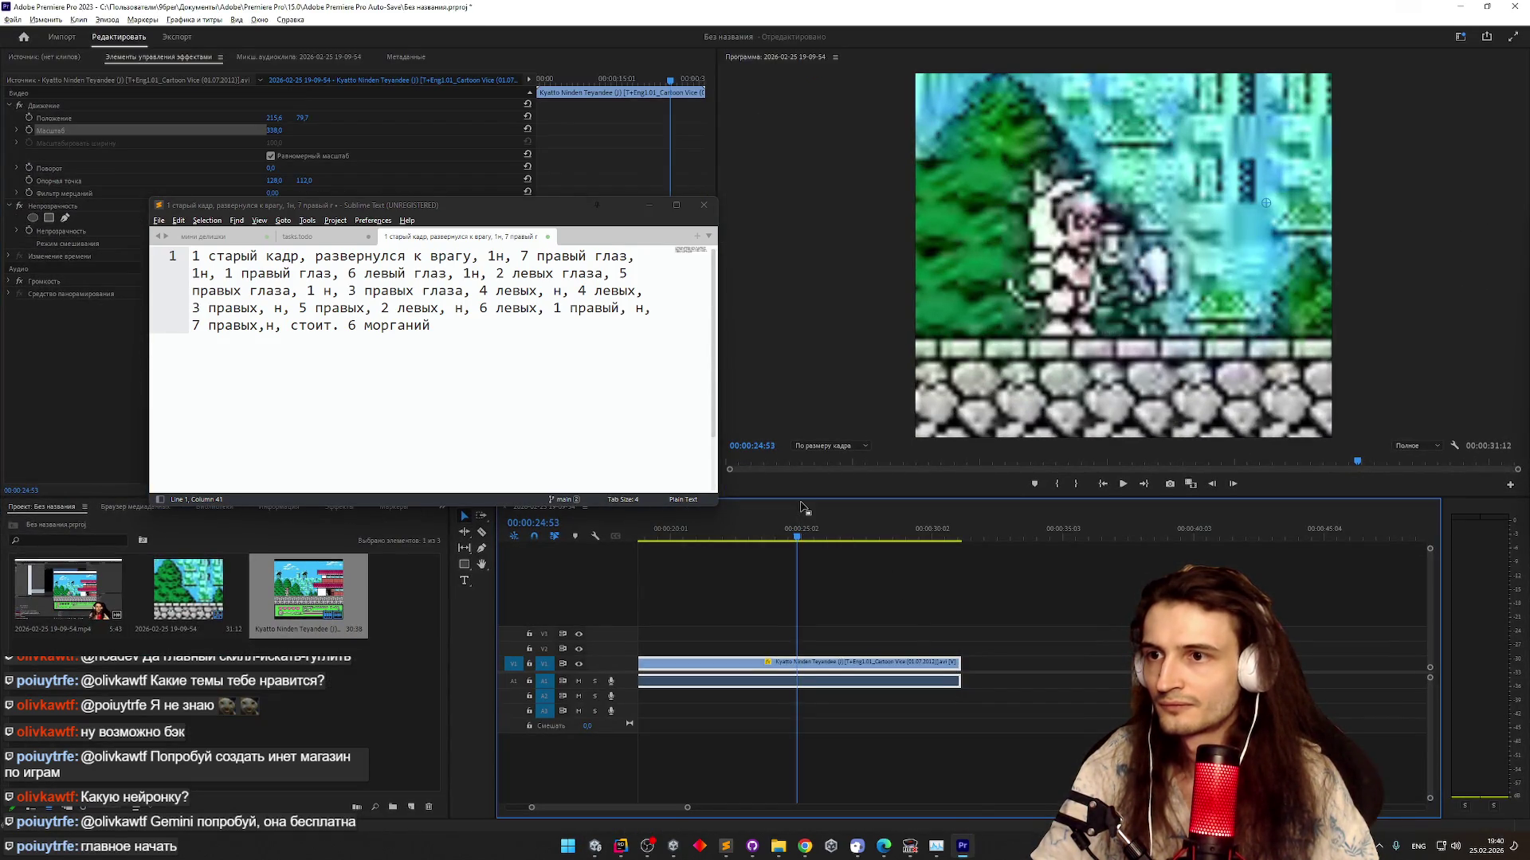
key(Left)
key(Right)
key(Left)
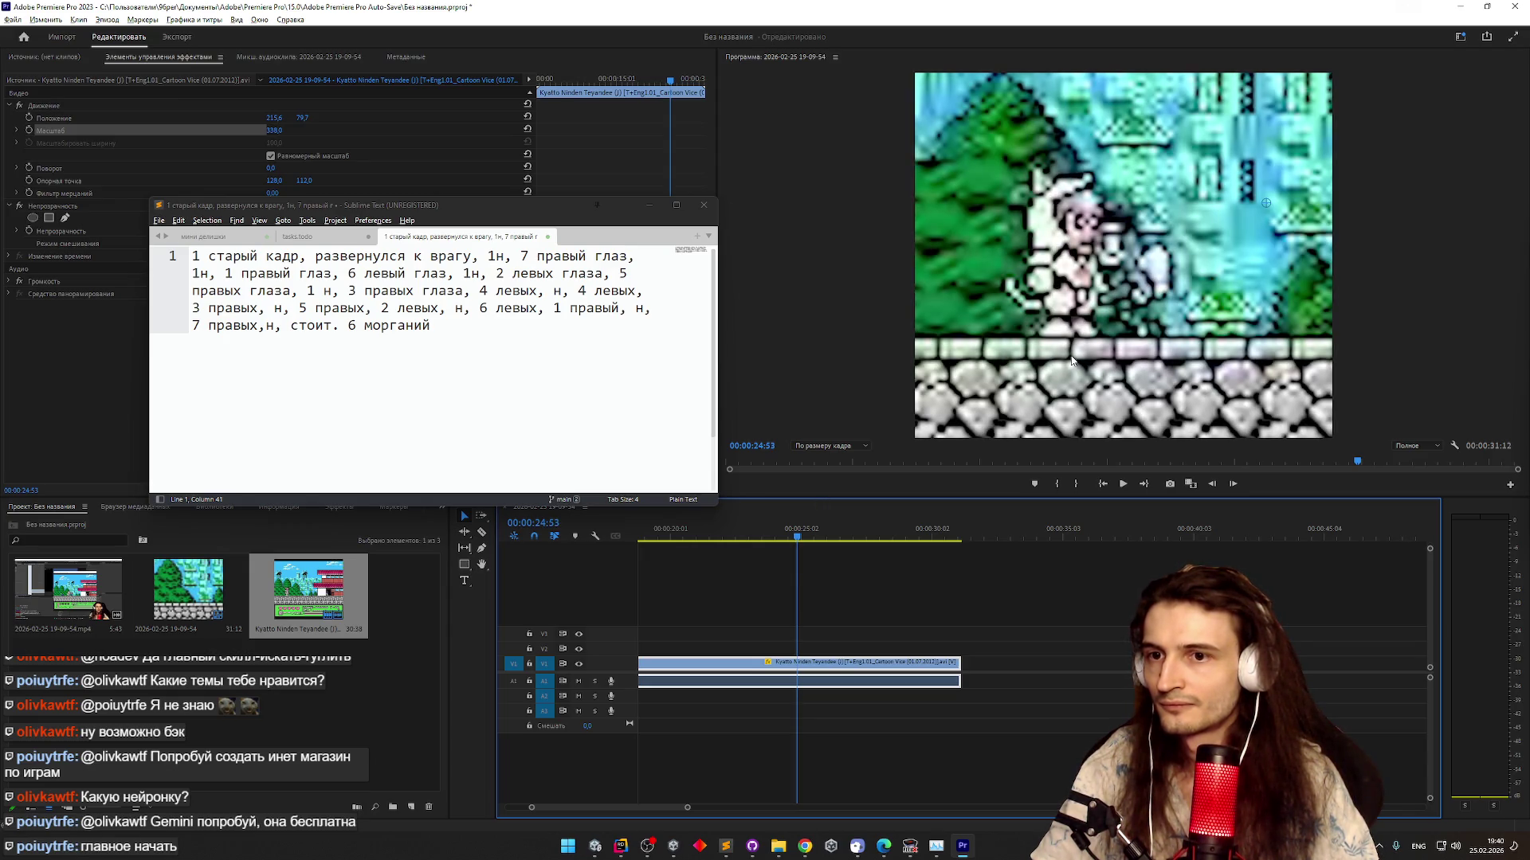
key(ctrl+alt+r)
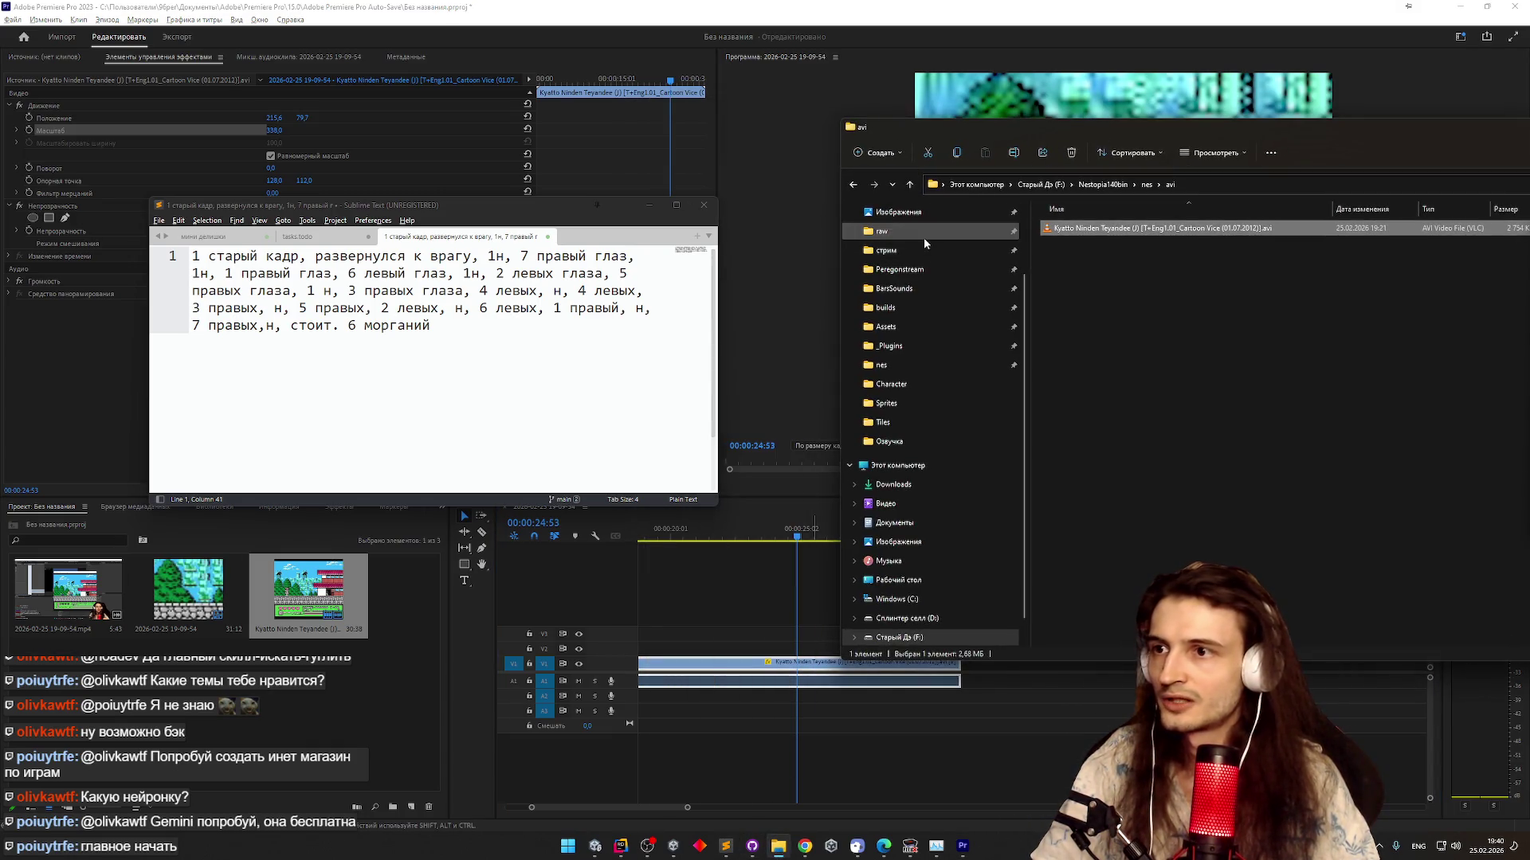
click(924, 233)
mouse_move(1072, 265)
mouse_down()
mouse_move(1084, 351)
mouse_move(1010, 667)
mouse_up()
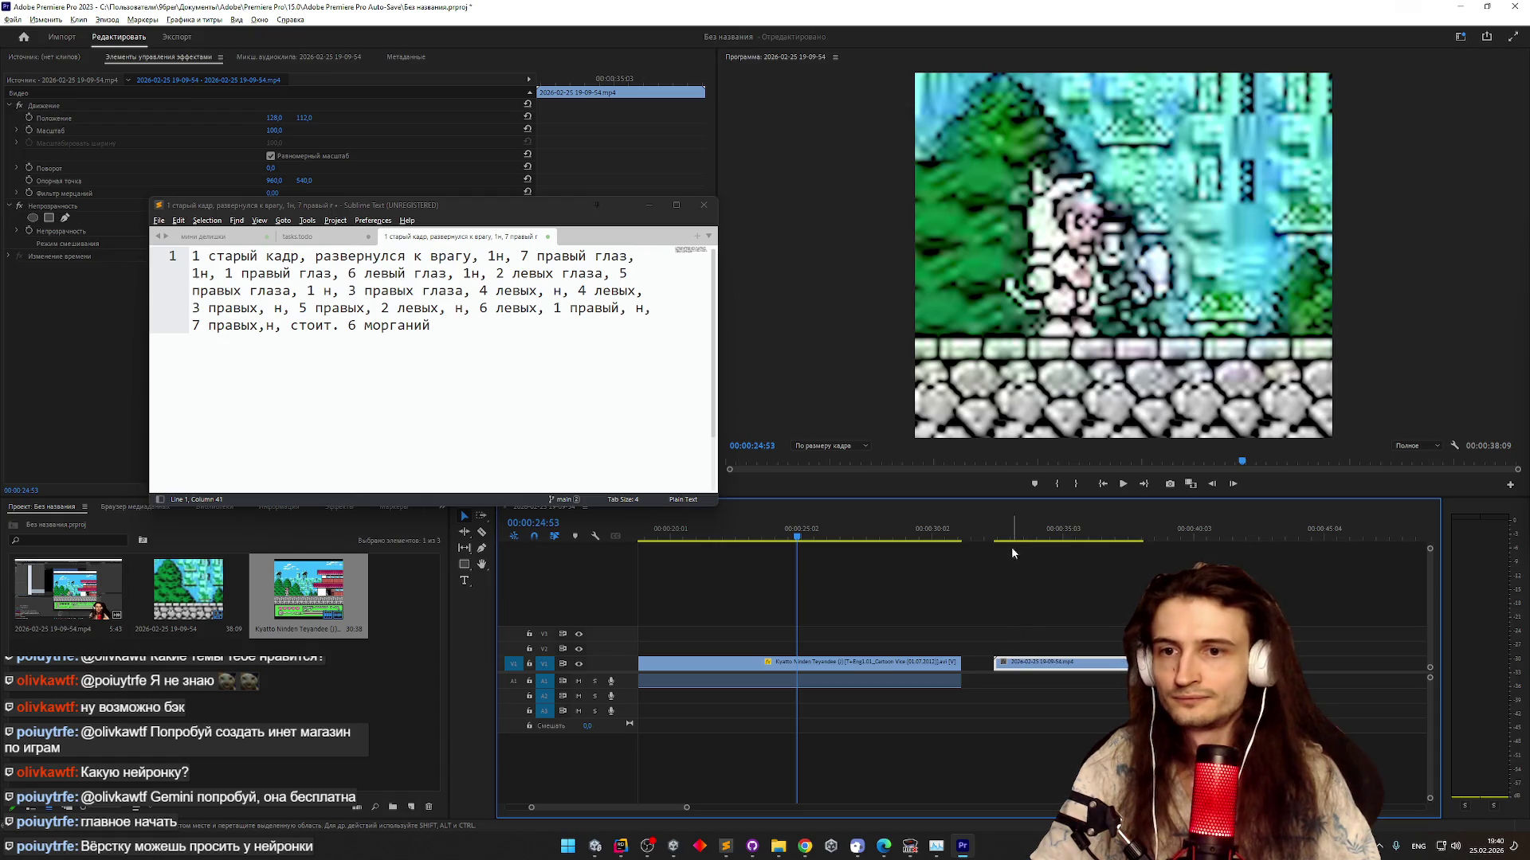
drag(996, 539, 1001, 541)
Move the new clip up and left in the Program monitor to Position 111.1, 60.7
click(1003, 336)
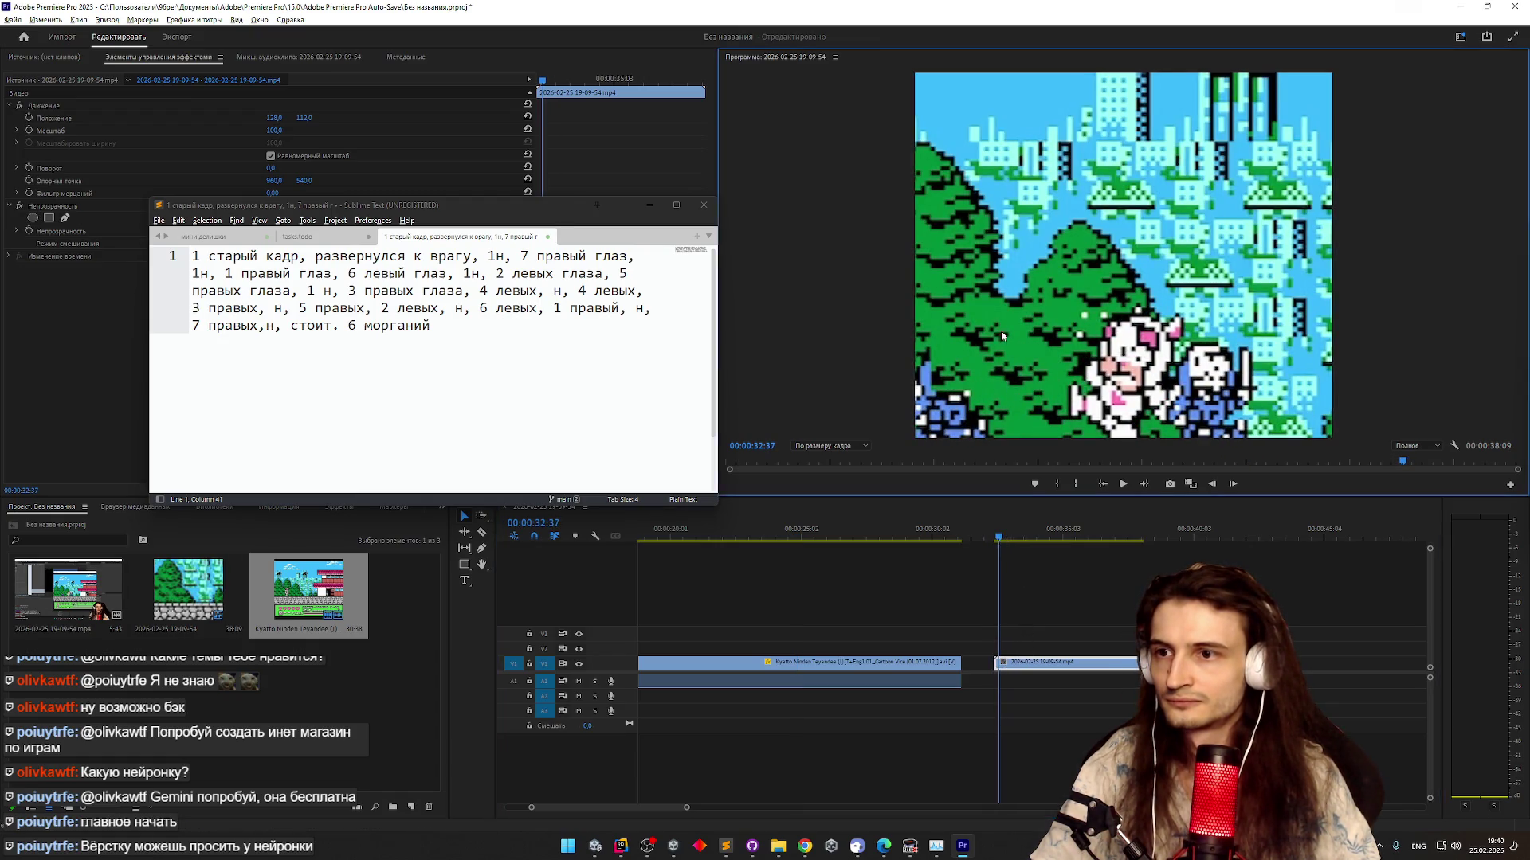
click(120, 118)
drag(1090, 322, 1062, 239)
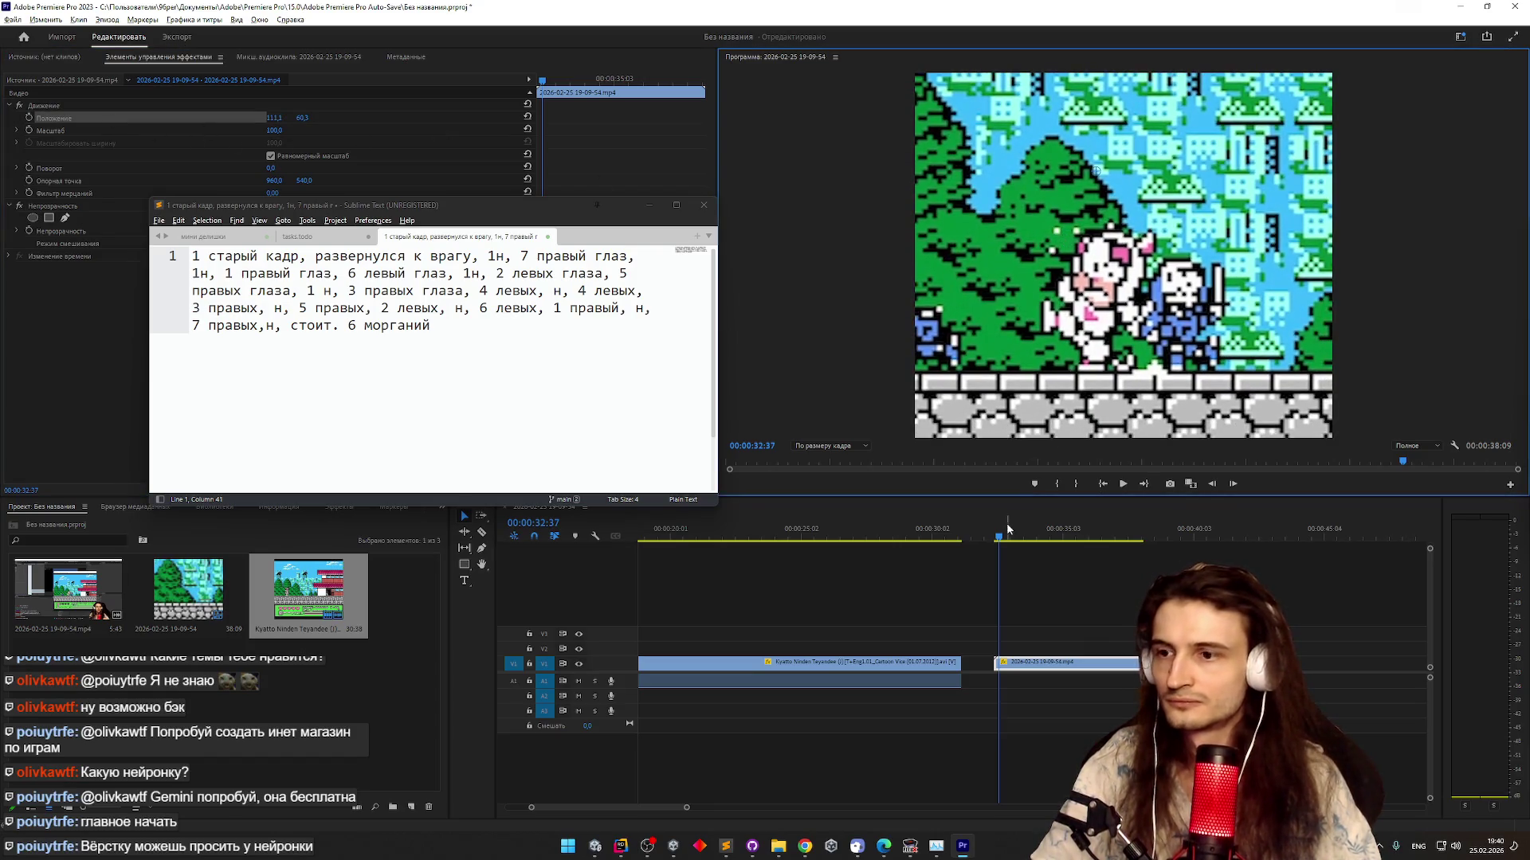
Scrub to 35:24 and step frame by frame through the cat's attack, then minimize Premiere
click(993, 539)
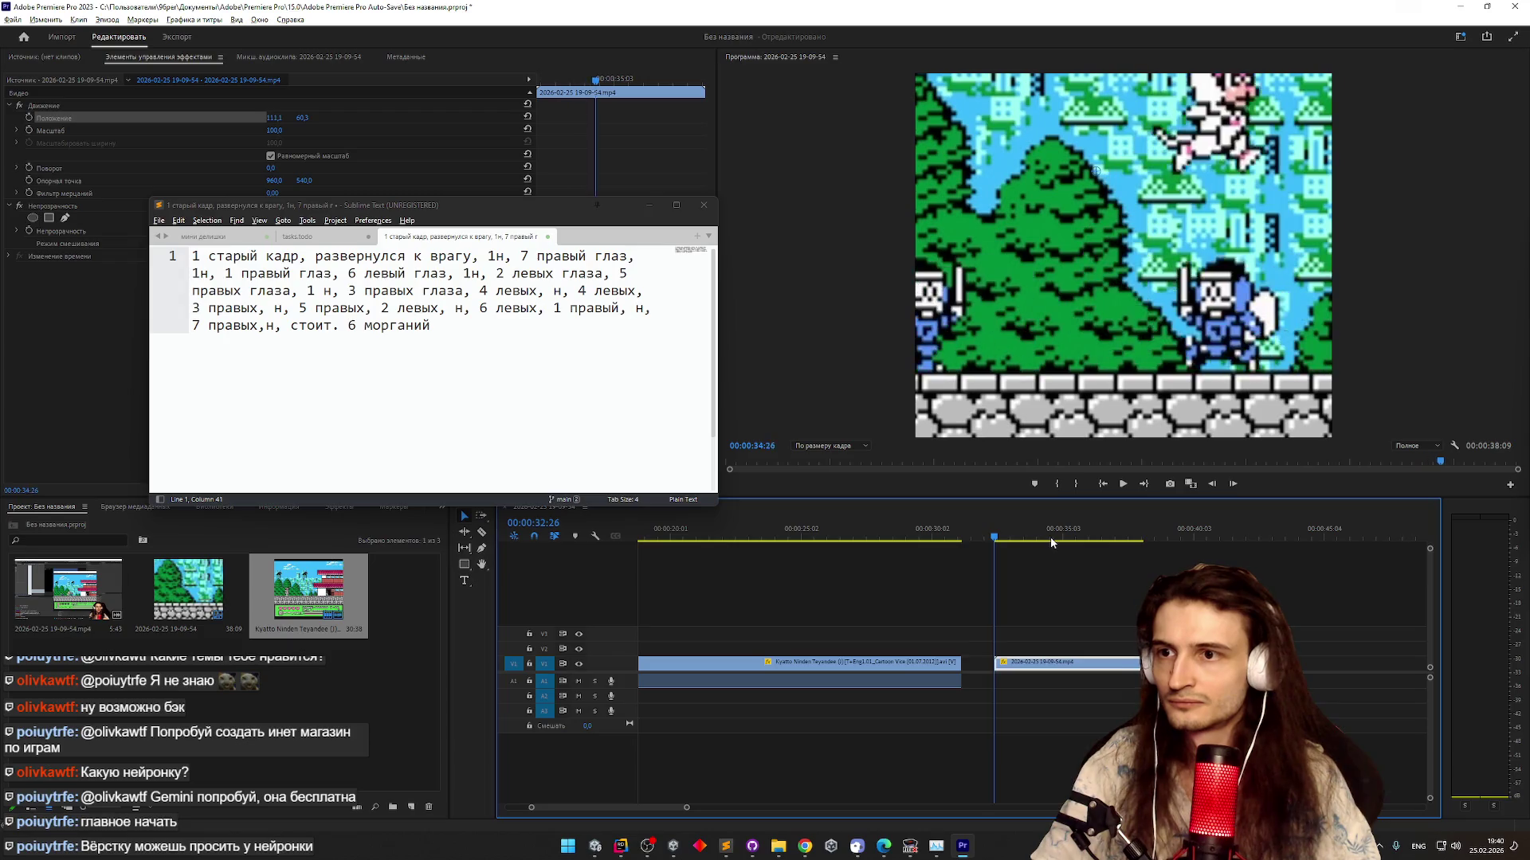
drag(1075, 541, 1073, 539)
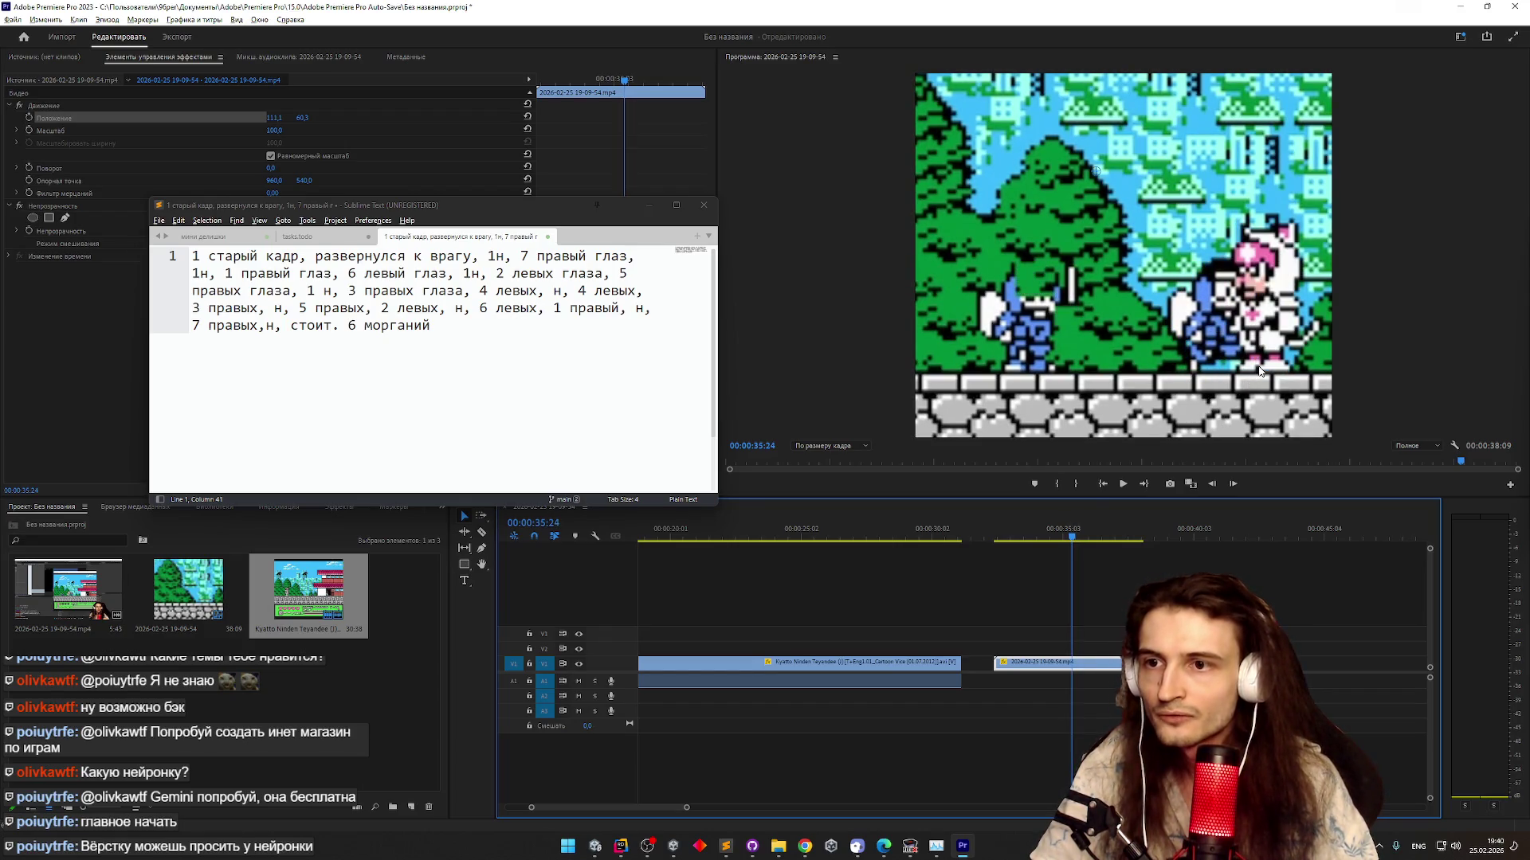
key(Right)
key(Right)
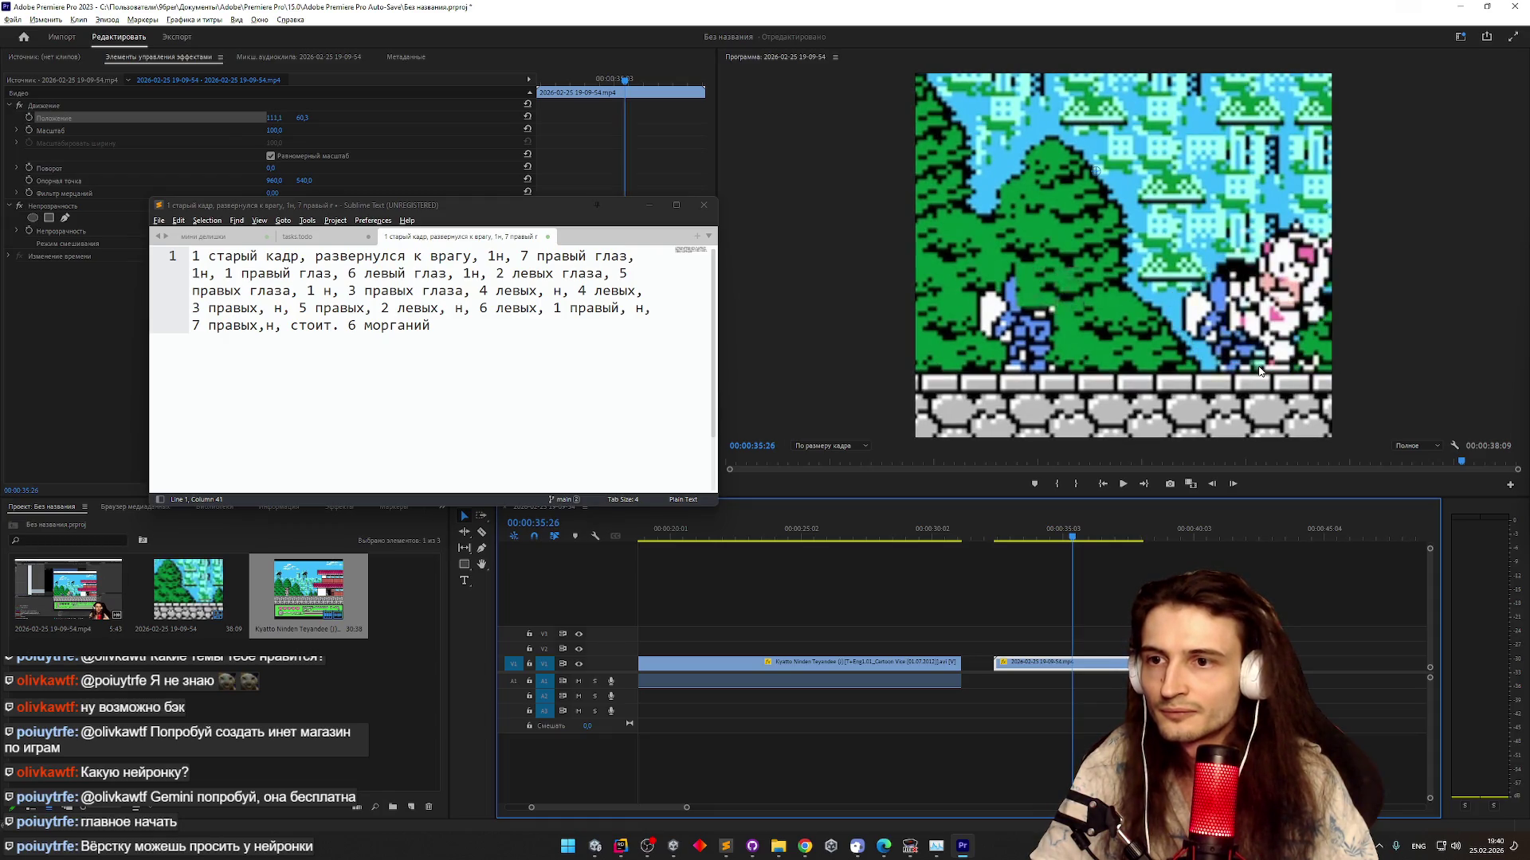
key(Left)
key(Left)
key(Right)
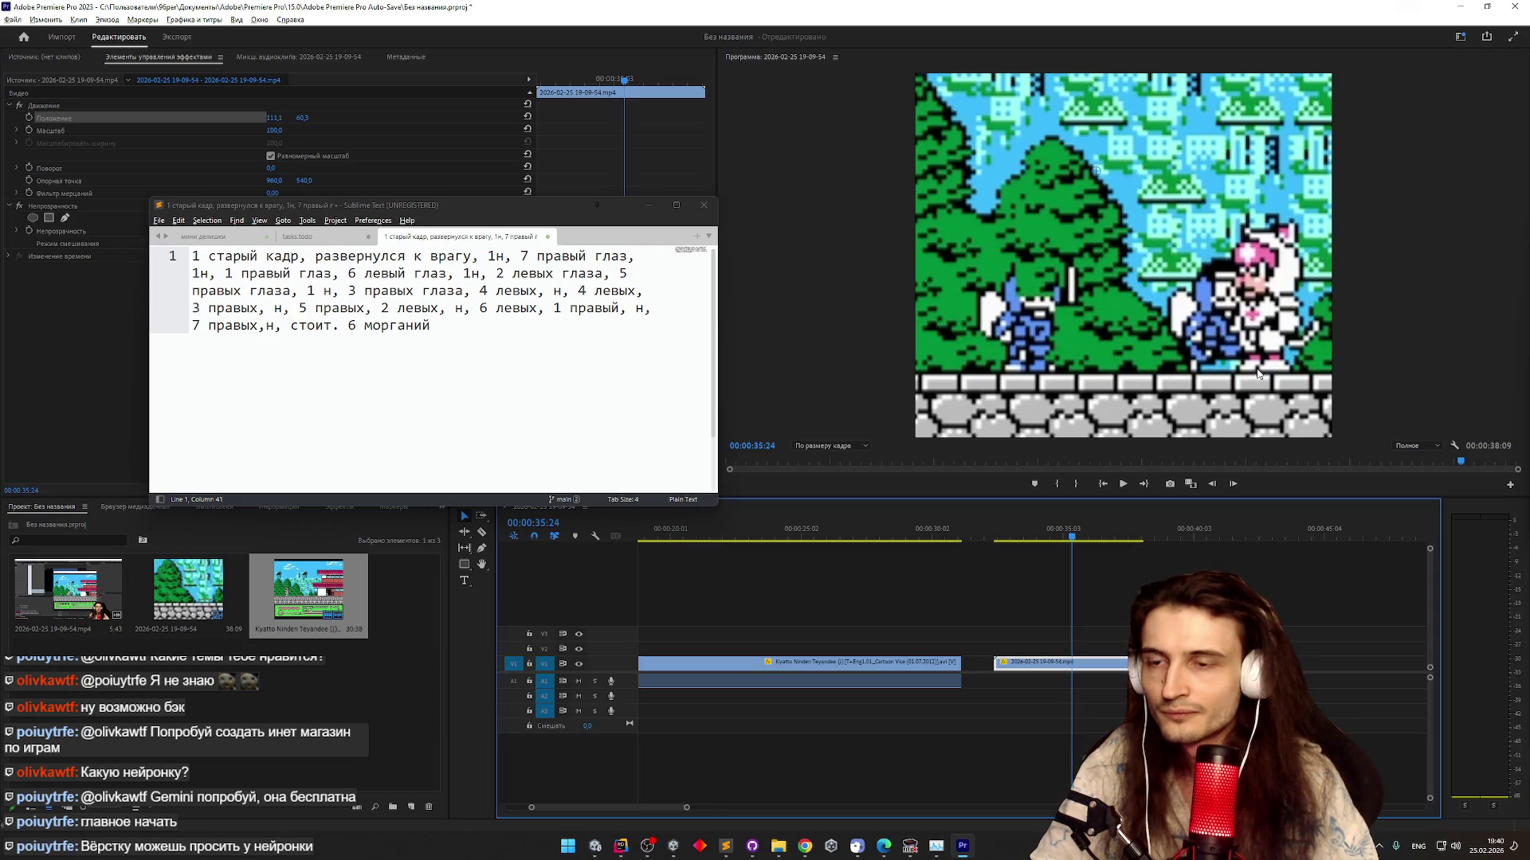
key(Right)
key(Right)
key(Left)
key(Left)
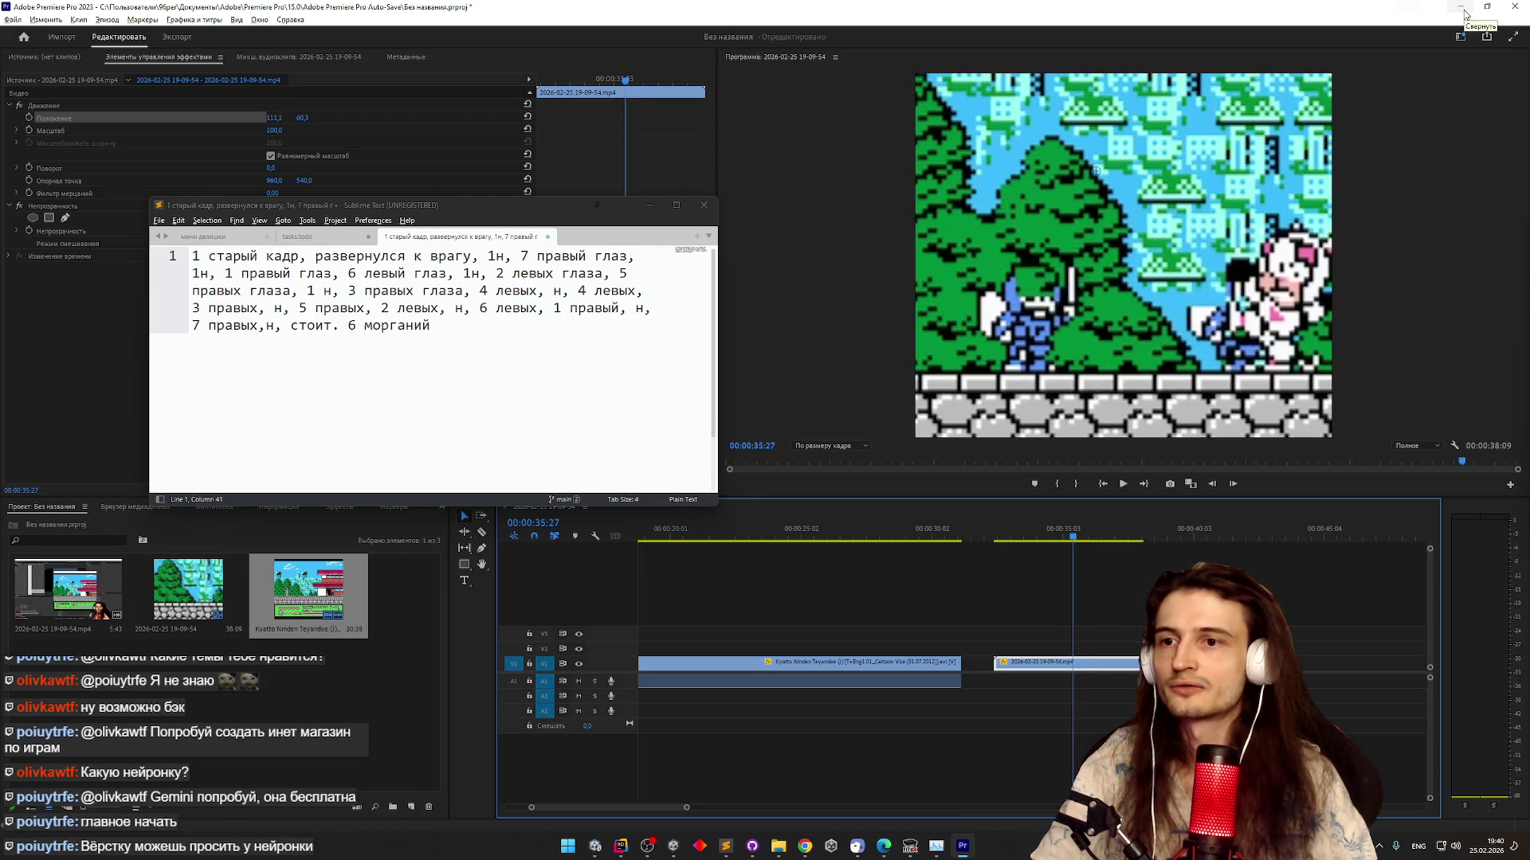
key(Right)
key(Right)
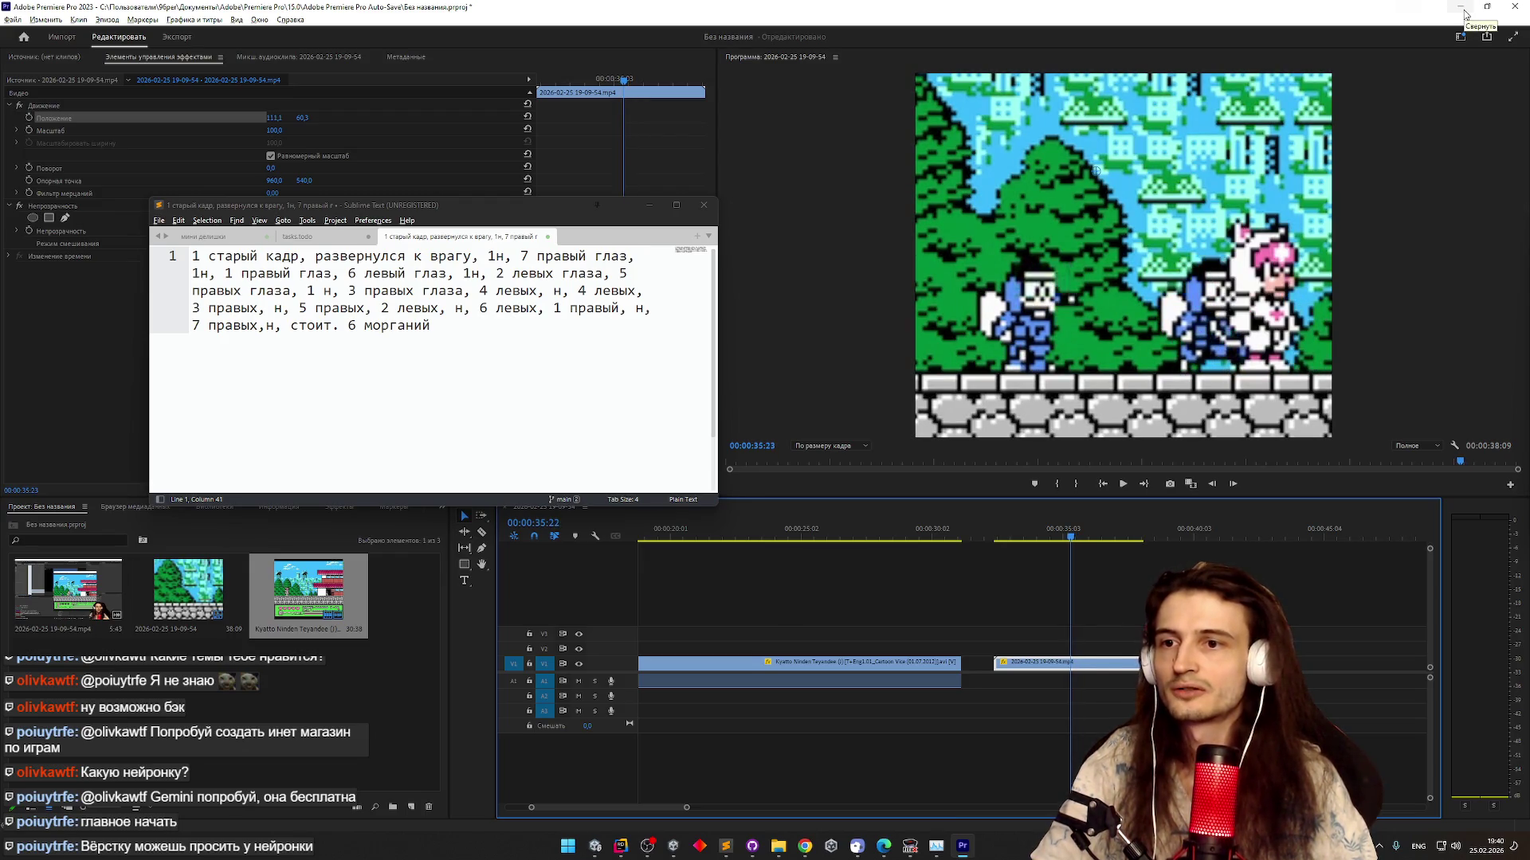
click(1461, 6)
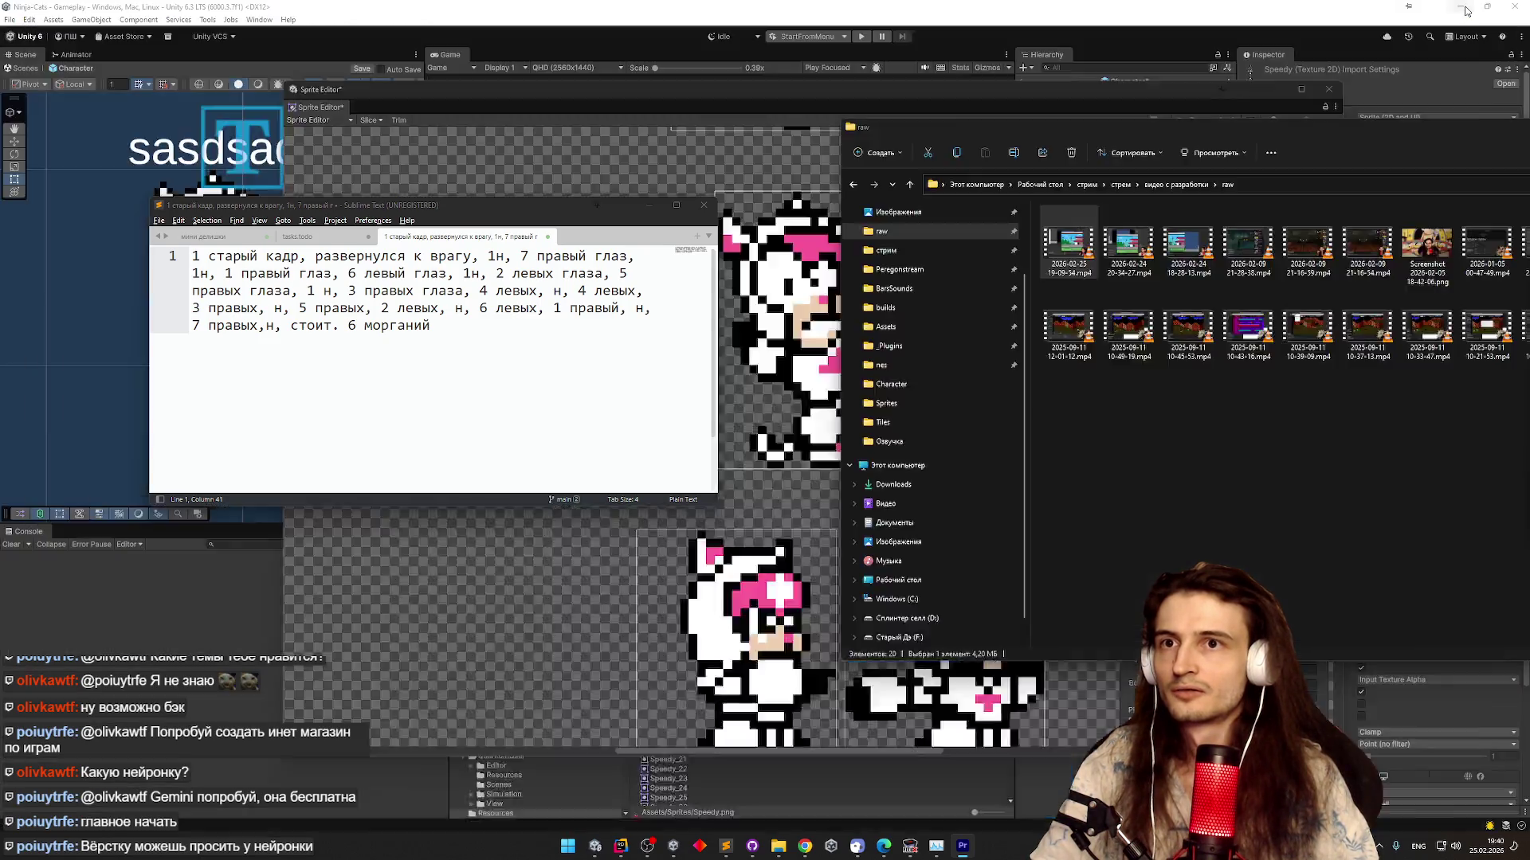
In the Sprite Editor, nudge the upper-left kick frame's pivot slightly left
click(912, 848)
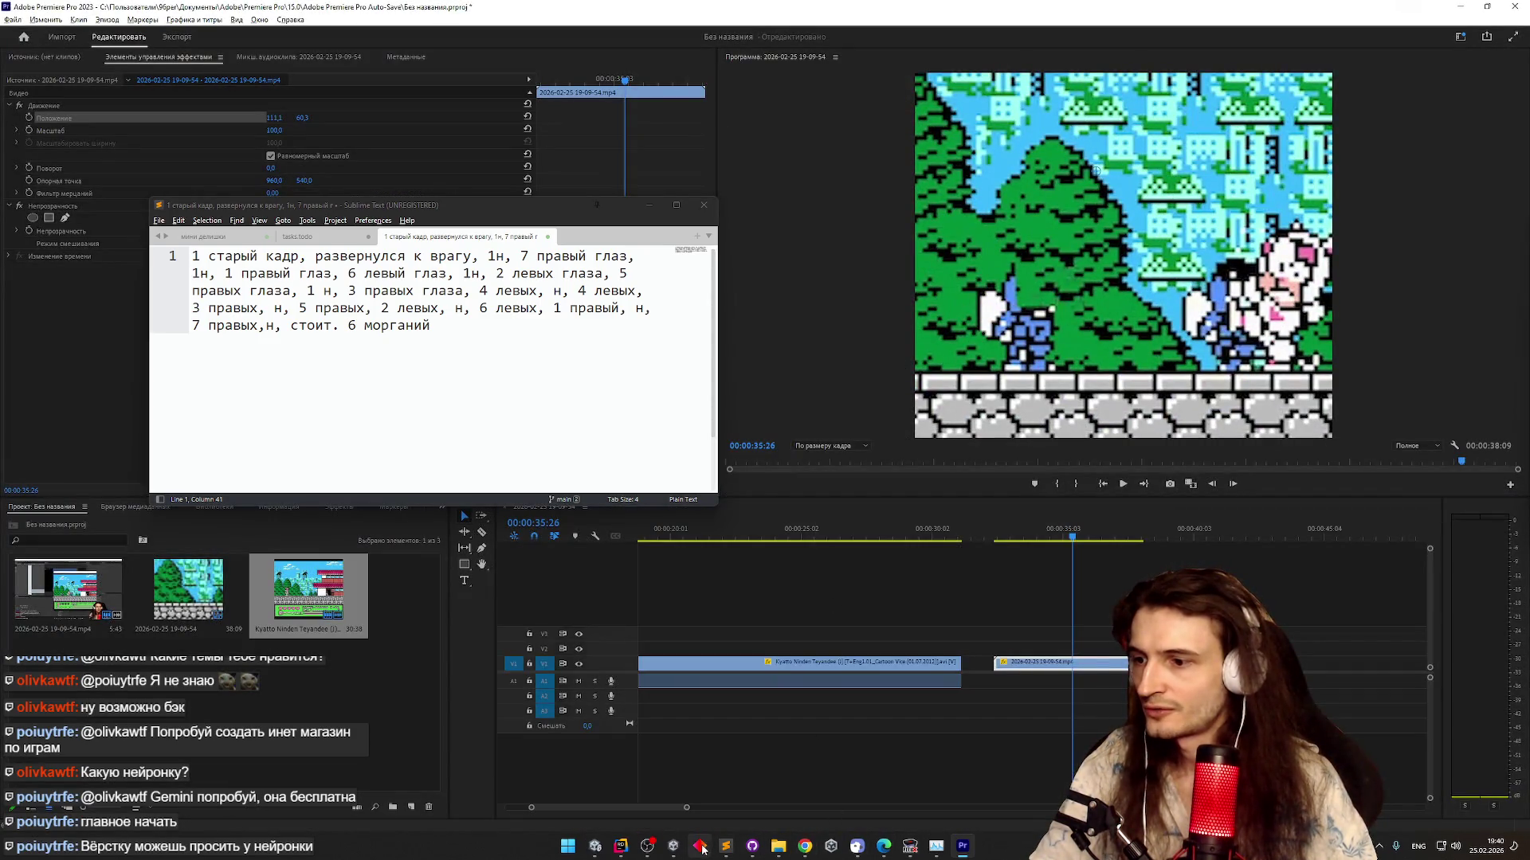
click(597, 847)
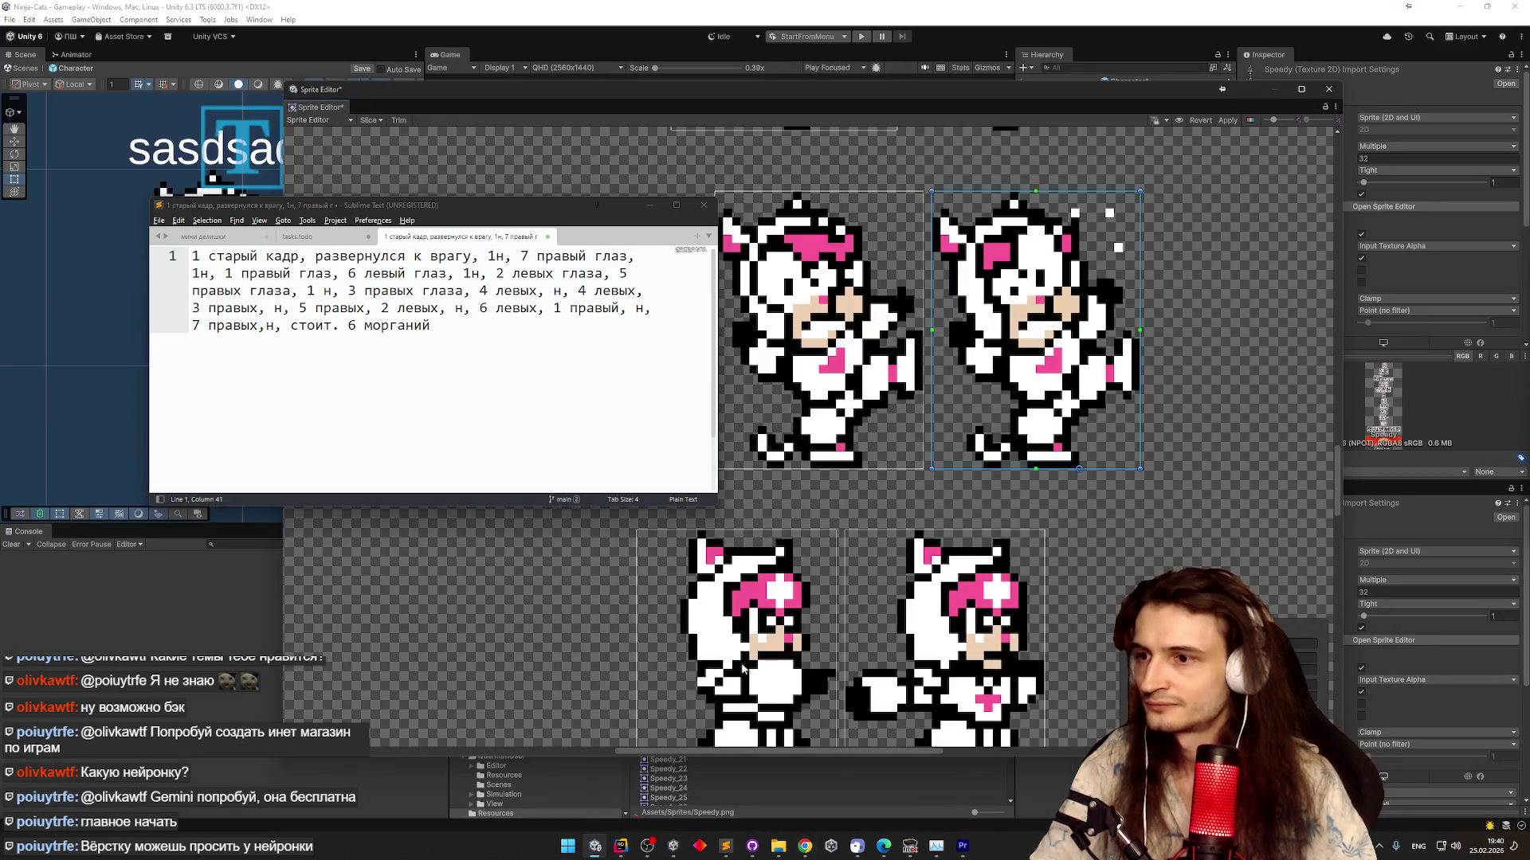
scroll(874, 427, up, 5)
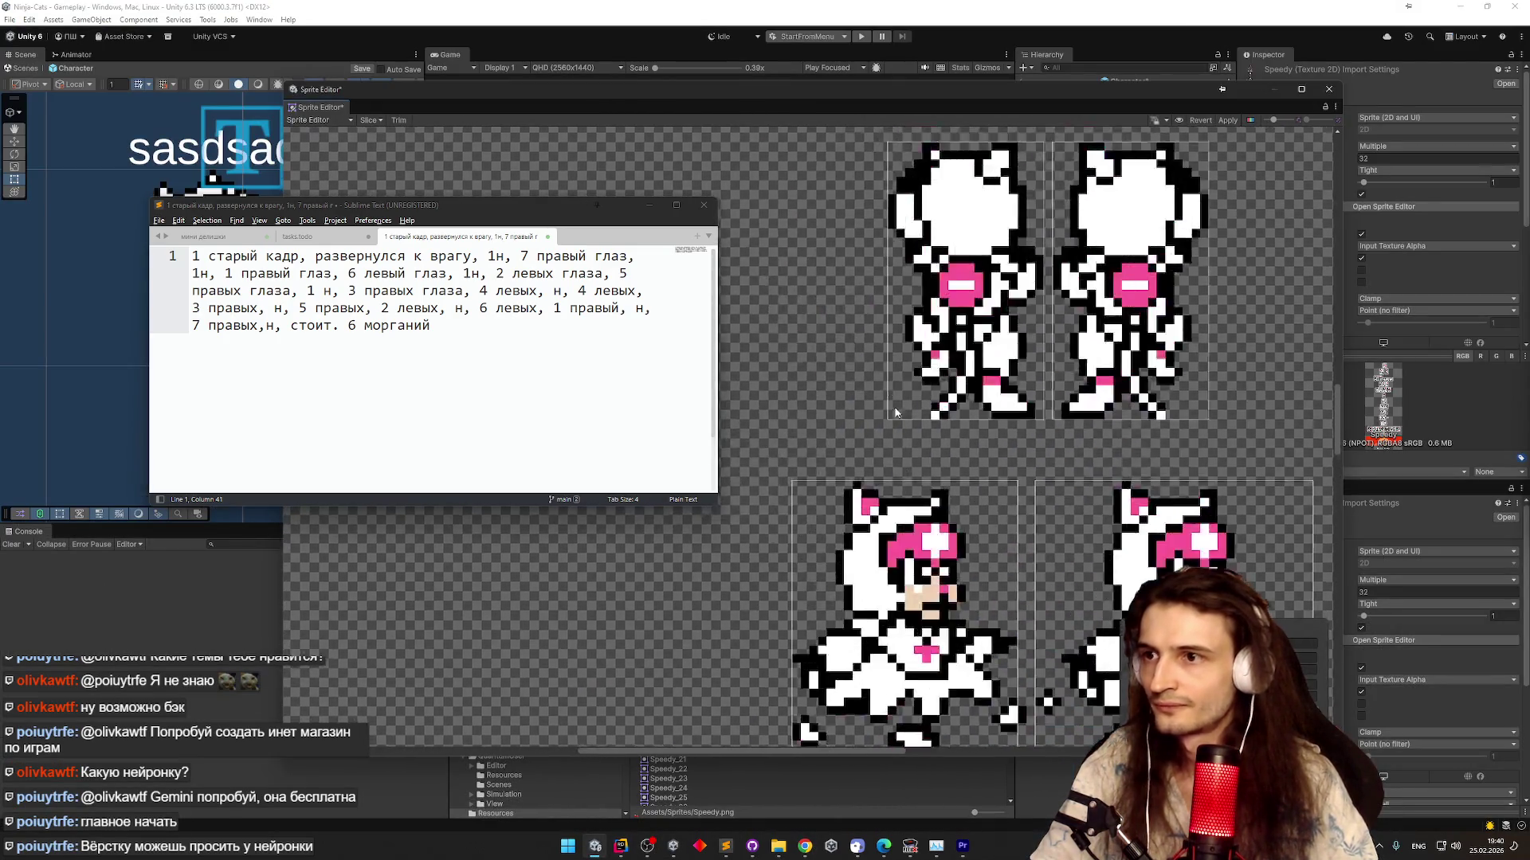
scroll(920, 625, down, 3)
scroll(984, 484, up, 3)
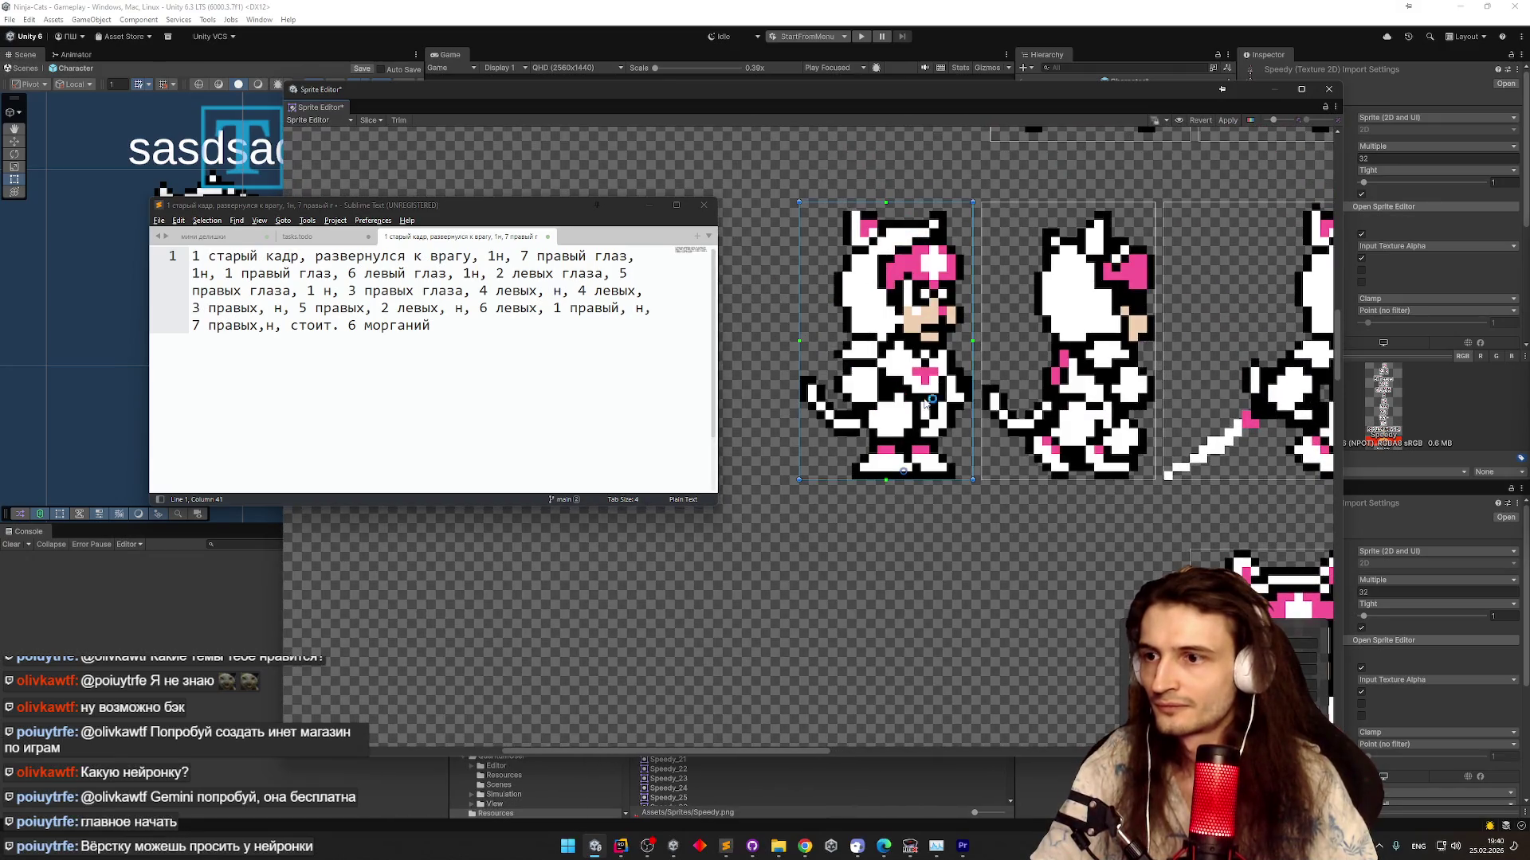
scroll(959, 481, down, 4)
scroll(835, 304, up, 4)
click(858, 314)
drag(886, 435, 877, 435)
Compare the adjusted kick frame against the upper-right frame, then return to the video editor
click(1073, 411)
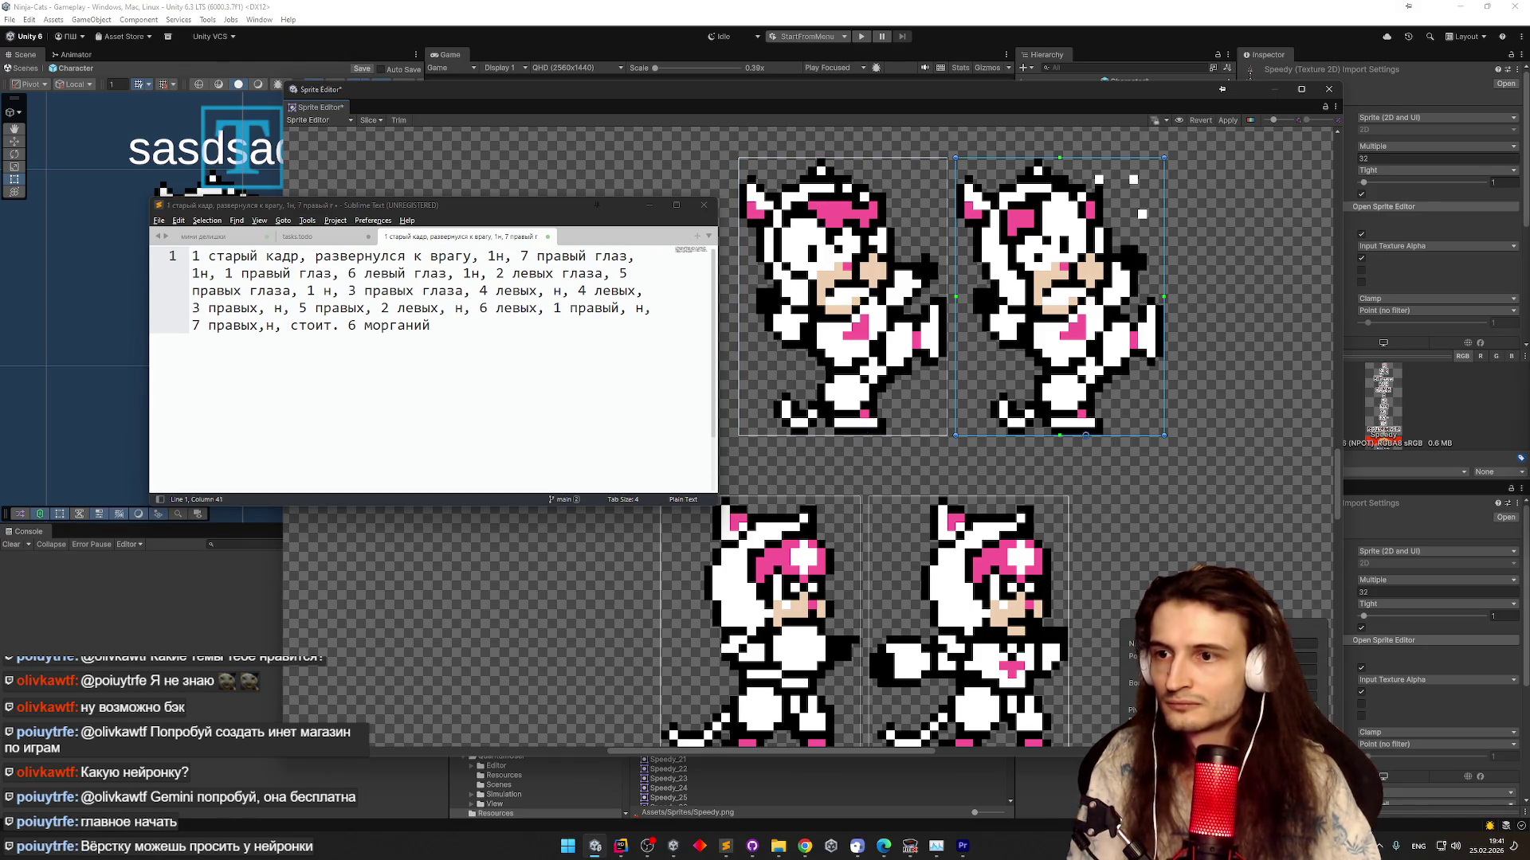
click(843, 318)
click(1081, 367)
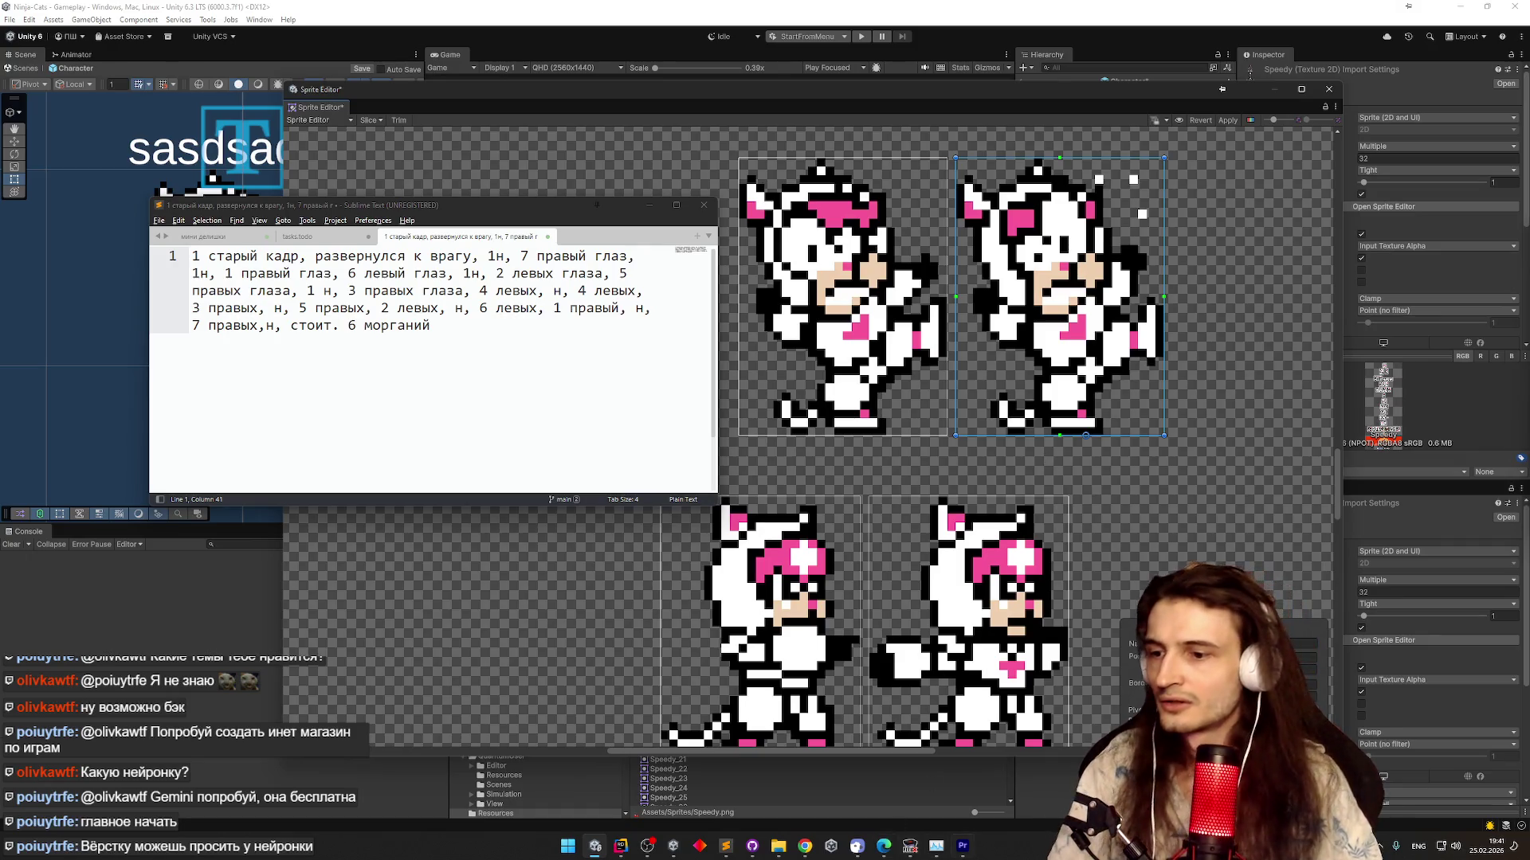
click(965, 850)
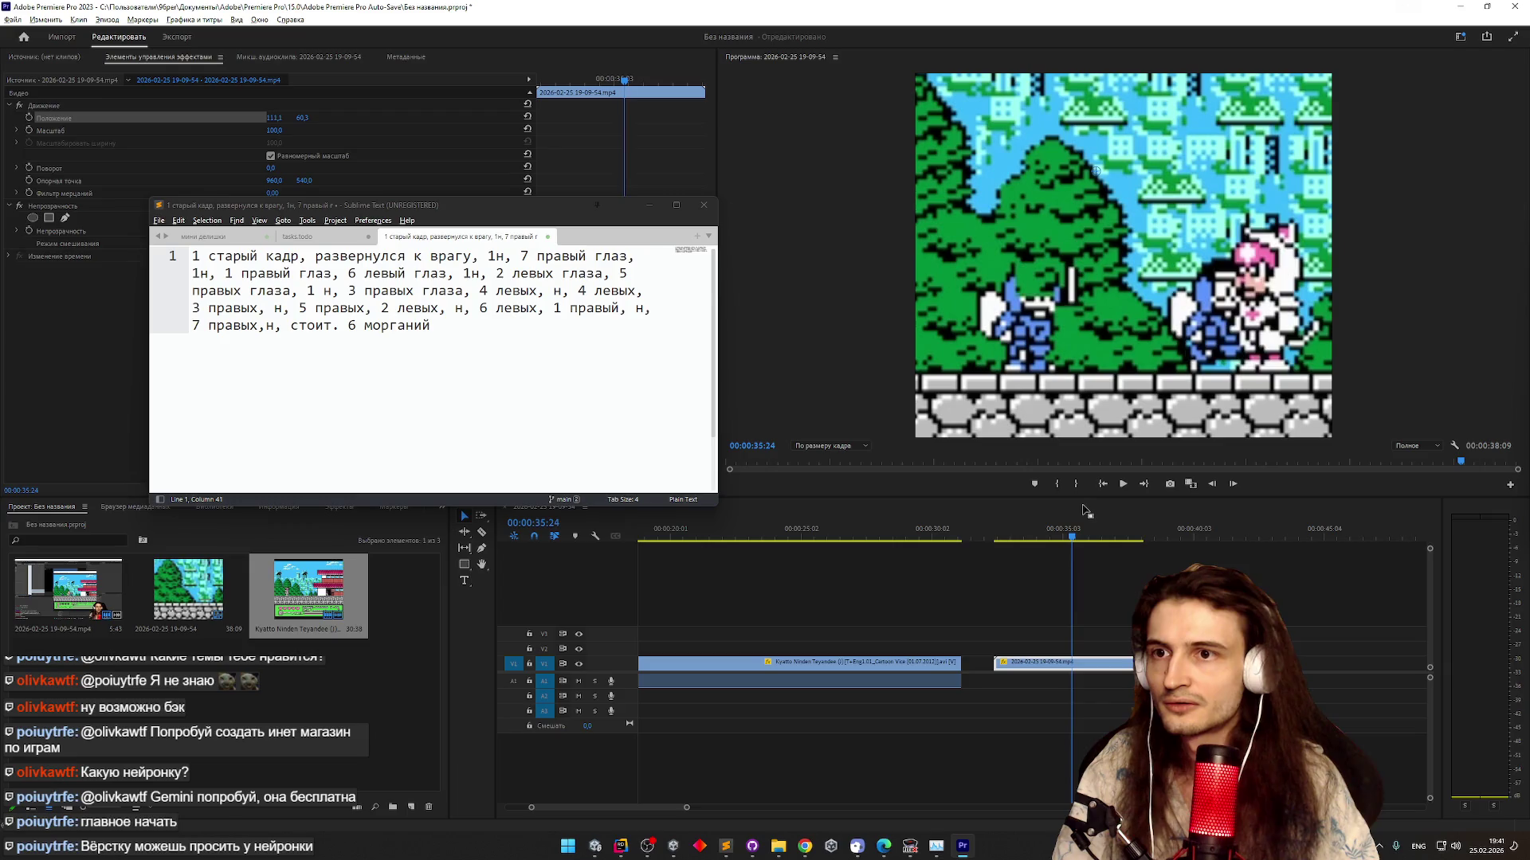
Step back and forth frame by frame through the cat's hit-reaction attack
key(Right)
key(Right)
key(Right)
key(Right)
key(Right)
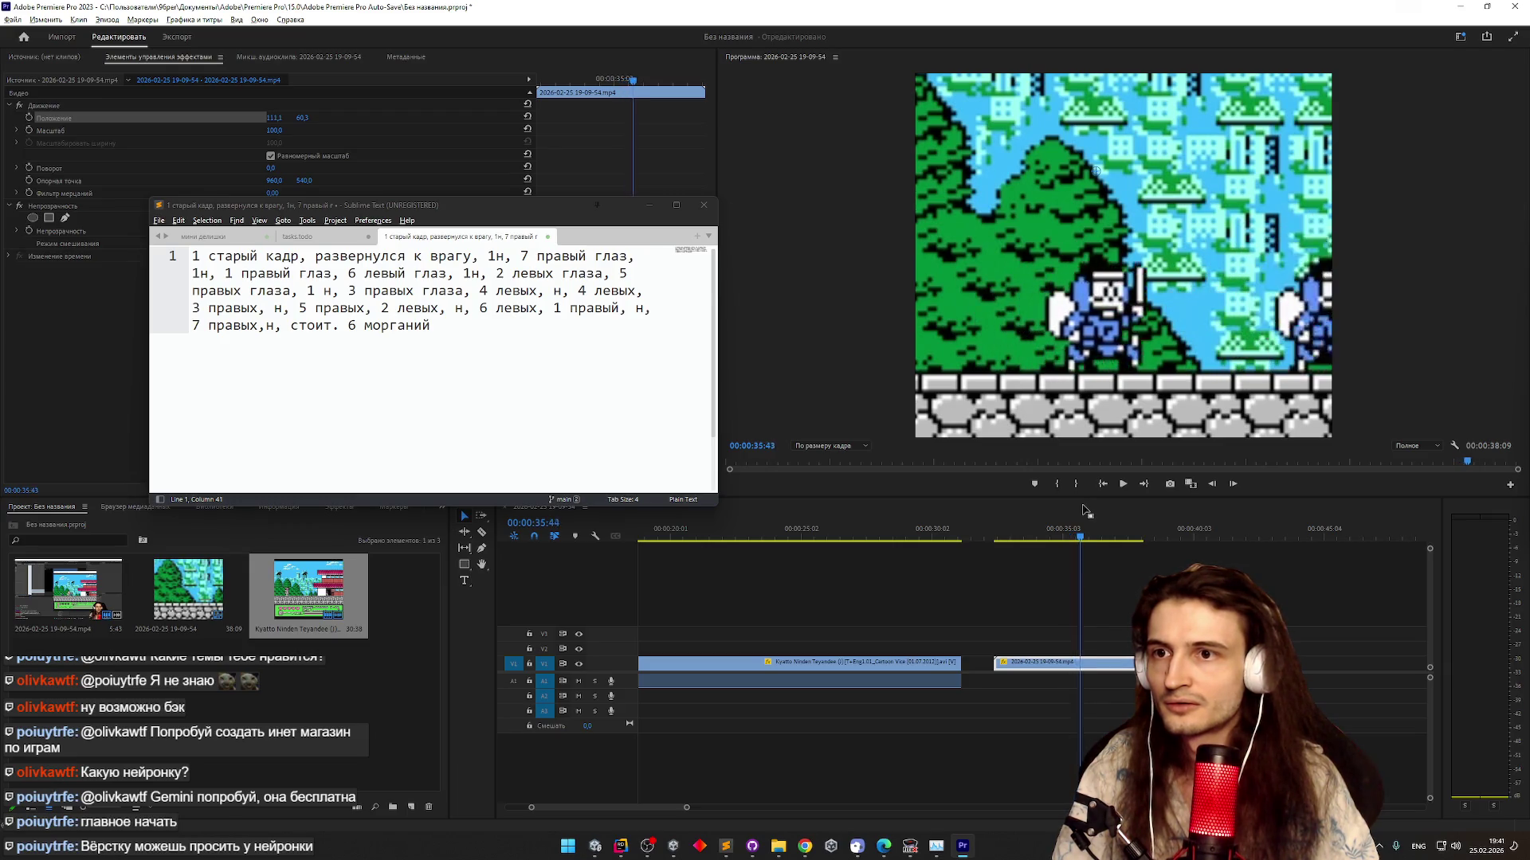
key(Left)
key(Left)
key(Left)
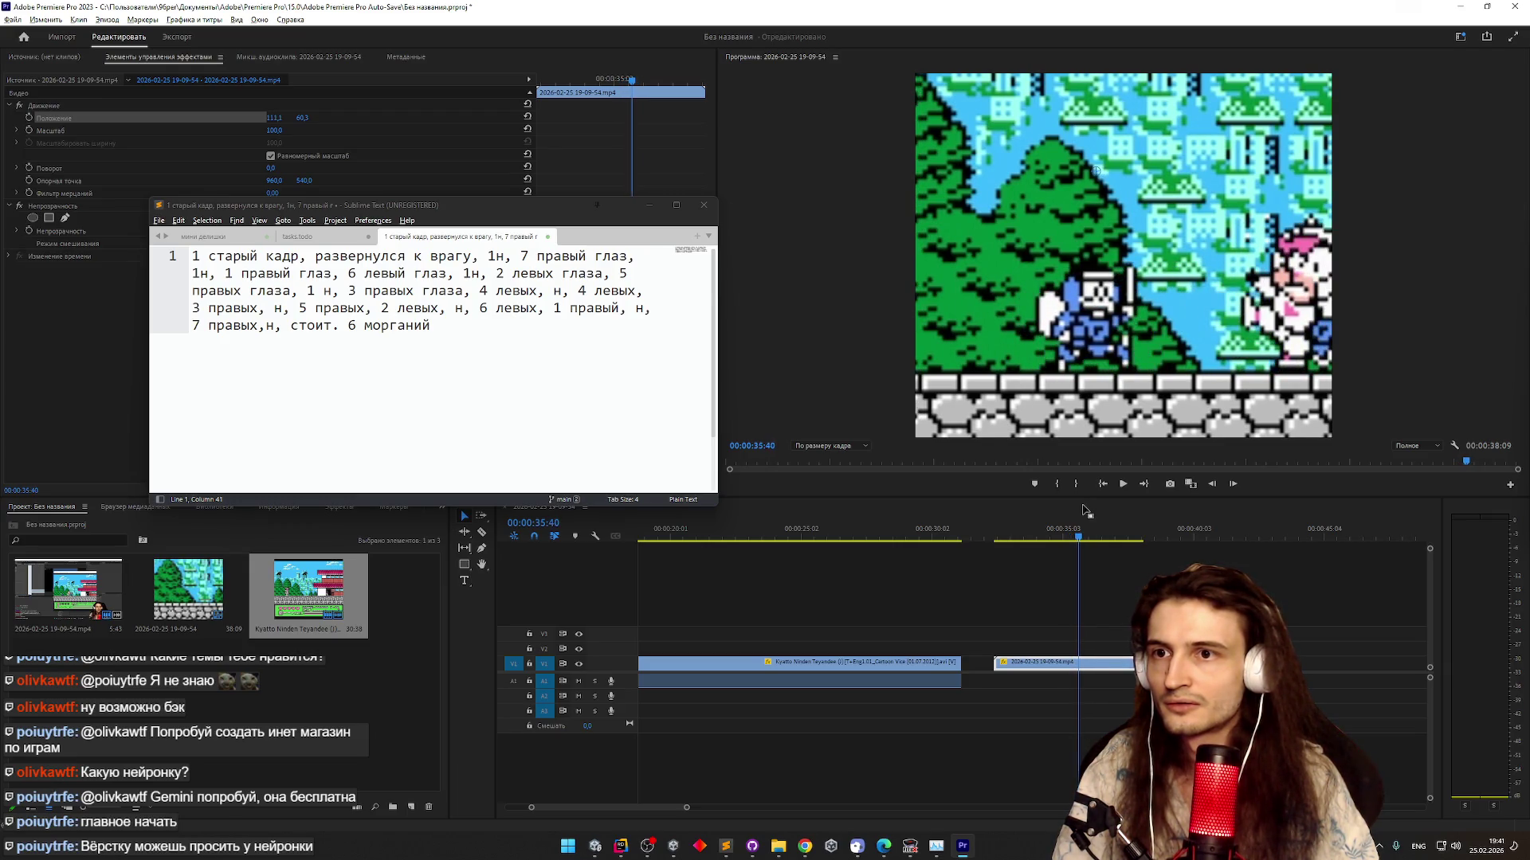
key(Right)
key(Right)
key(Right)
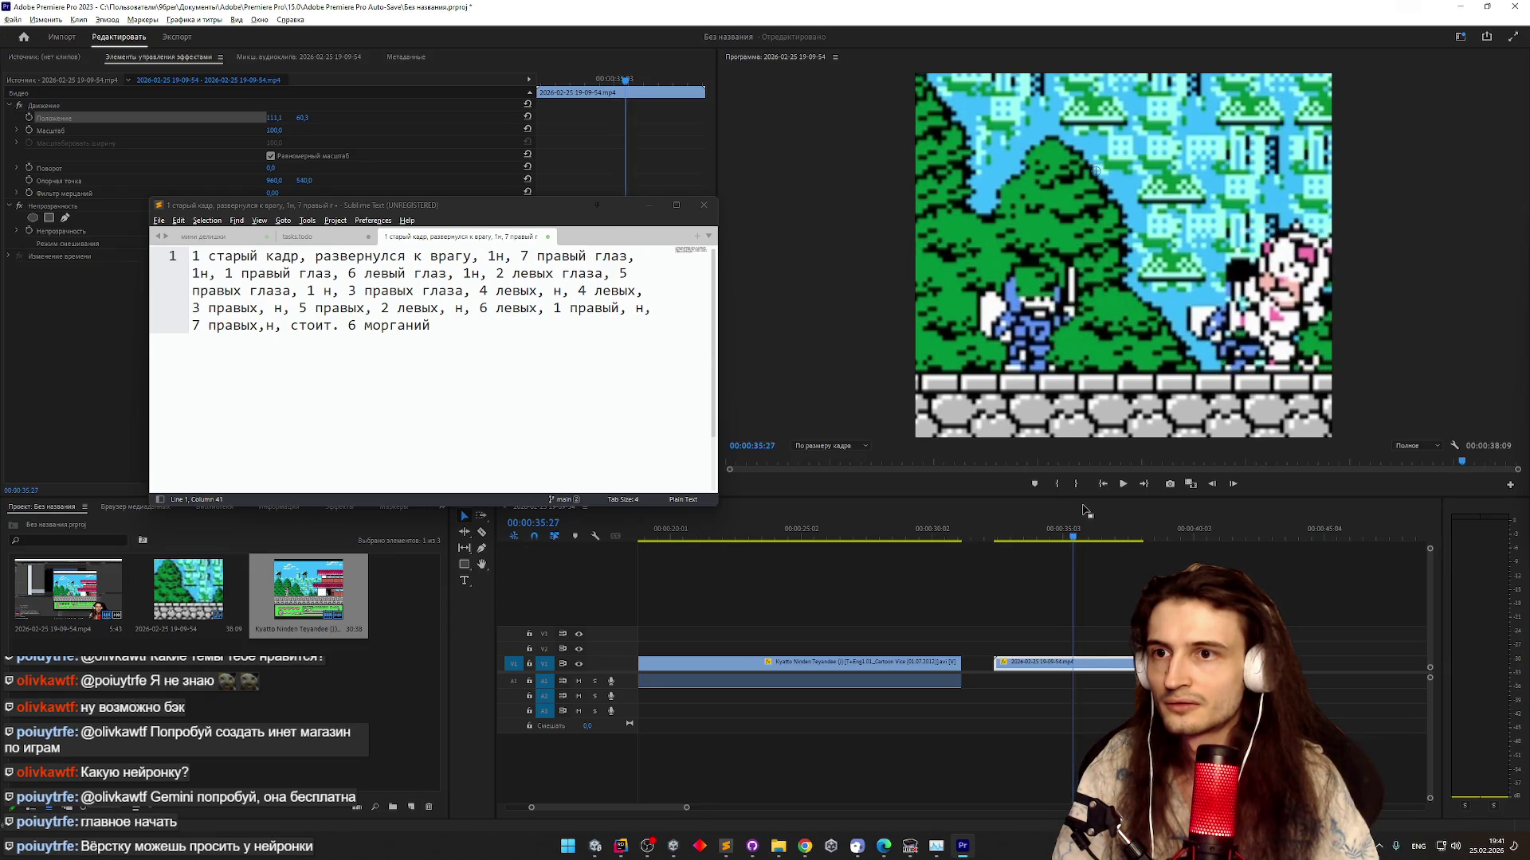
key(Right)
key(Right)
key(Right)
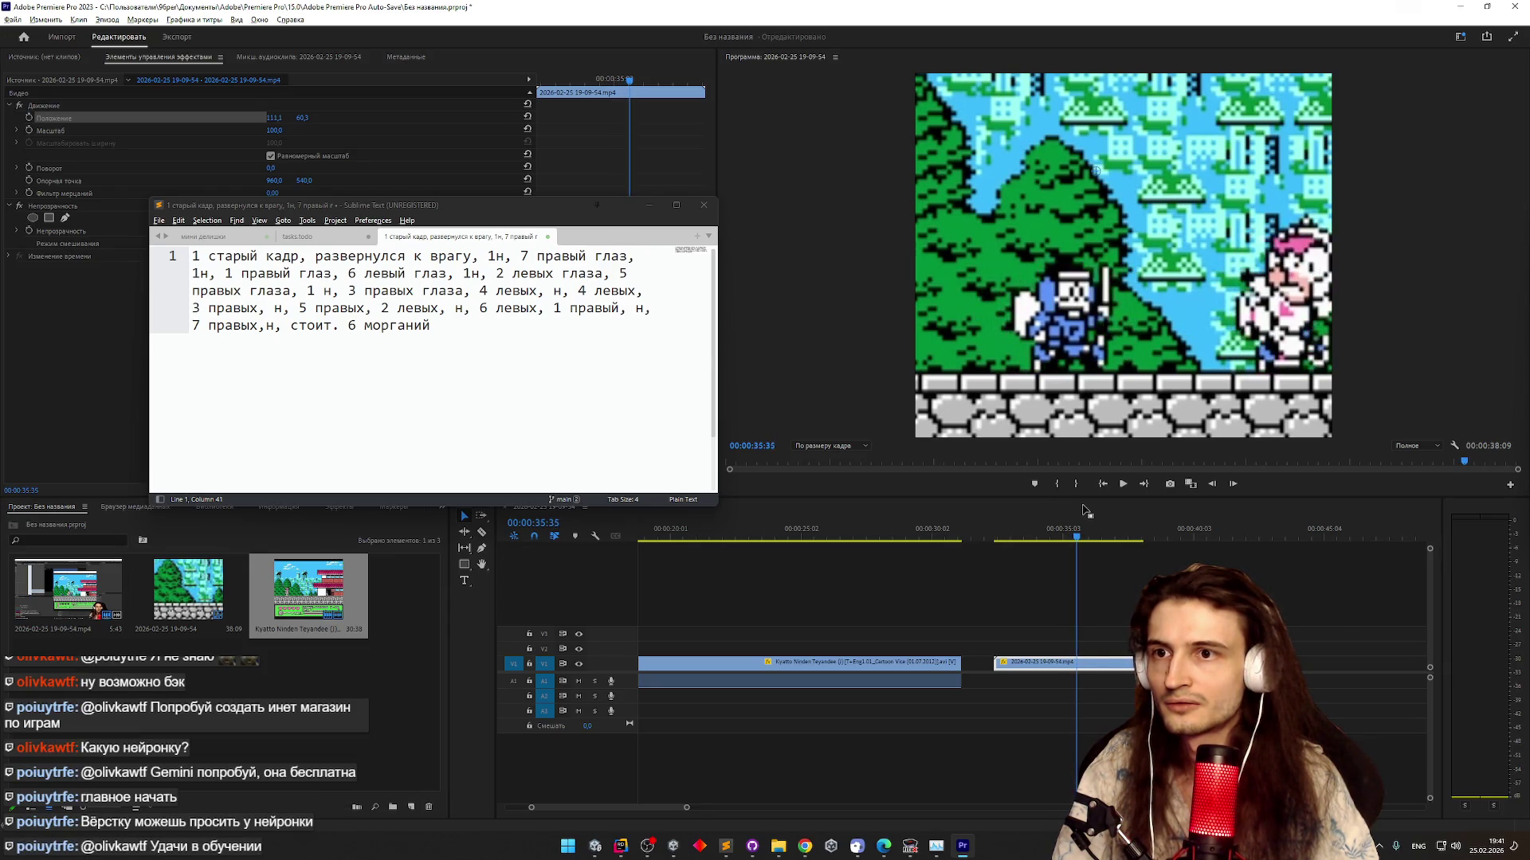
key(Left)
key(Left)
key(Left)
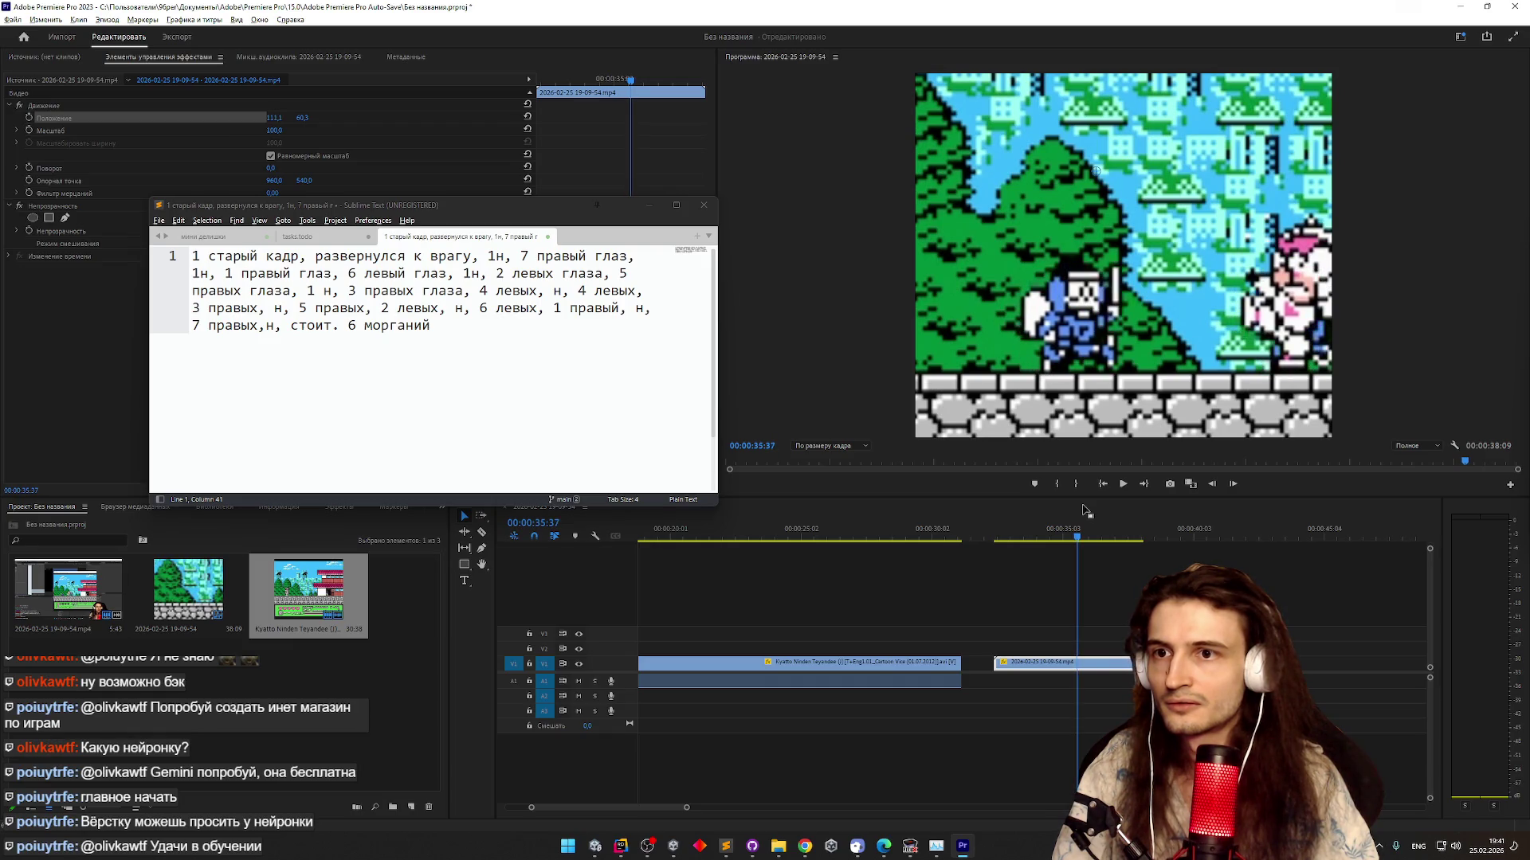
key(Left)
key(Left)
key(Left)
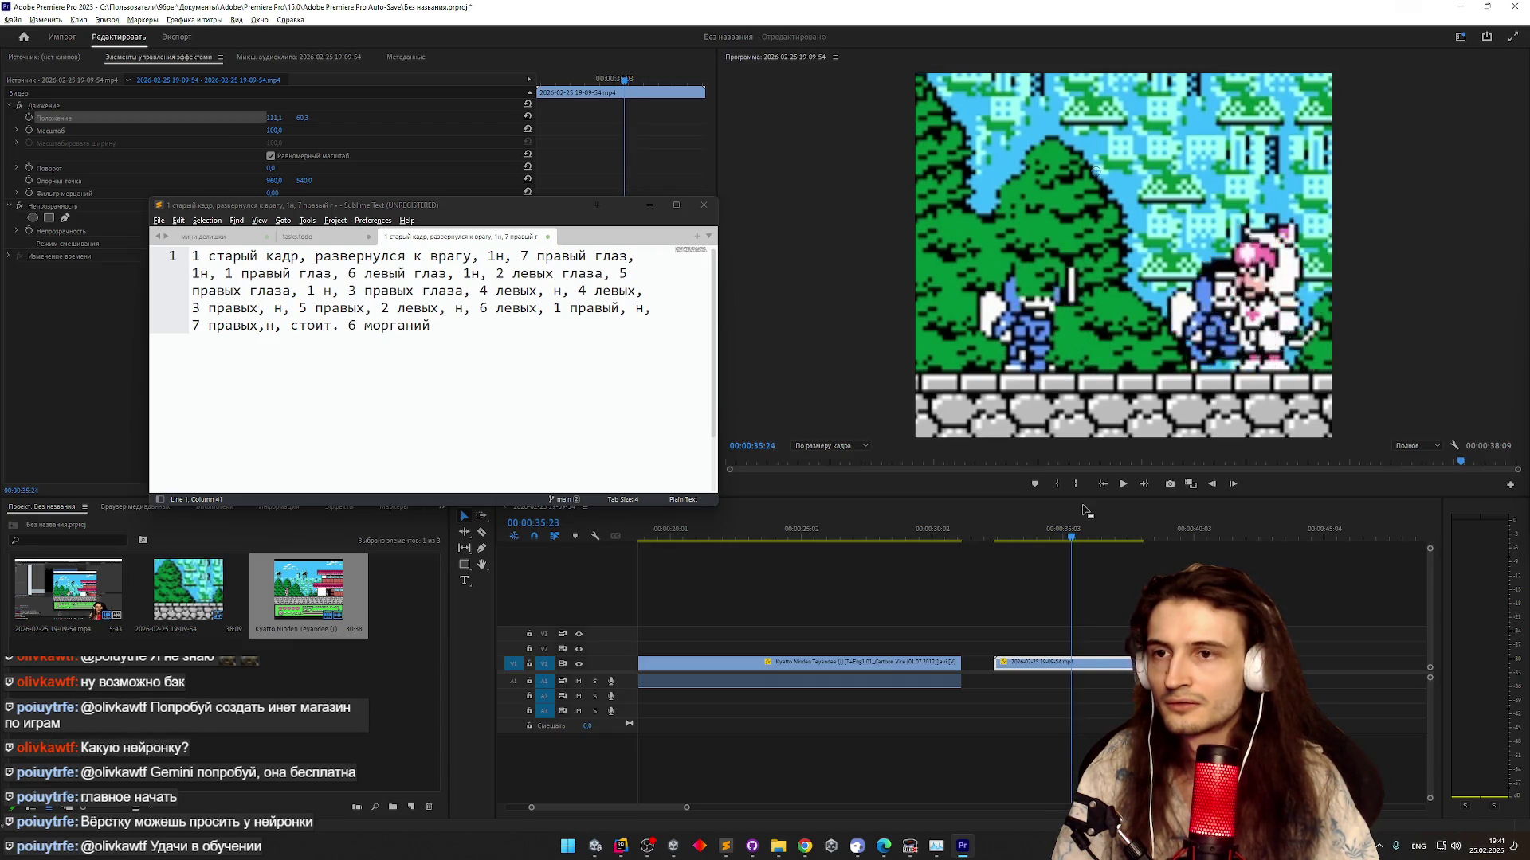
key(Right)
key(Right)
key(Right)
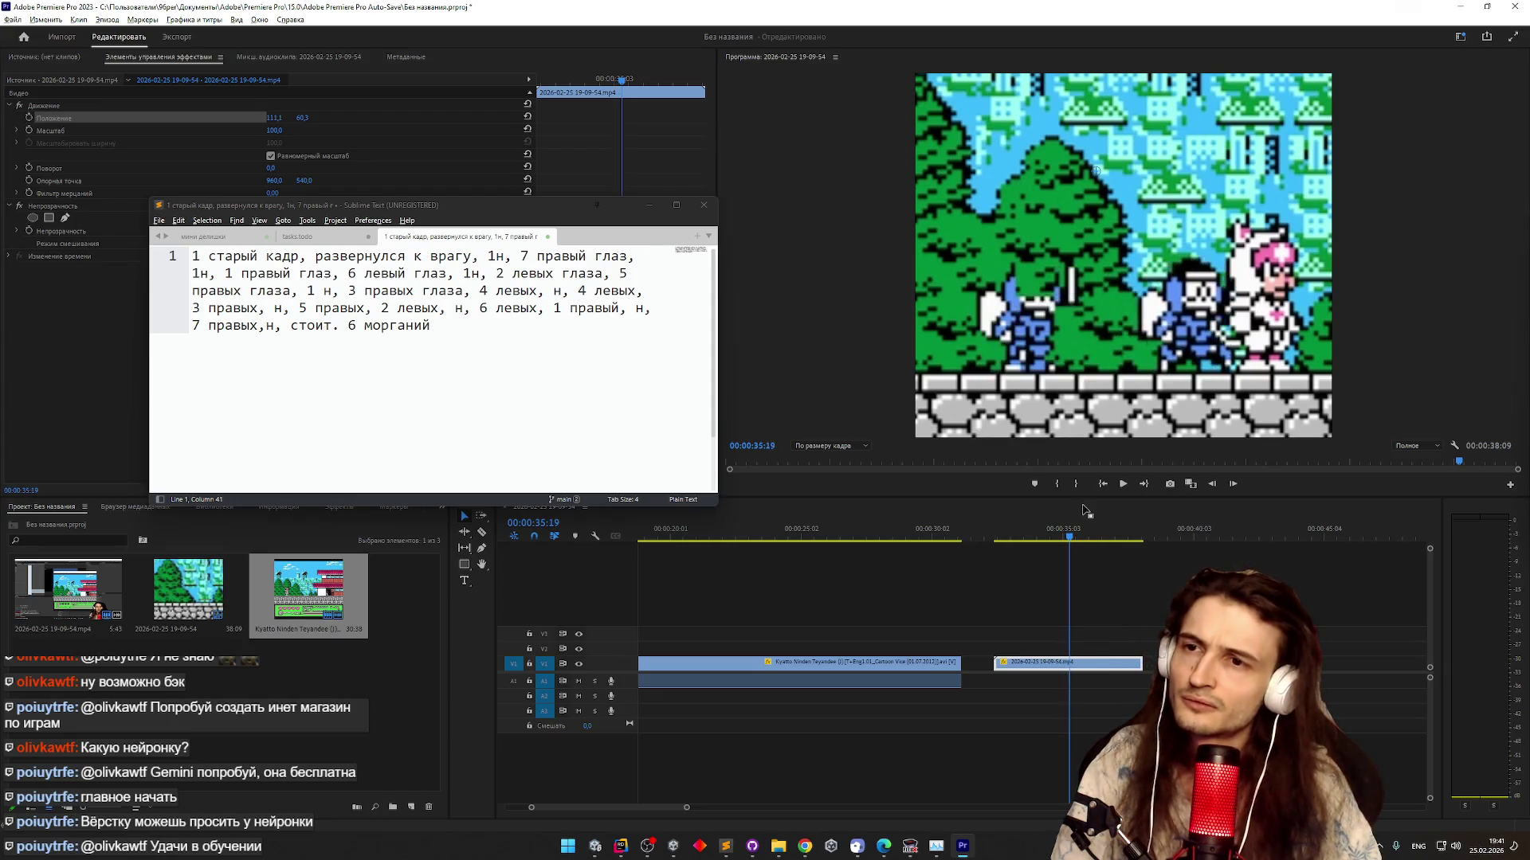
key(Right)
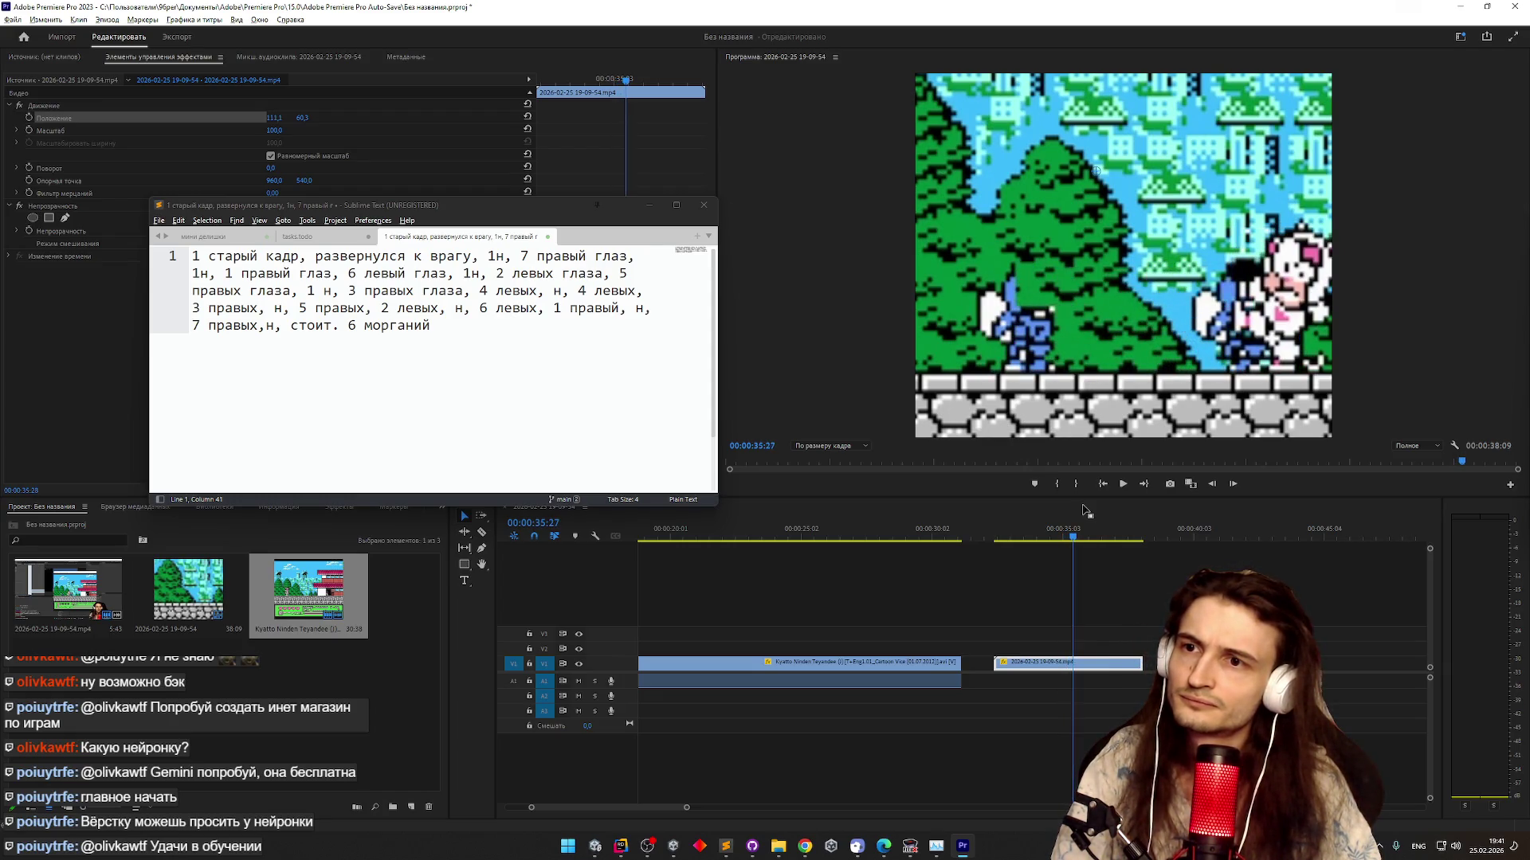
key(Right)
key(Right)
key(Right)
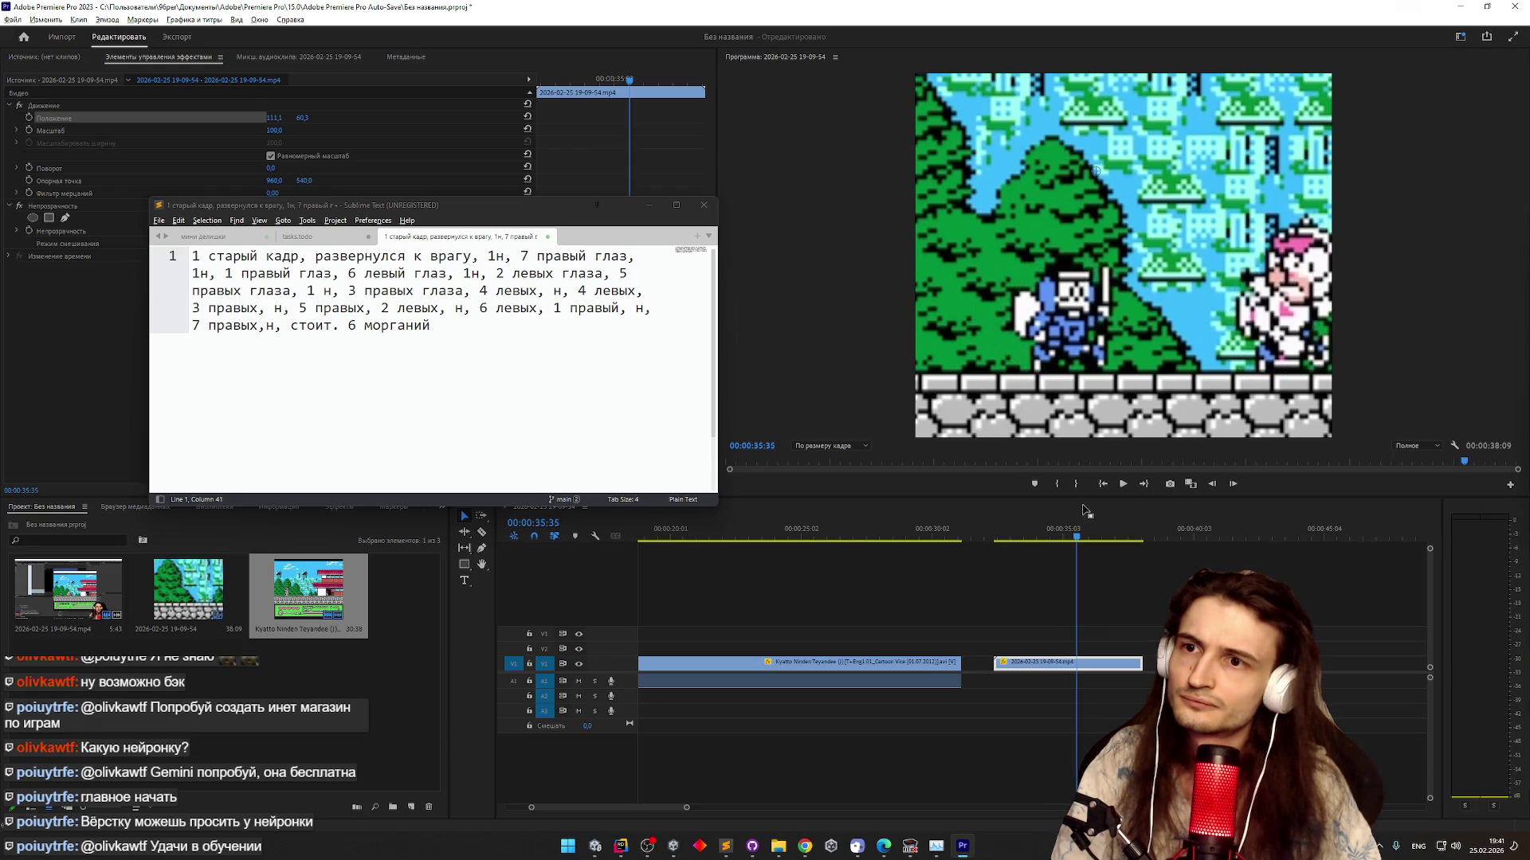
key(Right)
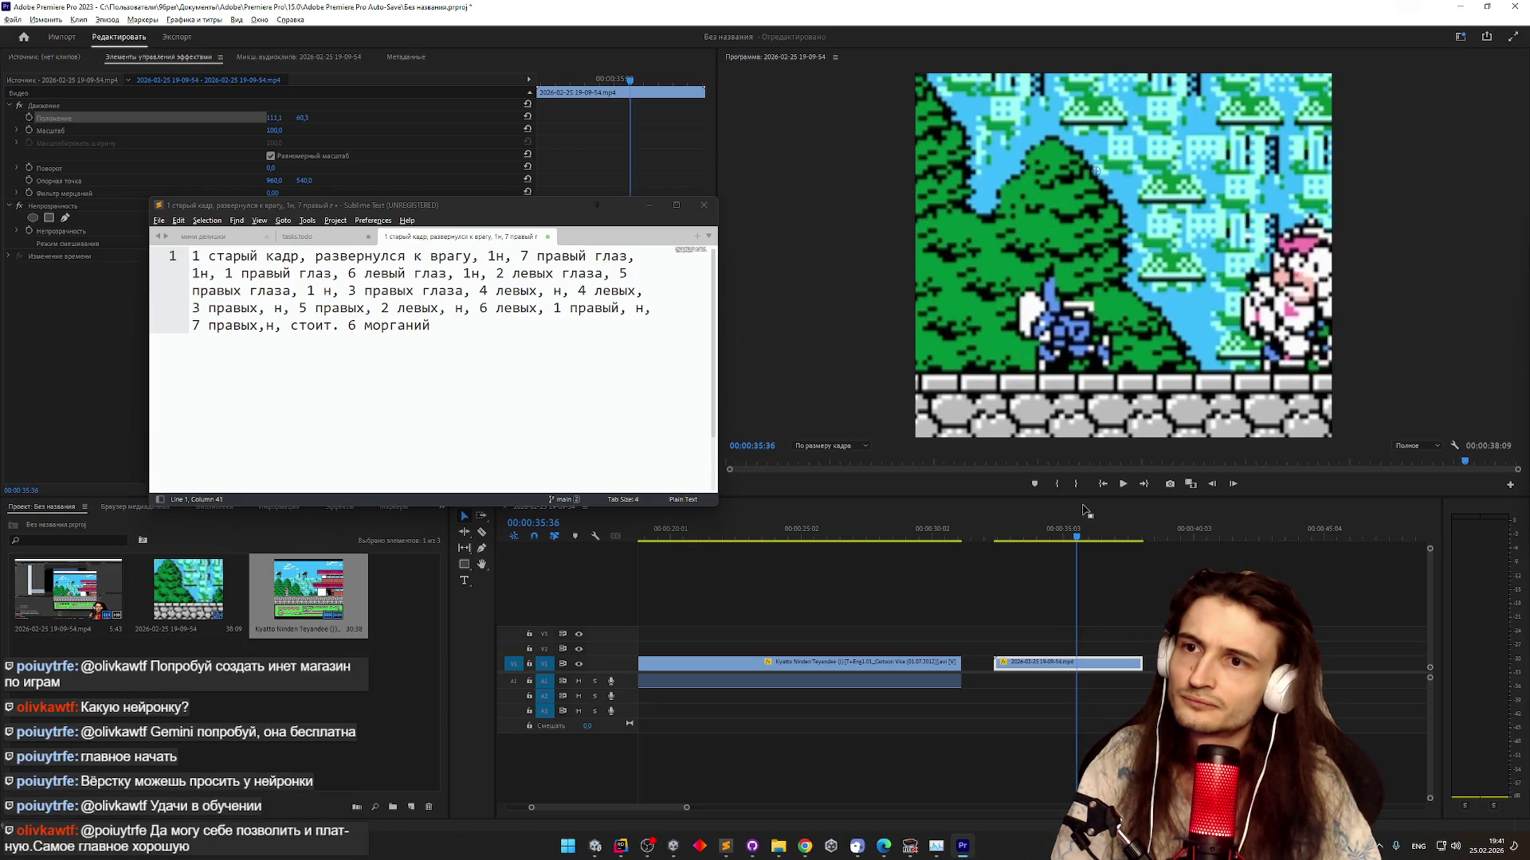
key(Right)
key(Right)
key(Right)
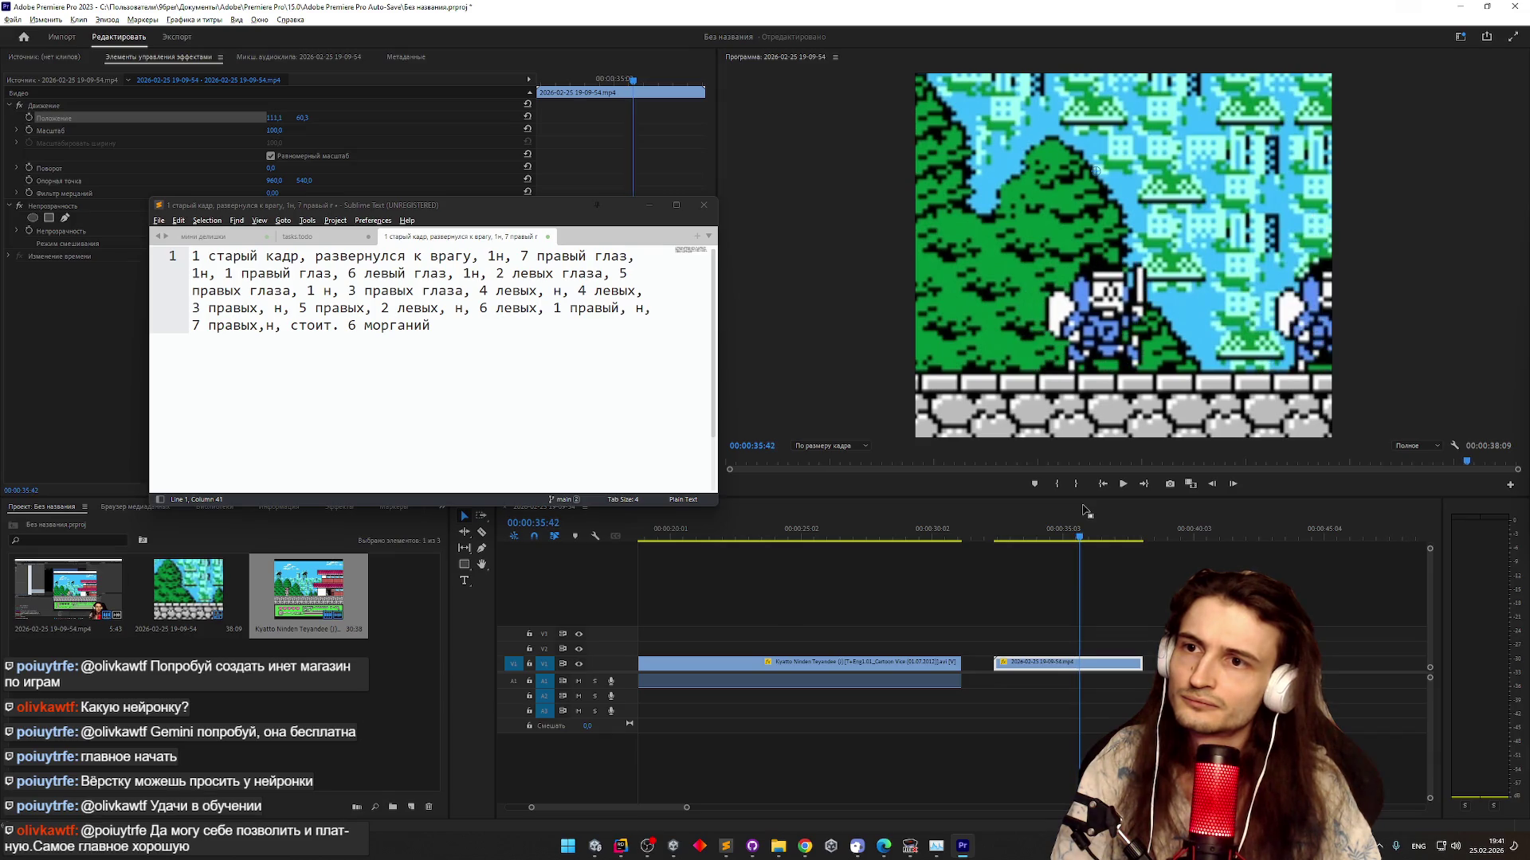
key(Right)
key(Right)
key(Right)
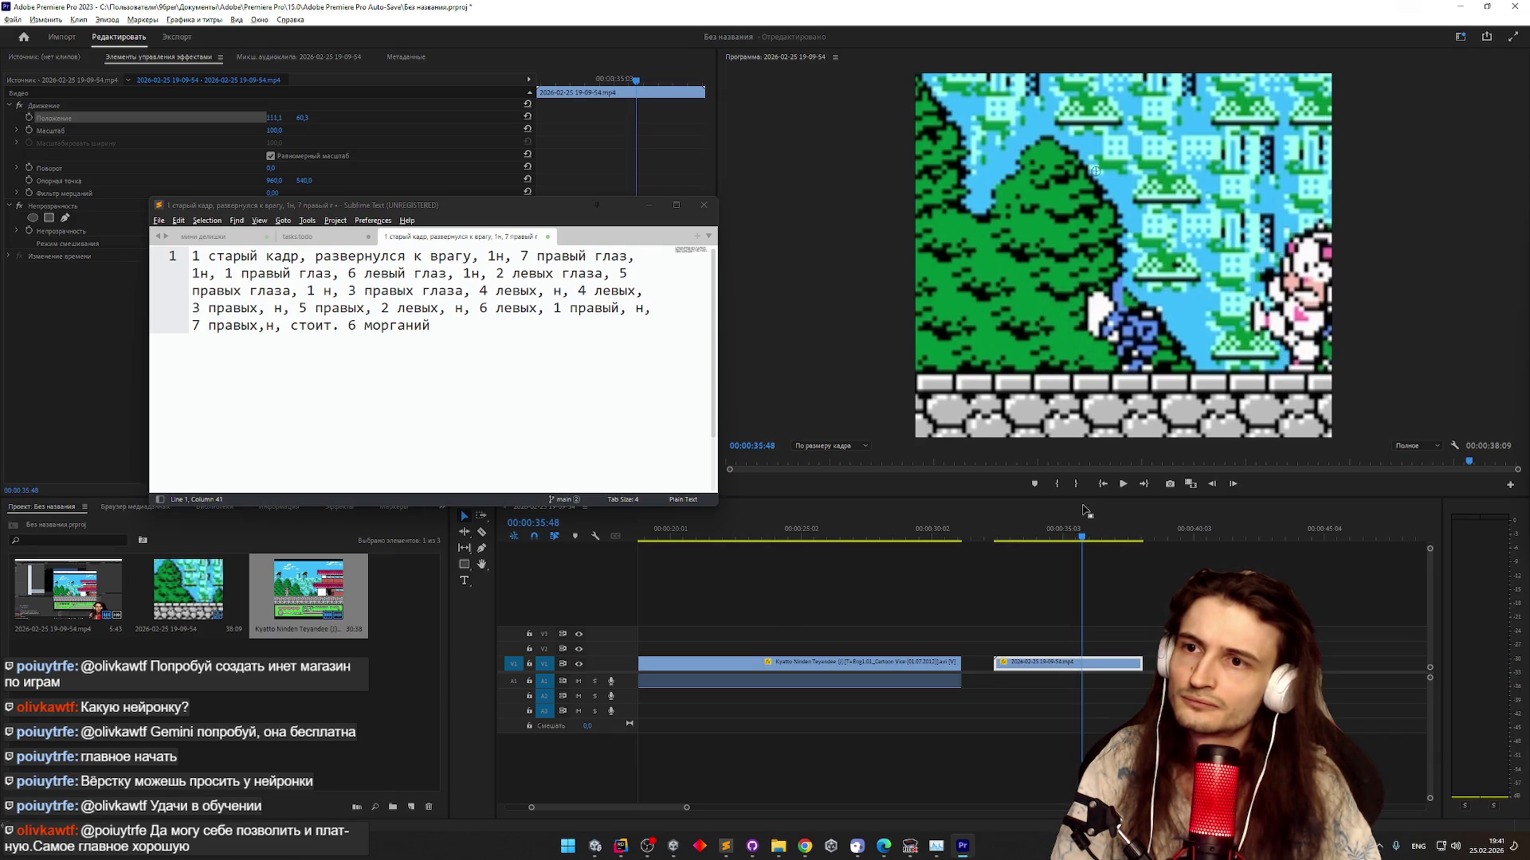
key(Right)
key(Right)
key(Right)
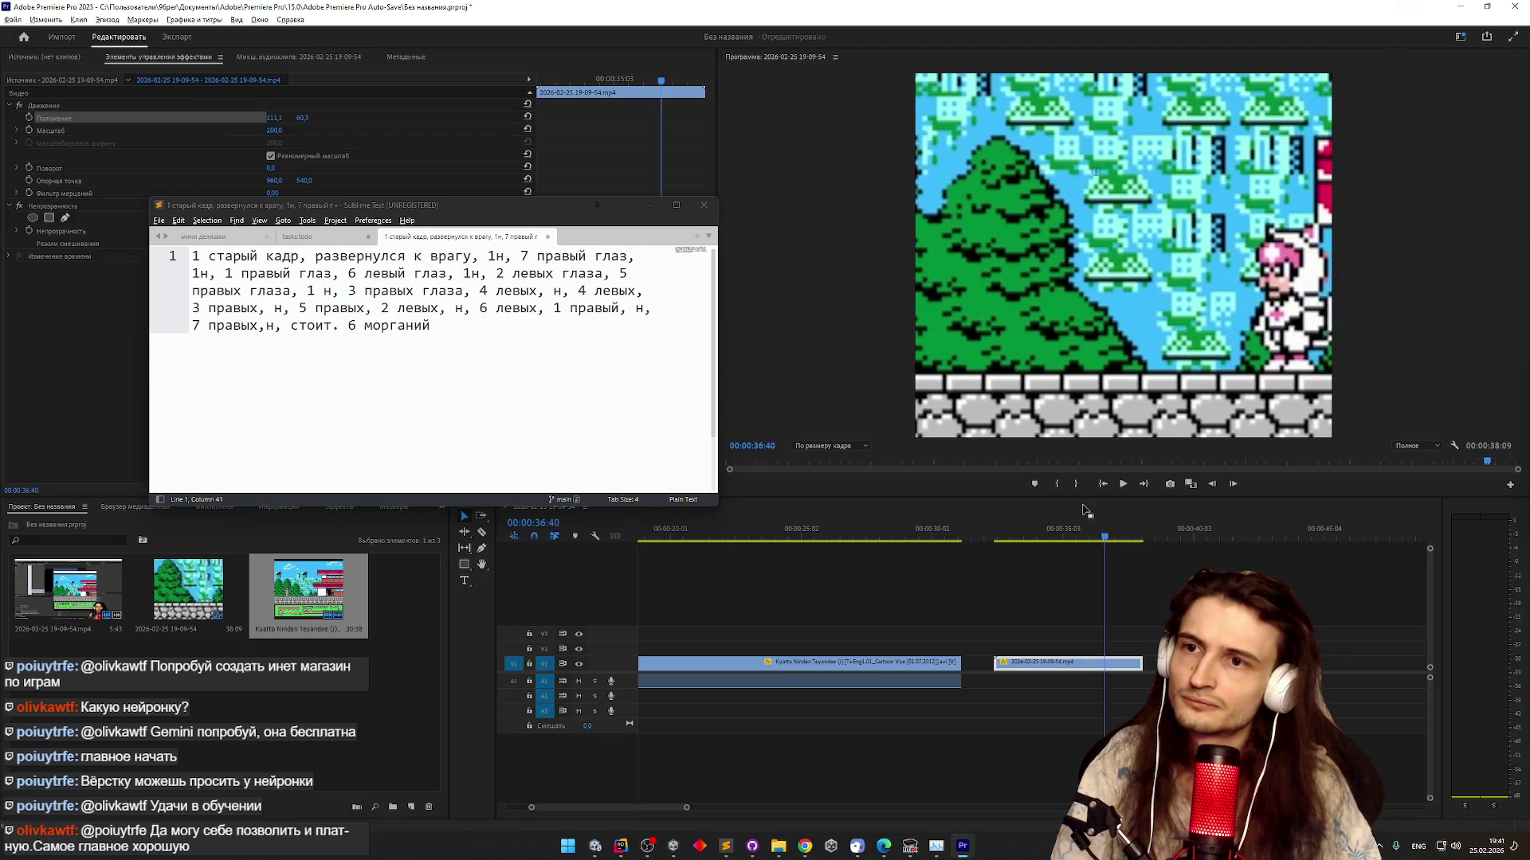
key(Left)
key(Left)
key(Left)
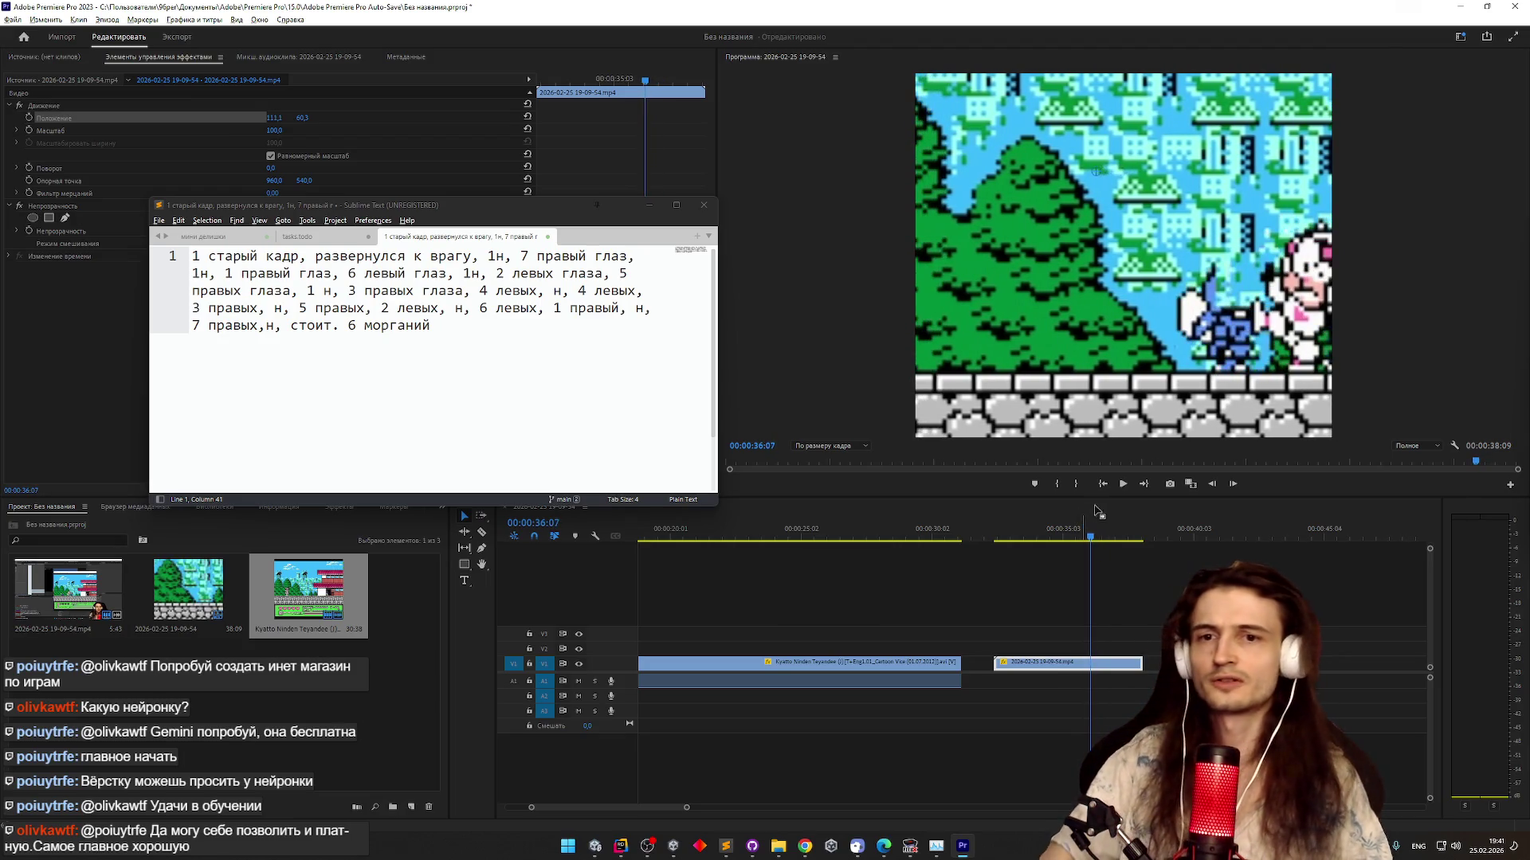
Reposition the clip to -29.0, 41.2, scrub to around 35:49 and play the hit
mouse_move(1159, 379)
mouse_down()
mouse_move(1087, 358)
mouse_move(1097, 310)
mouse_up()
key(Left)
key(Left)
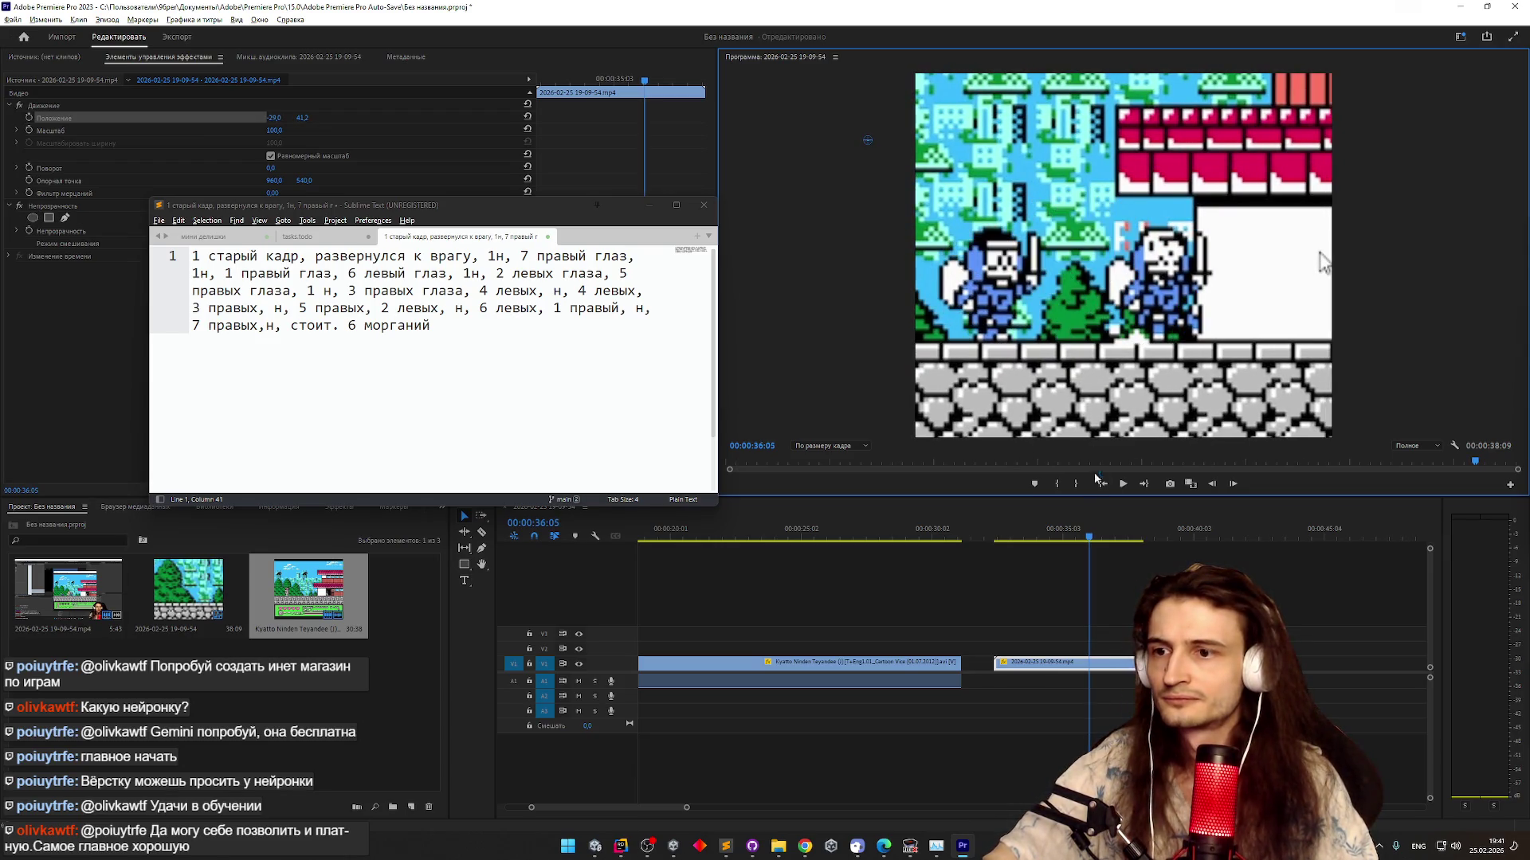
drag(1087, 546, 1075, 536)
drag(1077, 536, 1084, 538)
key(space)
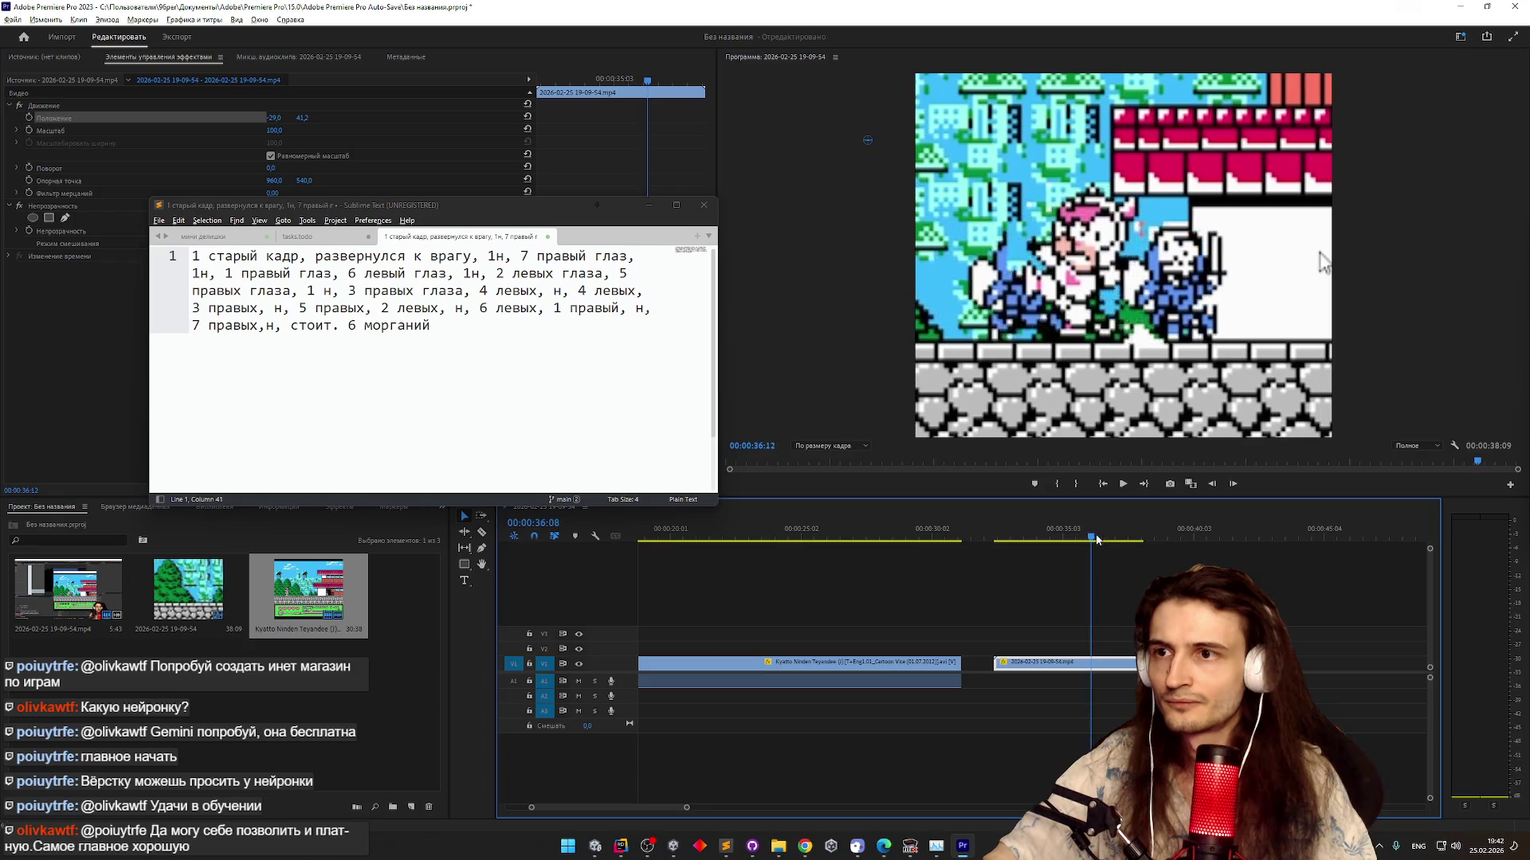
Scroll the Speedy sheet to the two hit-reaction cat sprites and select each one
click(595, 846)
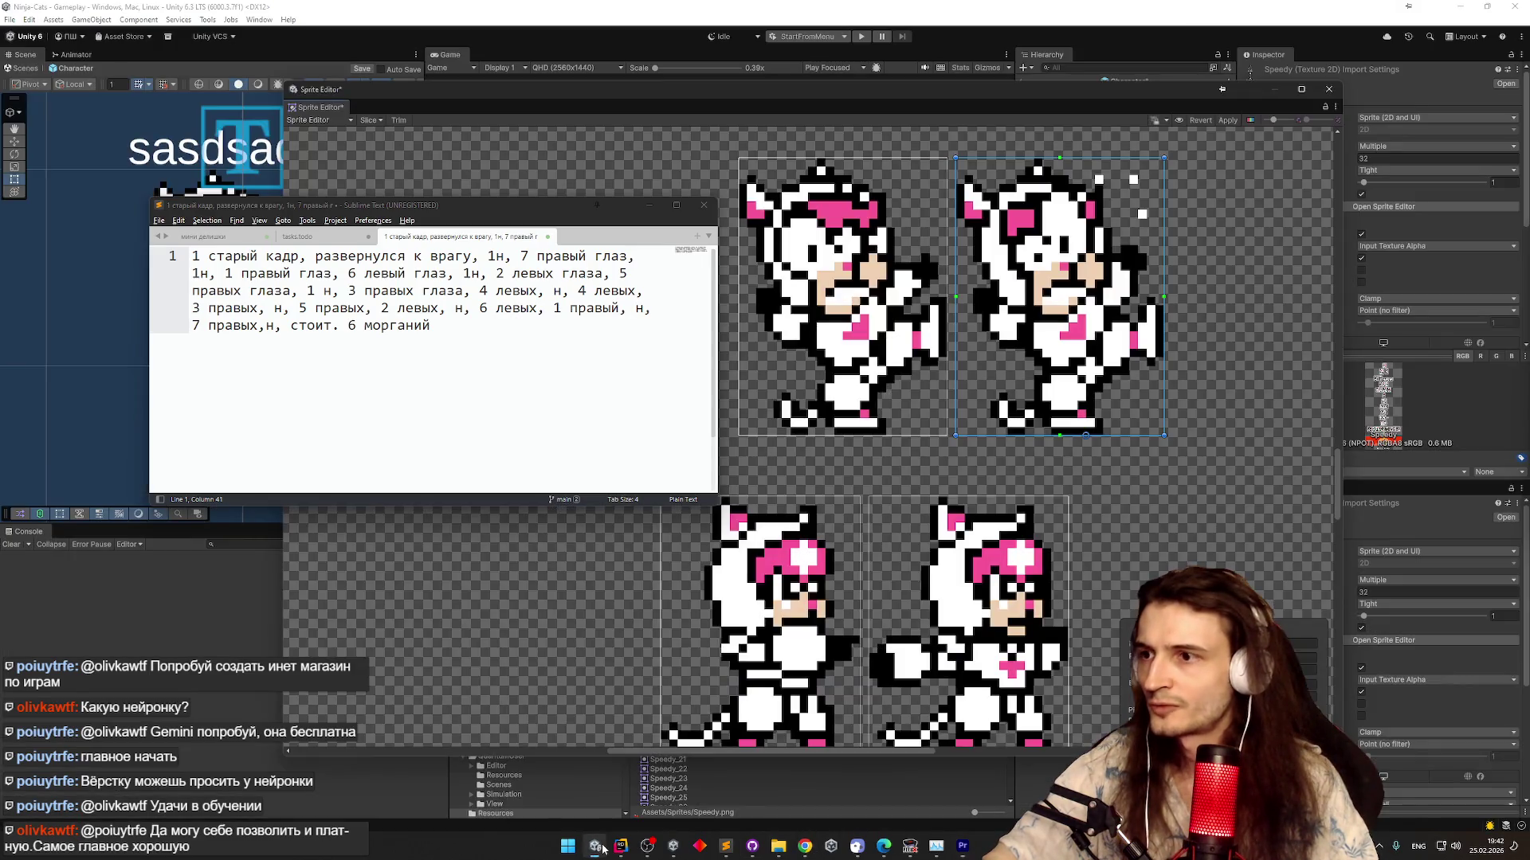
scroll(962, 505, up, 5)
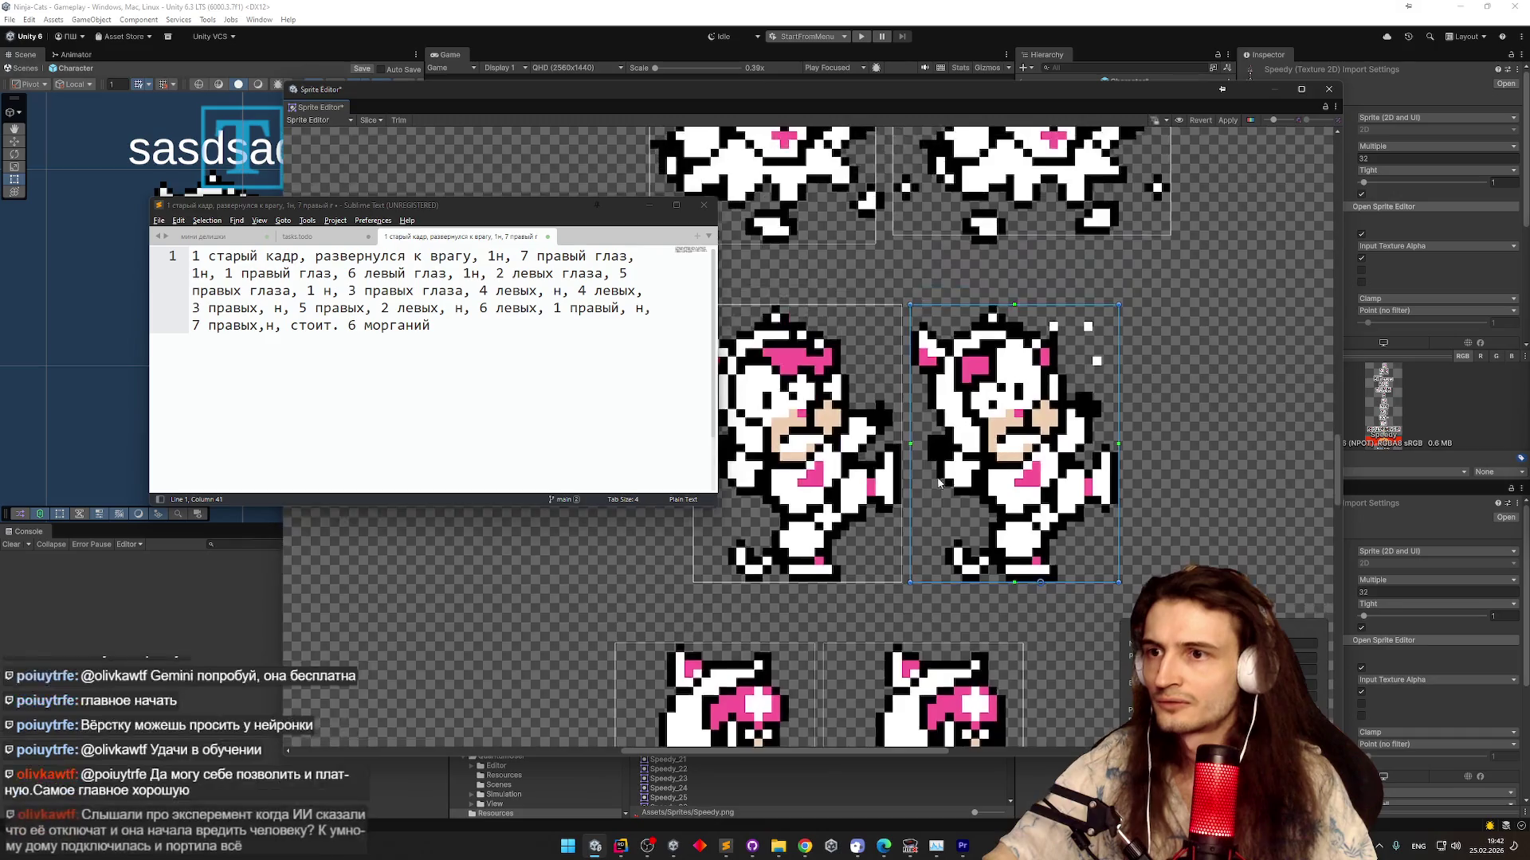
scroll(920, 625, down, 10)
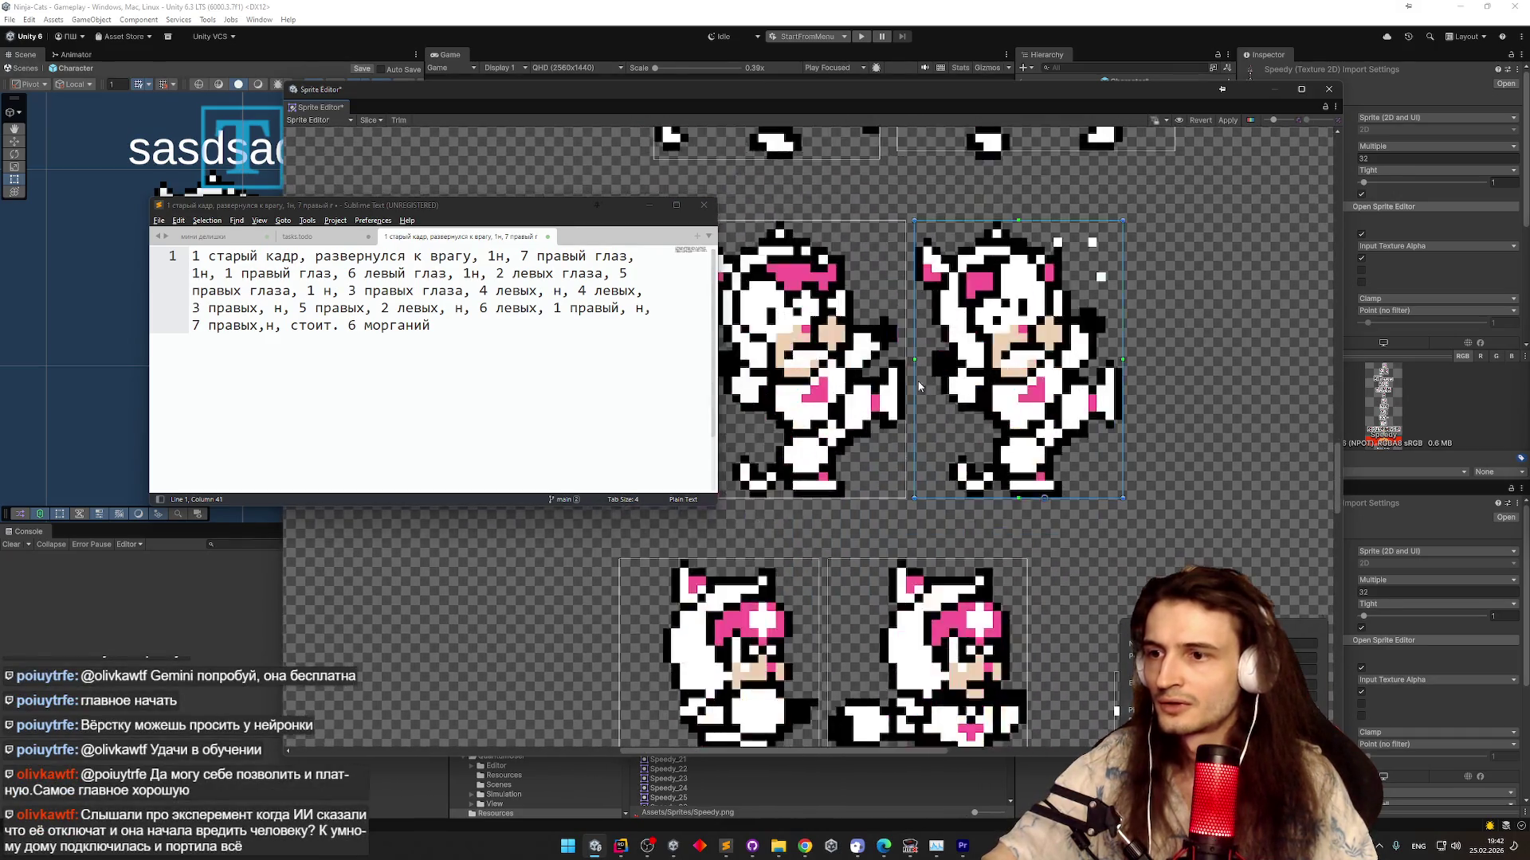
scroll(980, 311, down, 10)
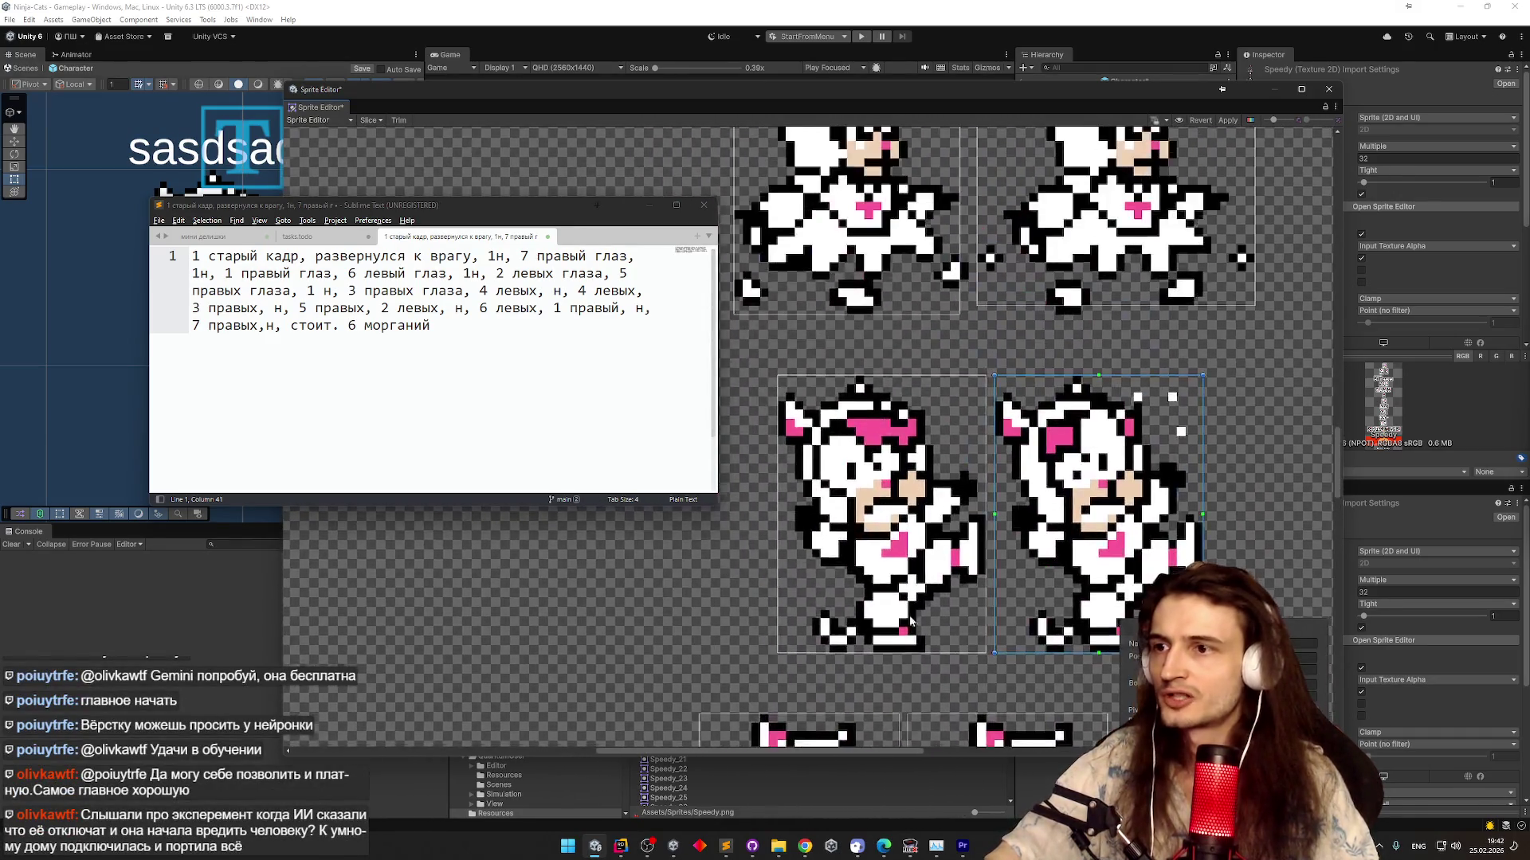
scroll(896, 456, down, 10)
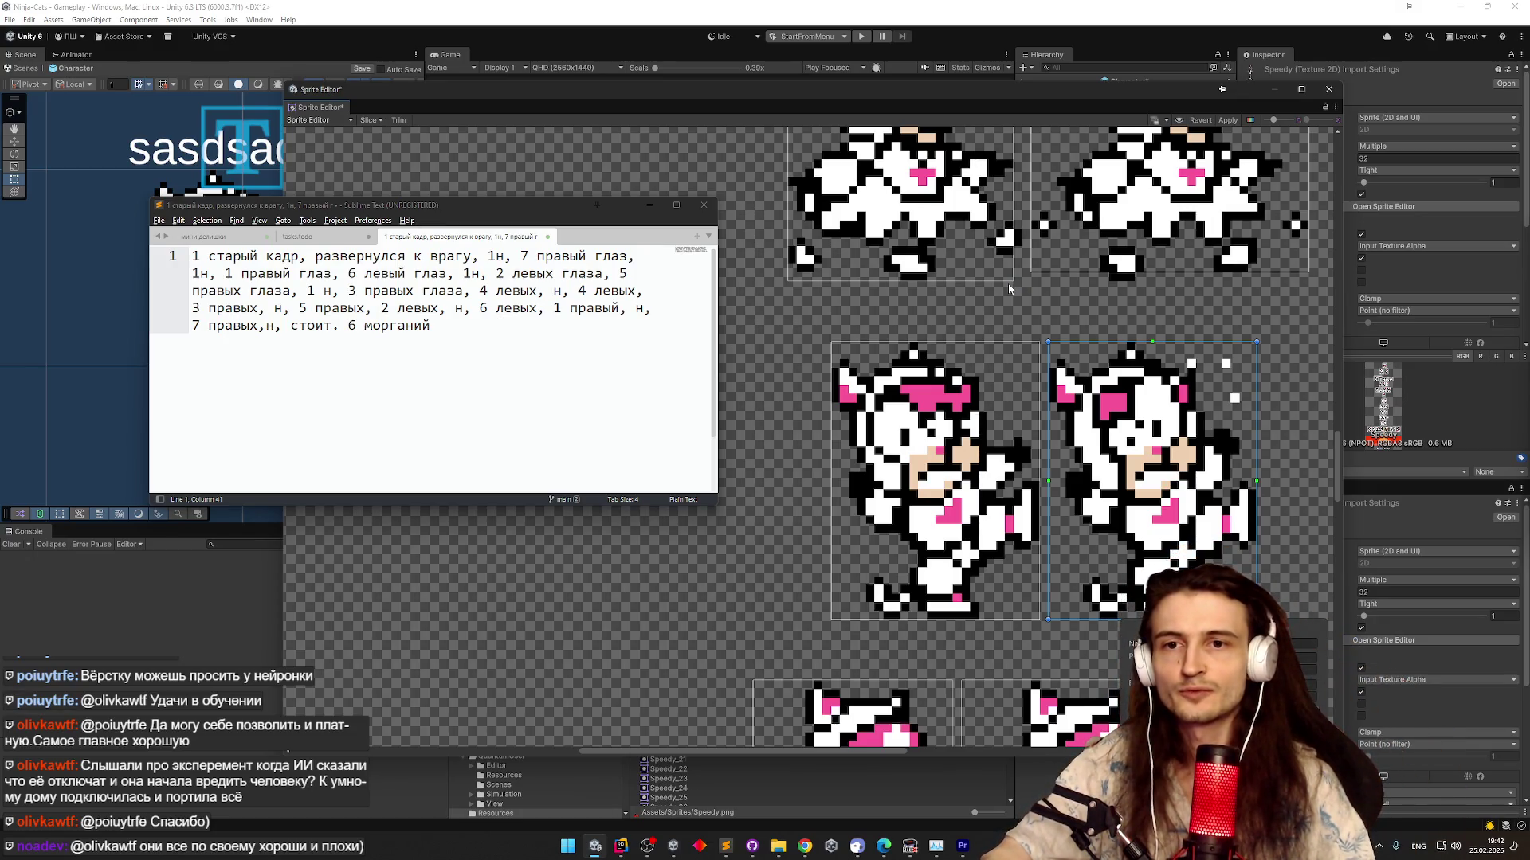
scroll(1005, 227, down, 3)
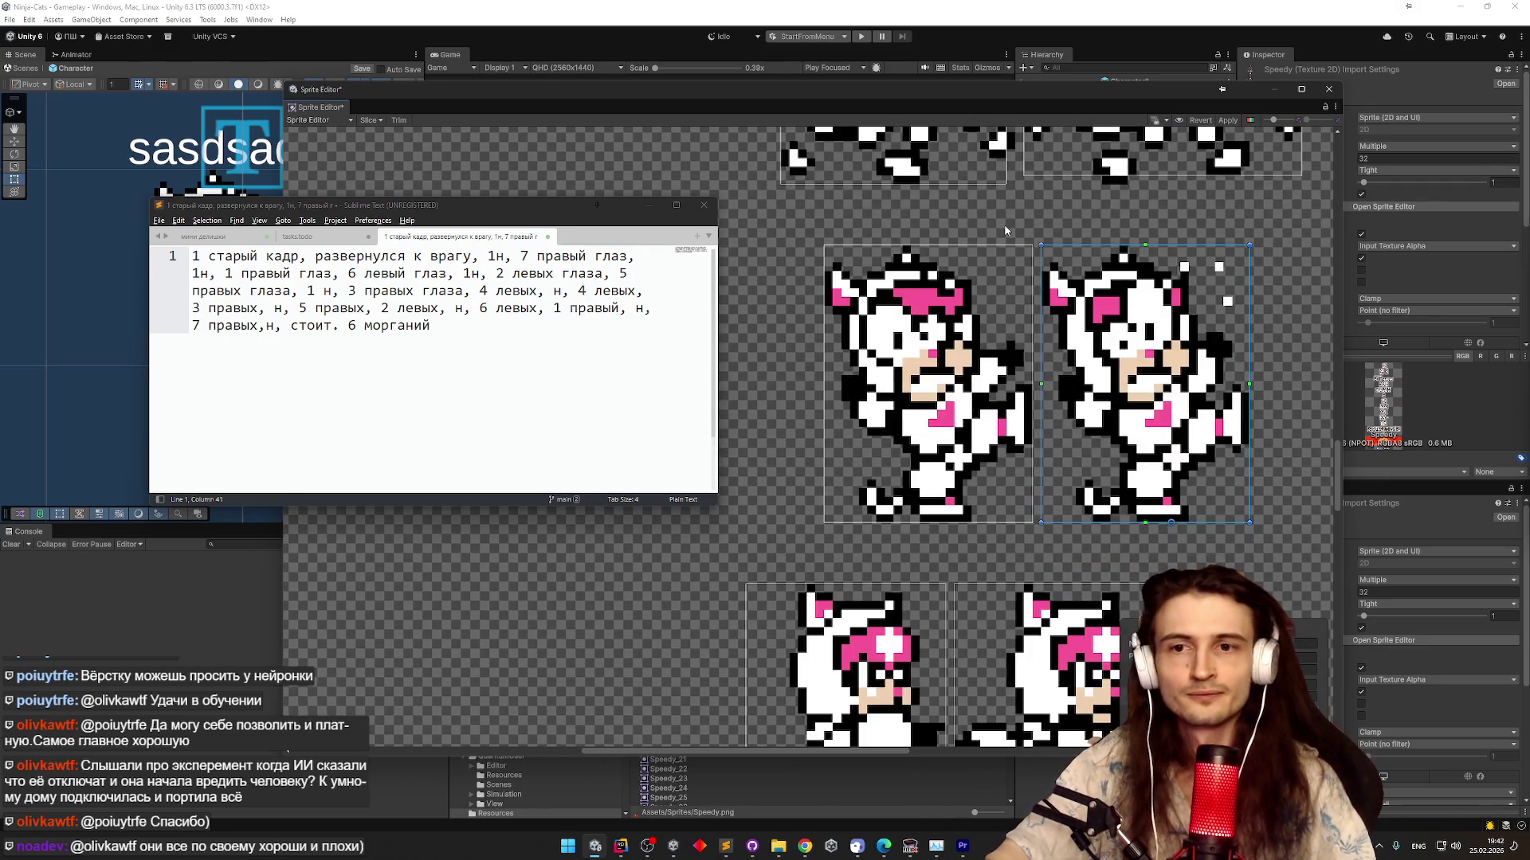
scroll(1027, 389, right, 3)
scroll(1027, 389, up, 1)
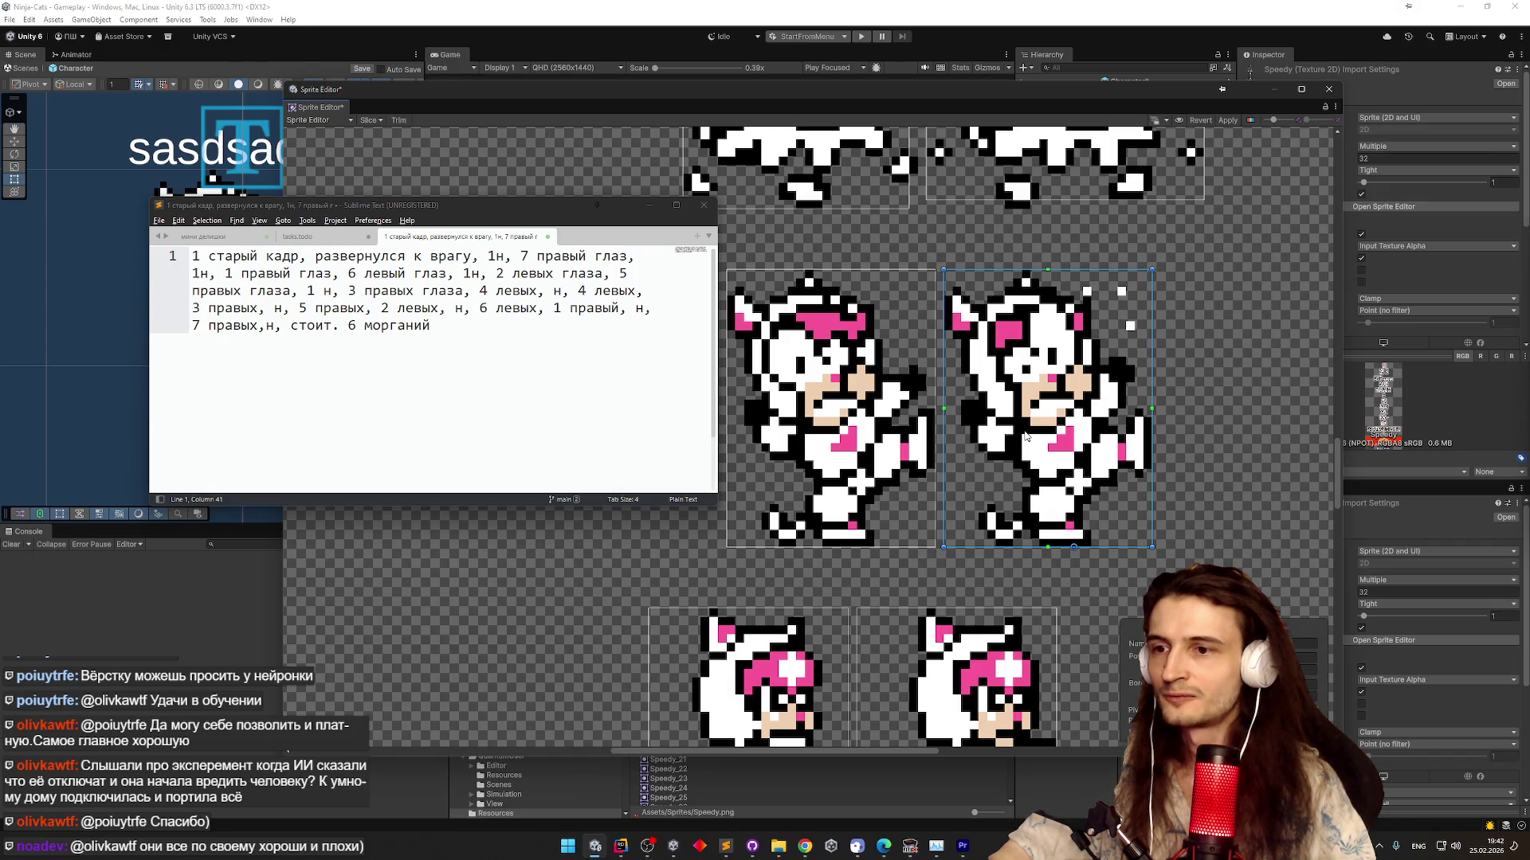
click(894, 435)
click(1010, 433)
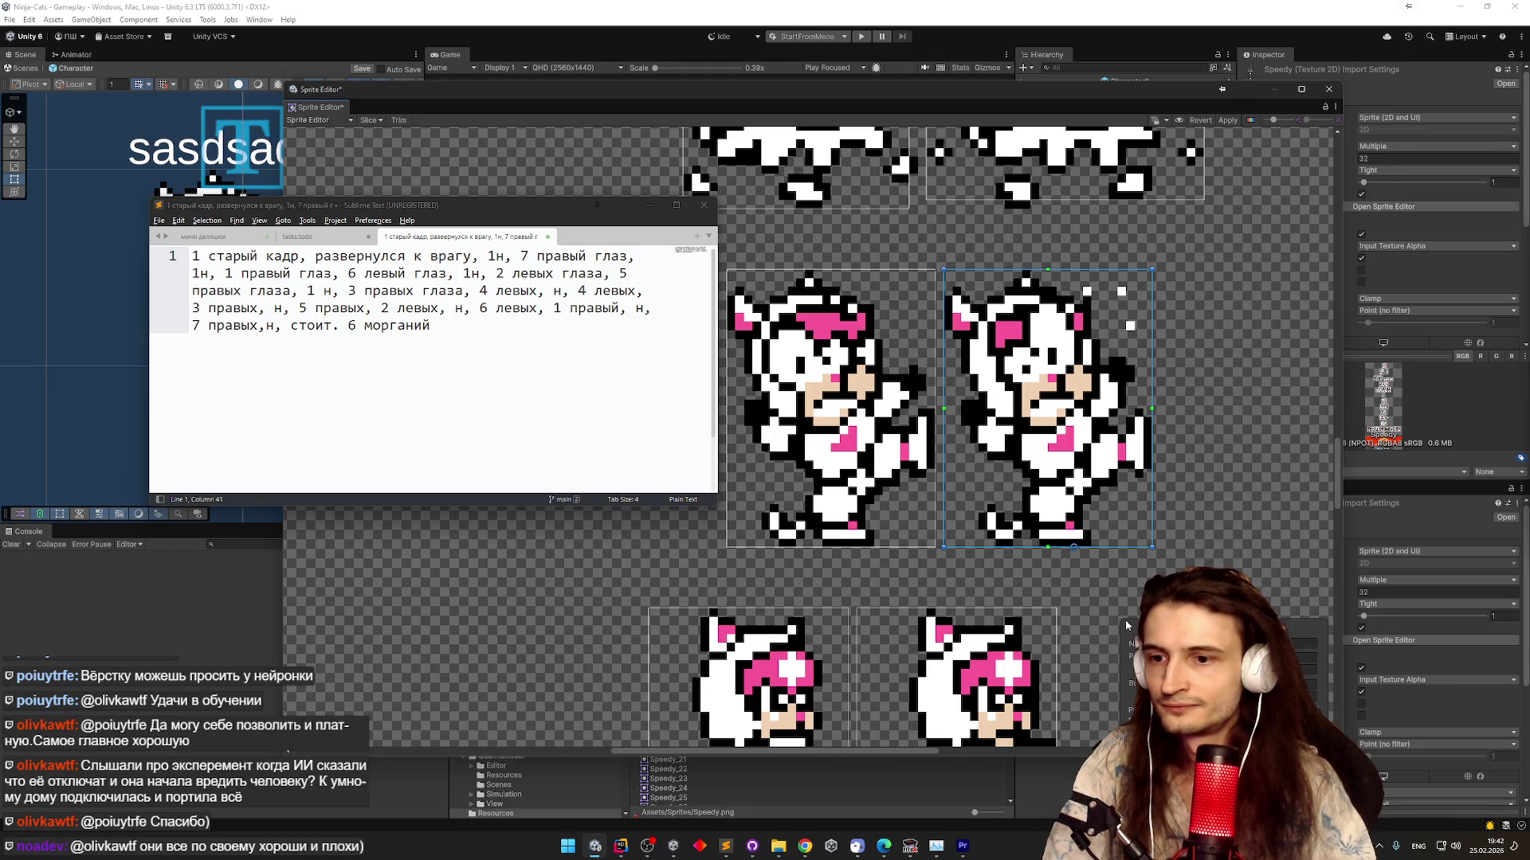
click(866, 514)
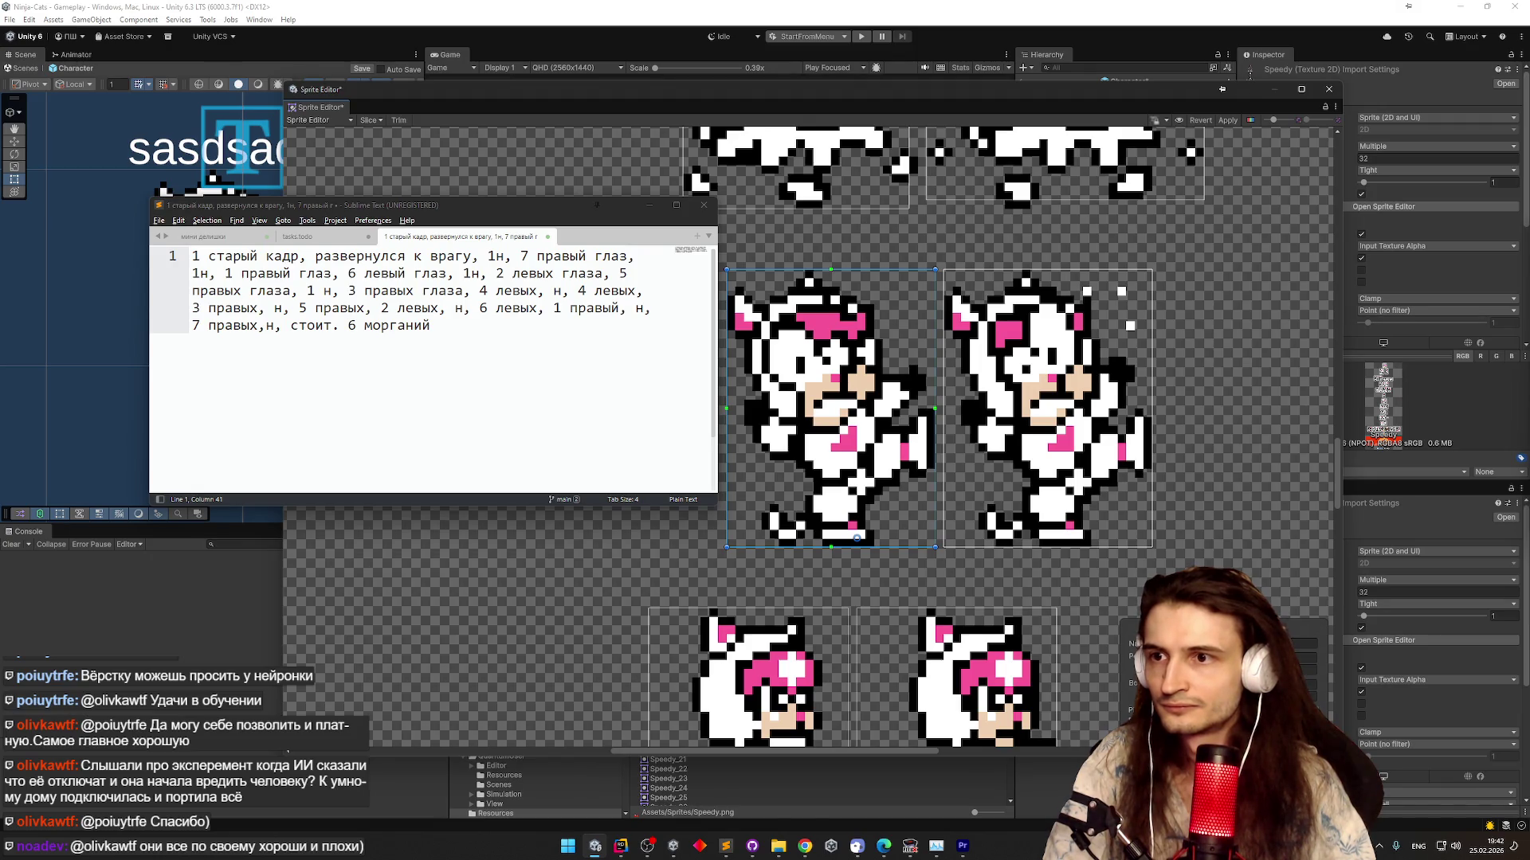
Toggle between the left and right cat sprites, then apply the changes and close the Sprite Editor
scroll(1184, 385, down, 2)
scroll(1079, 297, up, 2)
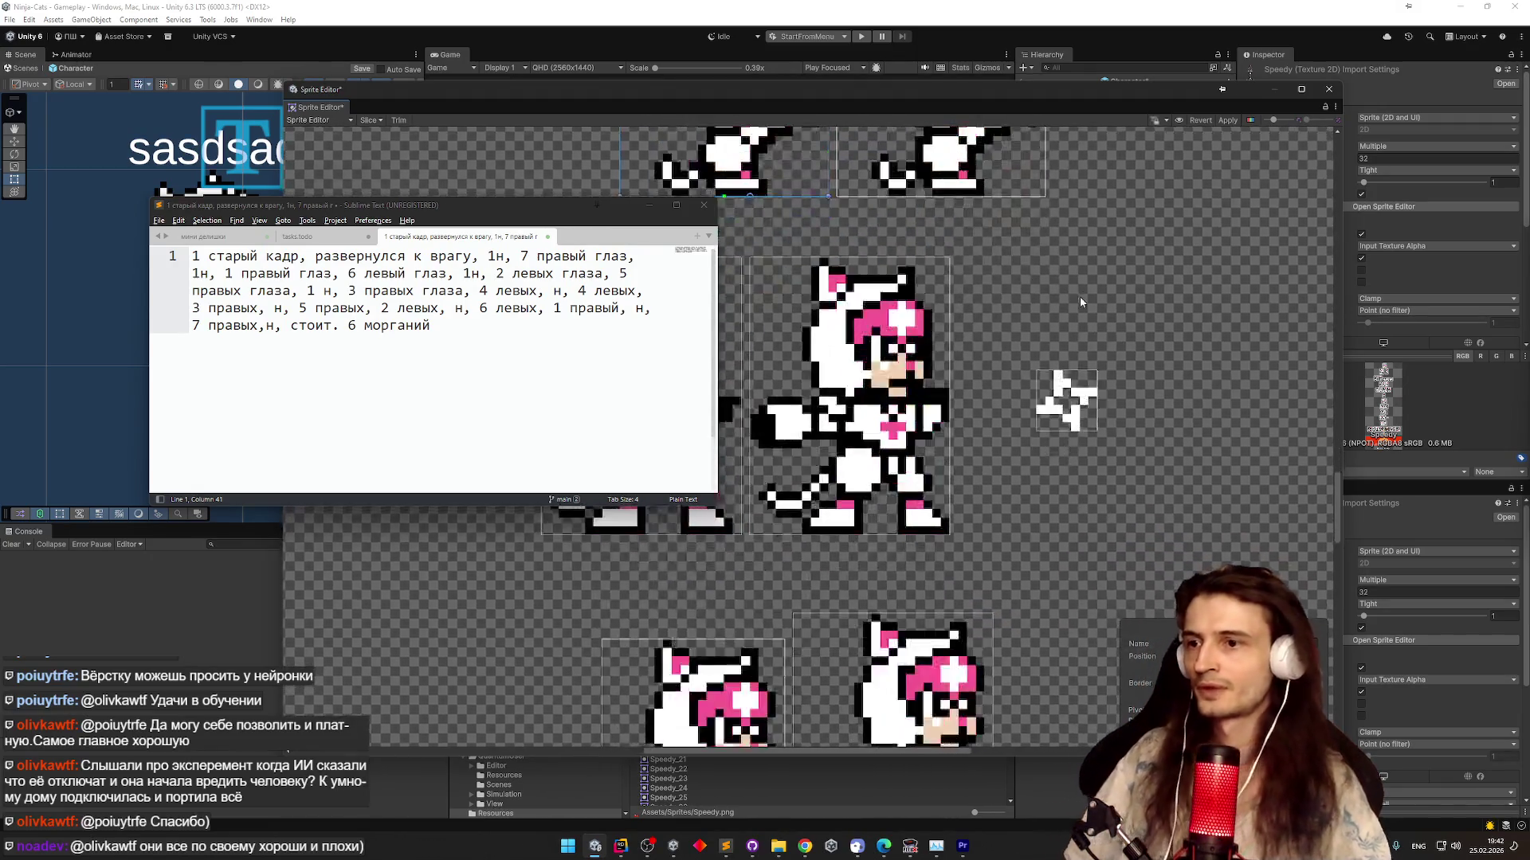
scroll(1103, 490, down, 2)
scroll(1180, 453, up, 2)
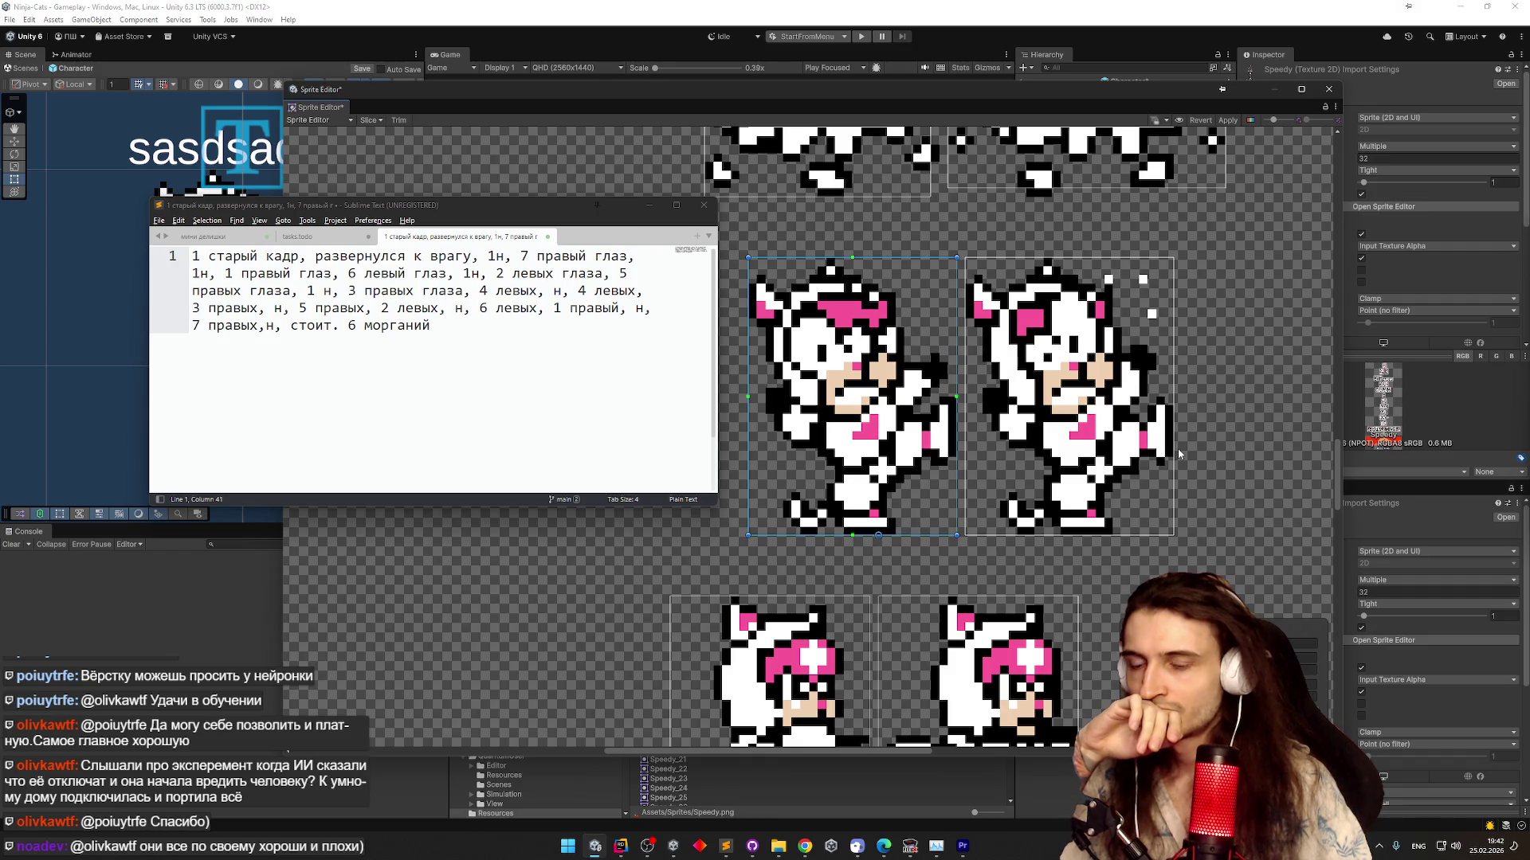
click(1053, 440)
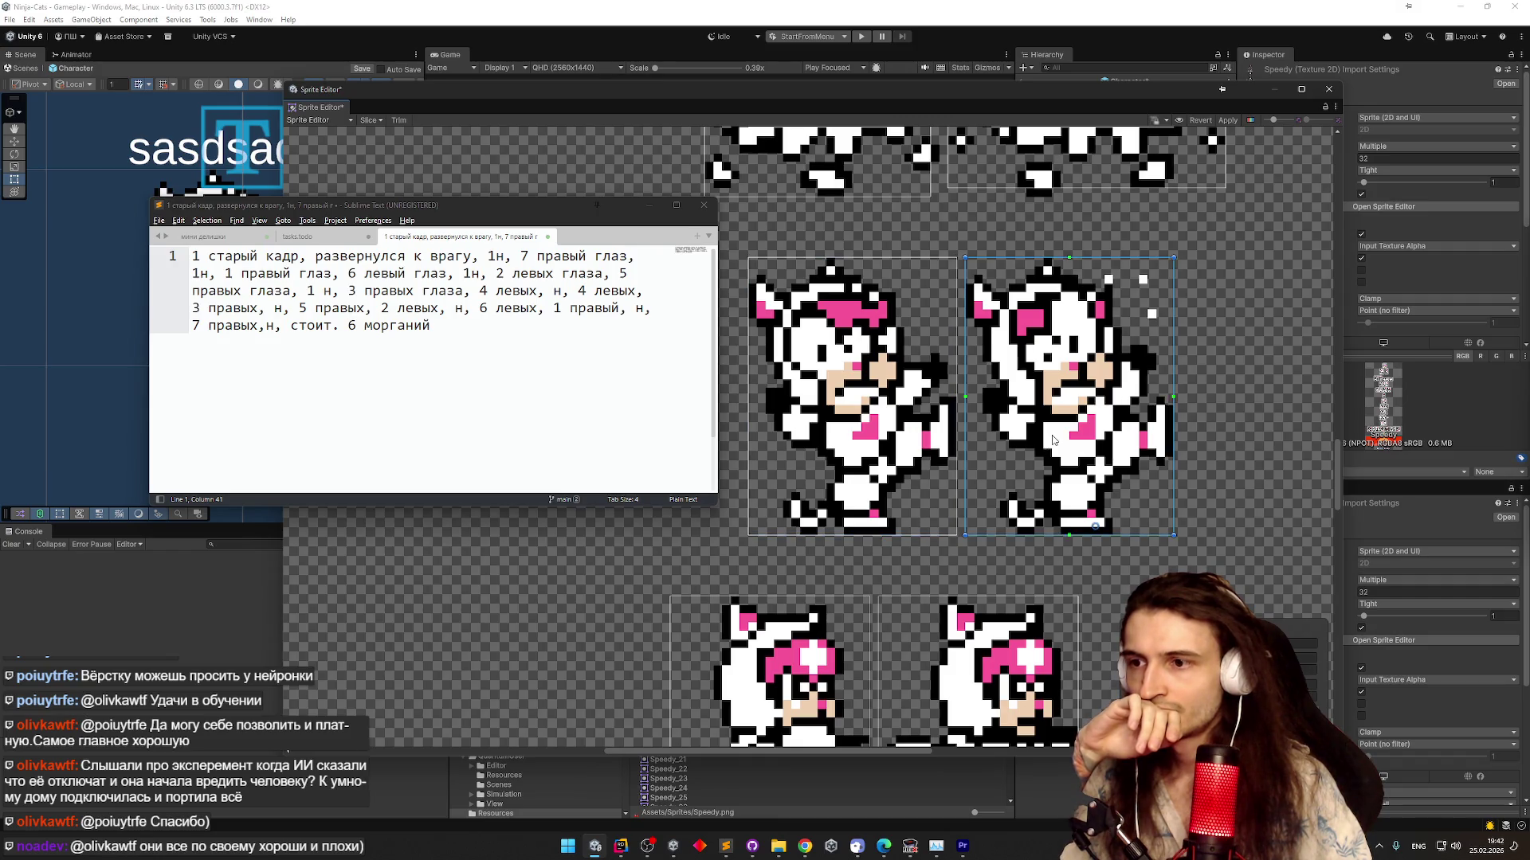
click(890, 443)
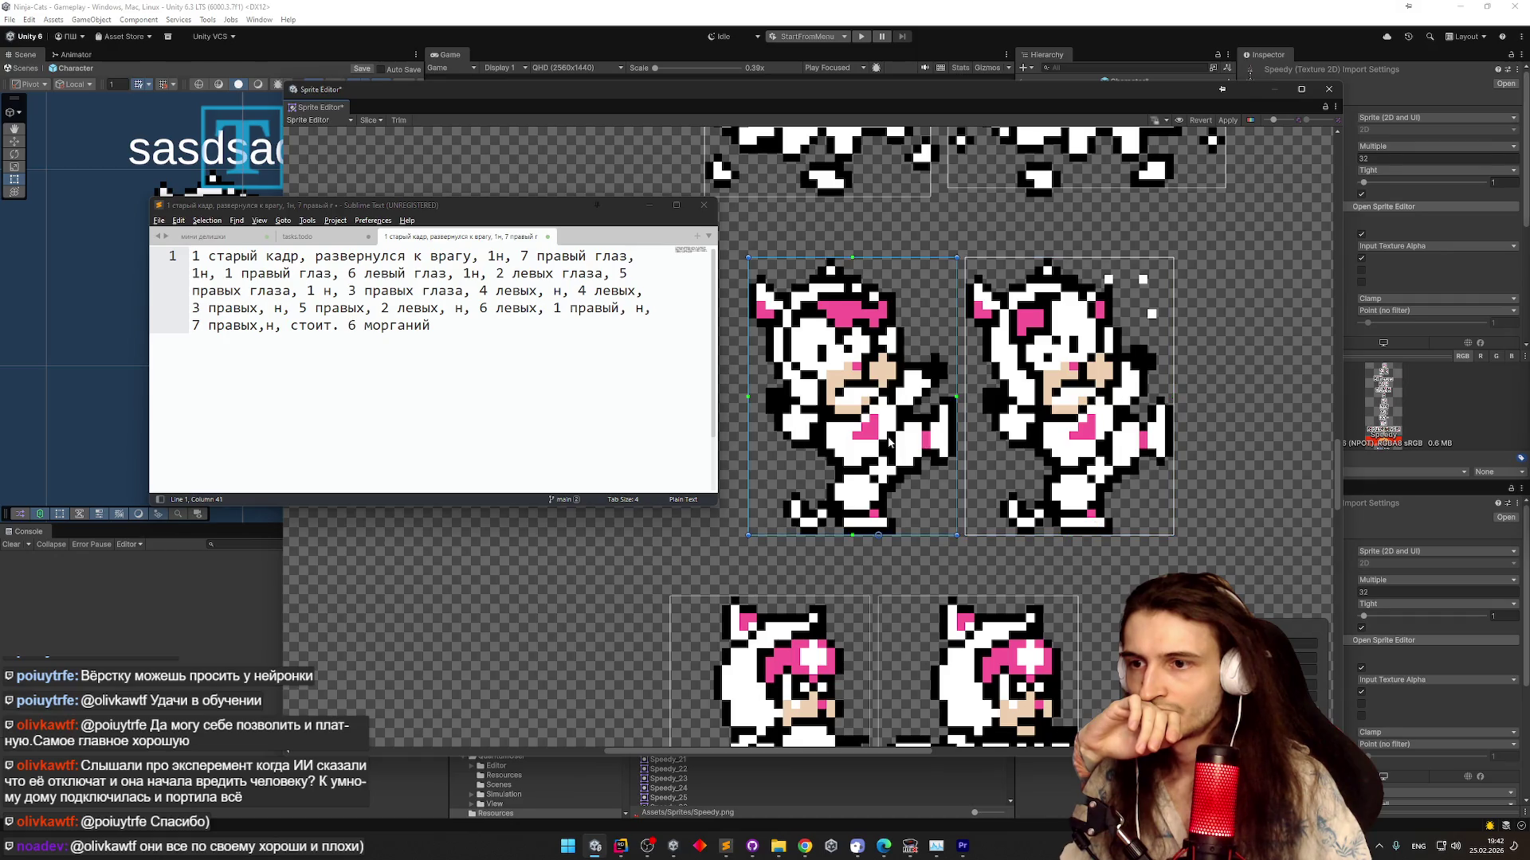
click(981, 451)
click(890, 451)
click(1032, 450)
click(867, 444)
click(1044, 436)
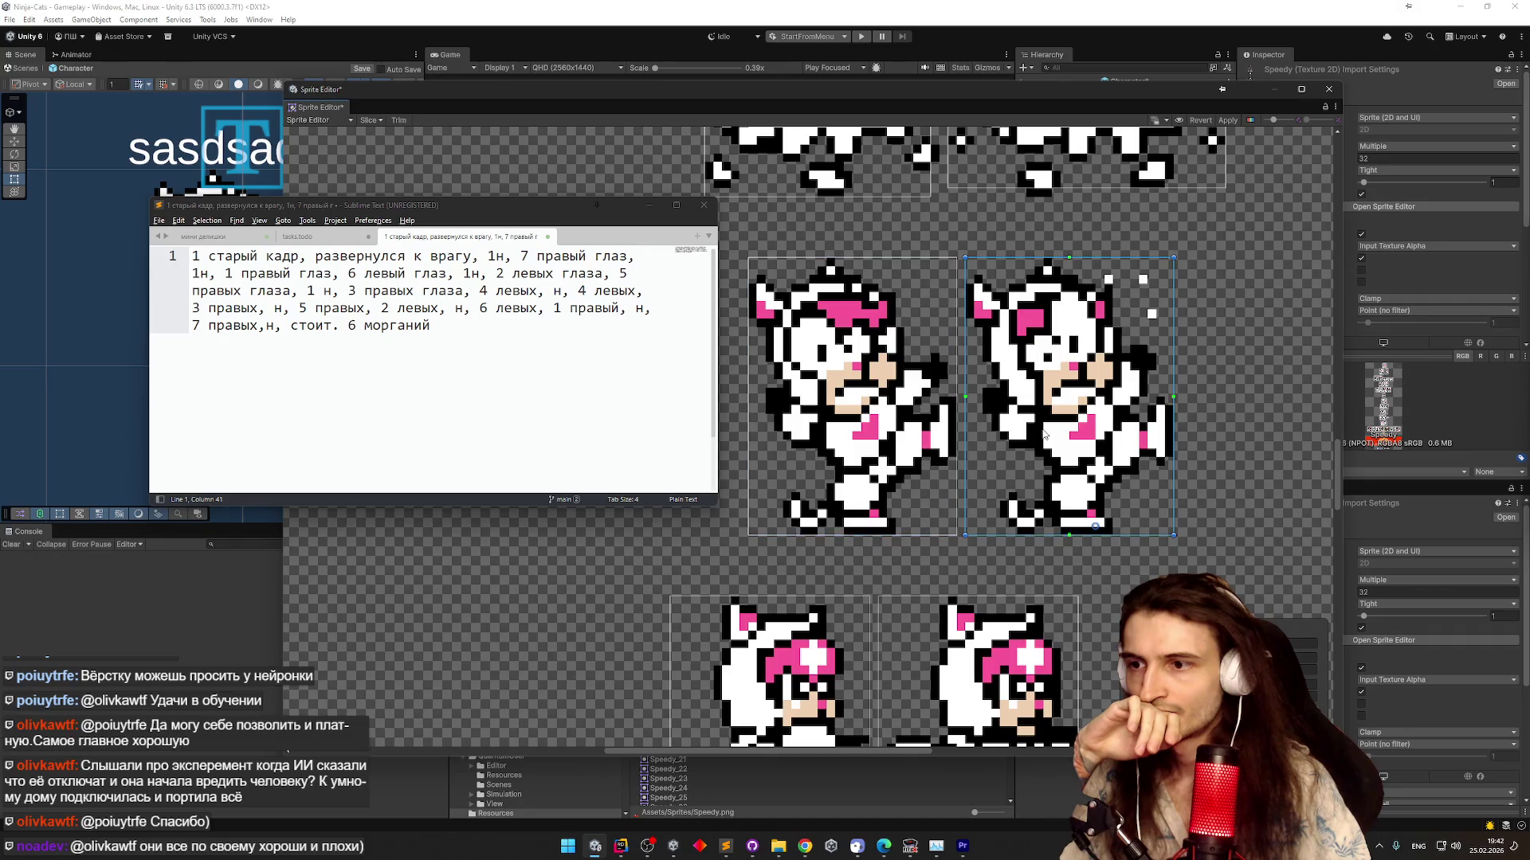
click(839, 438)
click(986, 436)
click(906, 442)
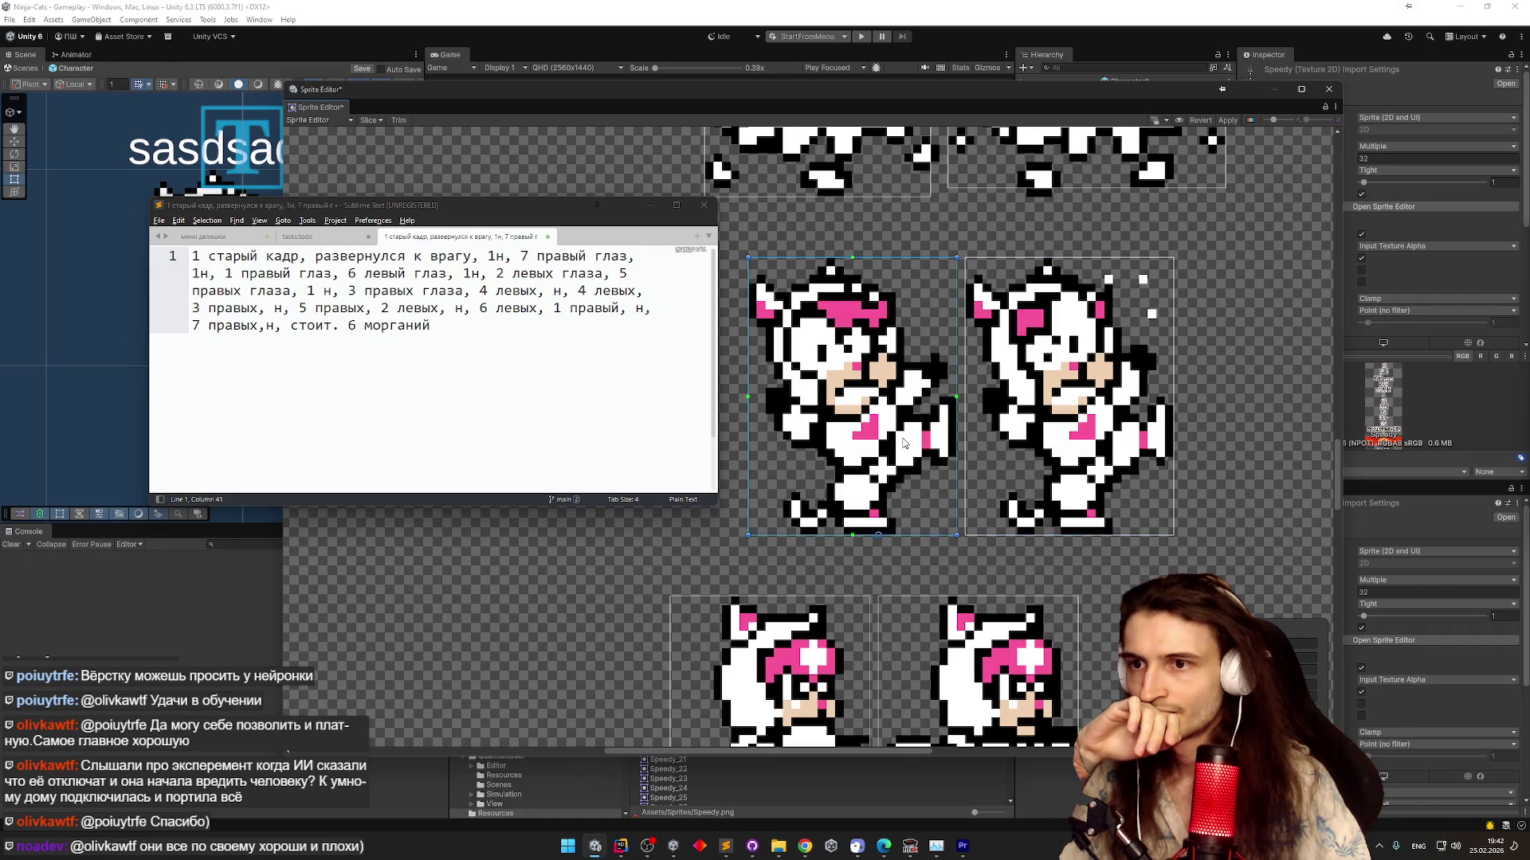
click(998, 451)
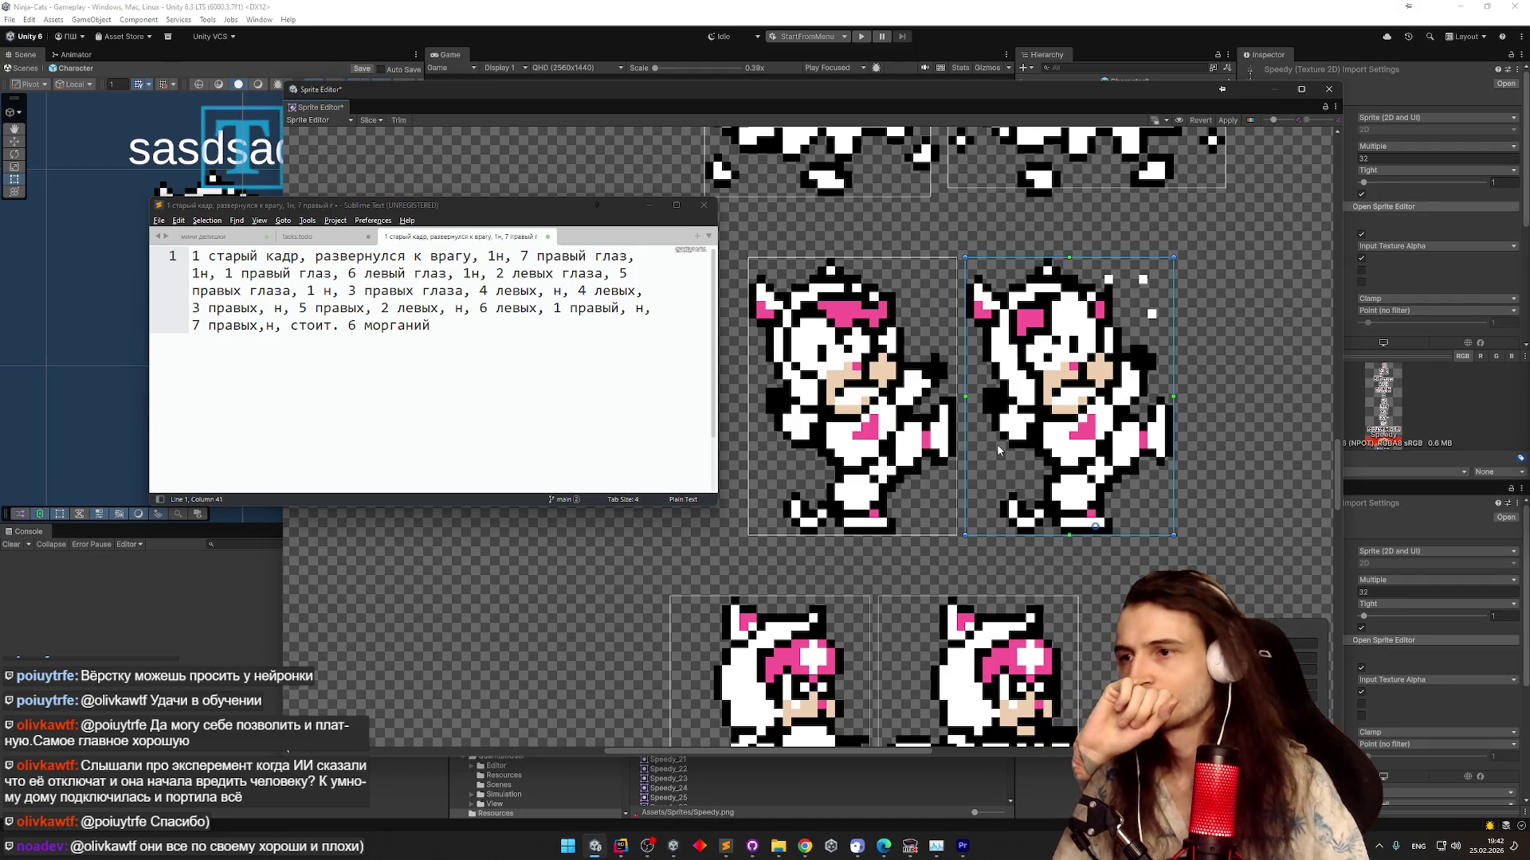
click(1231, 120)
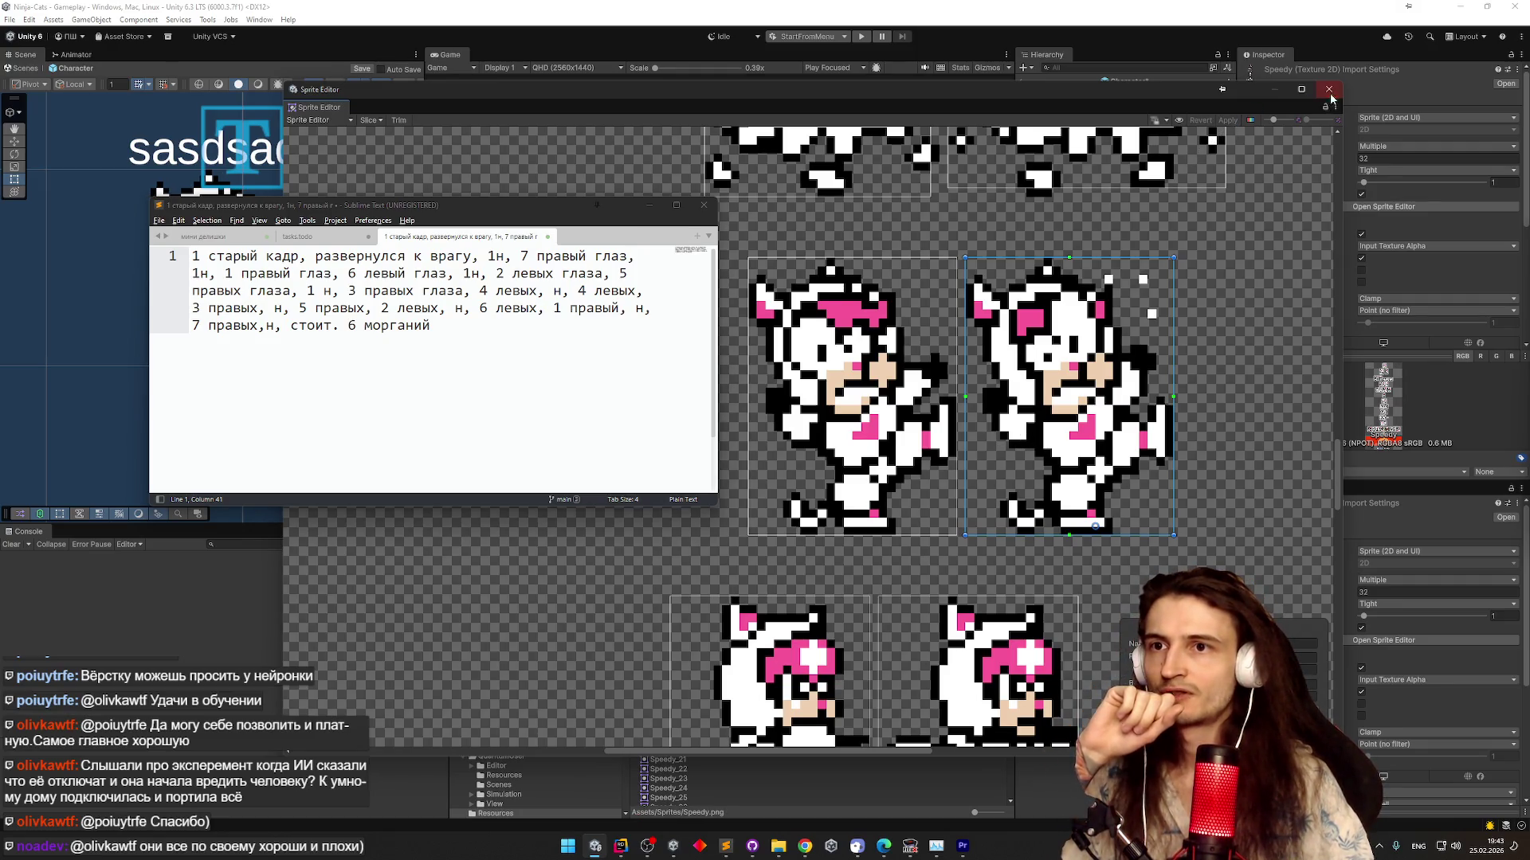
click(1328, 89)
Record a frame-0 key on MainSprite's Sprite Resolver with the GetHit2 sprite
click(529, 531)
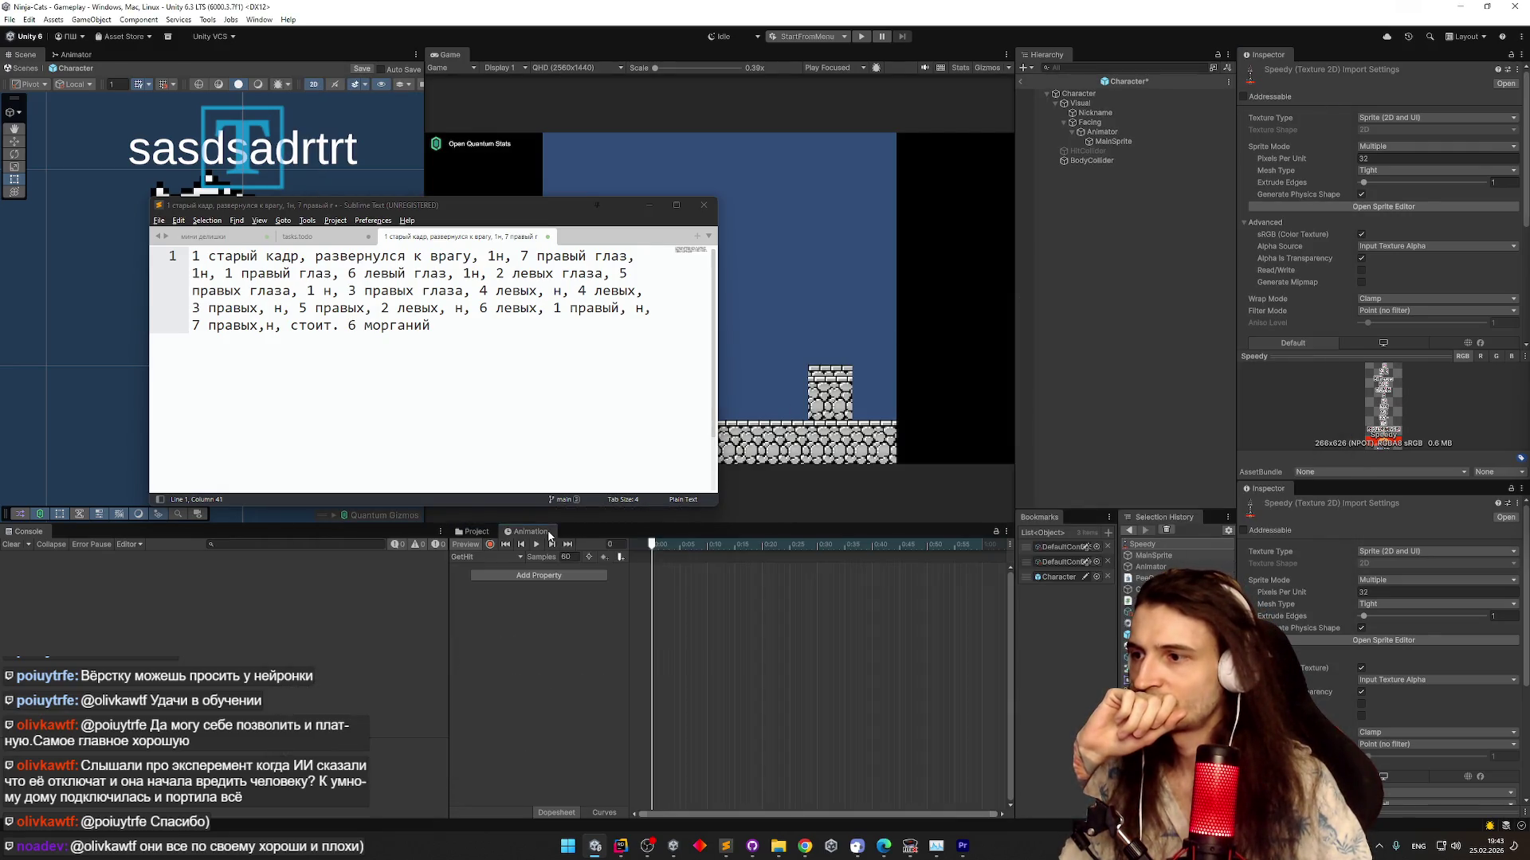
click(1124, 141)
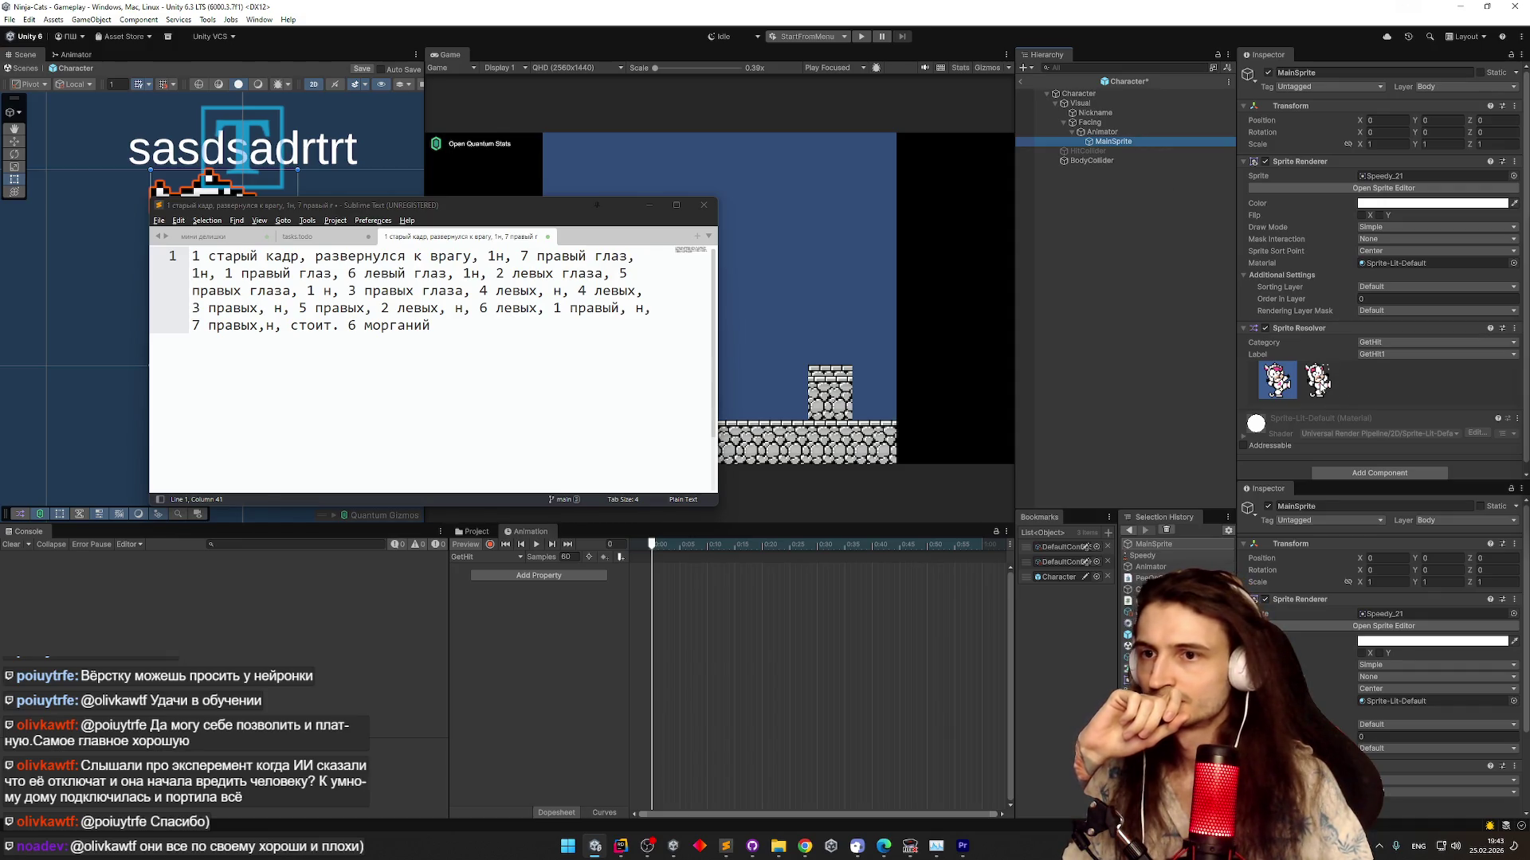
click(1318, 380)
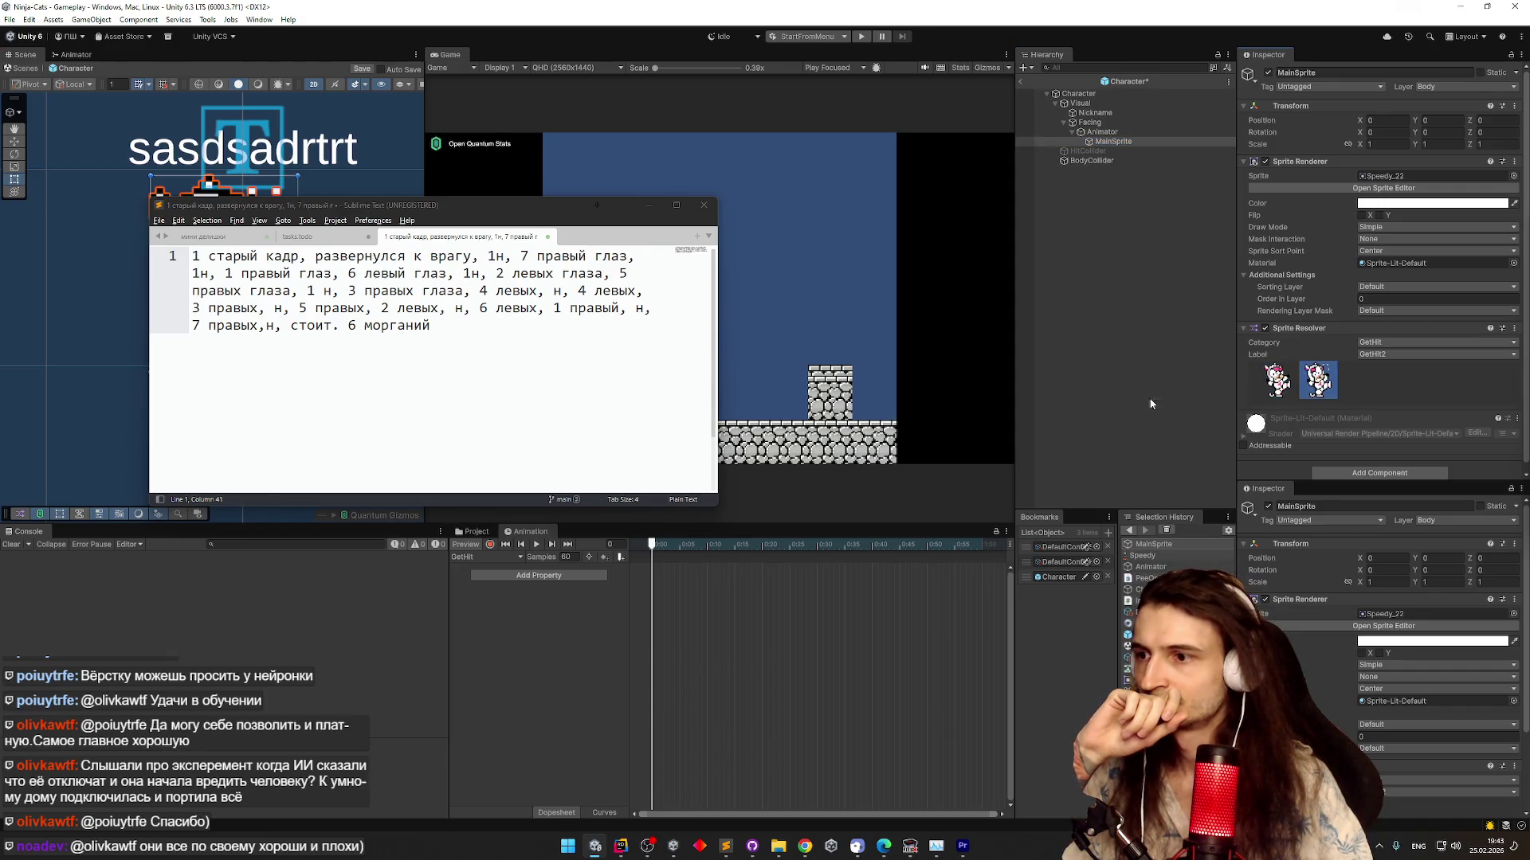
click(490, 544)
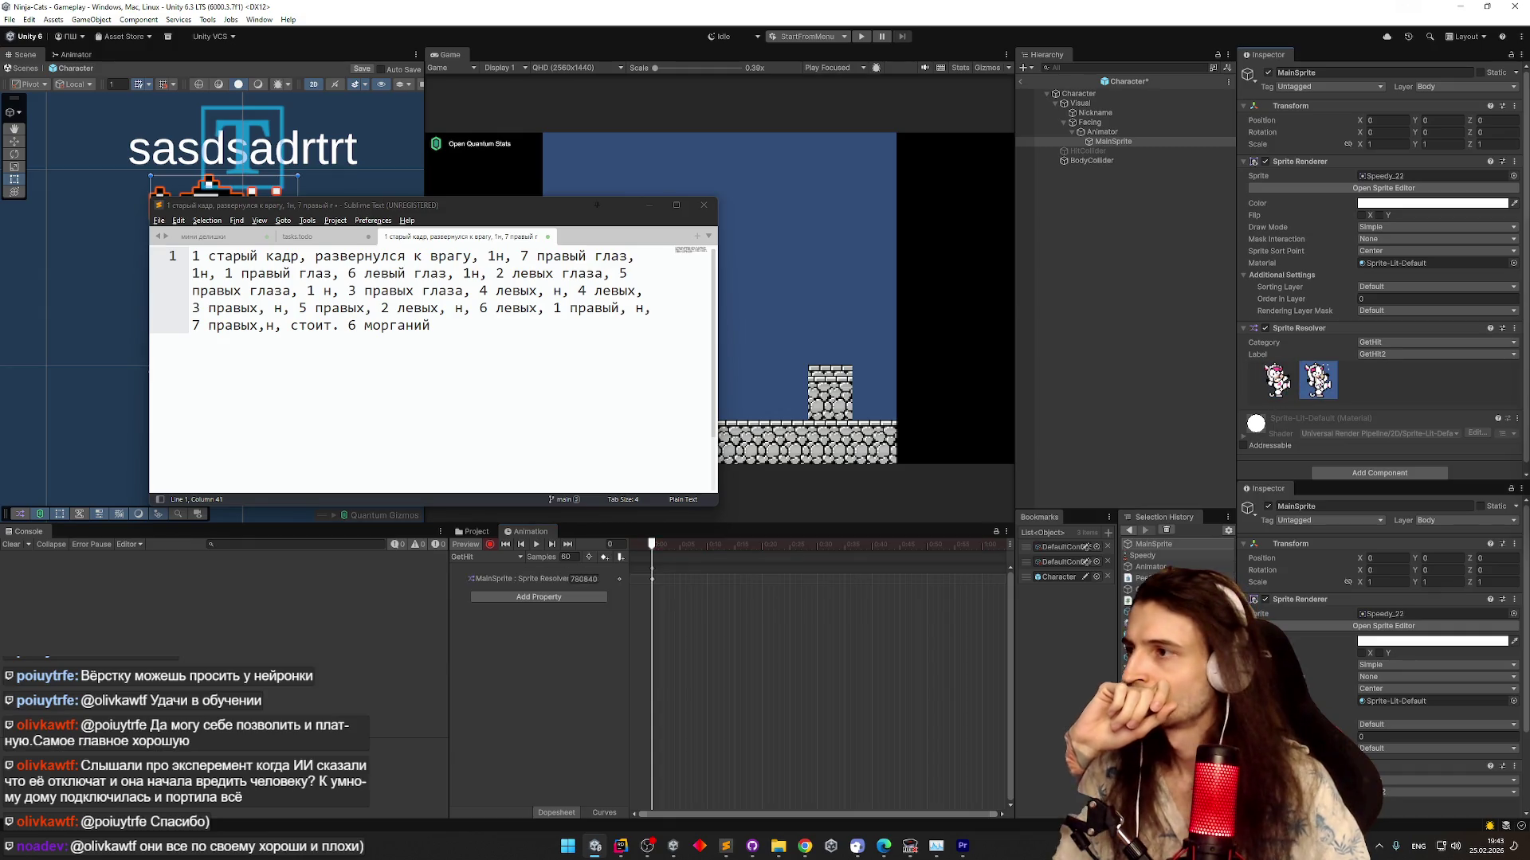
mouse_move(442, 227)
mouse_down()
mouse_move(710, 223)
mouse_move(774, 180)
mouse_move(754, 207)
mouse_up()
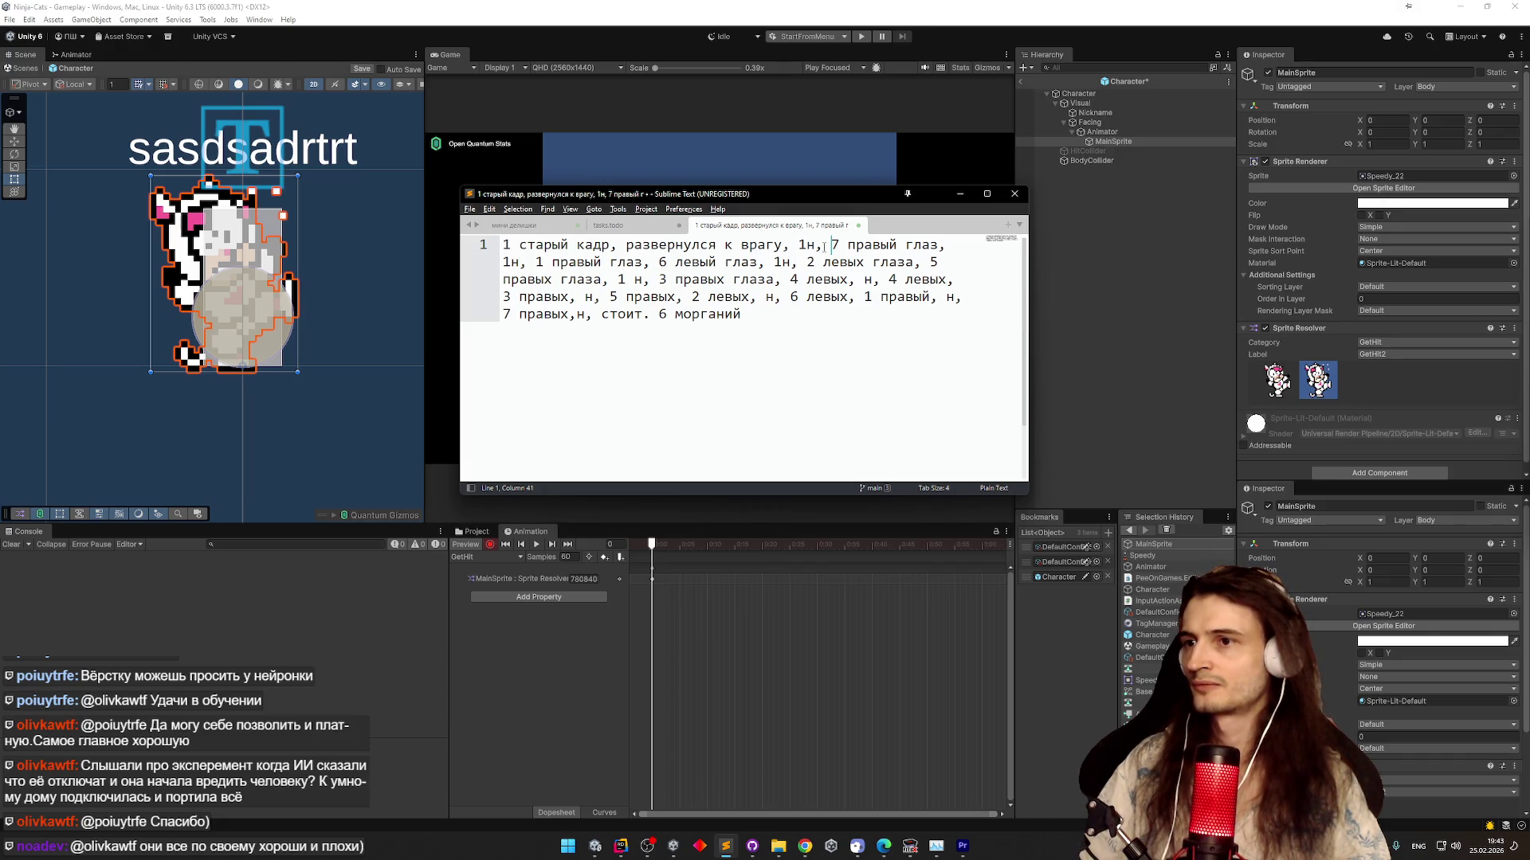
Highlight the notes line by line, from '7 правый глаз' through '3 правых глаза' and '5 правых' to '6 левых'
mouse_move(829, 245)
mouse_down()
mouse_move(777, 263)
mouse_move(619, 263)
mouse_move(925, 271)
mouse_move(778, 279)
mouse_up()
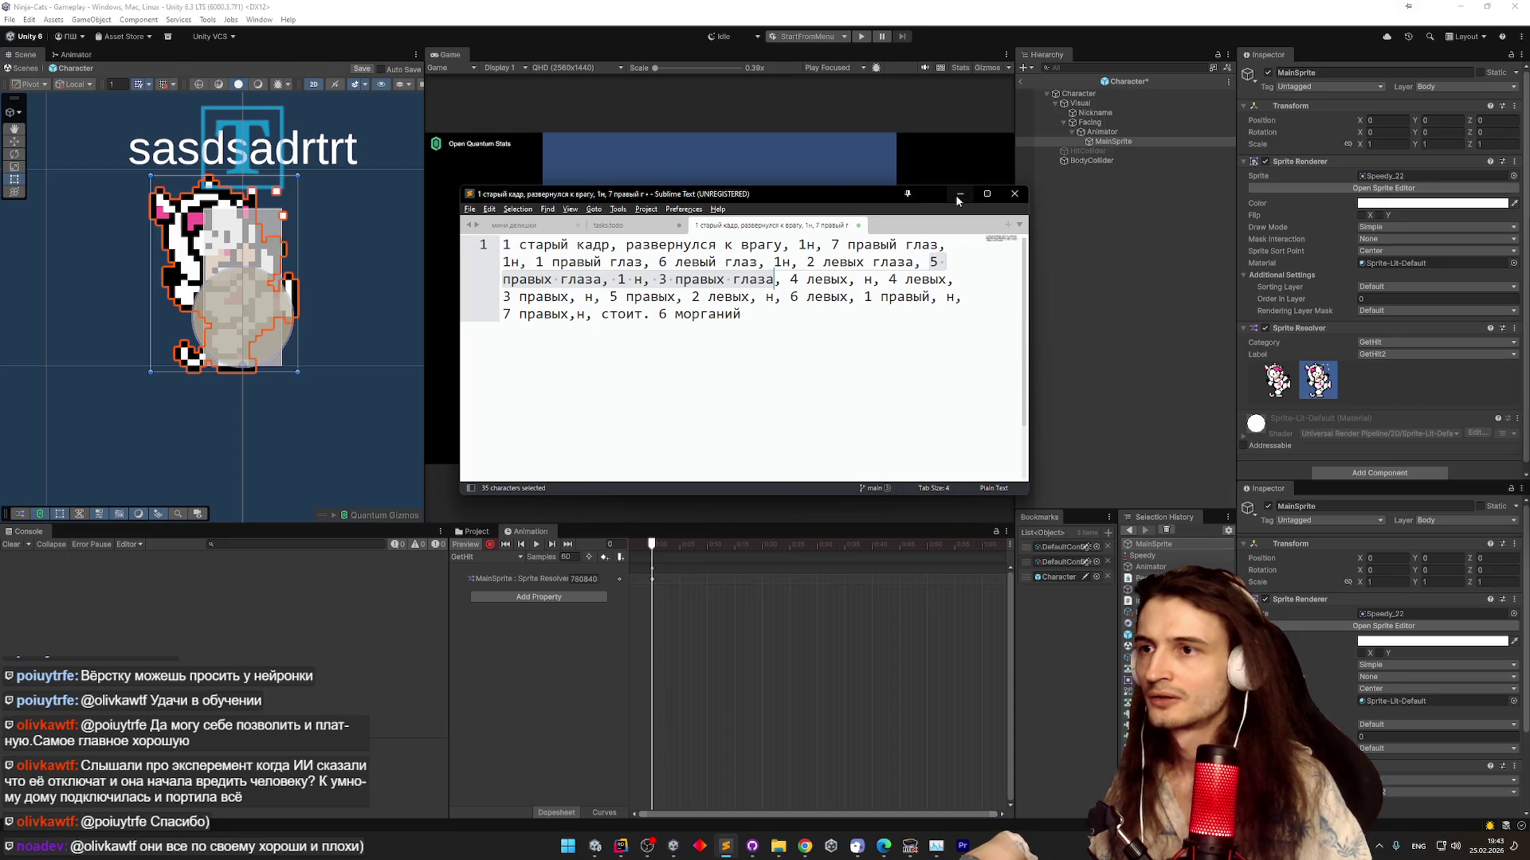
click(758, 298)
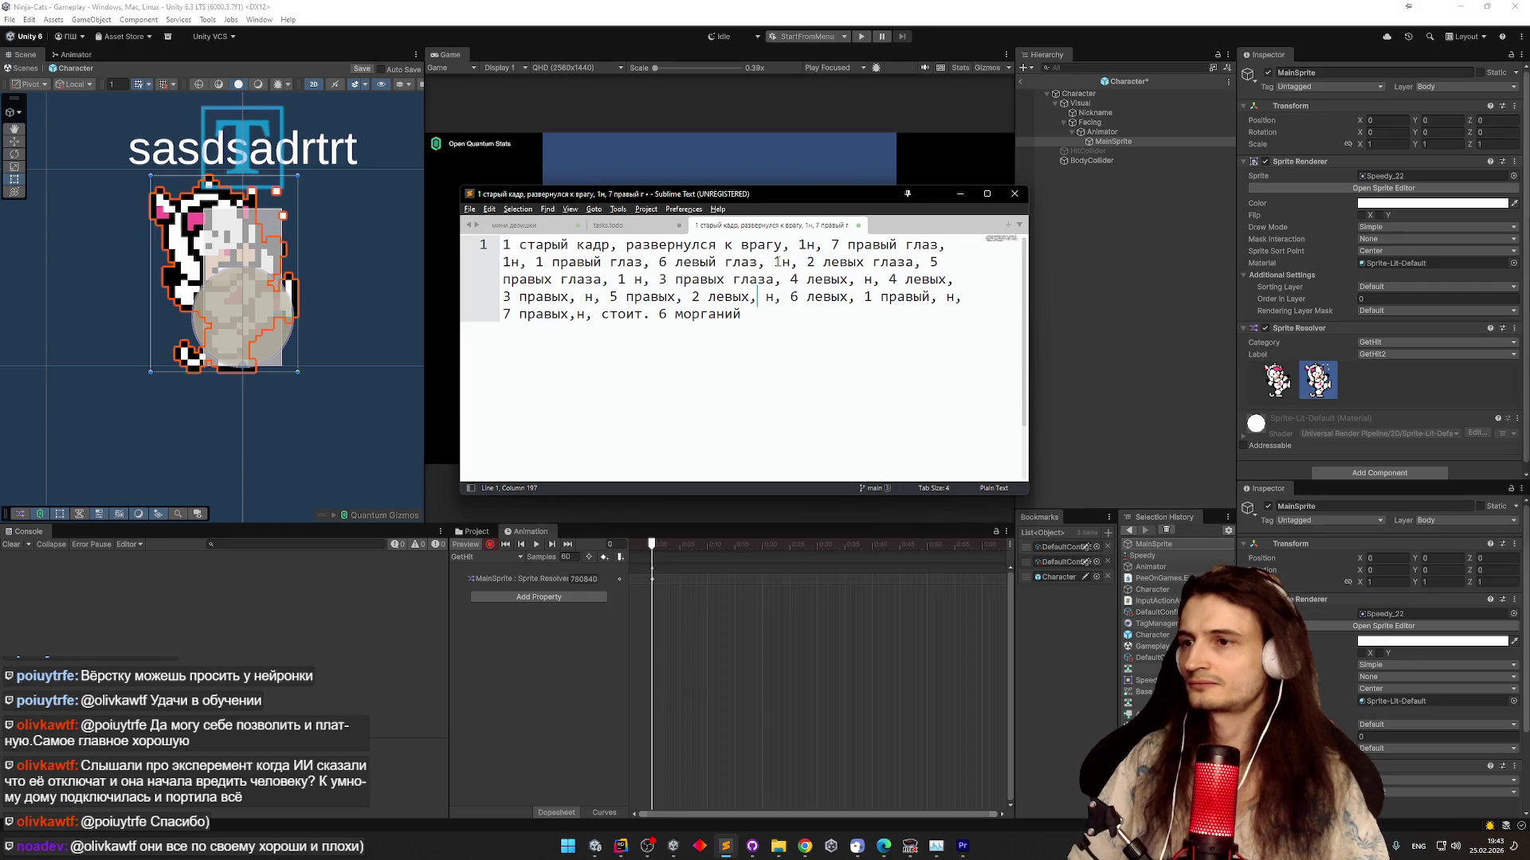
mouse_move(829, 246)
mouse_down()
mouse_move(646, 263)
mouse_move(920, 265)
mouse_up()
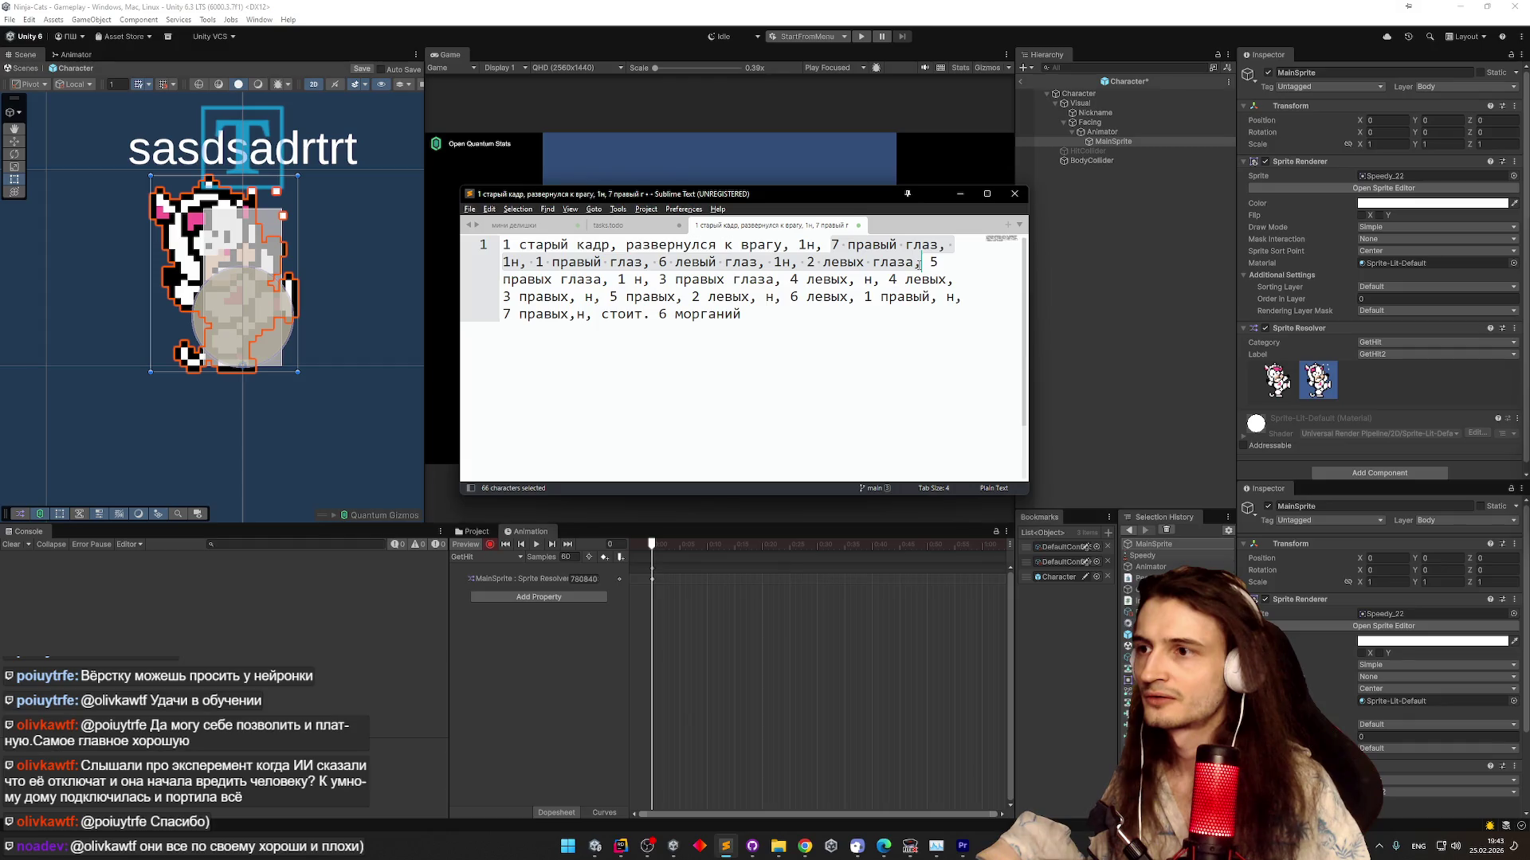
mouse_move(920, 265)
mouse_down()
mouse_move(775, 278)
mouse_move(946, 281)
mouse_up()
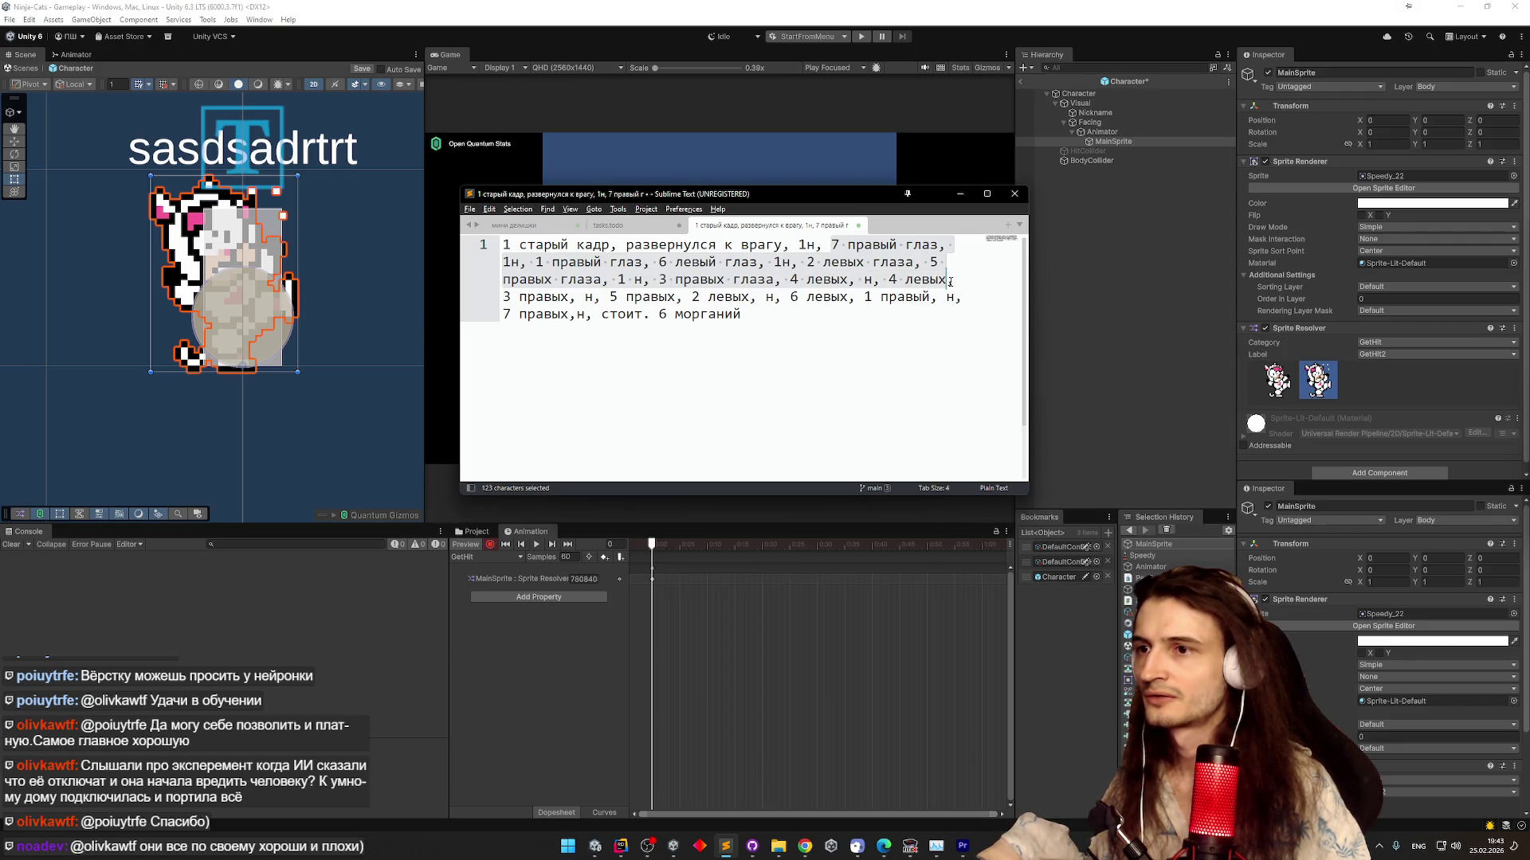
drag(947, 279, 676, 296)
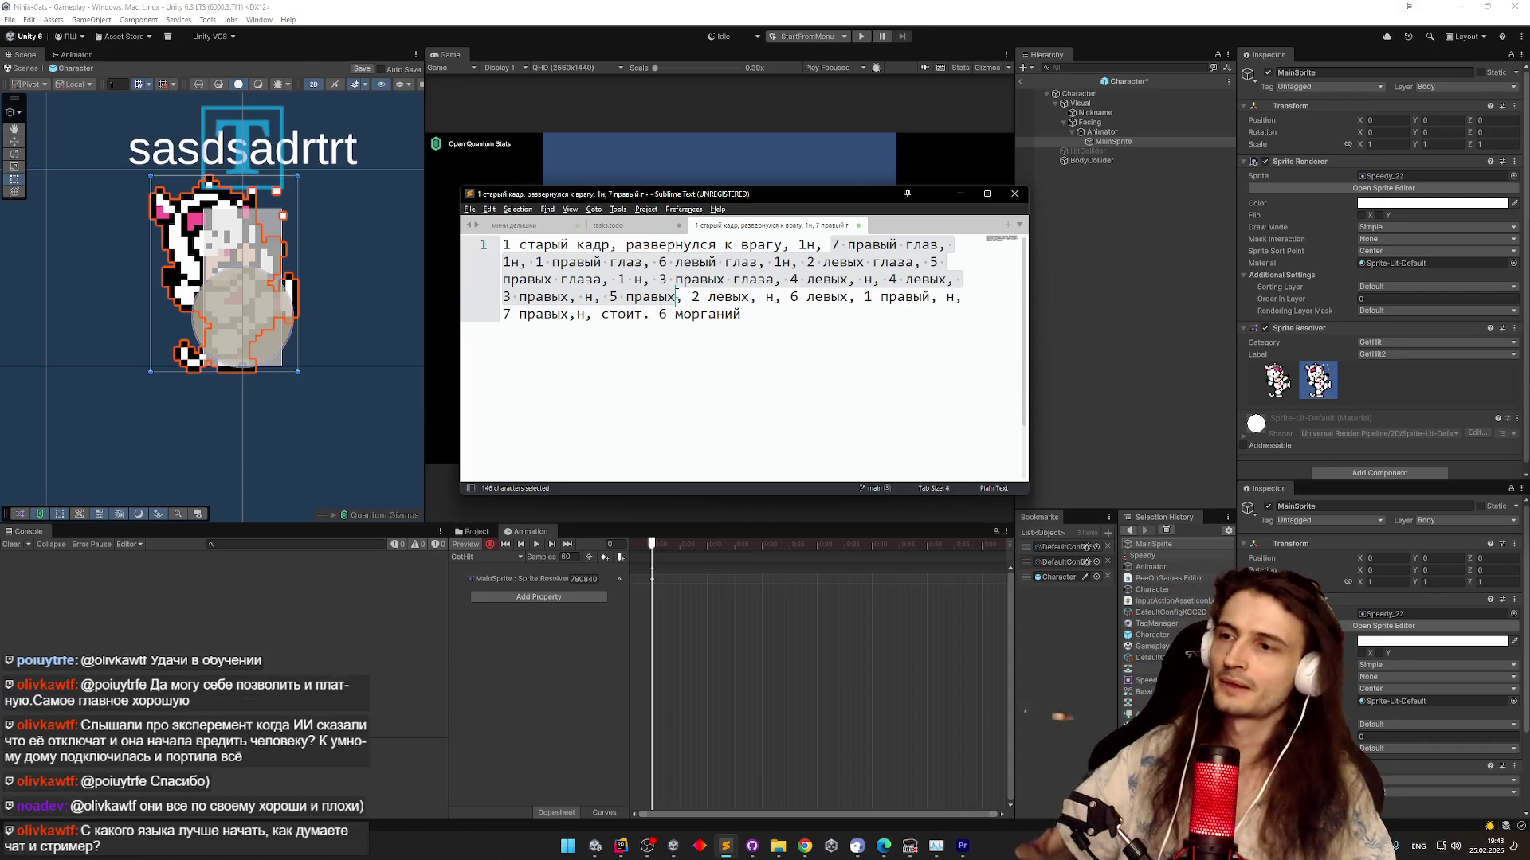
drag(676, 296, 857, 302)
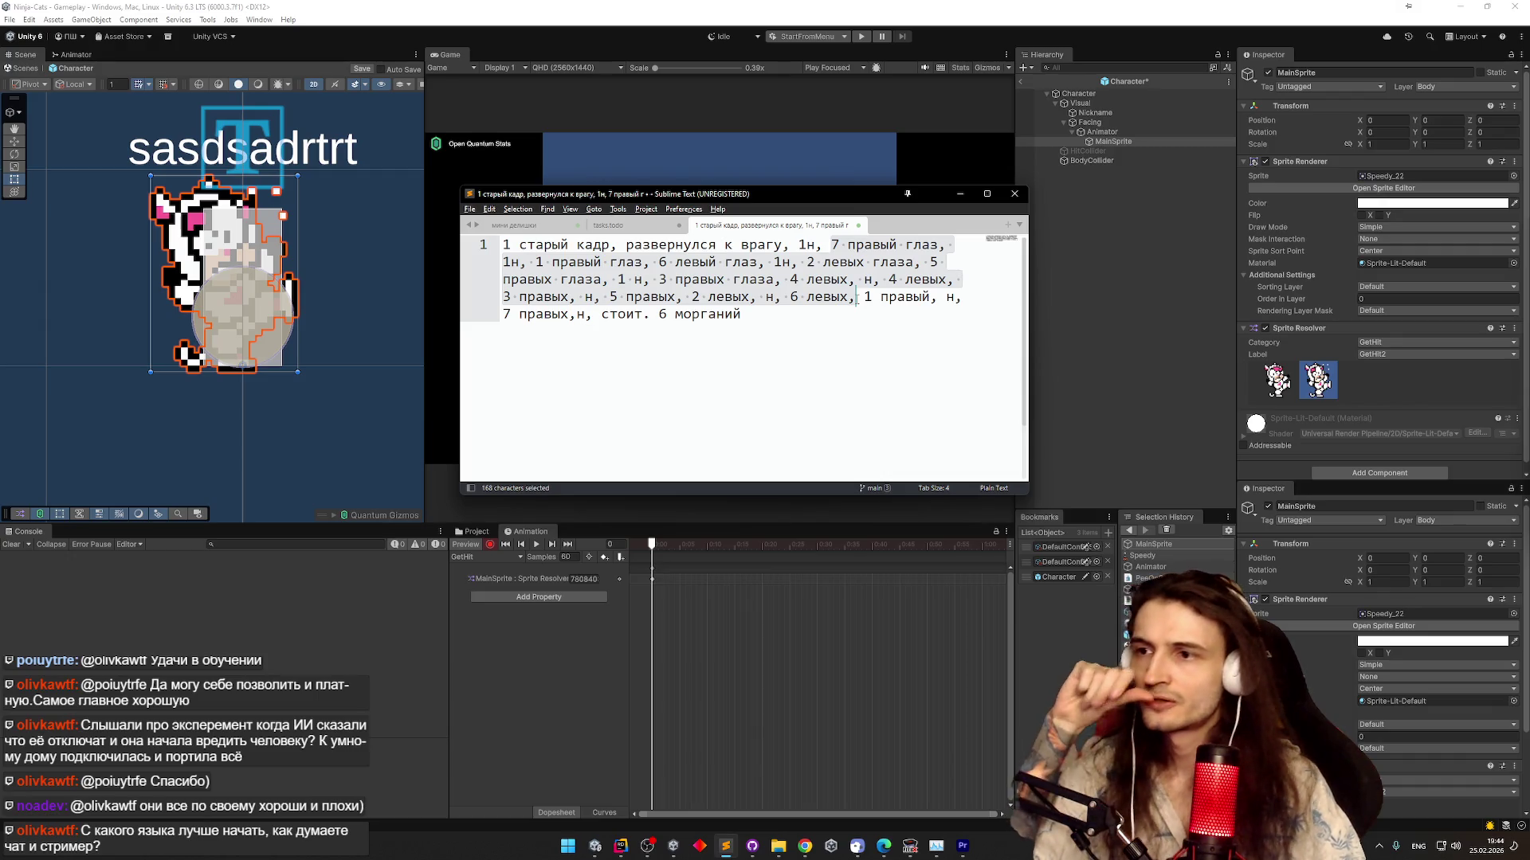
drag(856, 301, 572, 315)
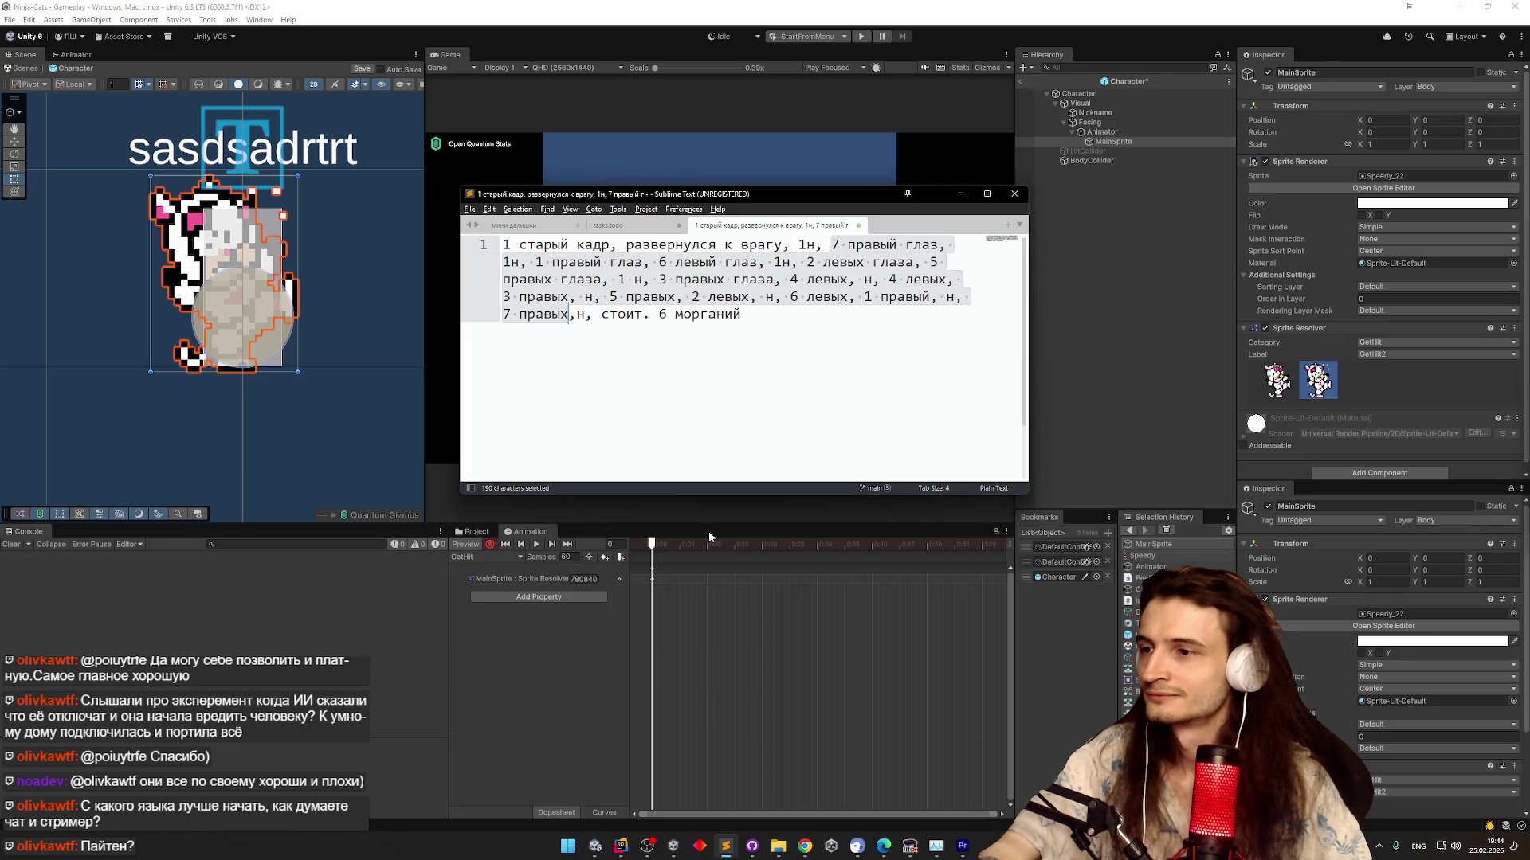
Extend the notes selection to '7 правых' (190 characters) and select the sprite track's first key
mouse_move(666, 546)
mouse_down()
mouse_move(651, 545)
mouse_move(702, 553)
mouse_move(647, 553)
mouse_move(702, 563)
mouse_move(640, 574)
mouse_move(670, 582)
mouse_up()
click(651, 580)
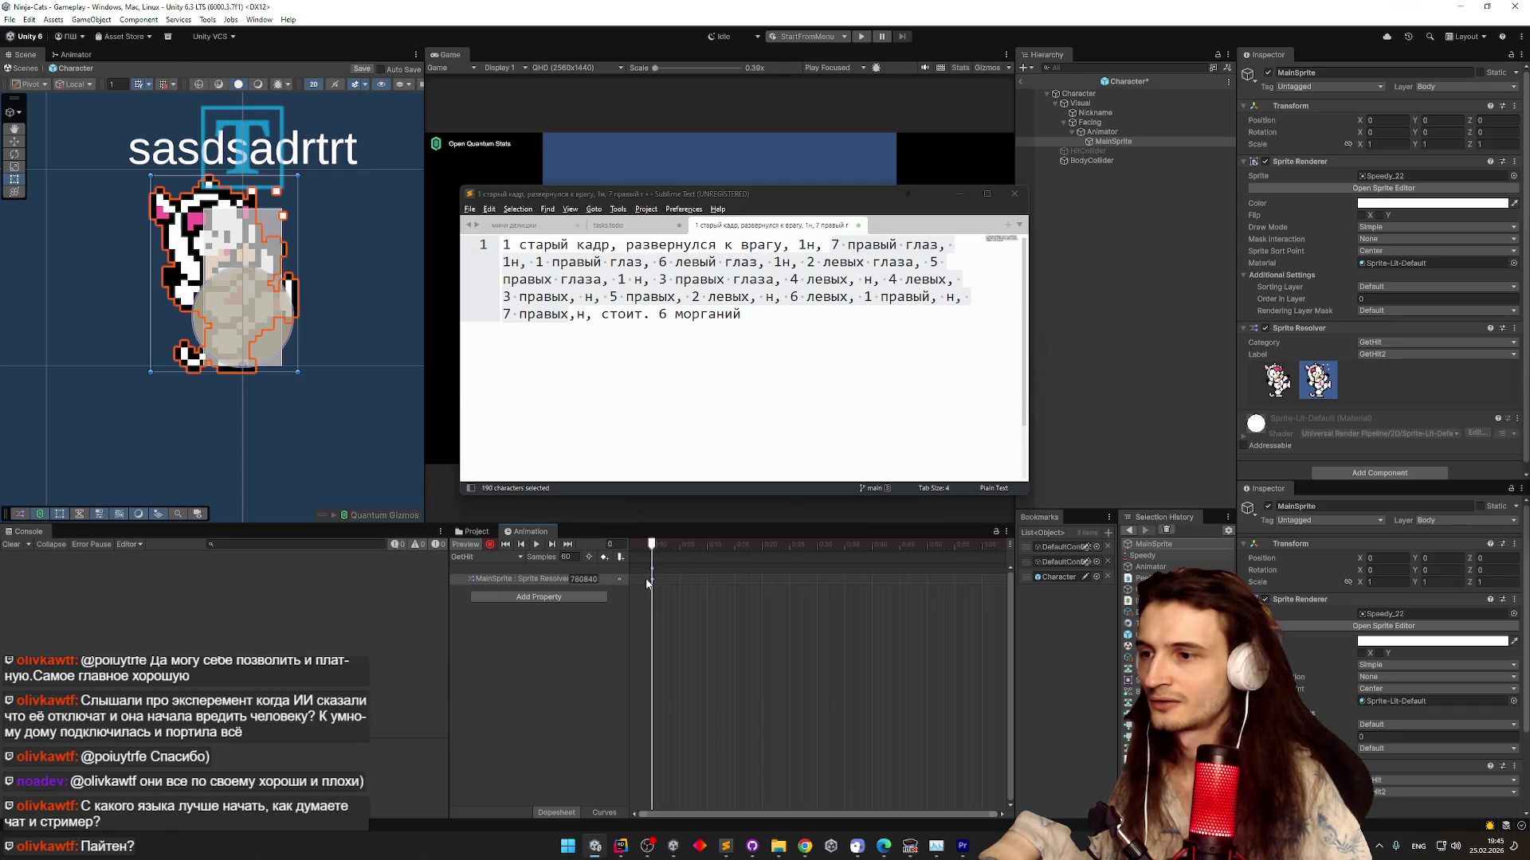
Key the Sprite Resolver label to GetHit1 at frame 8 of the GetHit clip
drag(673, 582, 683, 583)
drag(686, 587, 695, 587)
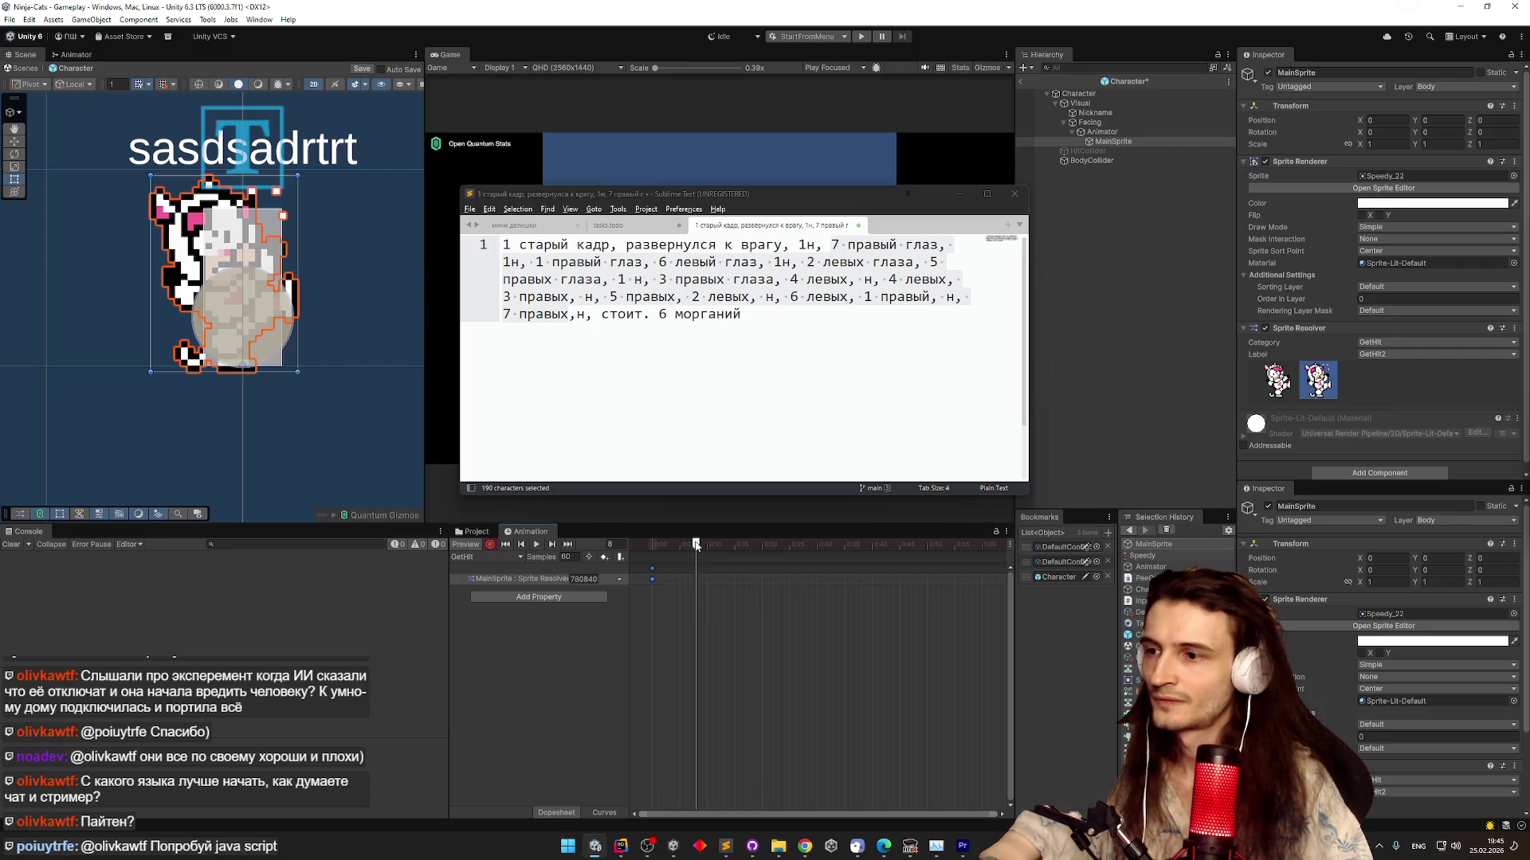
click(707, 547)
drag(710, 547, 741, 549)
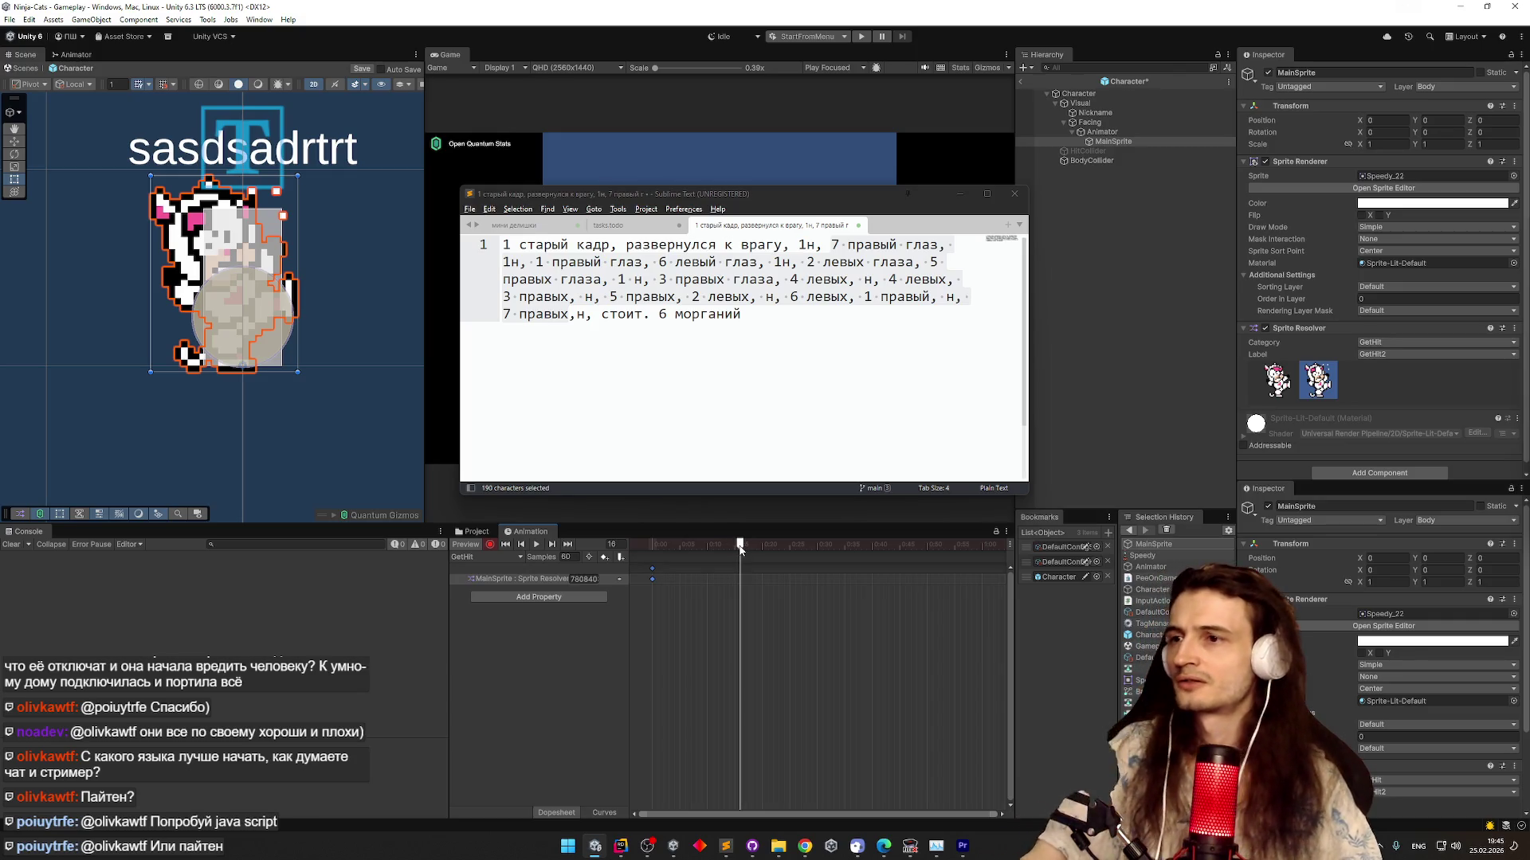
mouse_move(741, 549)
mouse_down()
mouse_move(662, 558)
mouse_move(659, 595)
mouse_move(697, 594)
mouse_up()
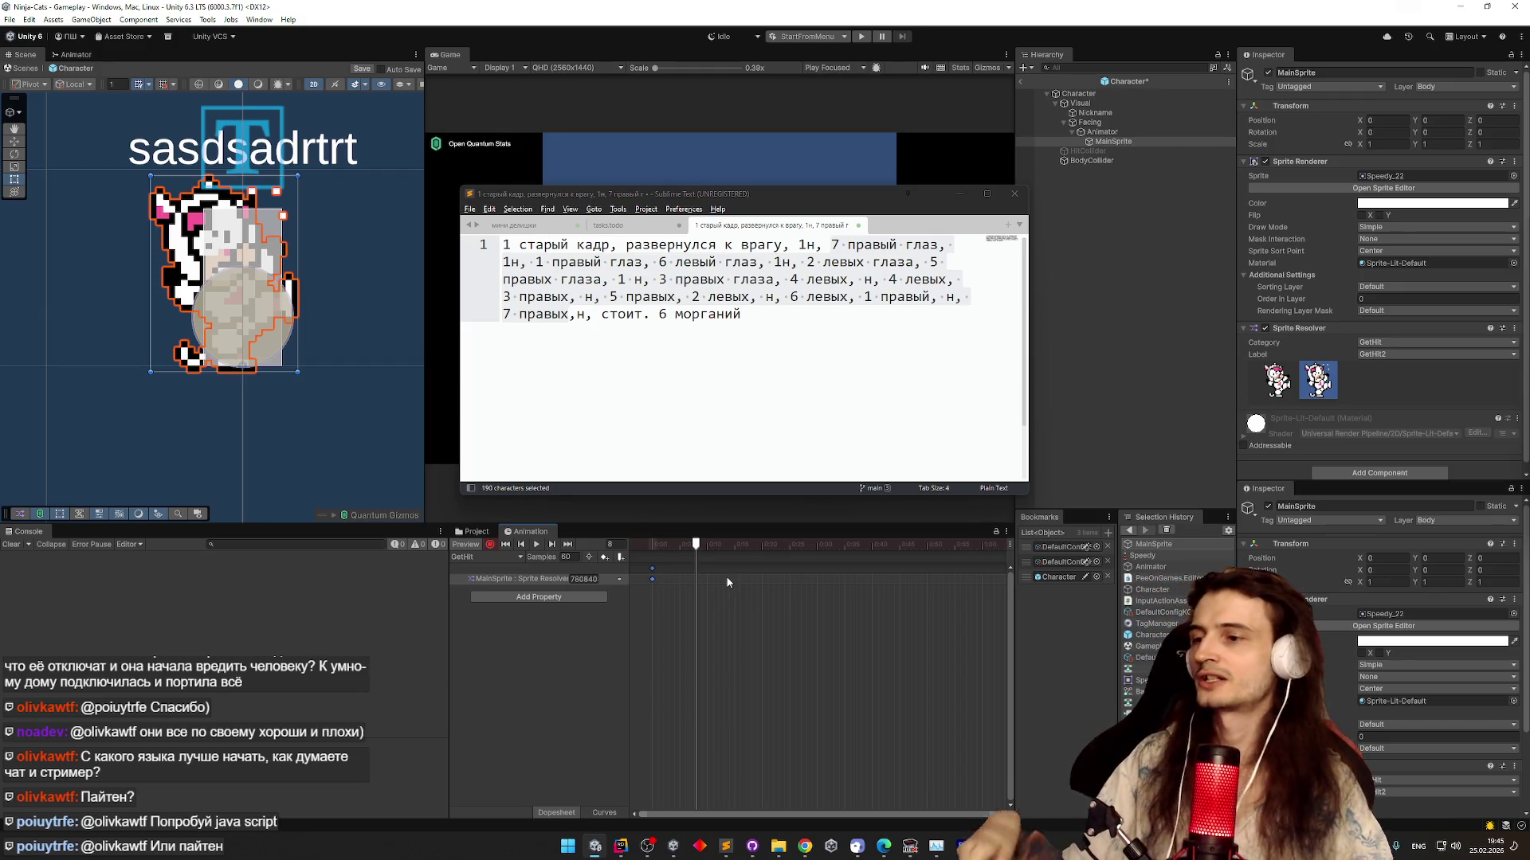
click(1270, 384)
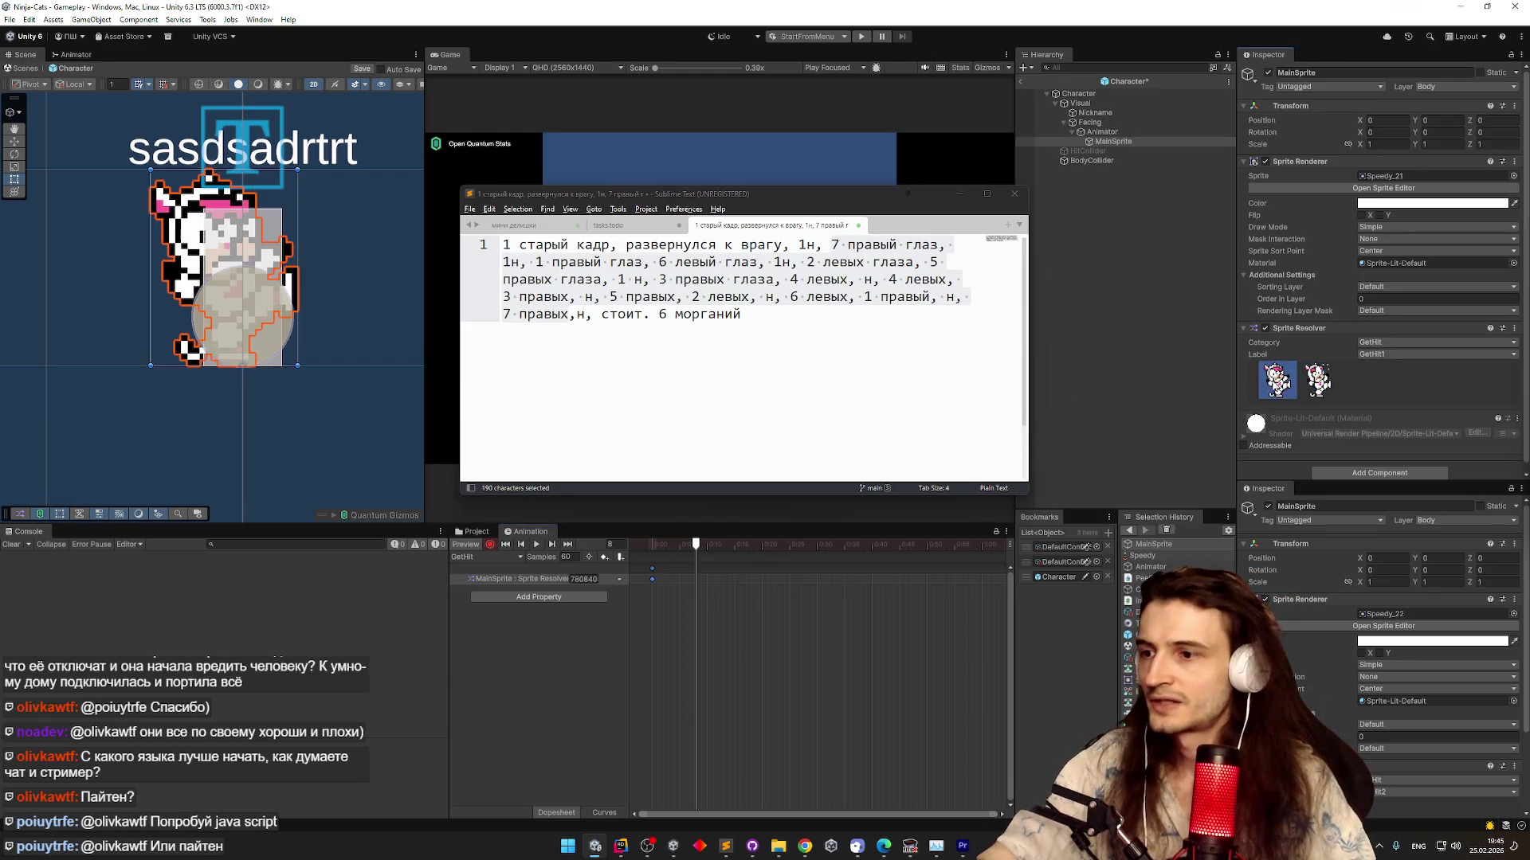
mouse_move(687, 549)
mouse_down()
mouse_move(662, 547)
mouse_move(743, 547)
mouse_up()
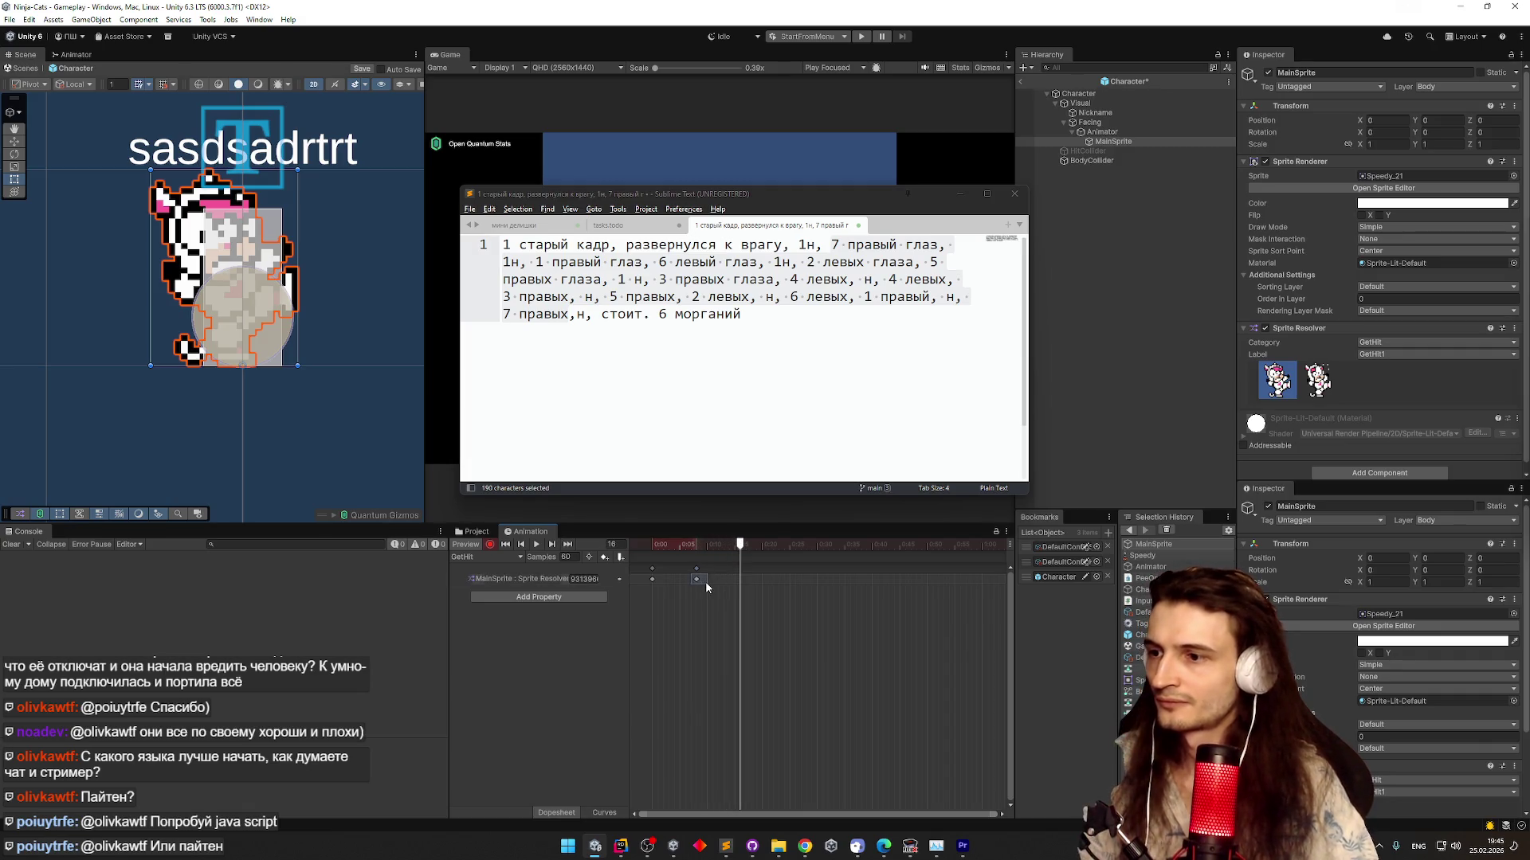
Add a Sprite Resolver key at frame 16 and play the GetHit preview
key(k)
click(679, 545)
click(536, 544)
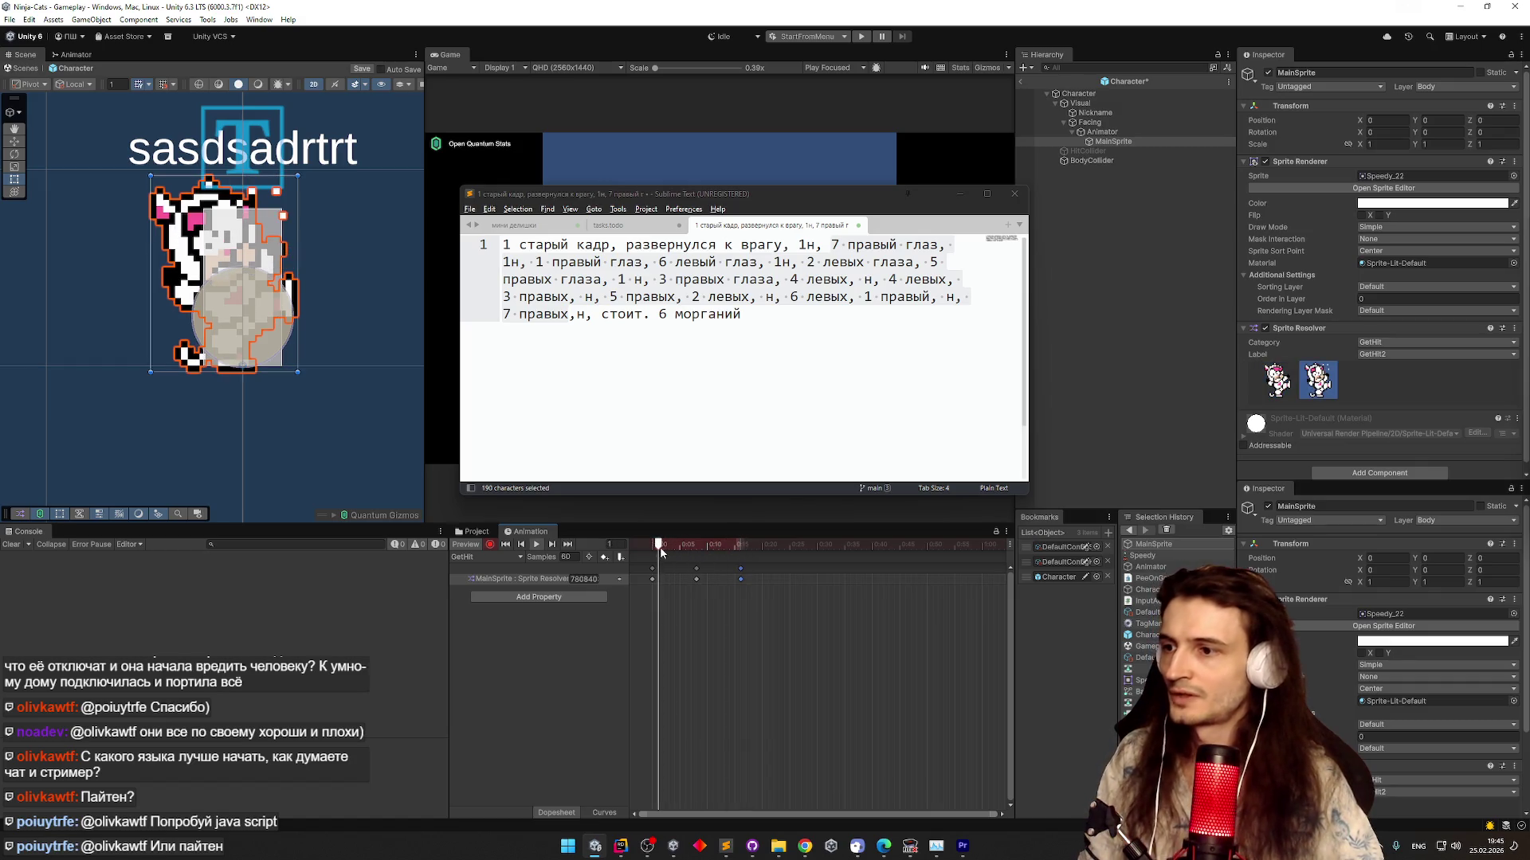
click(476, 531)
click(796, 546)
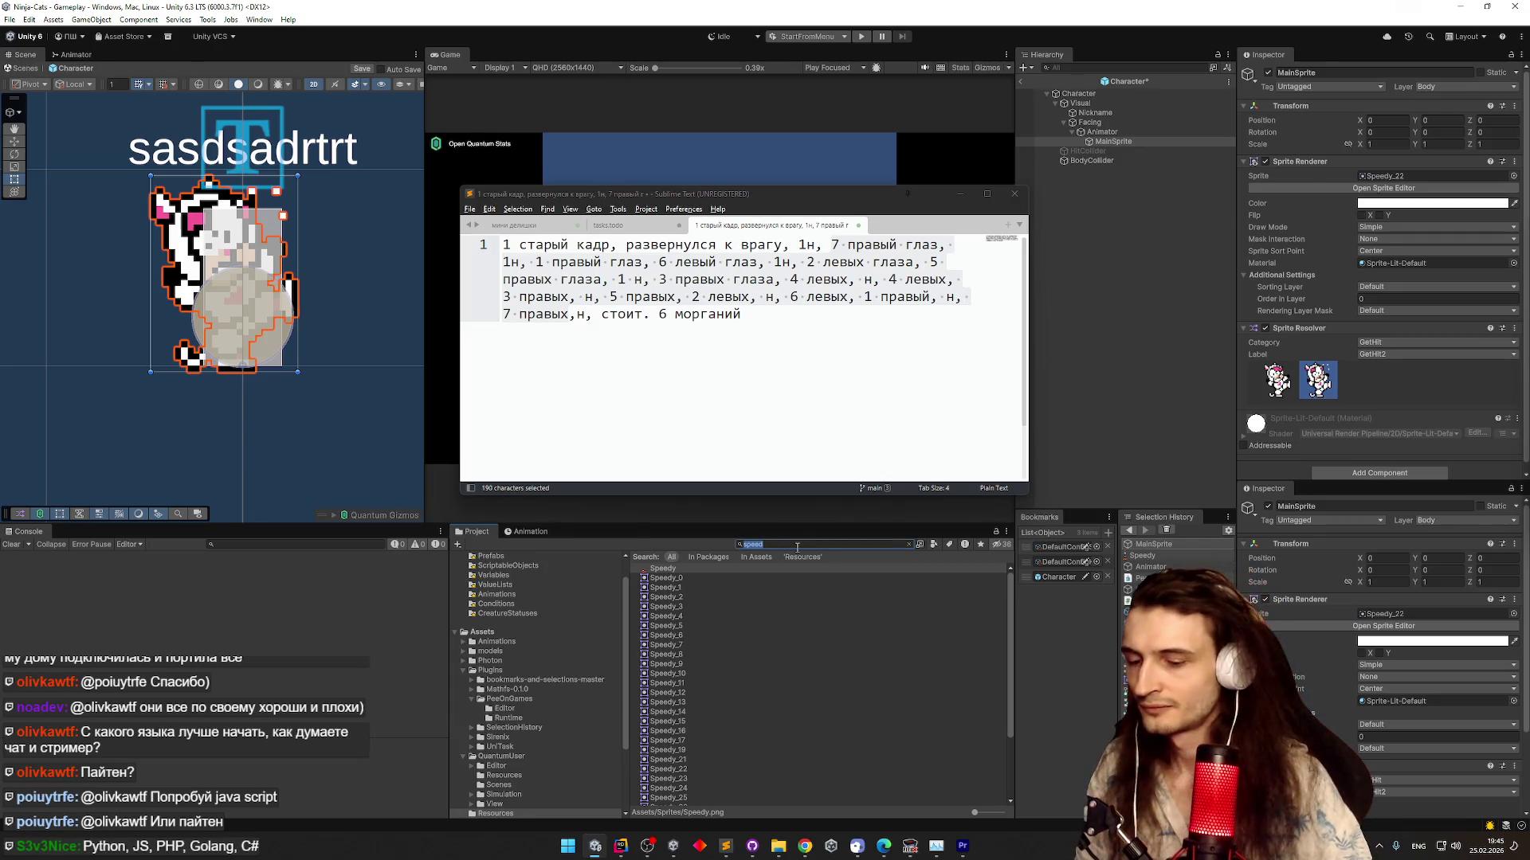
Find the GetHit clip and its folder in the Project, then bring back the Animation timeline
text(gethi)
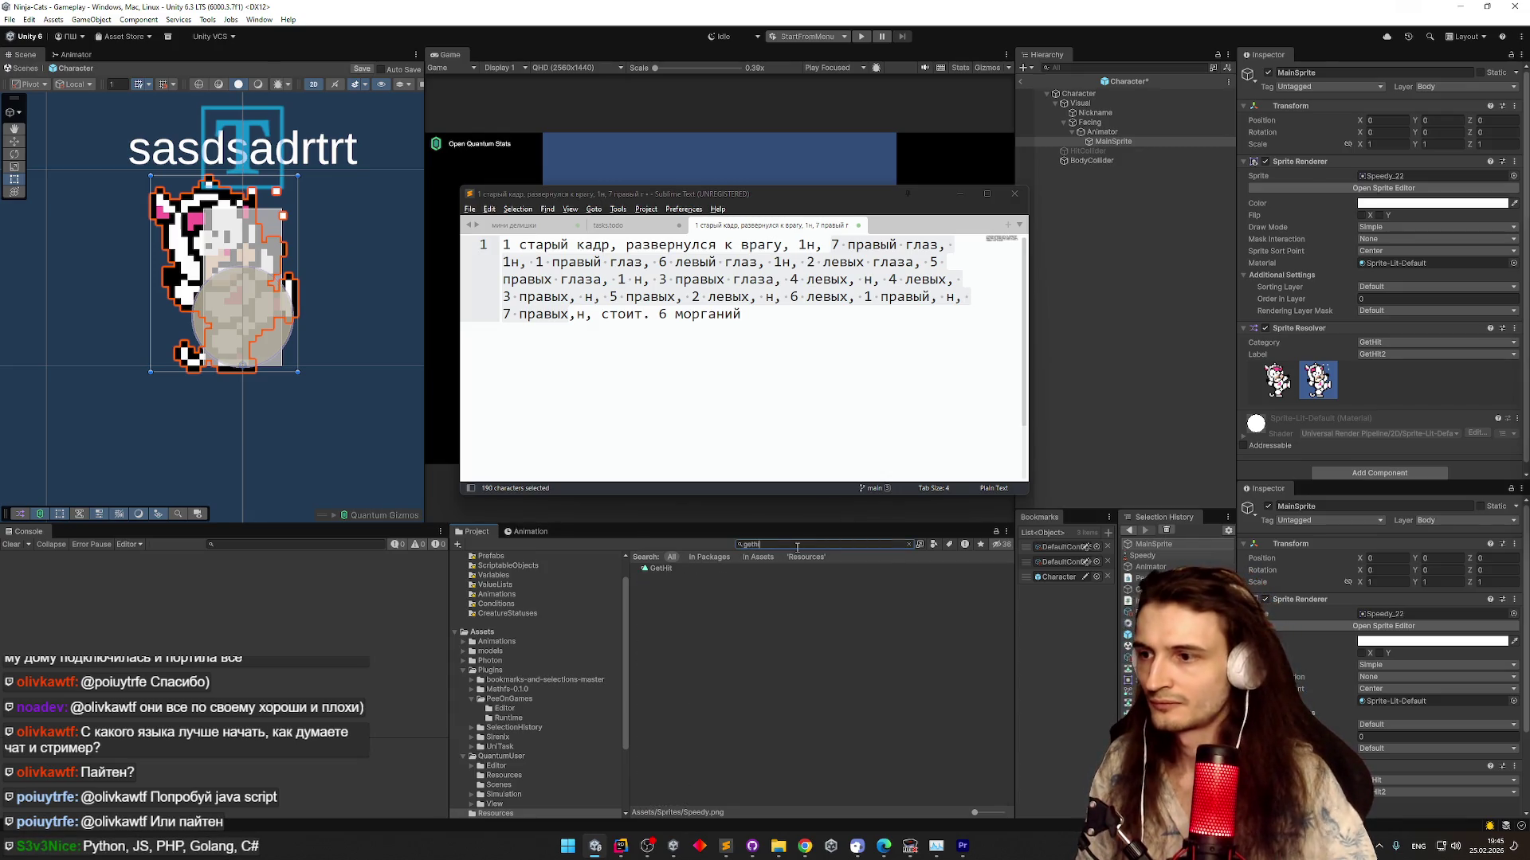
click(759, 571)
click(908, 544)
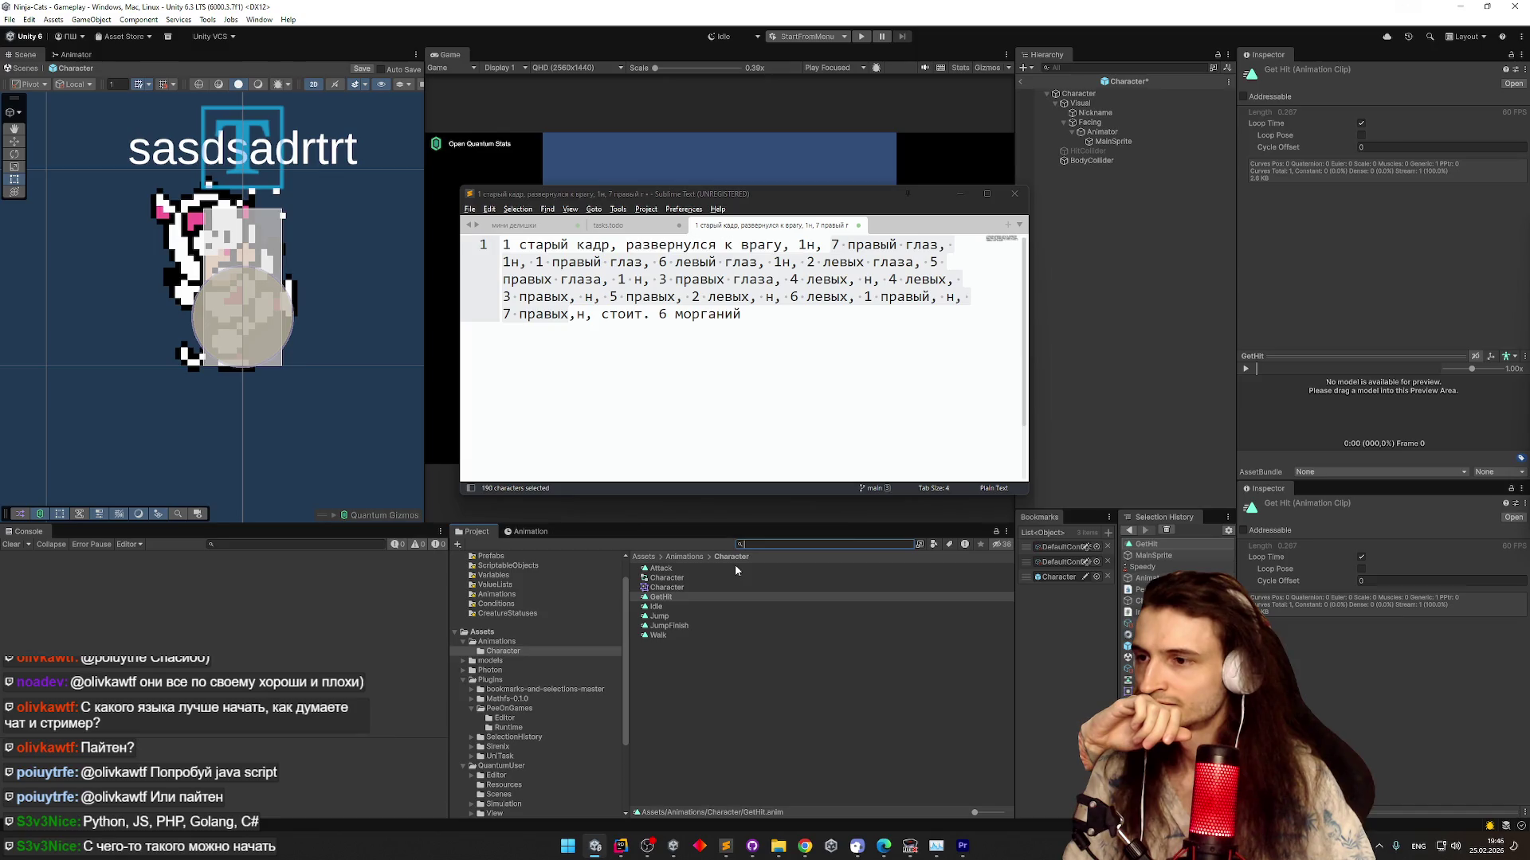
mouse_move(663, 196)
mouse_down()
mouse_move(434, 151)
mouse_move(506, 157)
mouse_up()
click(529, 531)
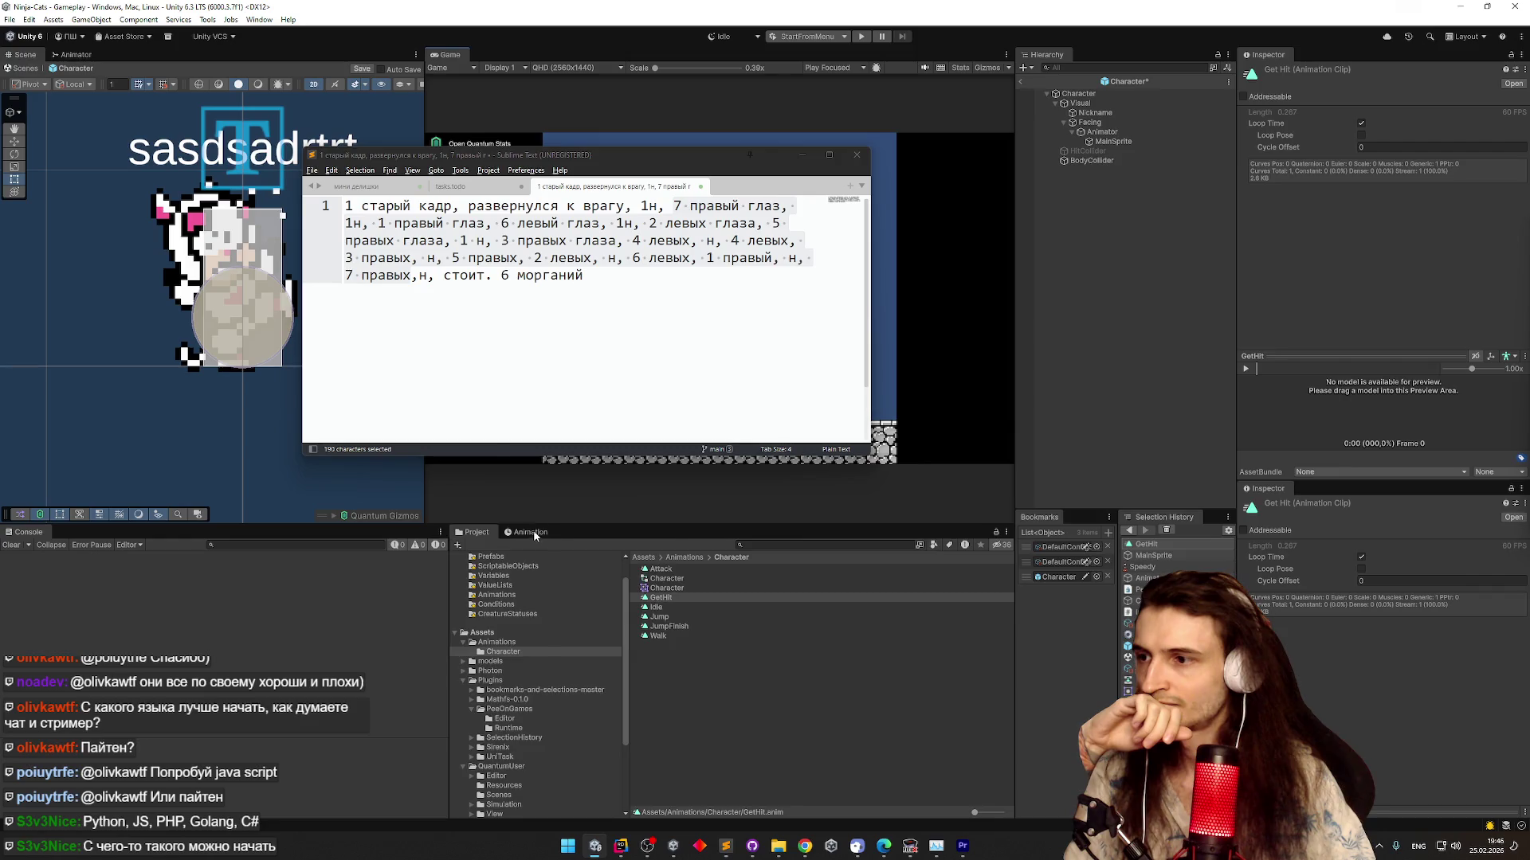
Create a new animation clip named Blink and save it
click(495, 557)
click(517, 655)
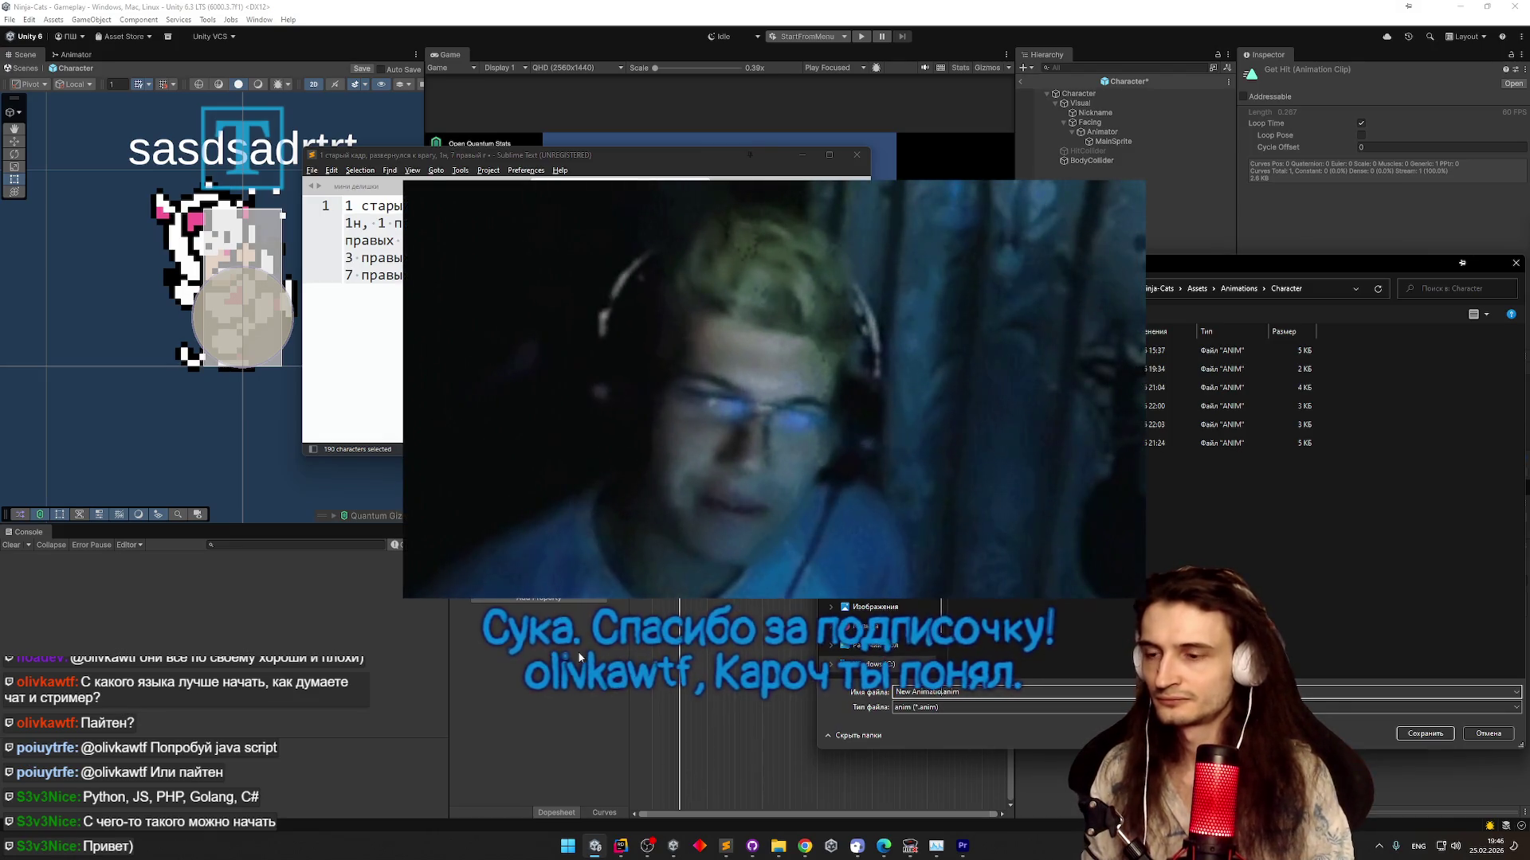
text(blink)
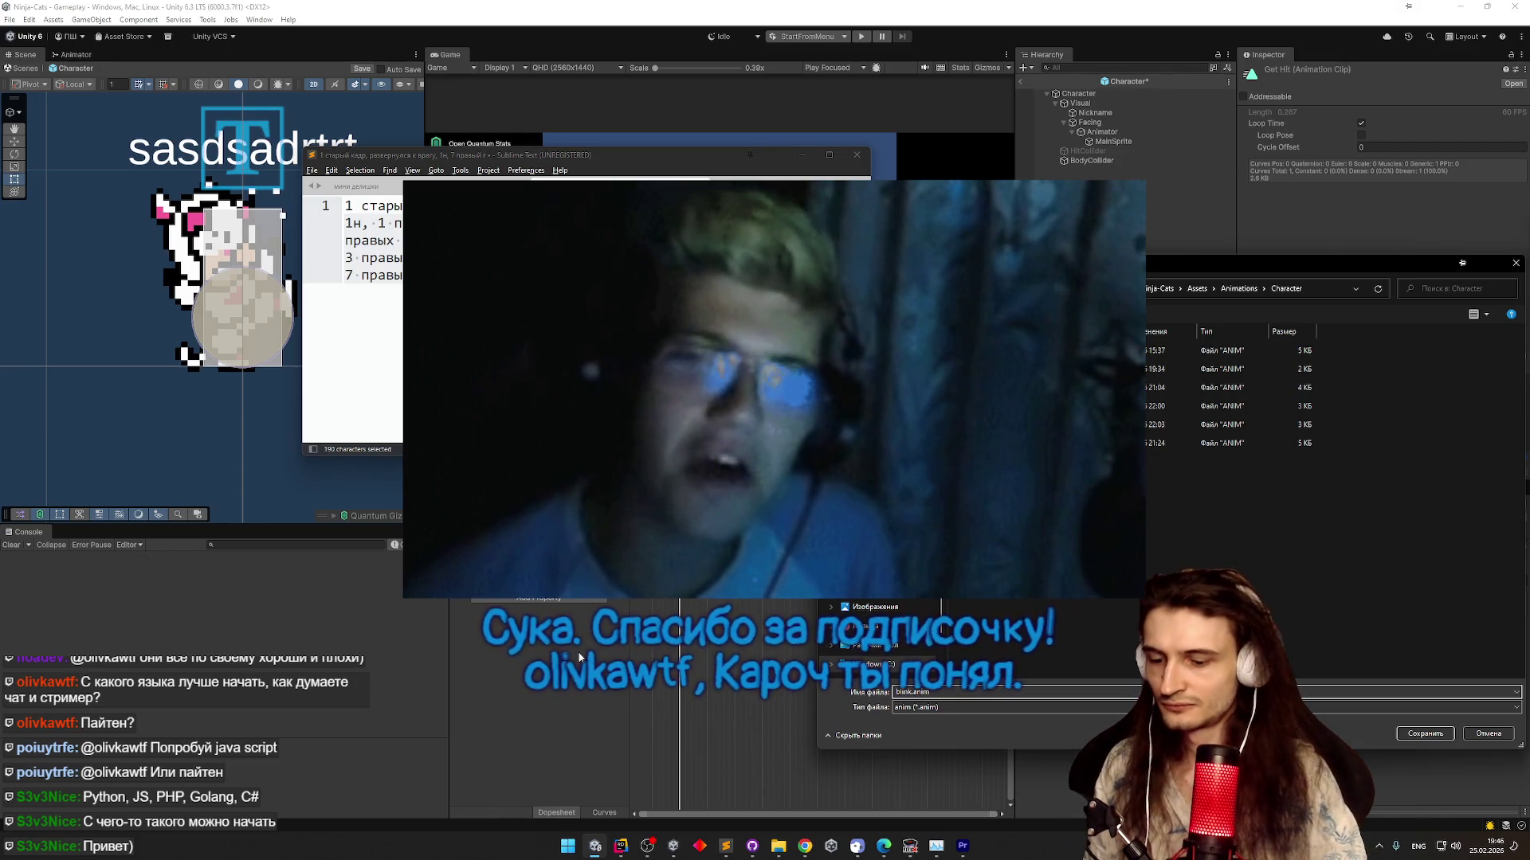
key(Home)
key(Delete)
text(B)
key(Return)
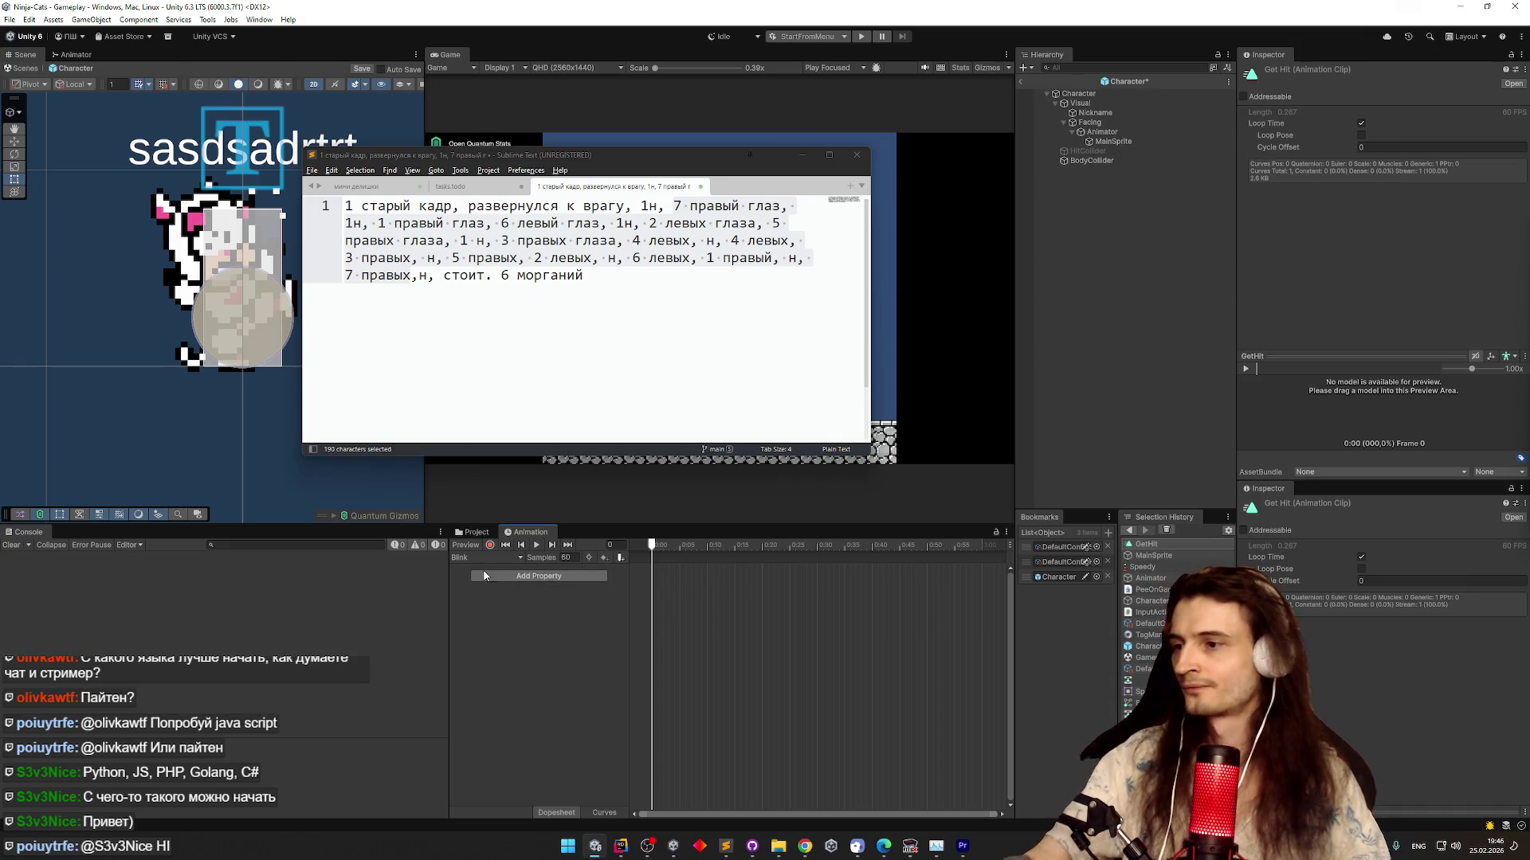
Record a key at frame 0 with MainSprite's Sprite Renderer switched off
click(490, 545)
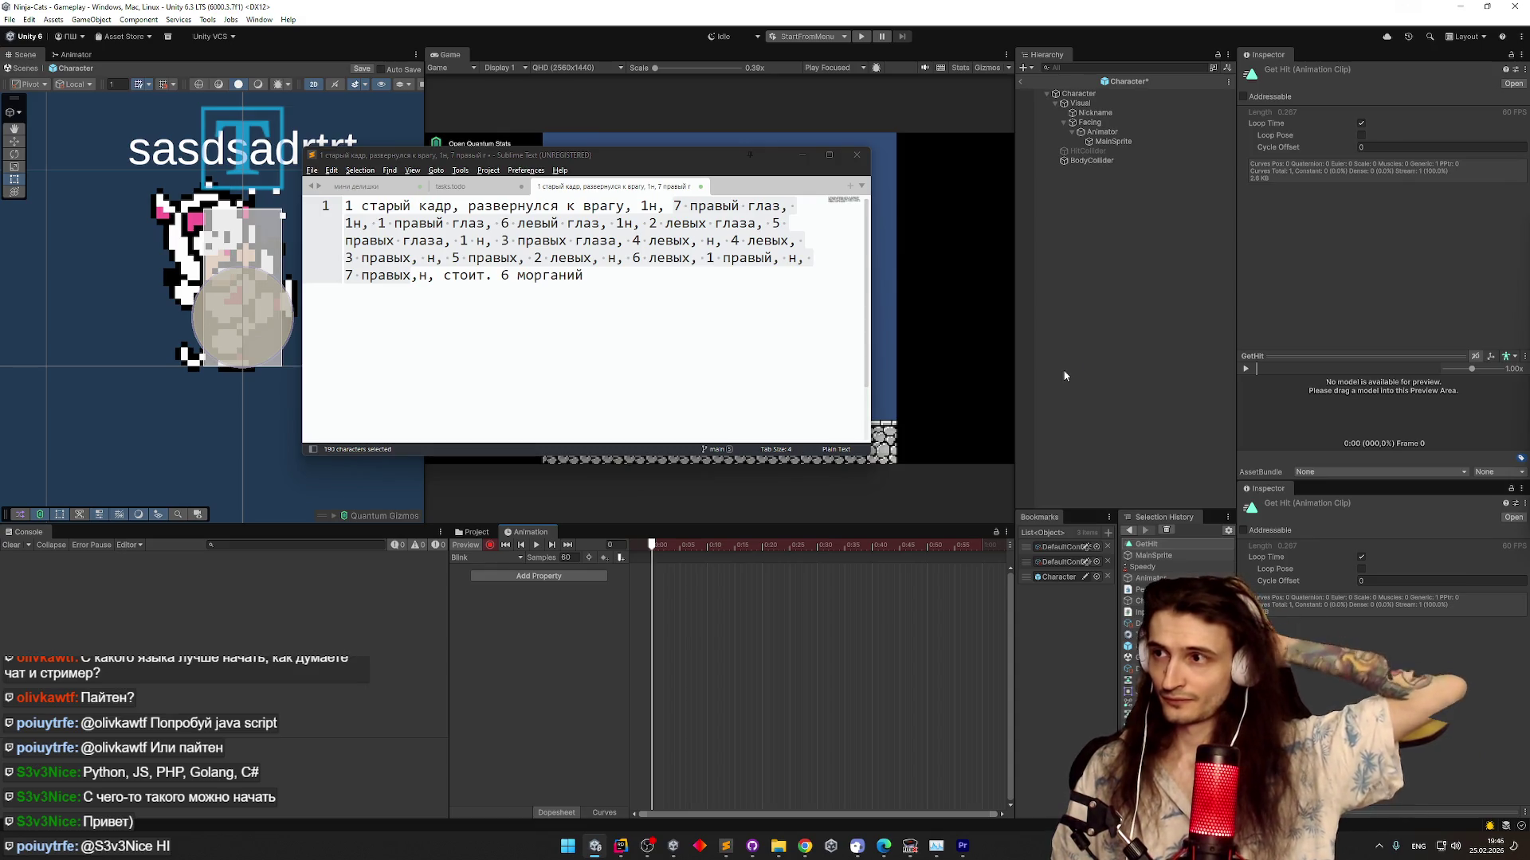
click(1135, 142)
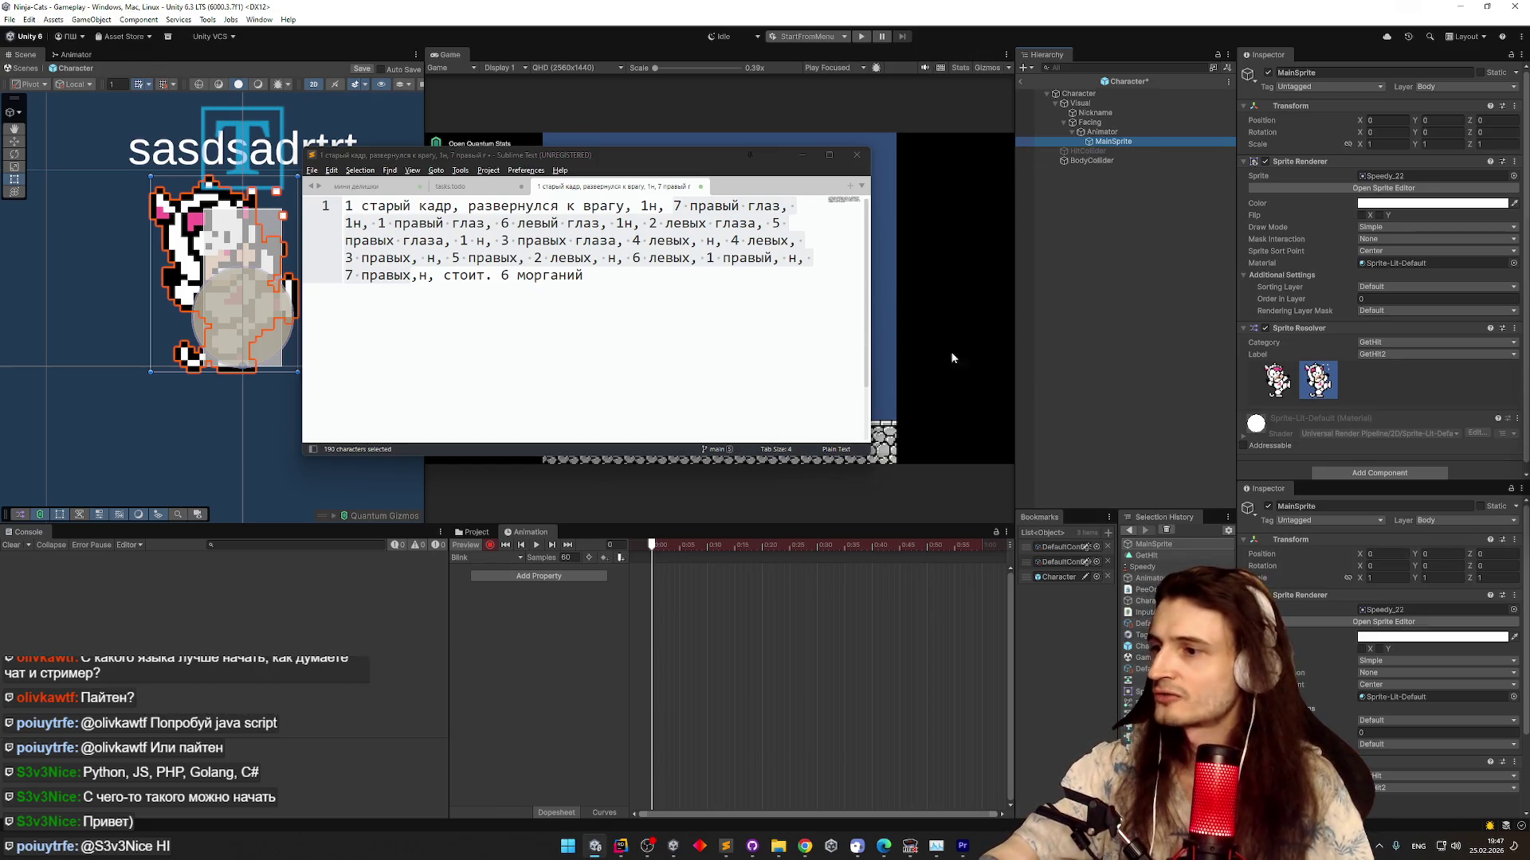
click(1266, 162)
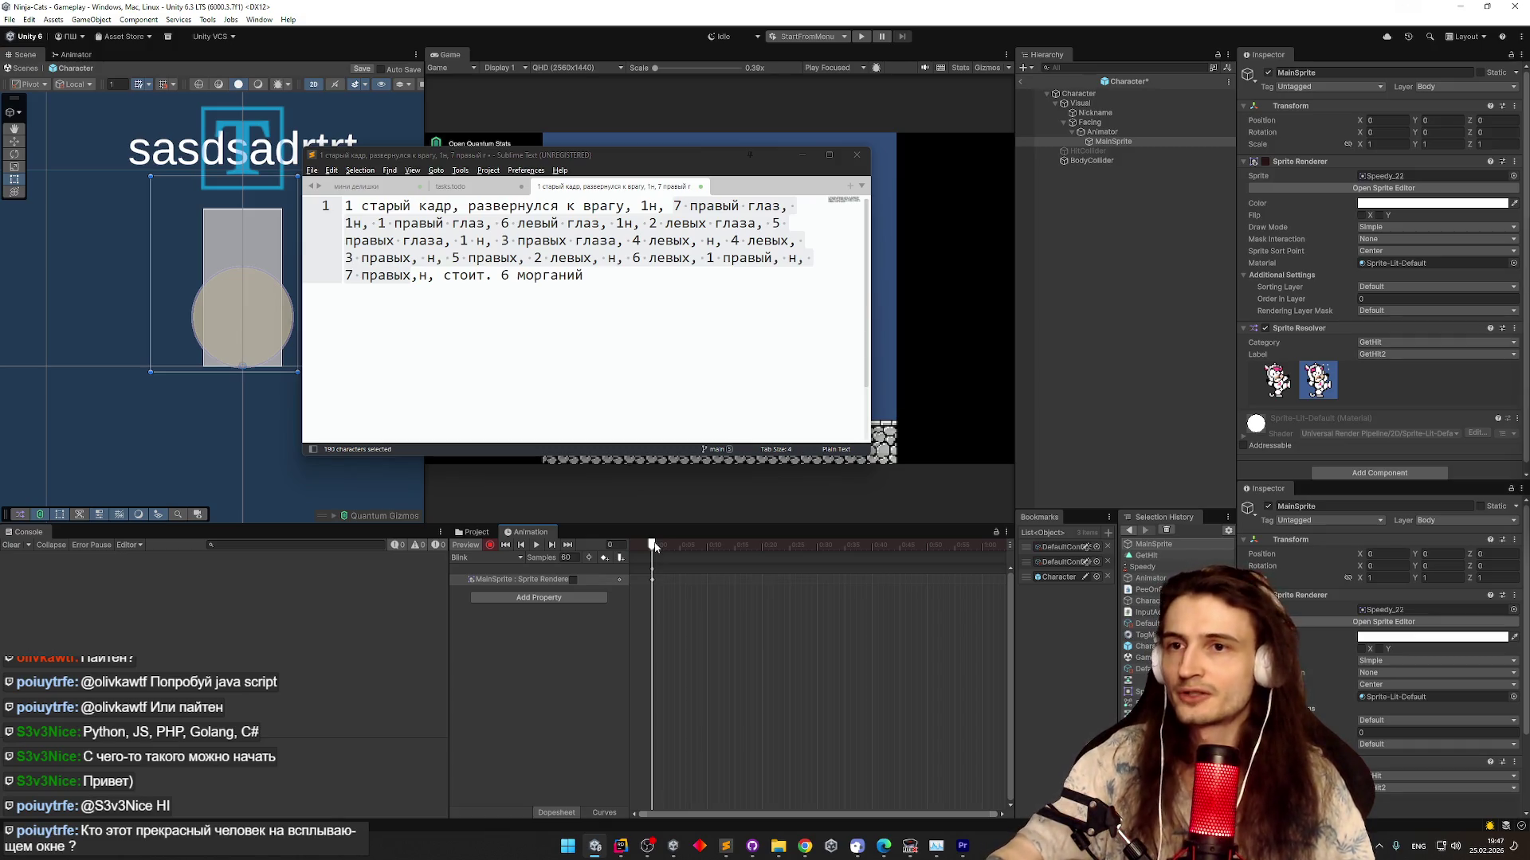
Key the sprite back on at frame 1, off at frame 8, and on at frame 9
click(658, 546)
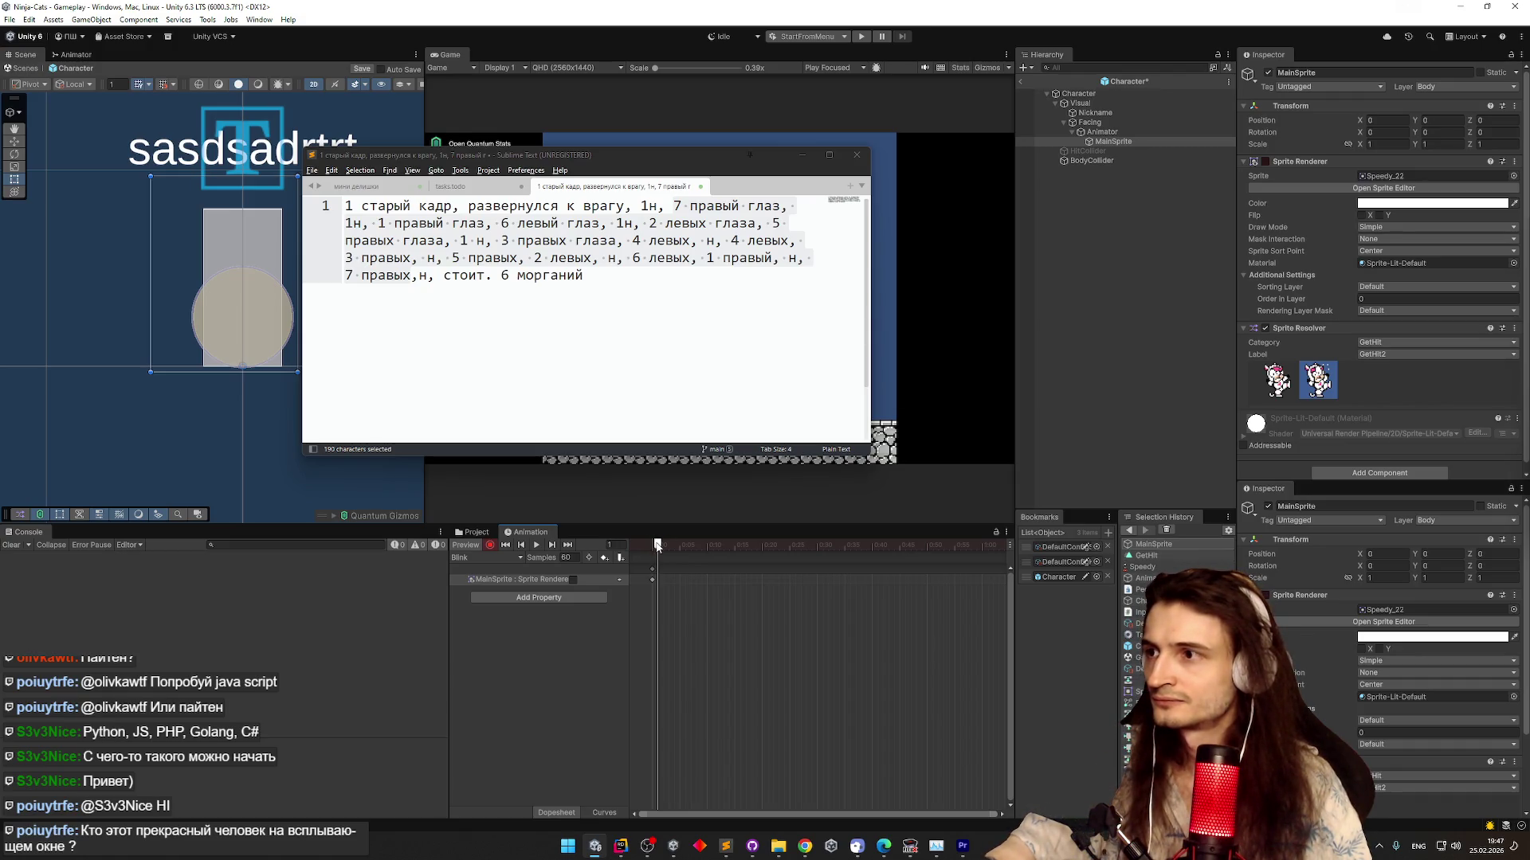
click(1266, 162)
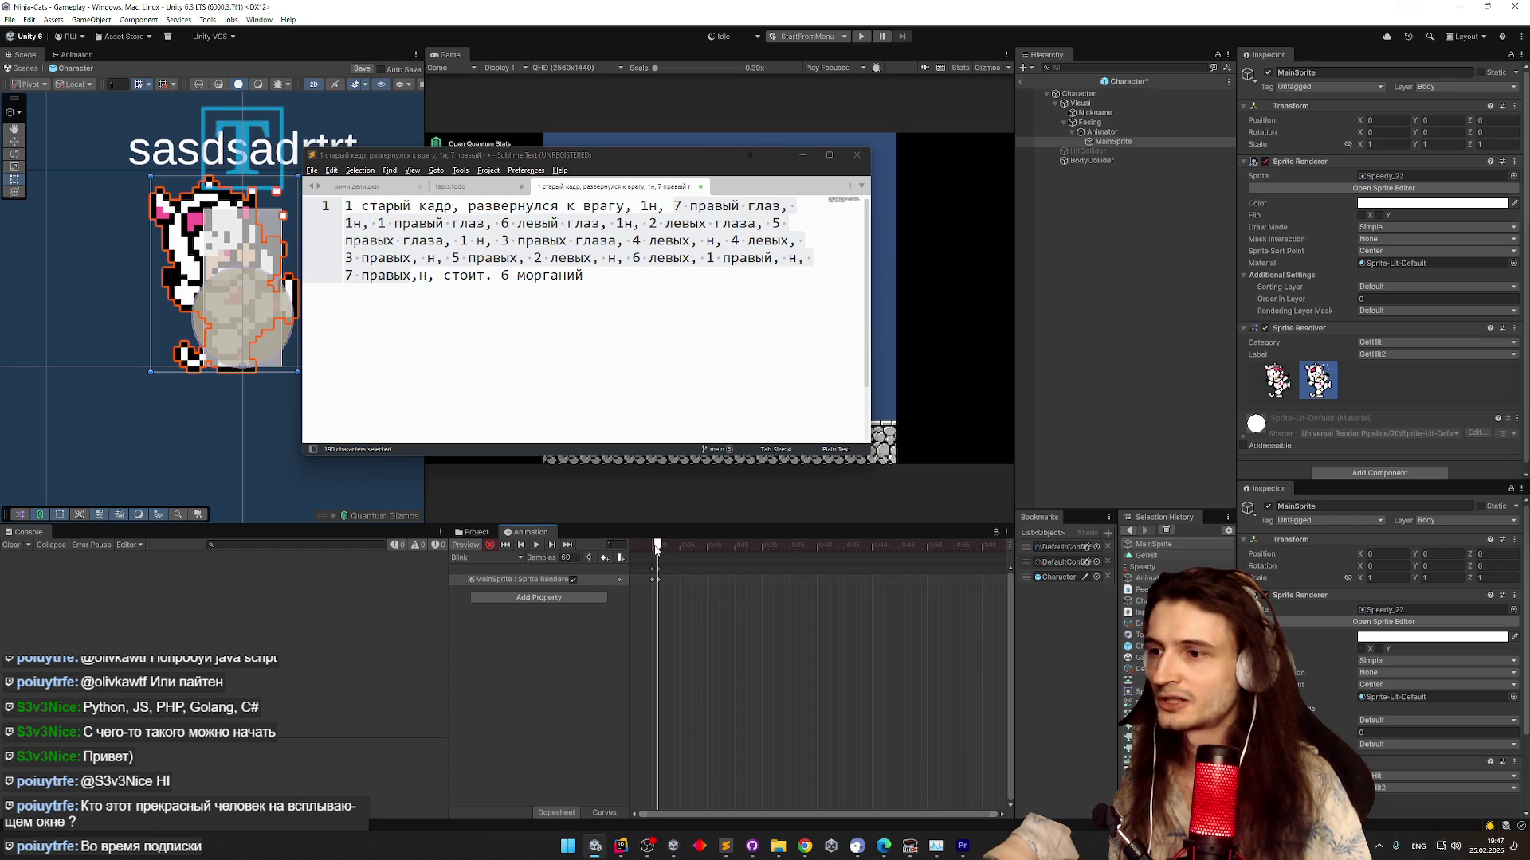
mouse_move(667, 546)
mouse_down()
mouse_move(701, 547)
mouse_move(650, 546)
mouse_move(696, 548)
mouse_up()
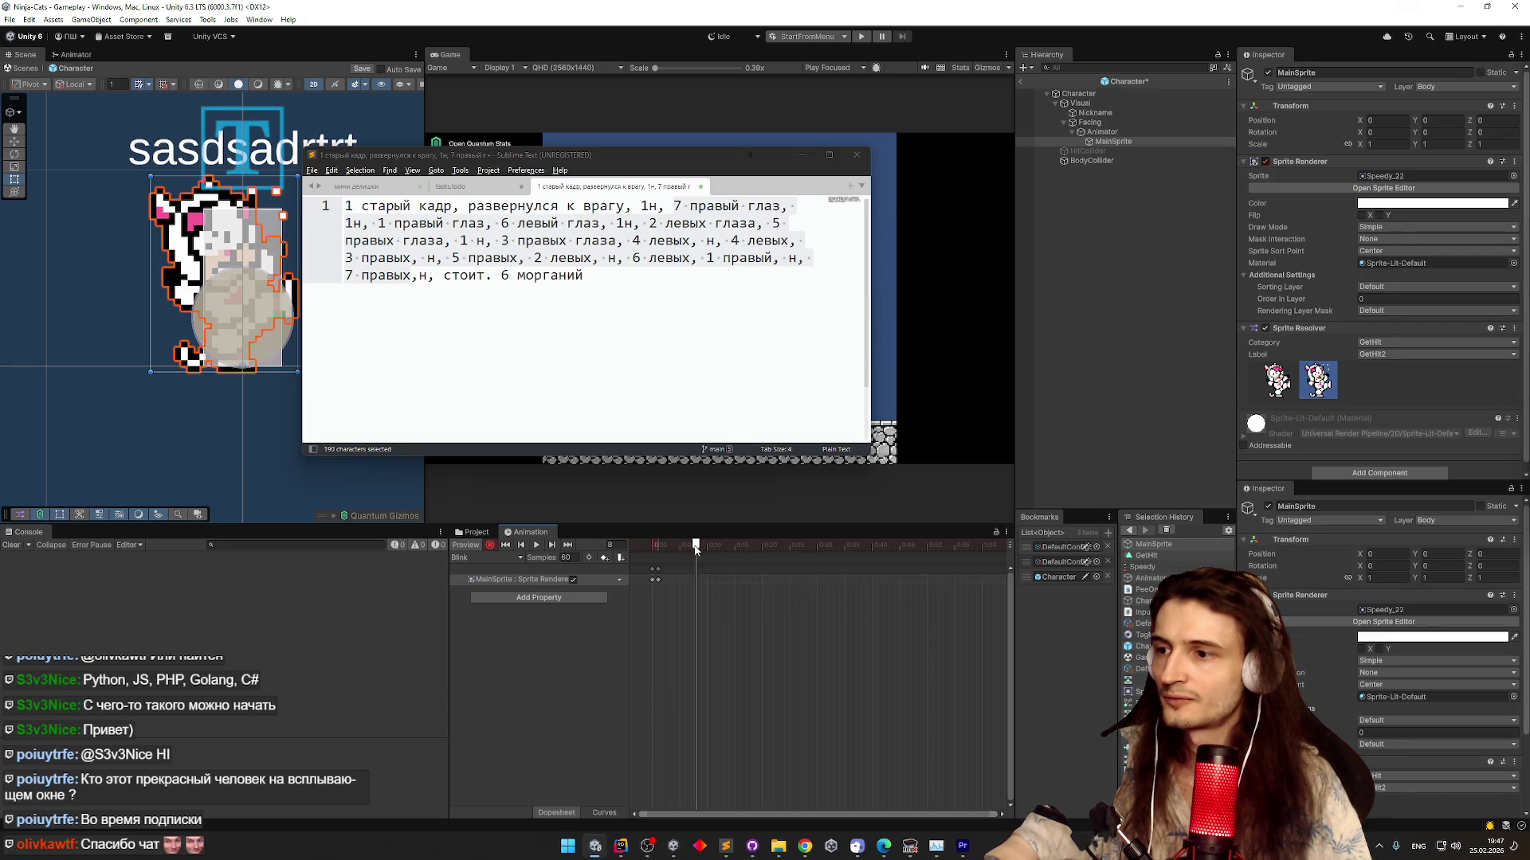
click(1265, 161)
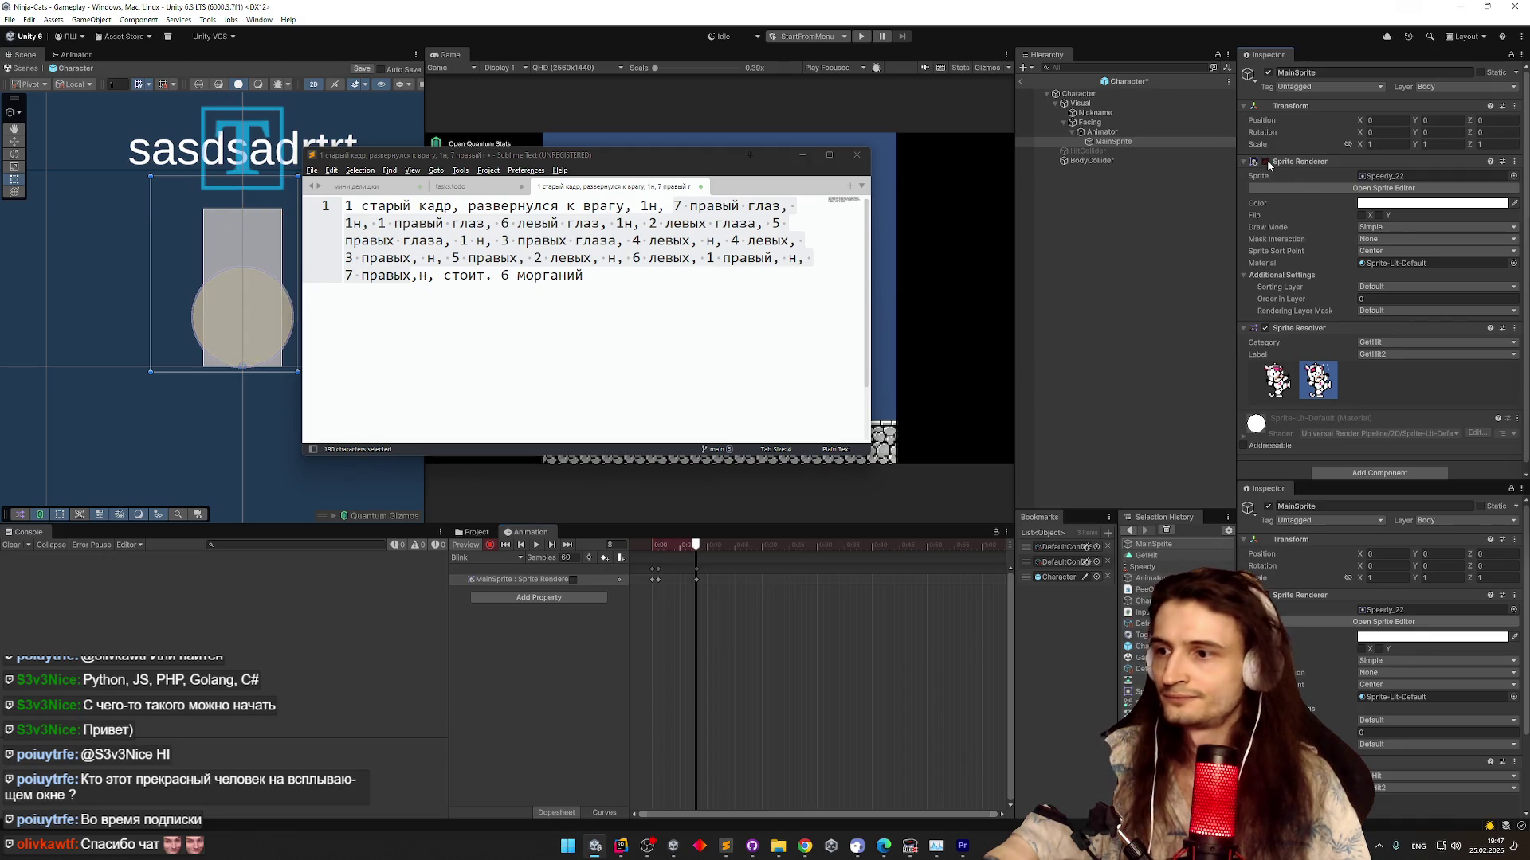
click(700, 548)
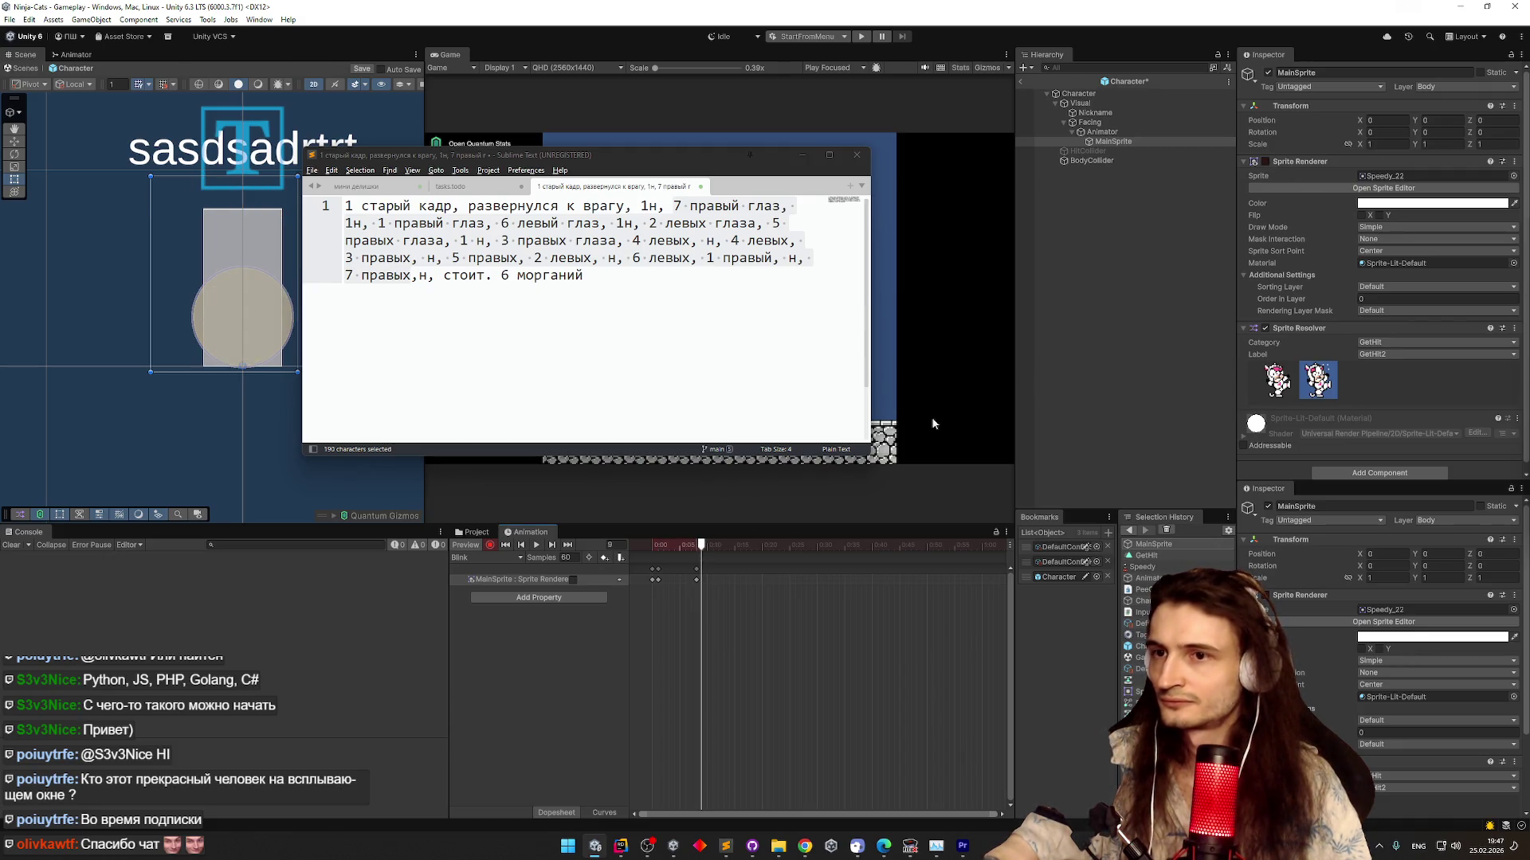
click(1265, 161)
Delete the frame 9 keyframe and scrub the clip to review the blink
mouse_move(700, 546)
mouse_down()
mouse_move(637, 553)
mouse_move(696, 547)
mouse_up()
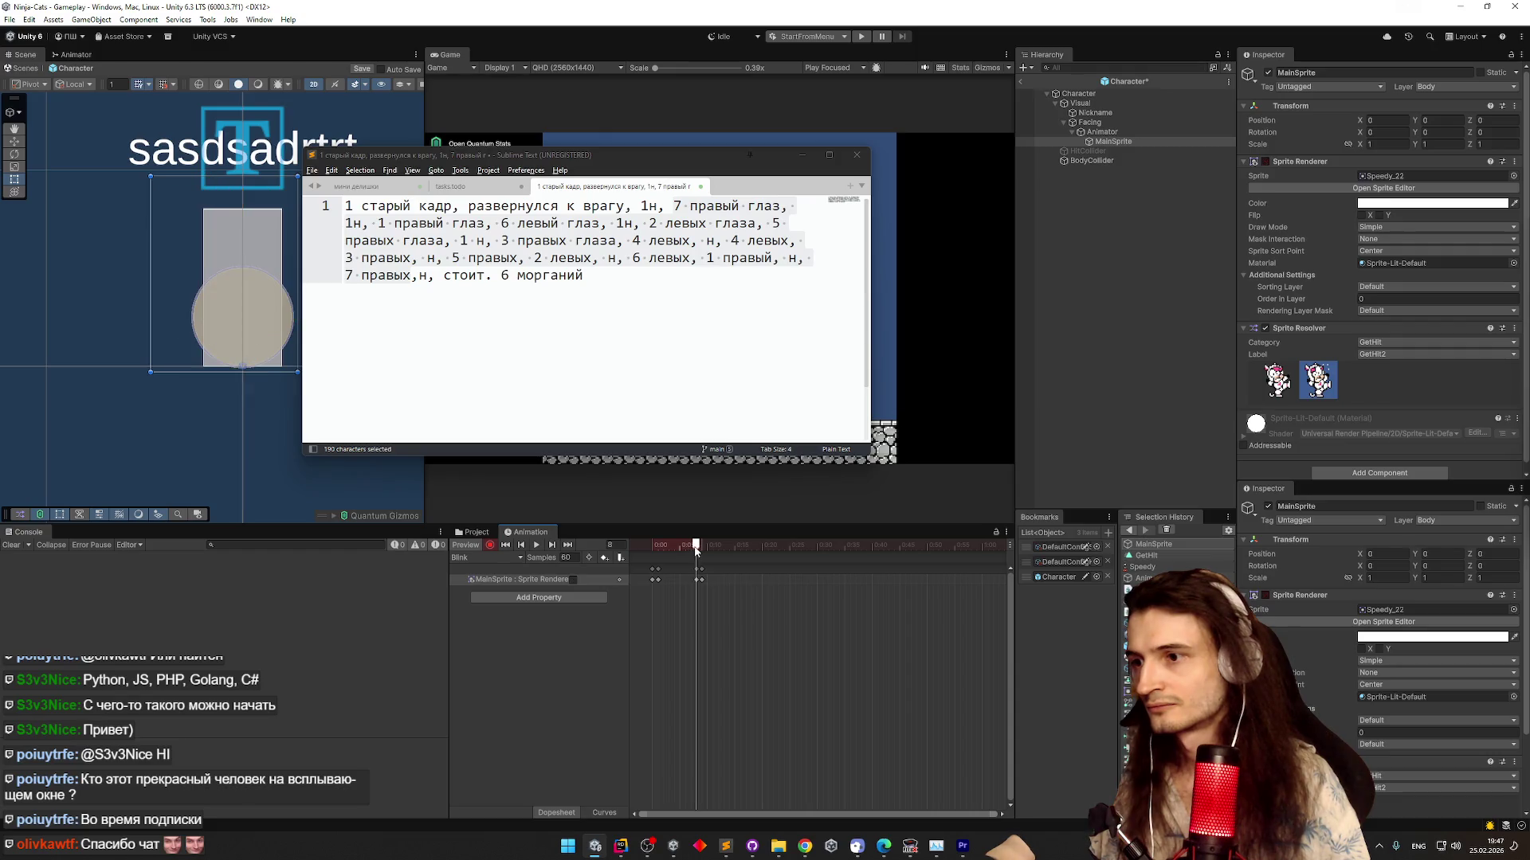
click(702, 579)
key(Delete)
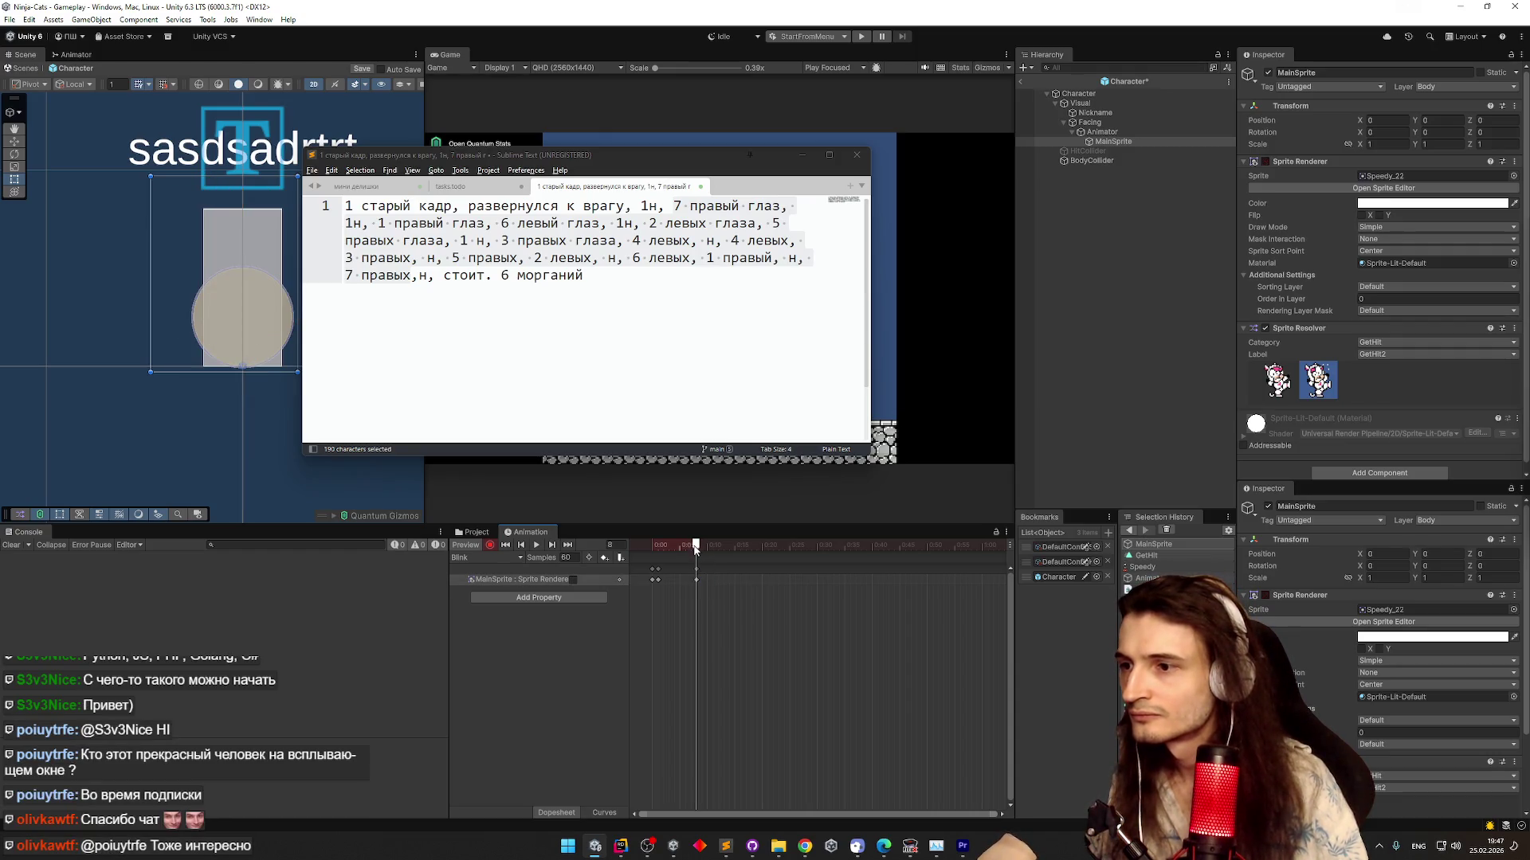
mouse_move(701, 547)
mouse_down()
mouse_move(639, 555)
mouse_move(698, 548)
mouse_move(650, 550)
mouse_move(692, 548)
mouse_move(654, 547)
mouse_move(691, 552)
mouse_move(688, 587)
mouse_up()
click(658, 578)
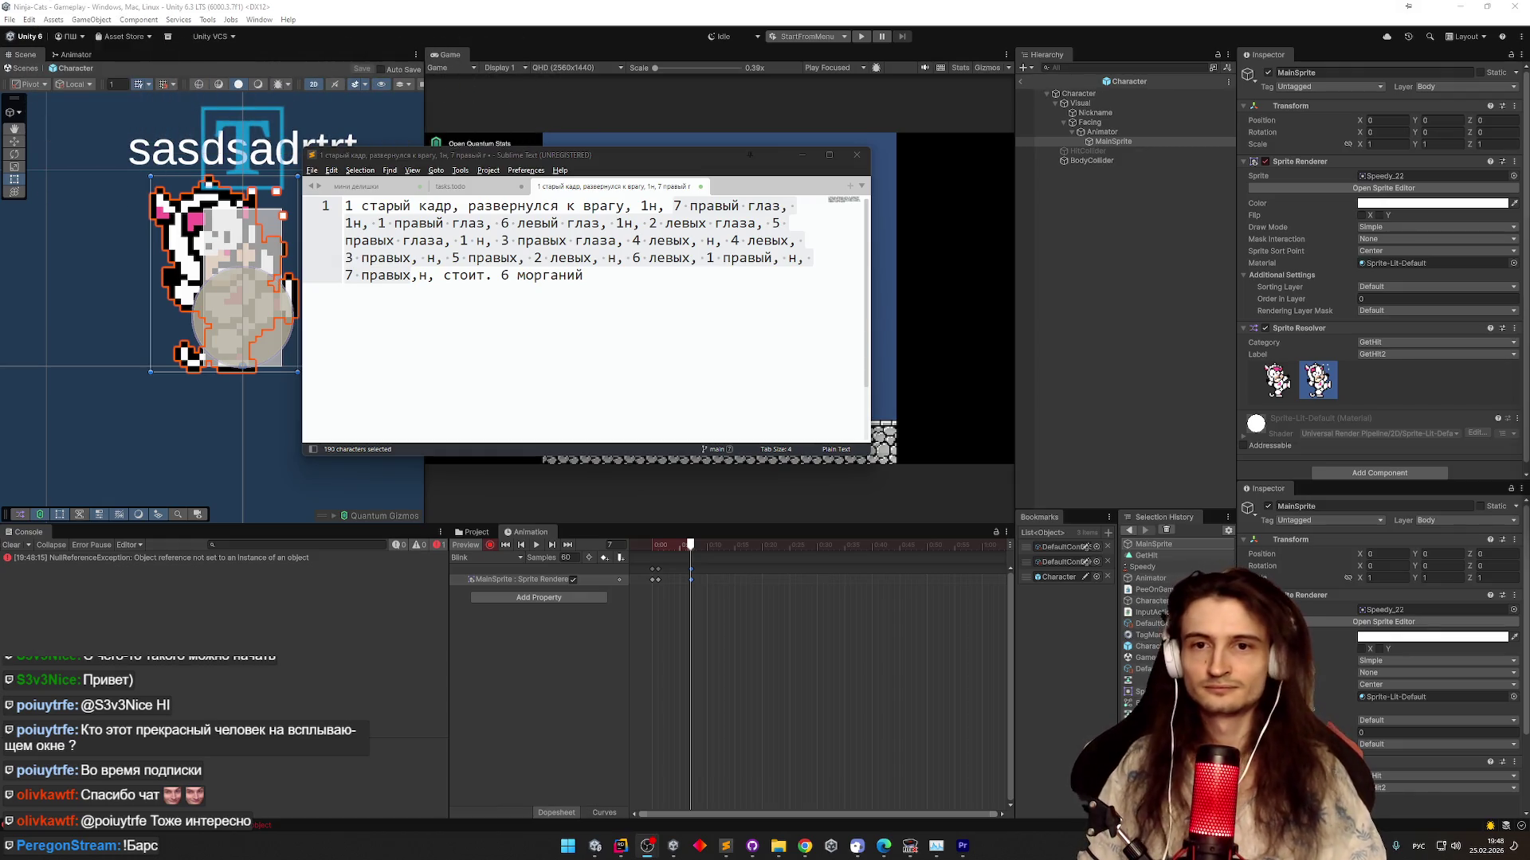
click(695, 546)
drag(695, 546, 611, 549)
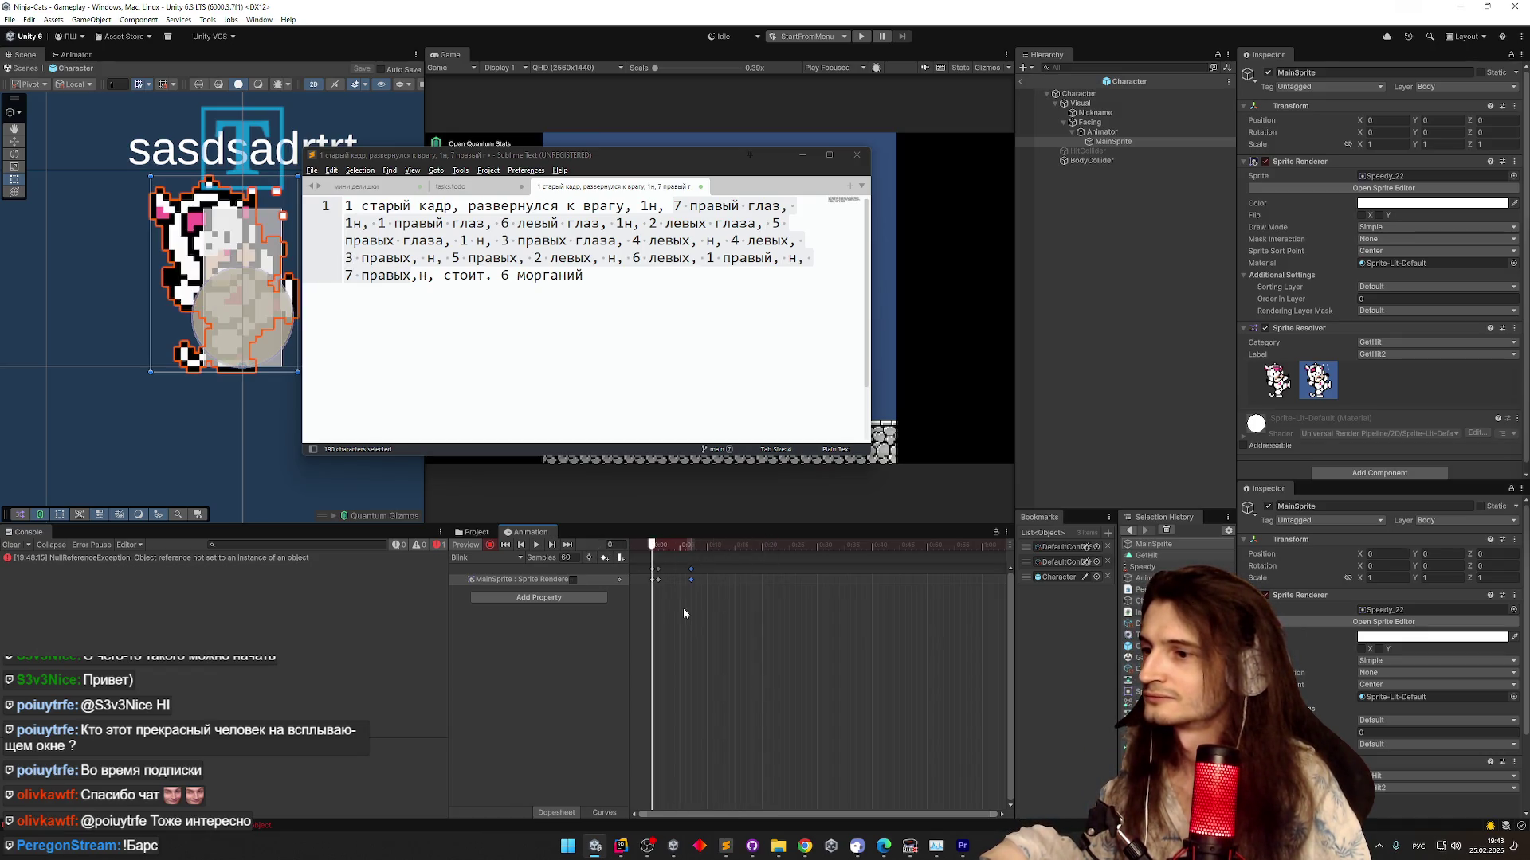
Hide the notes window, widen the left panel and show the Animator graph
click(476, 532)
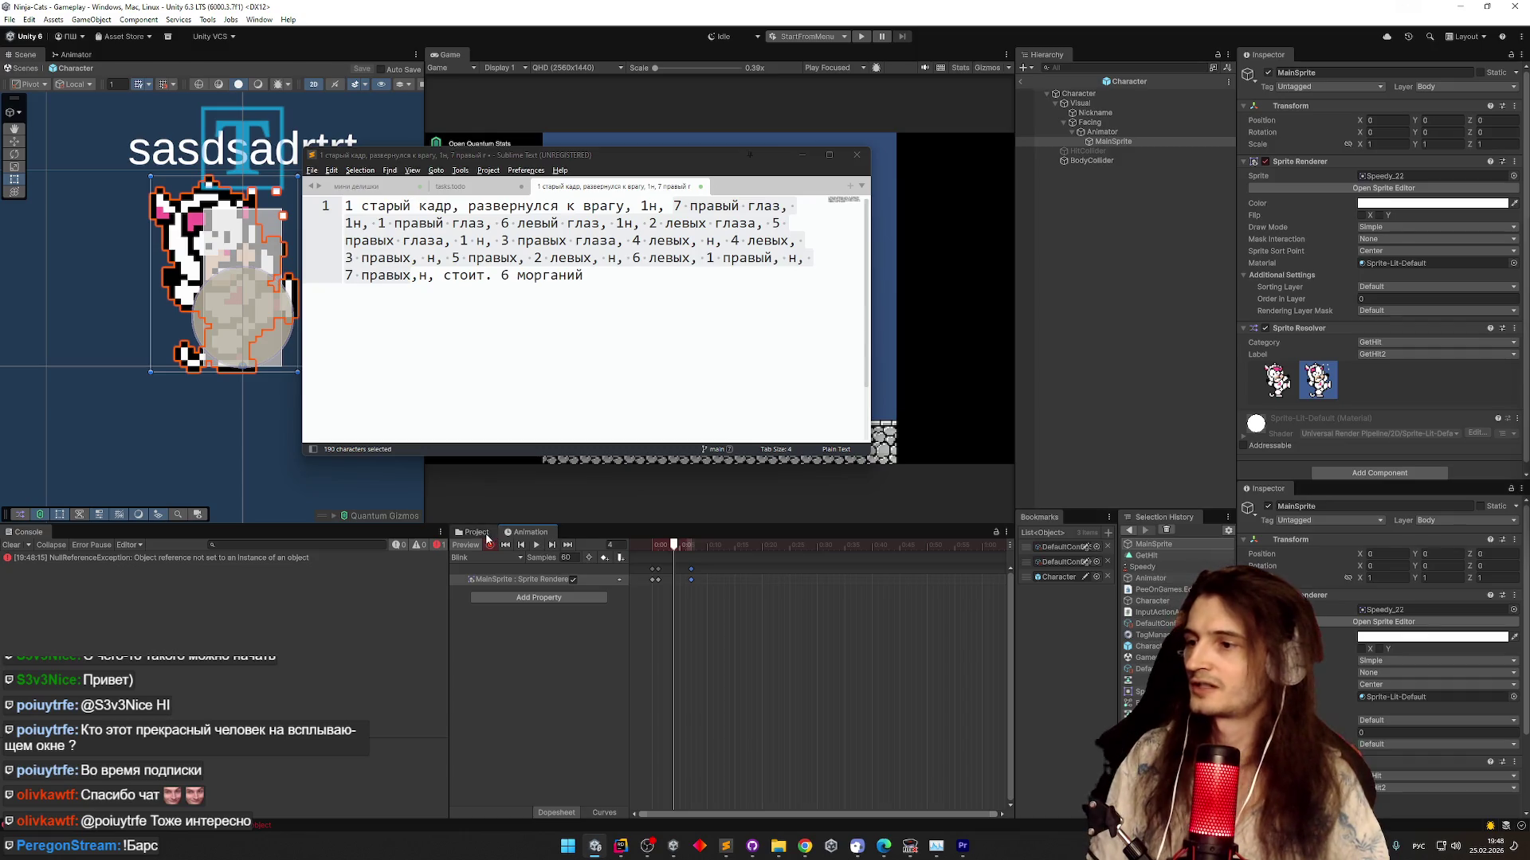
click(801, 154)
drag(426, 151, 521, 151)
click(75, 55)
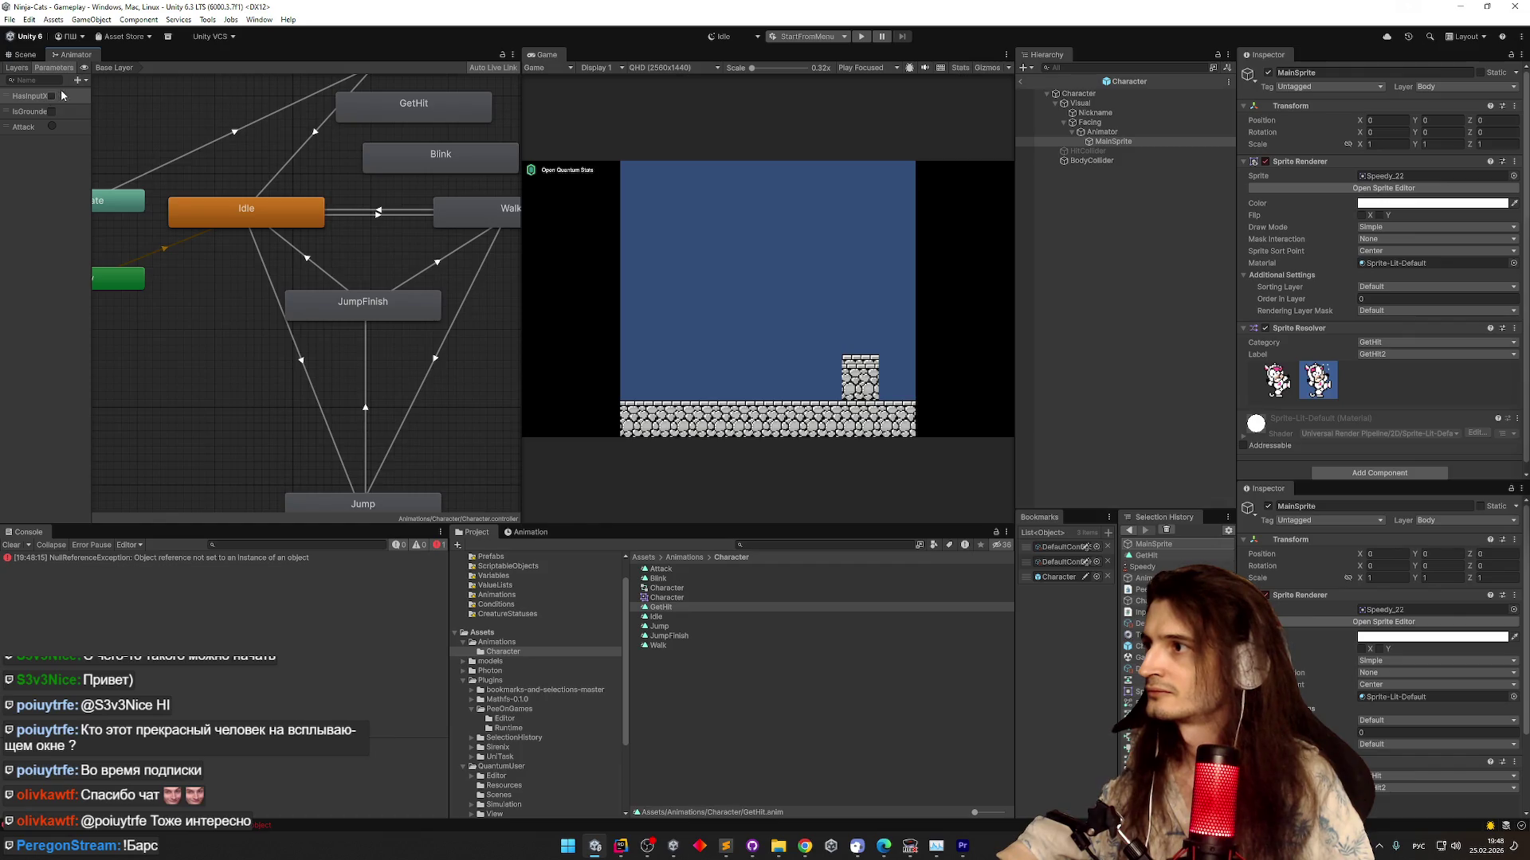
Add a Blink layer with default state NoBlink, weight 1 and Override blending
click(17, 68)
click(81, 80)
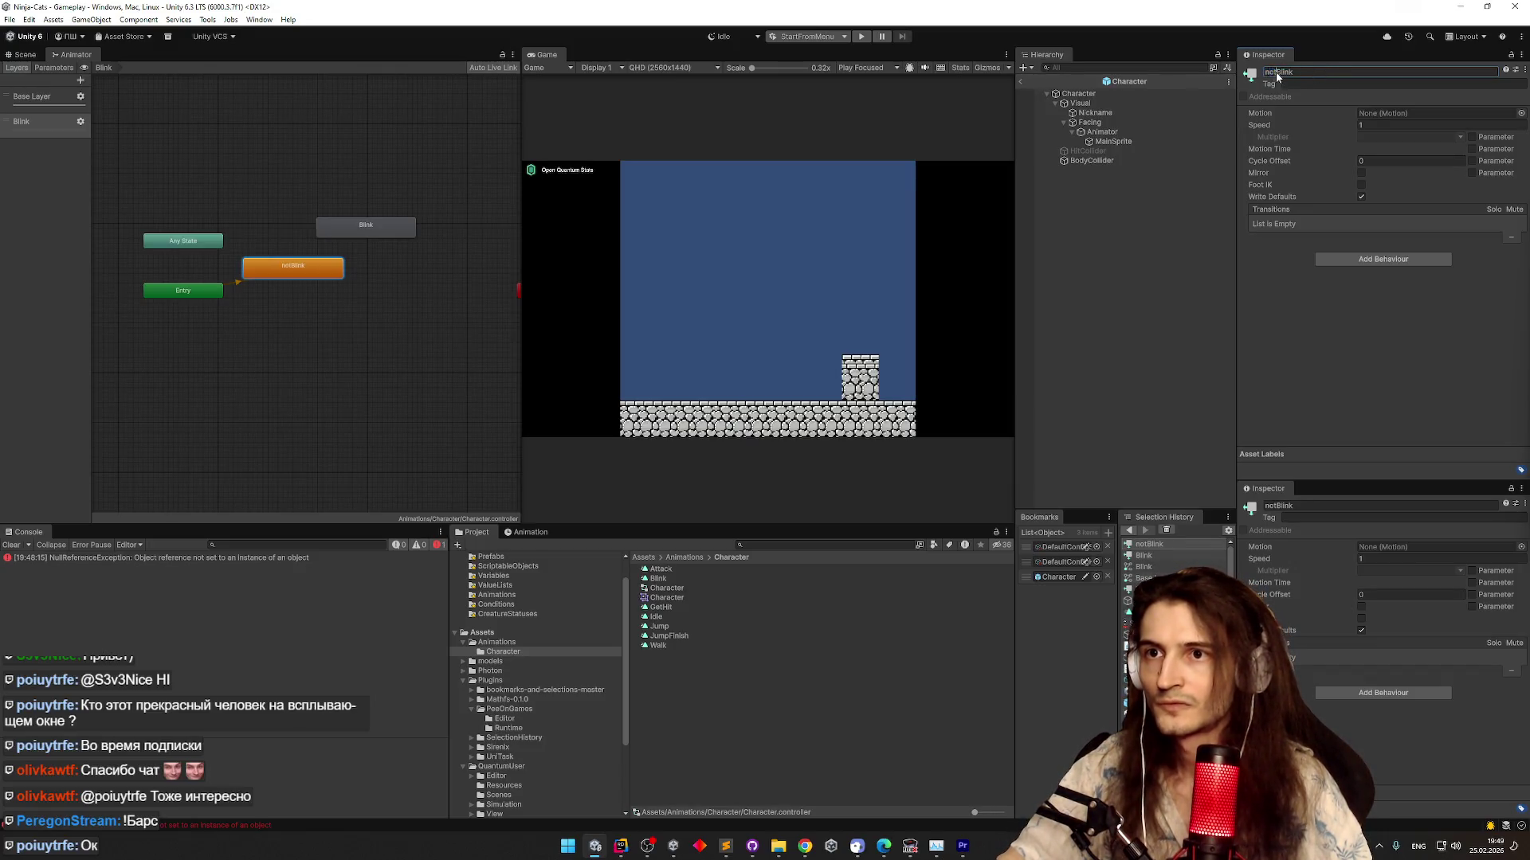
click(1278, 72)
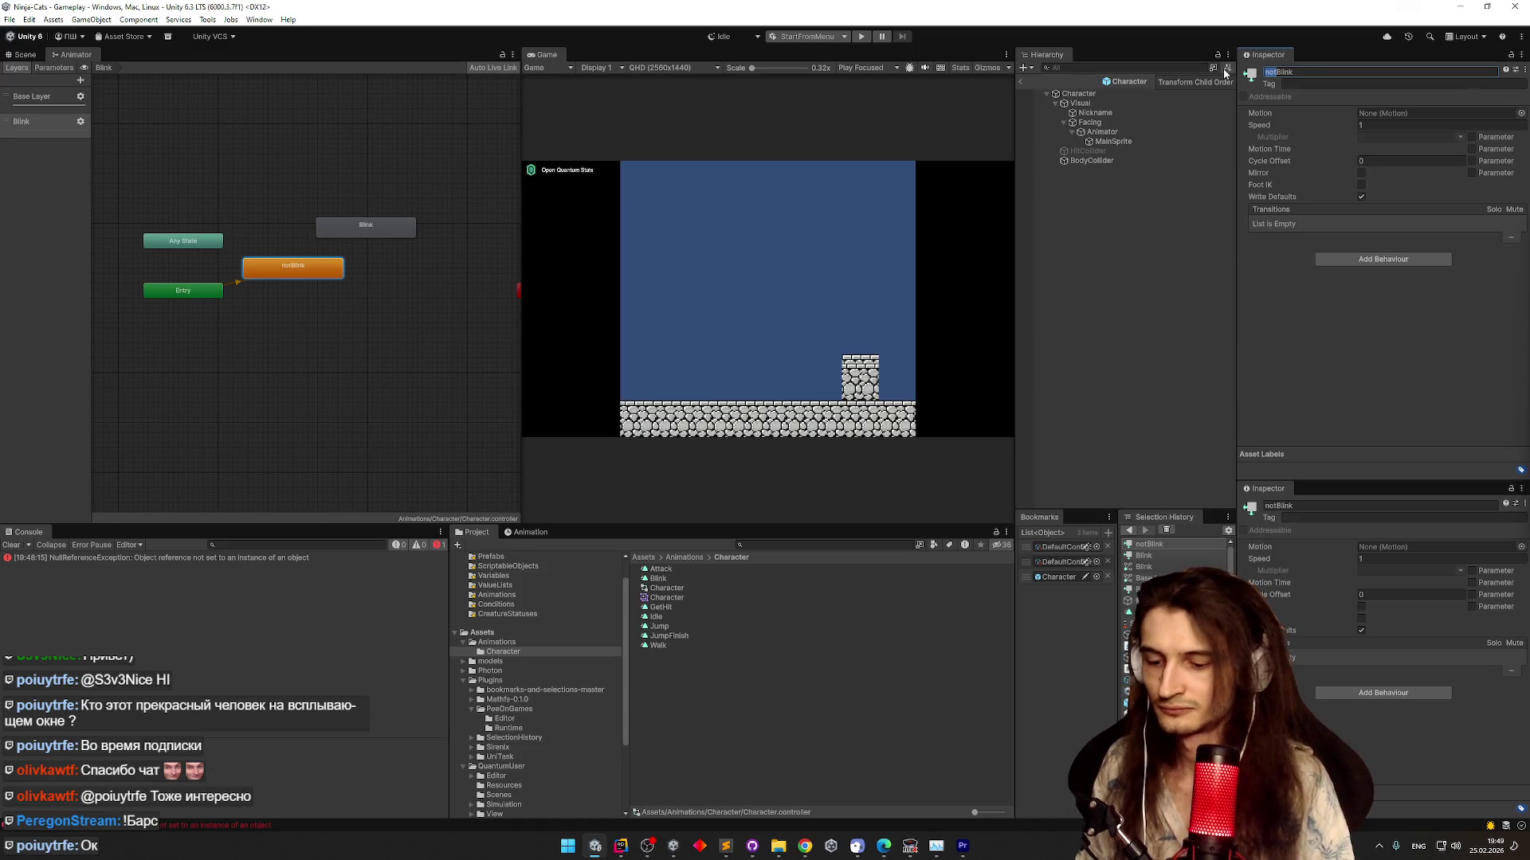
text(N)
click(80, 121)
drag(160, 123, 227, 124)
click(203, 146)
click(199, 160)
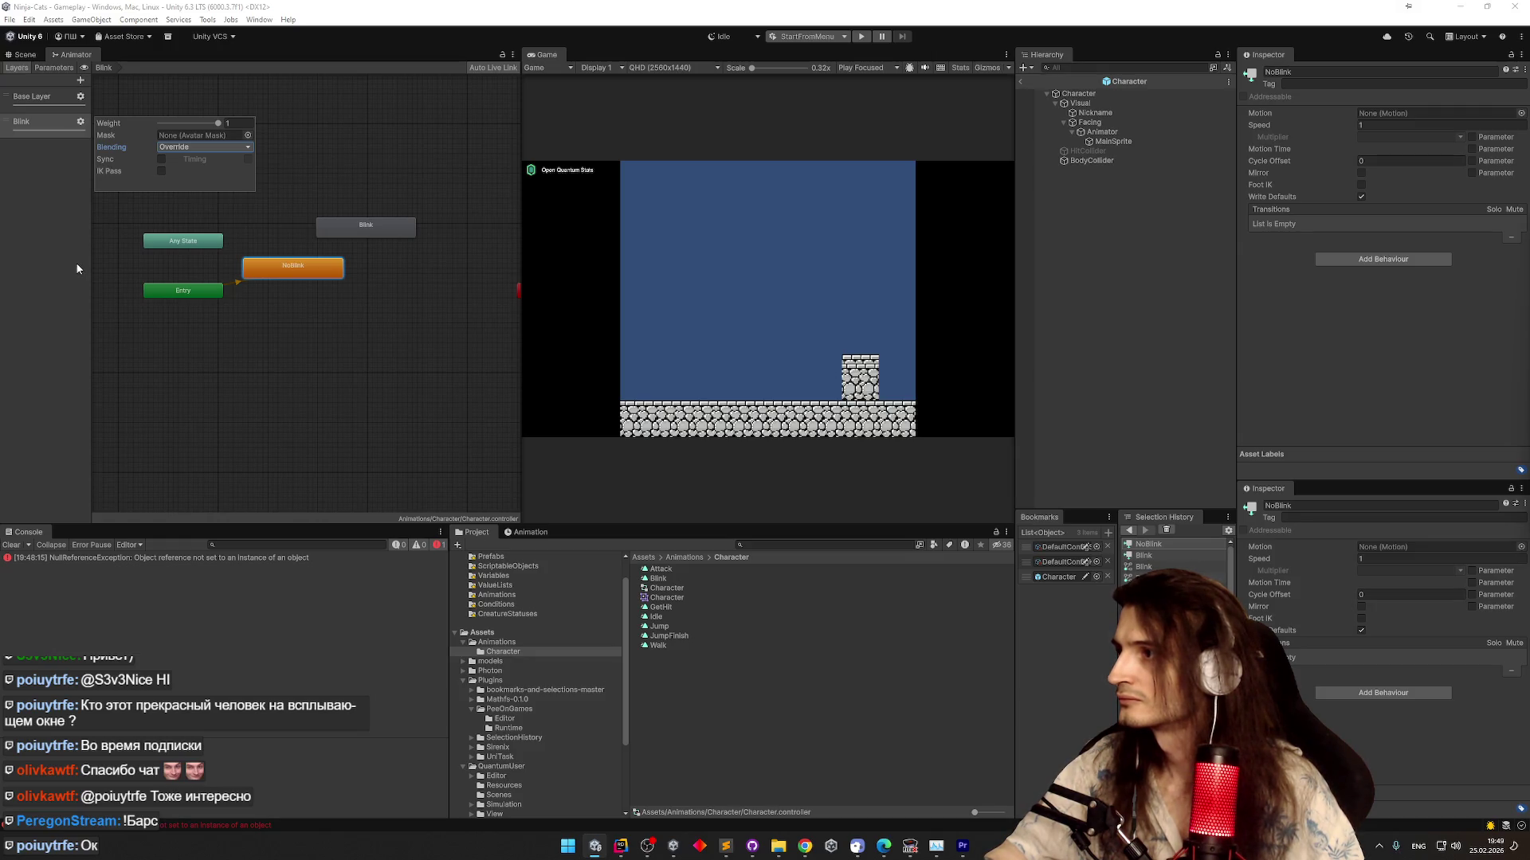
click(101, 259)
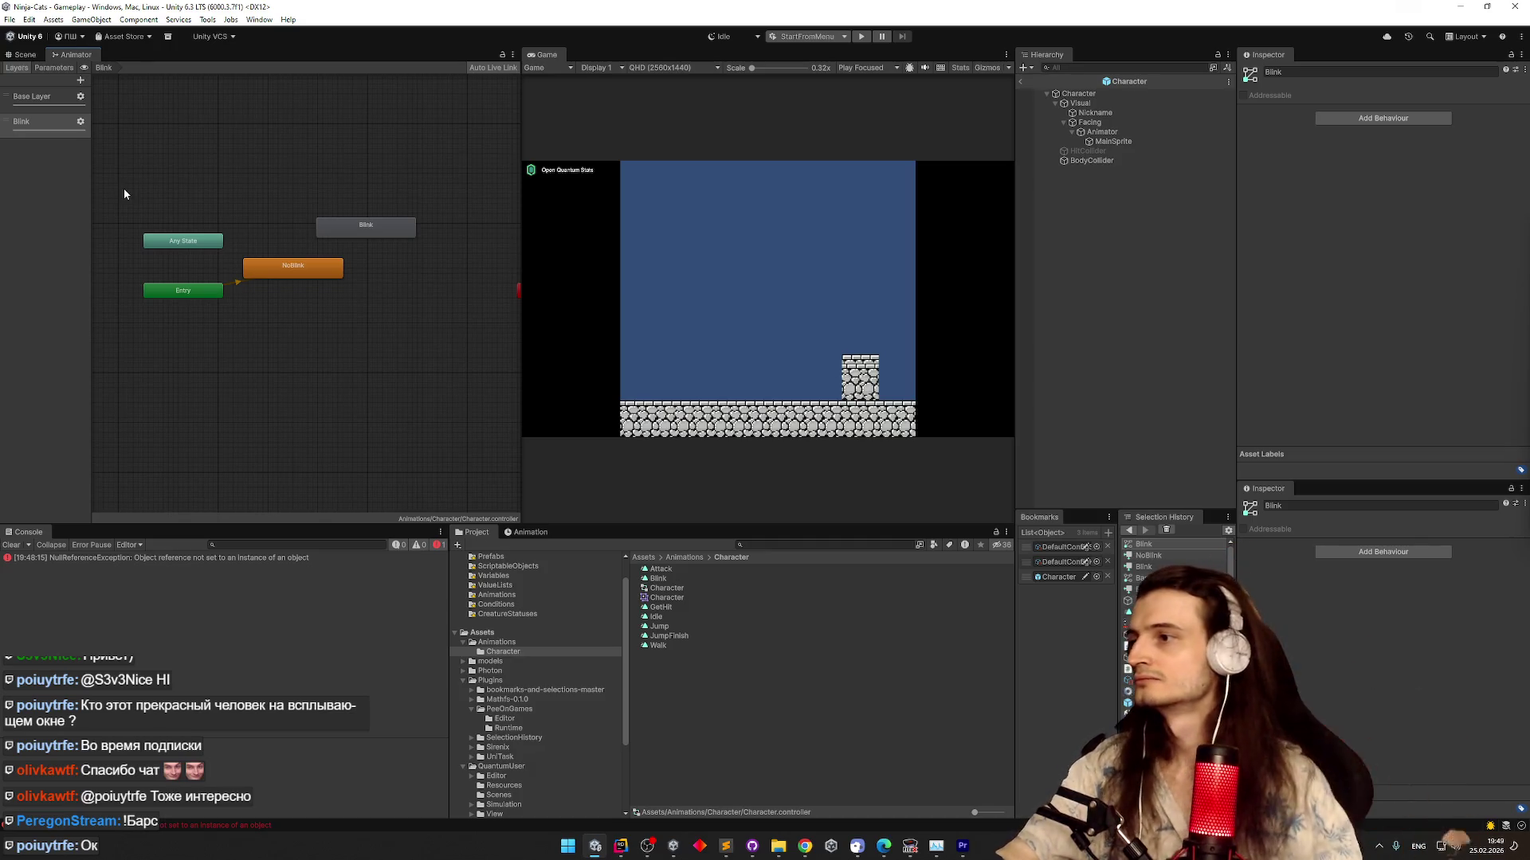
Make a transition from NoBlink to a Blink state placed to its right
click(278, 274)
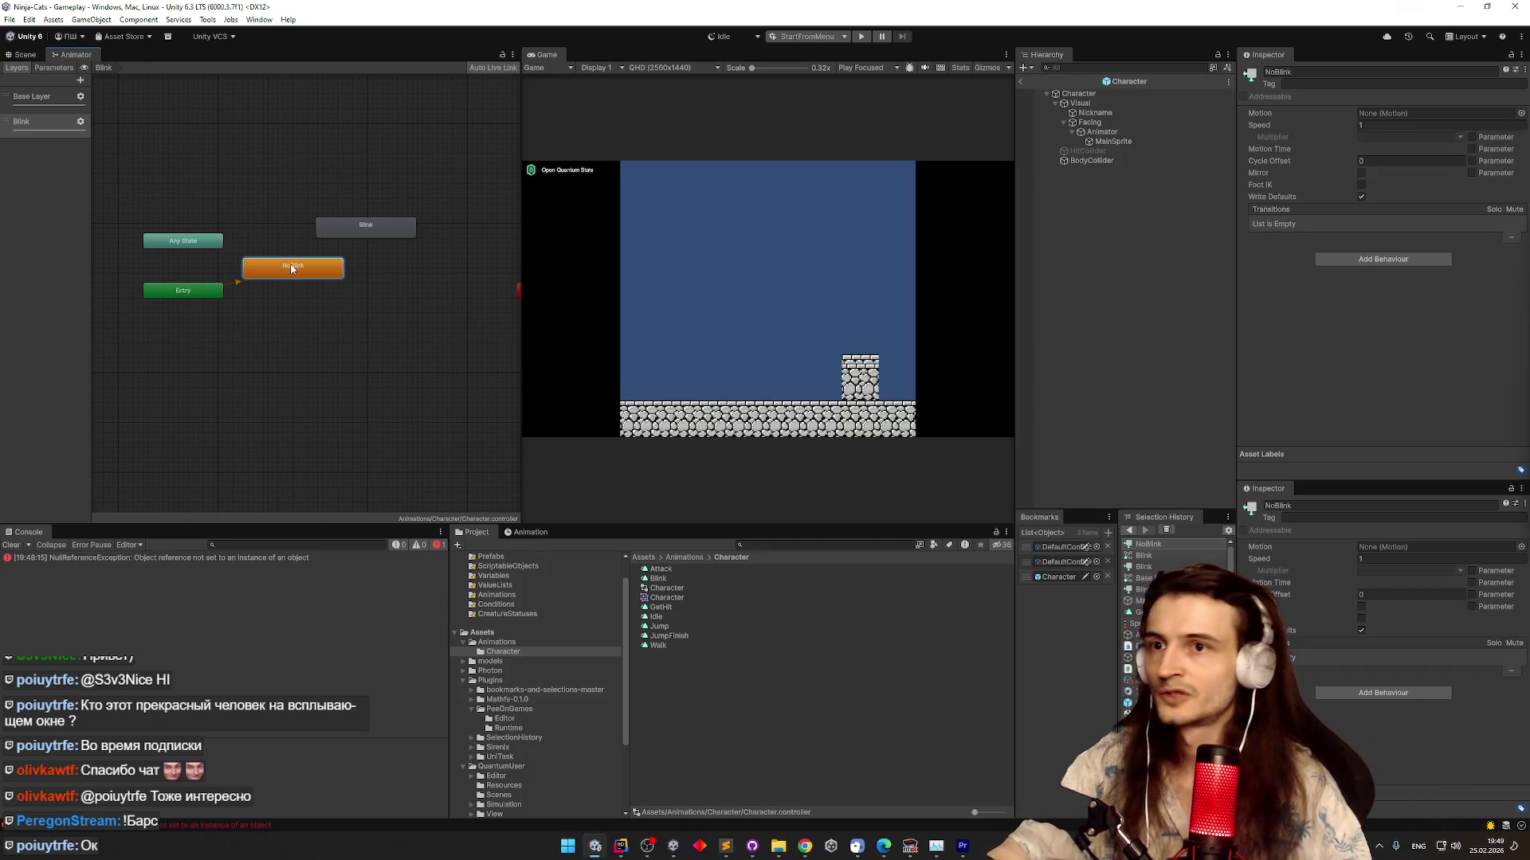
right_click(332, 274)
click(351, 279)
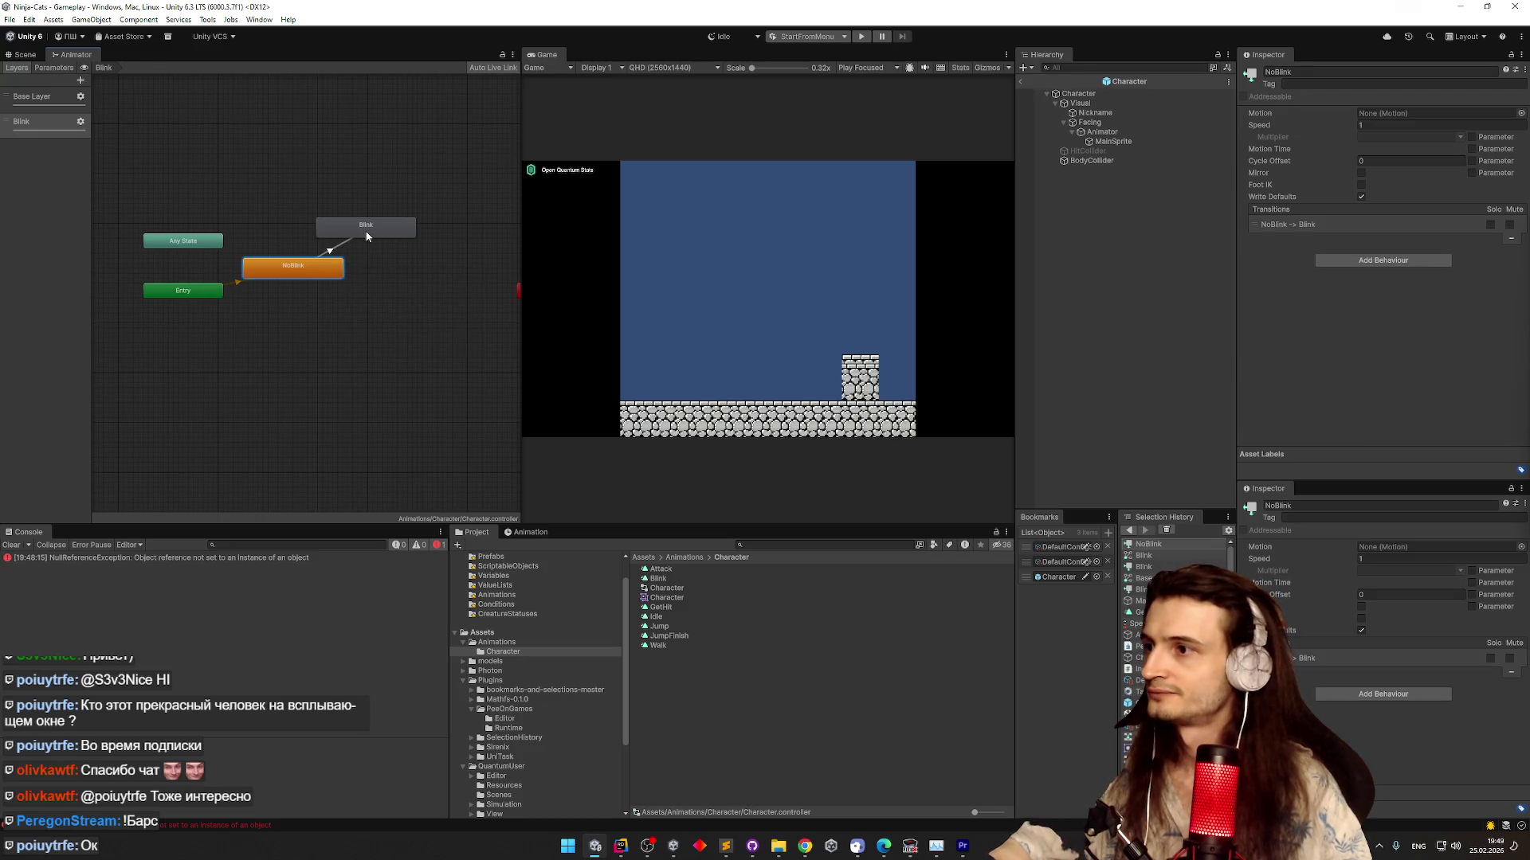
drag(371, 230, 407, 236)
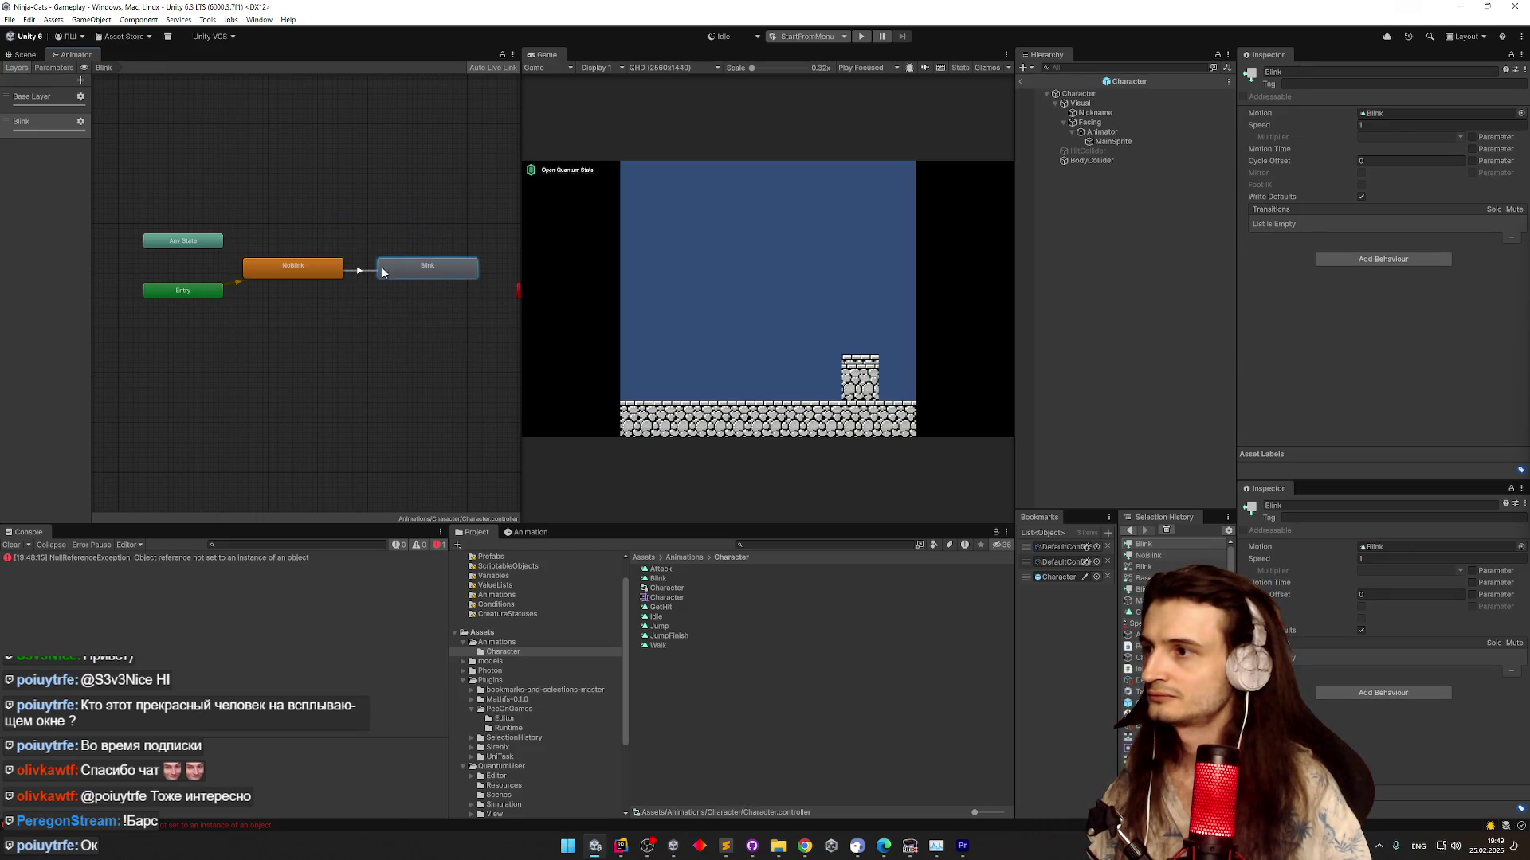
Add a Bool parameter named IsBlinking
click(355, 271)
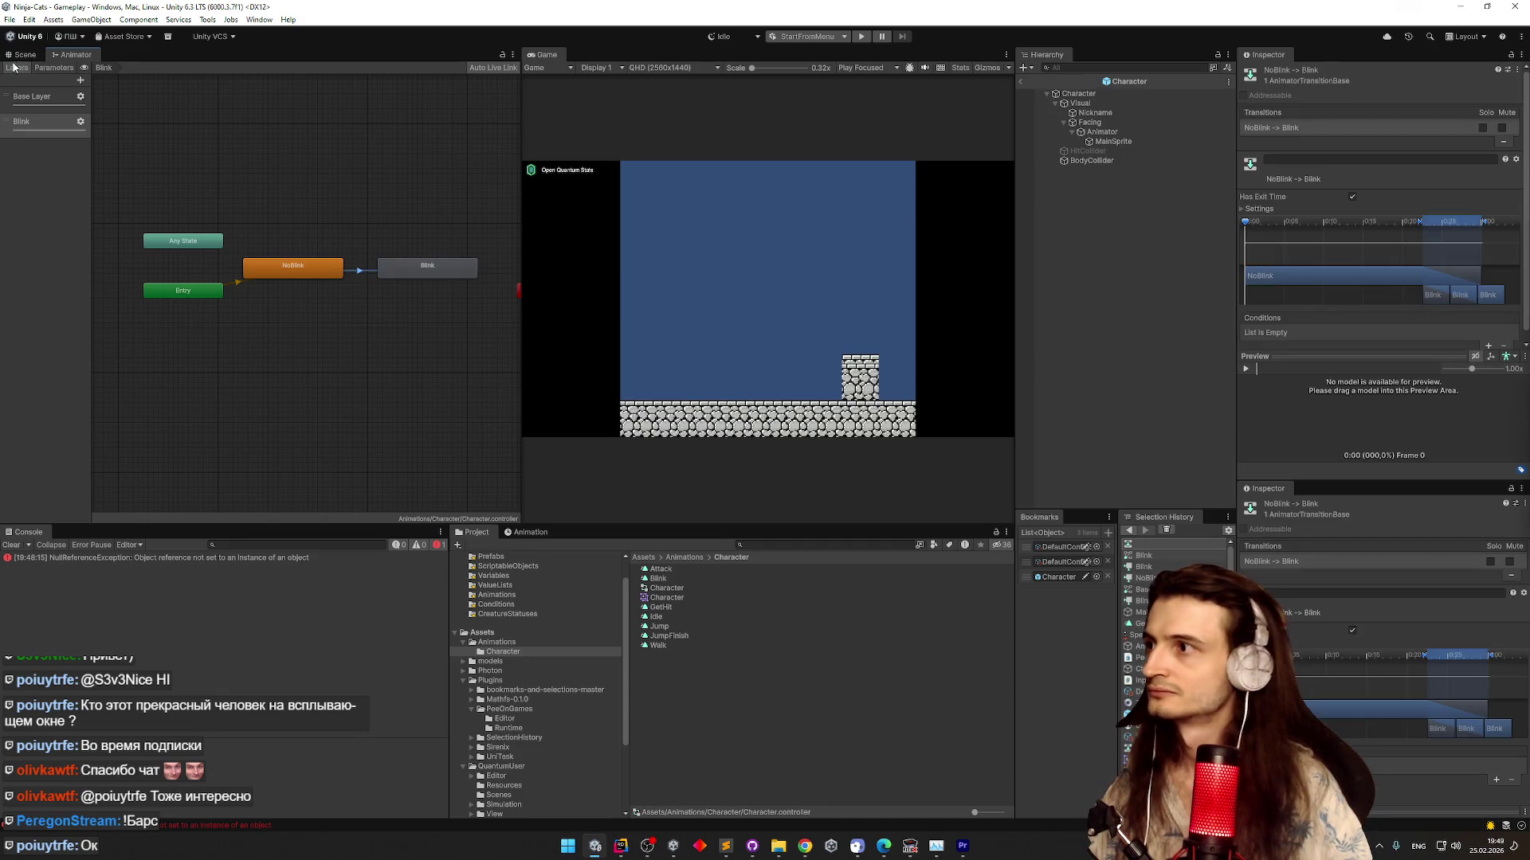
click(38, 70)
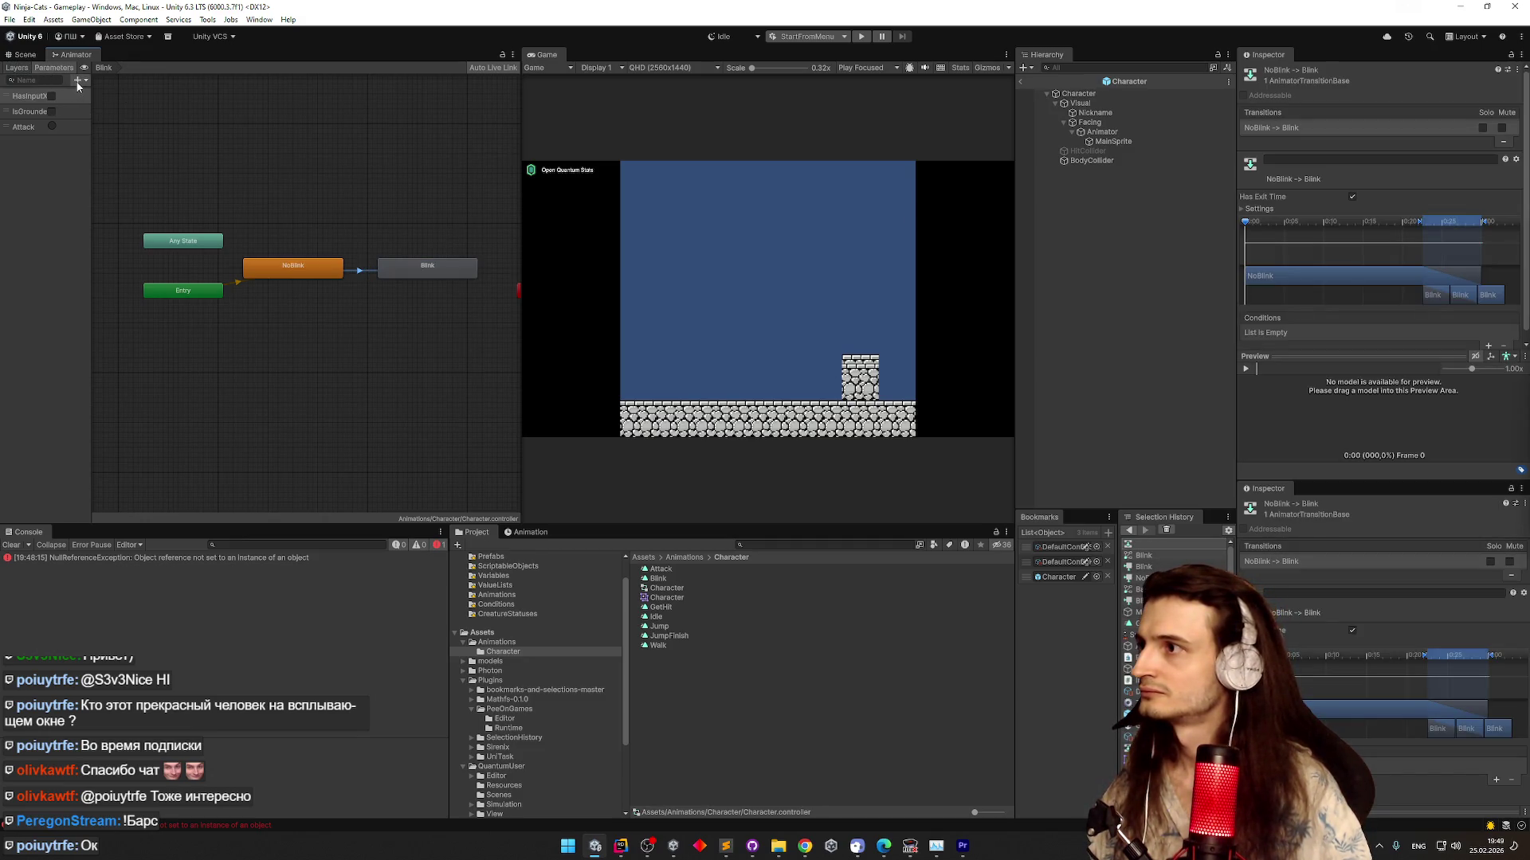
click(78, 80)
click(110, 120)
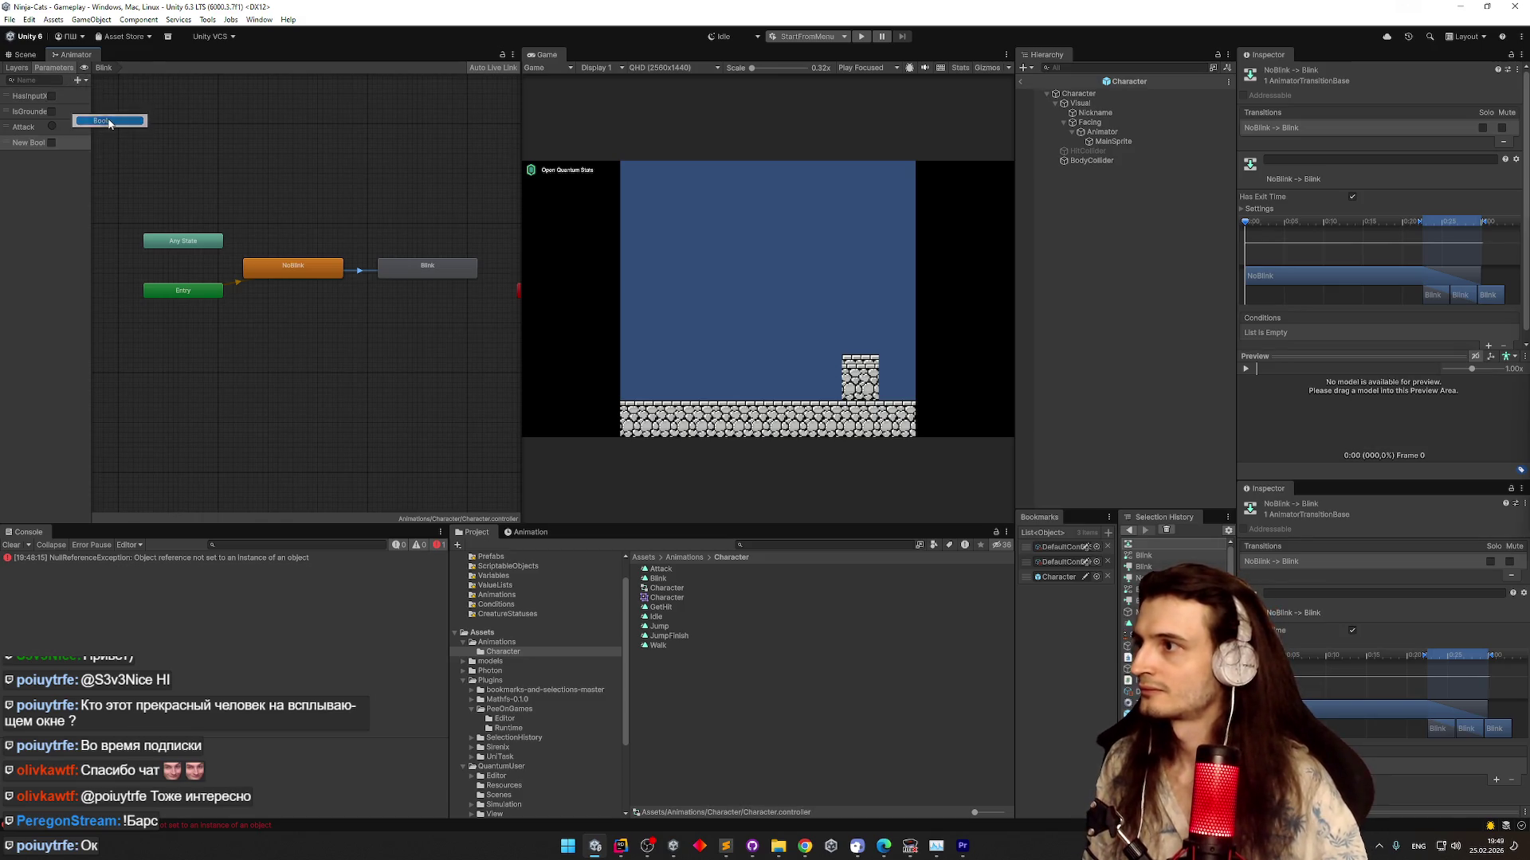
text(Is)
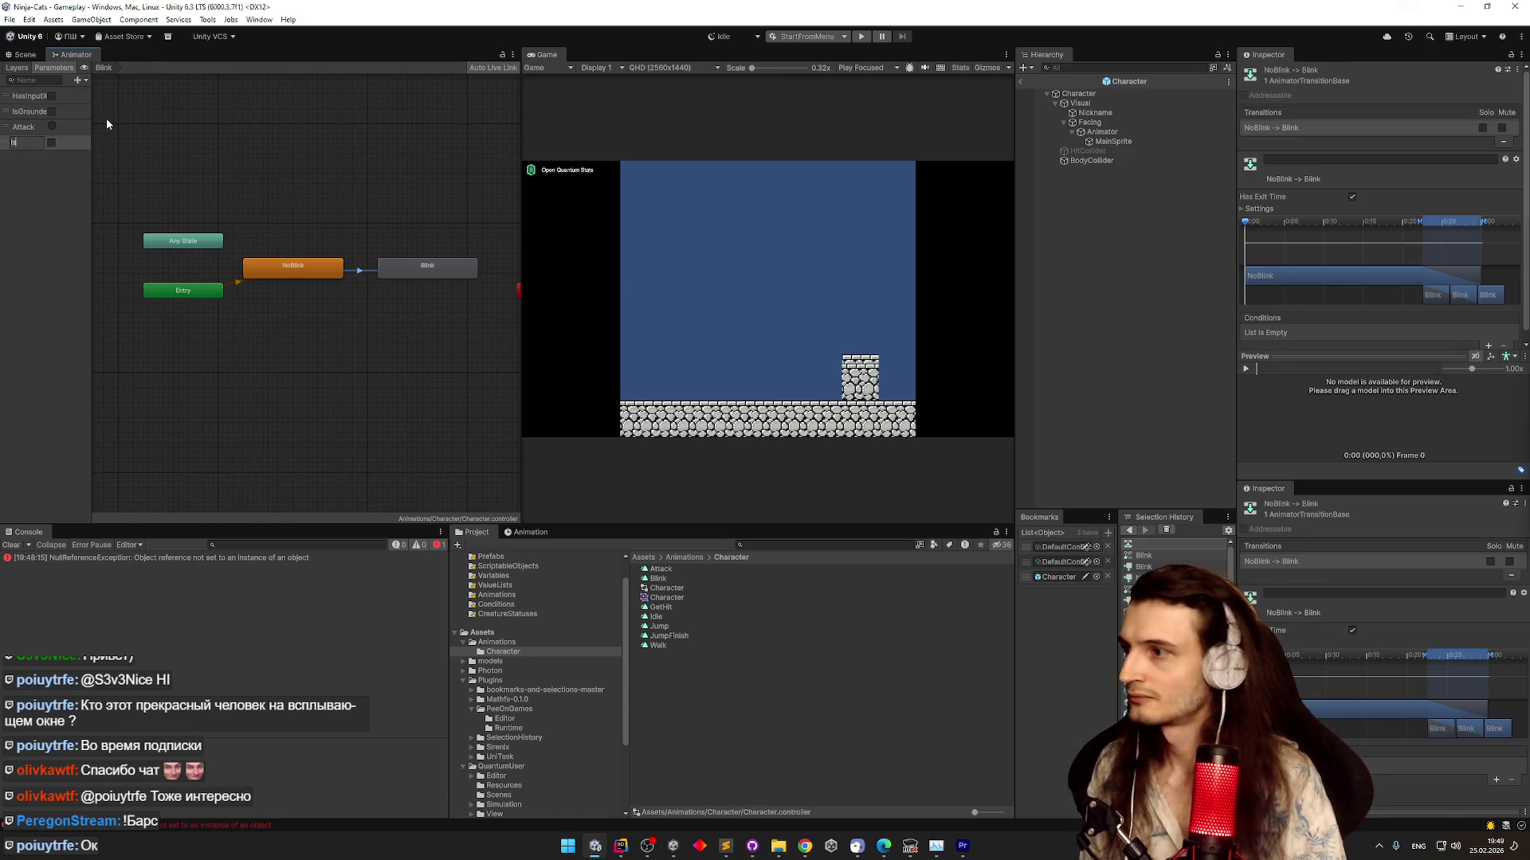
text(Blinking)
key(Return)
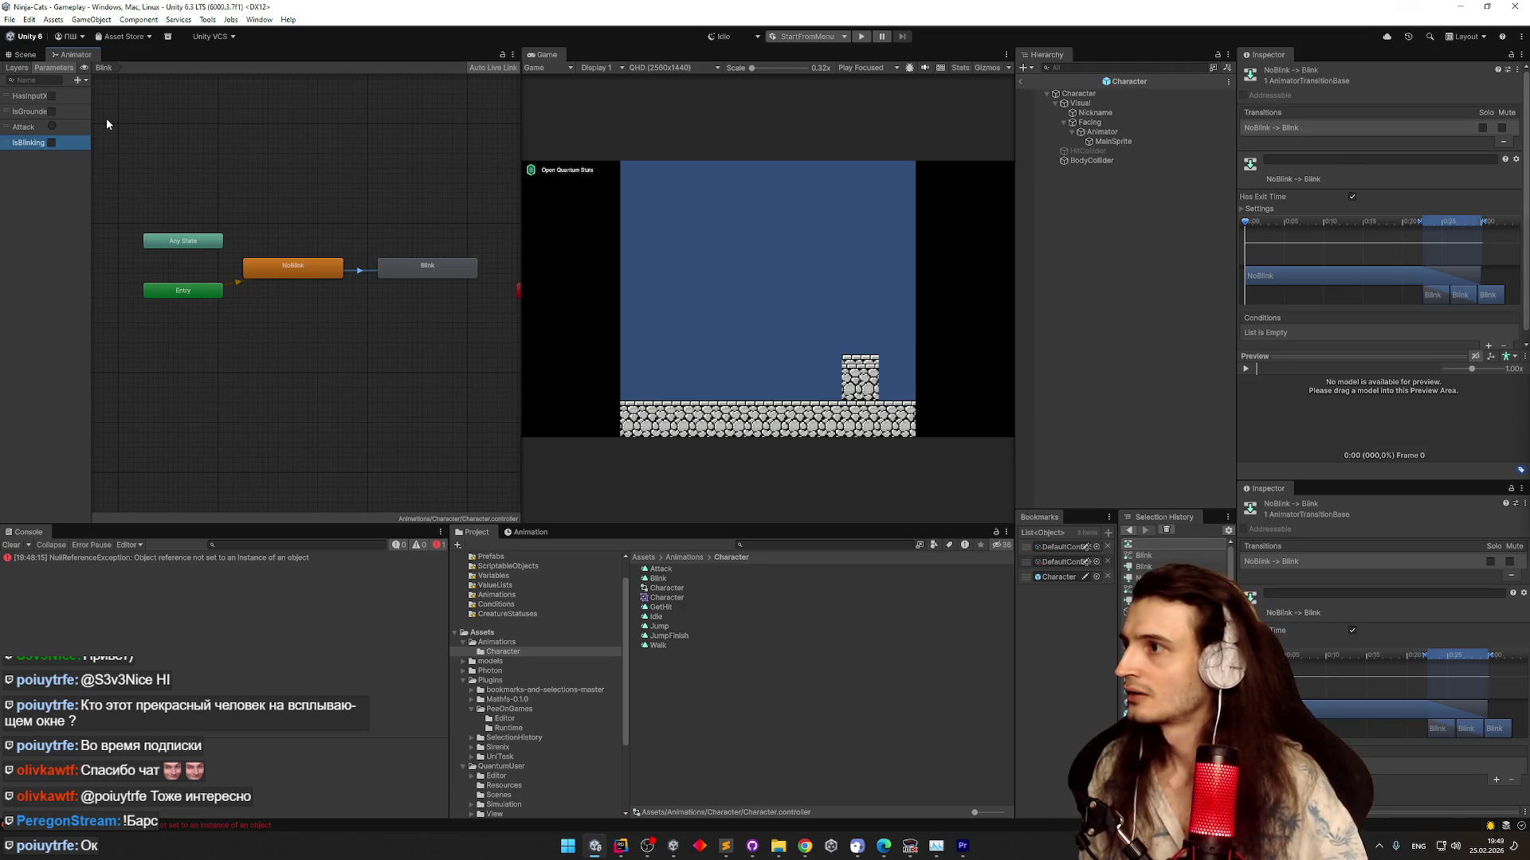
Give the NoBlink→Blink transition the condition IsBlinking true
click(361, 273)
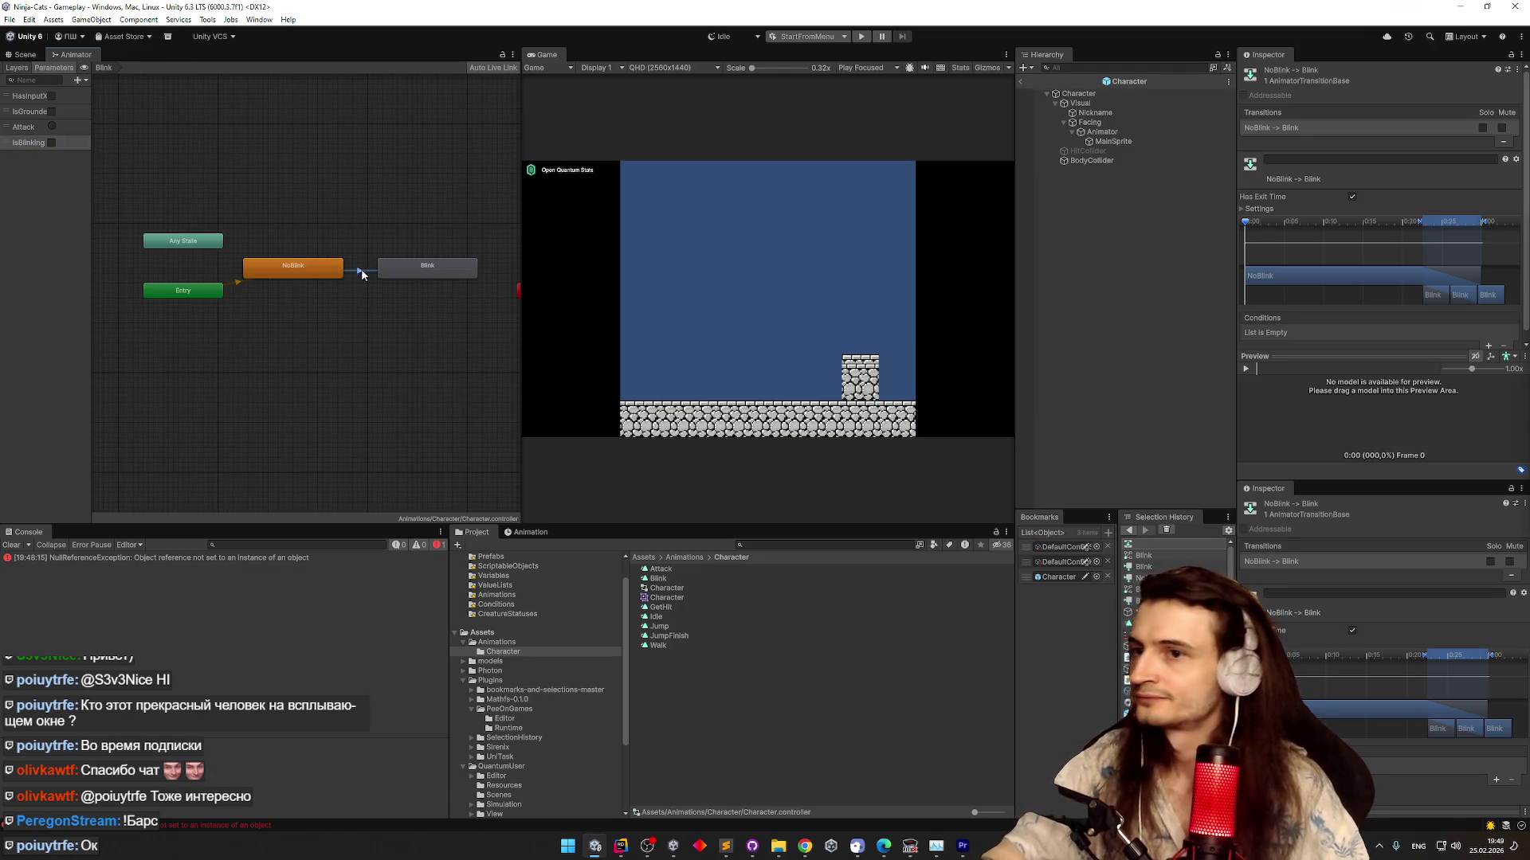
click(1487, 346)
click(1321, 322)
click(1278, 391)
click(1404, 321)
click(1414, 336)
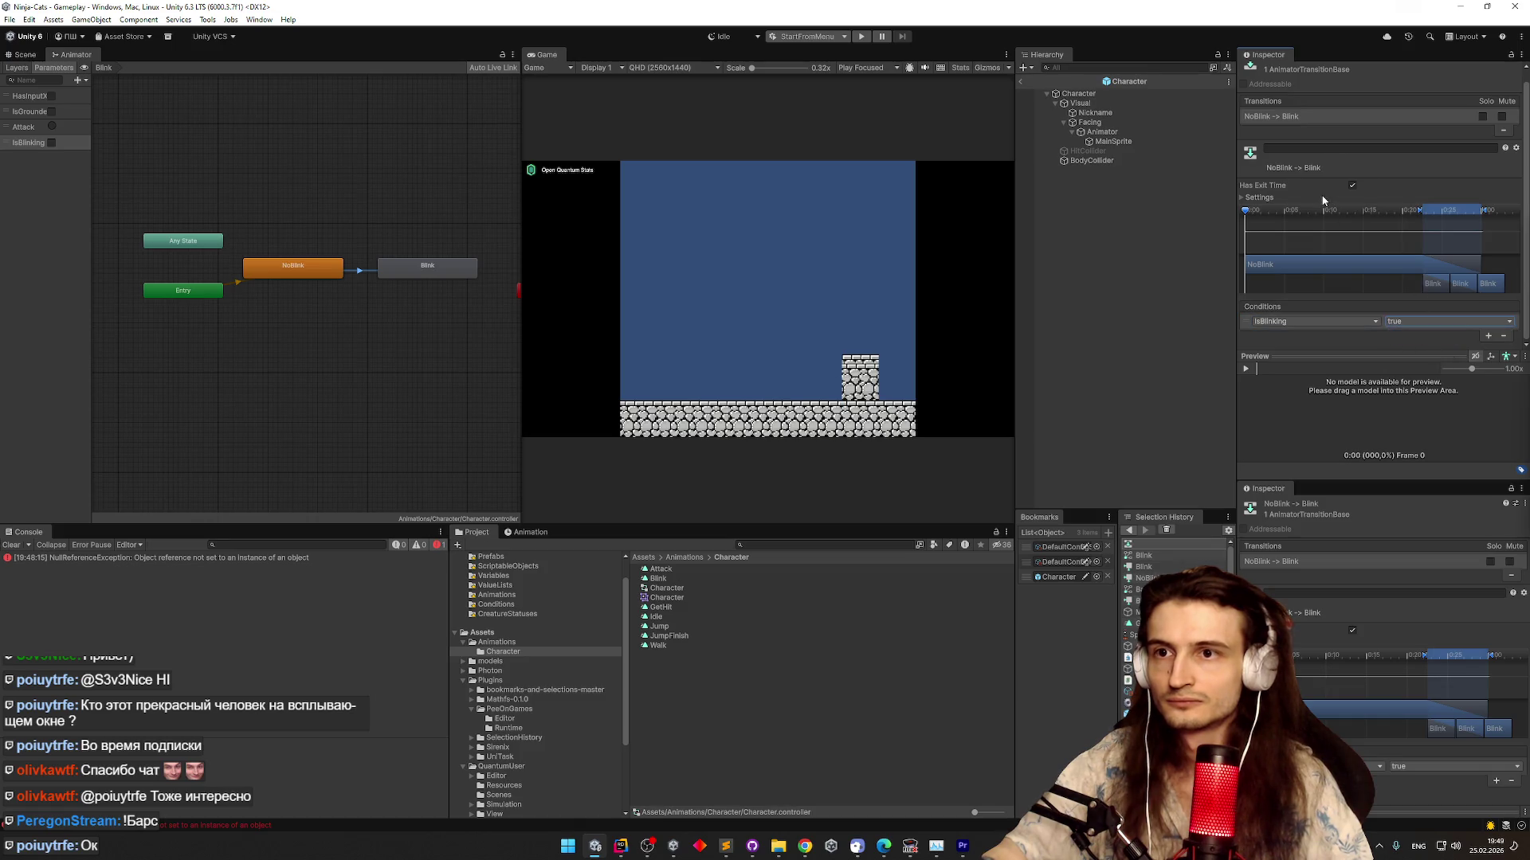
click(1266, 201)
right_click(1289, 126)
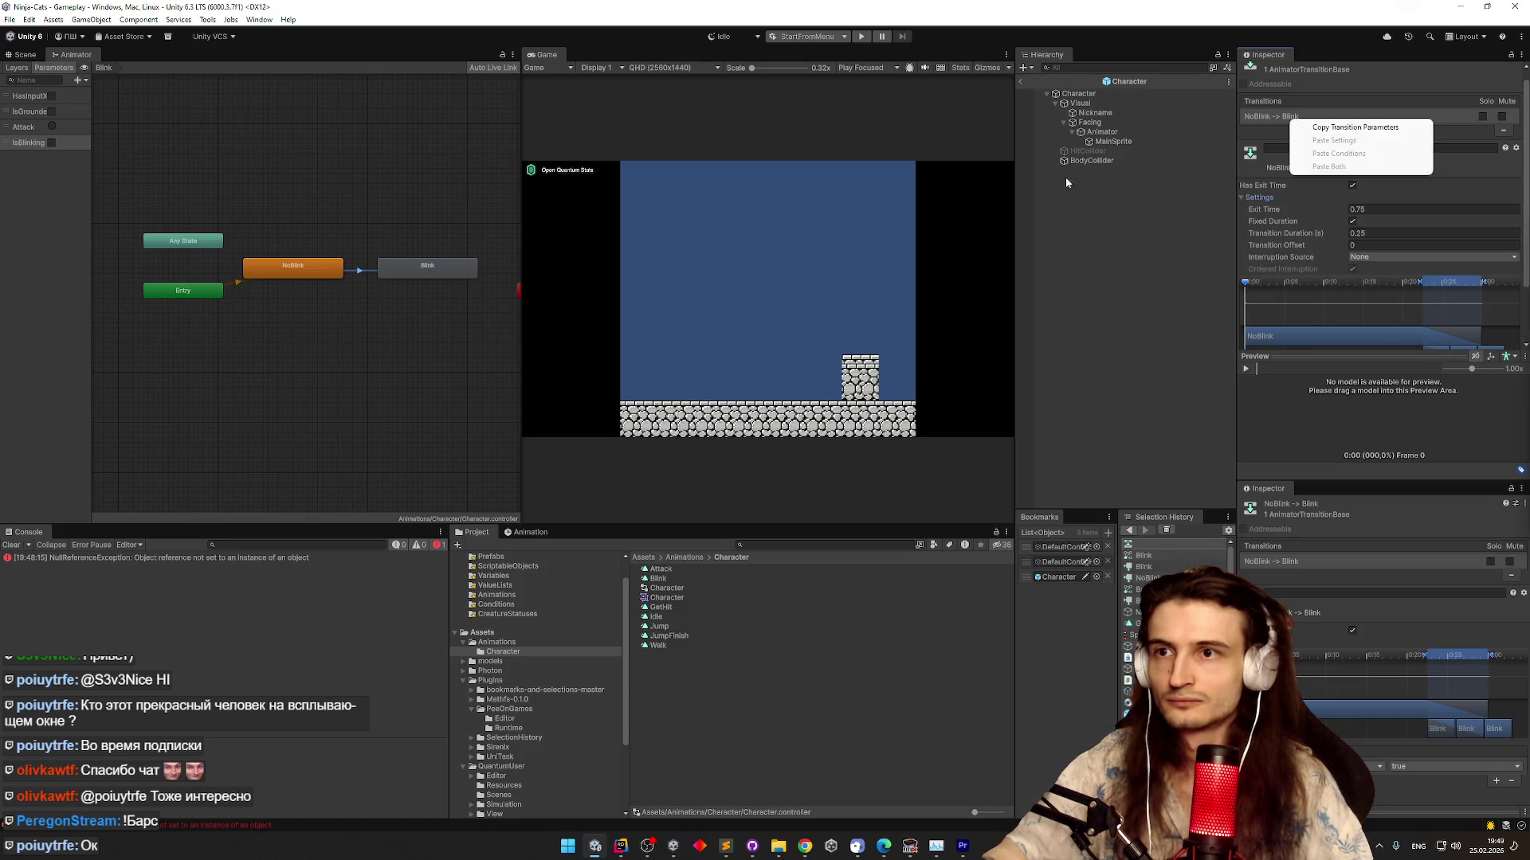
Select the Base Layer's Idle→Walk transition to copy its settings
click(70, 80)
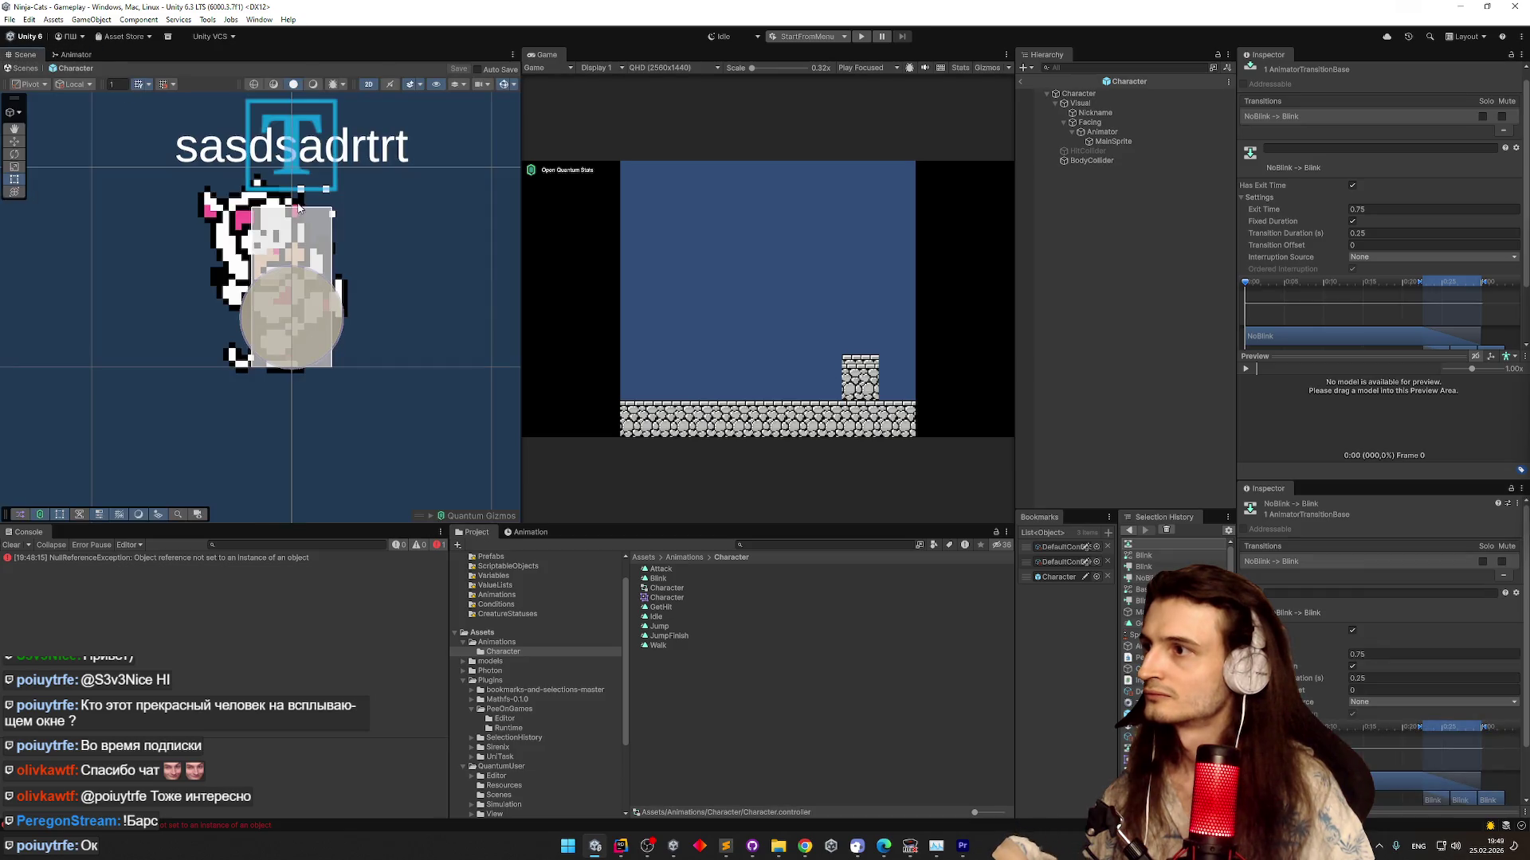
click(17, 68)
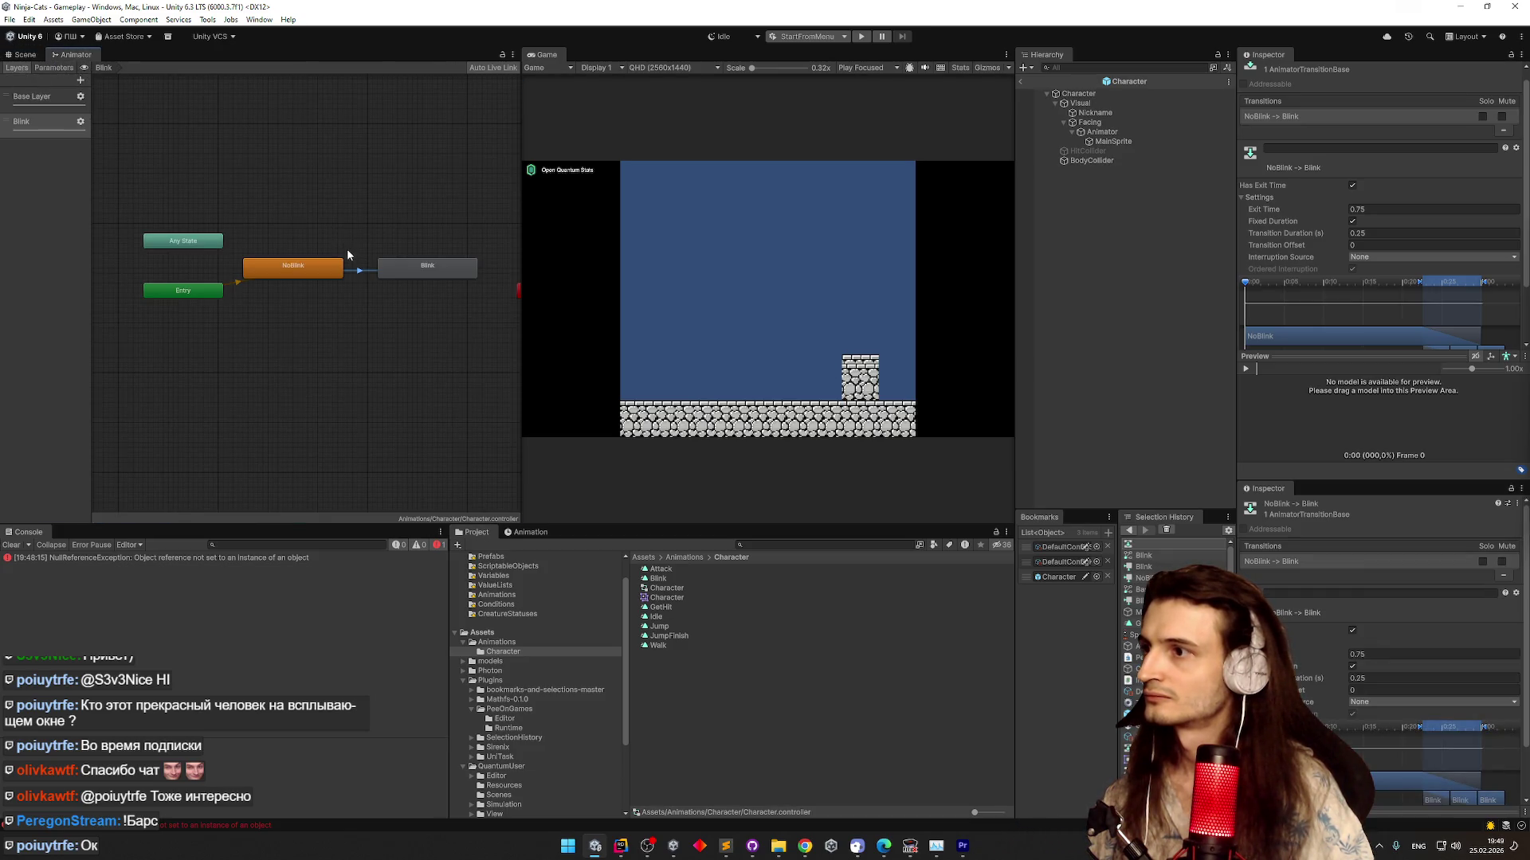
click(36, 96)
click(368, 252)
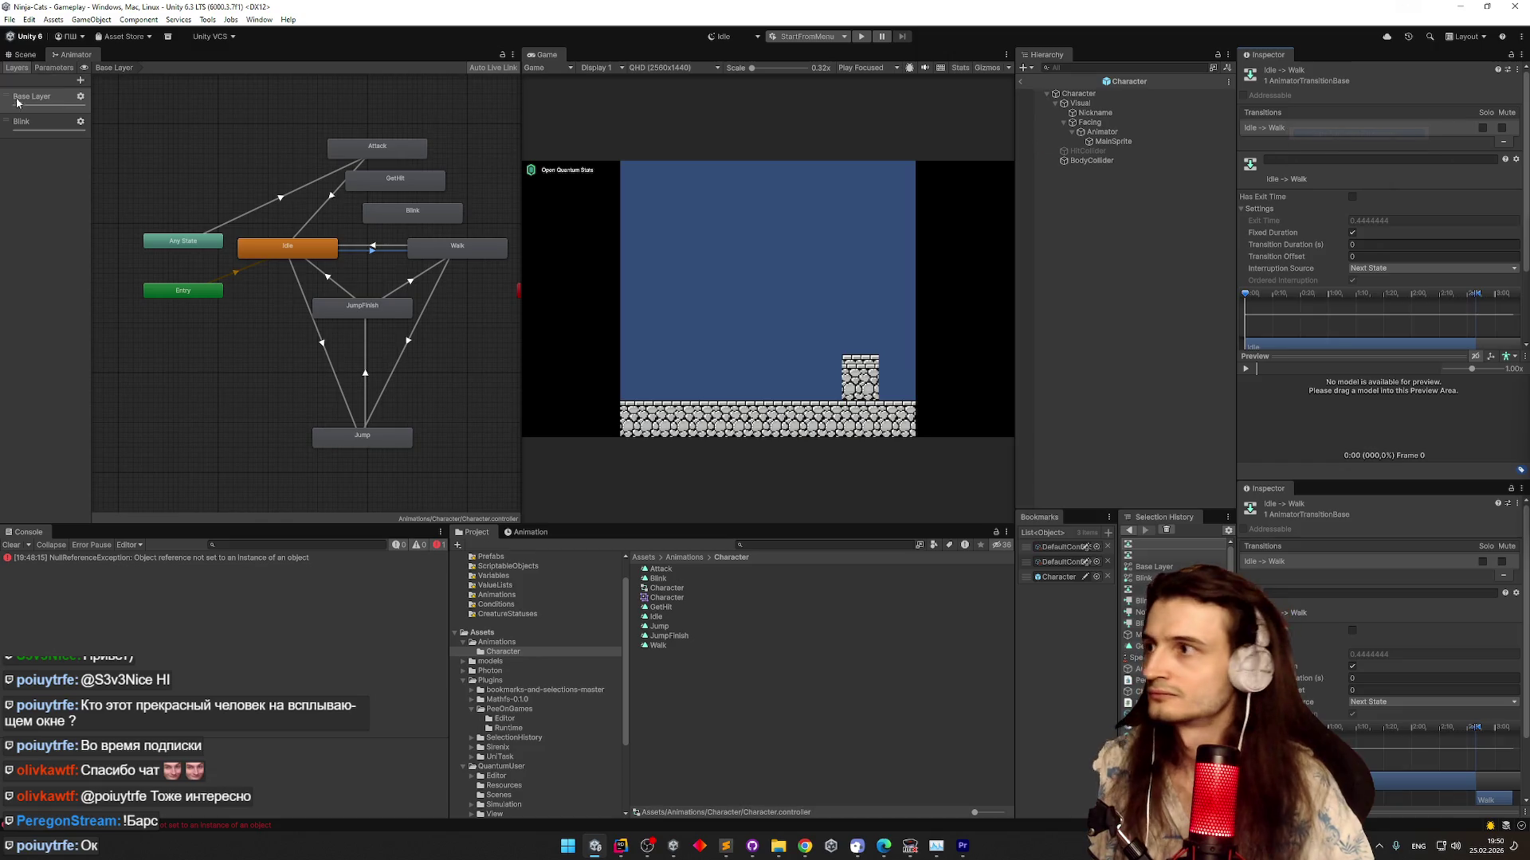
Paste those settings onto NoBlink→Blink and set interruption source to Next State
click(30, 130)
click(361, 272)
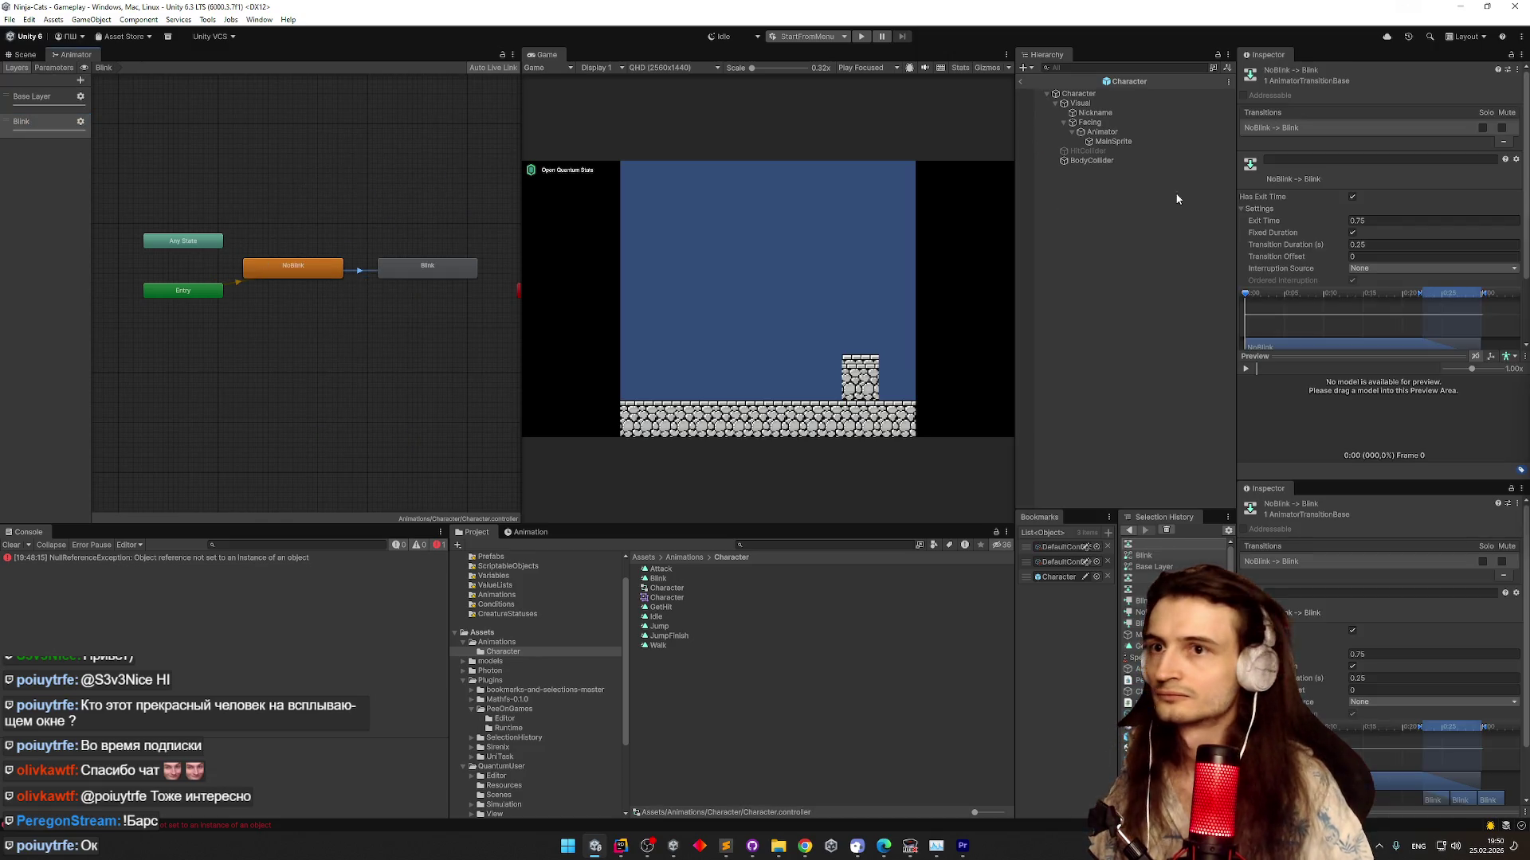
click(1294, 197)
right_click(1307, 132)
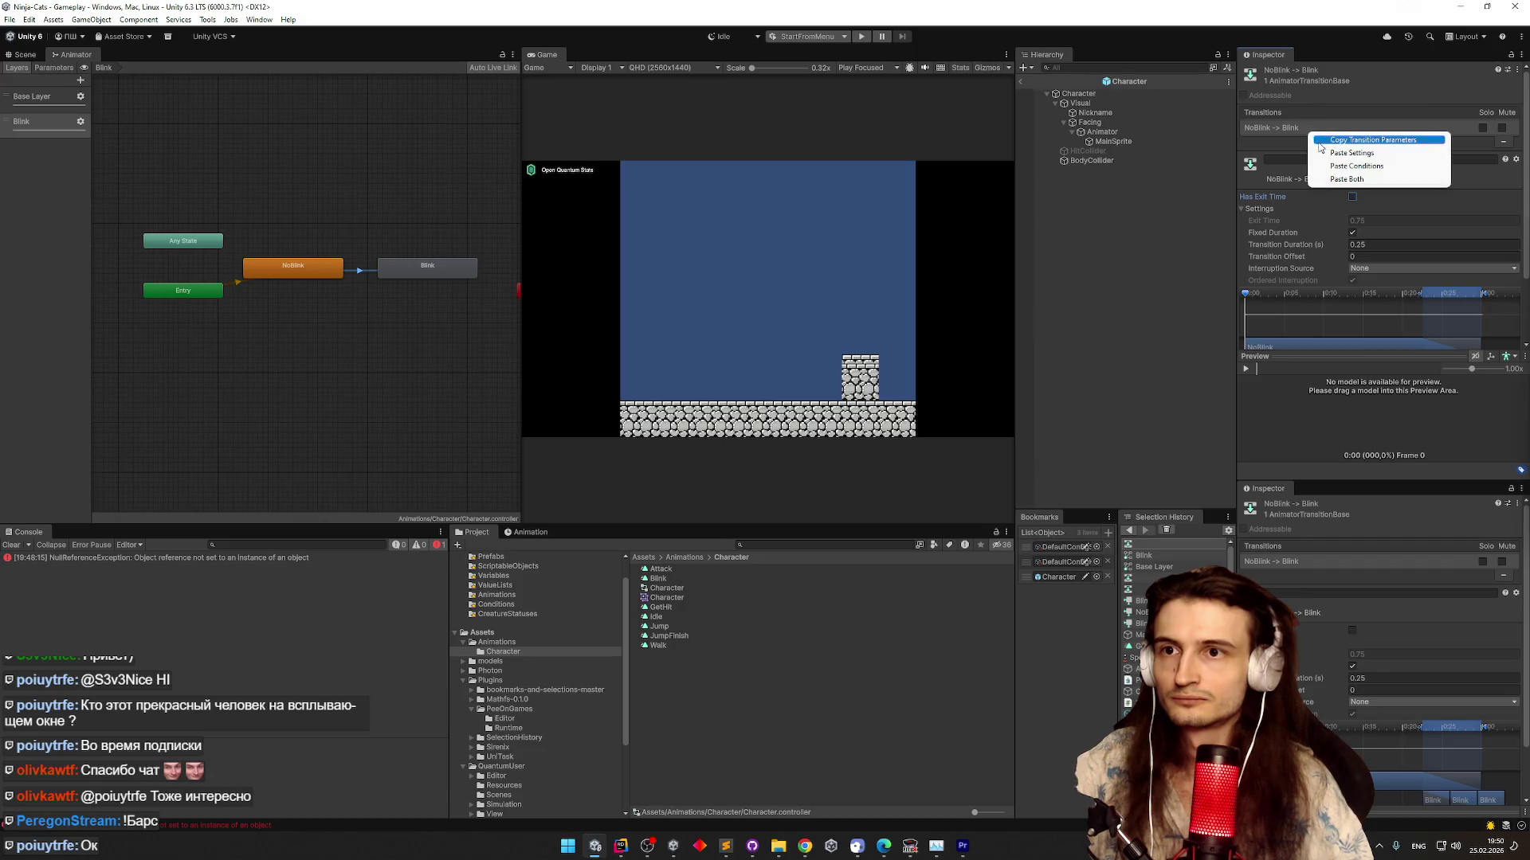
click(1322, 153)
click(1402, 268)
click(1387, 305)
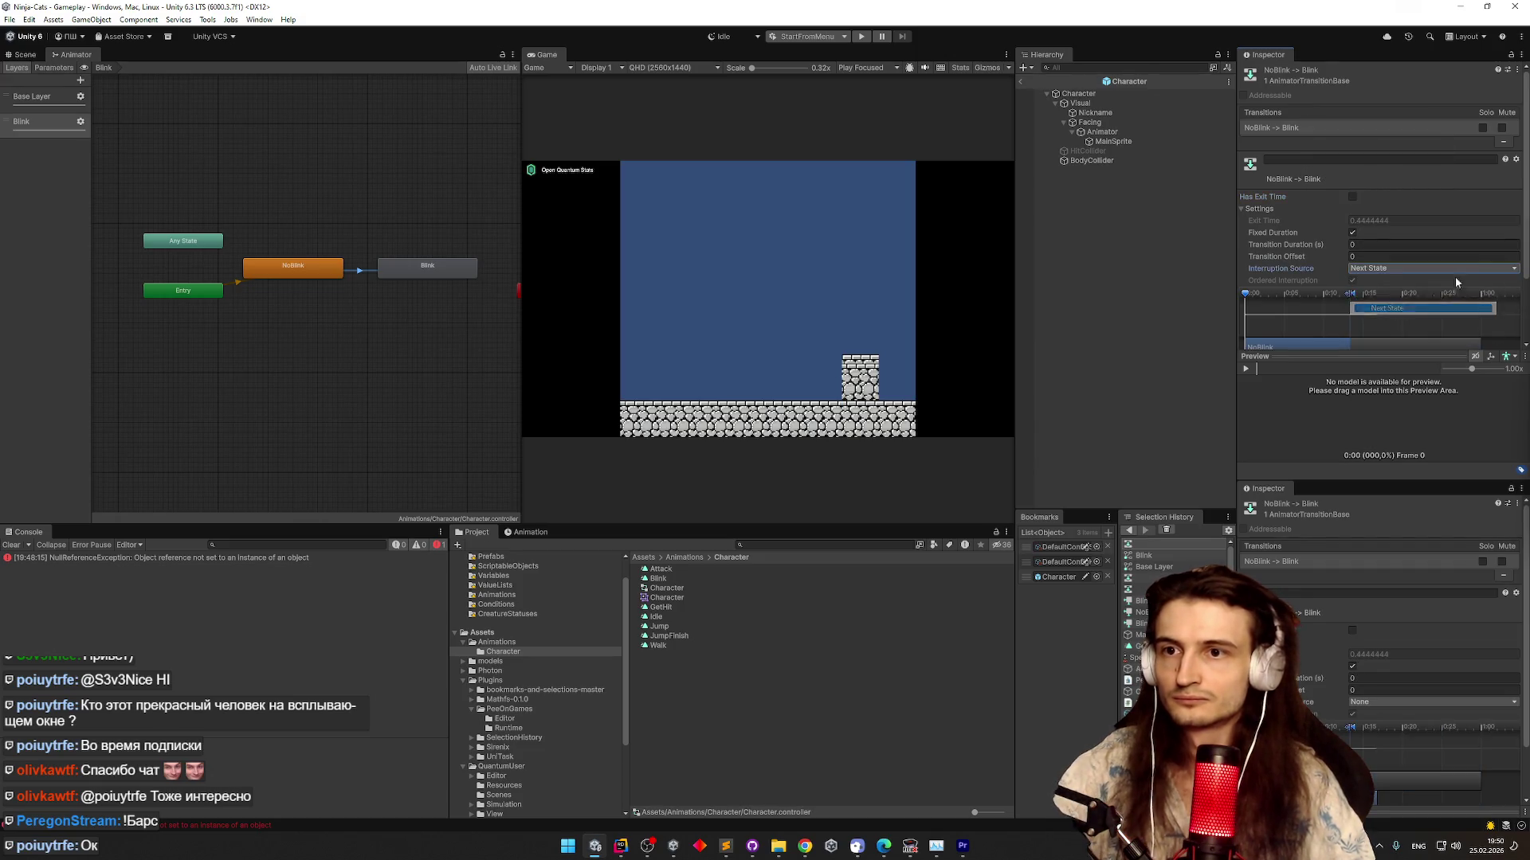
scroll(1487, 292, down, 3)
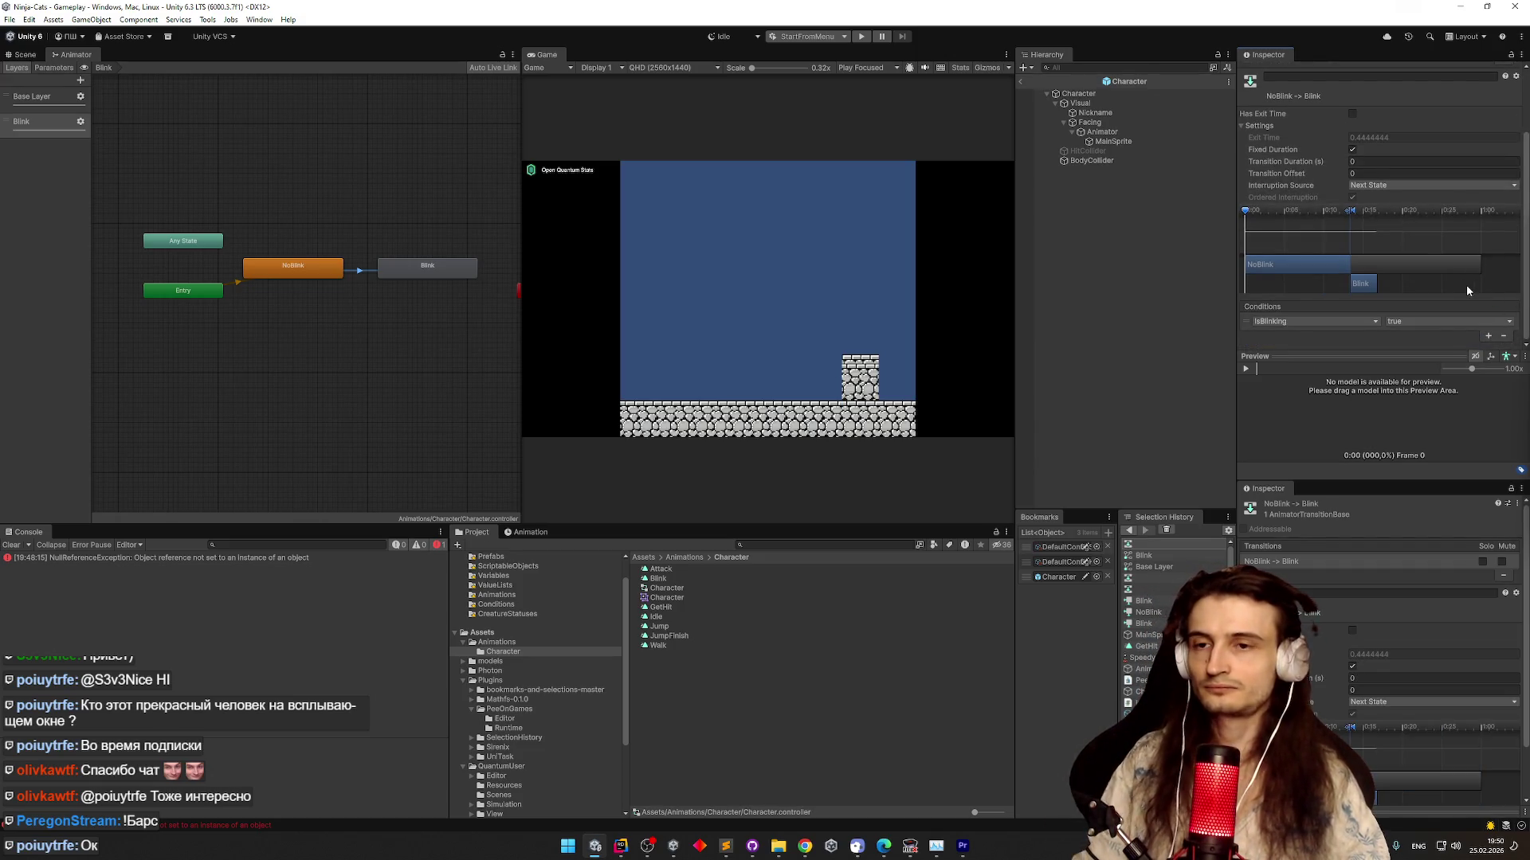
click(428, 268)
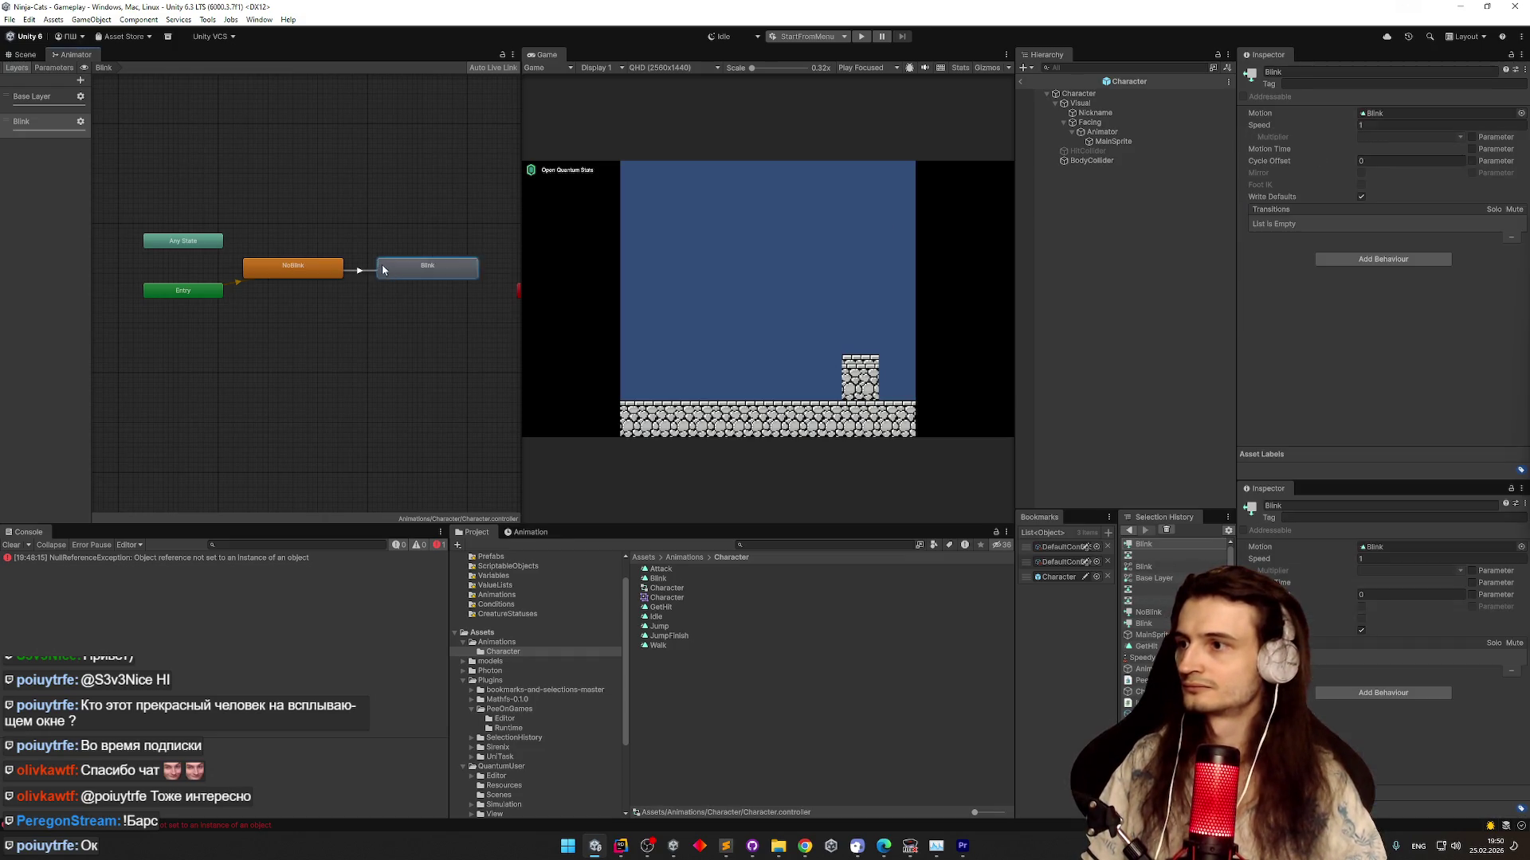
Give the Blink→NoBlink transition the condition IsBlinking false
click(363, 267)
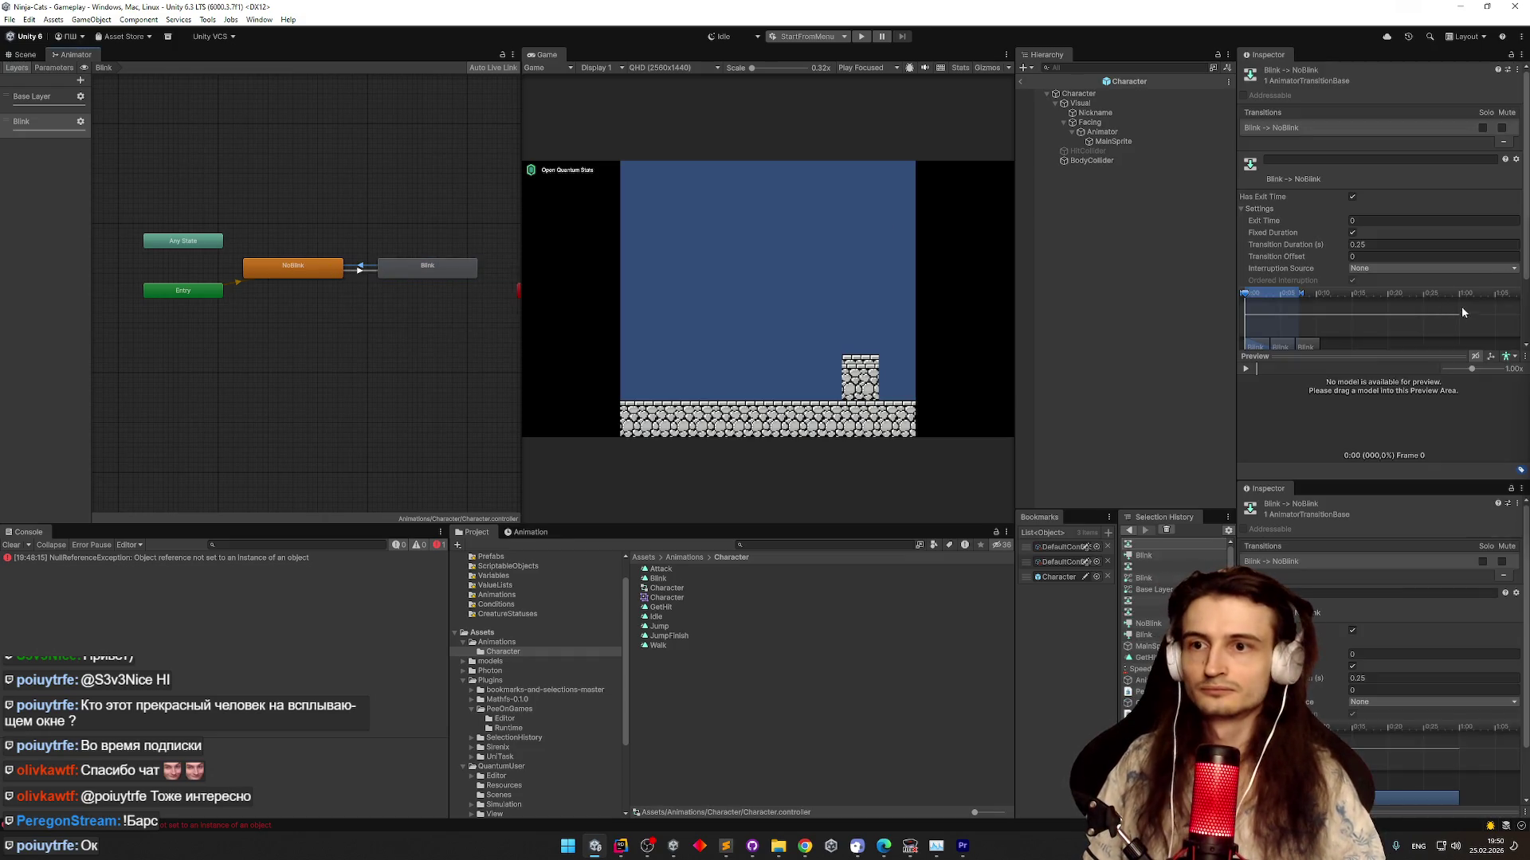
scroll(1504, 335, down, 3)
click(1487, 336)
click(1328, 322)
click(1297, 391)
click(1402, 323)
Paste the copied transition settings onto it and set interruption source to Next State
scroll(1295, 135, up, 3)
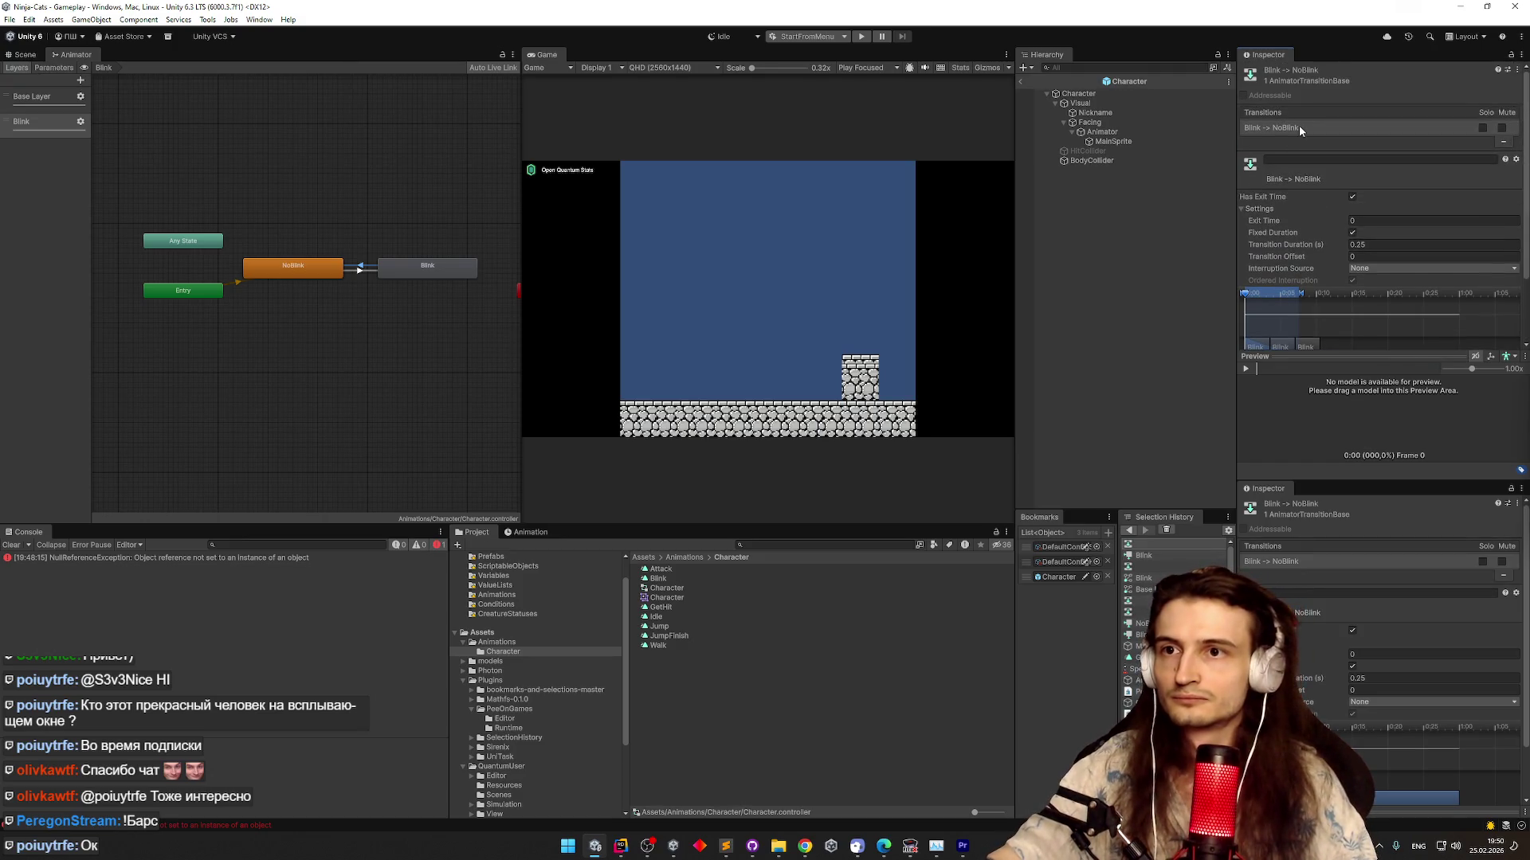
right_click(1299, 125)
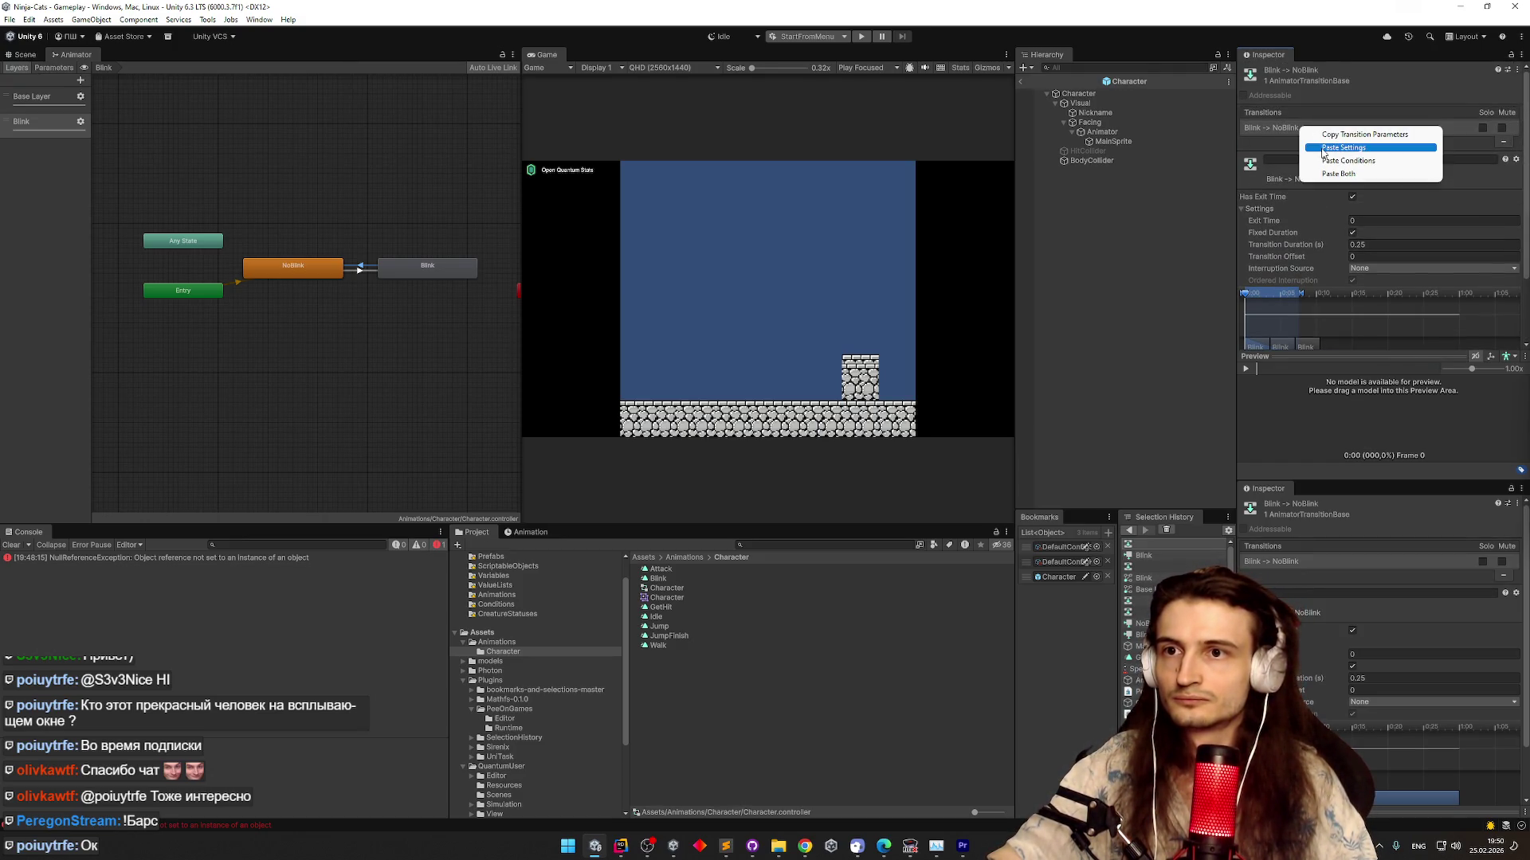
click(1325, 148)
click(1382, 268)
click(1380, 307)
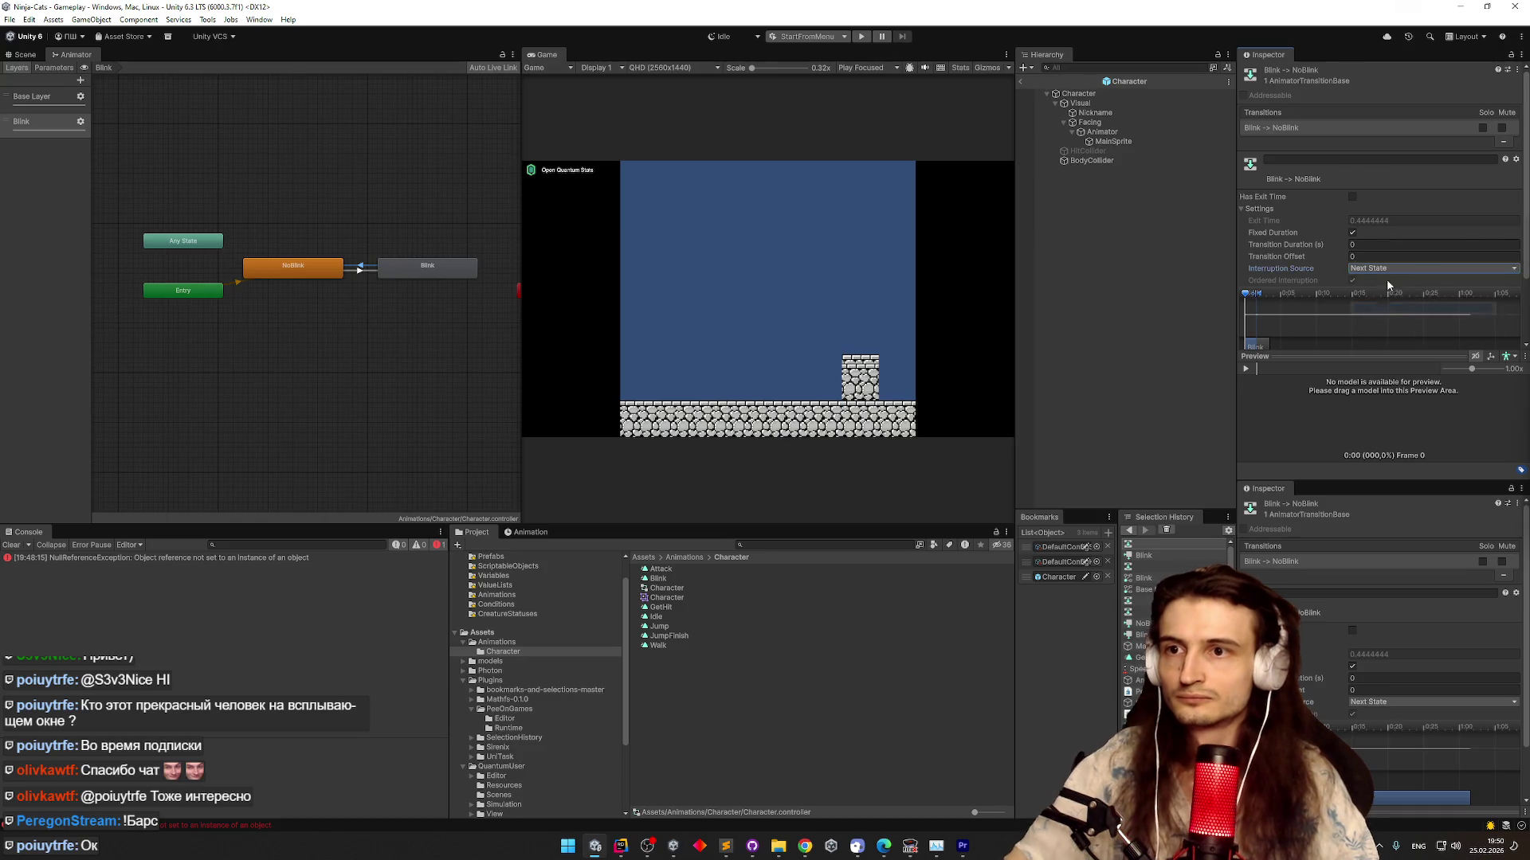
scroll(1466, 316, down, 3)
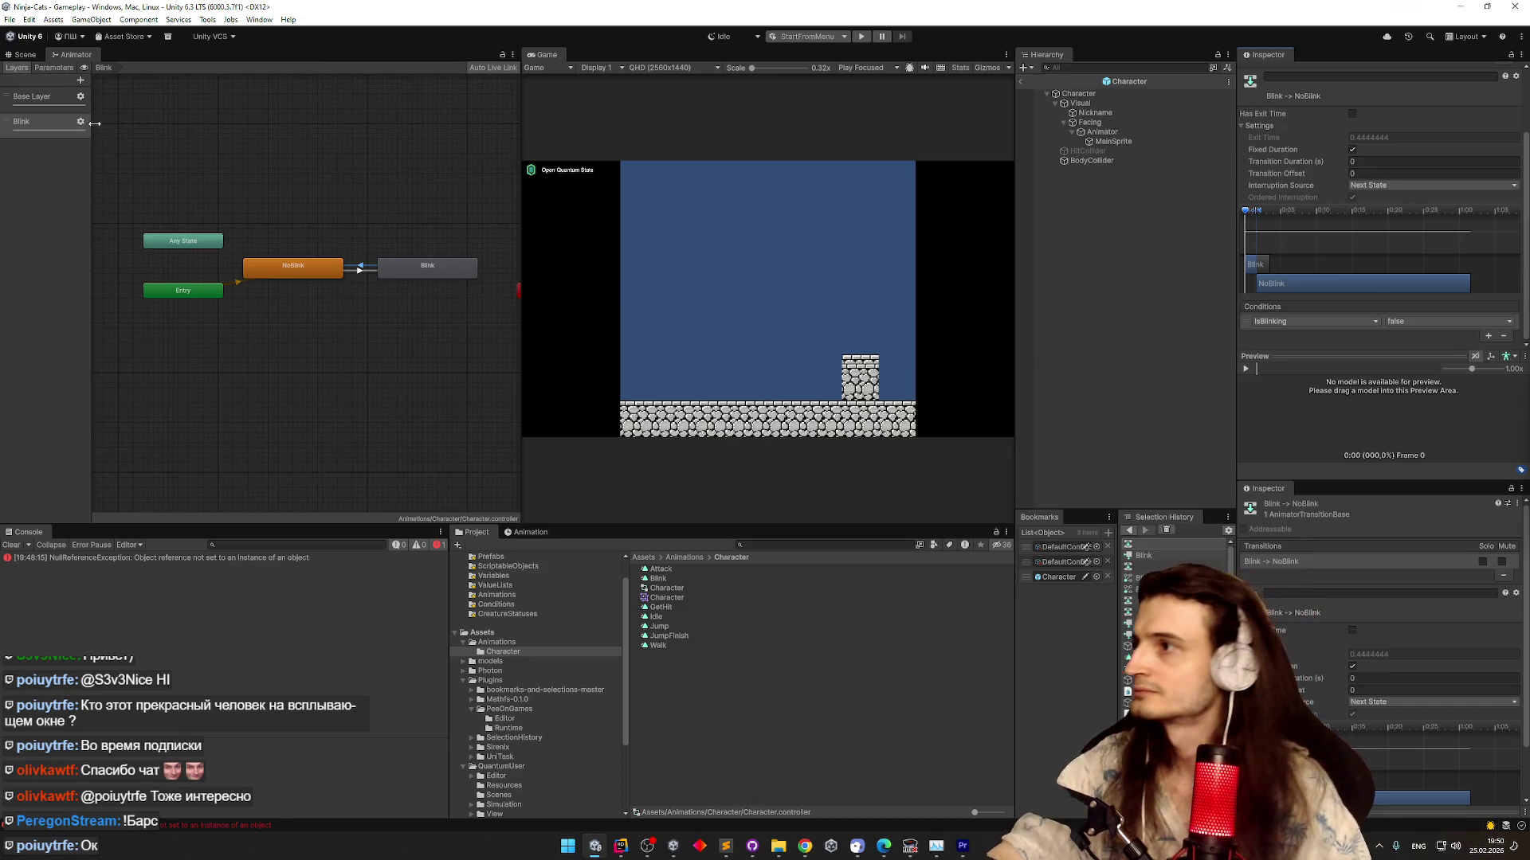
click(46, 54)
click(57, 54)
click(54, 68)
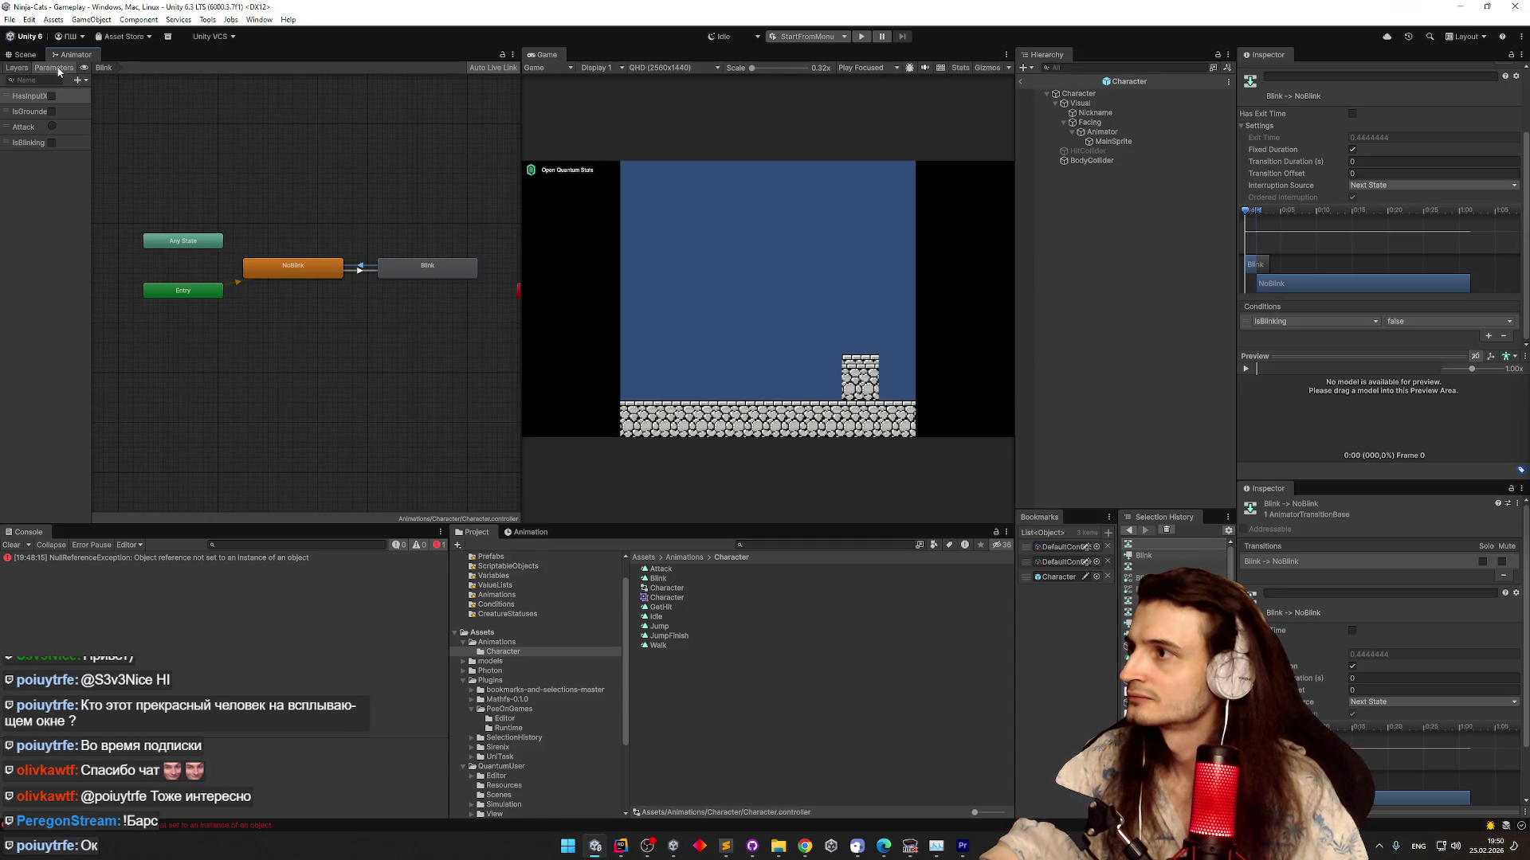
Widen the Animator panel and add a new Bool parameter for GotHit
mouse_move(523, 209)
mouse_down()
mouse_move(637, 210)
mouse_move(608, 210)
mouse_up()
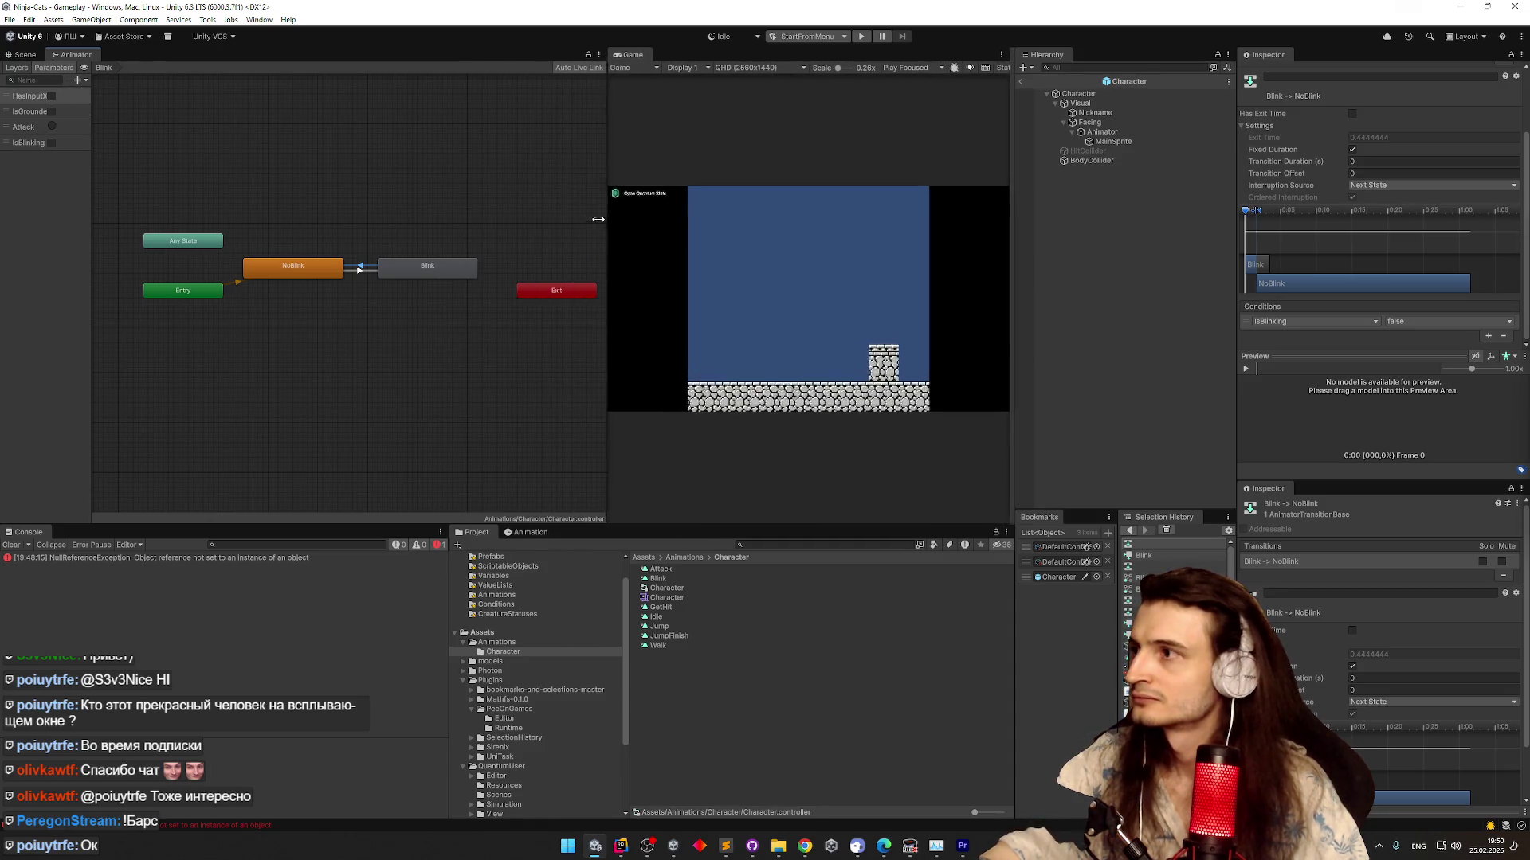
click(17, 69)
click(53, 68)
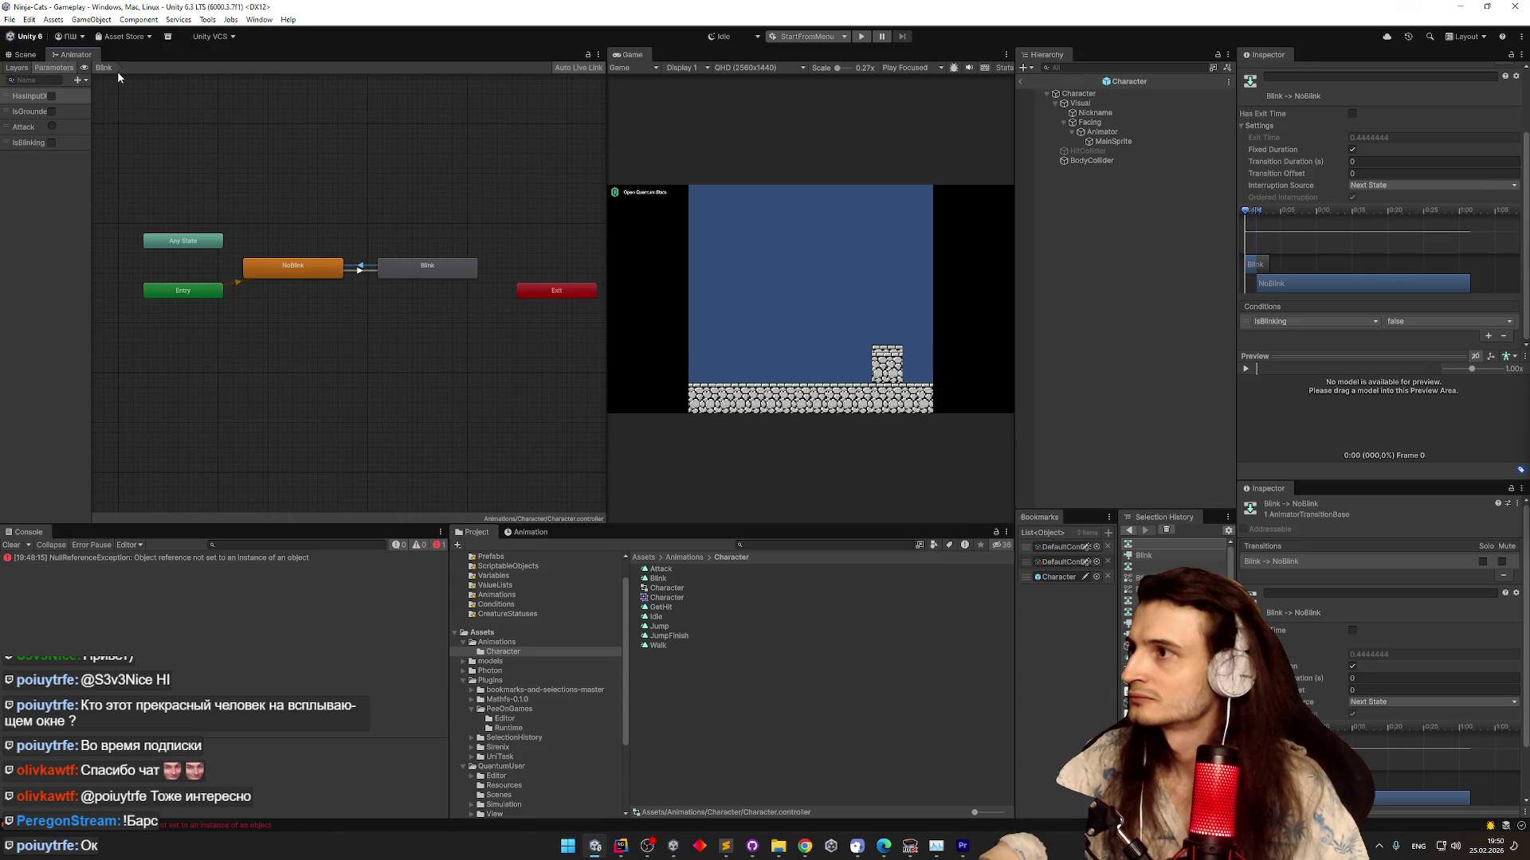
click(78, 80)
click(73, 236)
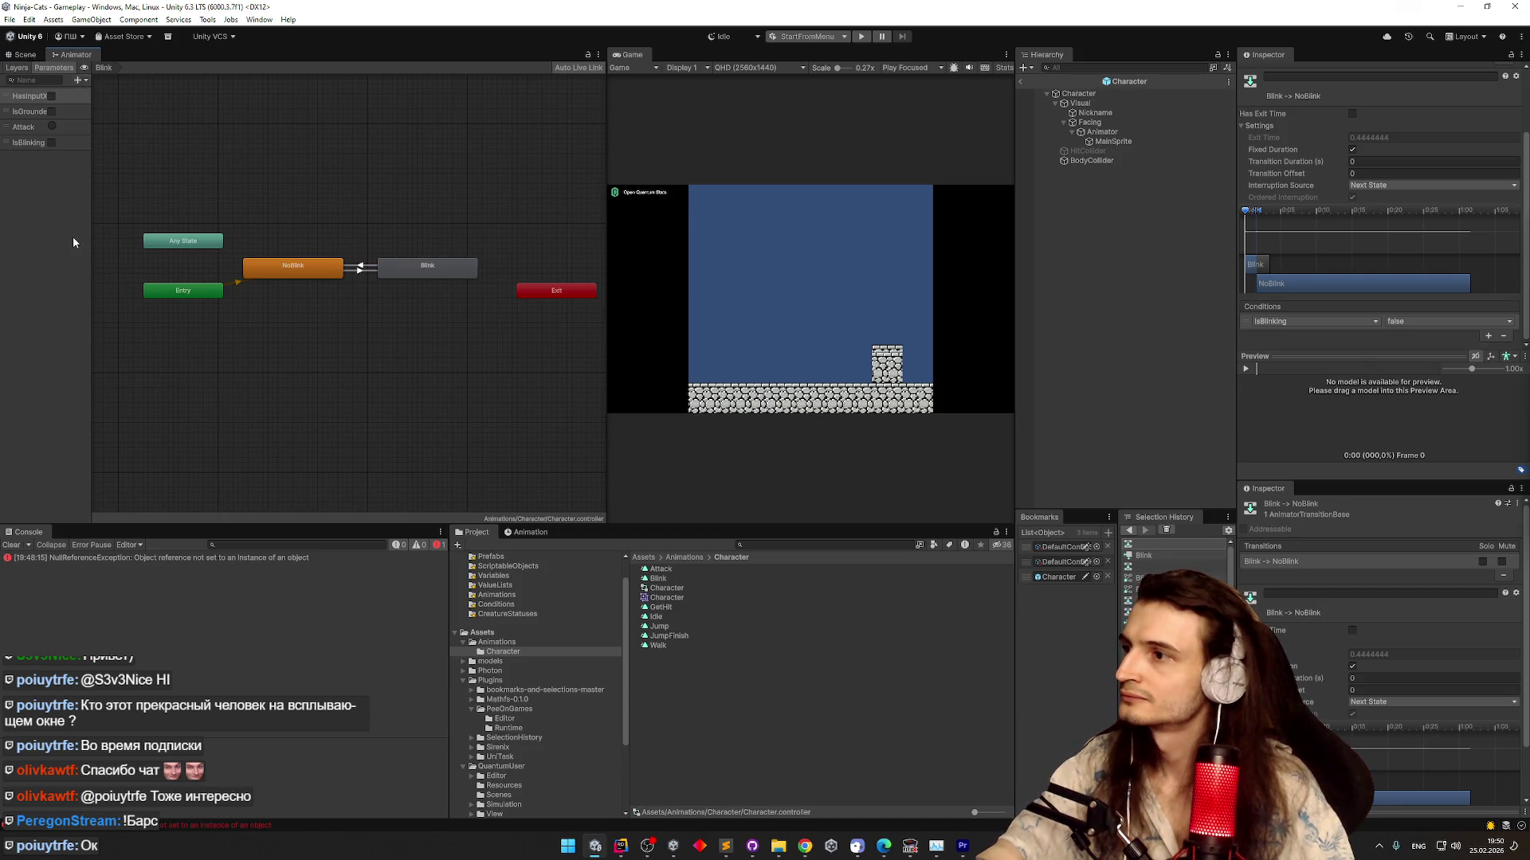
click(78, 80)
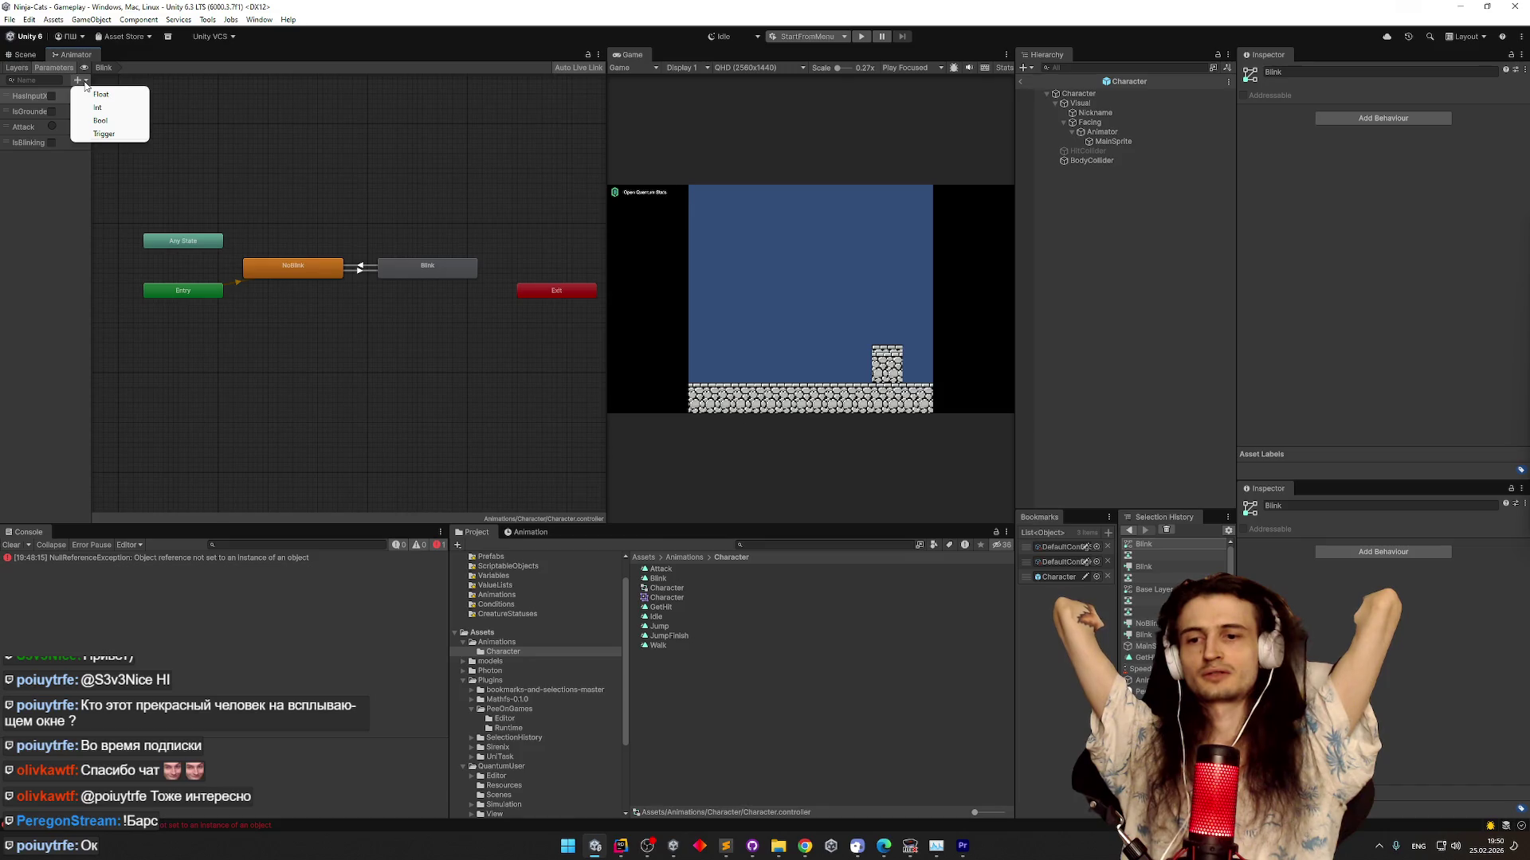
click(100, 120)
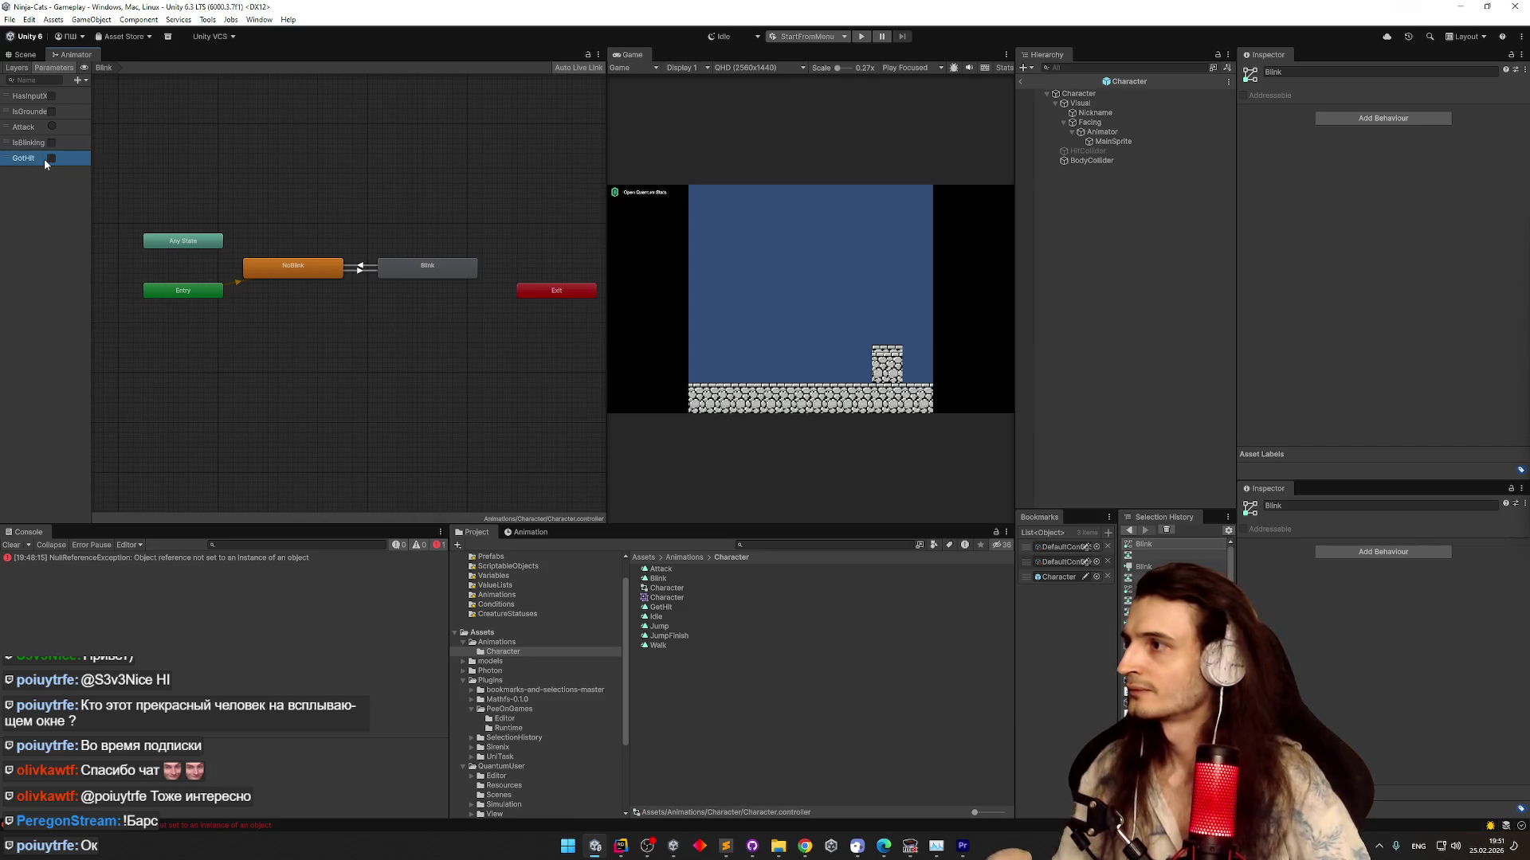
Switch the Animator back to the Base Layer state graph
click(25, 54)
click(73, 54)
drag(250, 193, 361, 226)
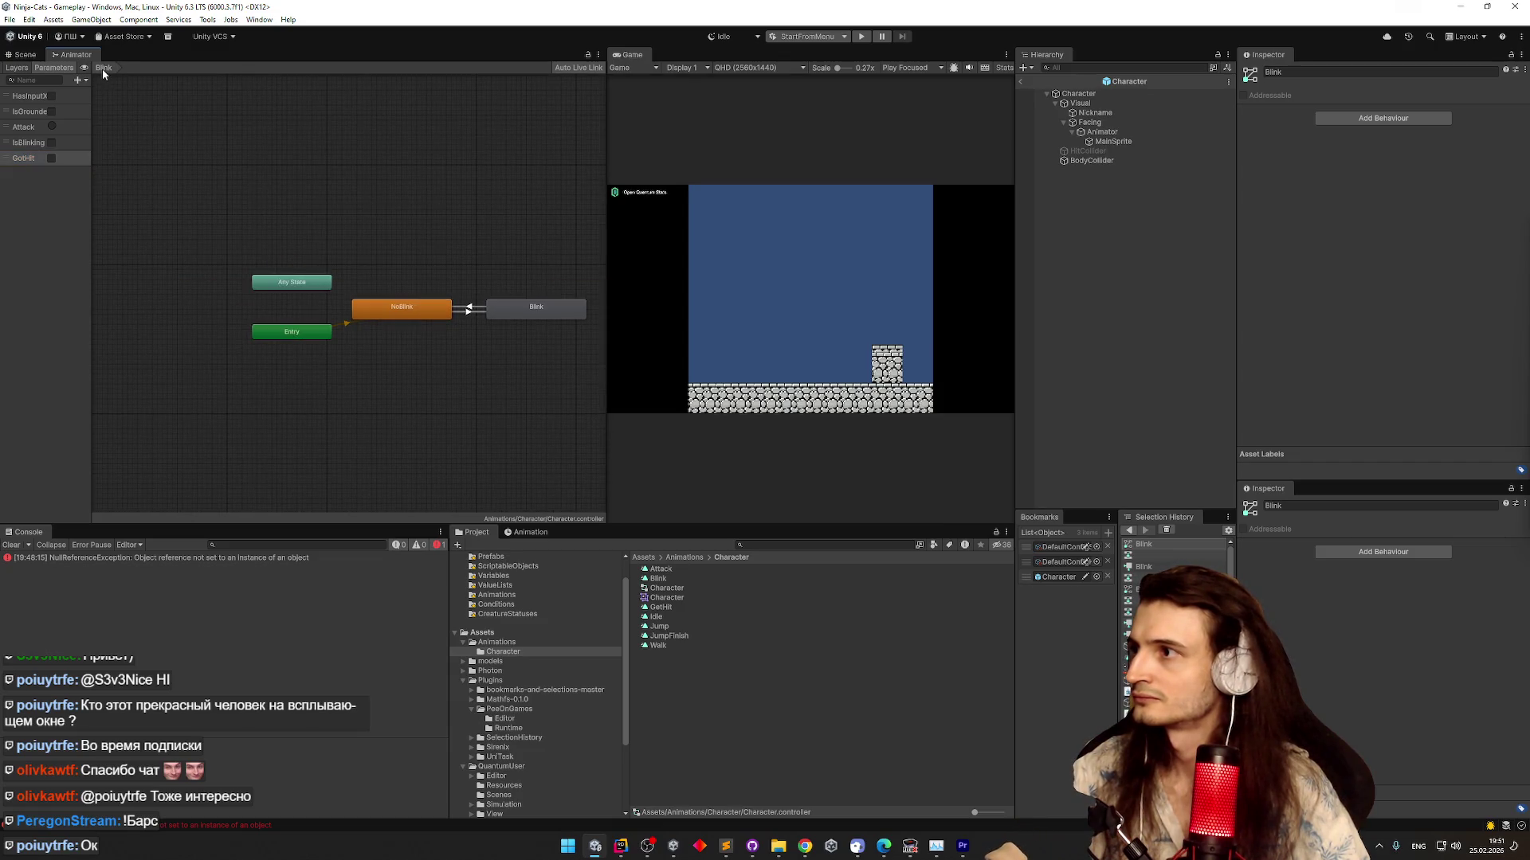
click(24, 54)
click(74, 54)
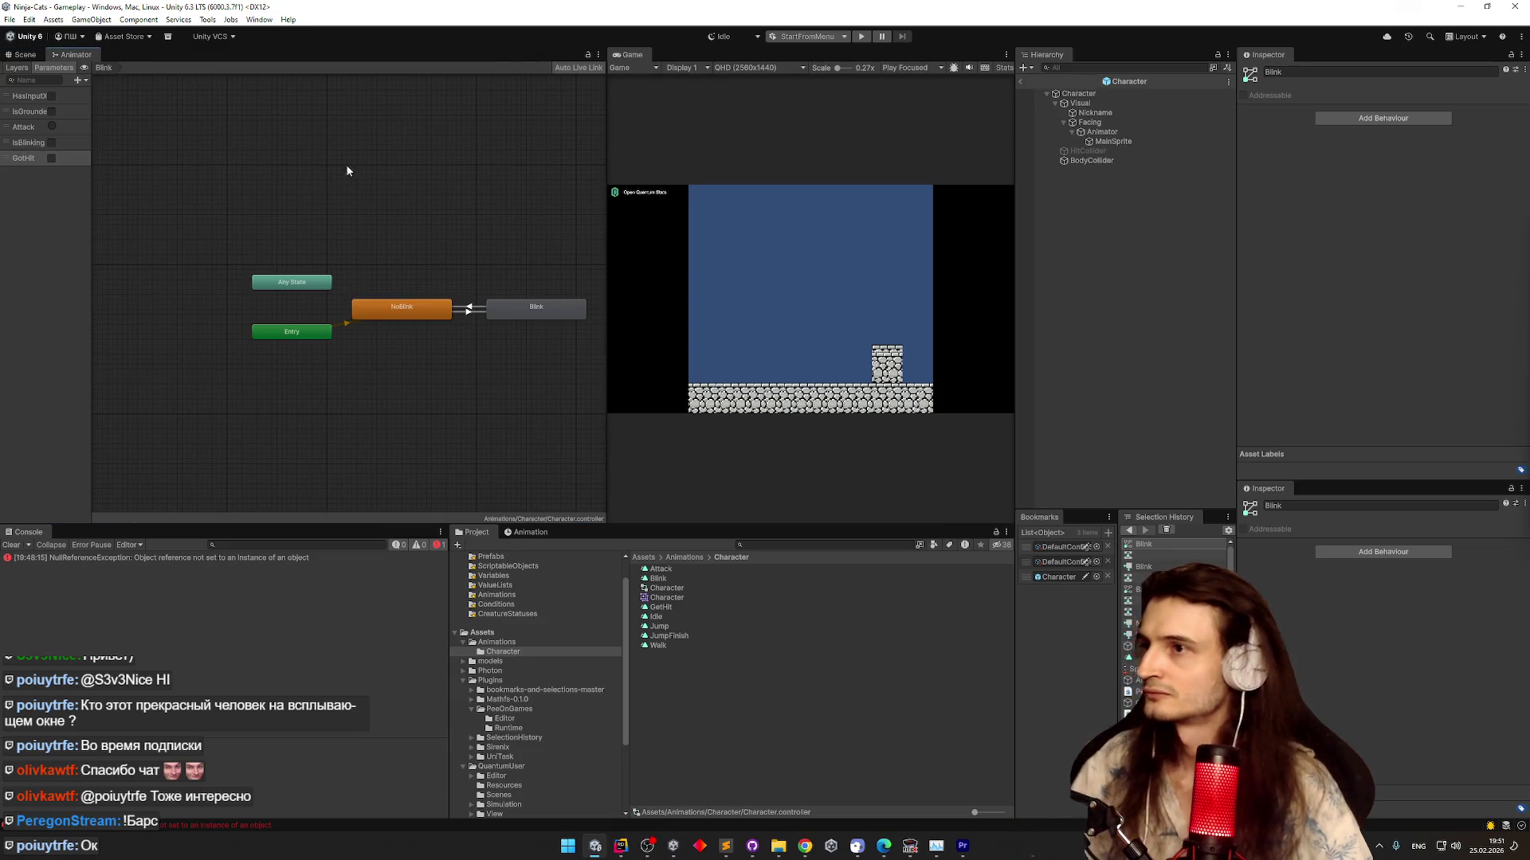
right_click(232, 117)
scroll(188, 124, down, 10)
scroll(167, 118, up, 5)
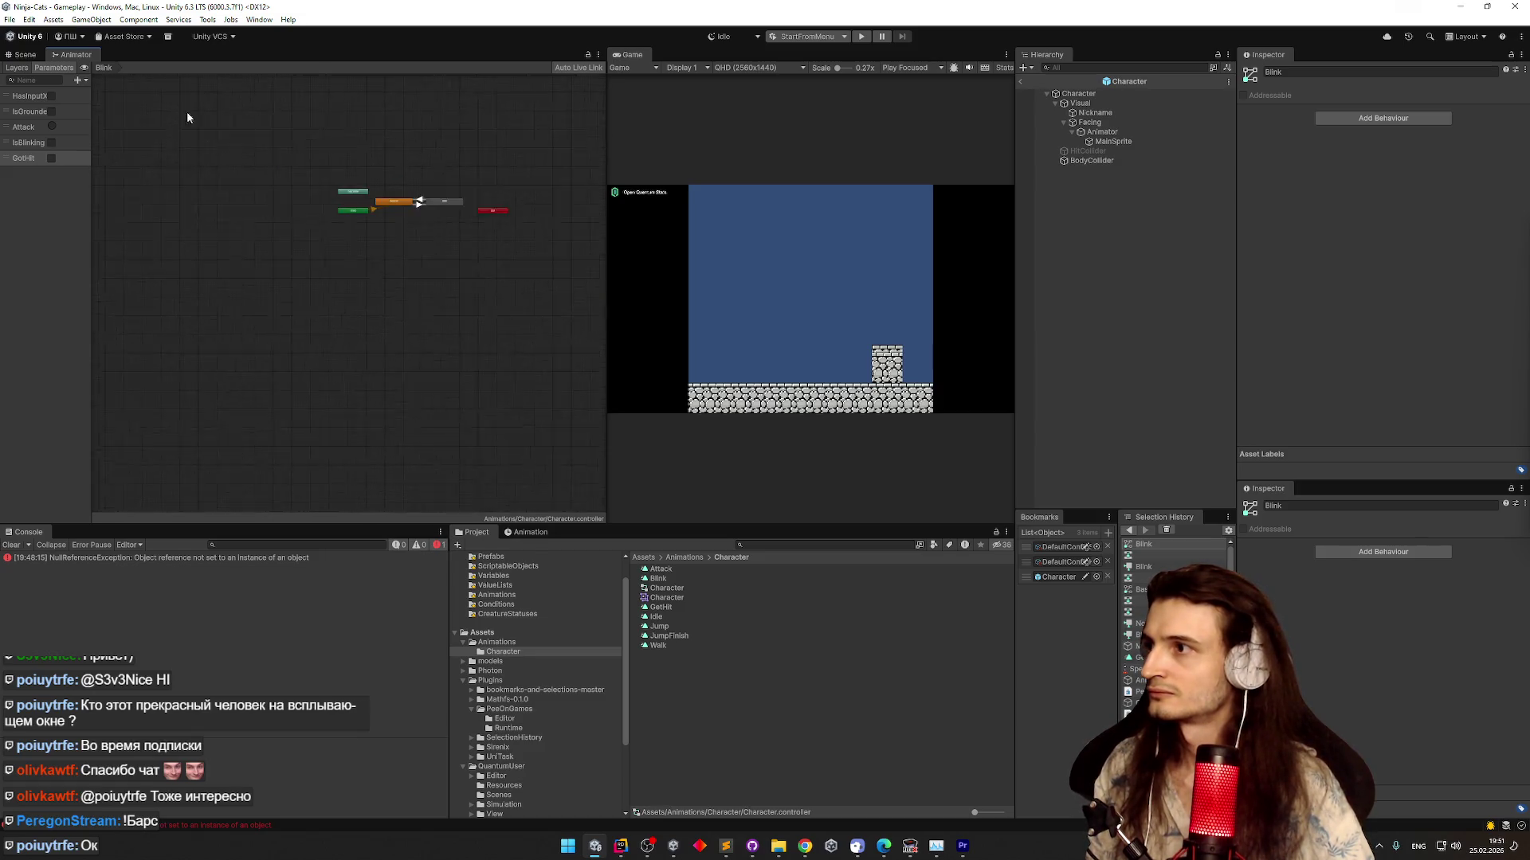
click(17, 67)
click(32, 97)
scroll(461, 174, up, 5)
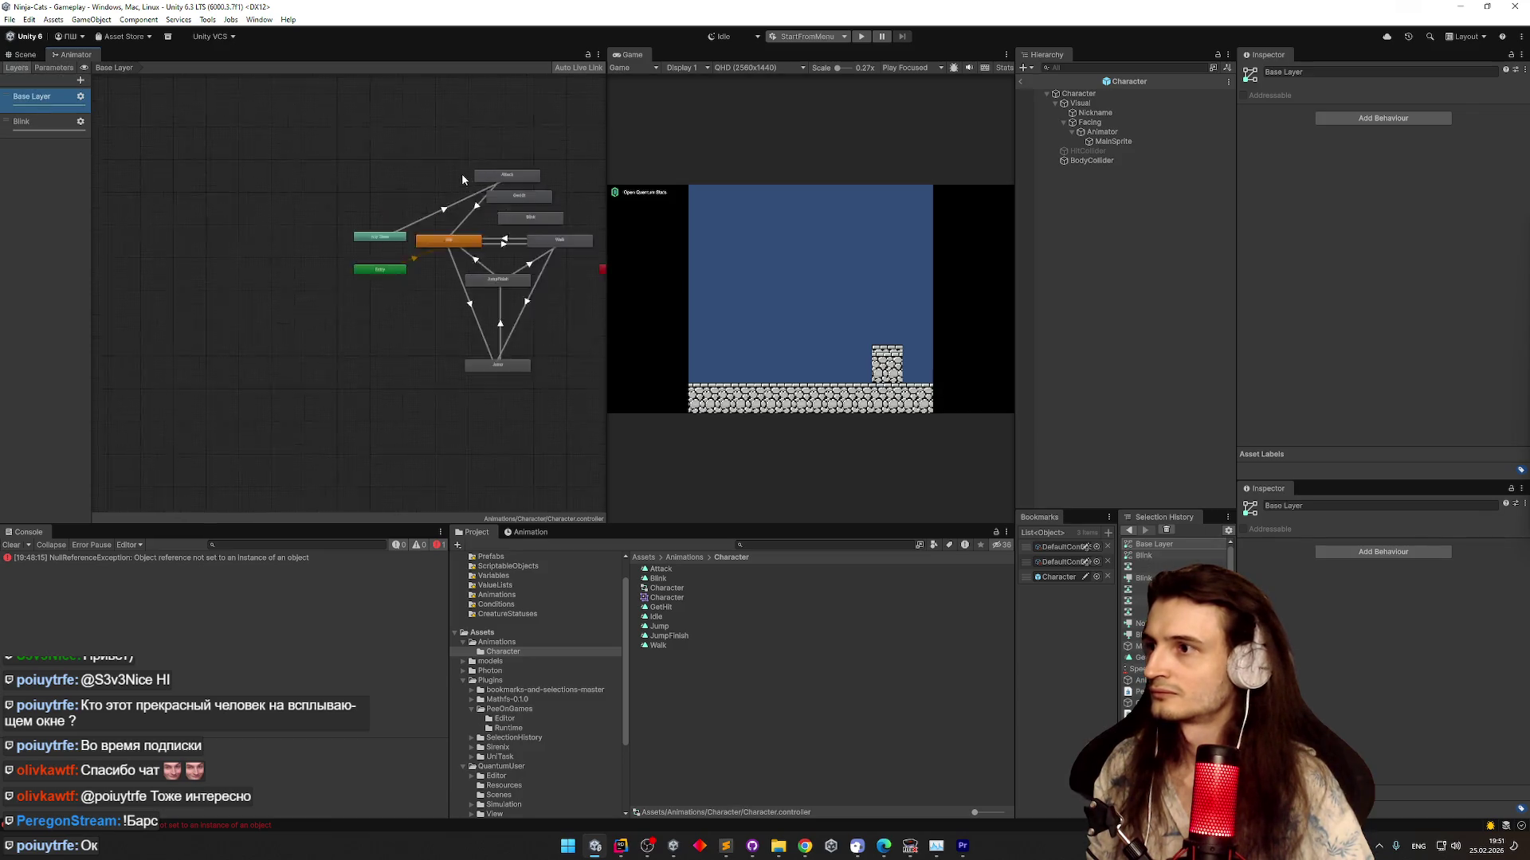
Make a transition from Any State to the GetHit state
scroll(422, 194, down, 2)
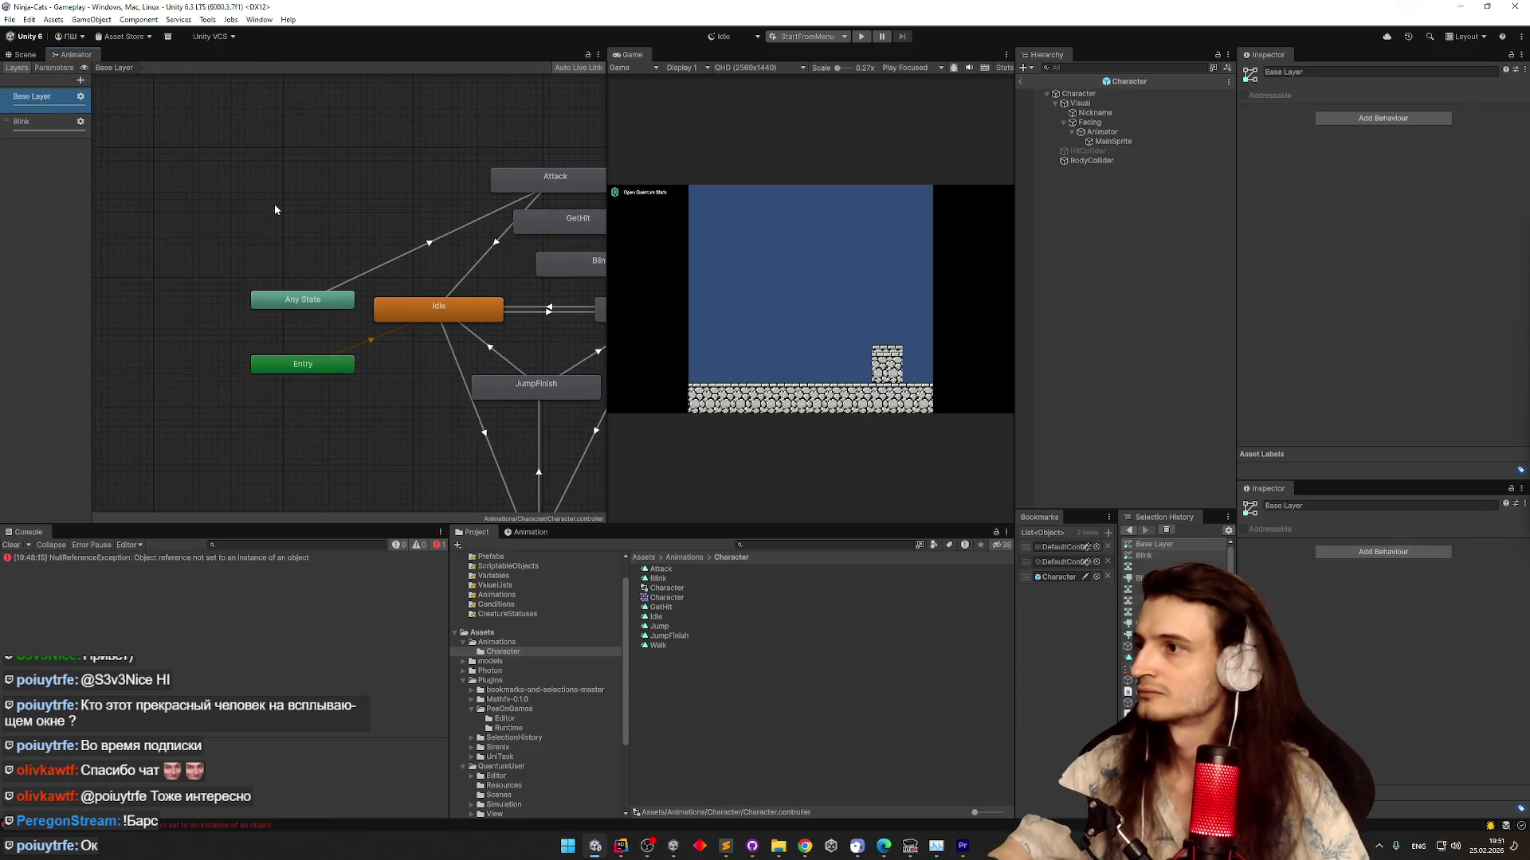
right_click(274, 204)
mouse_move(359, 212)
click(450, 212)
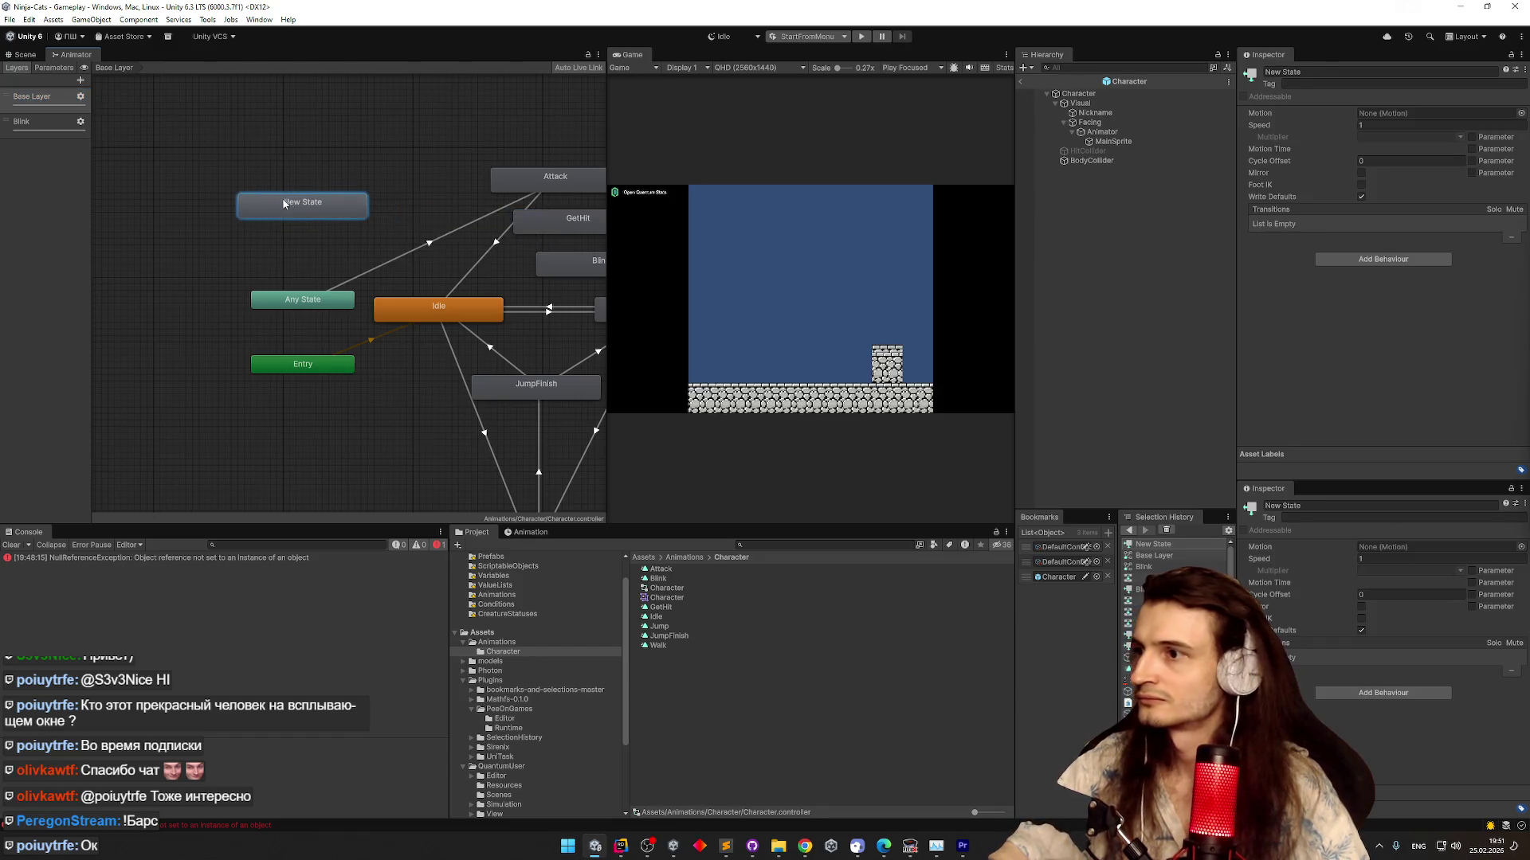
key(ctrl+z)
key(ctrl+z)
drag(457, 215, 302, 203)
right_click(303, 300)
click(335, 309)
click(302, 204)
click(304, 249)
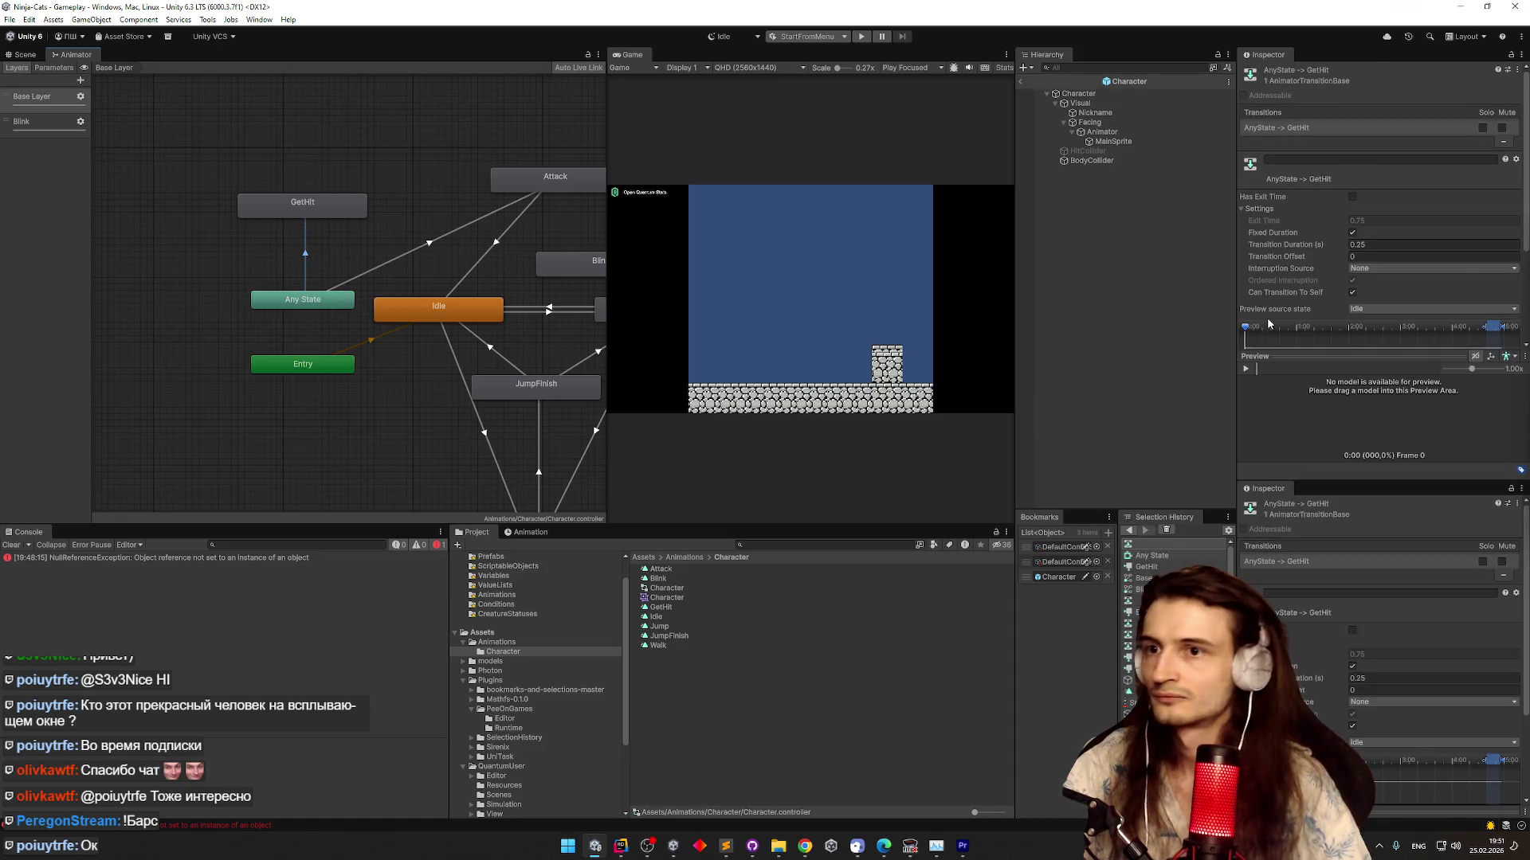
Set the Any State→GetHit transition to 0 duration with Next State interruption
scroll(1525, 269, down, 2)
scroll(1525, 269, down, 1)
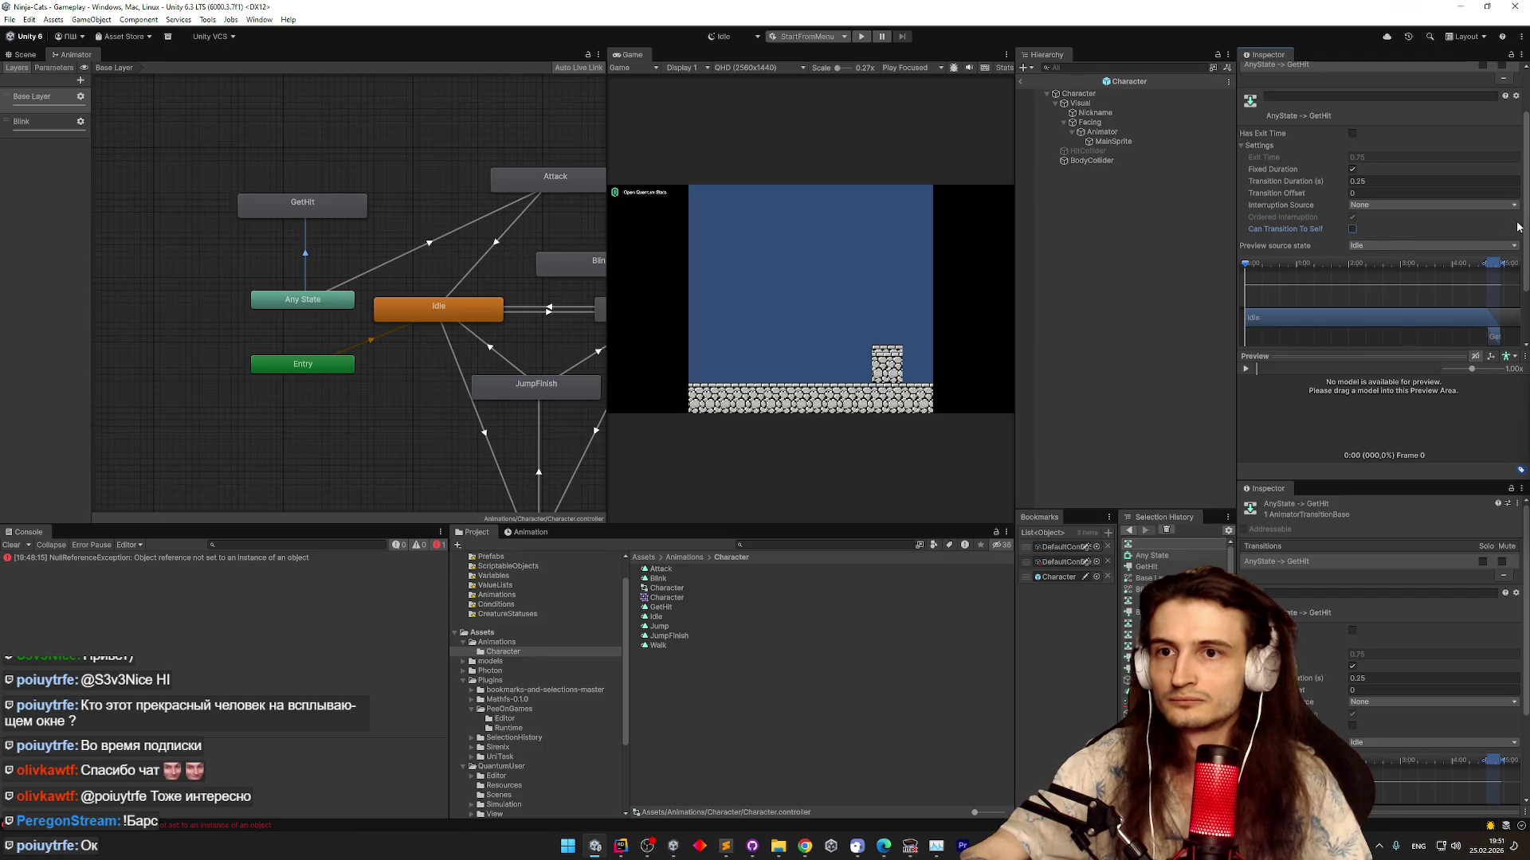
scroll(1525, 215, up, 2)
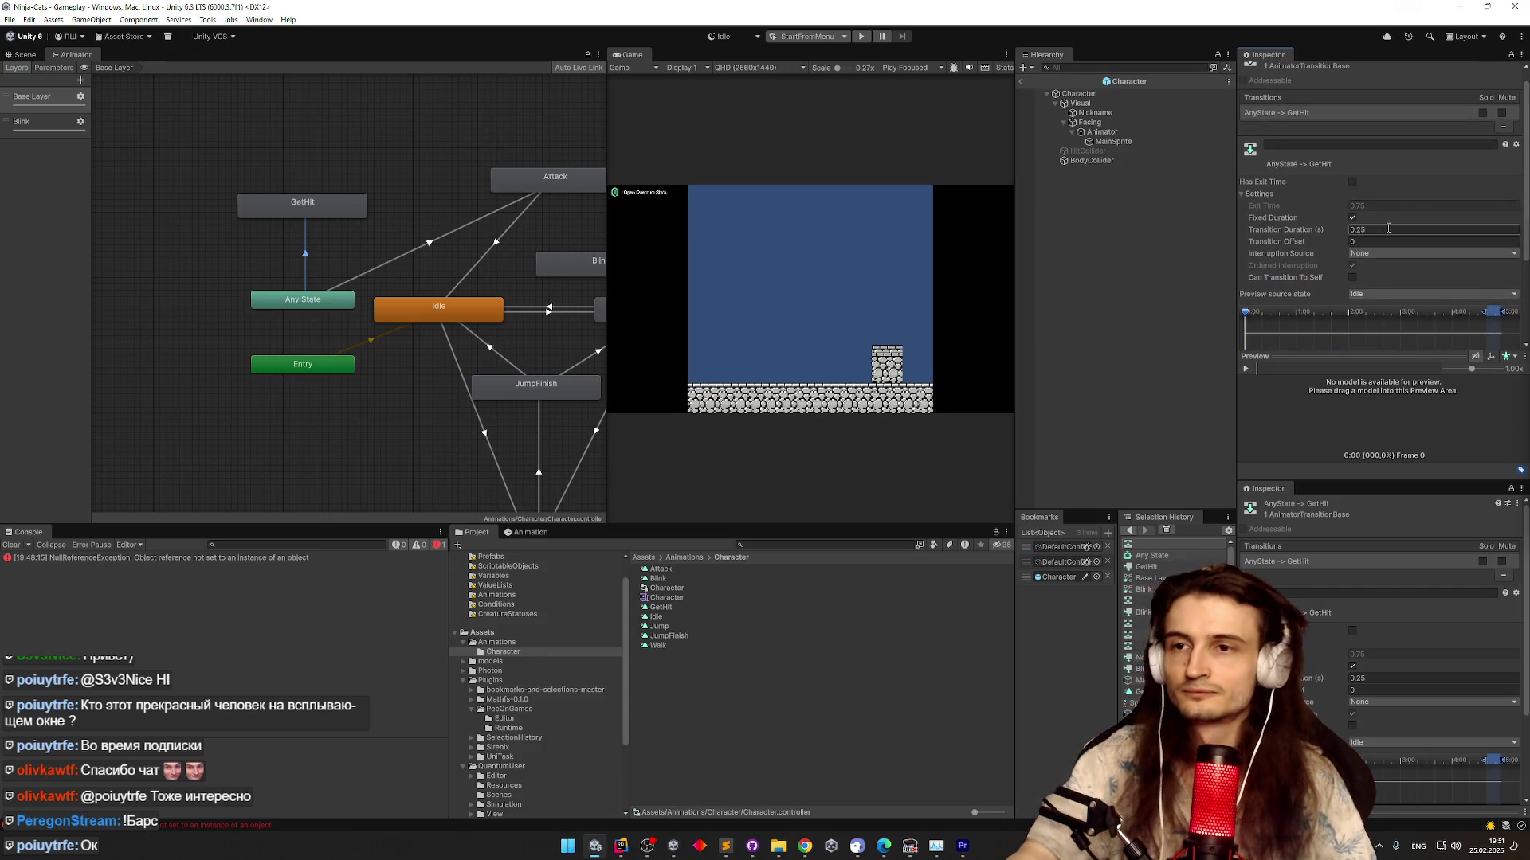
double_click(1385, 229)
text(0)
click(1383, 253)
click(1387, 293)
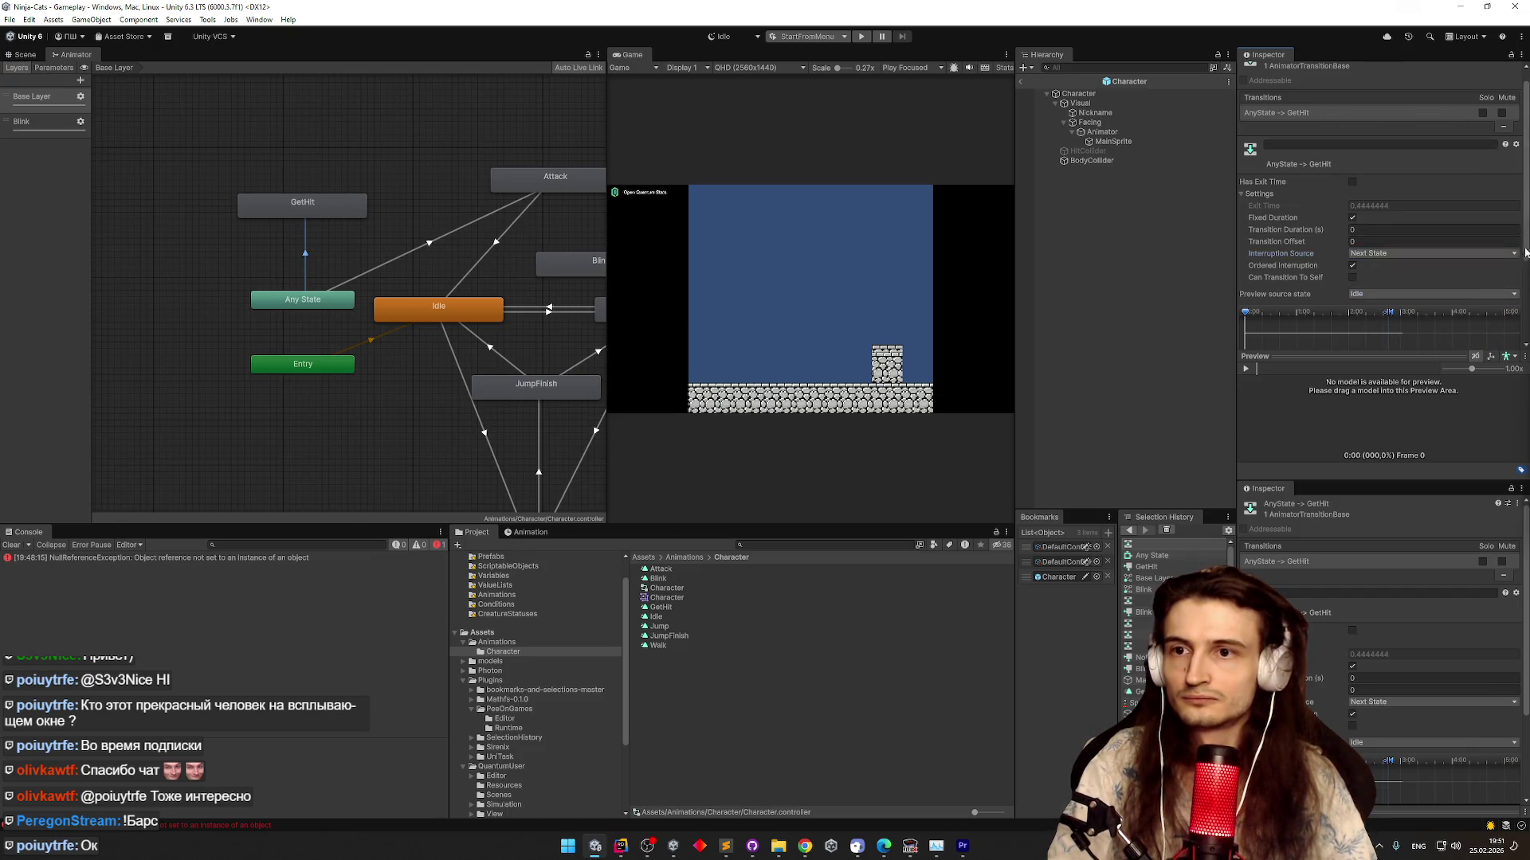
Add a GotHit true condition to the Any State→GetHit transition
scroll(1518, 310, down, 3)
scroll(1517, 310, down, 1)
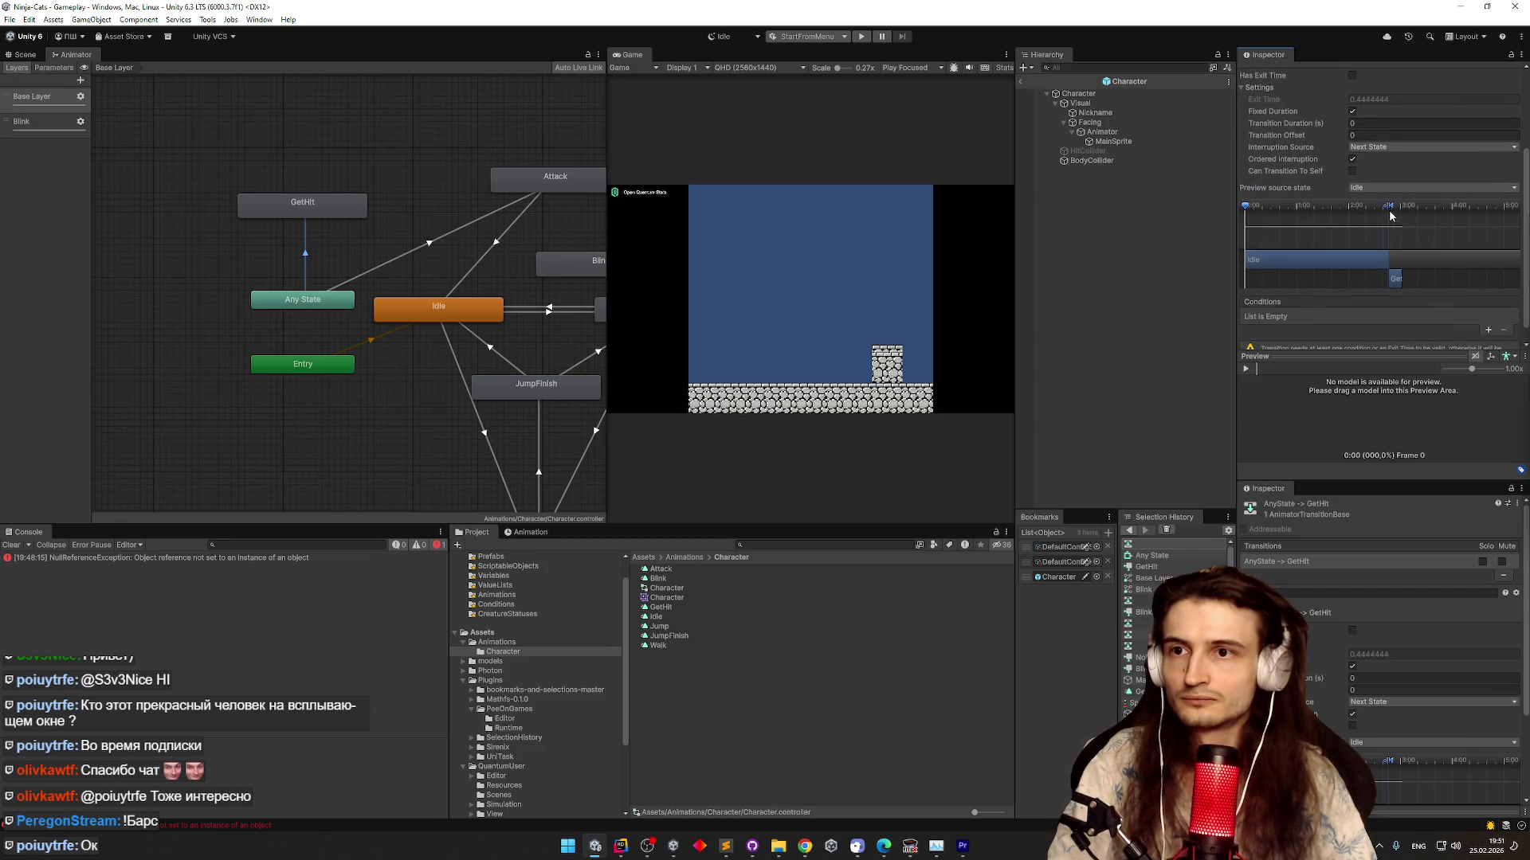
click(1487, 330)
click(1314, 321)
click(1318, 399)
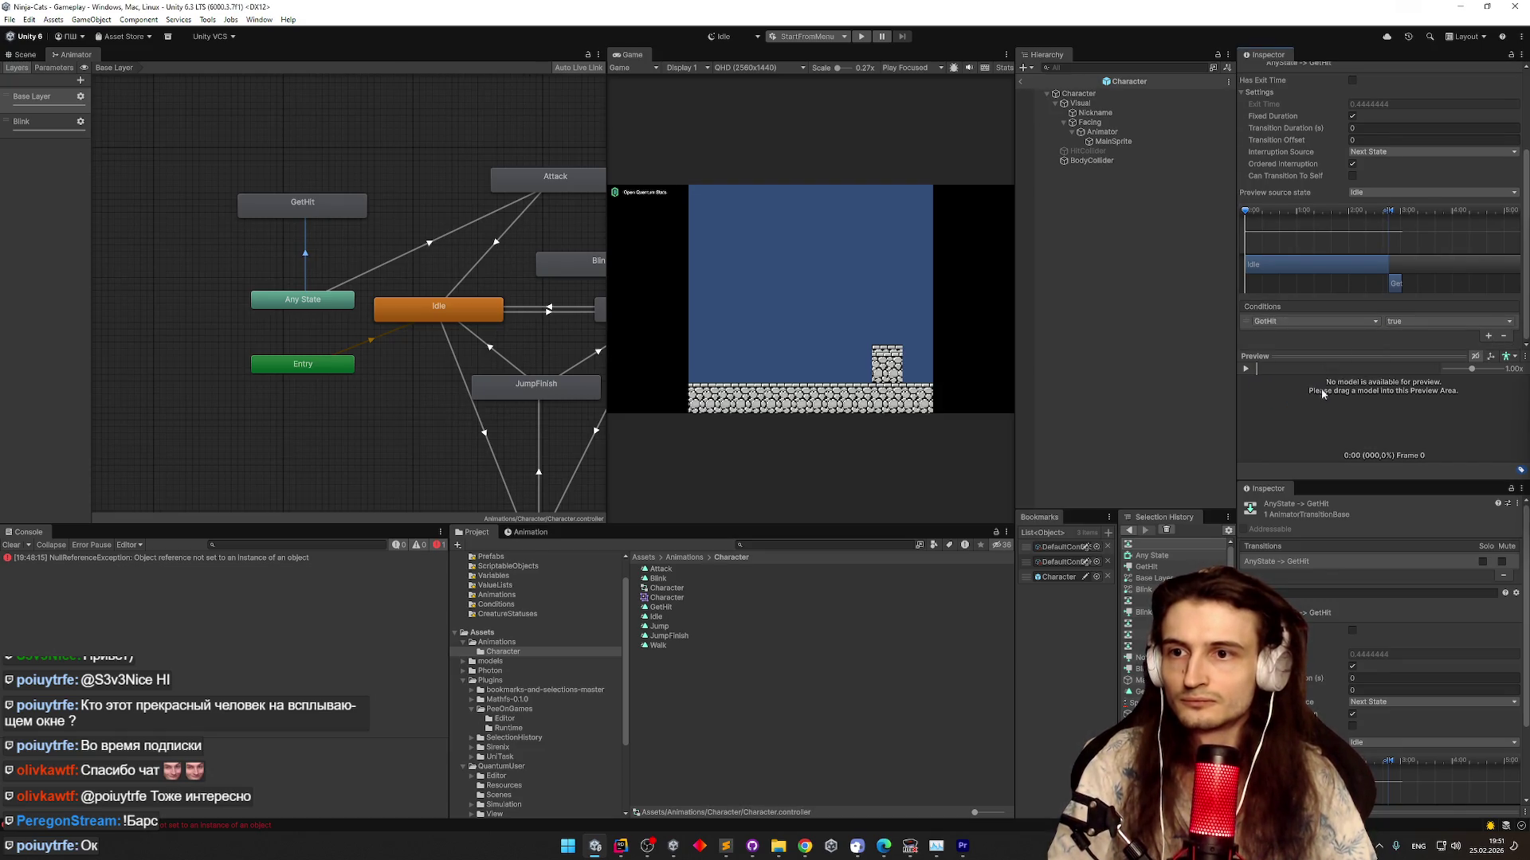
scroll(1521, 251, up, 2)
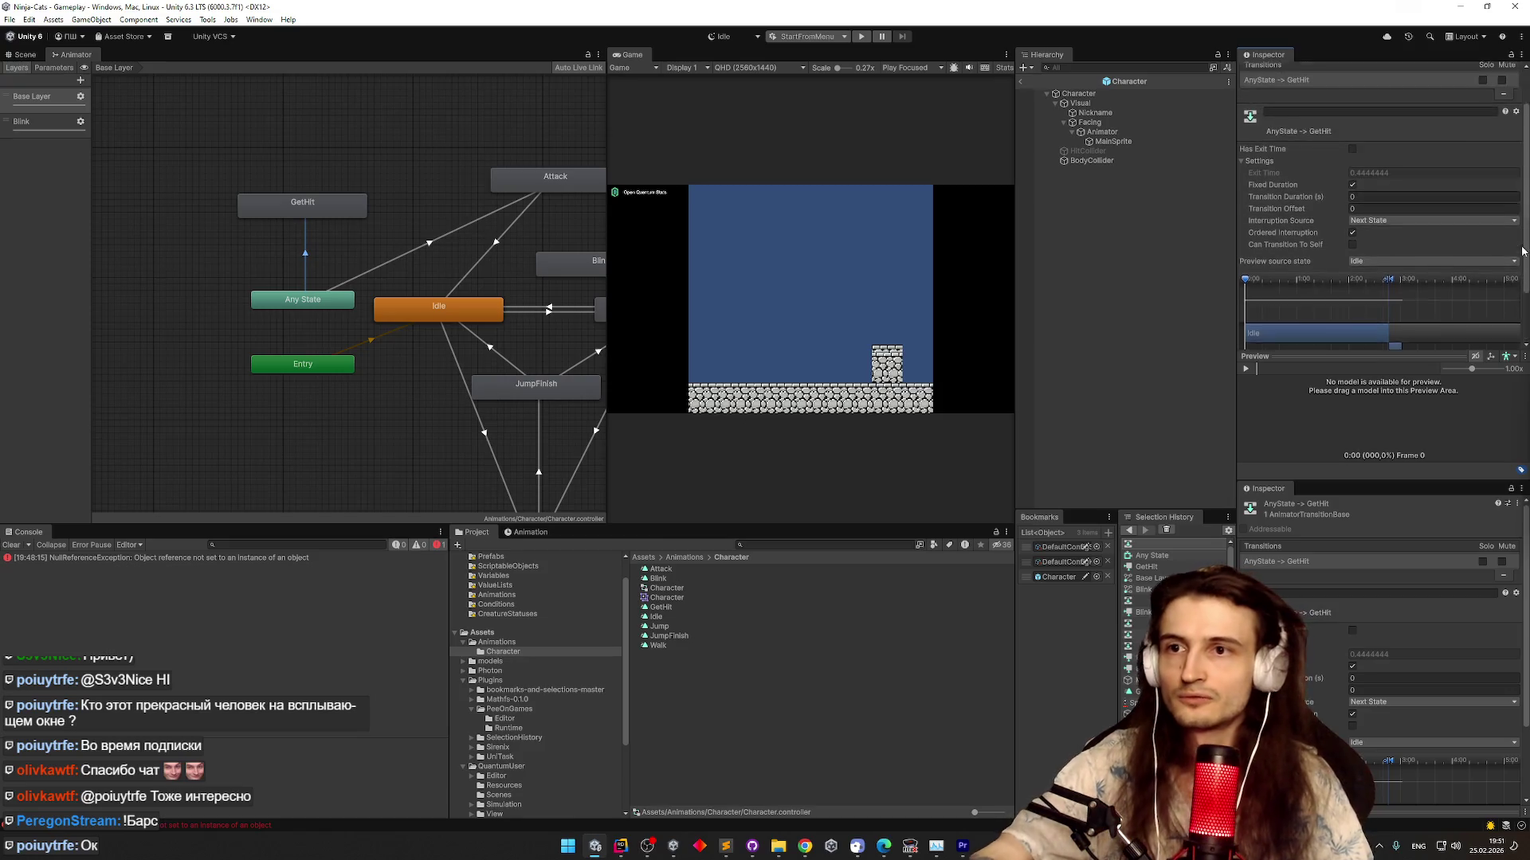
Rearrange the GetHit, Attack and Any State nodes, lining GetHit up above Idle
click(385, 226)
mouse_move(336, 207)
mouse_down()
mouse_move(385, 223)
mouse_move(374, 213)
mouse_up()
drag(467, 175, 328, 251)
click(237, 290)
drag(237, 290, 405, 148)
drag(306, 206, 495, 199)
drag(403, 241, 306, 223)
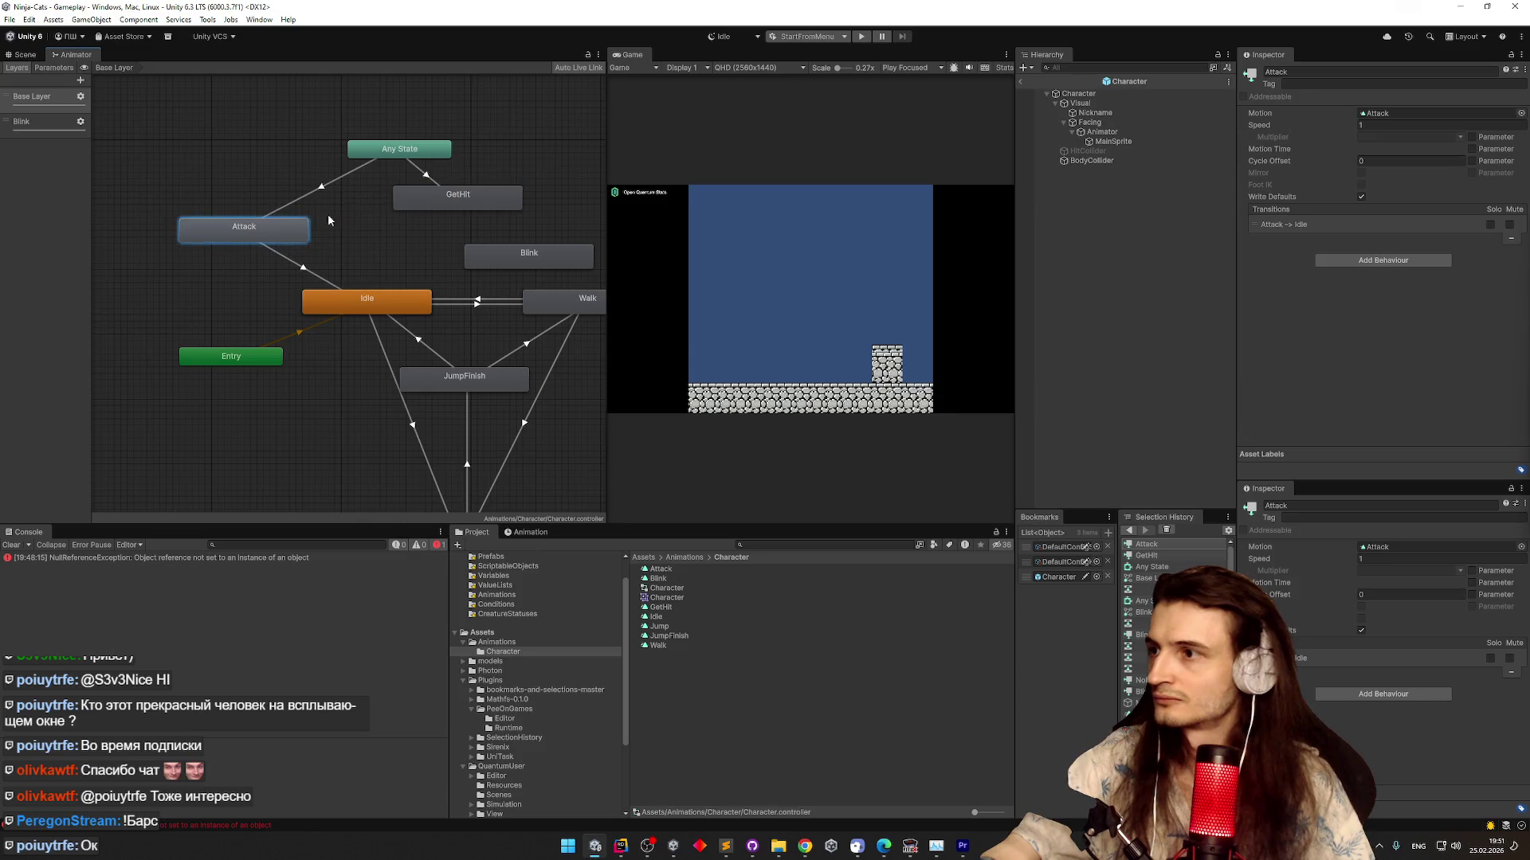
drag(458, 199, 386, 241)
drag(231, 228, 156, 222)
drag(386, 242, 342, 223)
Move Any State up-left and create a transition from GetHit to Idle
drag(391, 149, 332, 130)
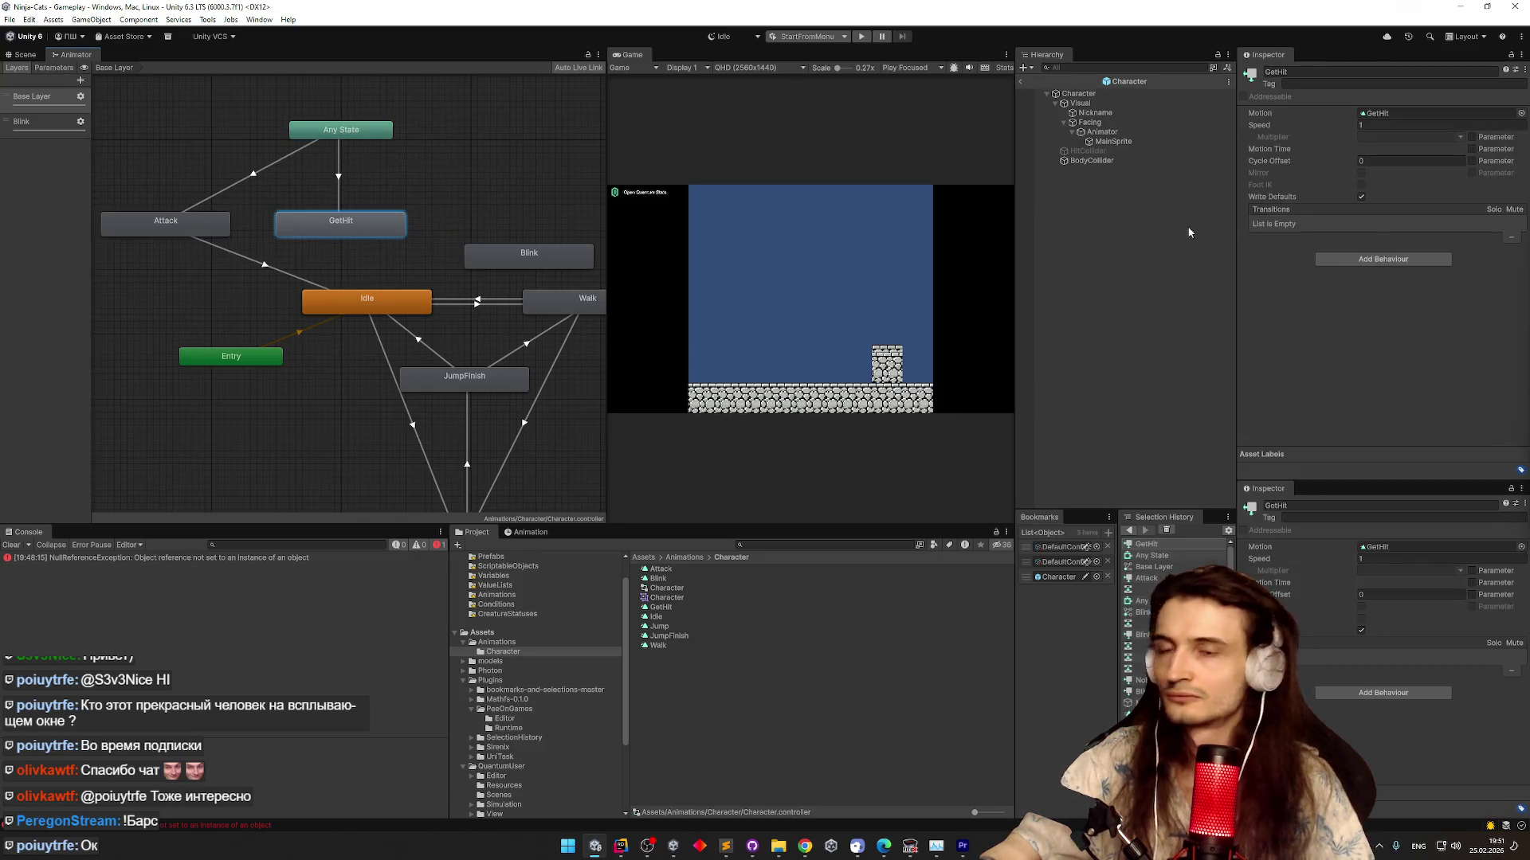
right_click(368, 226)
click(398, 239)
click(357, 296)
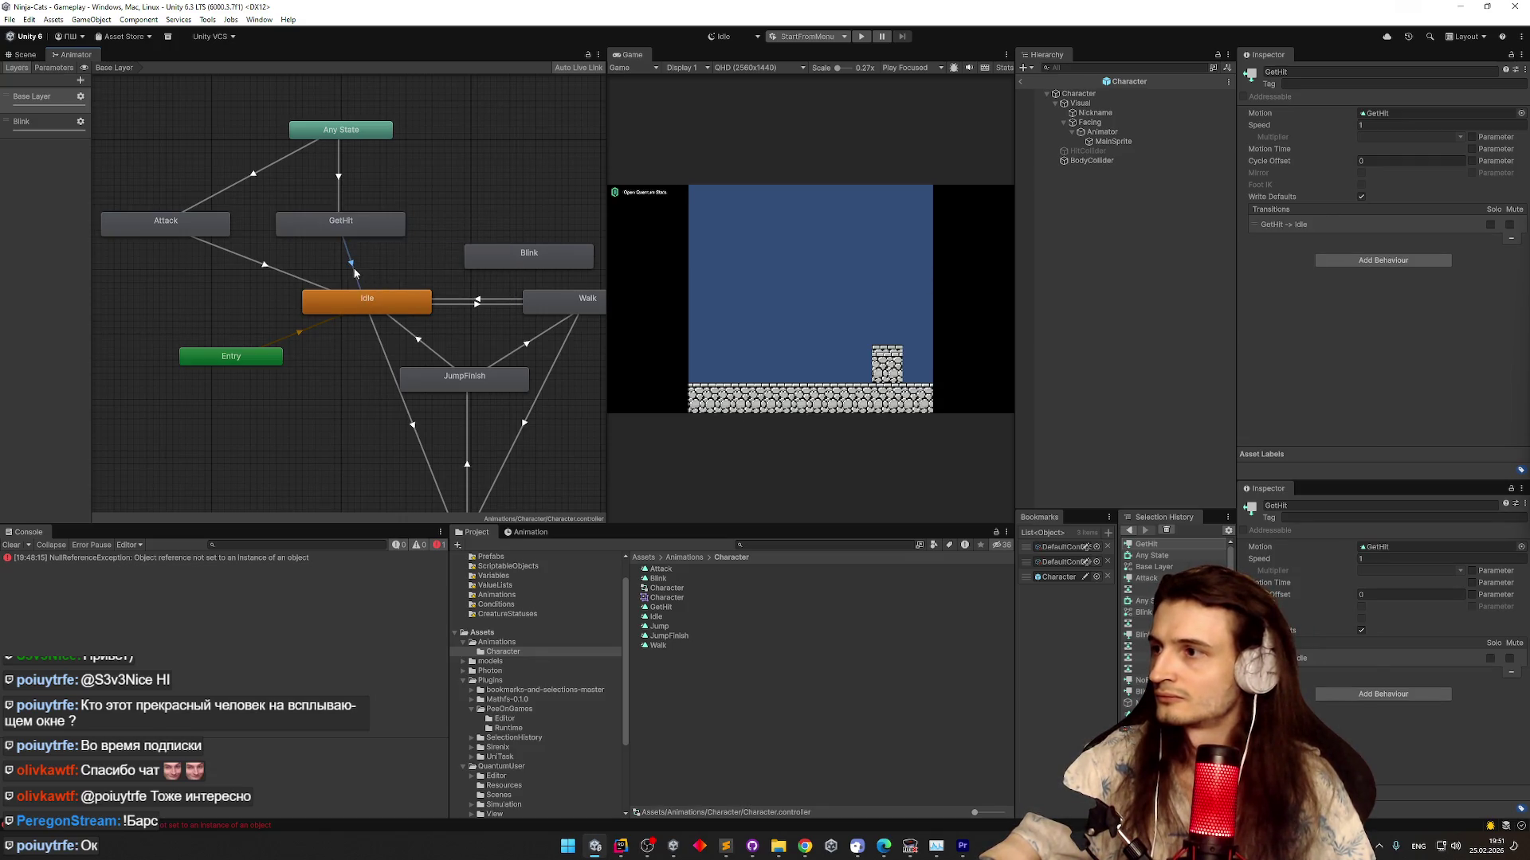
click(355, 274)
Paste the copied settings onto GetHit→Idle and add the condition GotHit false
right_click(1300, 127)
click(1343, 145)
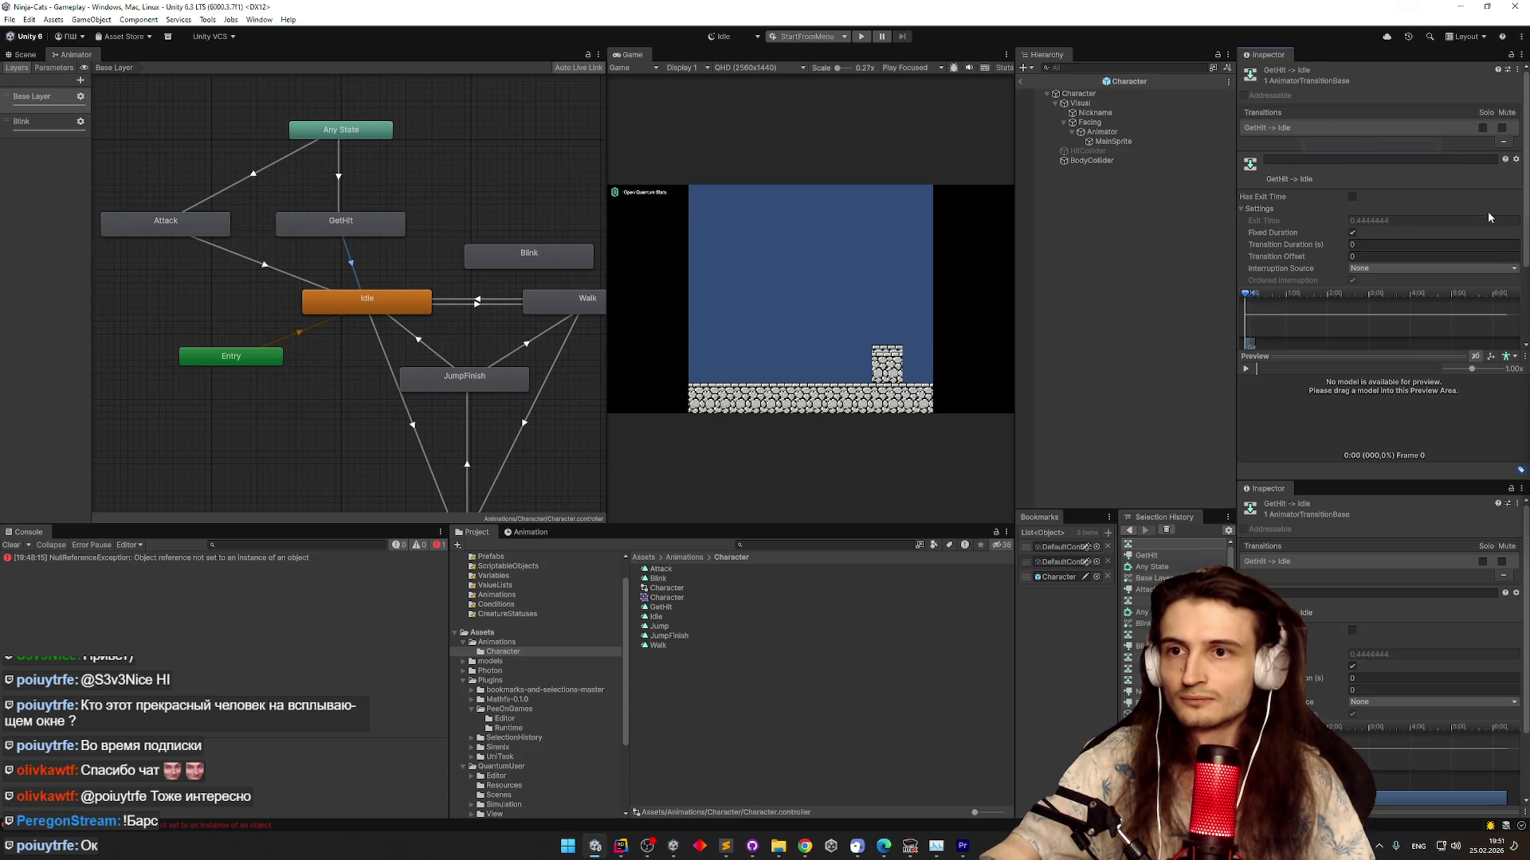
scroll(1512, 326, down, 3)
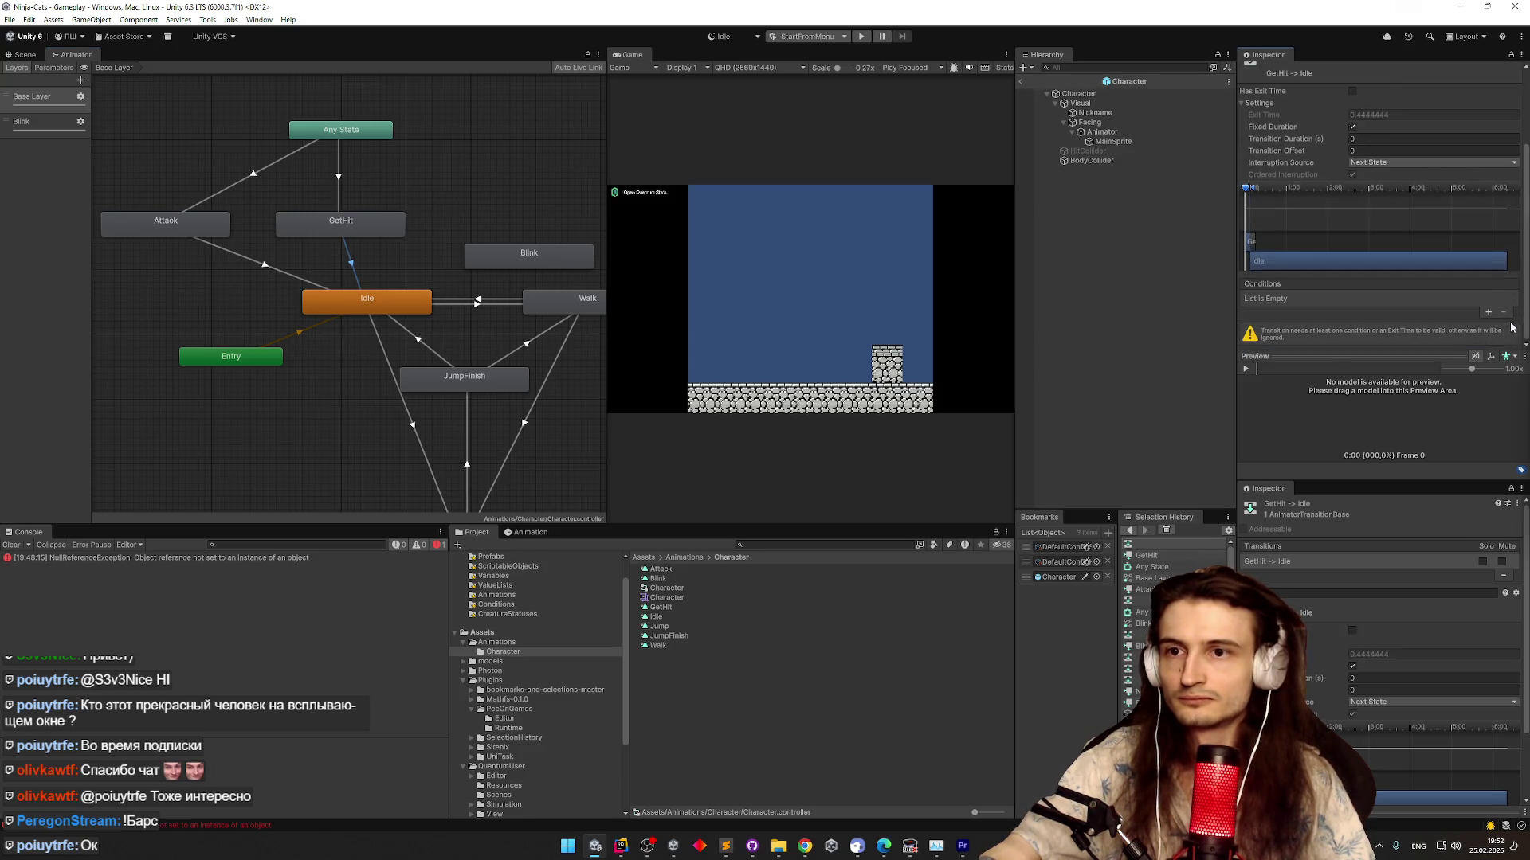
click(1488, 313)
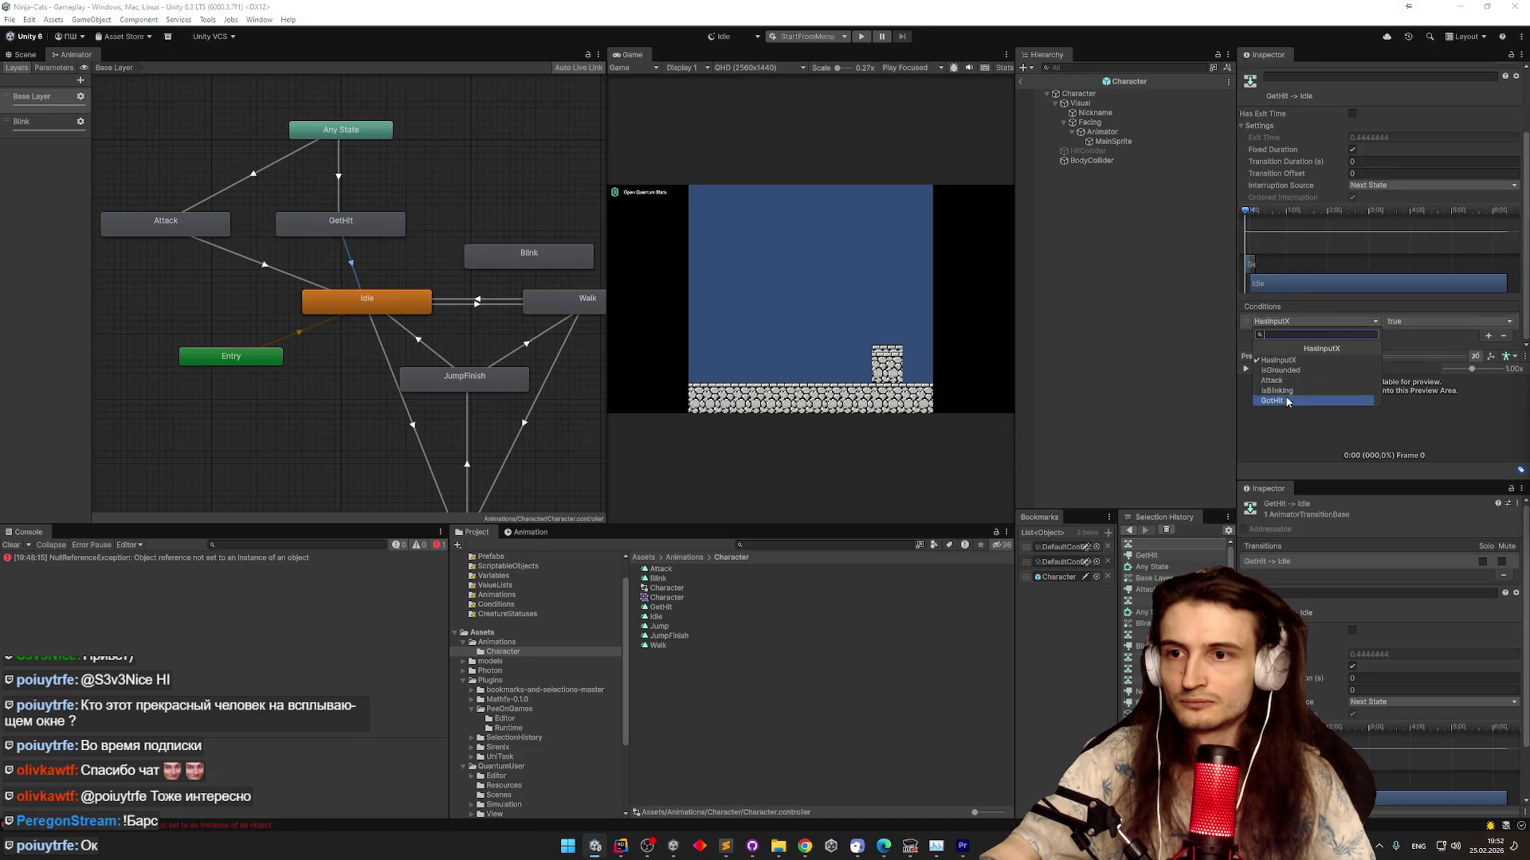
click(1426, 322)
click(1414, 349)
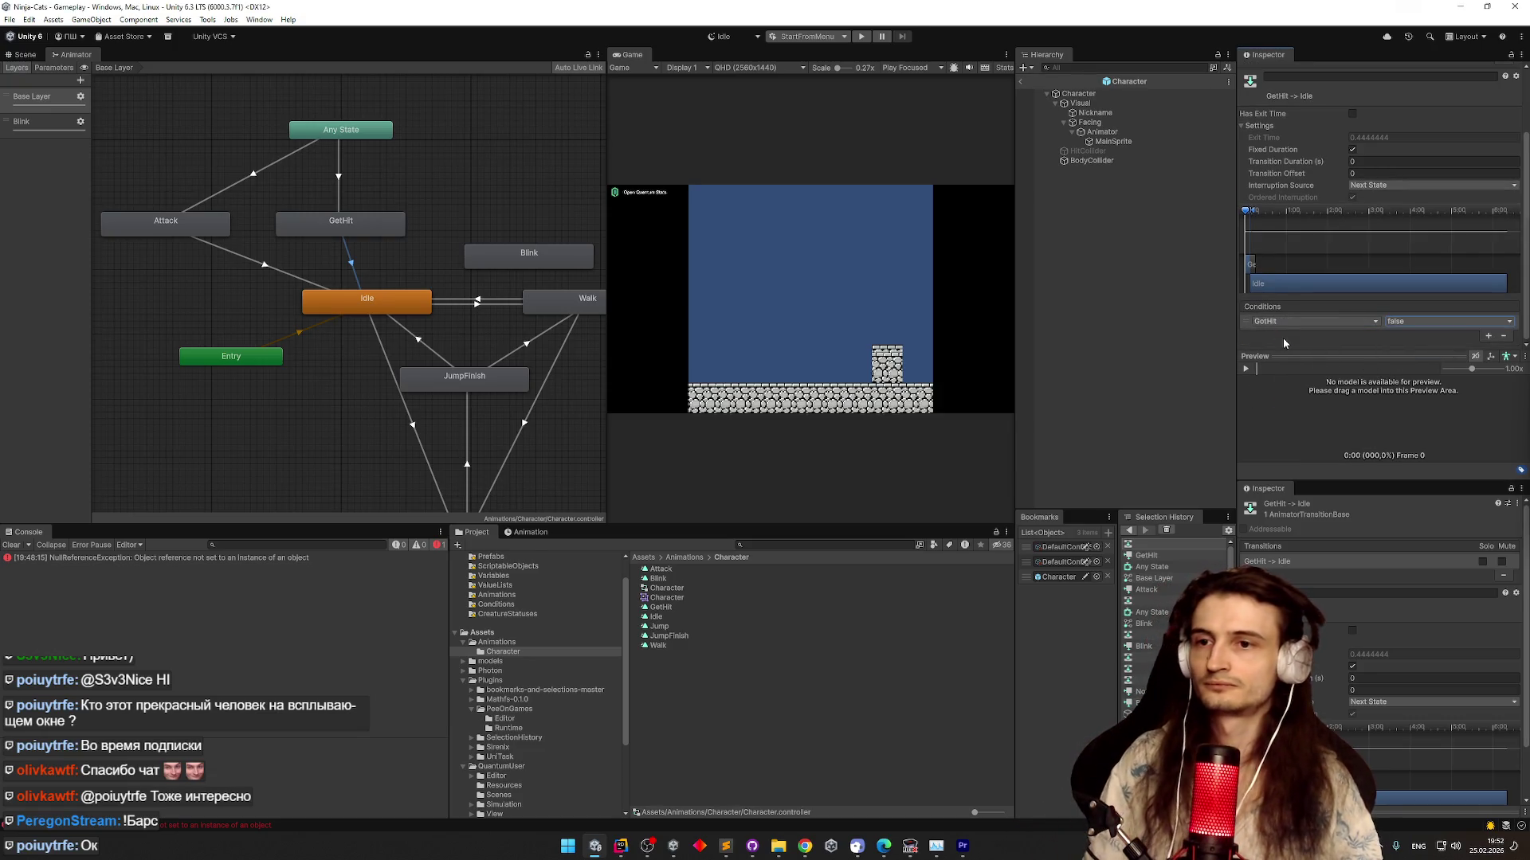
Rearrange the graph with Attack left of Idle and Any State beside GetHit
drag(341, 223, 367, 224)
mouse_move(192, 220)
mouse_down()
mouse_move(212, 228)
mouse_move(218, 310)
mouse_up()
click(315, 143)
drag(314, 143, 166, 240)
click(218, 185)
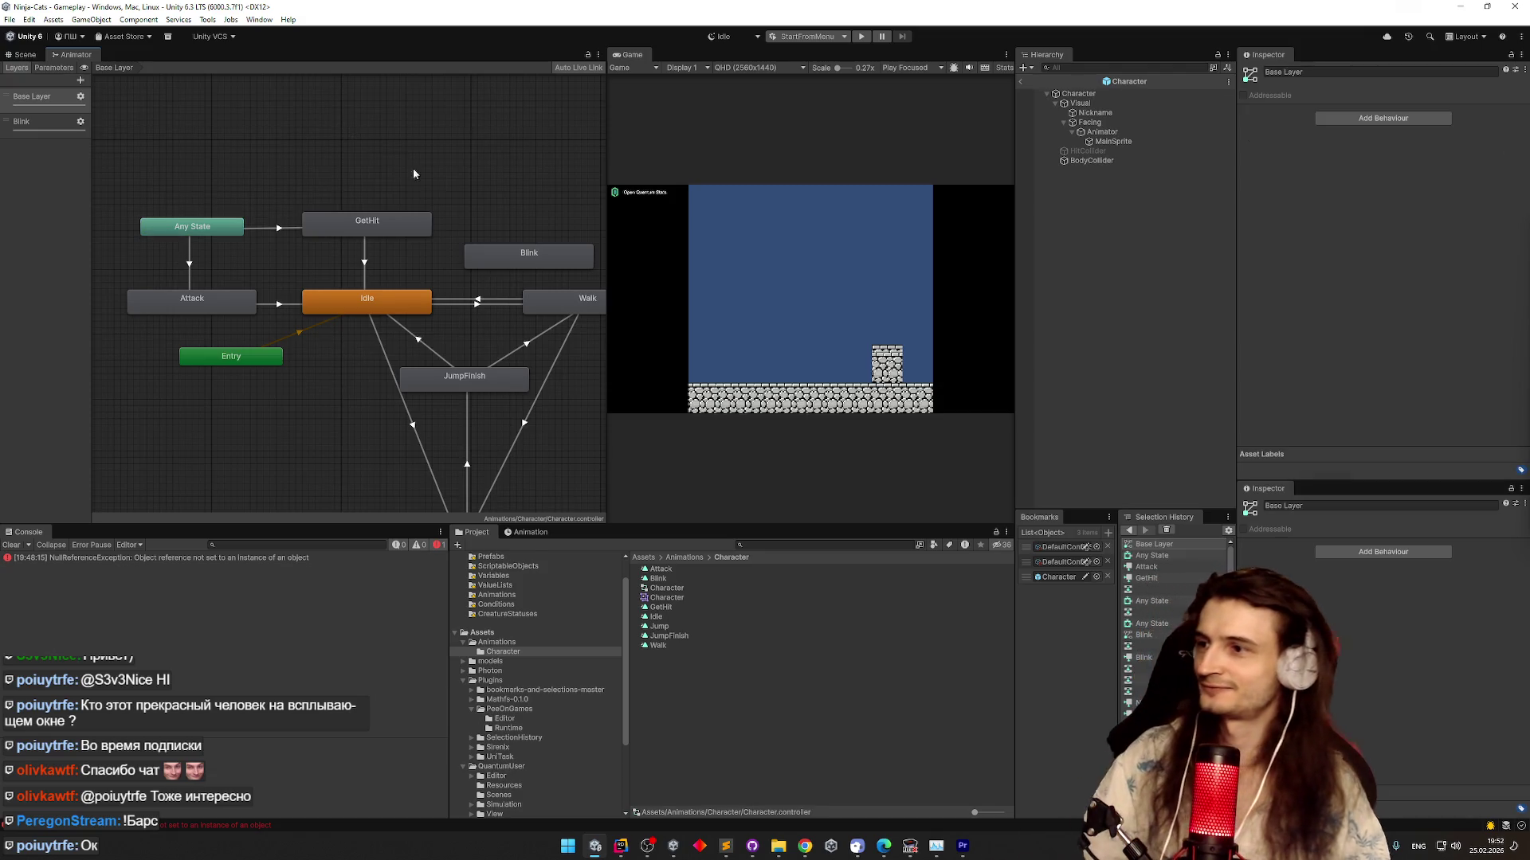
Delete the Blink state from the Base Layer
scroll(346, 137, down, 3)
drag(338, 154, 430, 162)
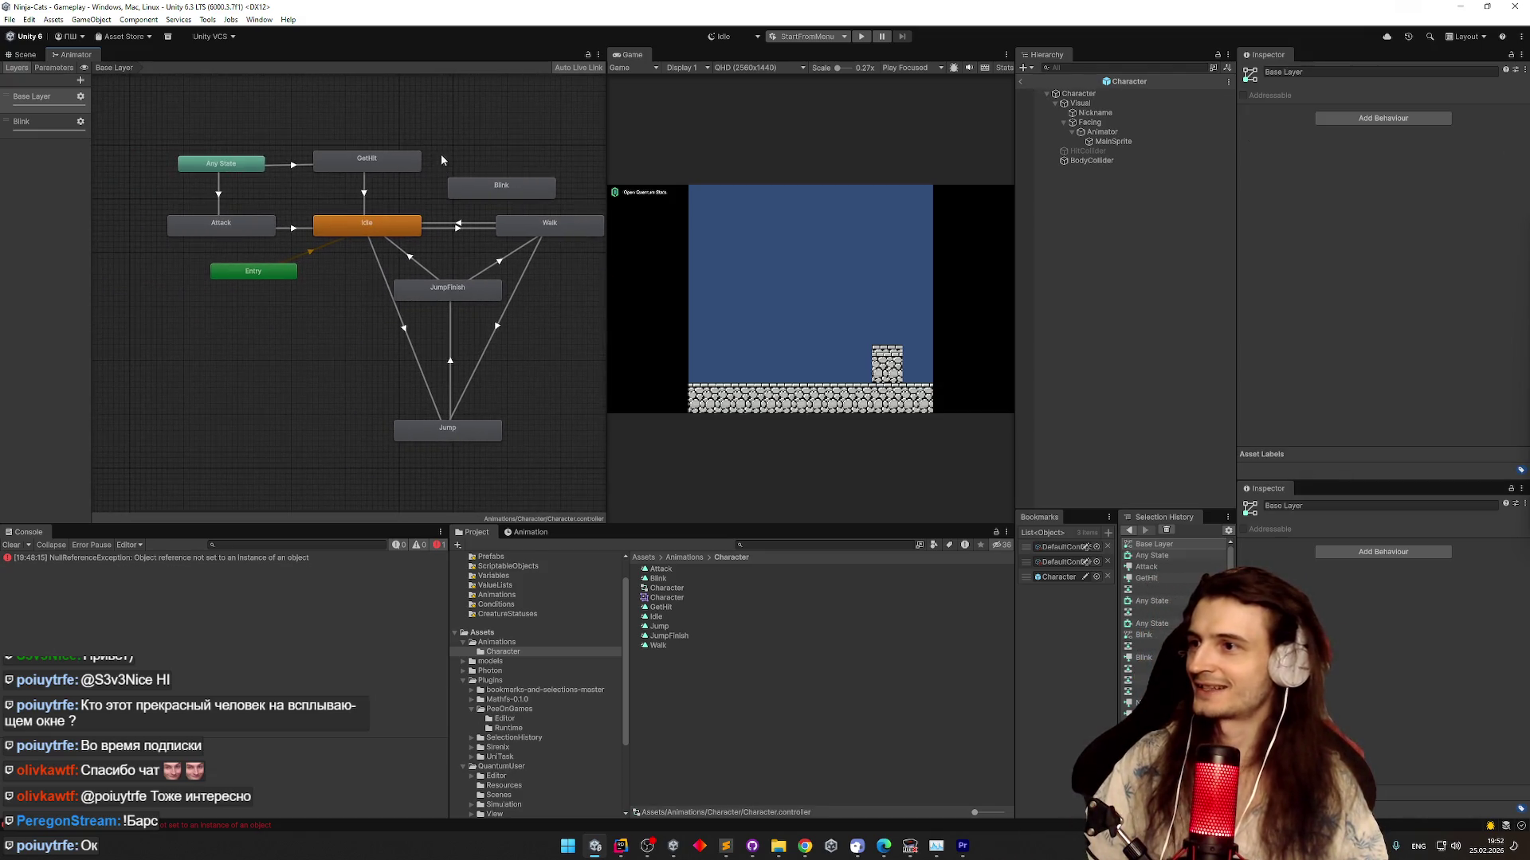
click(478, 185)
key(Delete)
Review the Any State→GetHit, GetHit→Idle and Any State→Attack transitions, then show Sublime Text
scroll(447, 155, down, 2)
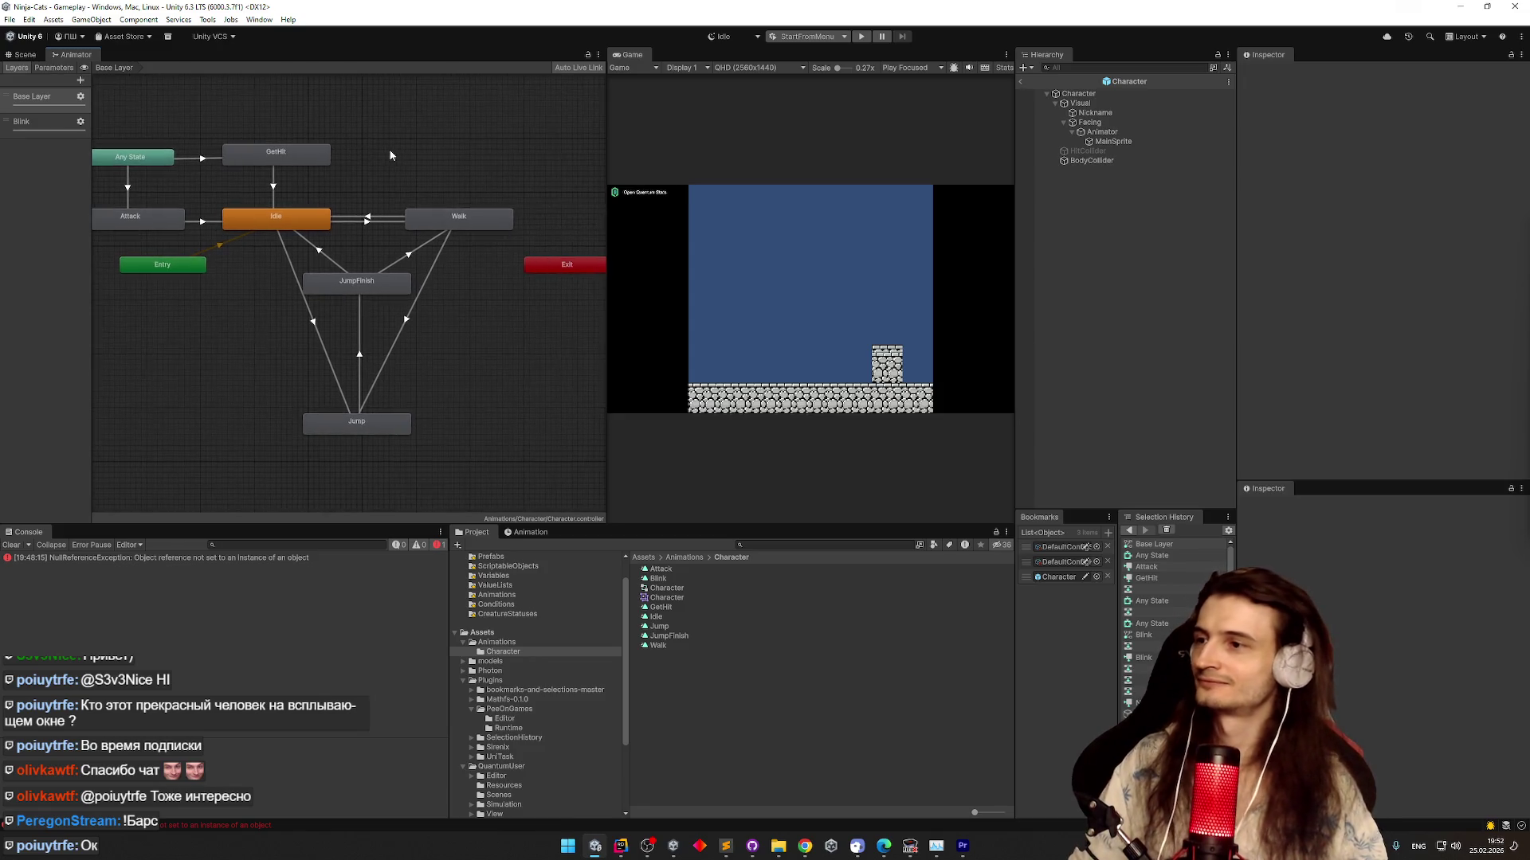
scroll(231, 135, up, 5)
click(214, 143)
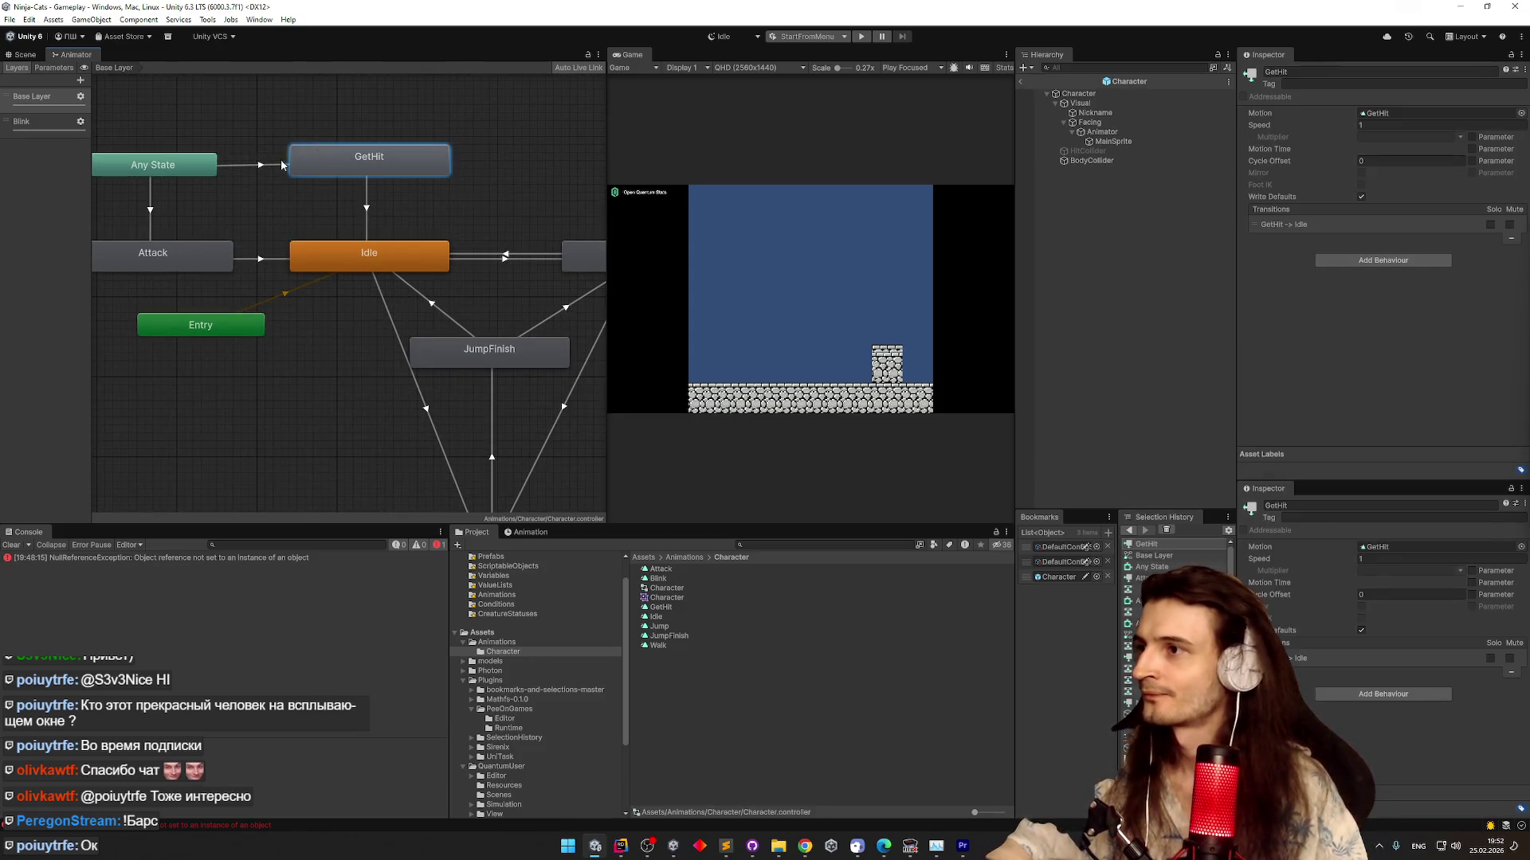
click(265, 162)
click(355, 196)
click(364, 196)
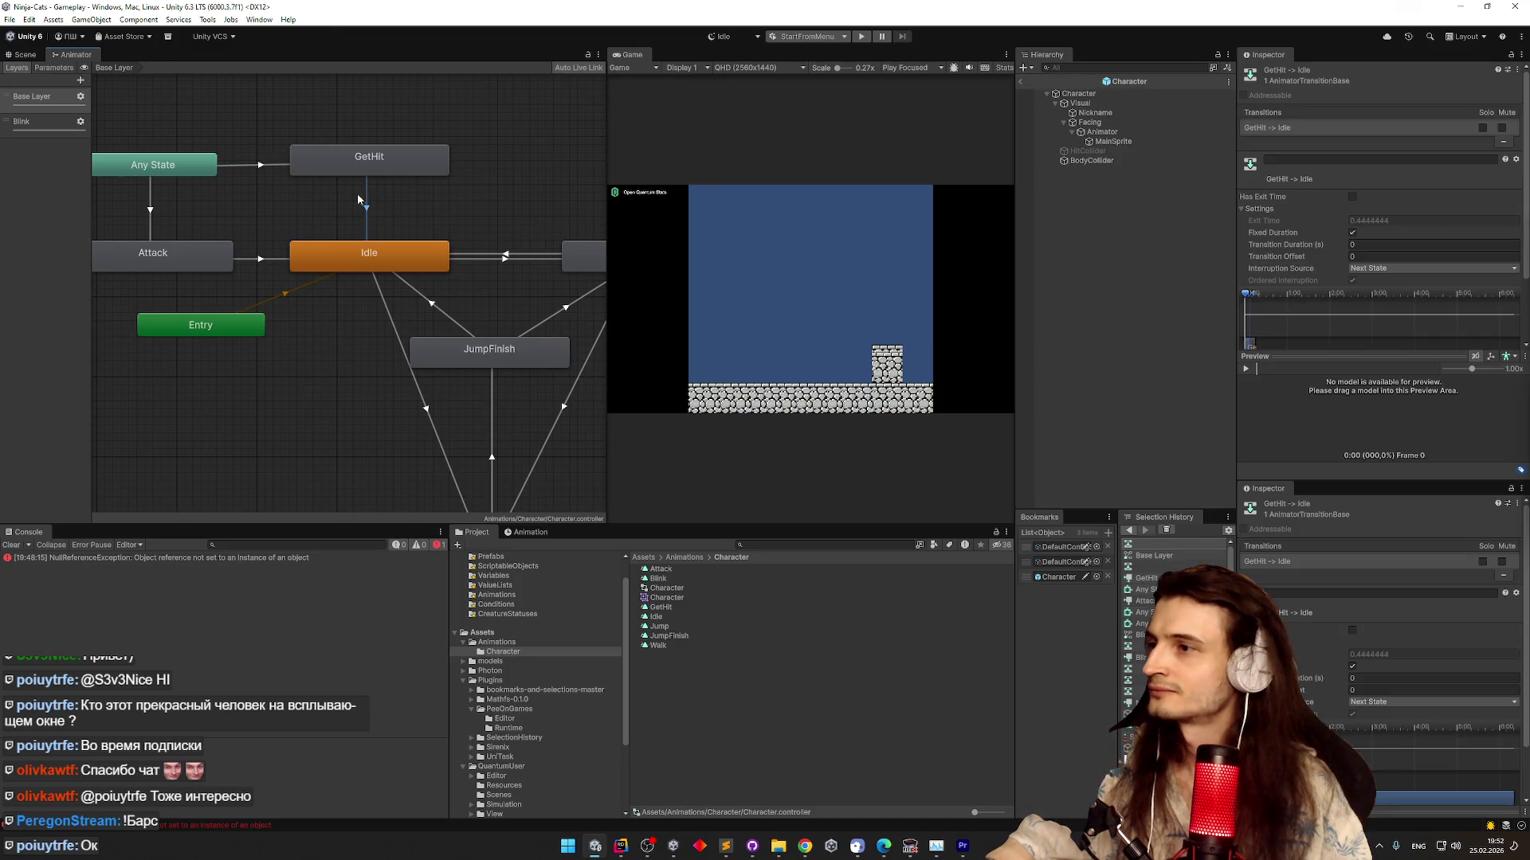
click(151, 212)
click(725, 845)
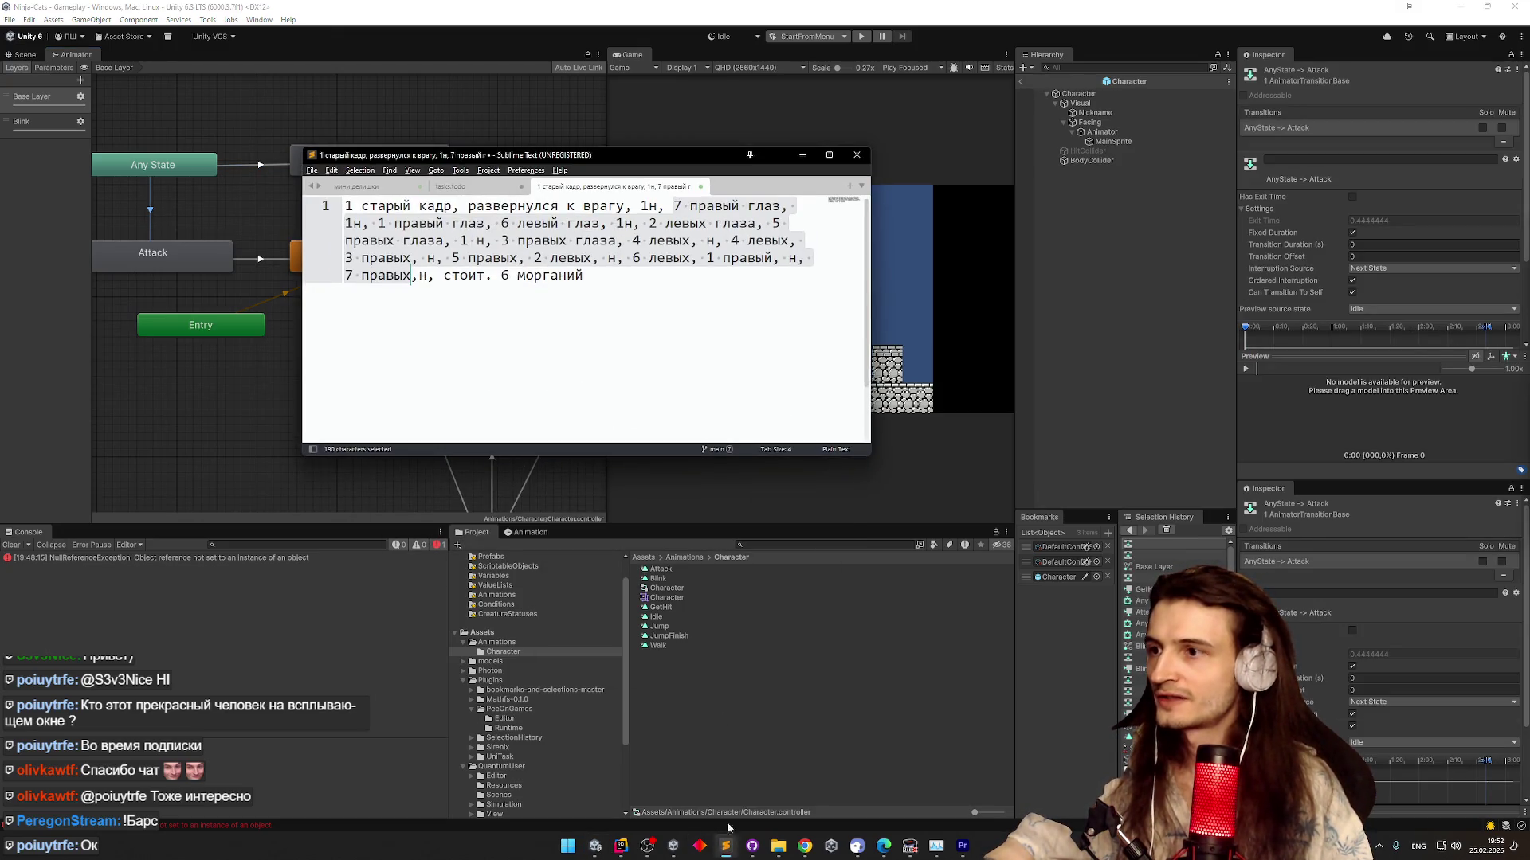
Add a new line '63 - гетхит' at the end of the frame notes
click(512, 316)
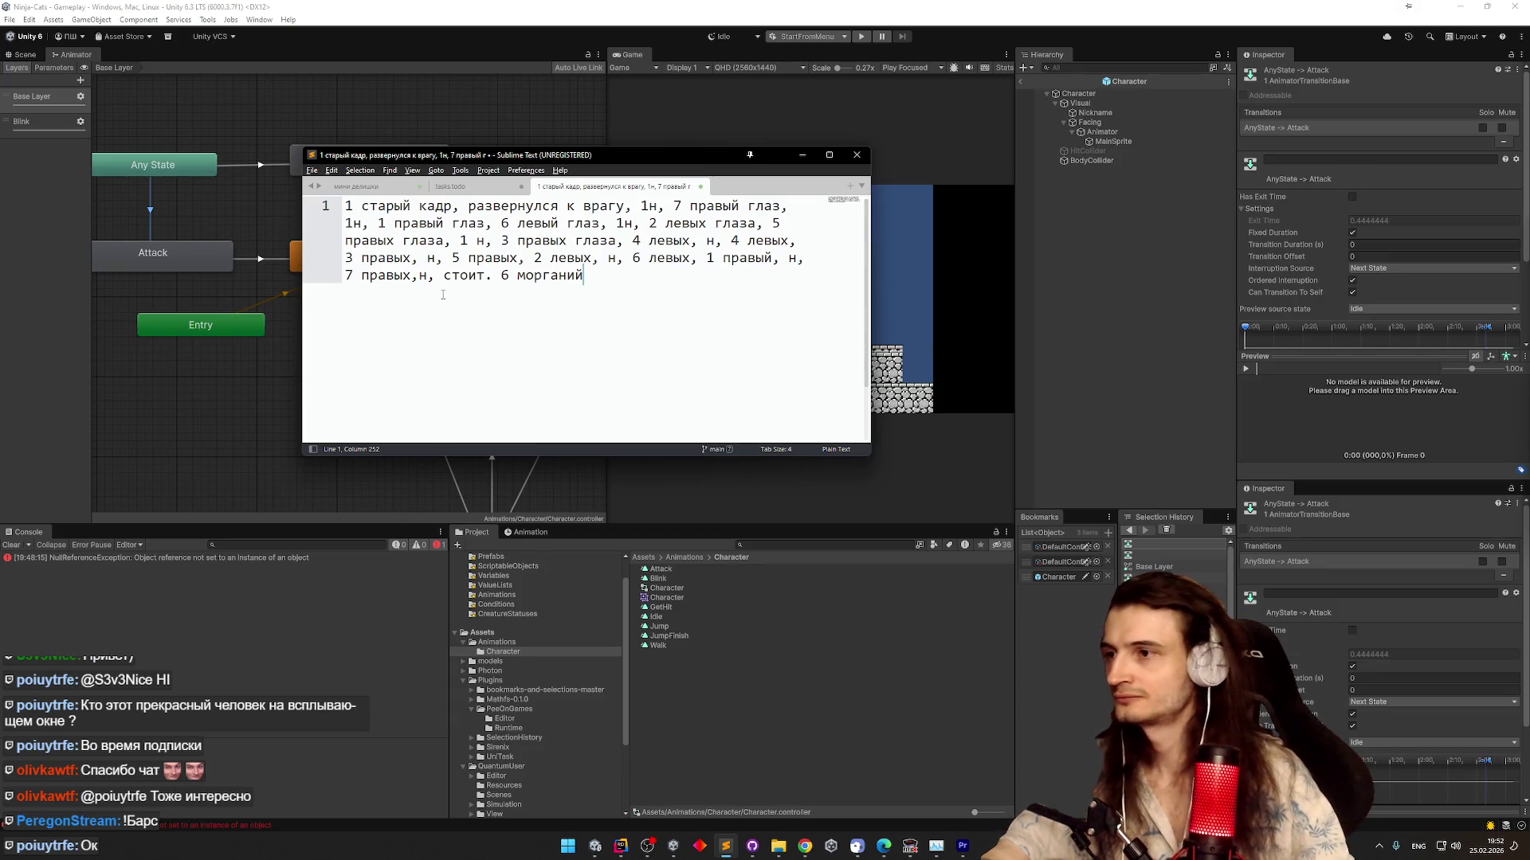
key(Return)
key(Return)
key(Return)
text(63 - utn)
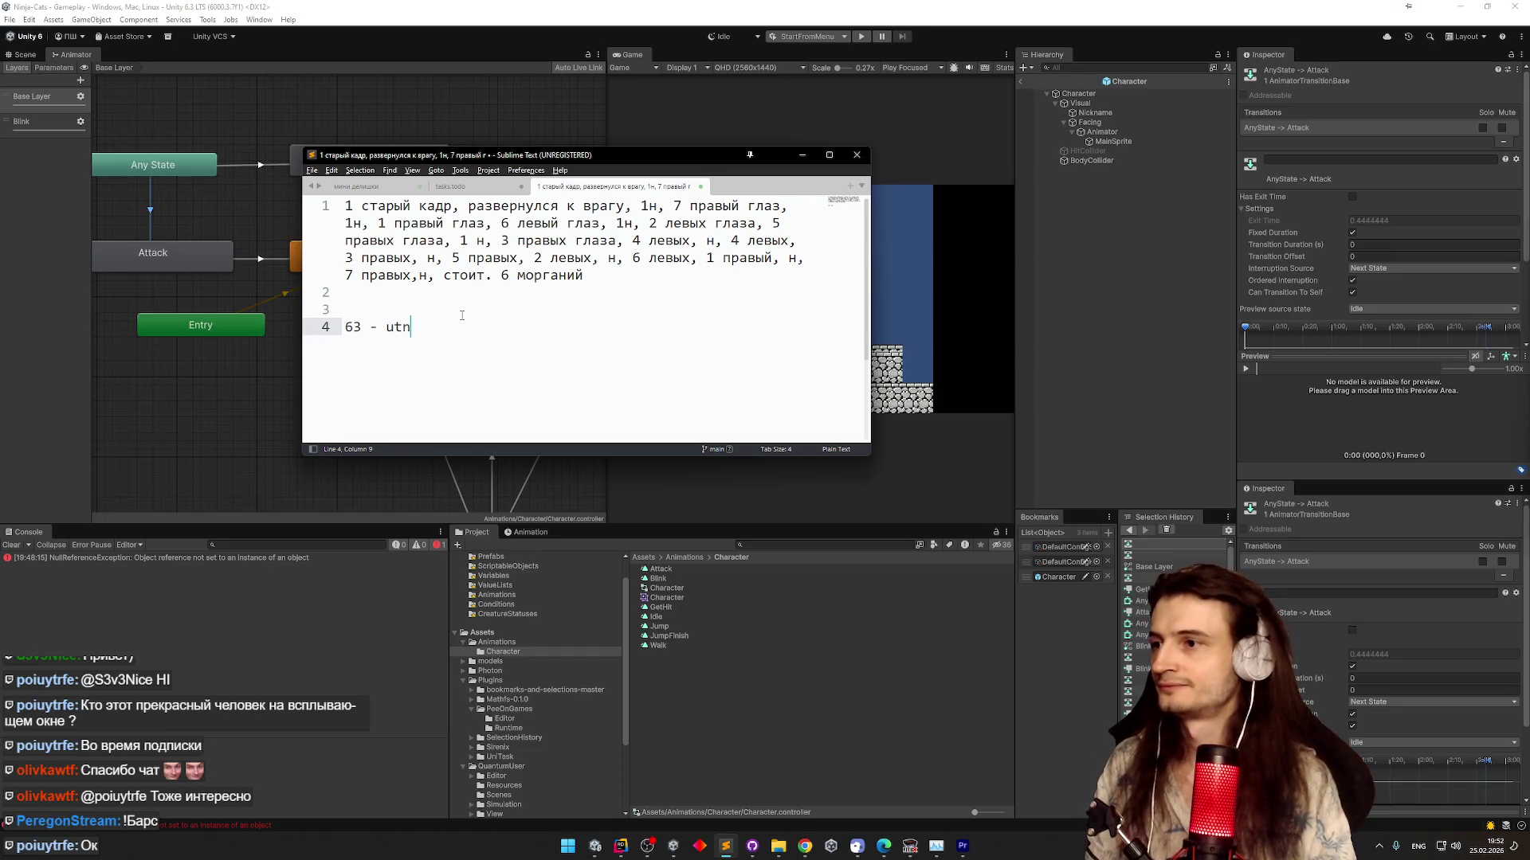
key(alt+shift)
key(BackSpace)
key(BackSpace)
key(BackSpace)
text(гетхит)
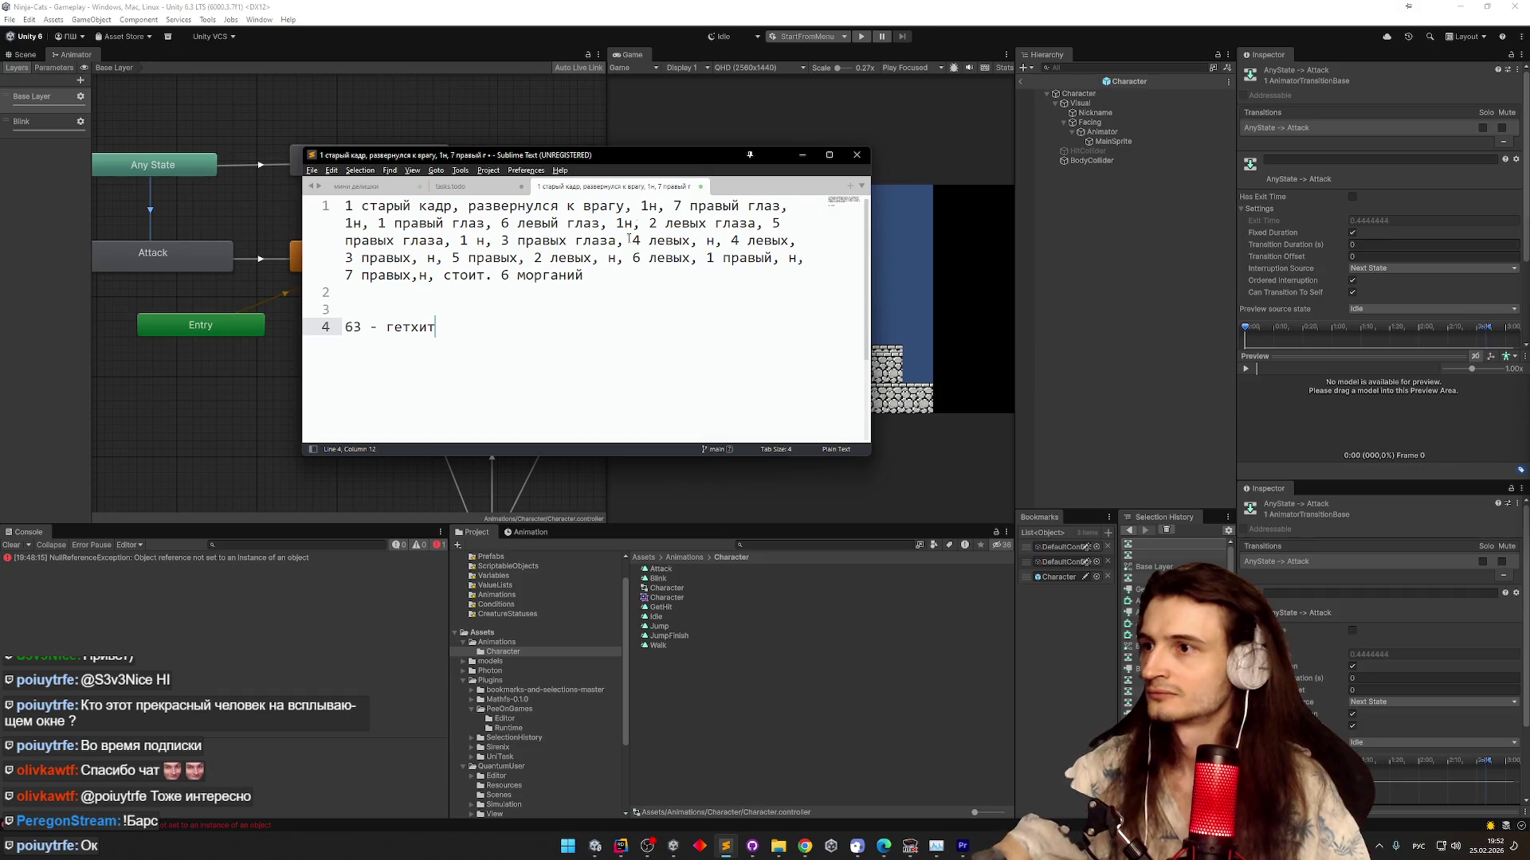
Select the stretch from '7 правый глаз' to '1 правый глаз' in the first line
click(644, 208)
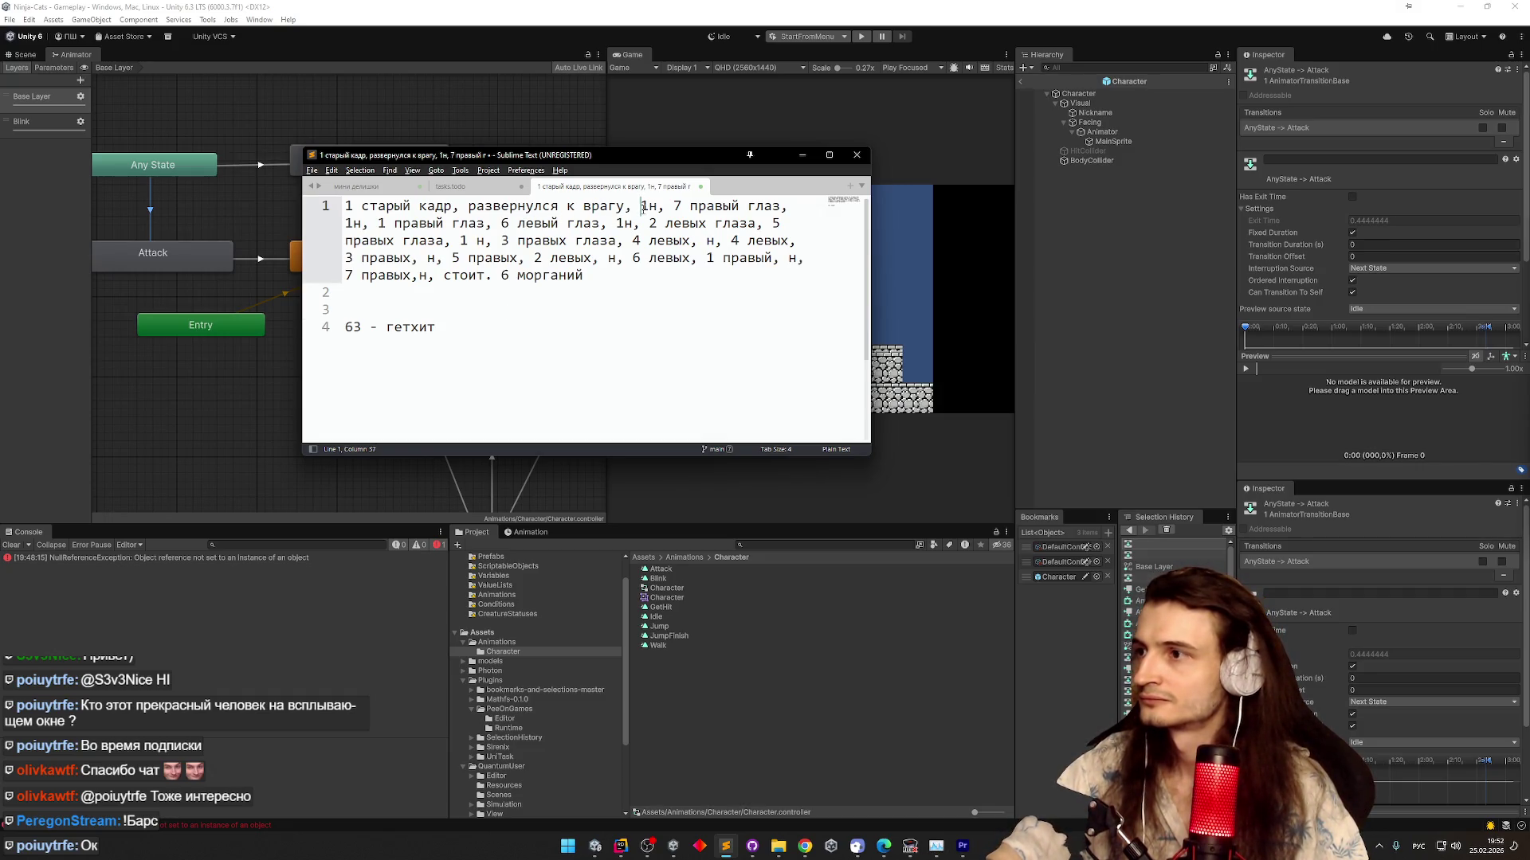
drag(632, 212, 380, 225)
drag(674, 209, 486, 223)
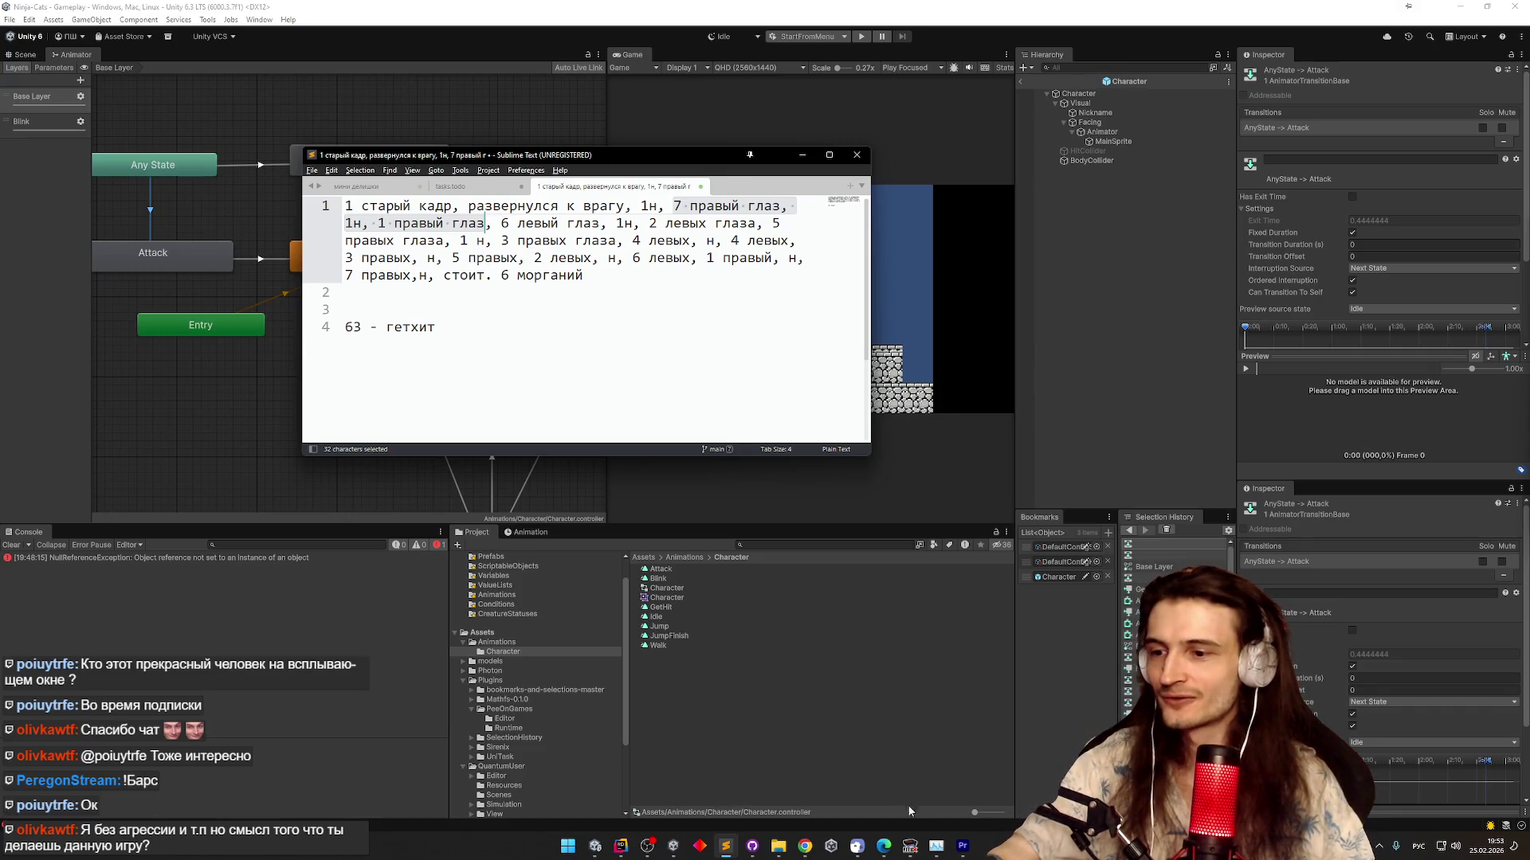
click(911, 843)
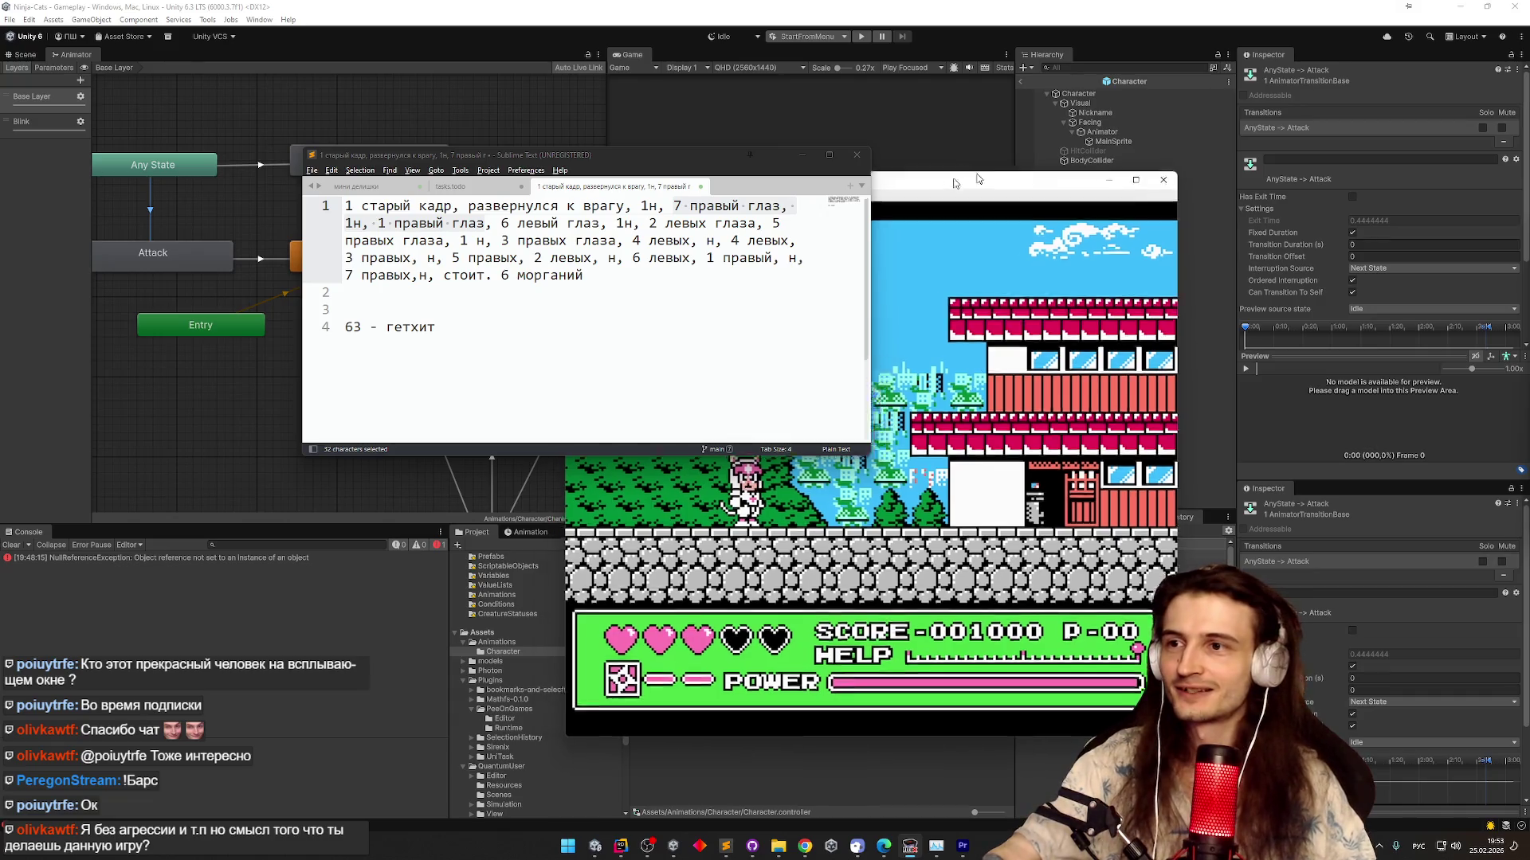
Enlarge and reposition the FCEUX window to view the game, then minimize it
drag(1036, 137, 1159, 130)
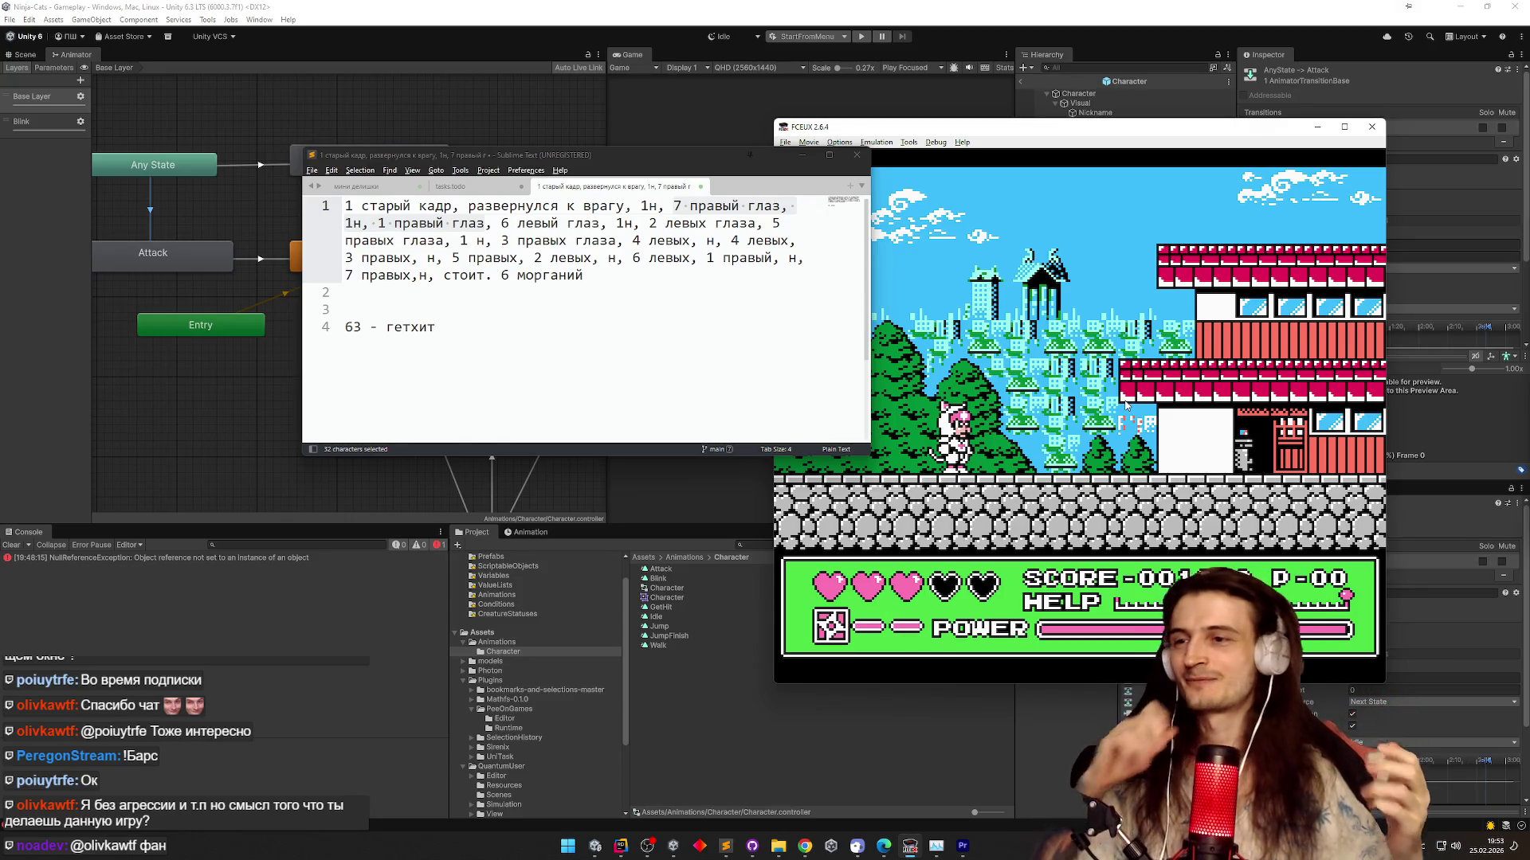
click(1317, 128)
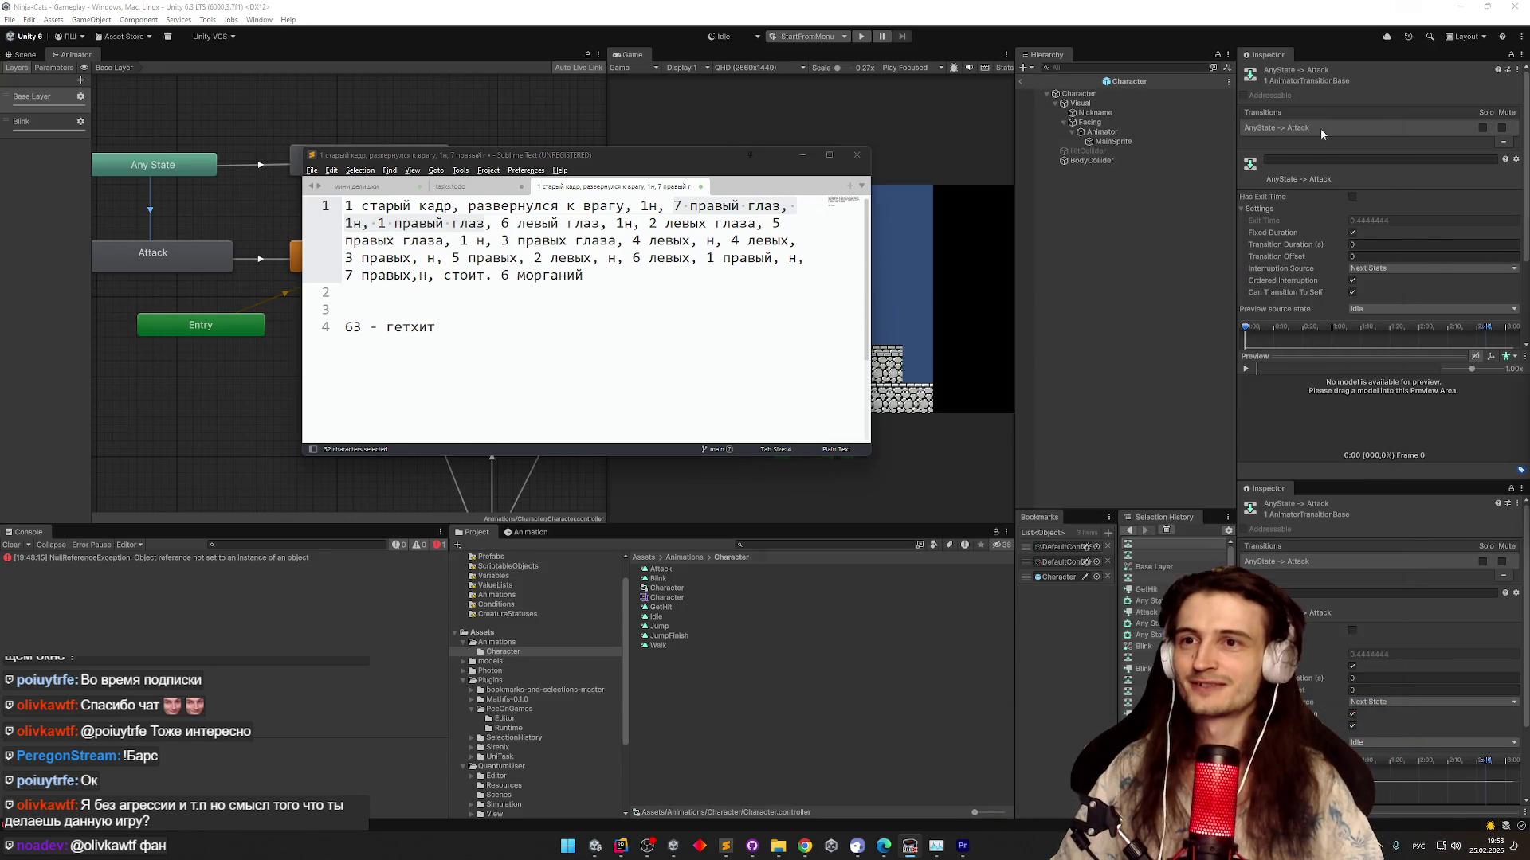
Add a '48 - моргание' line below the '63 - гетхит' note
click(521, 323)
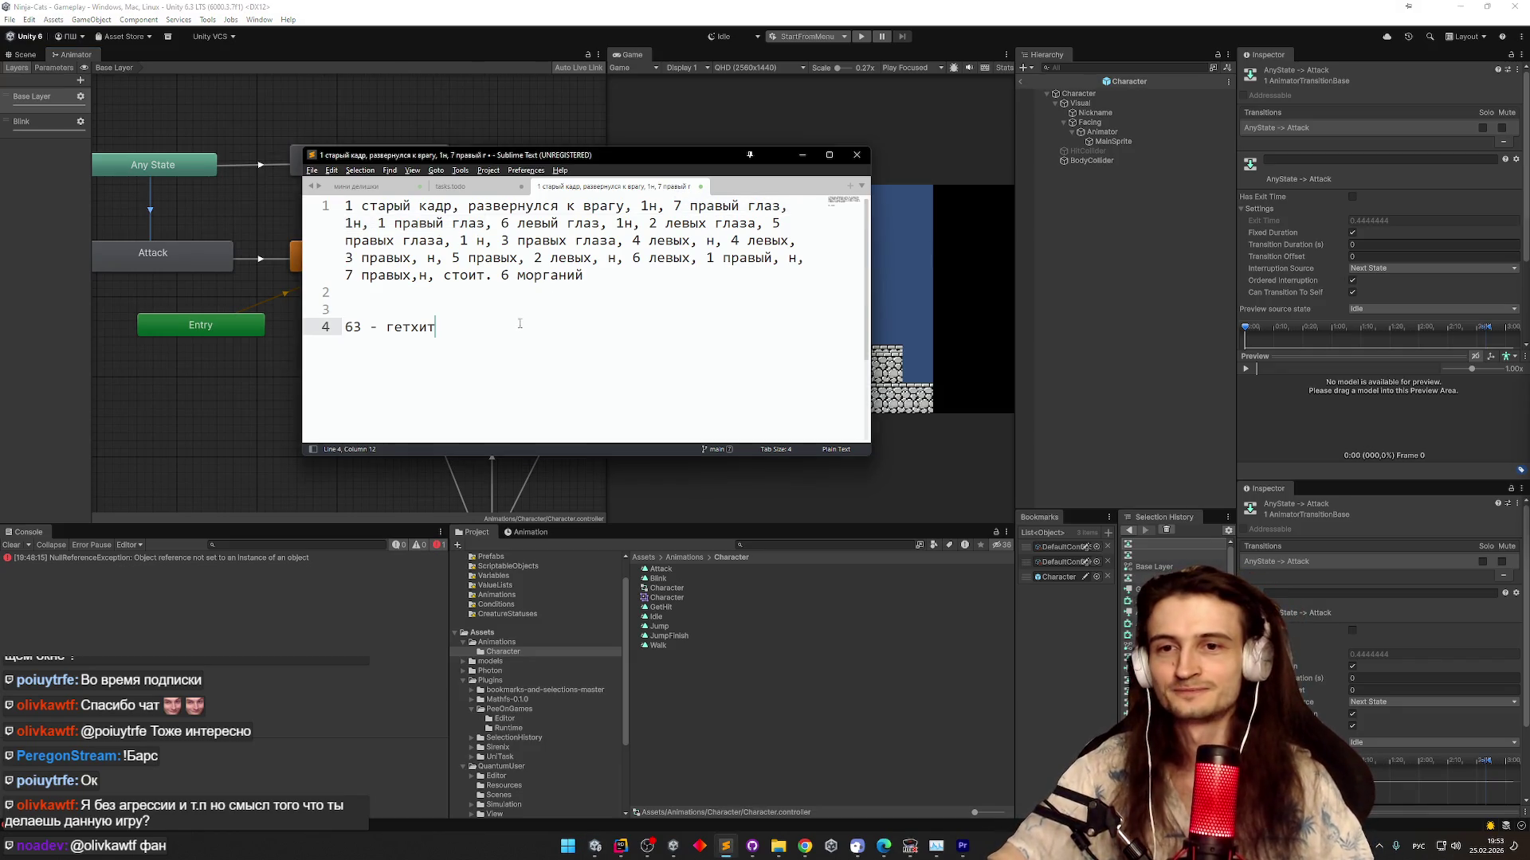
click(467, 316)
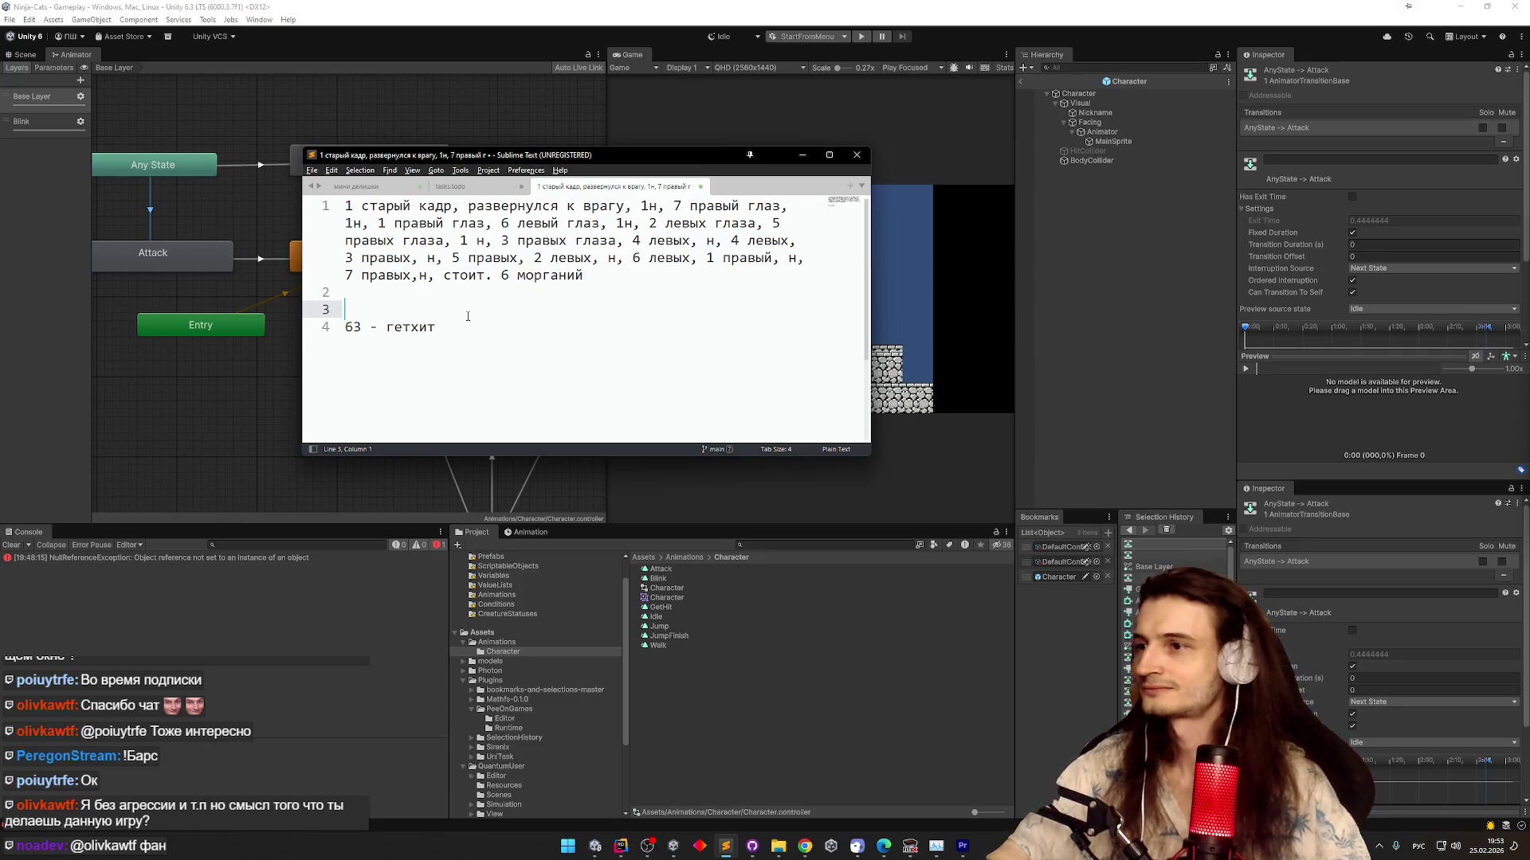
click(468, 321)
key(Return)
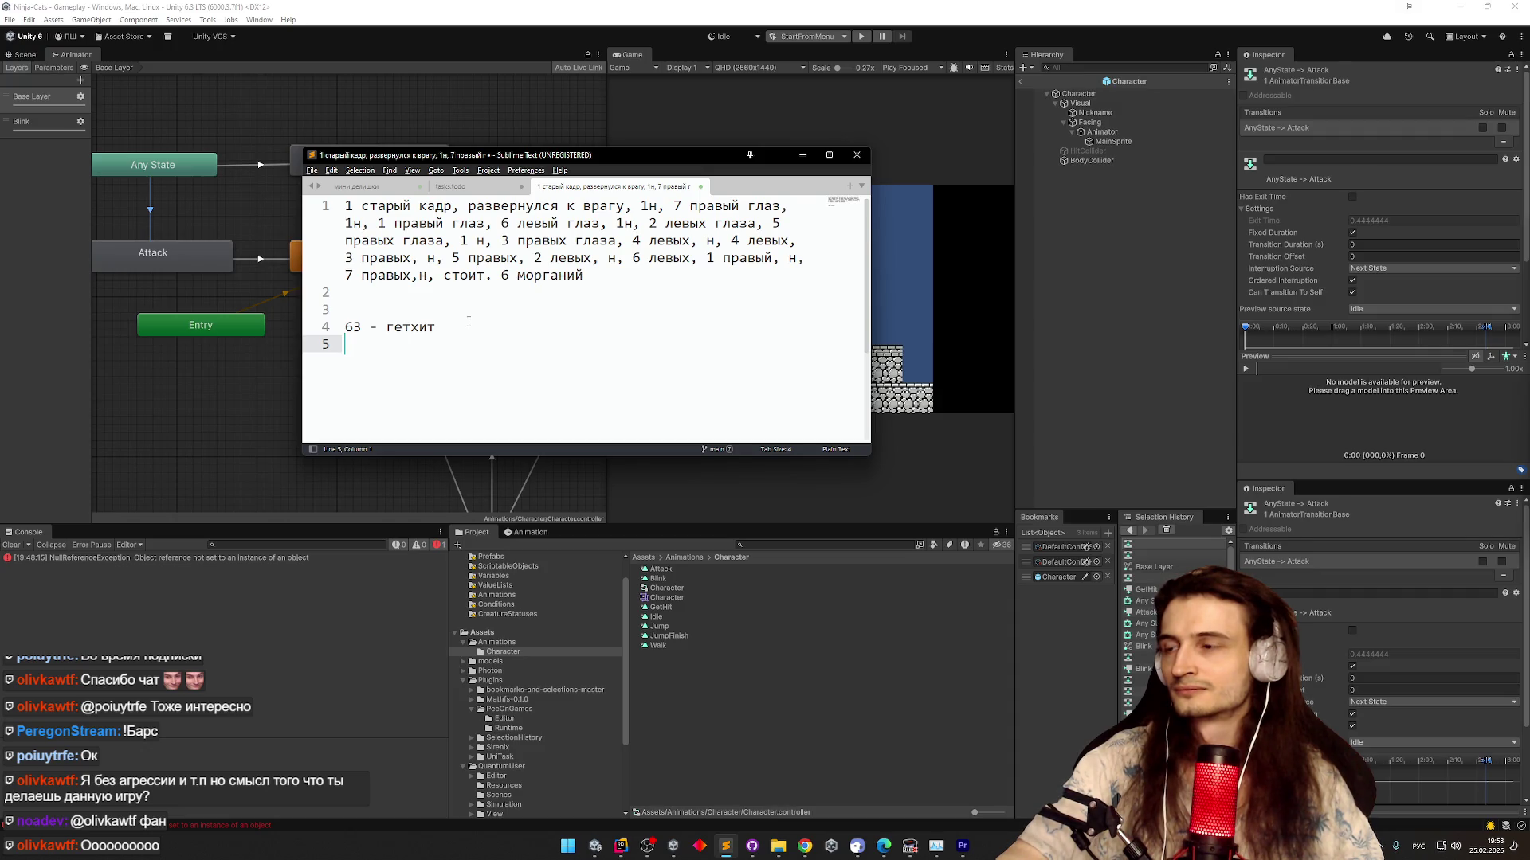
key(BackSpace)
text(+ )
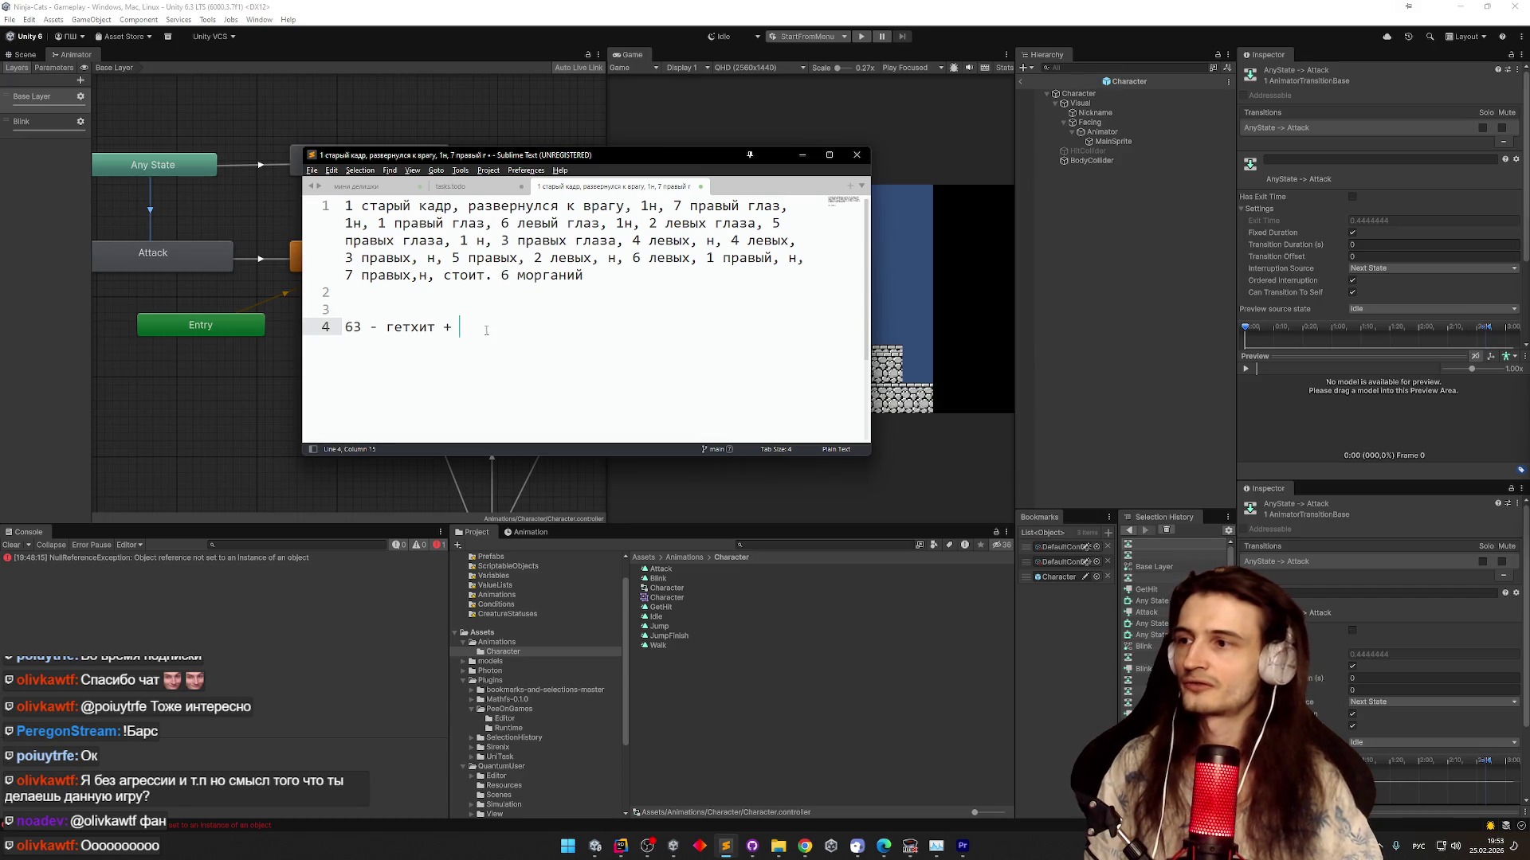
text(48 )
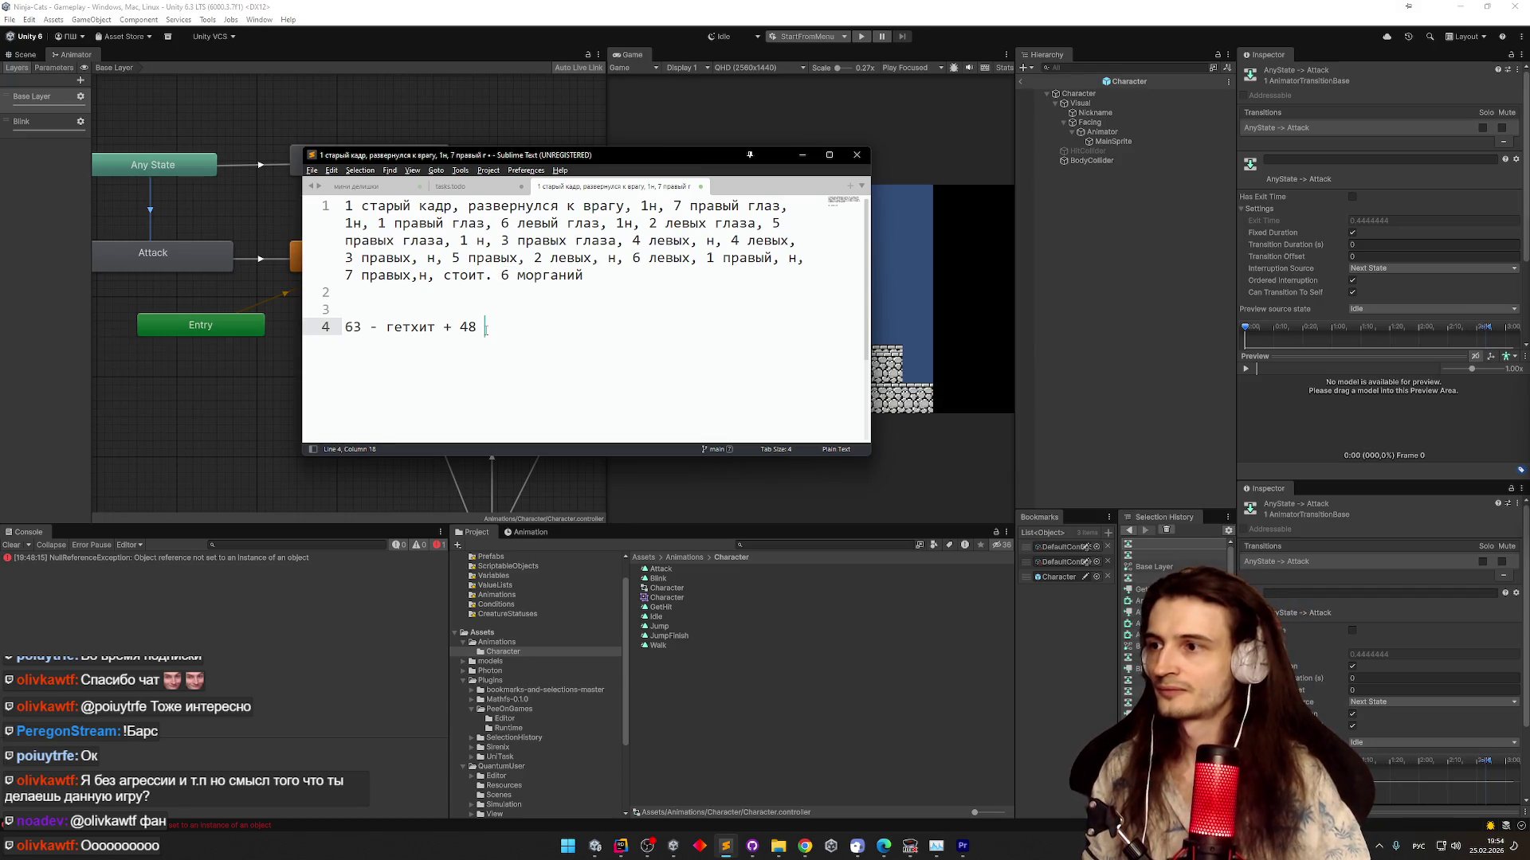
text(- моргание)
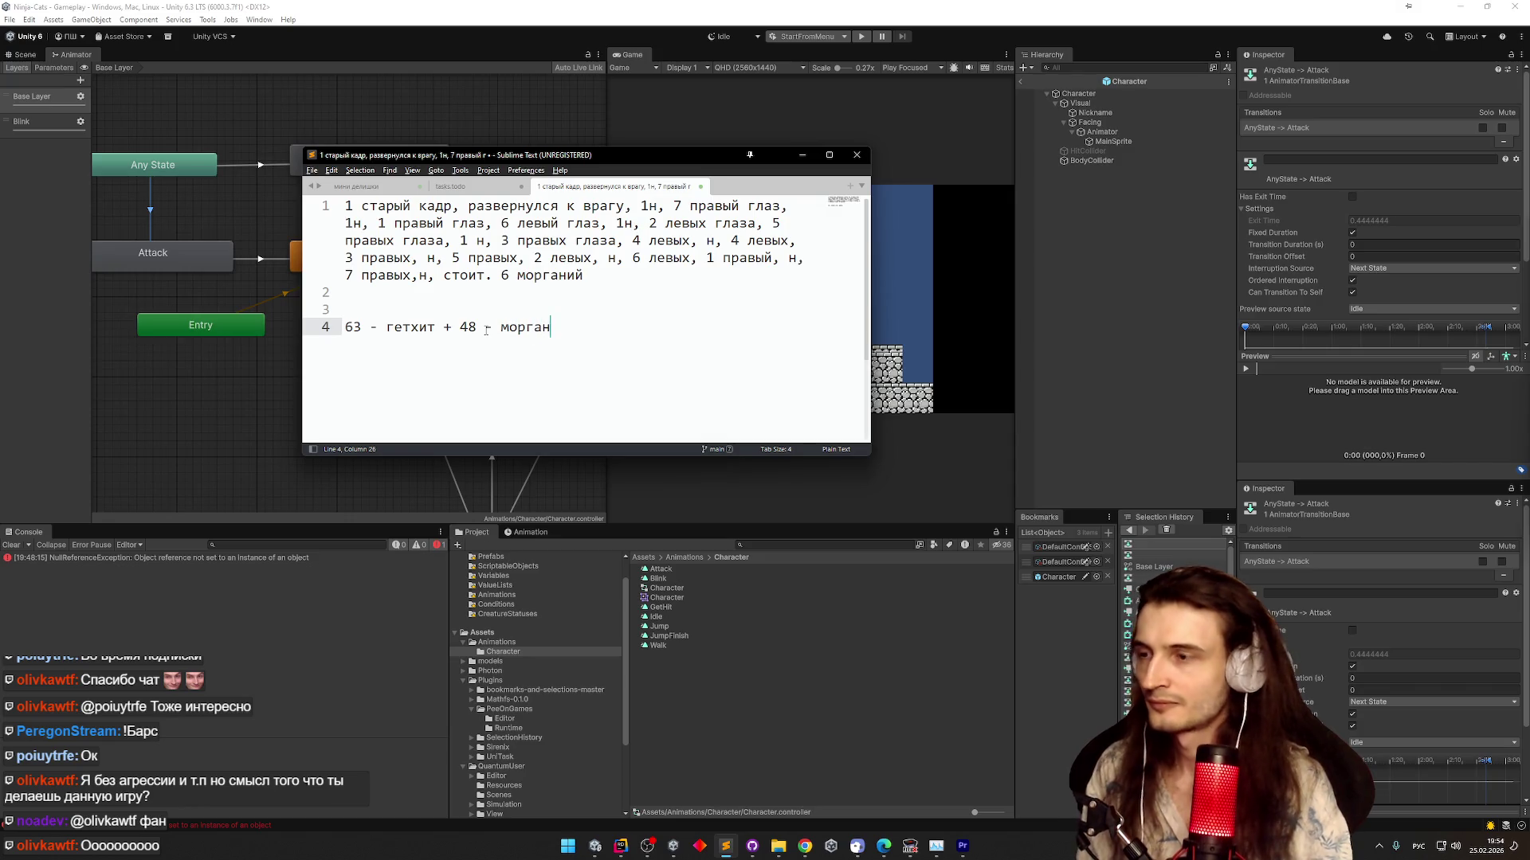
click(443, 328)
key(Return)
key(Return)
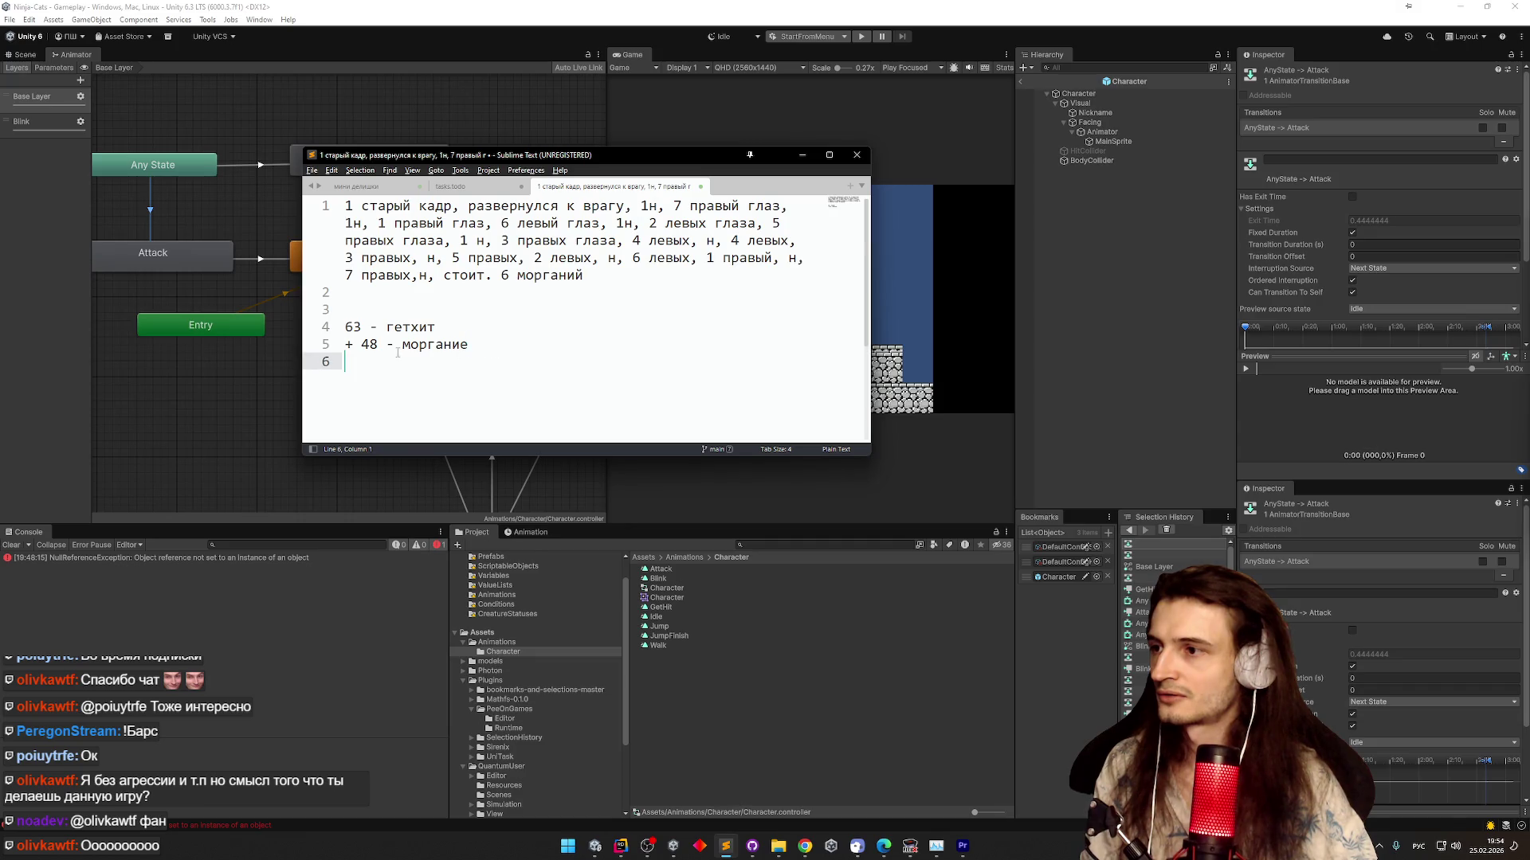
Add a '111 - неуязвимости' line and remove the stray plus from the моргание line
text(11)
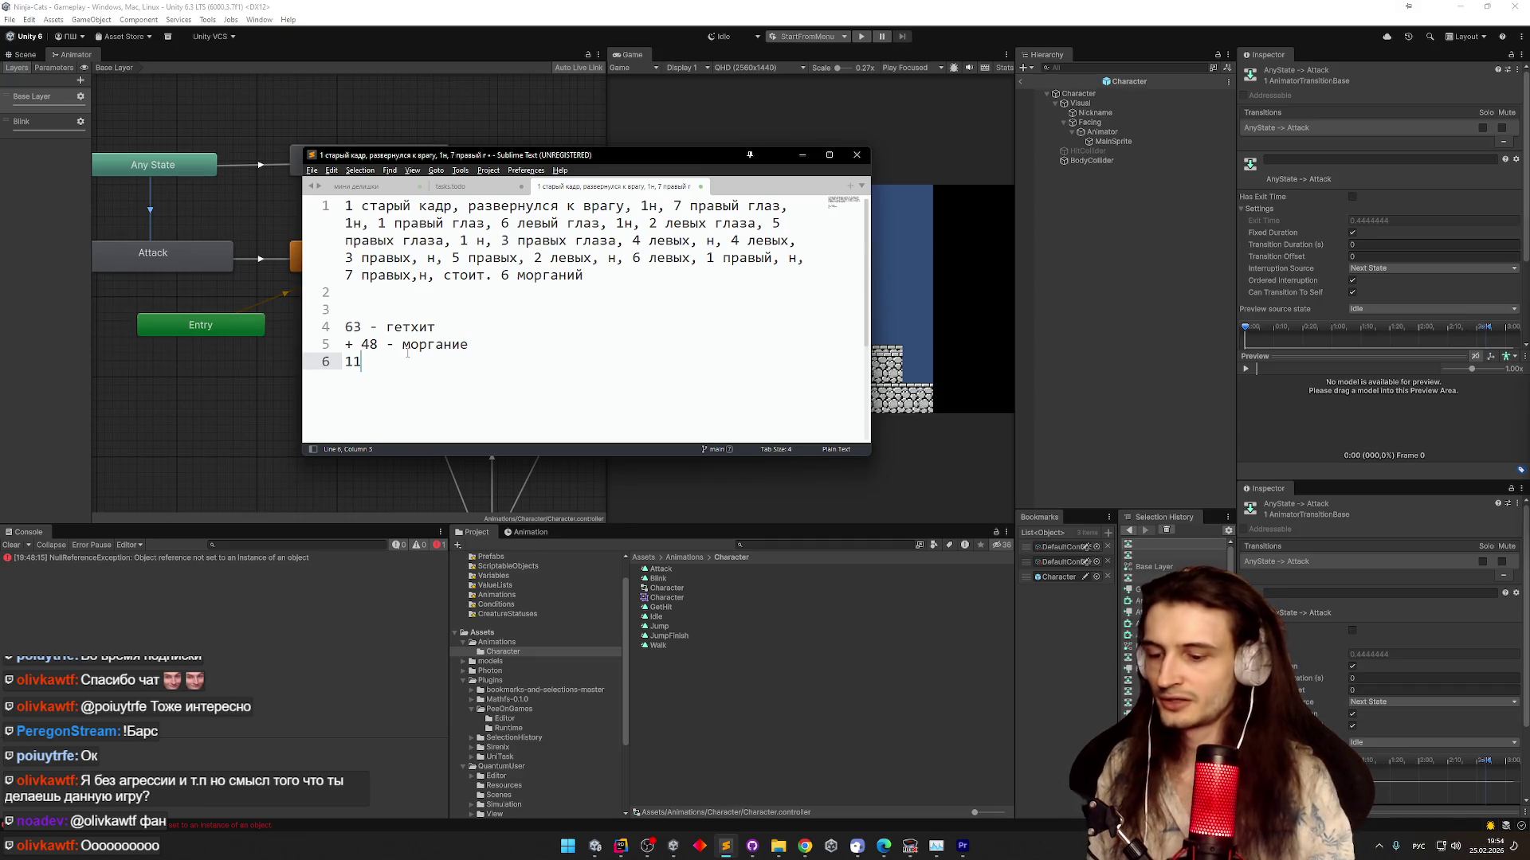
text(1 - неуязвимости)
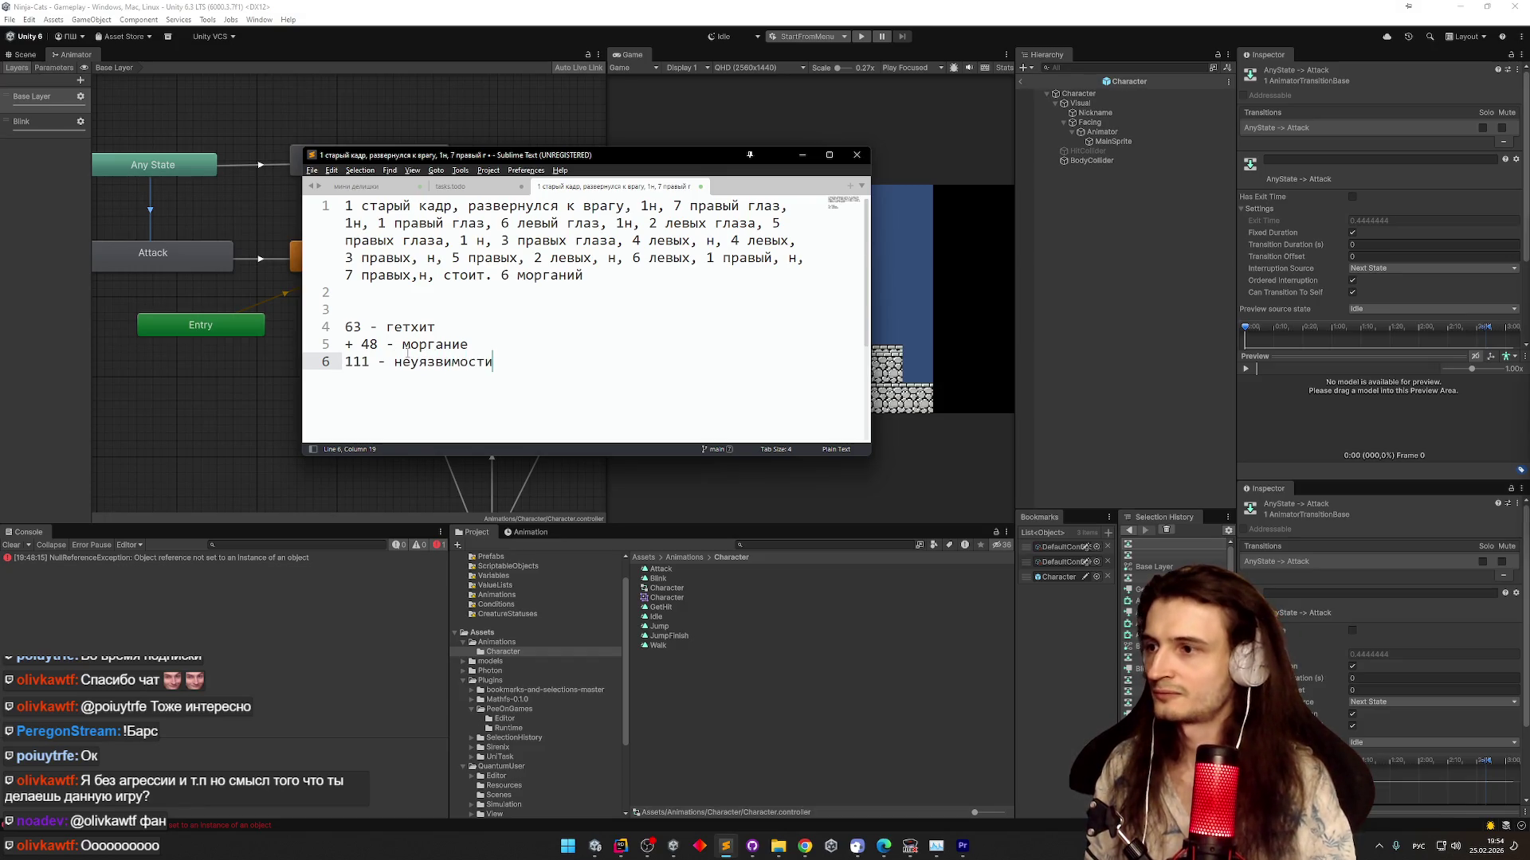
click(362, 344)
key(BackSpace)
key(BackSpace)
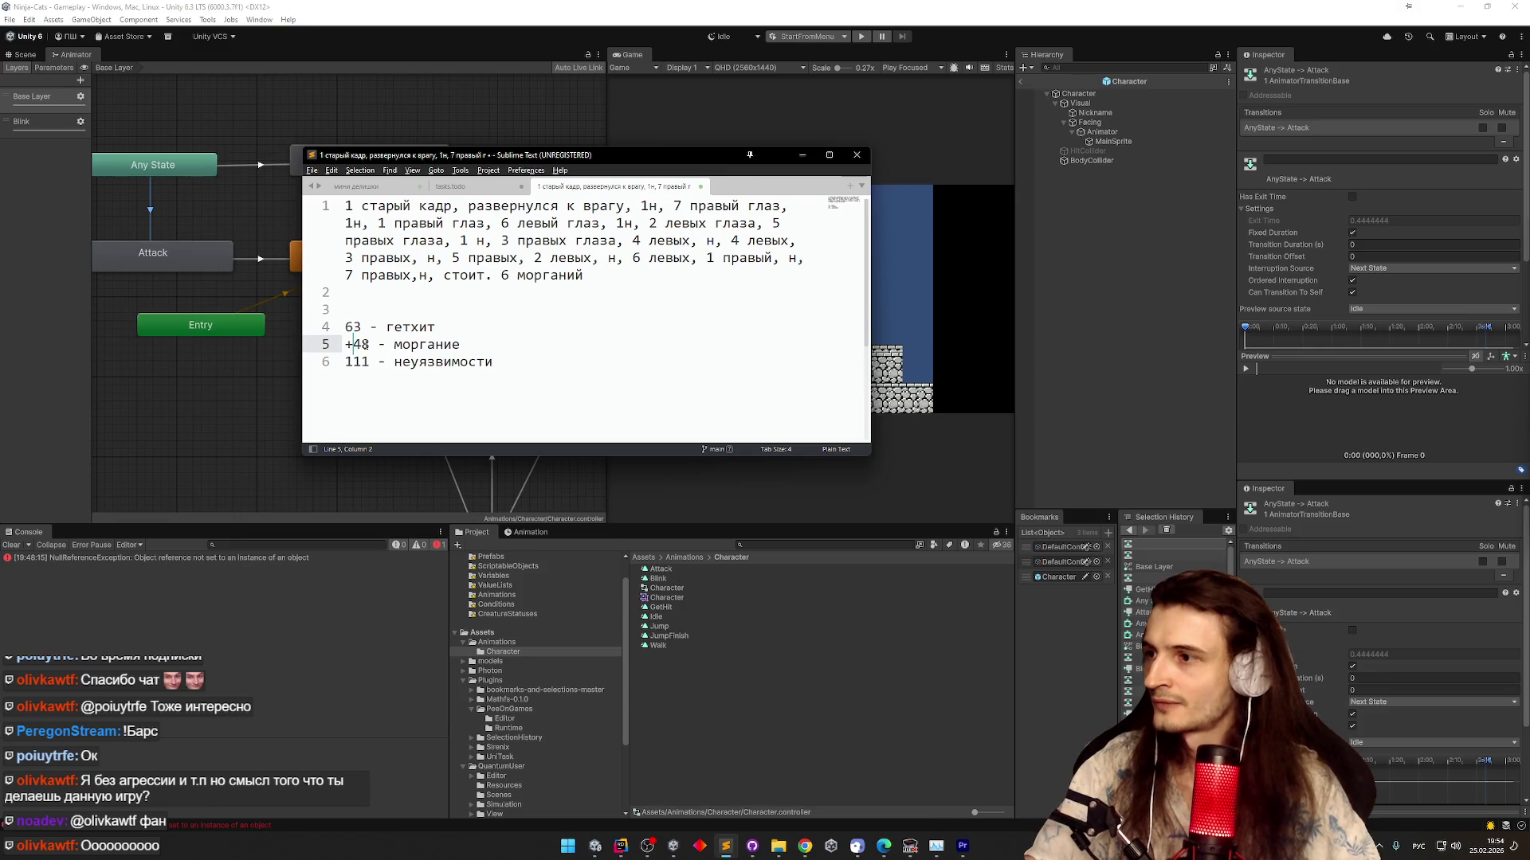
key(End)
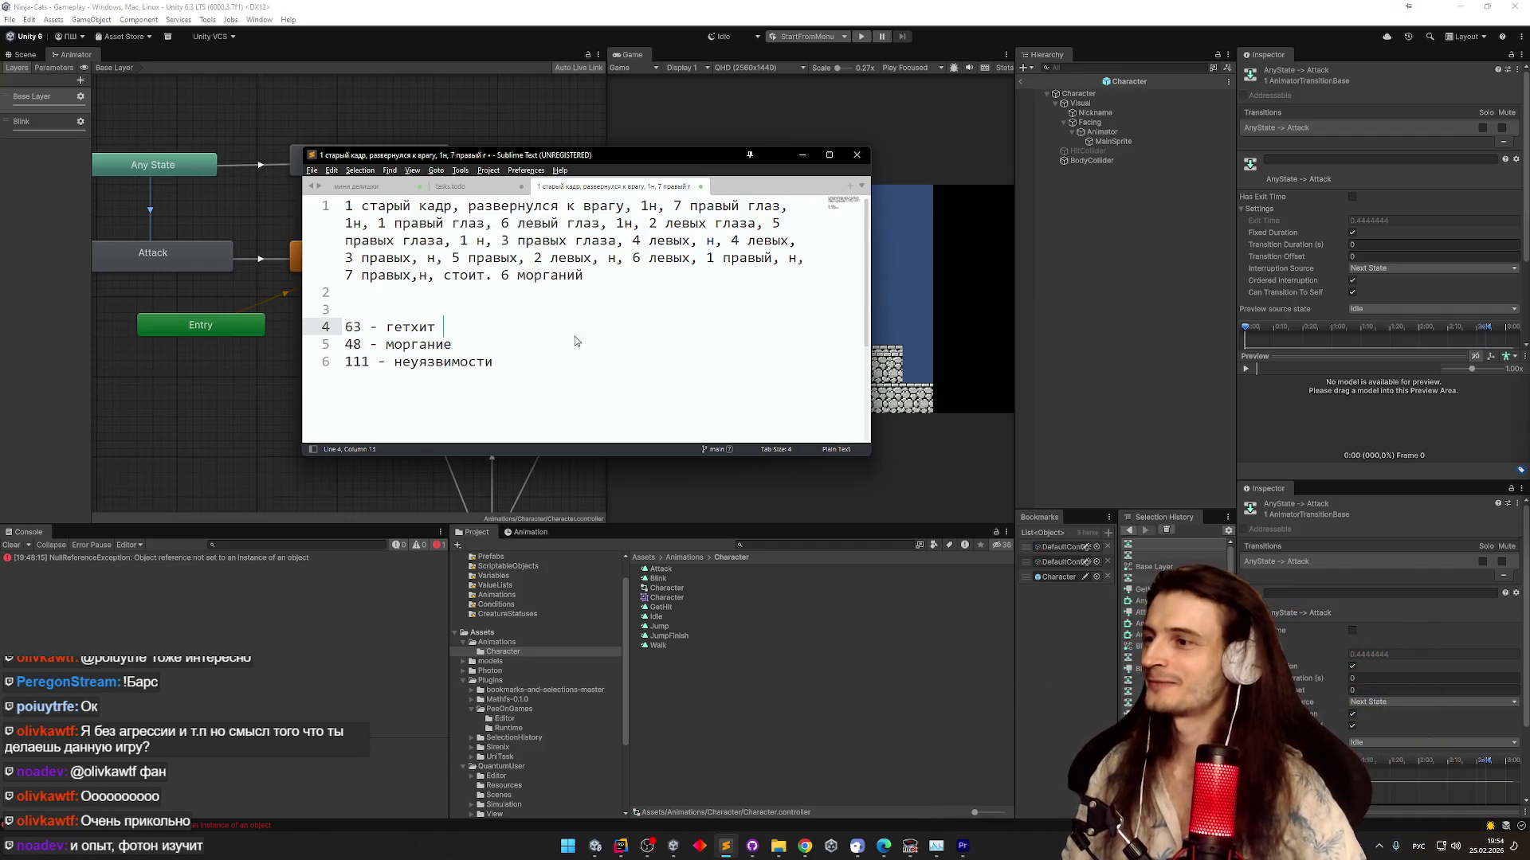
key(Up)
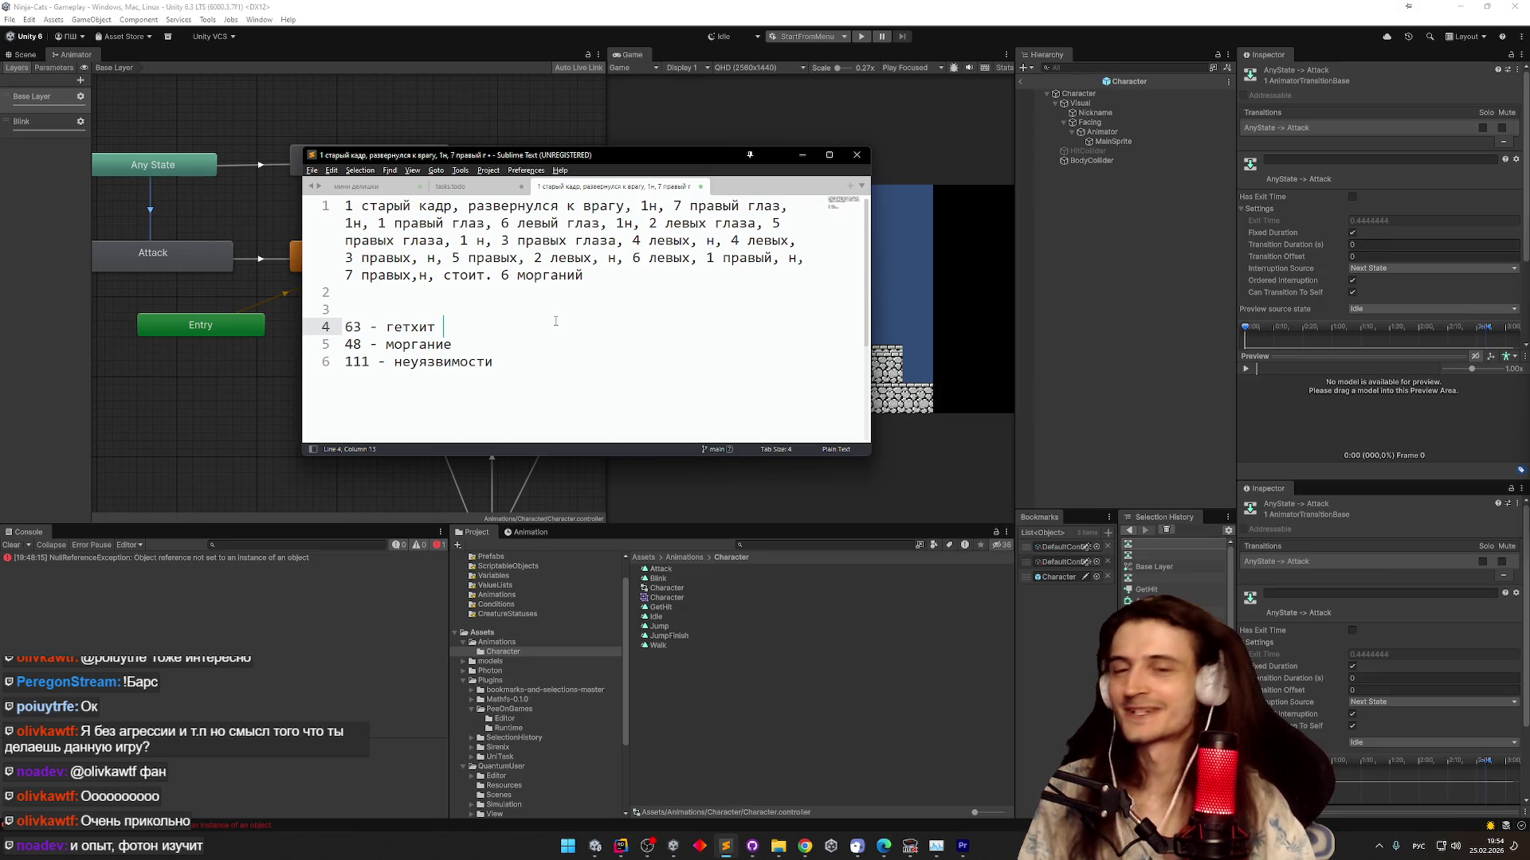
click(805, 155)
Show Unity's Animation timeline, then glance at Premiere Pro and dismiss its pop-up
scroll(492, 267, down, 5)
scroll(419, 255, up, 8)
scroll(469, 275, down, 6)
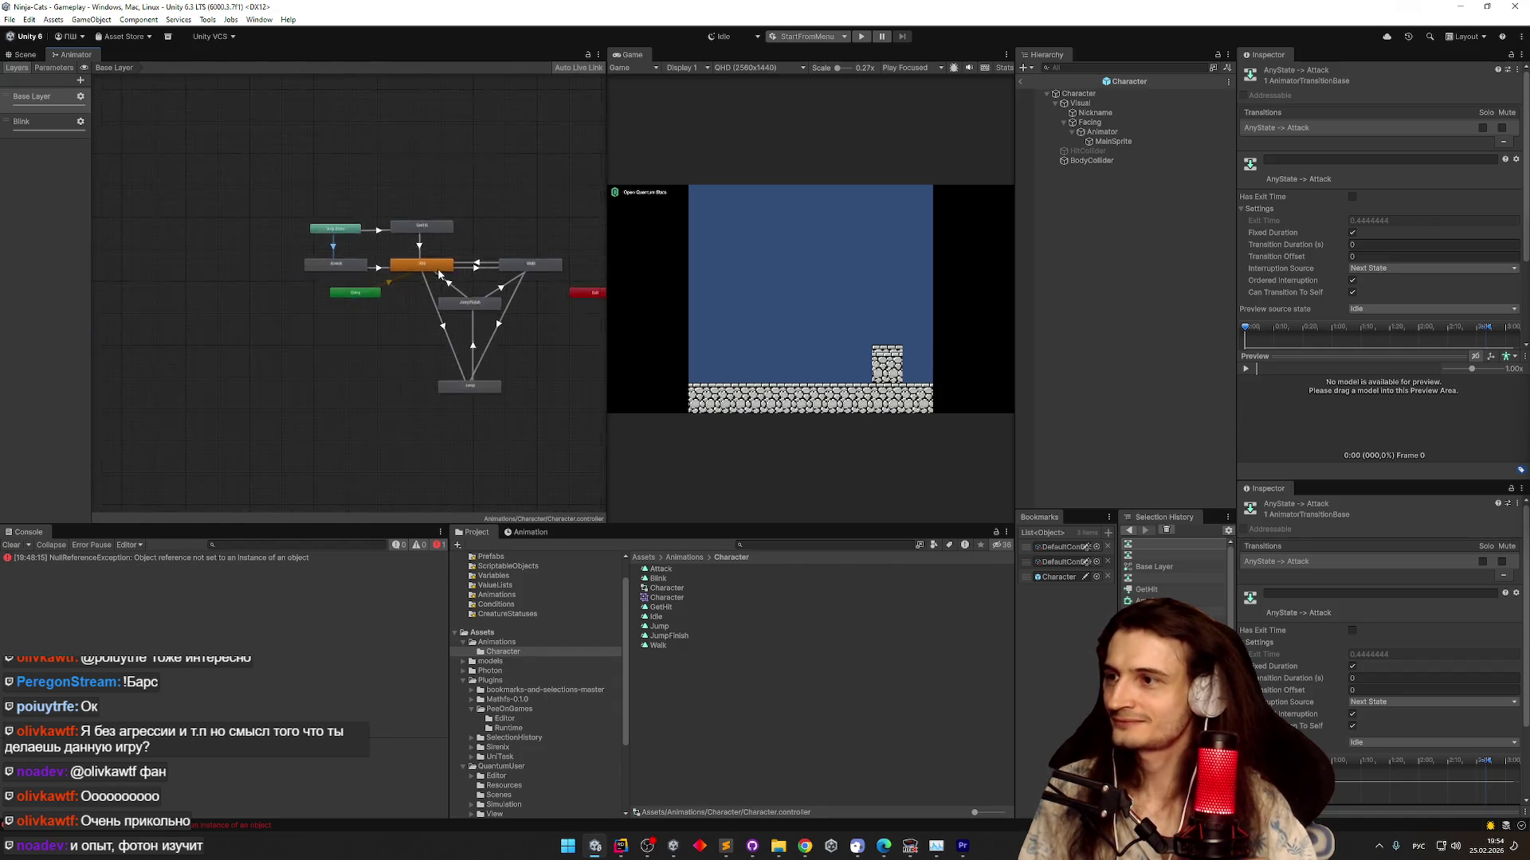
click(527, 532)
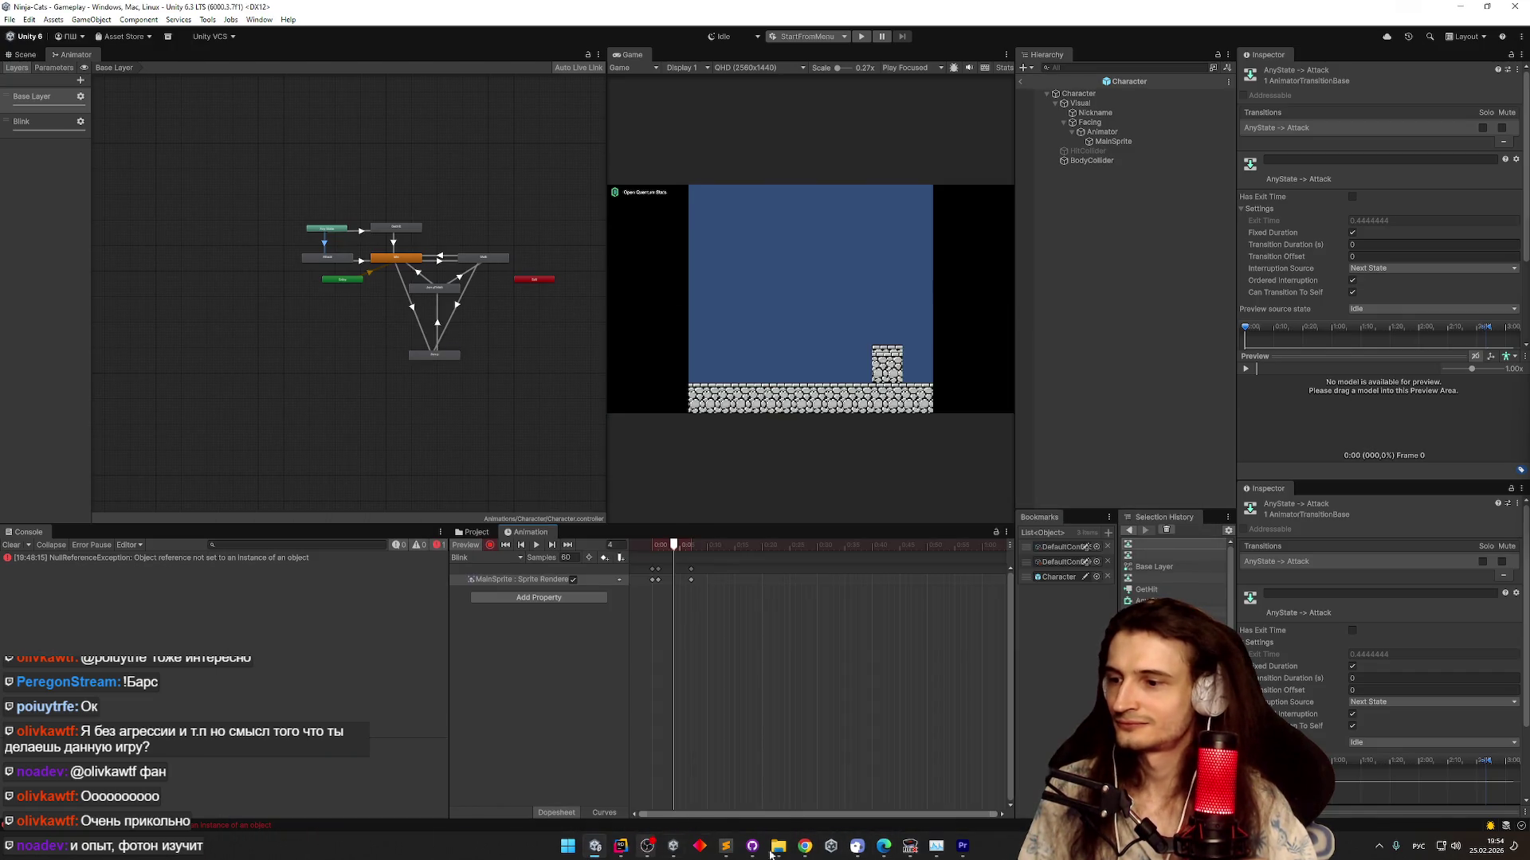
click(963, 846)
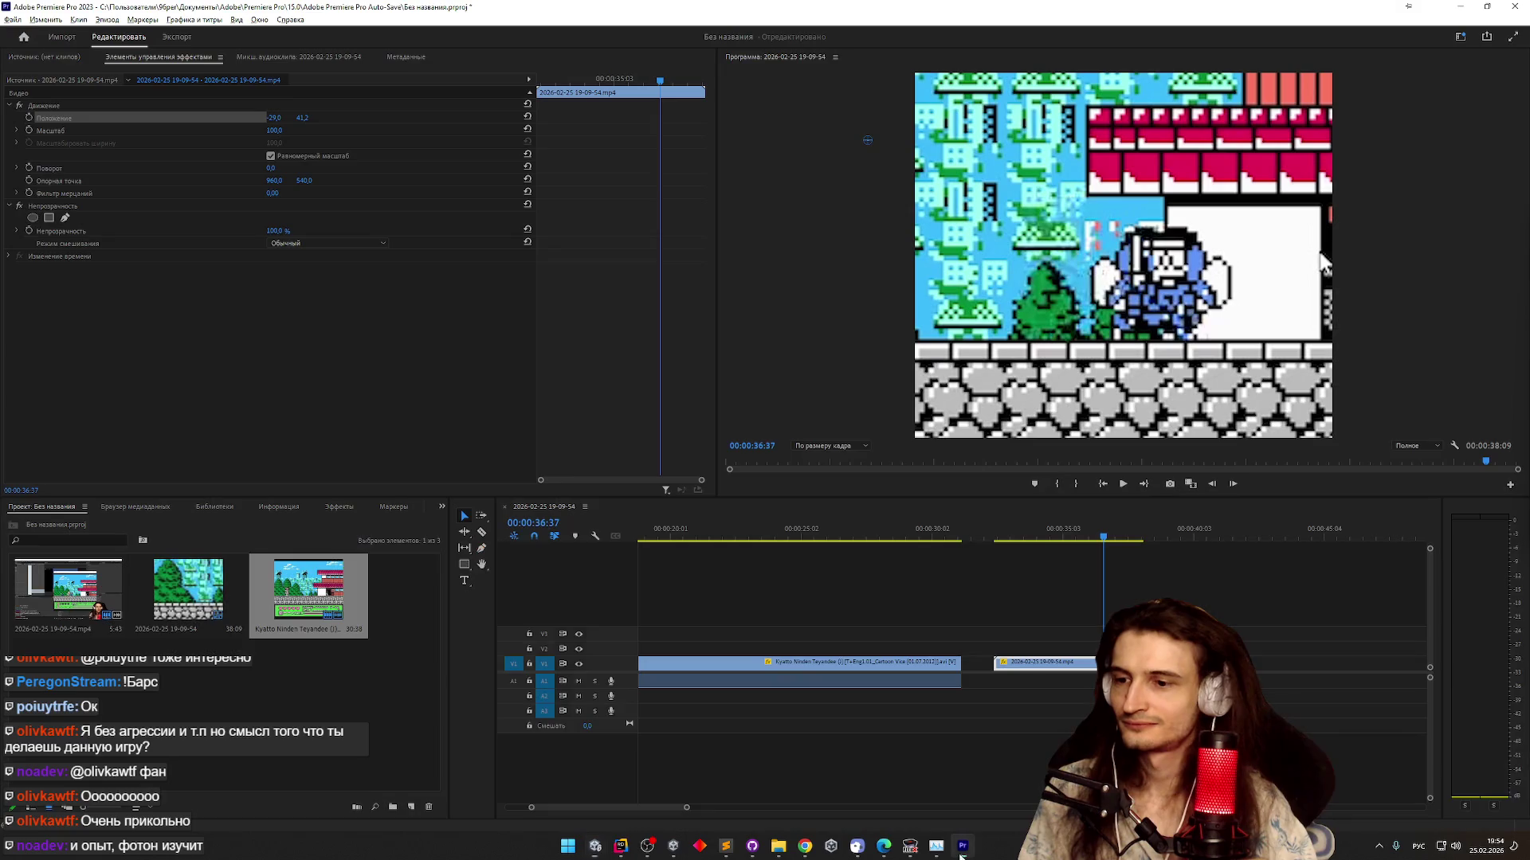
click(789, 433)
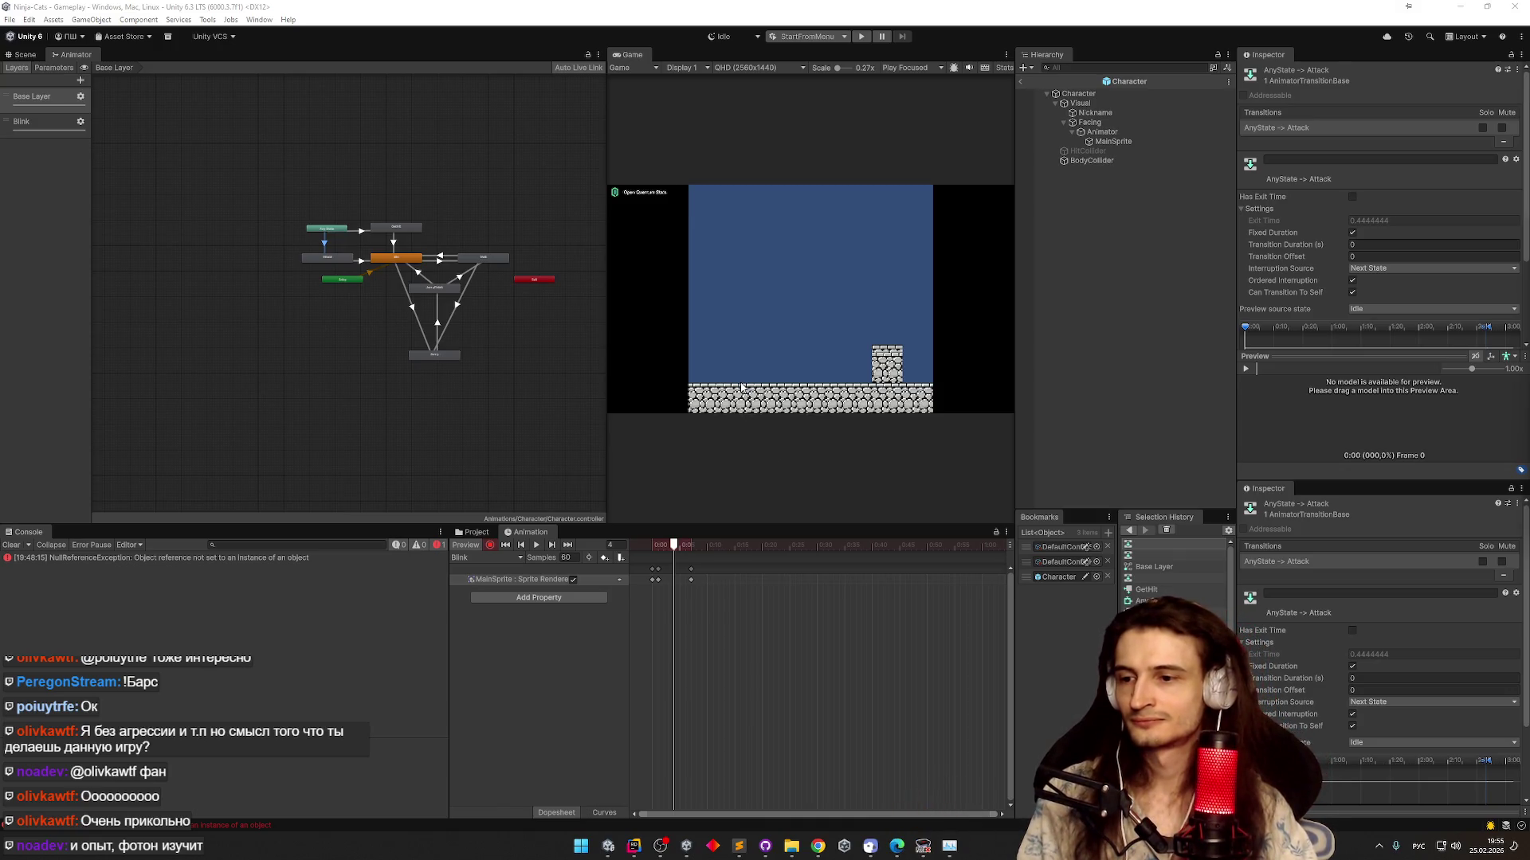
Walk the NES character right at slowed speed, then minimize FCEUX and clear Unity's console
click(923, 846)
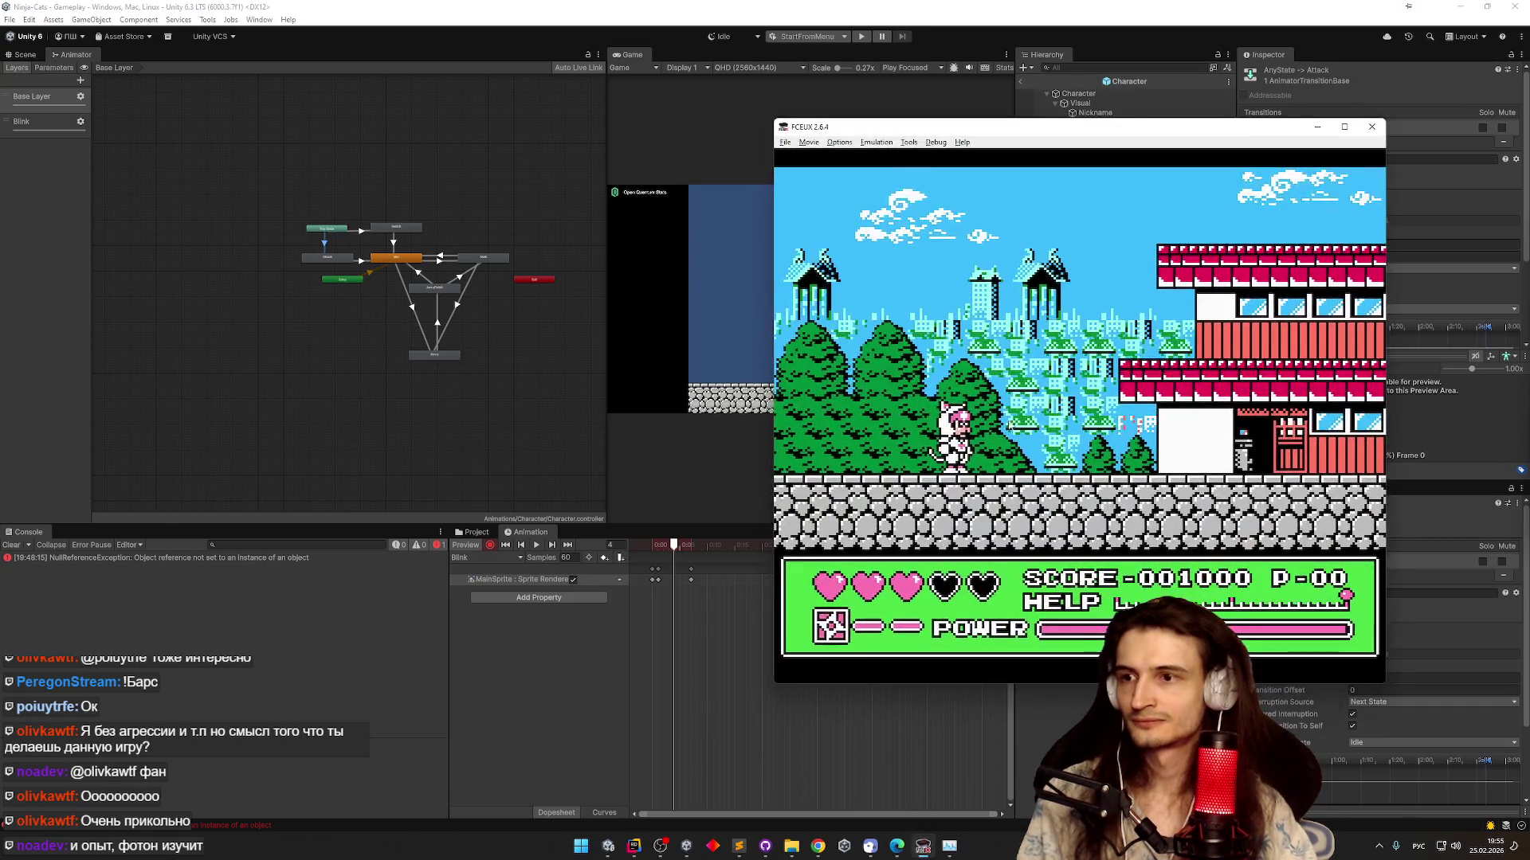
key(equal)
key(equal)
key(equal)
key(minus)
key(minus)
key(minus)
key(equal)
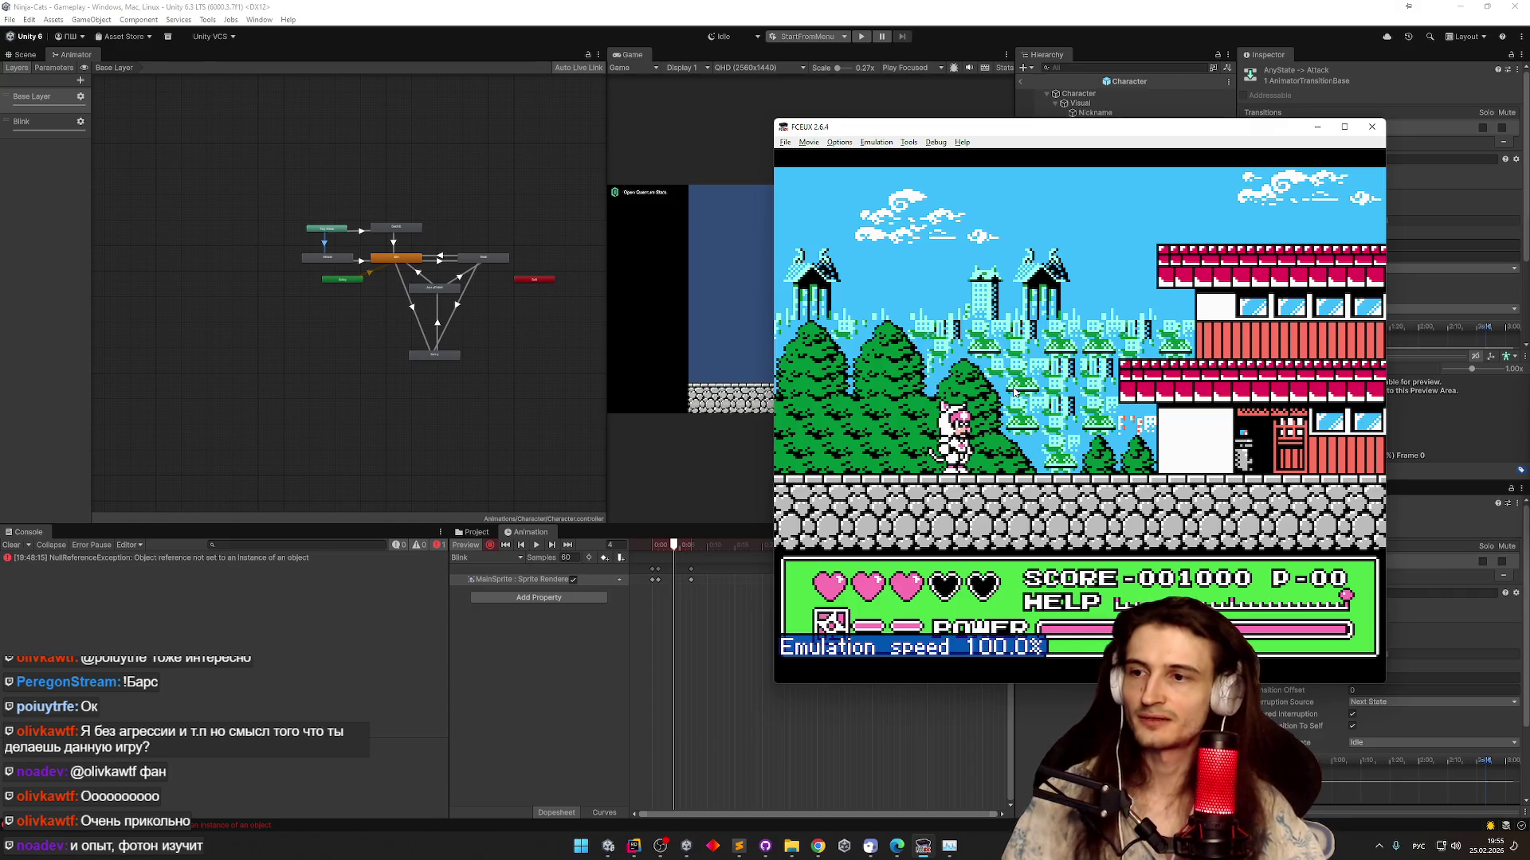
key(alt+shift)
key(Right)
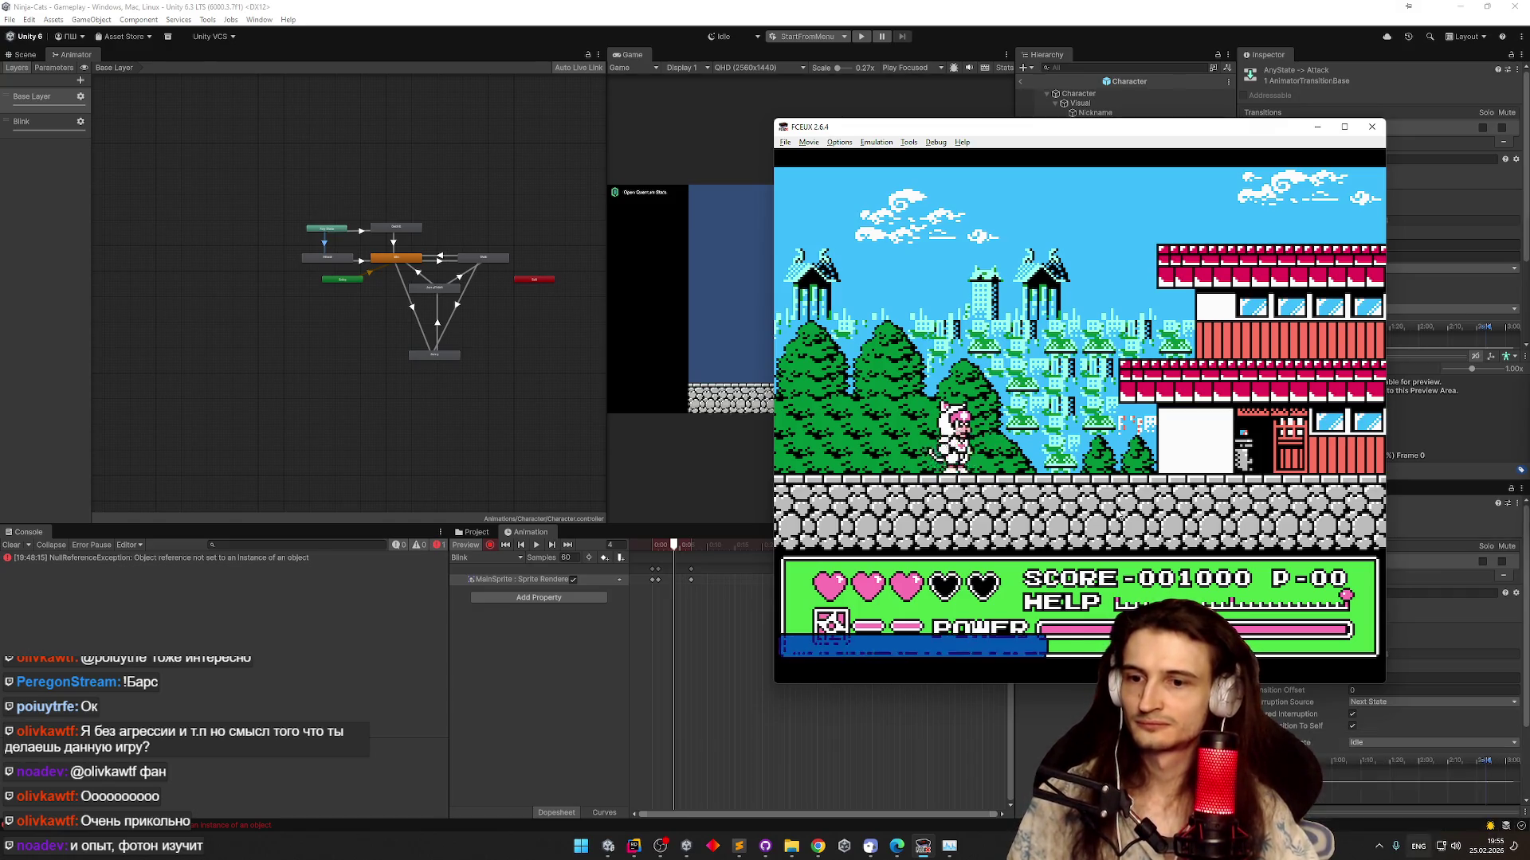
key(minus)
key(minus)
key(minus)
key(minus)
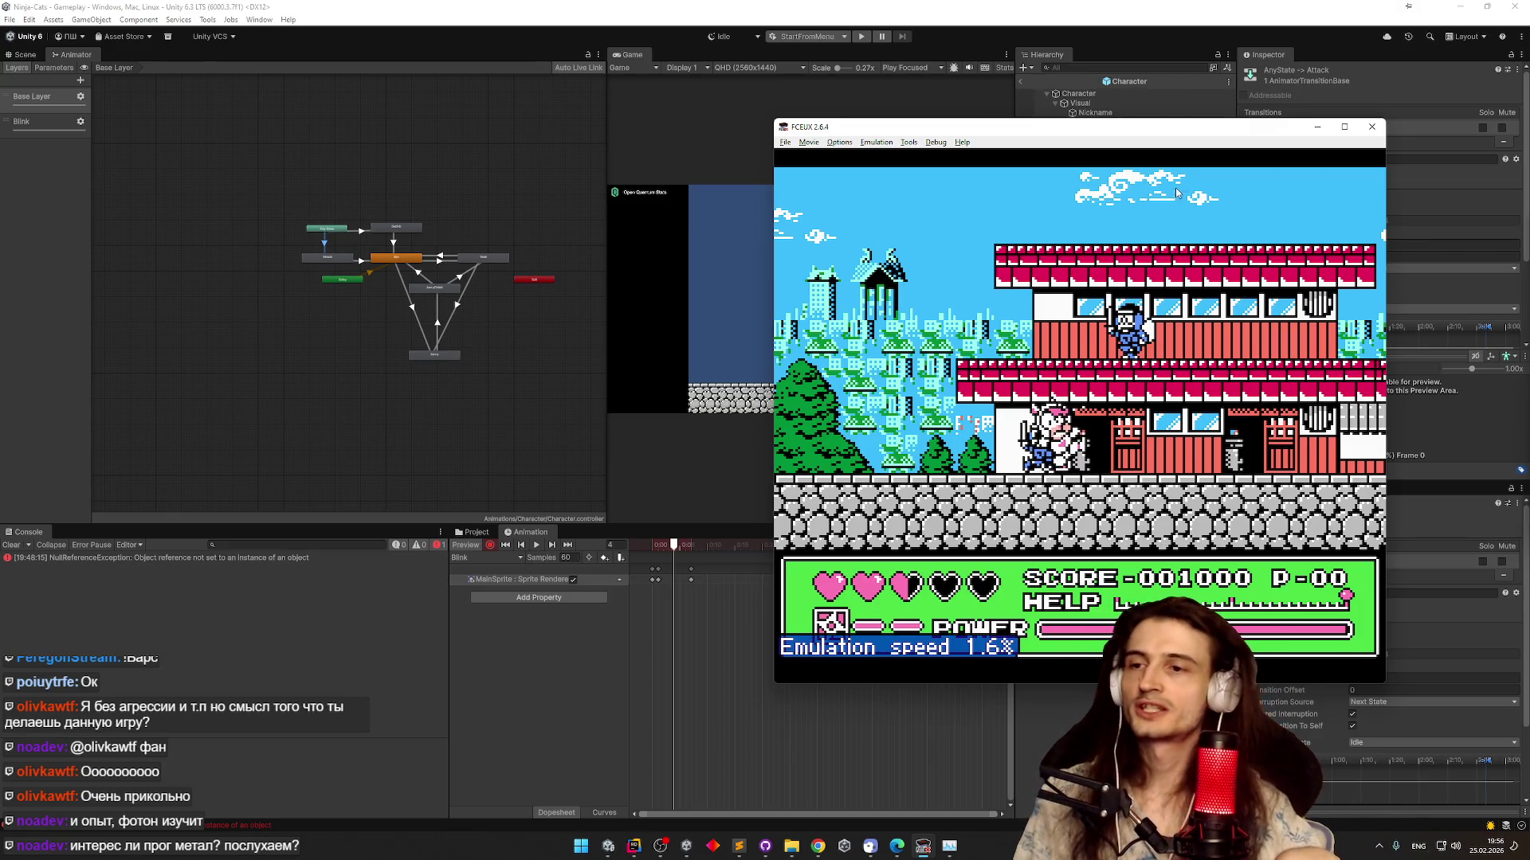
click(1319, 129)
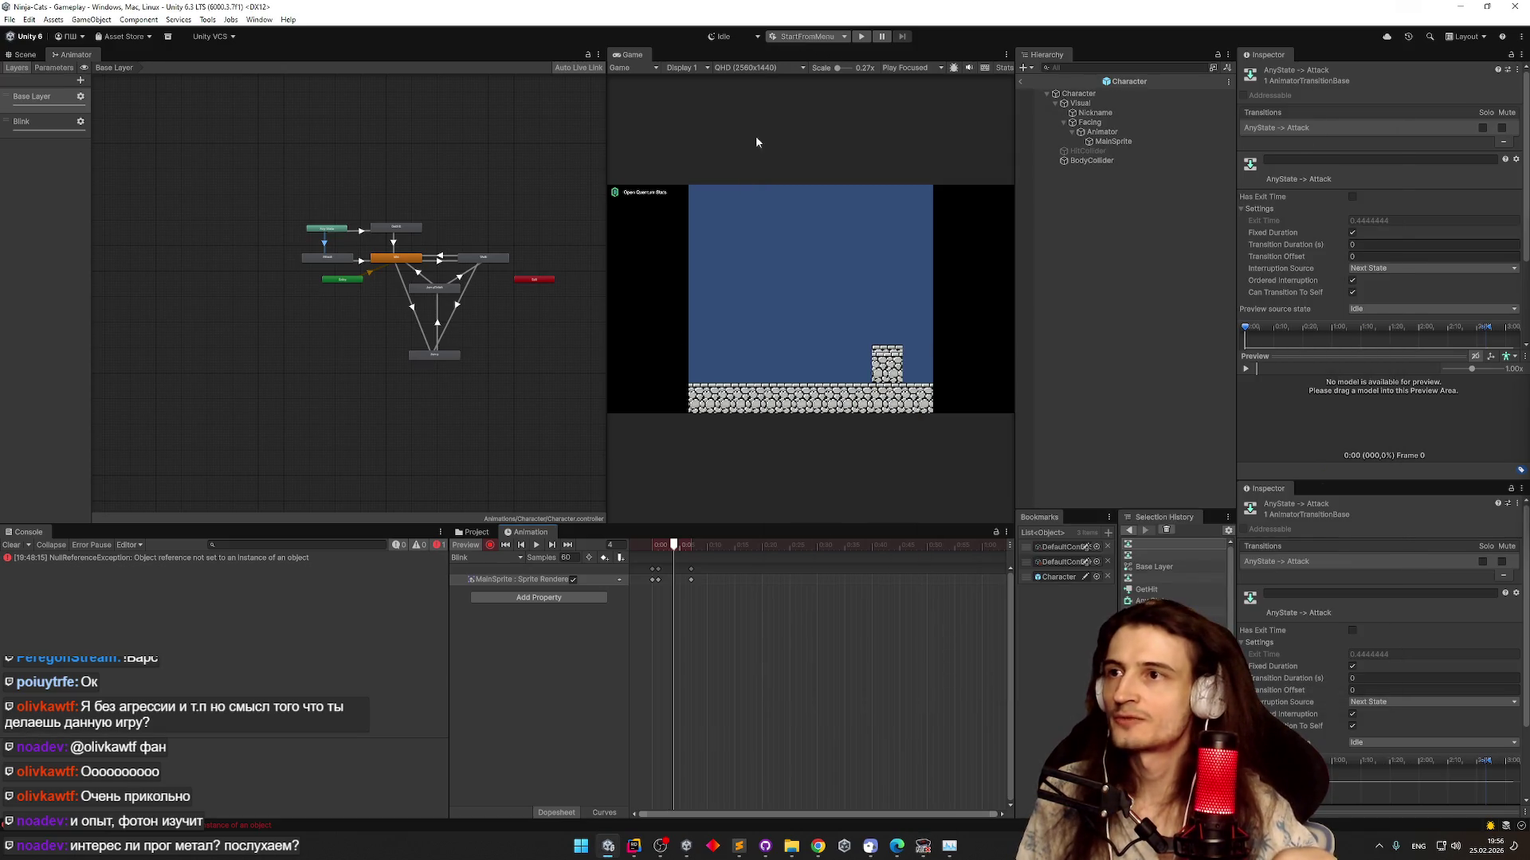
click(10, 546)
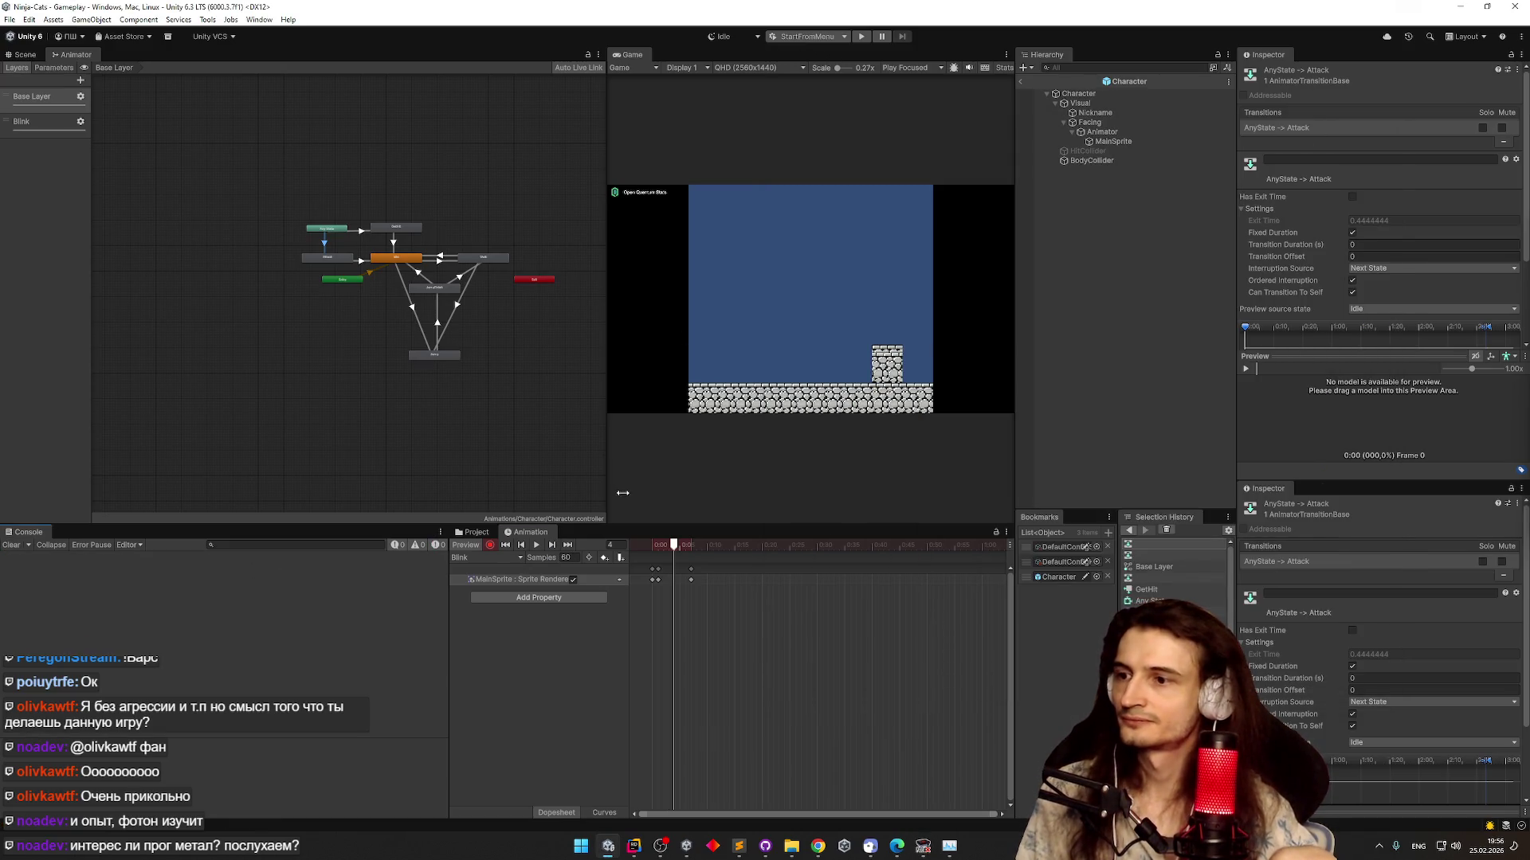
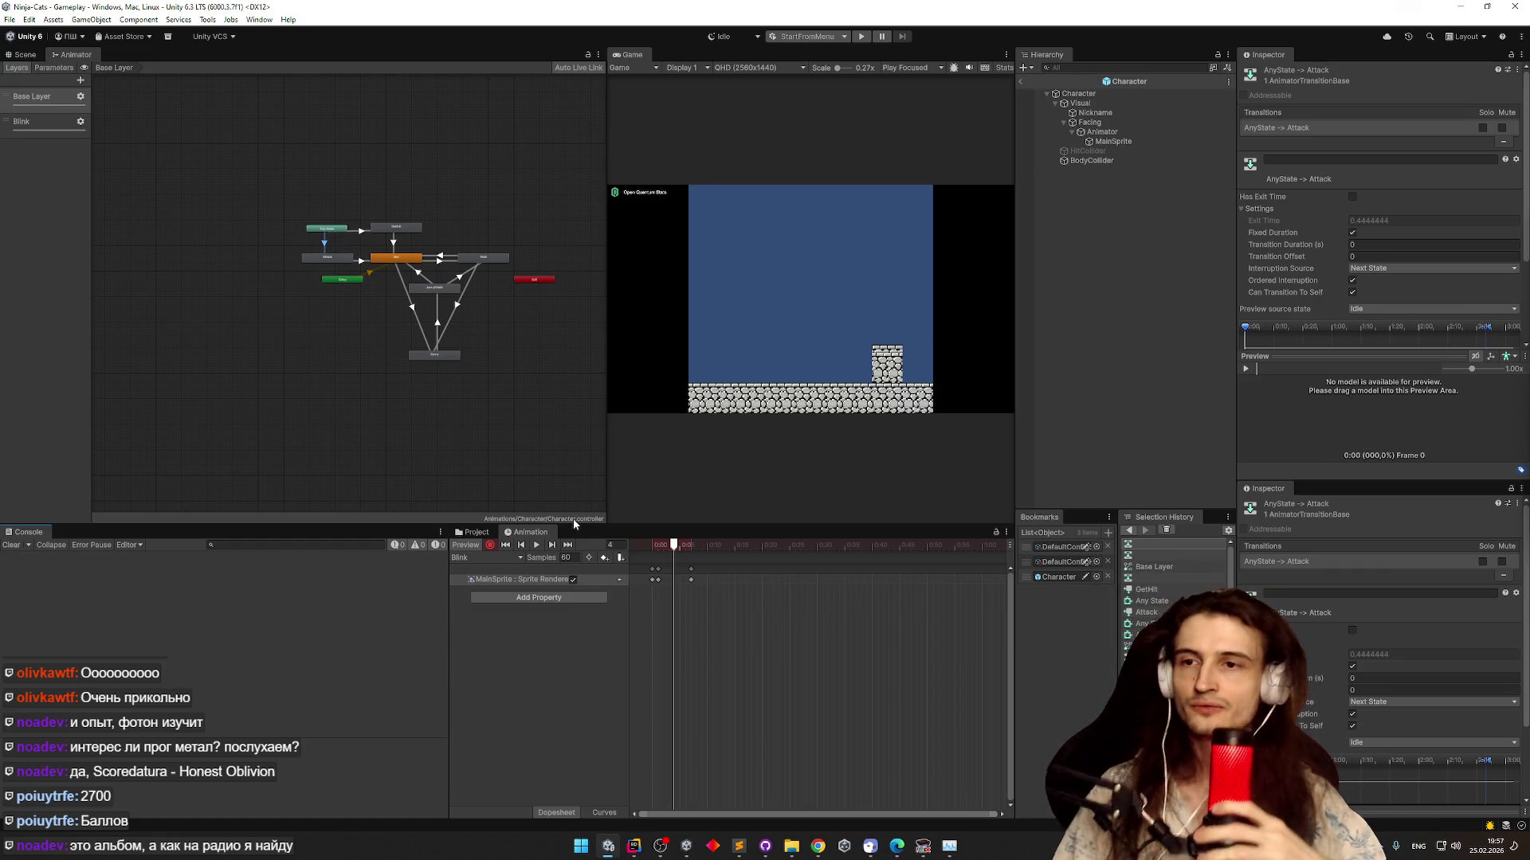
Scrub the Blink animation preview through frames 0, 6 and 3
mouse_move(677, 547)
mouse_down()
mouse_move(646, 558)
mouse_move(658, 557)
mouse_up()
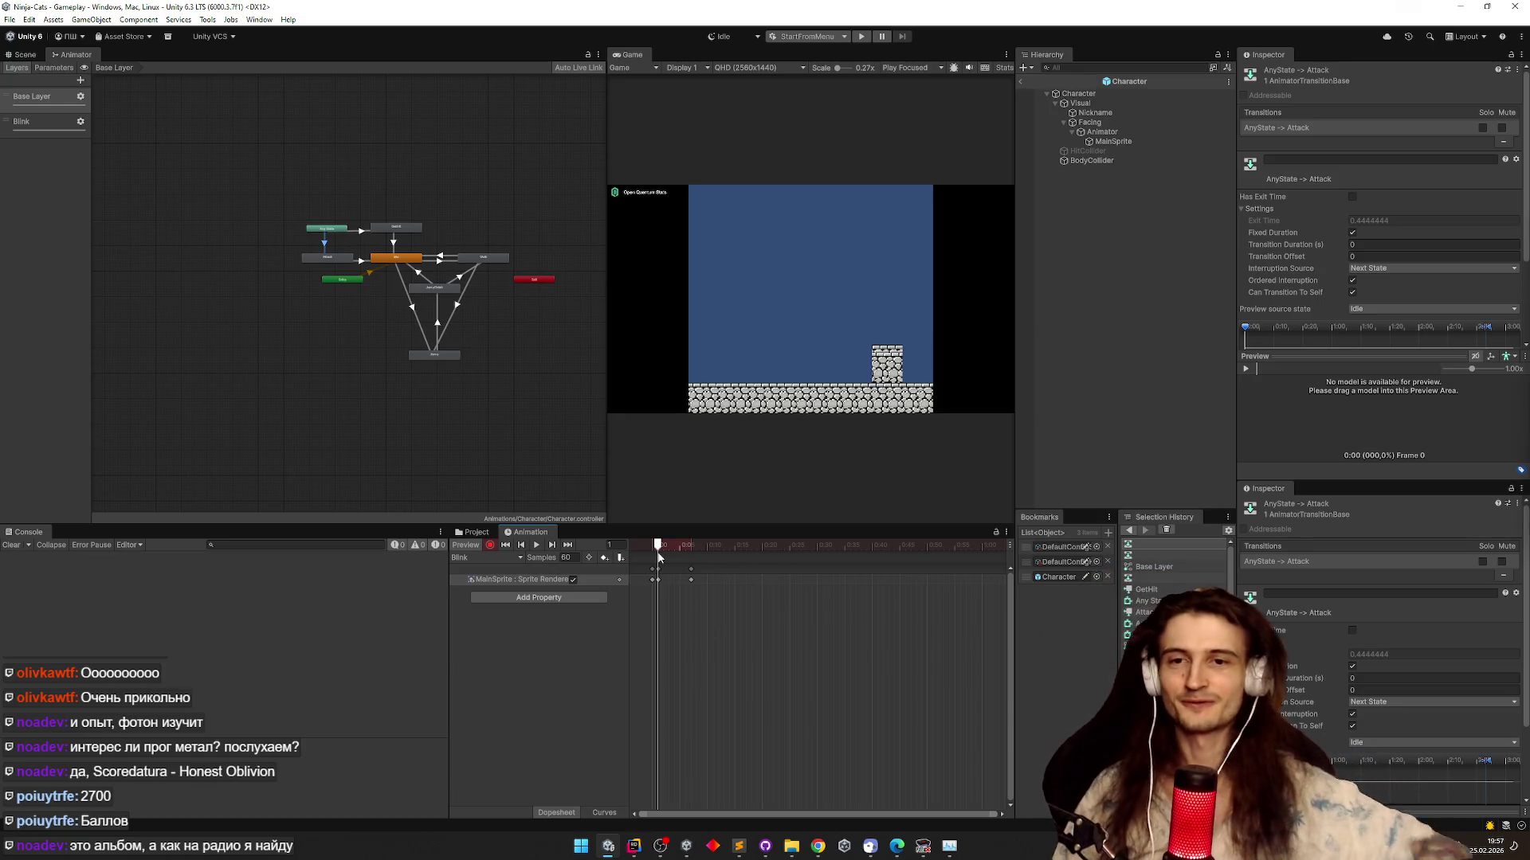
mouse_move(661, 552)
mouse_down()
mouse_move(680, 555)
mouse_move(650, 560)
mouse_move(682, 567)
mouse_move(650, 582)
mouse_up()
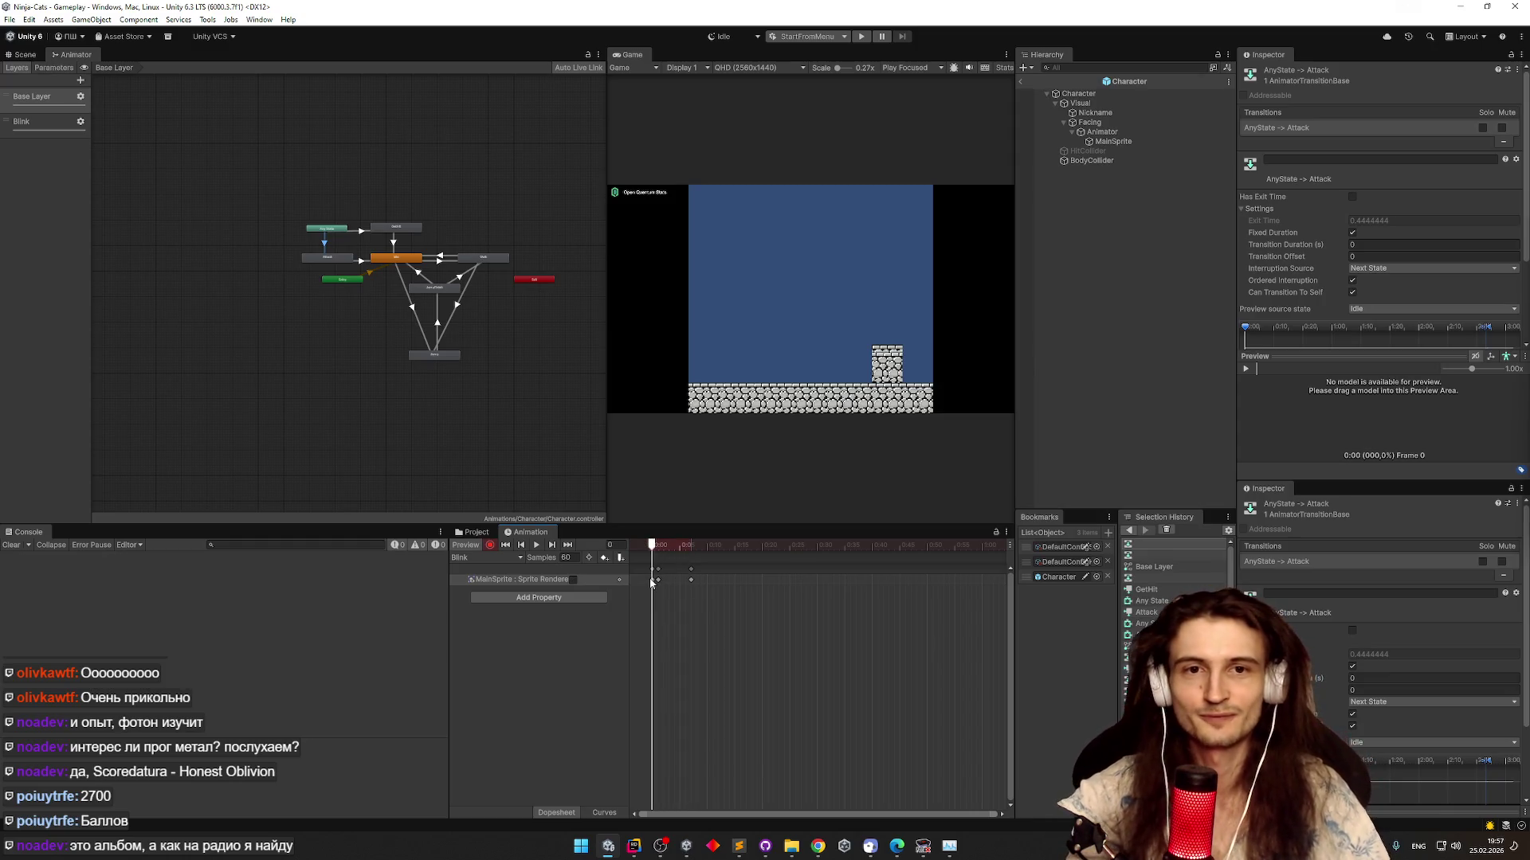
mouse_move(645, 582)
mouse_down()
mouse_move(685, 582)
mouse_move(648, 579)
mouse_up()
click(477, 532)
click(527, 533)
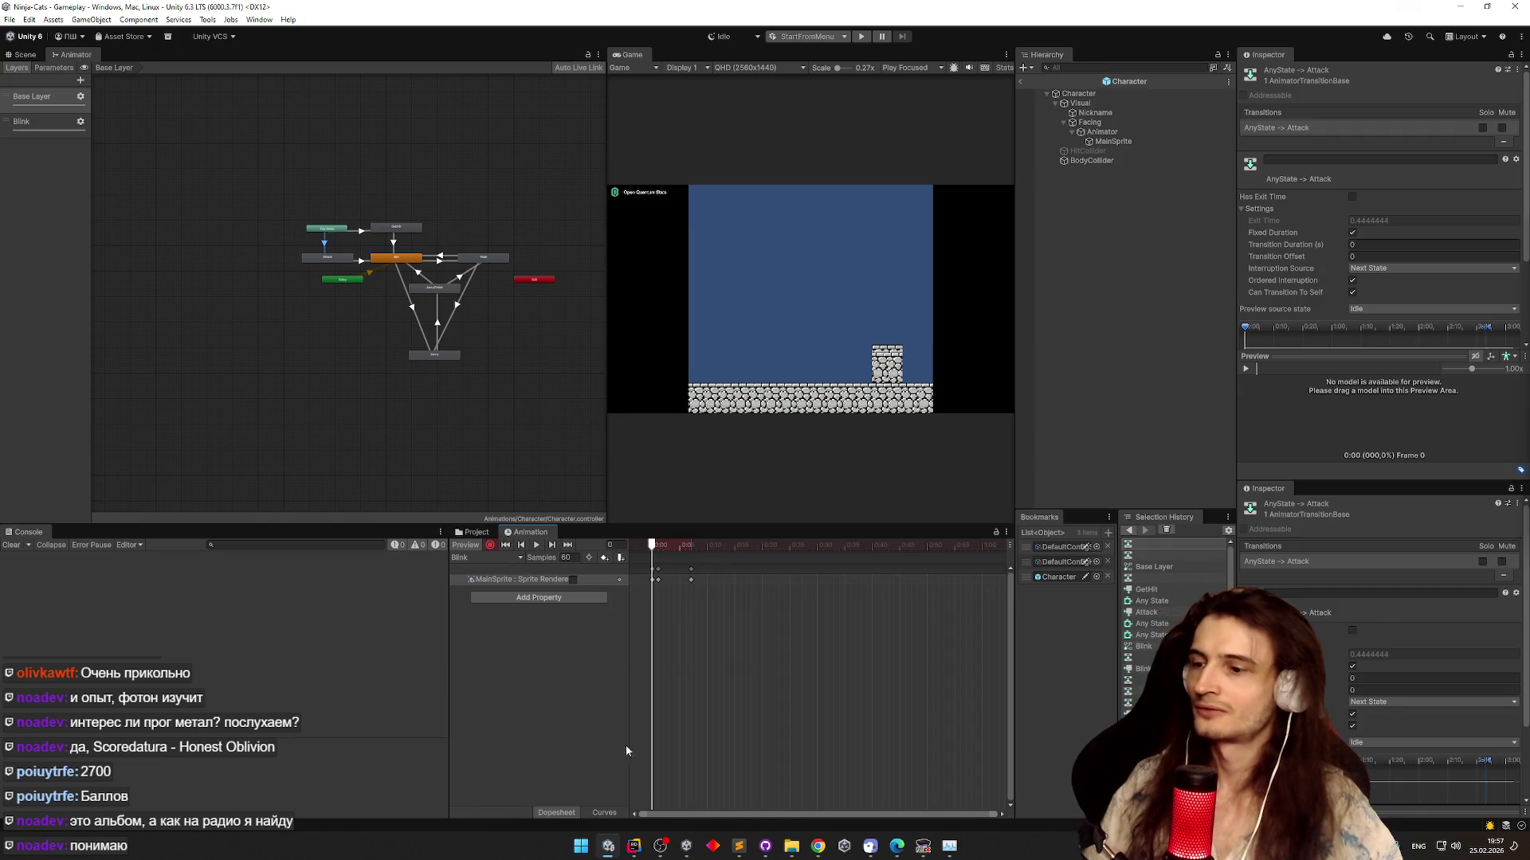
Bring Rider forward and scroll through the Unity explorer tree
click(633, 846)
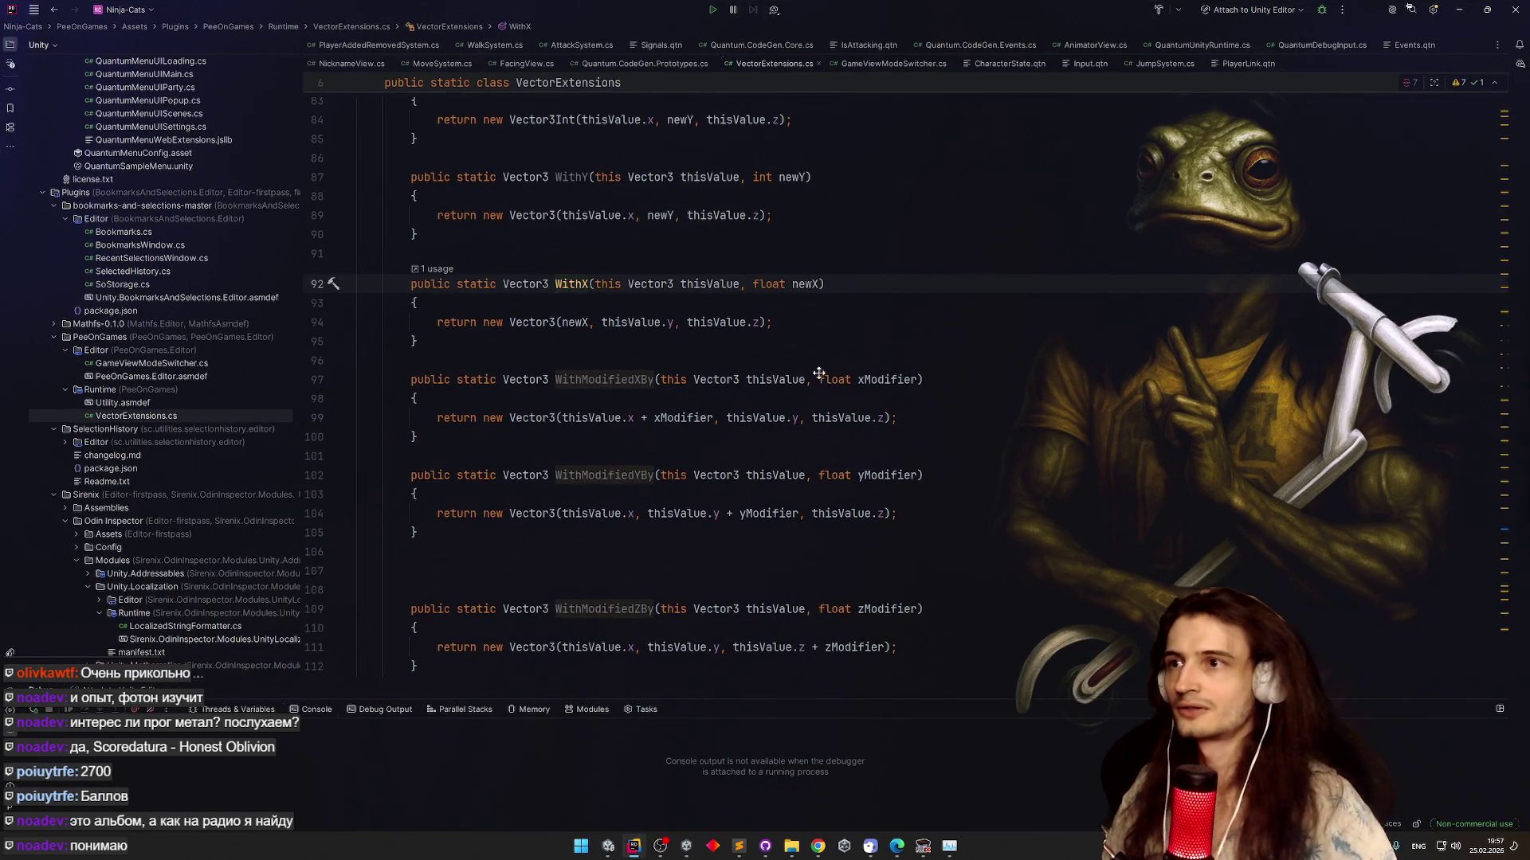
scroll(789, 434, up, 6)
scroll(103, 247, up, 10)
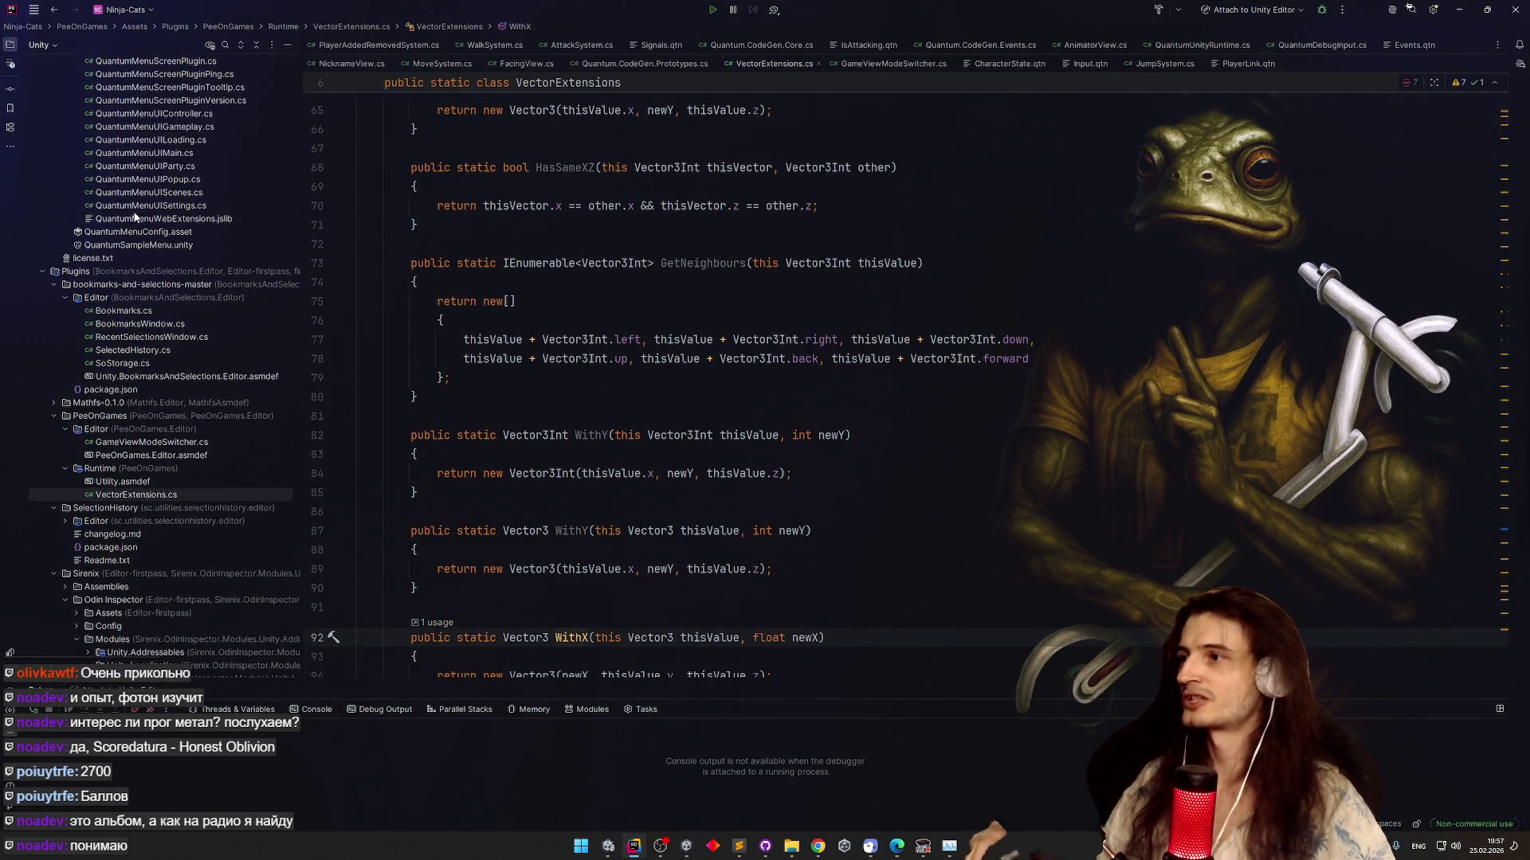
scroll(164, 253, up, 10)
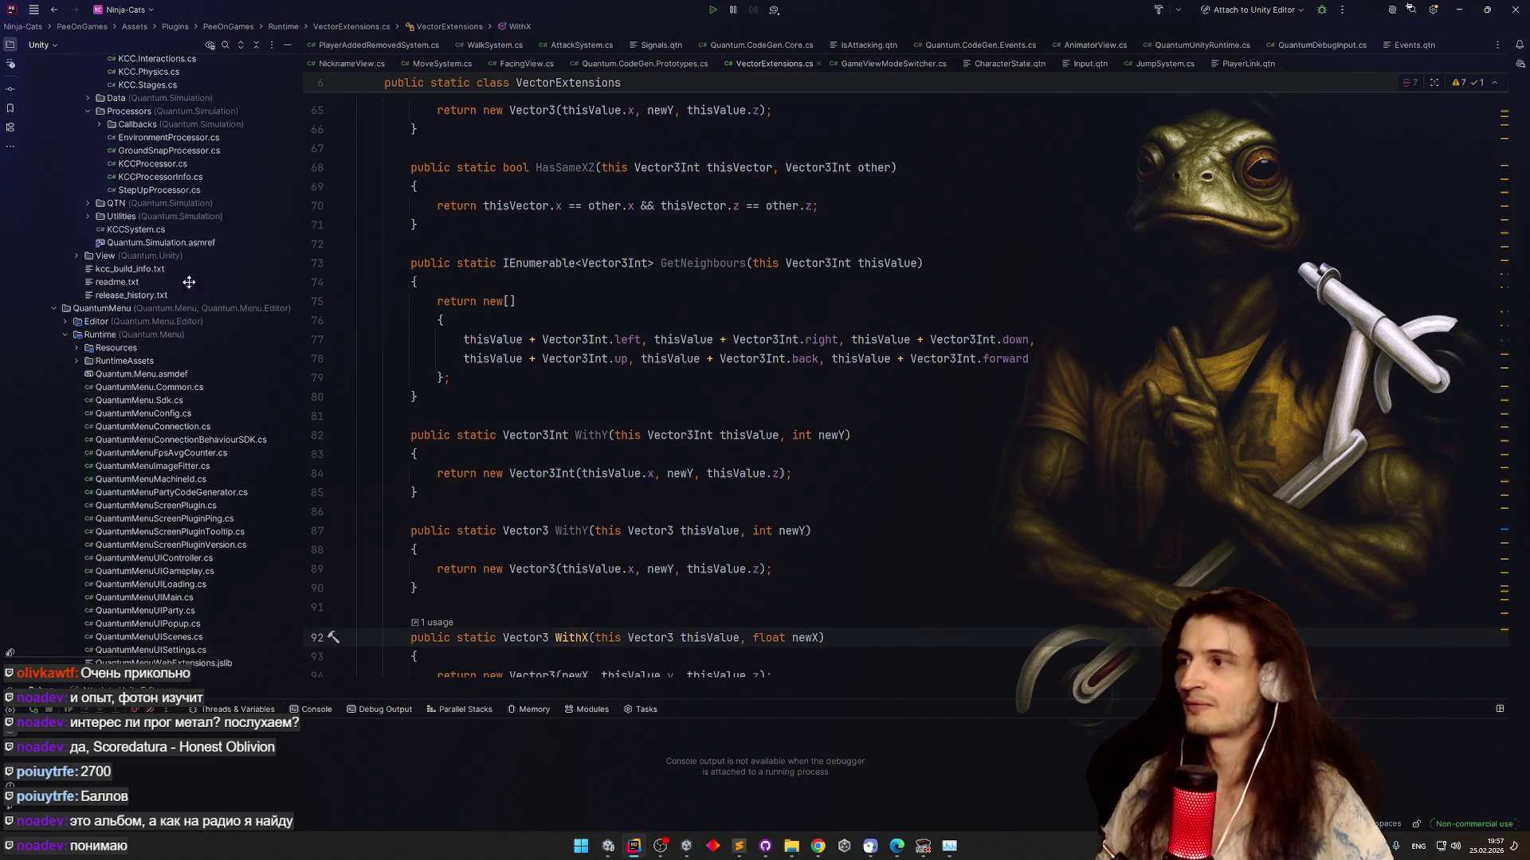
scroll(193, 236, down, 15)
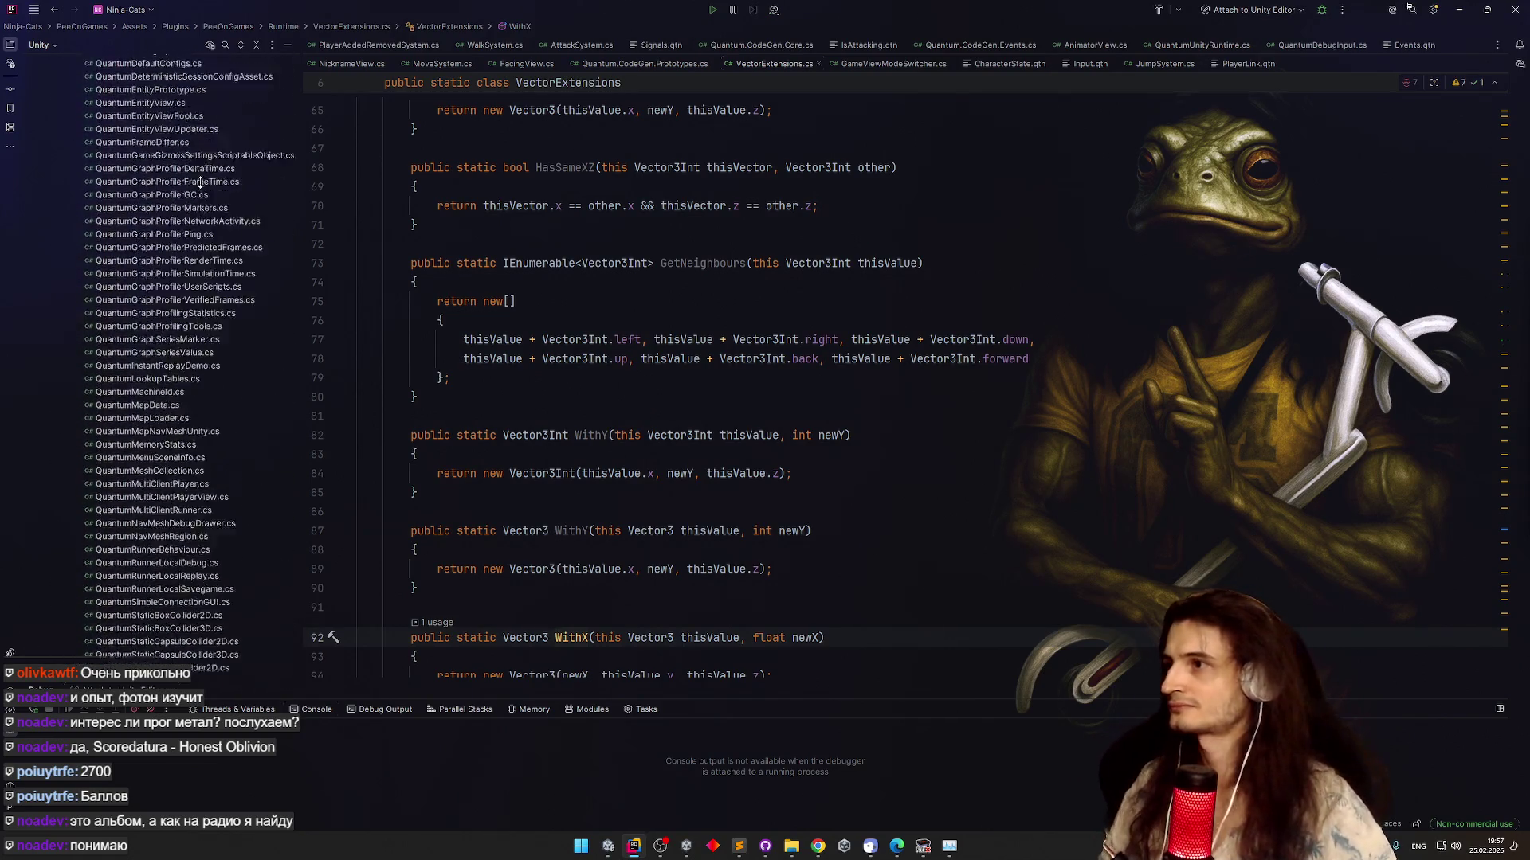
scroll(196, 440, down, 15)
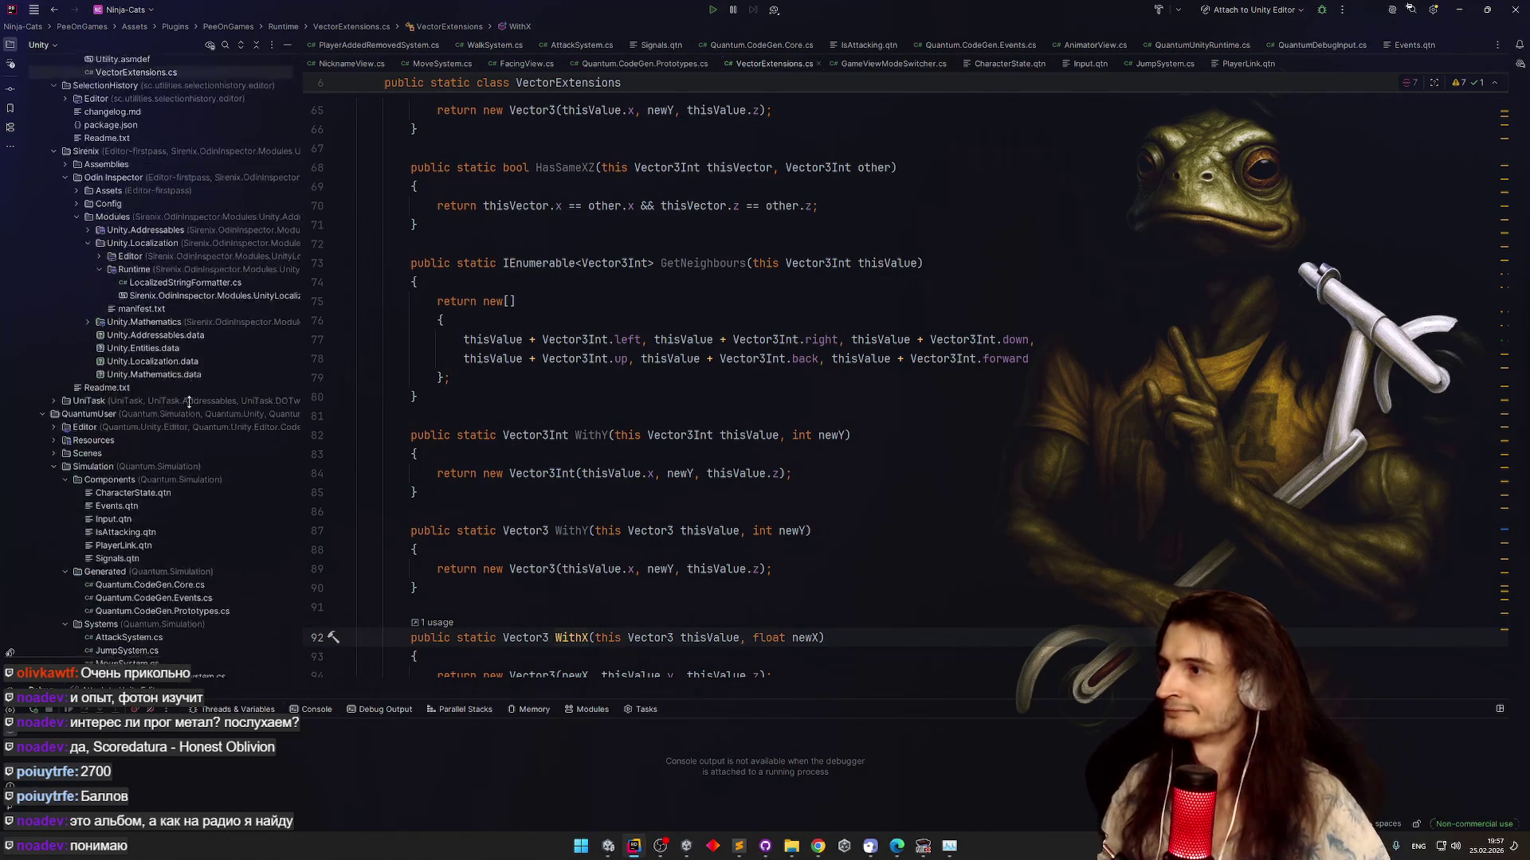
scroll(196, 241, up, 5)
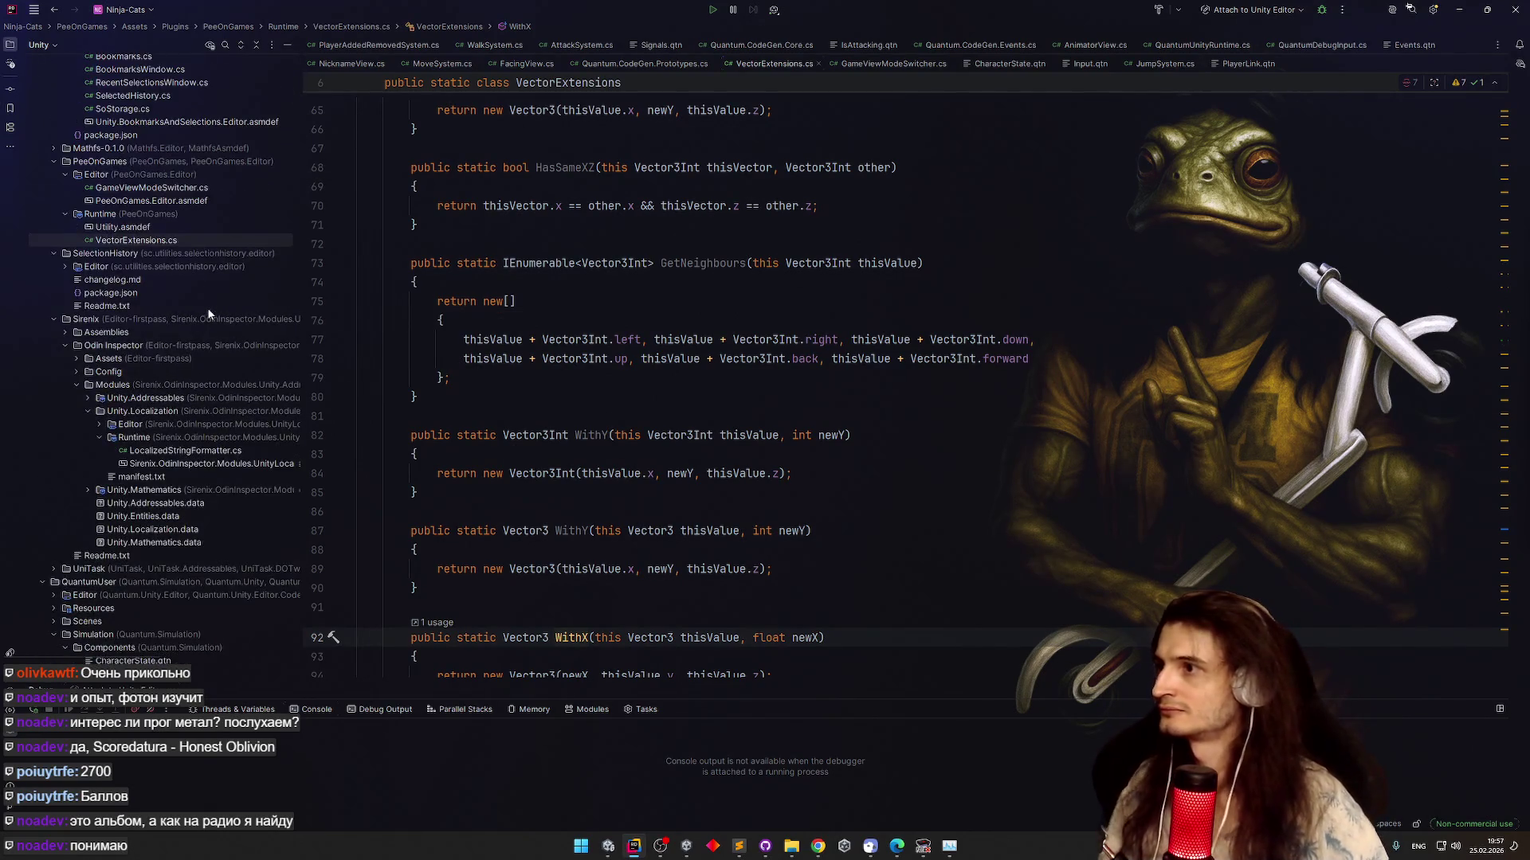
scroll(212, 279, up, 10)
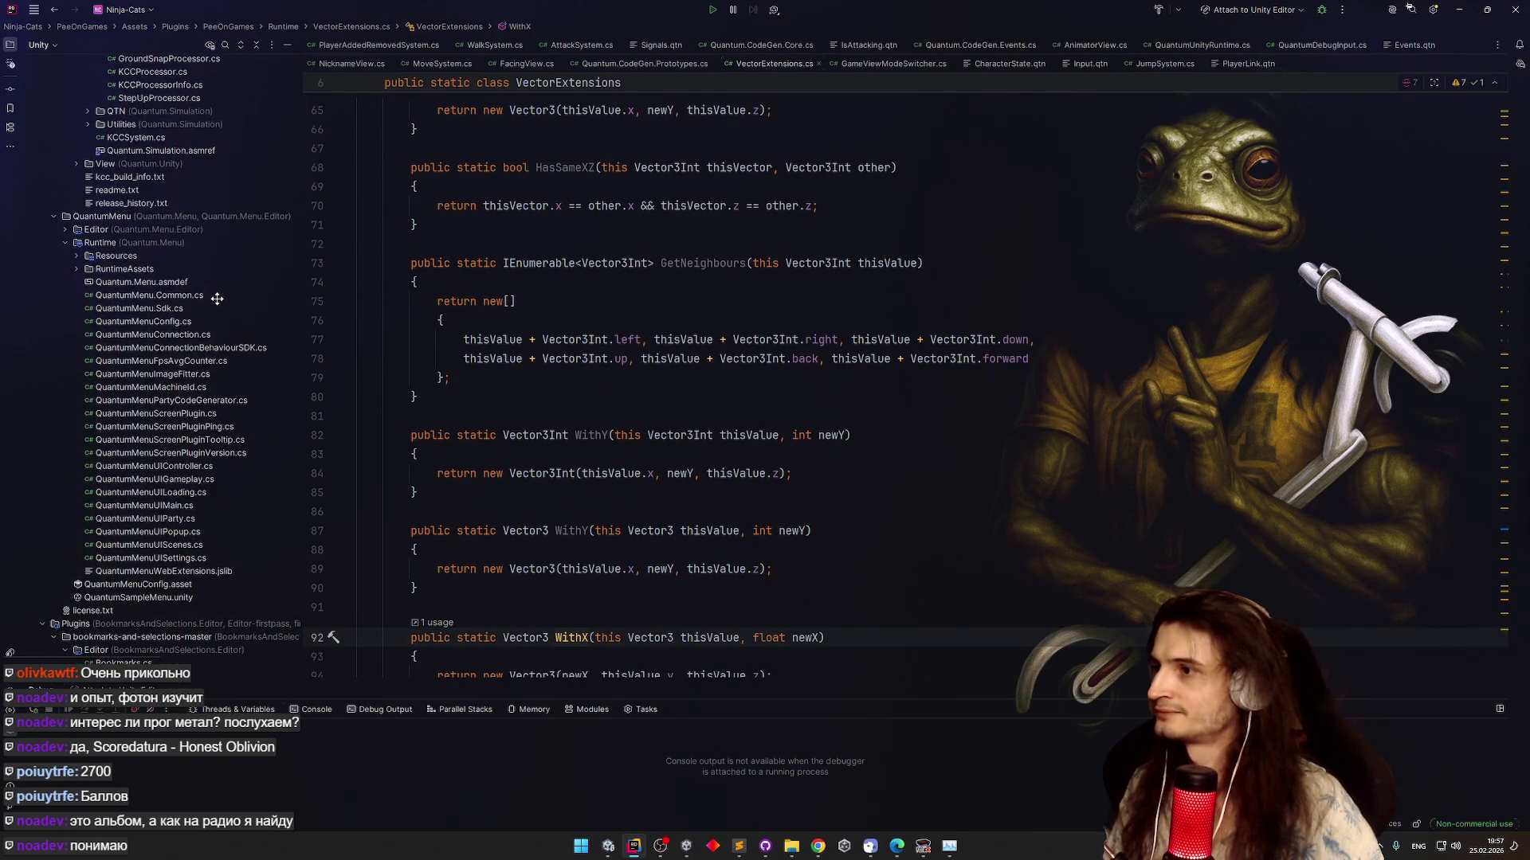
scroll(217, 298, up, 3)
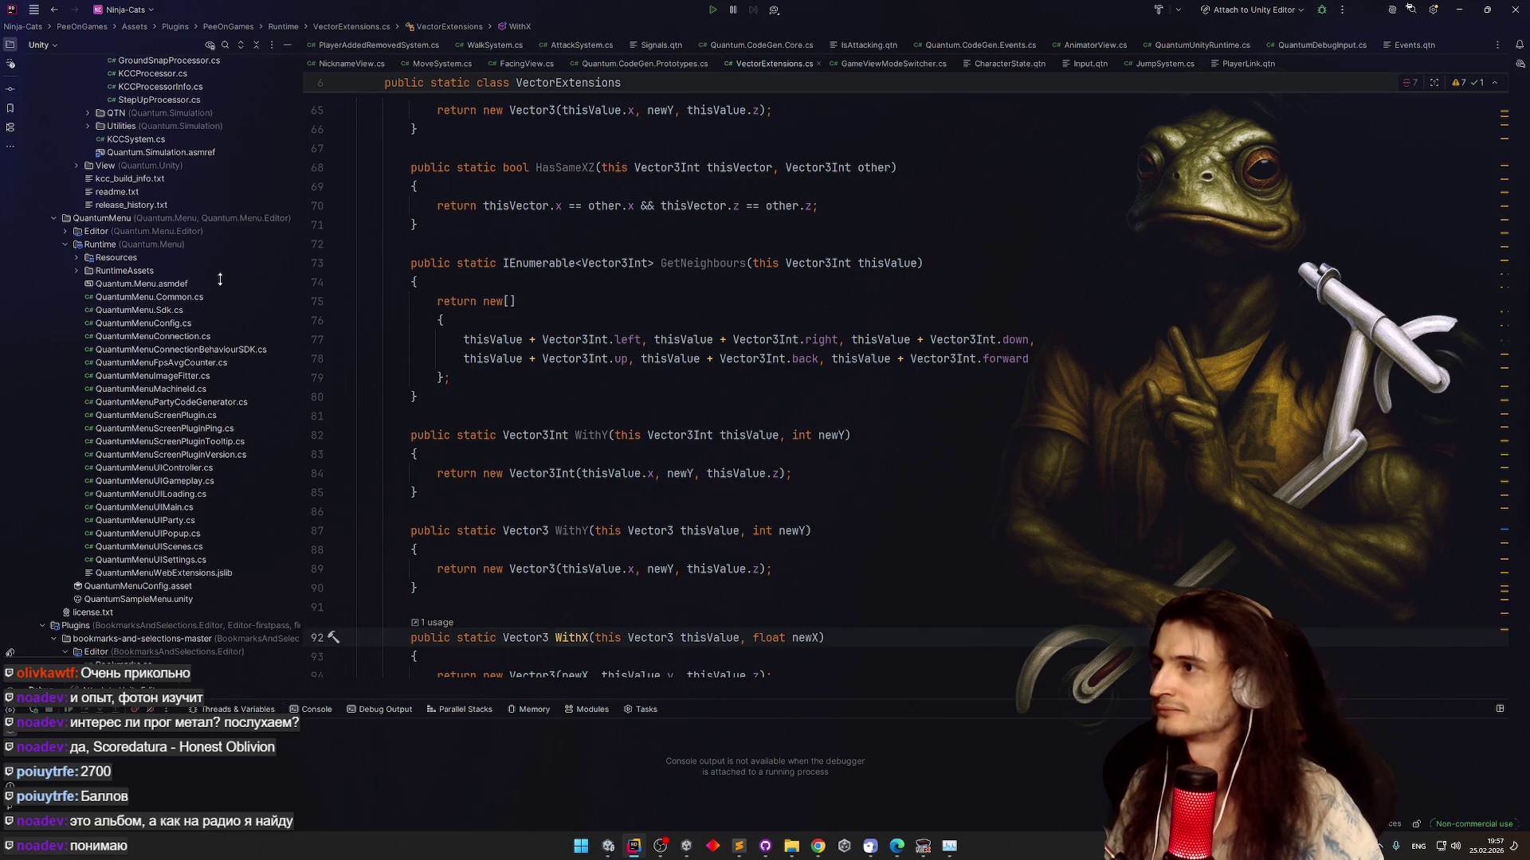
scroll(221, 297, up, 1)
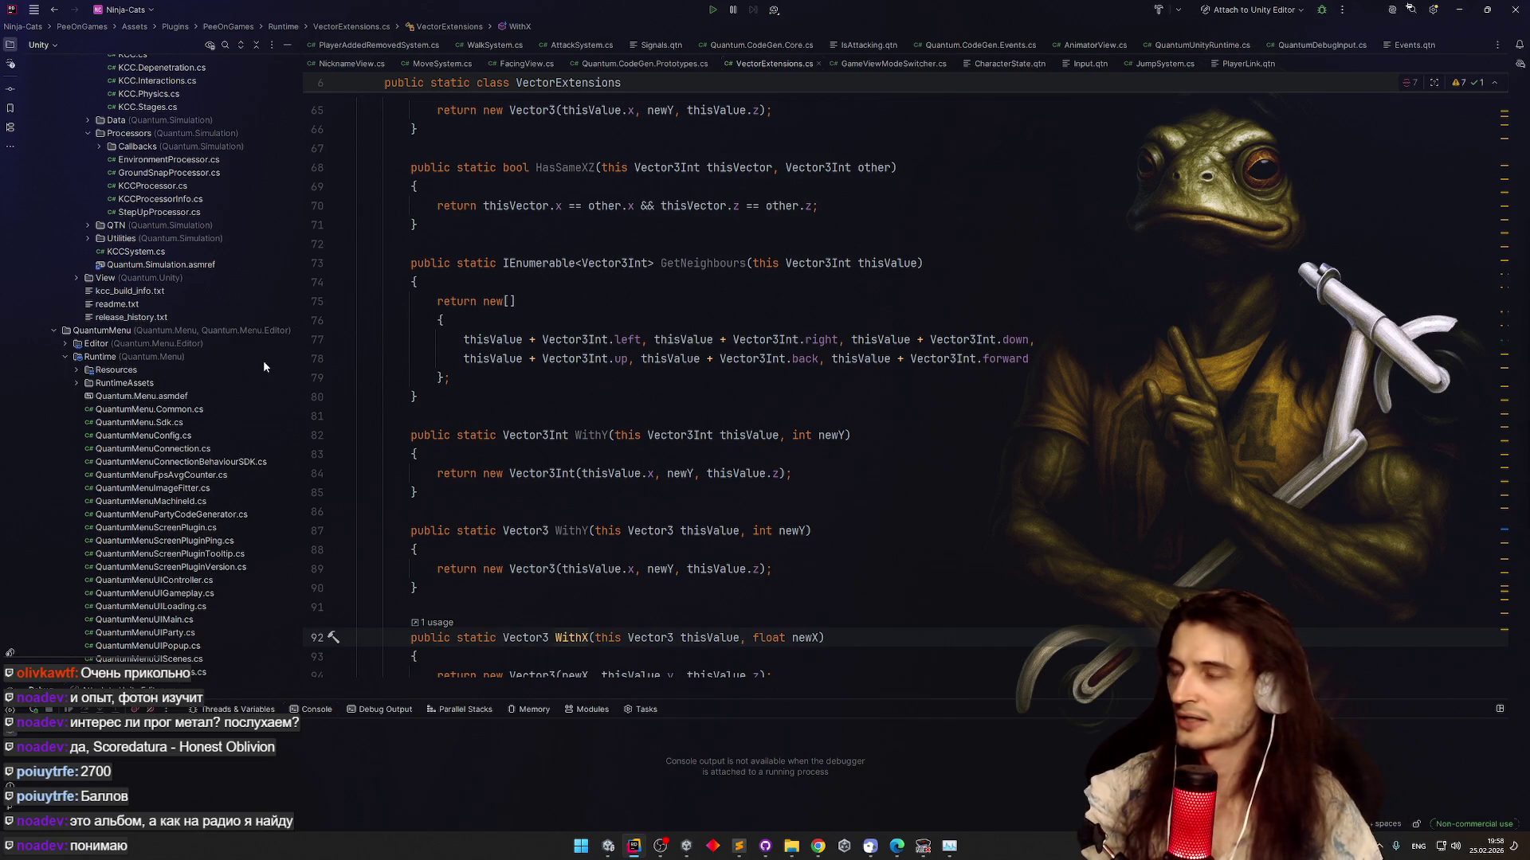
scroll(255, 351, up, 5)
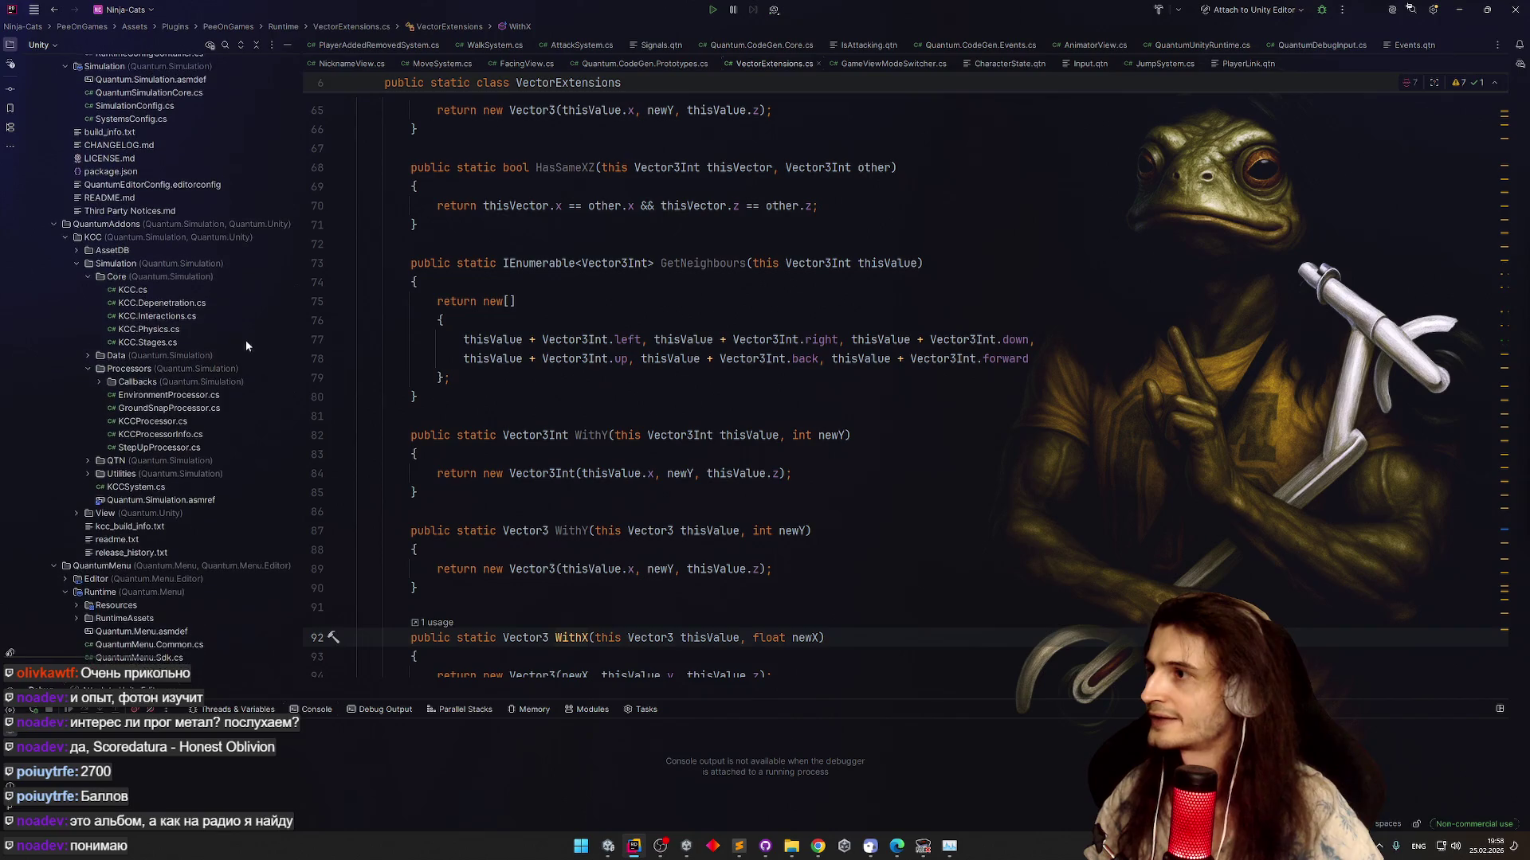
scroll(238, 355, up, 15)
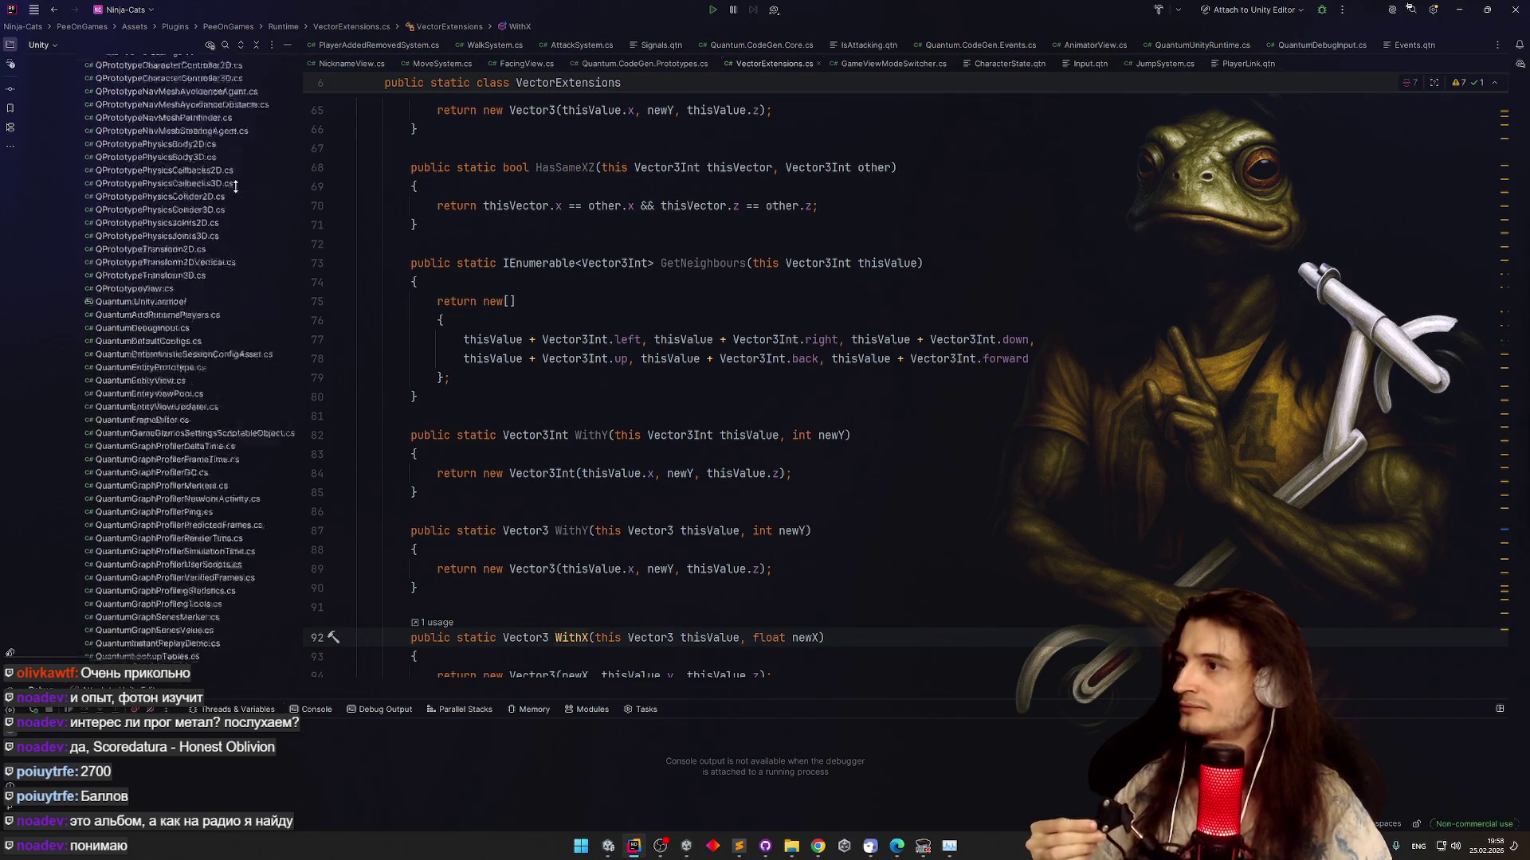
Switch the explorer to Solution view and expand PeeOnGames Assets down to VectorExtensions.cs
click(45, 44)
click(49, 62)
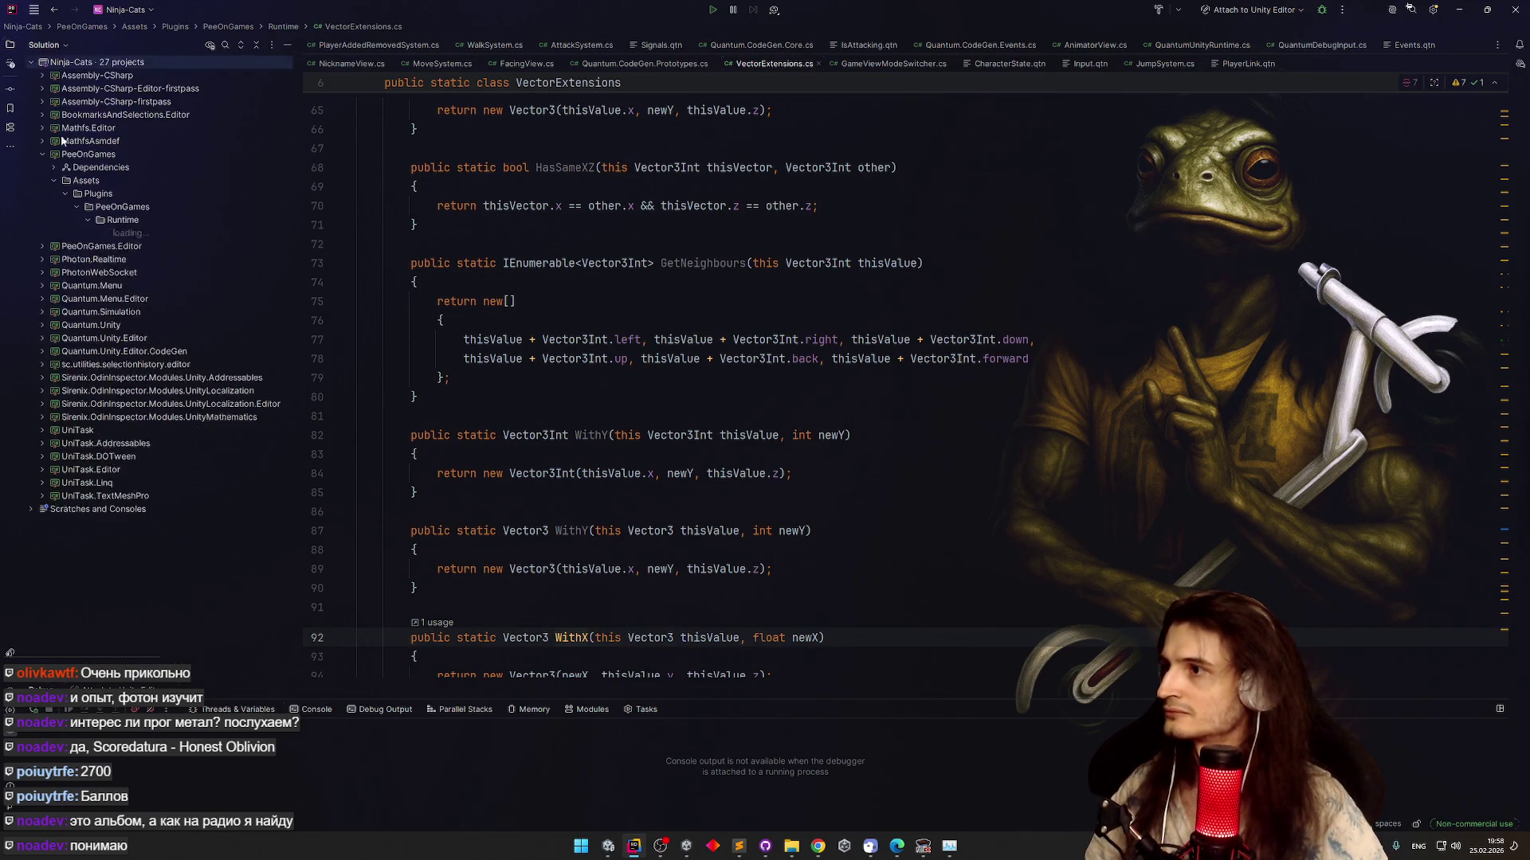
click(55, 181)
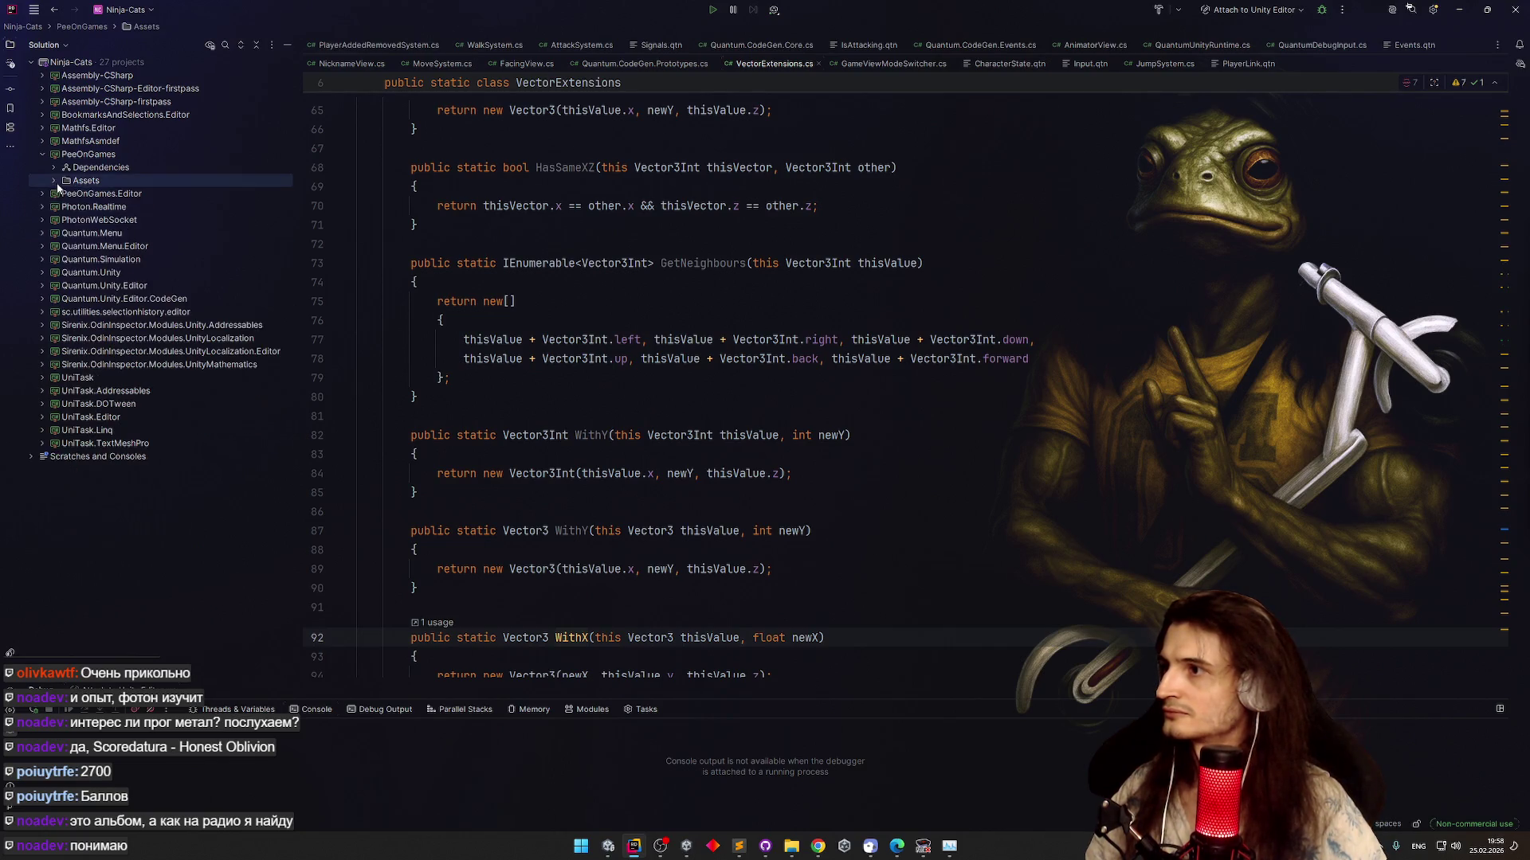
click(210, 44)
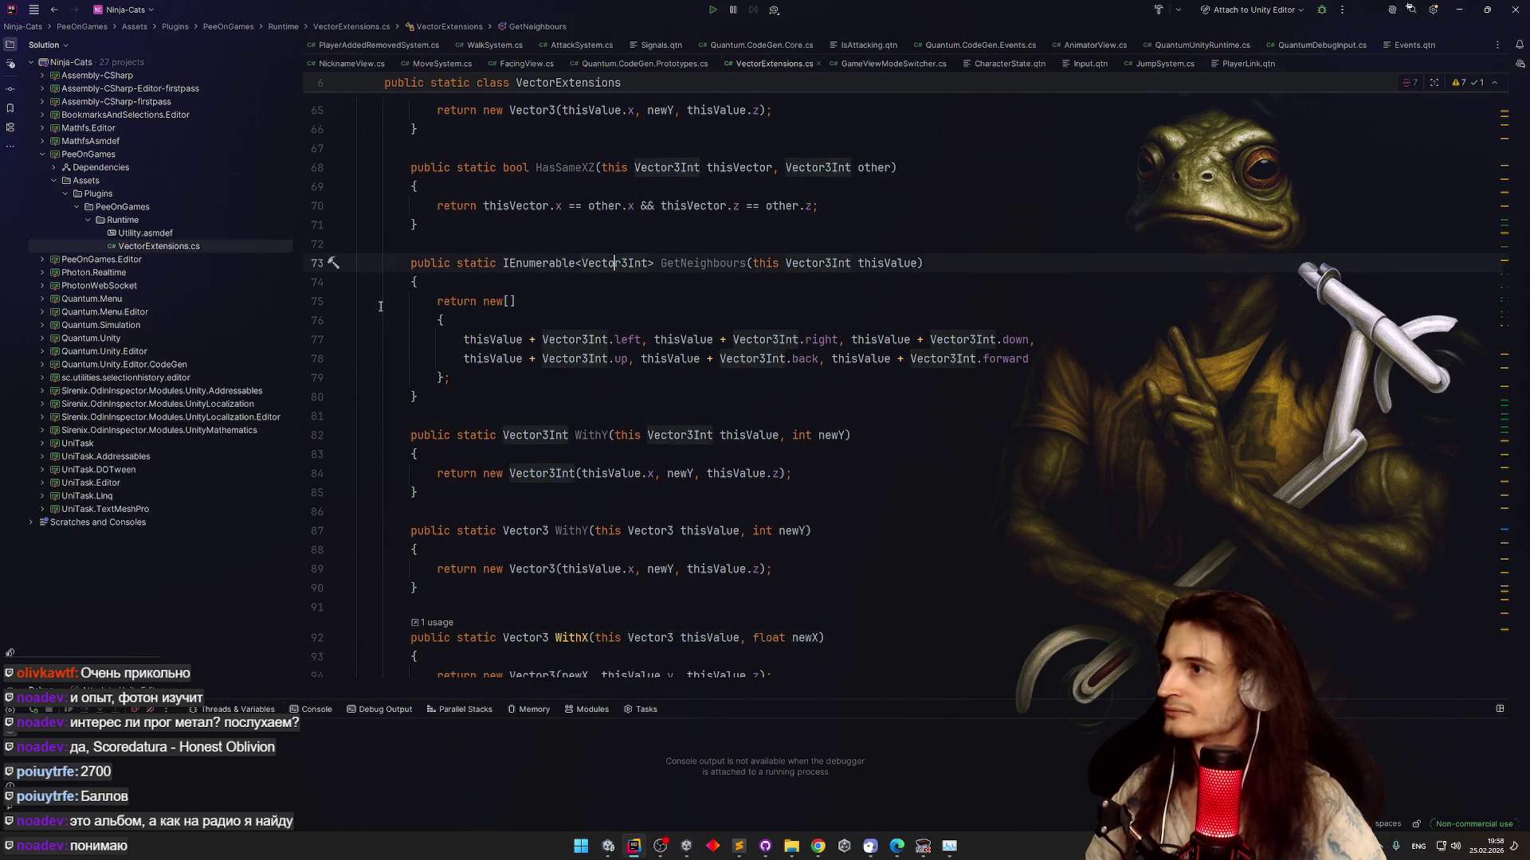
Open AttackSystem.cs and collapse the whole solution tree
click(583, 45)
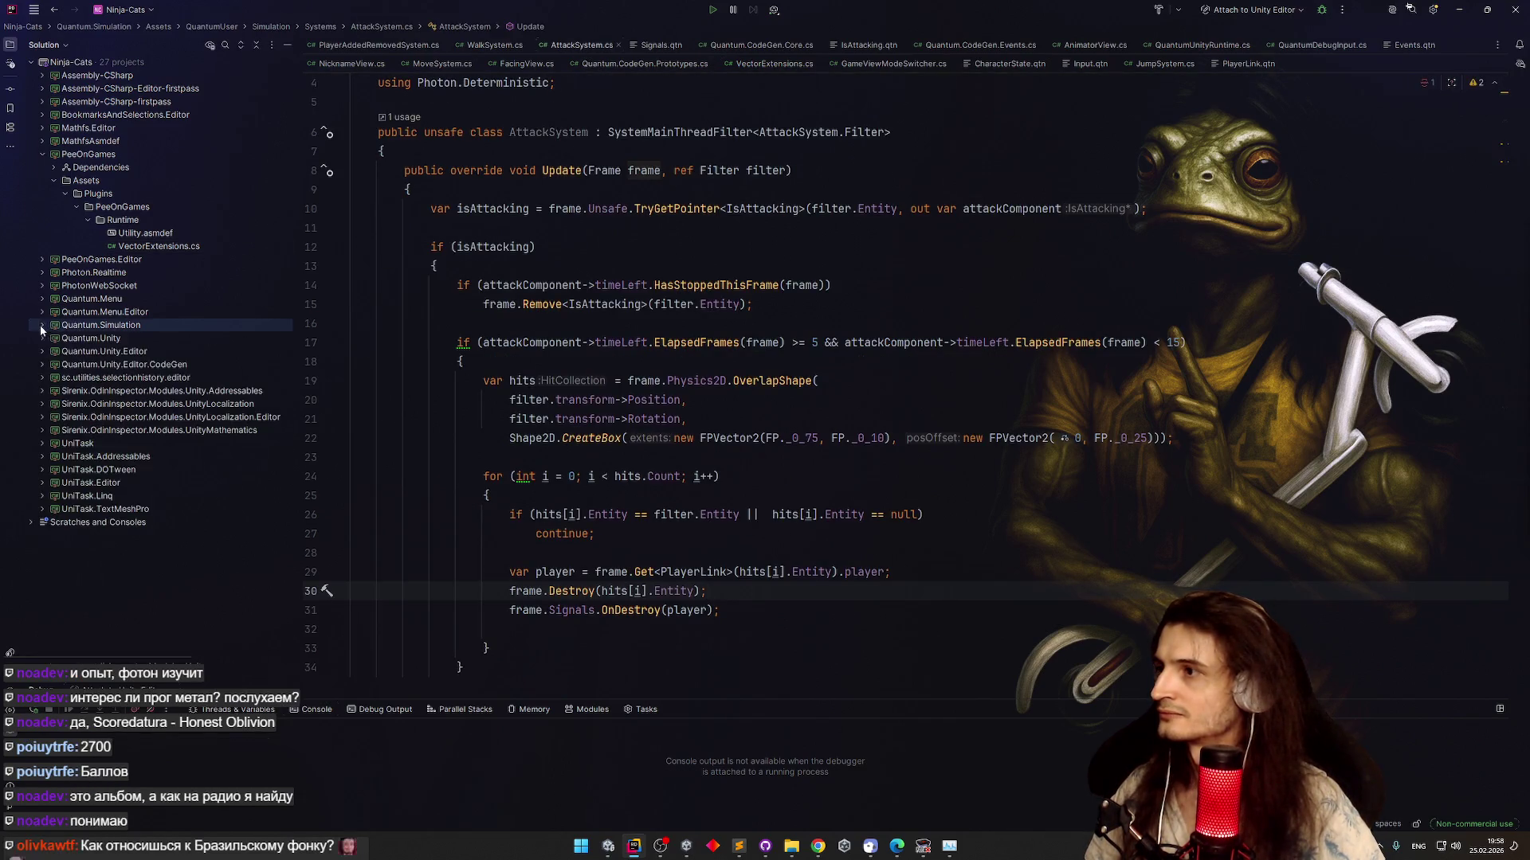
click(42, 153)
click(633, 208)
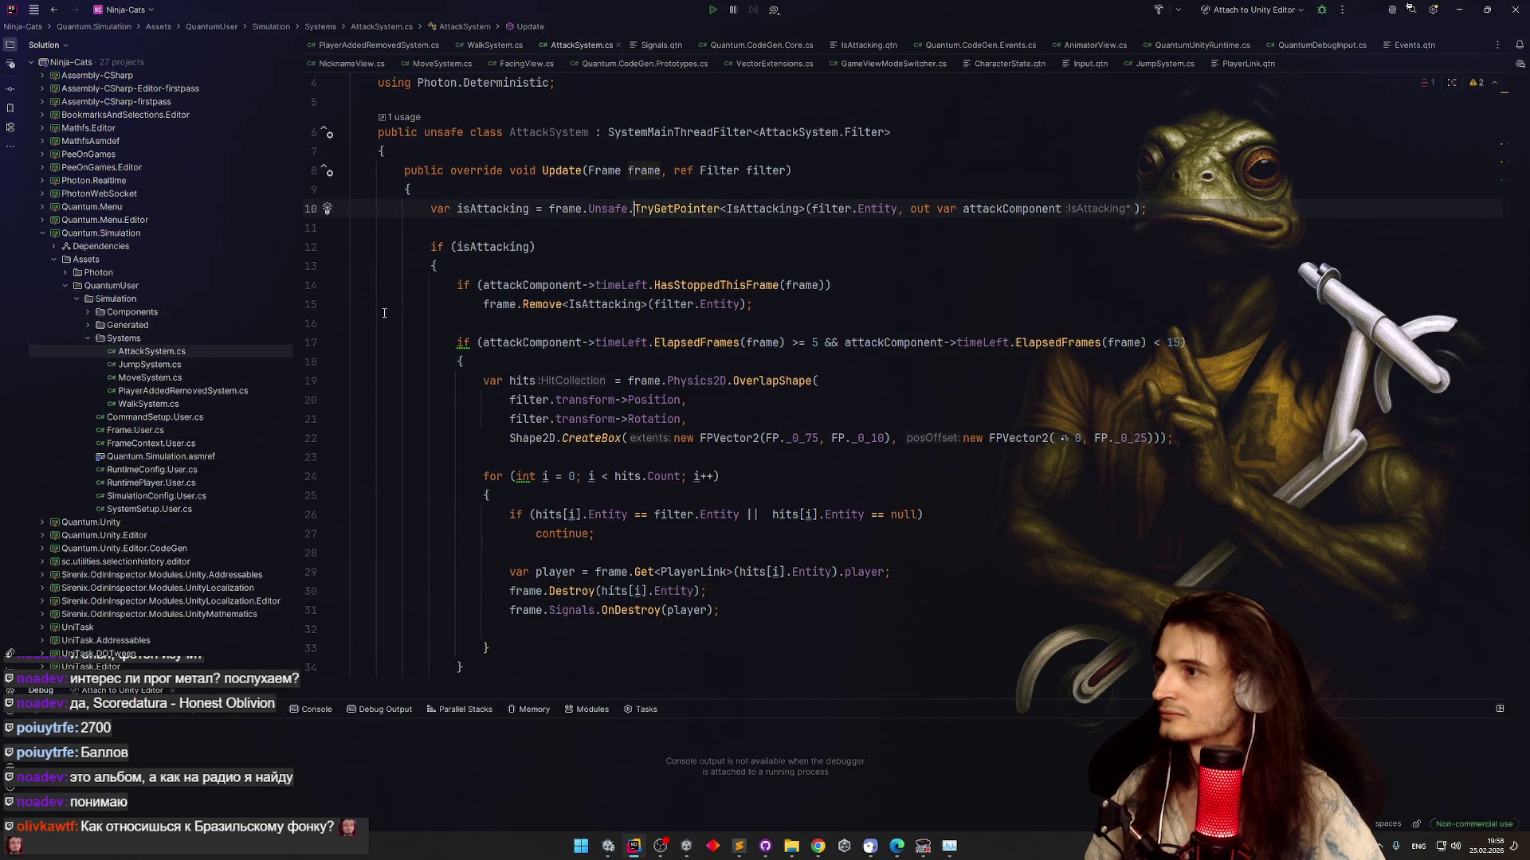
click(84, 236)
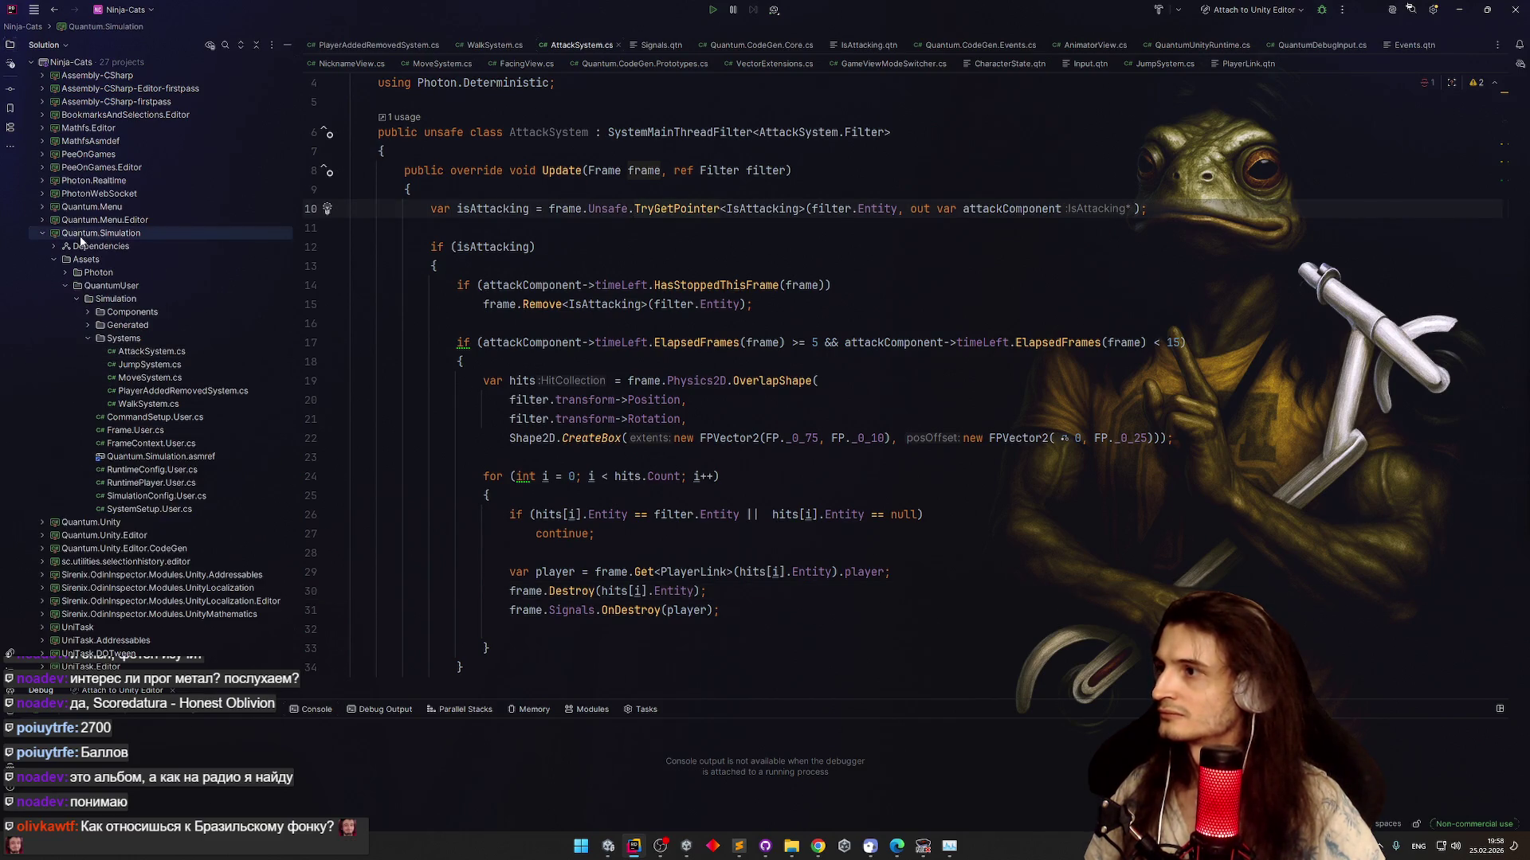
click(256, 47)
Switch the explorer to Unity view and select IsAttacking.qtn under Simulation Components
click(60, 43)
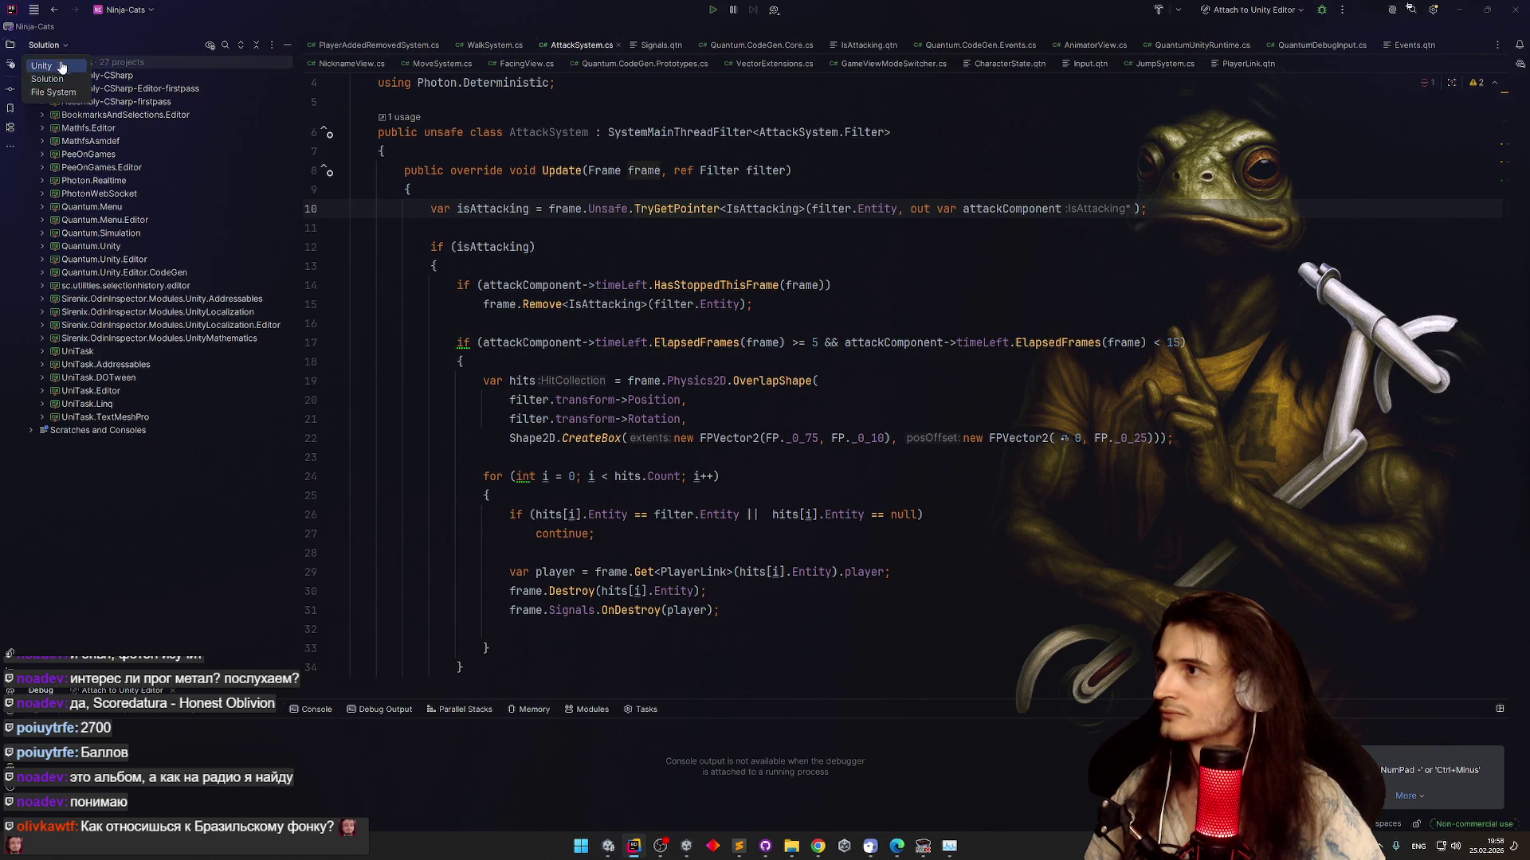
click(56, 79)
click(165, 380)
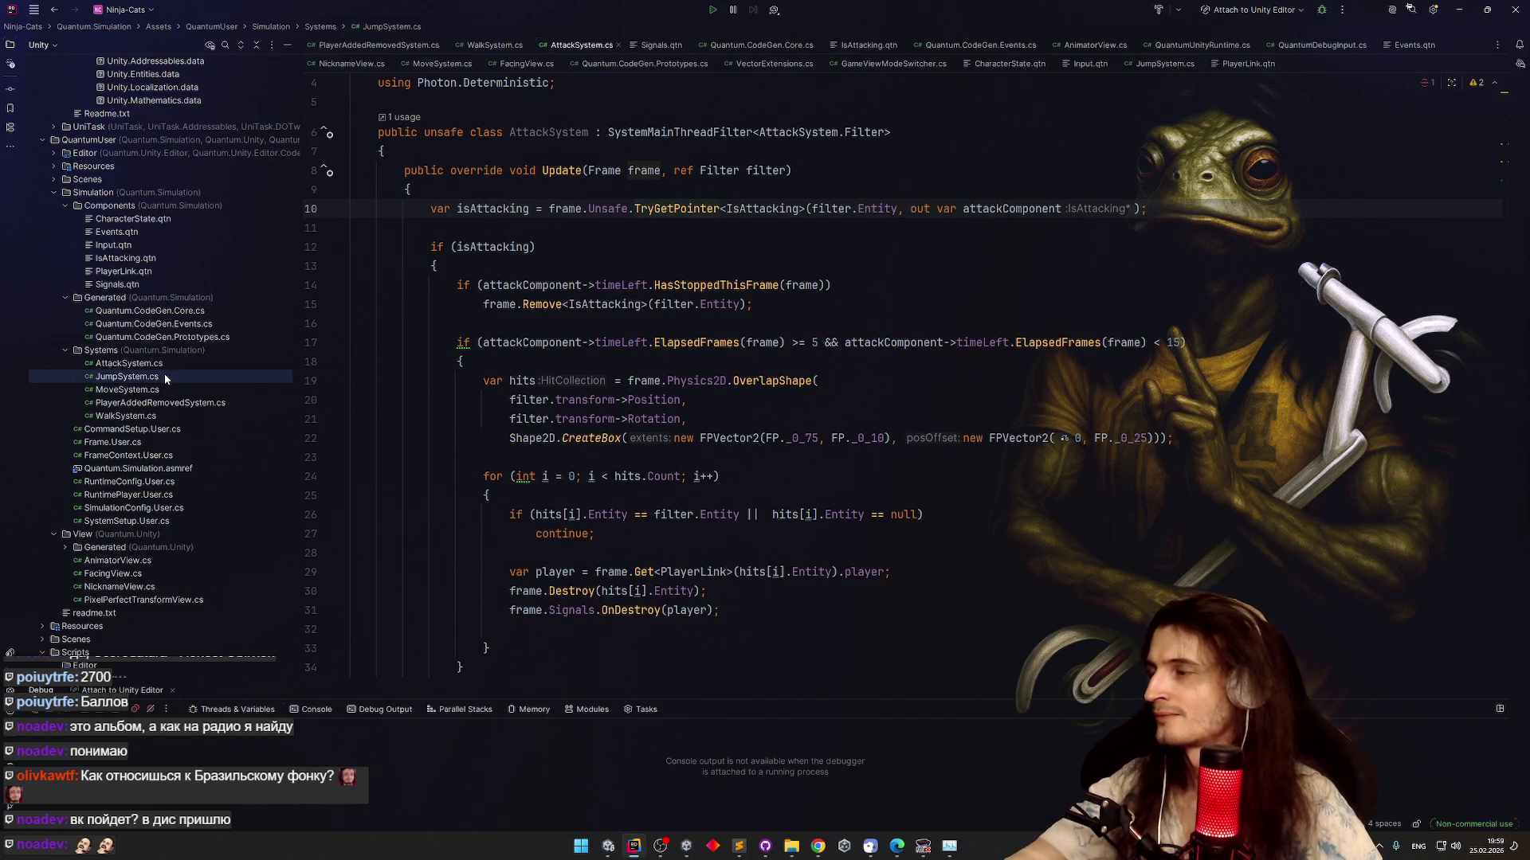
click(169, 260)
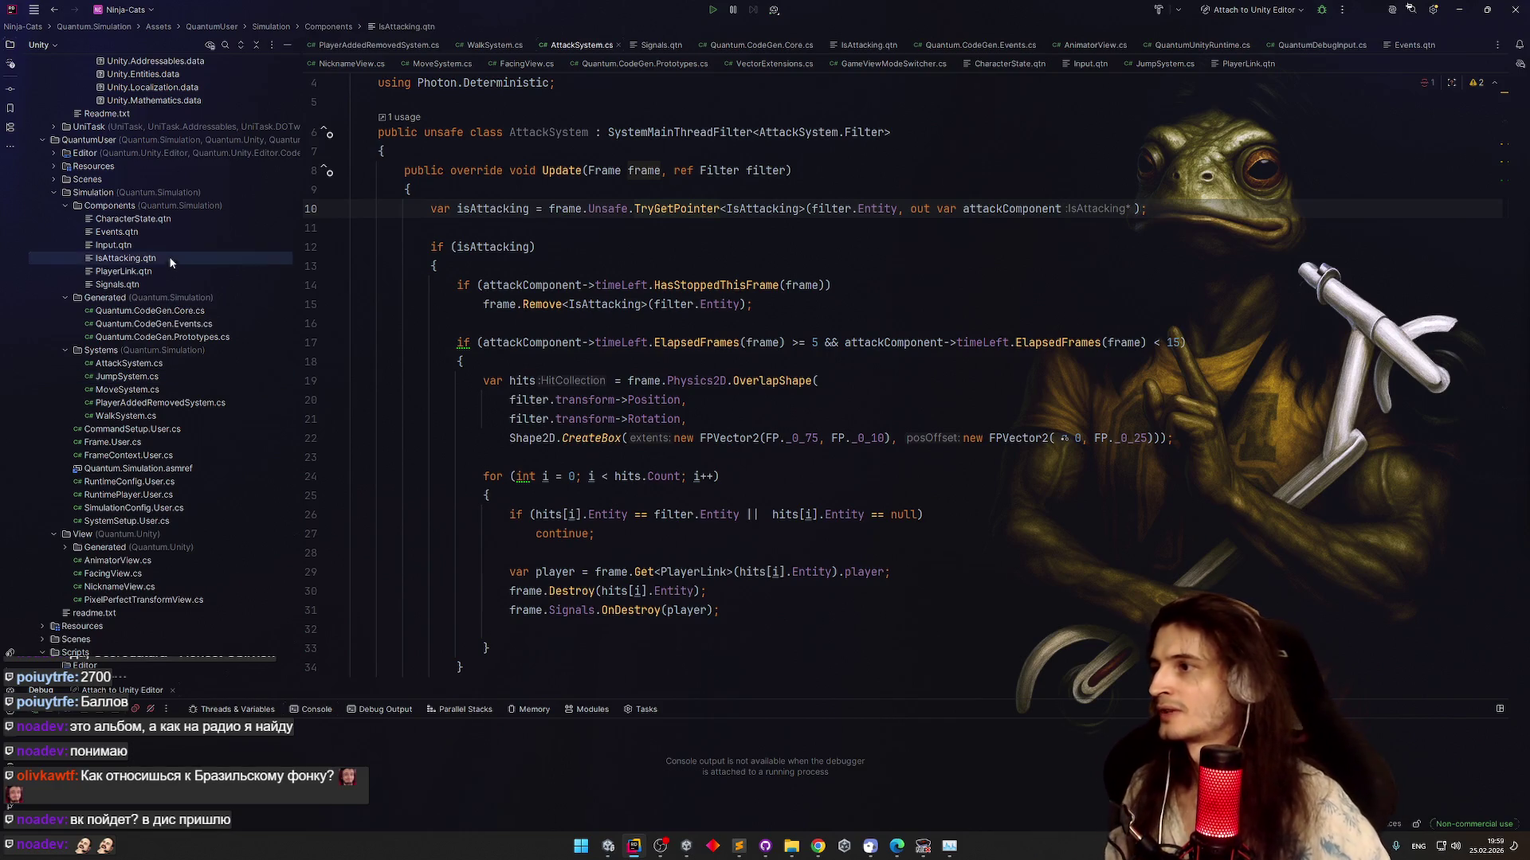
Copy IsAttacking.qtn as IsGettingHit.qtn
key(F5)
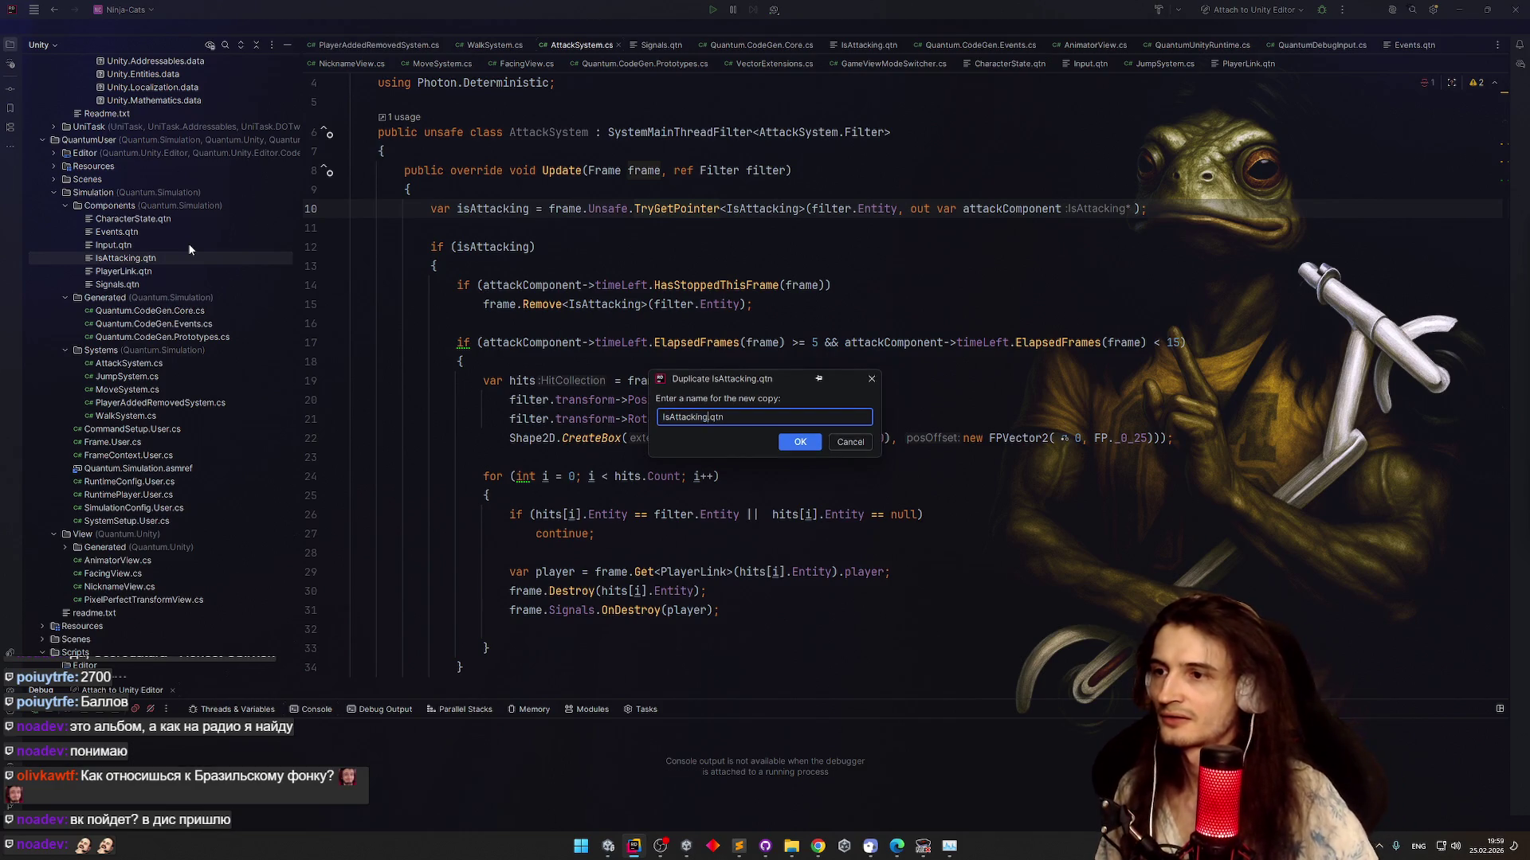
key(BackSpace)
key(BackSpace)
key(BackSpace)
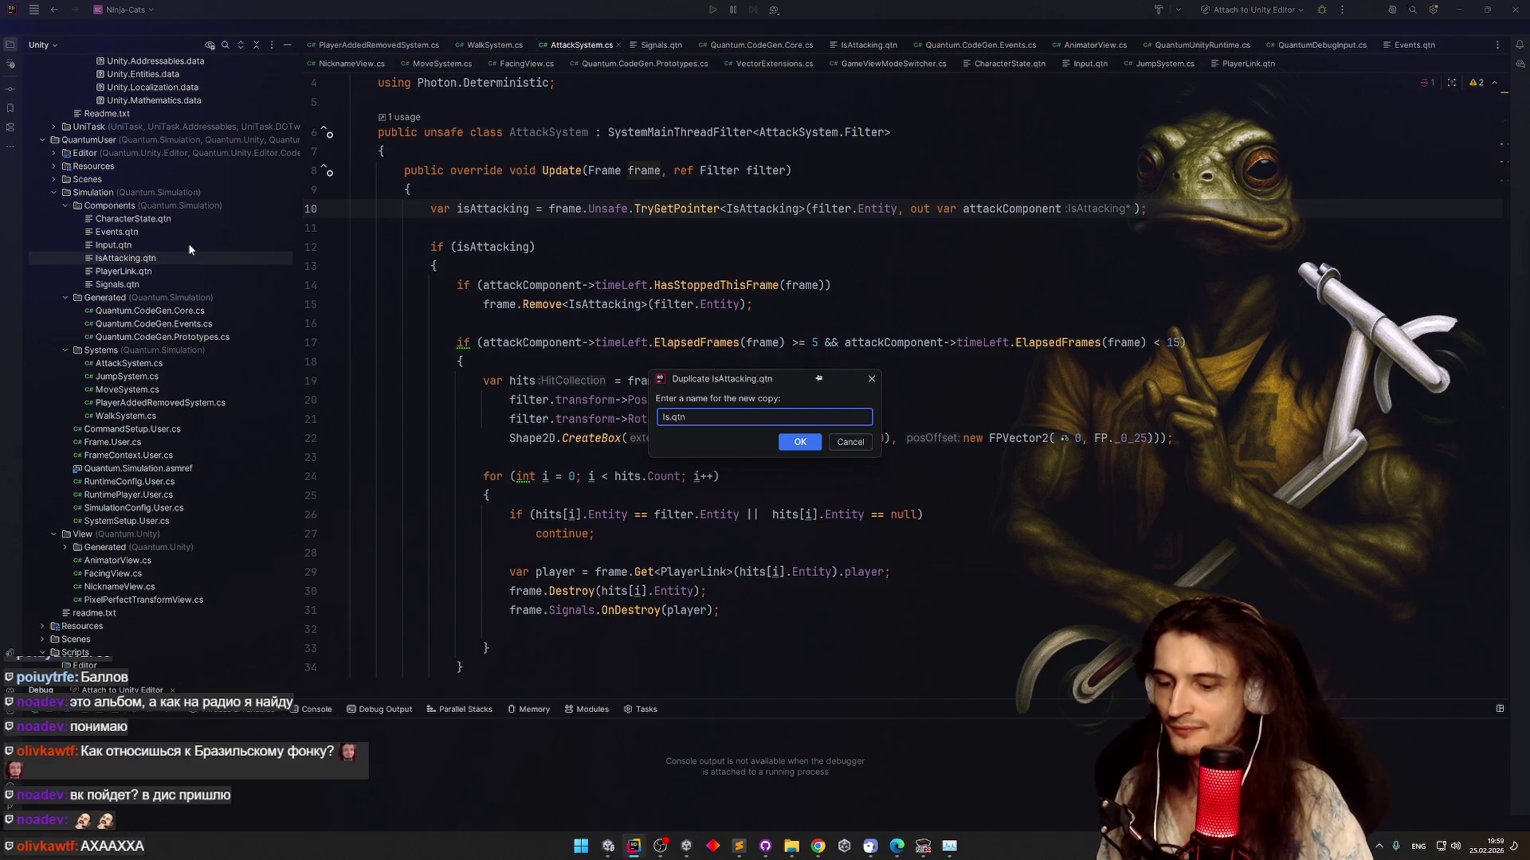
text(Getting)
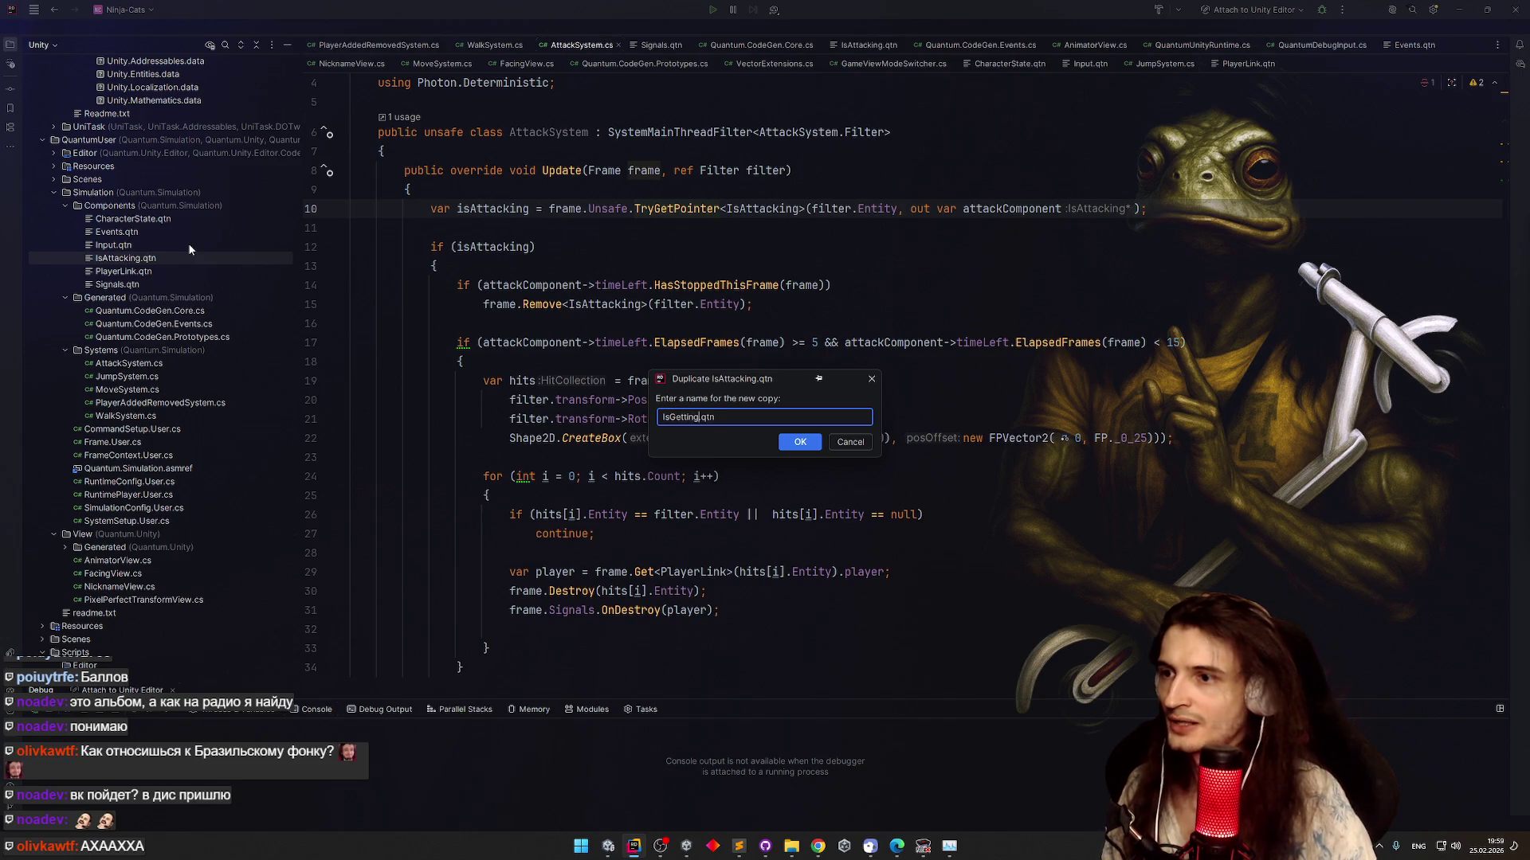
text(Hit)
key(Return)
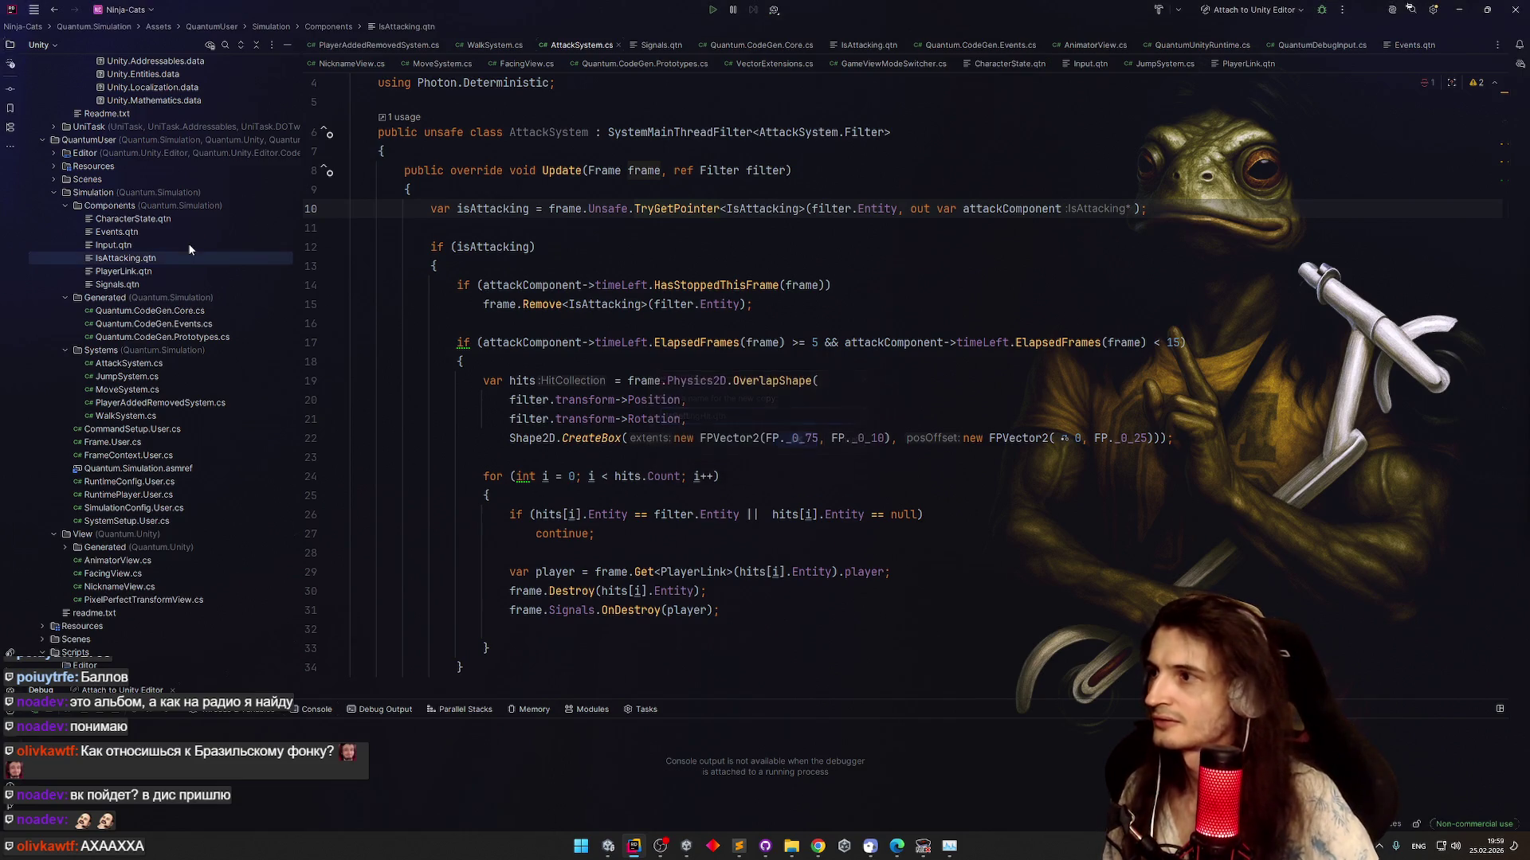
Duplicate IsGettingHit.qtn as IsInvulnerable.qtn
key(ctrl+d)
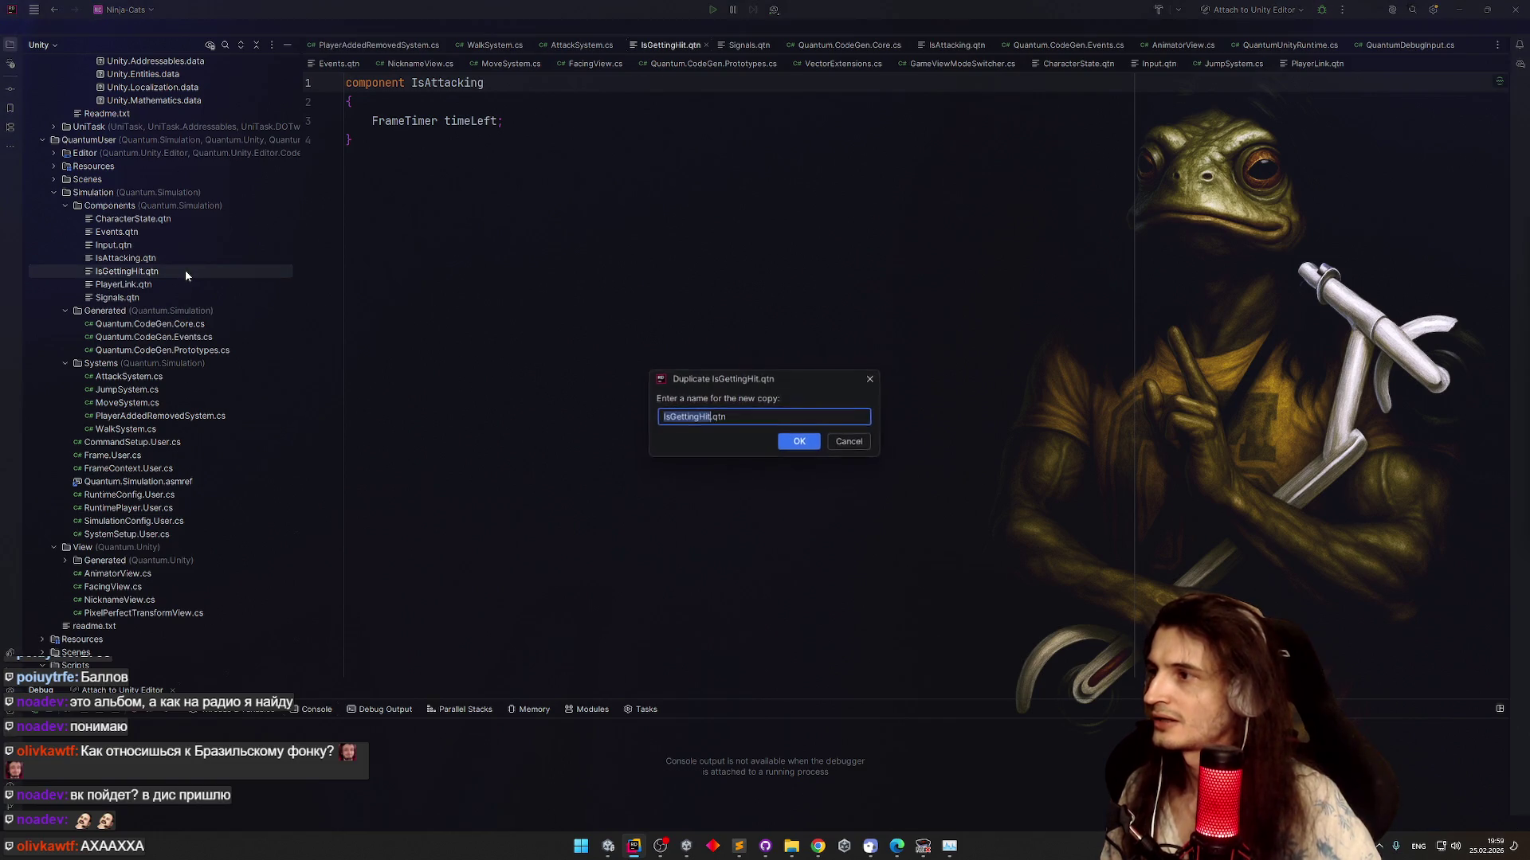
text(IsInvul)
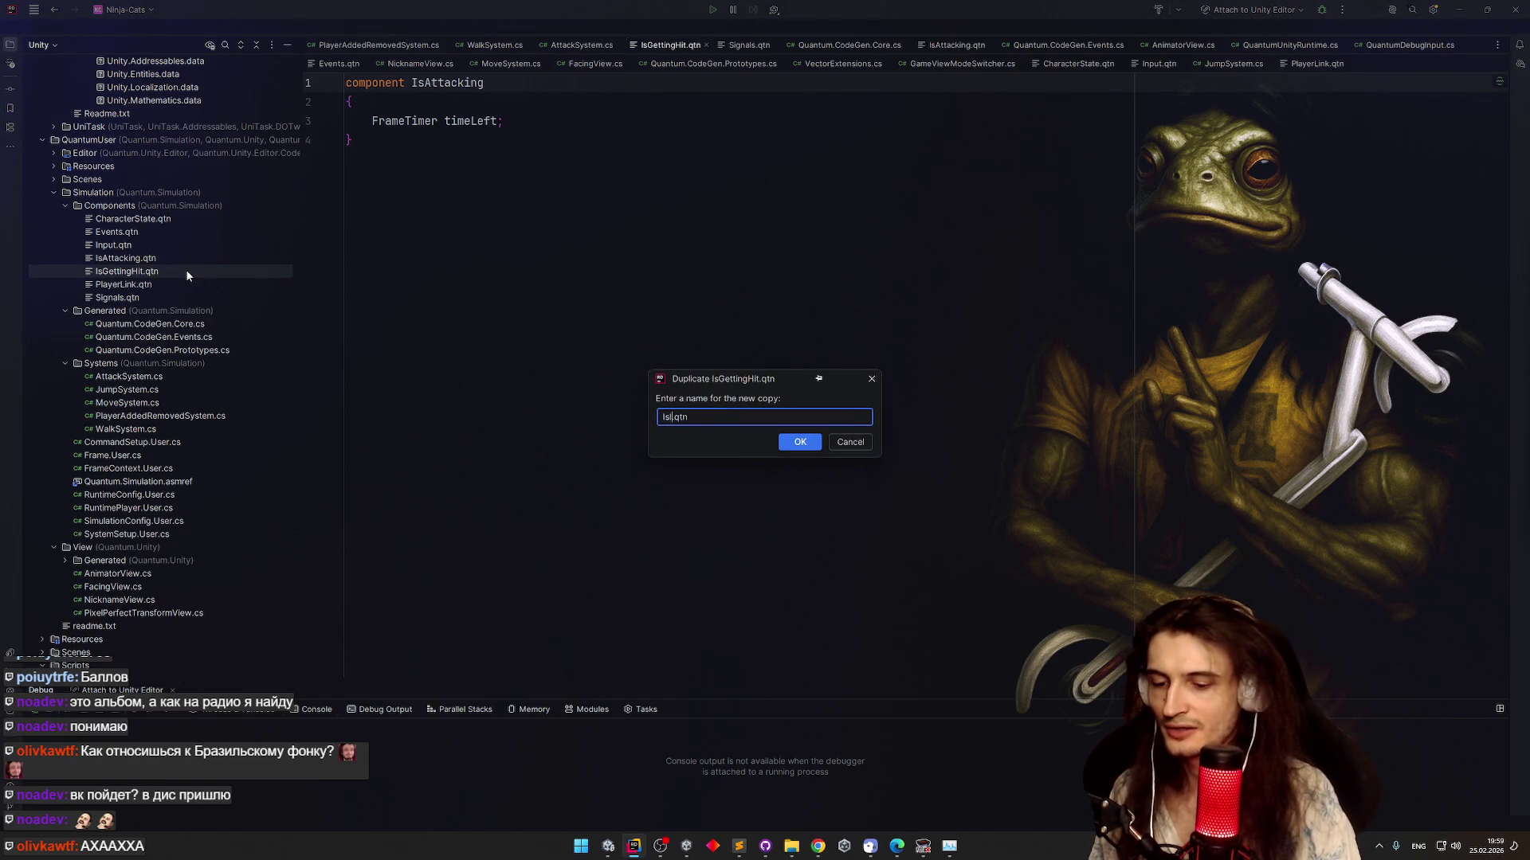
text(nerable)
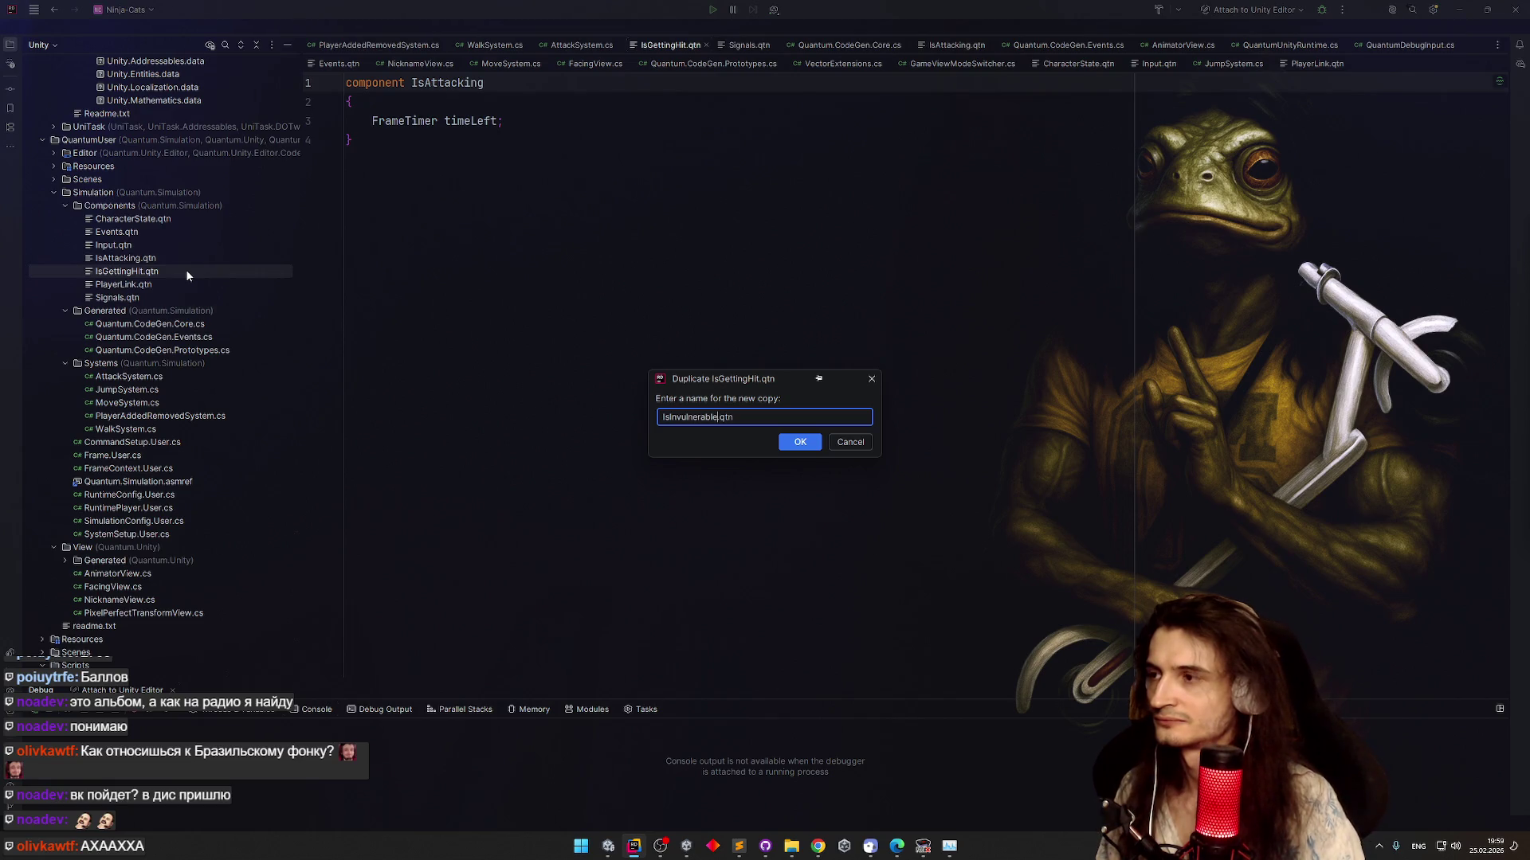
key(Return)
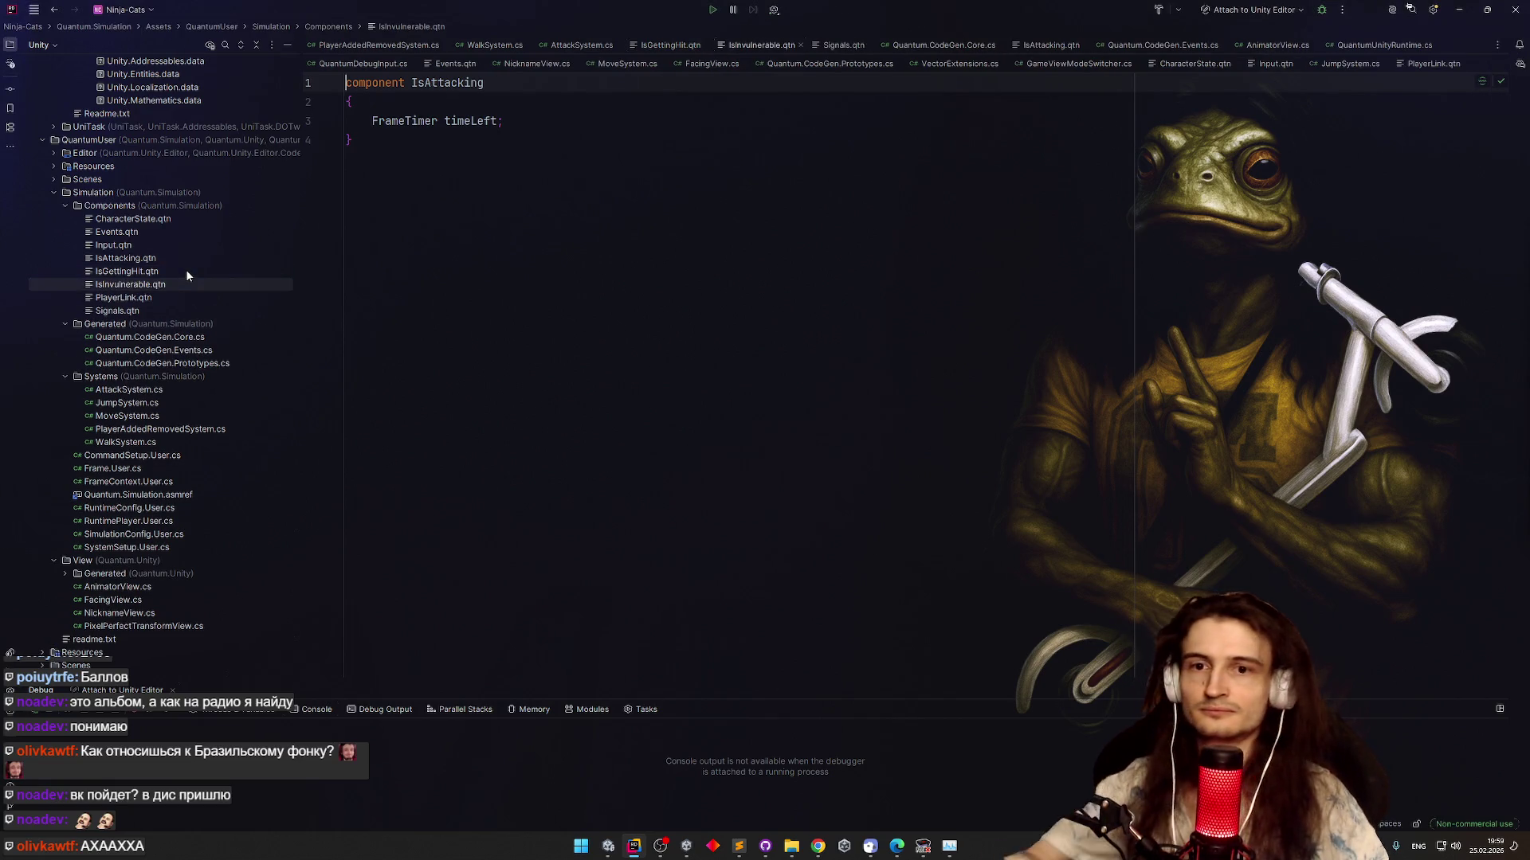
Rename the component in IsGettingHit.qtn to IsGettingHit
double_click(180, 276)
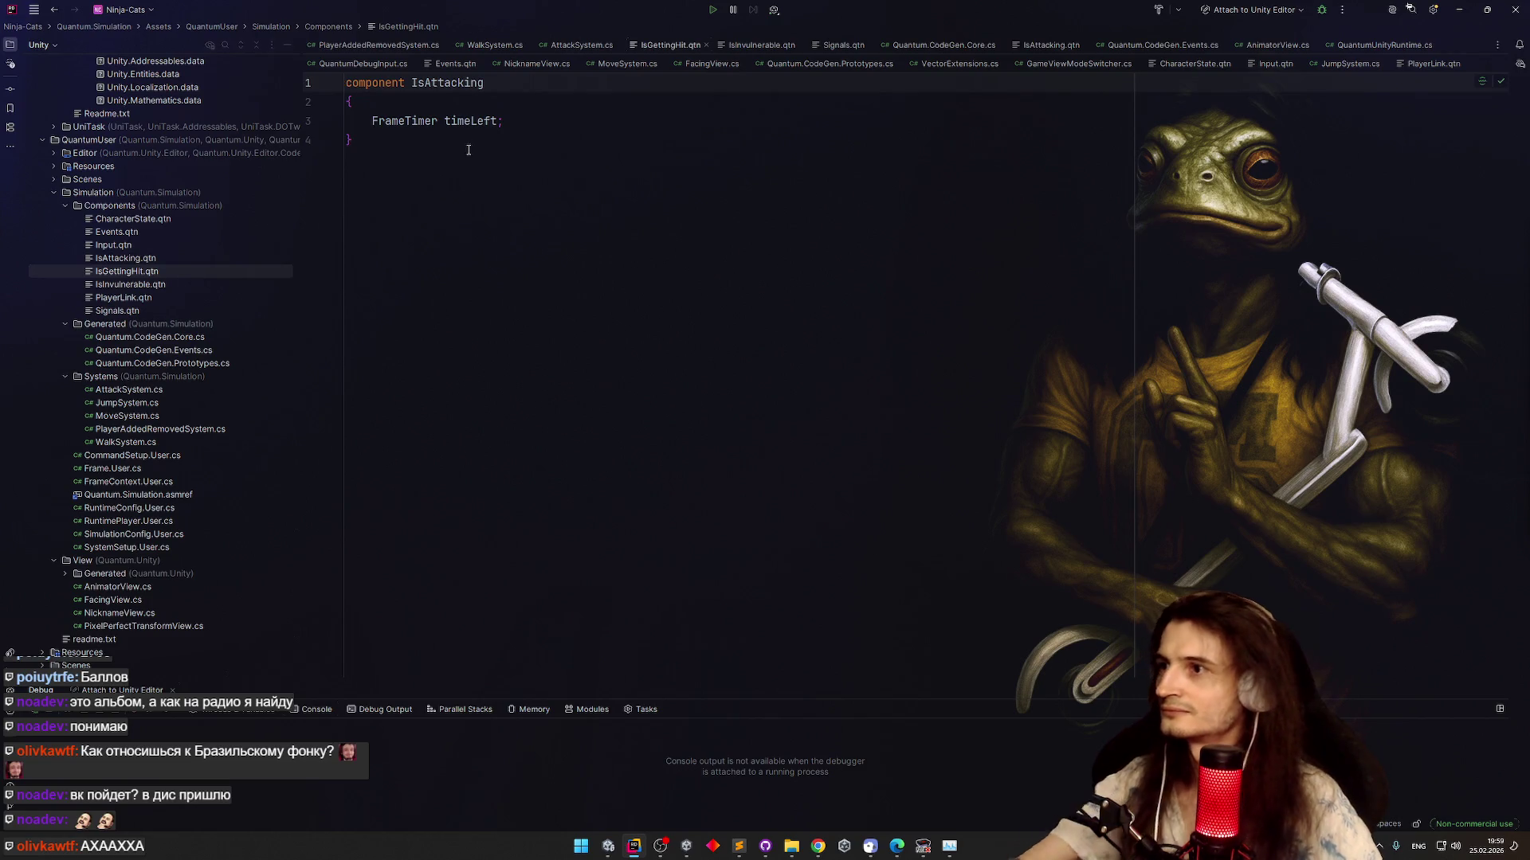
text(Isgettinghit)
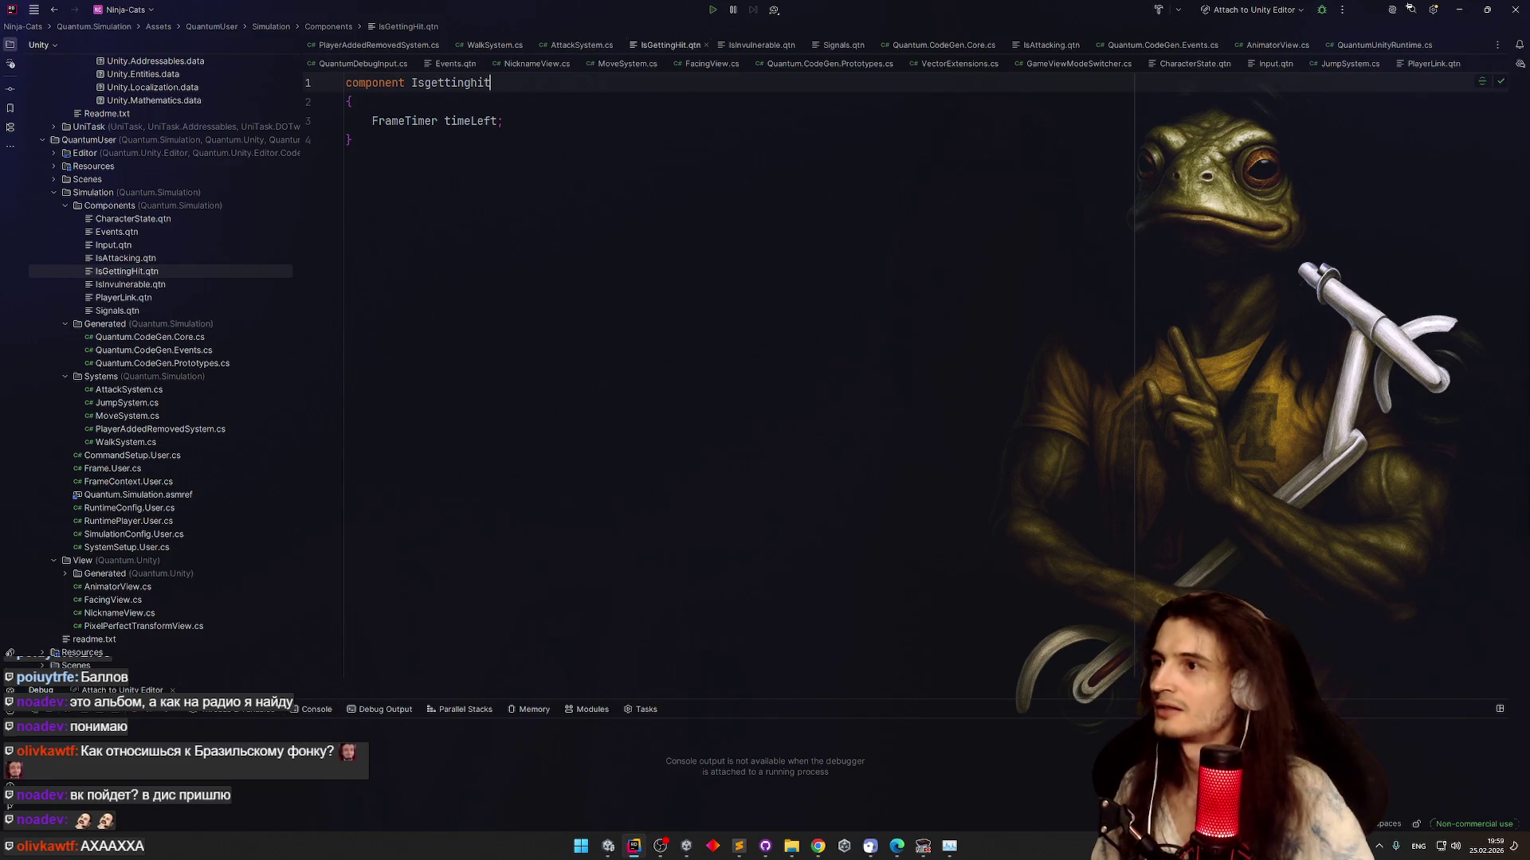
key(Delete)
text(G)
click(476, 82)
key(BackSpace)
text(H)
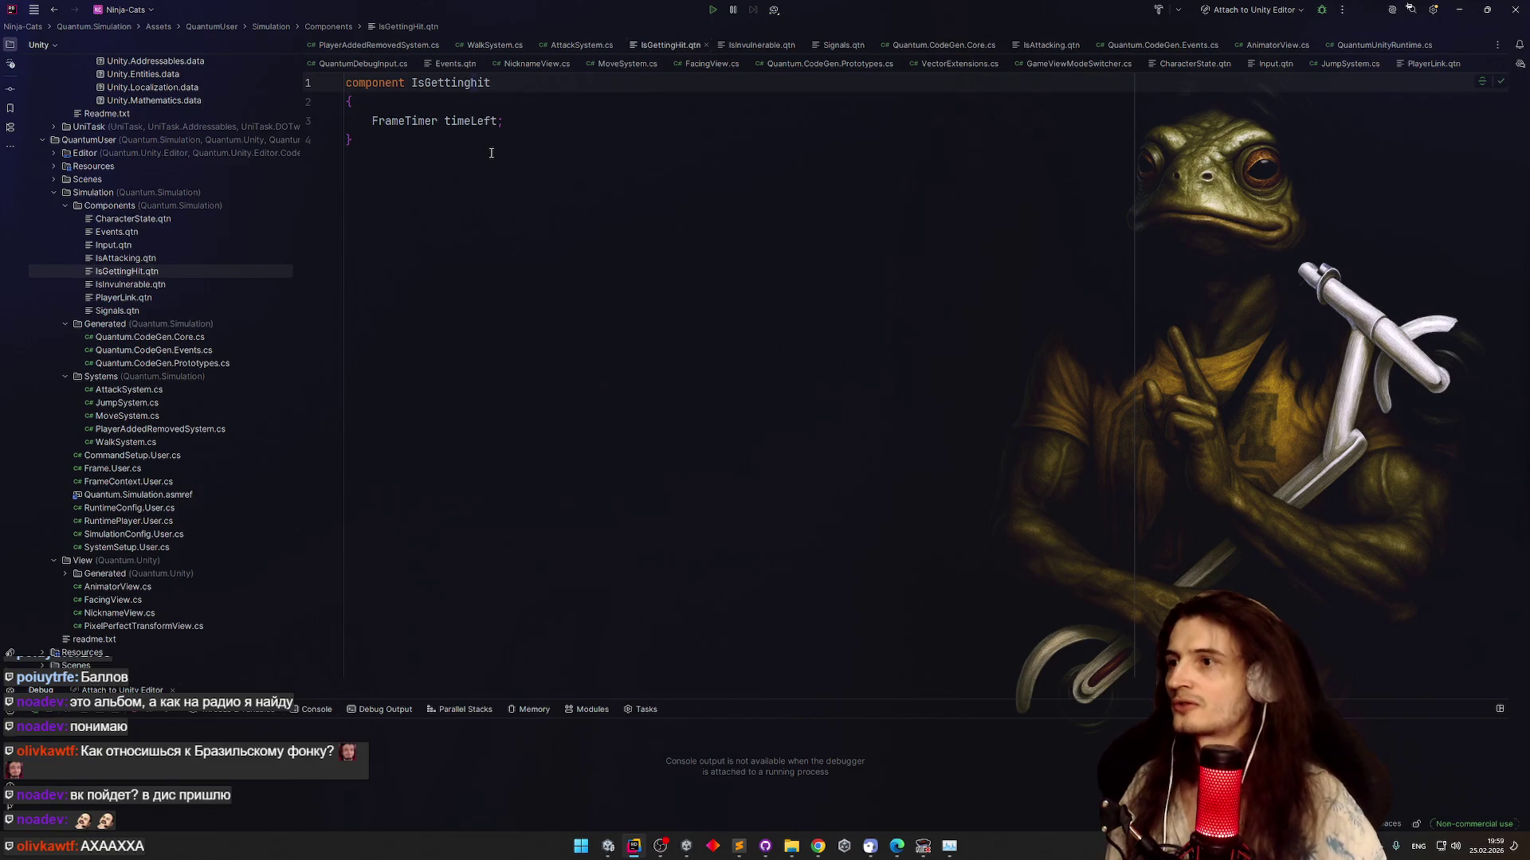
click(508, 138)
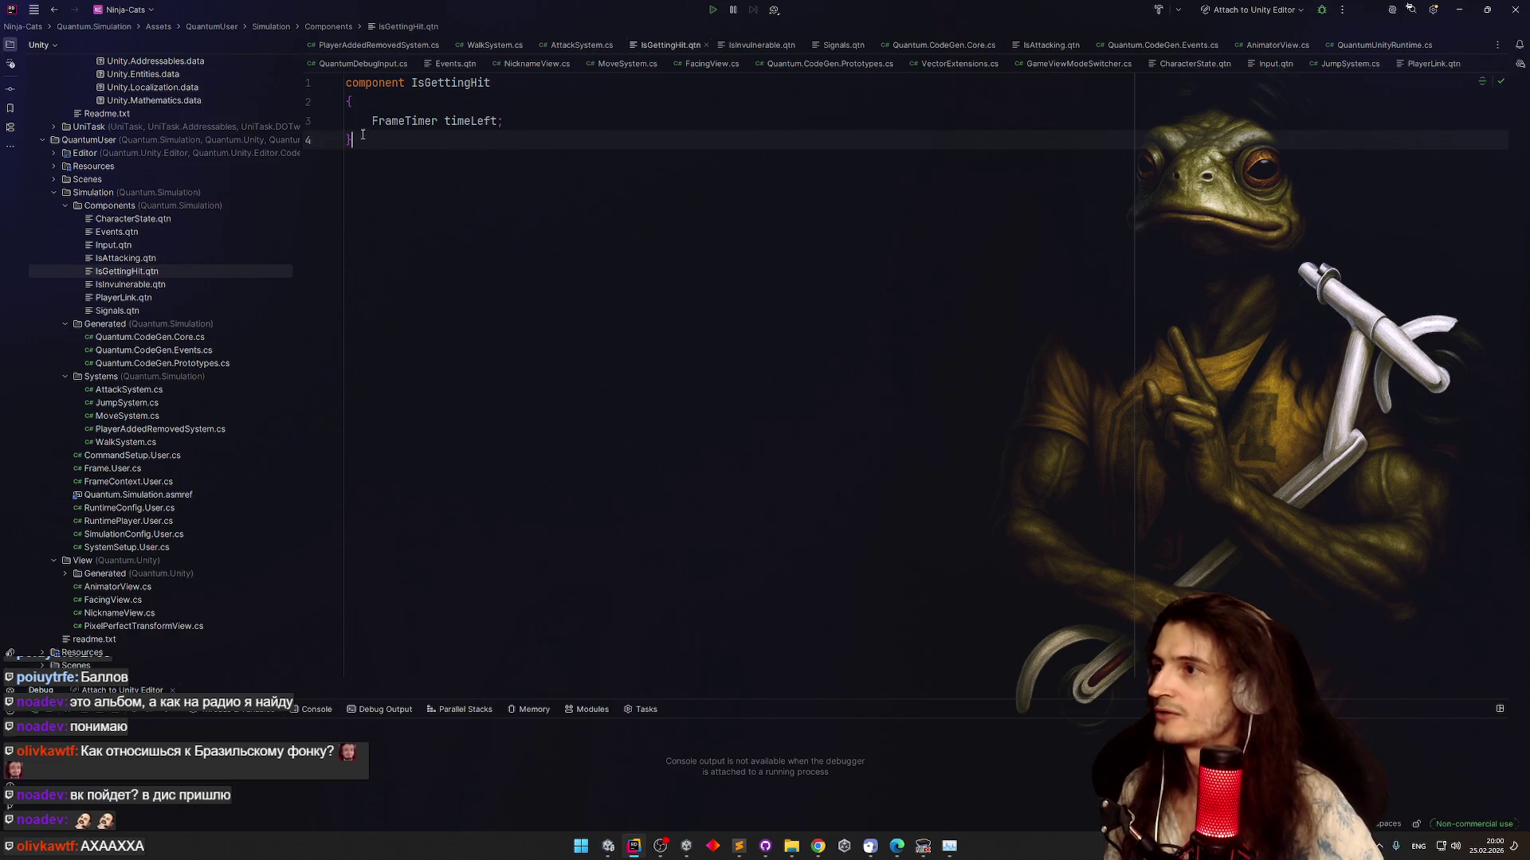
drag(362, 134, 343, 83)
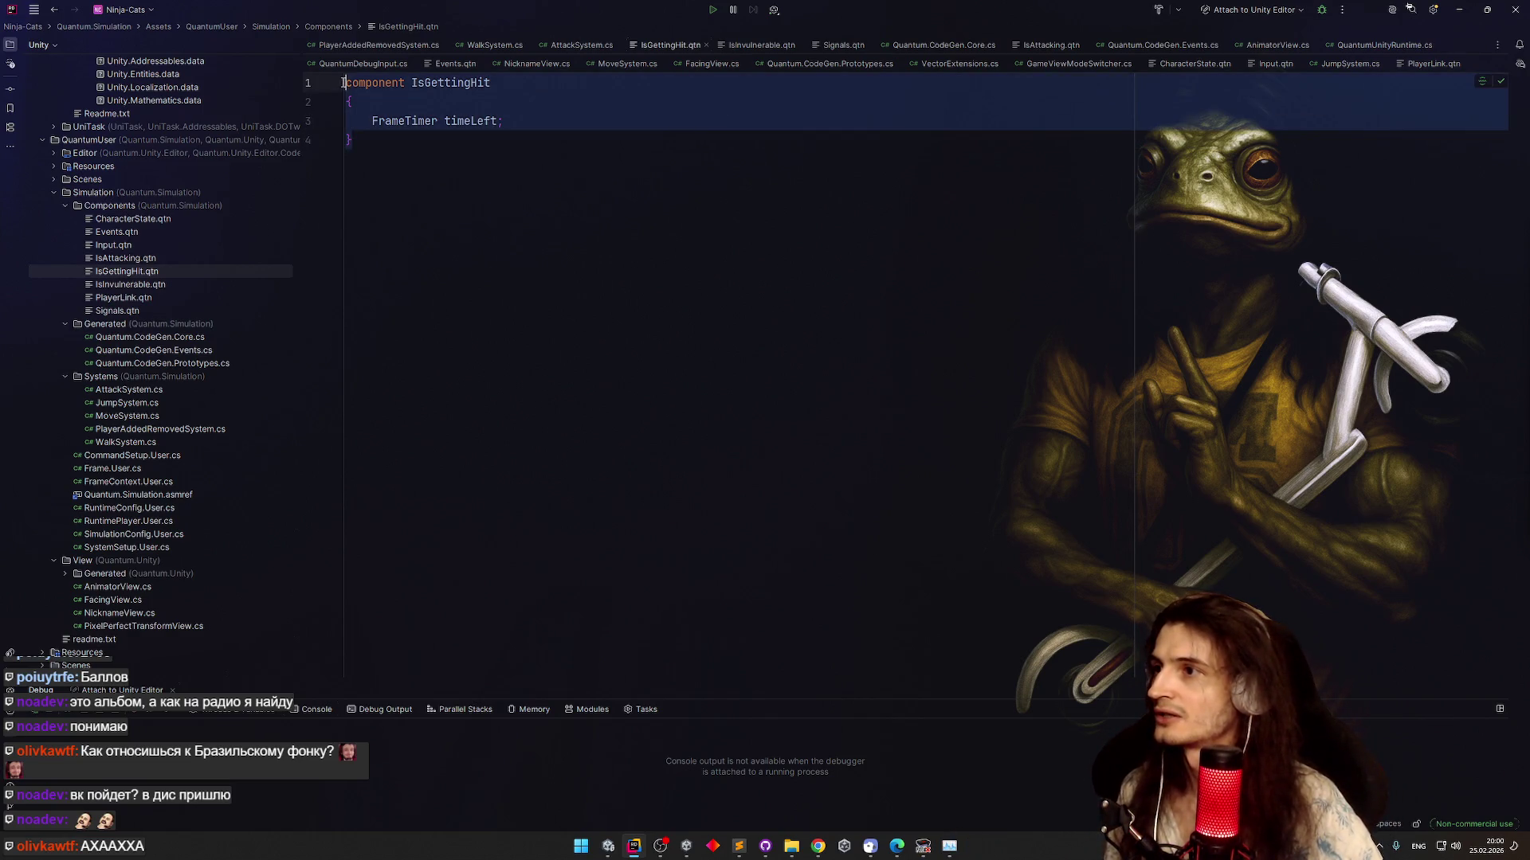
Rename the component in IsInvulnerable.qtn to IsInvulnerable
double_click(153, 287)
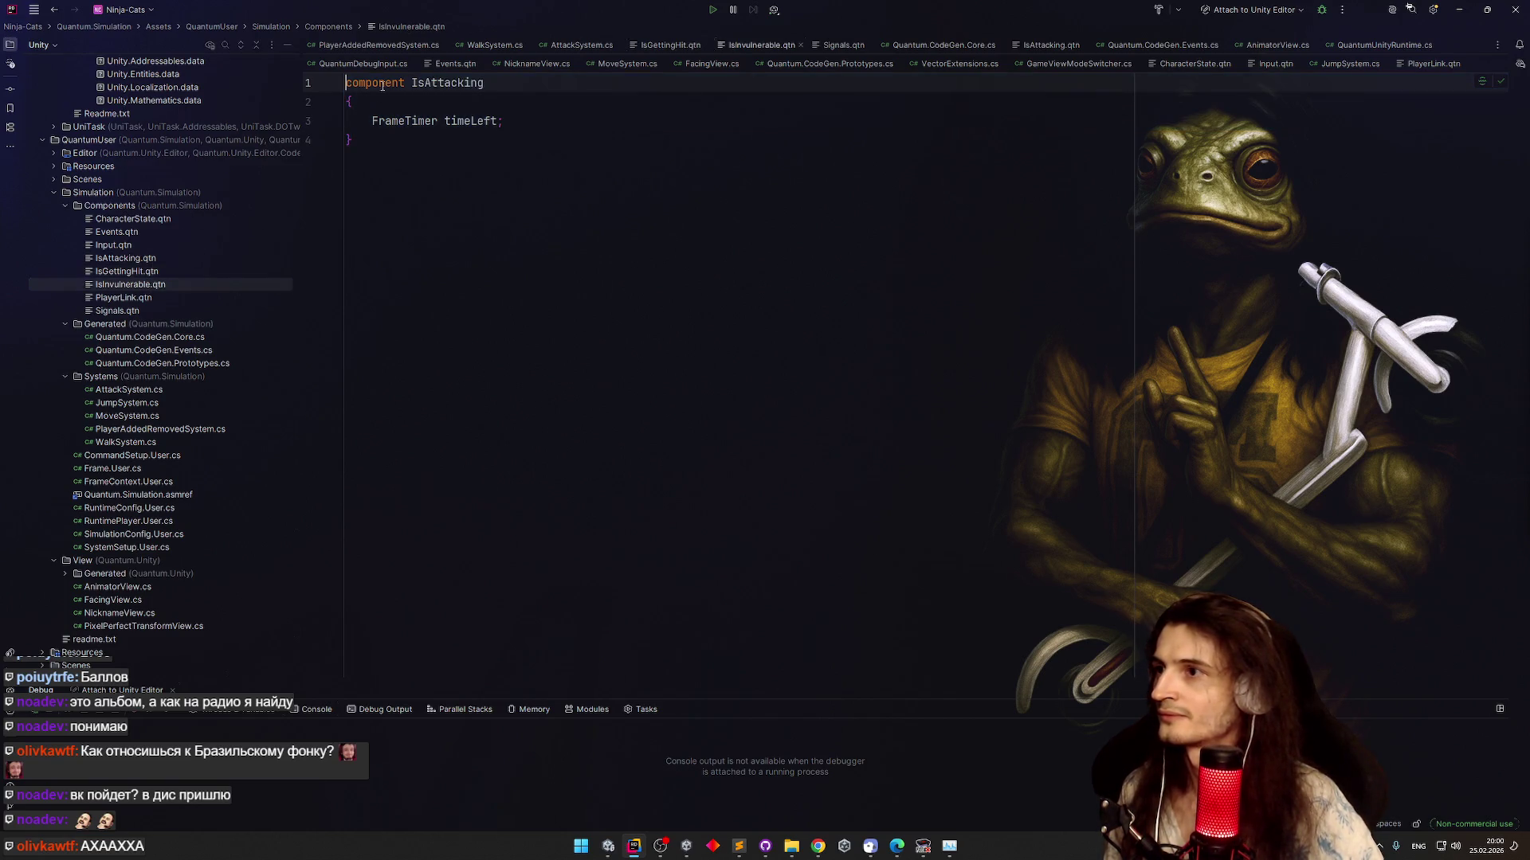
key(BackSpace)
key(BackSpace)
key(BackSpace)
text(In)
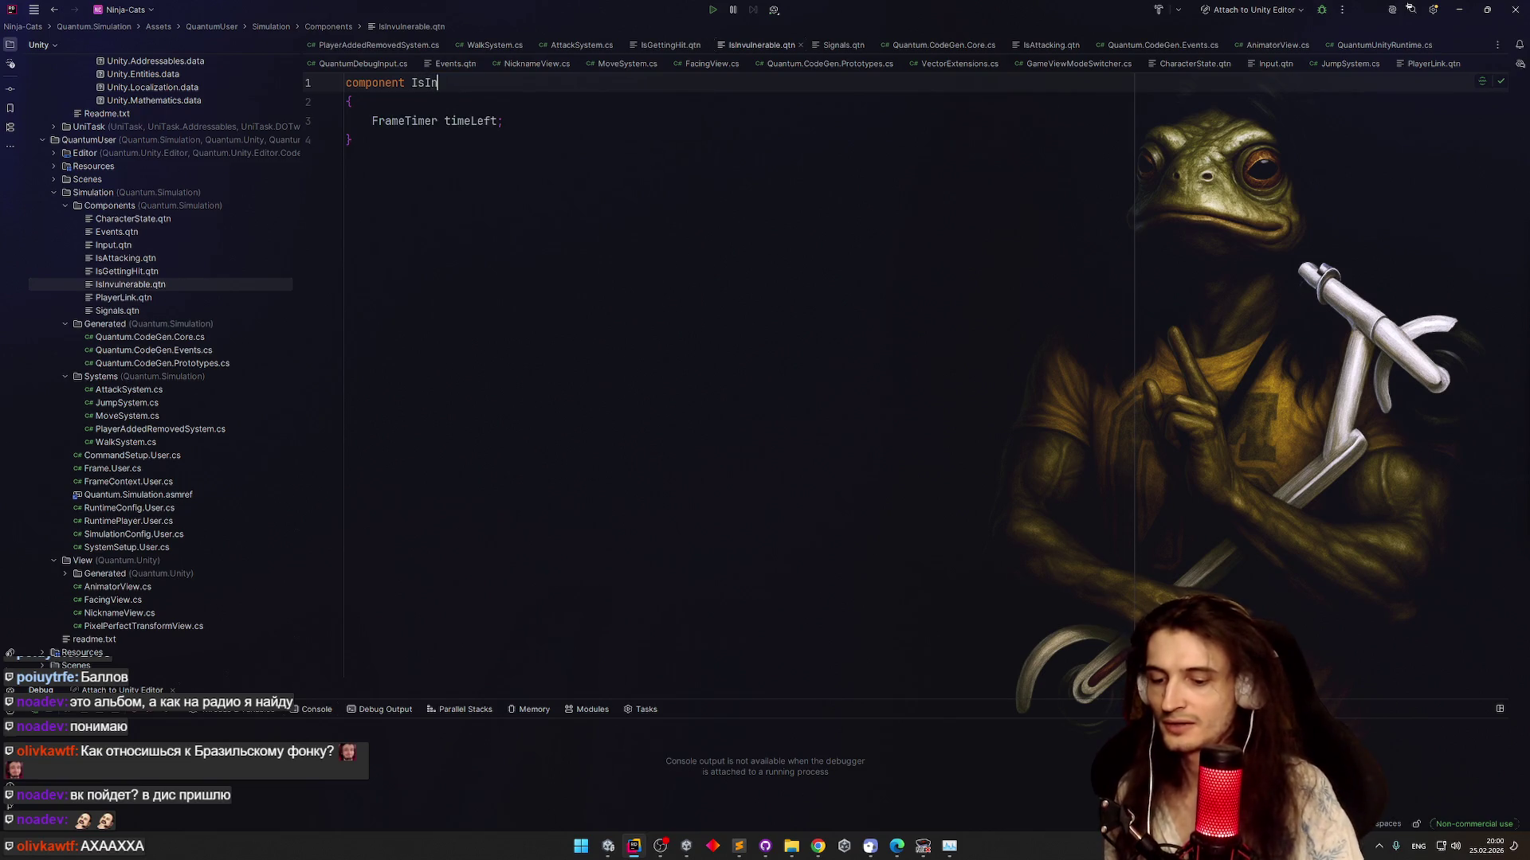
text(vulnerable)
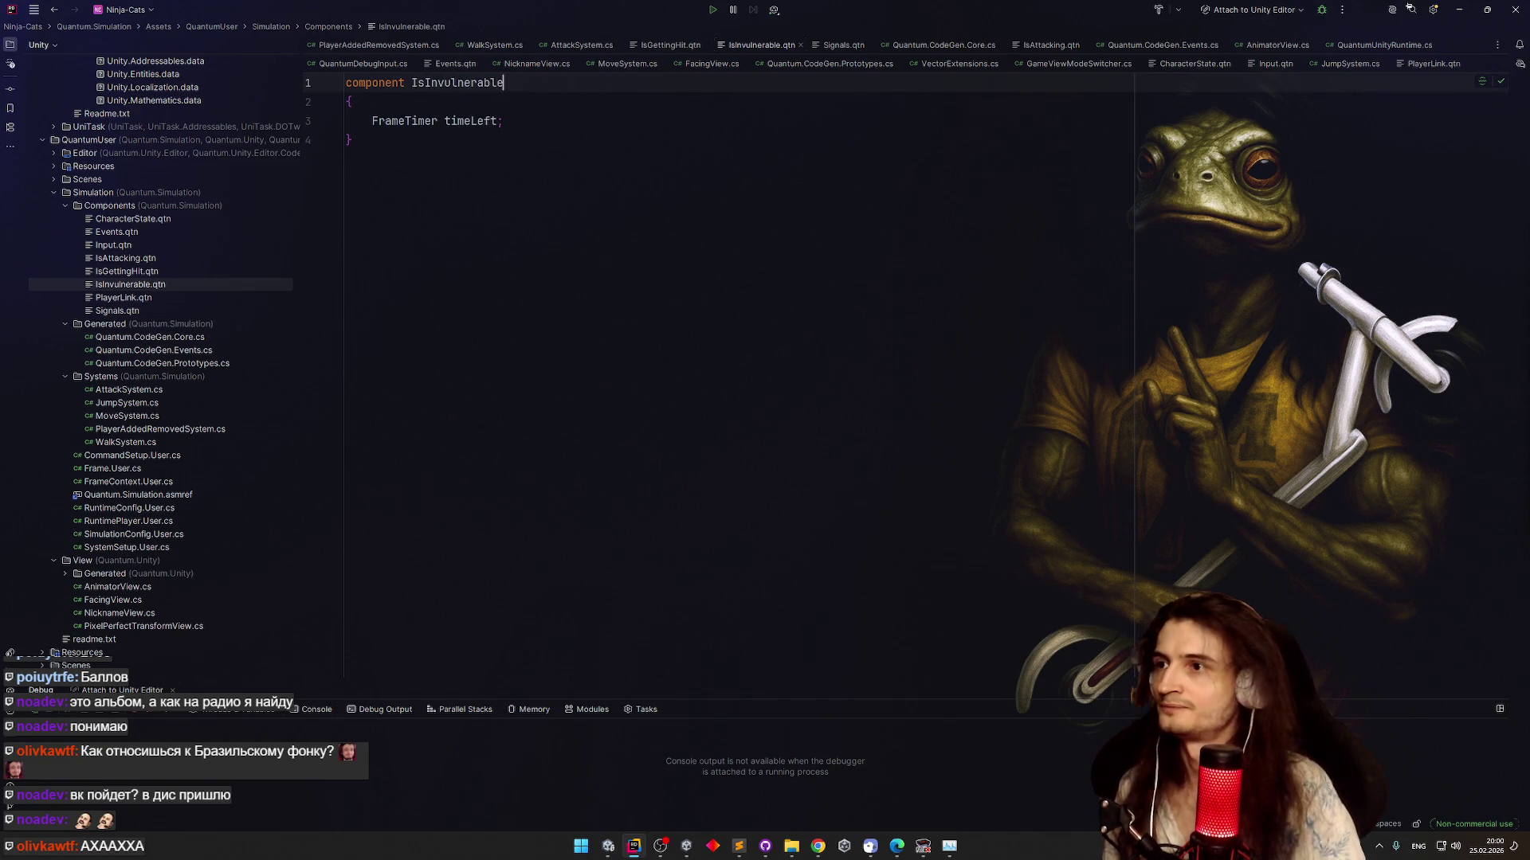
key(ctrl+End)
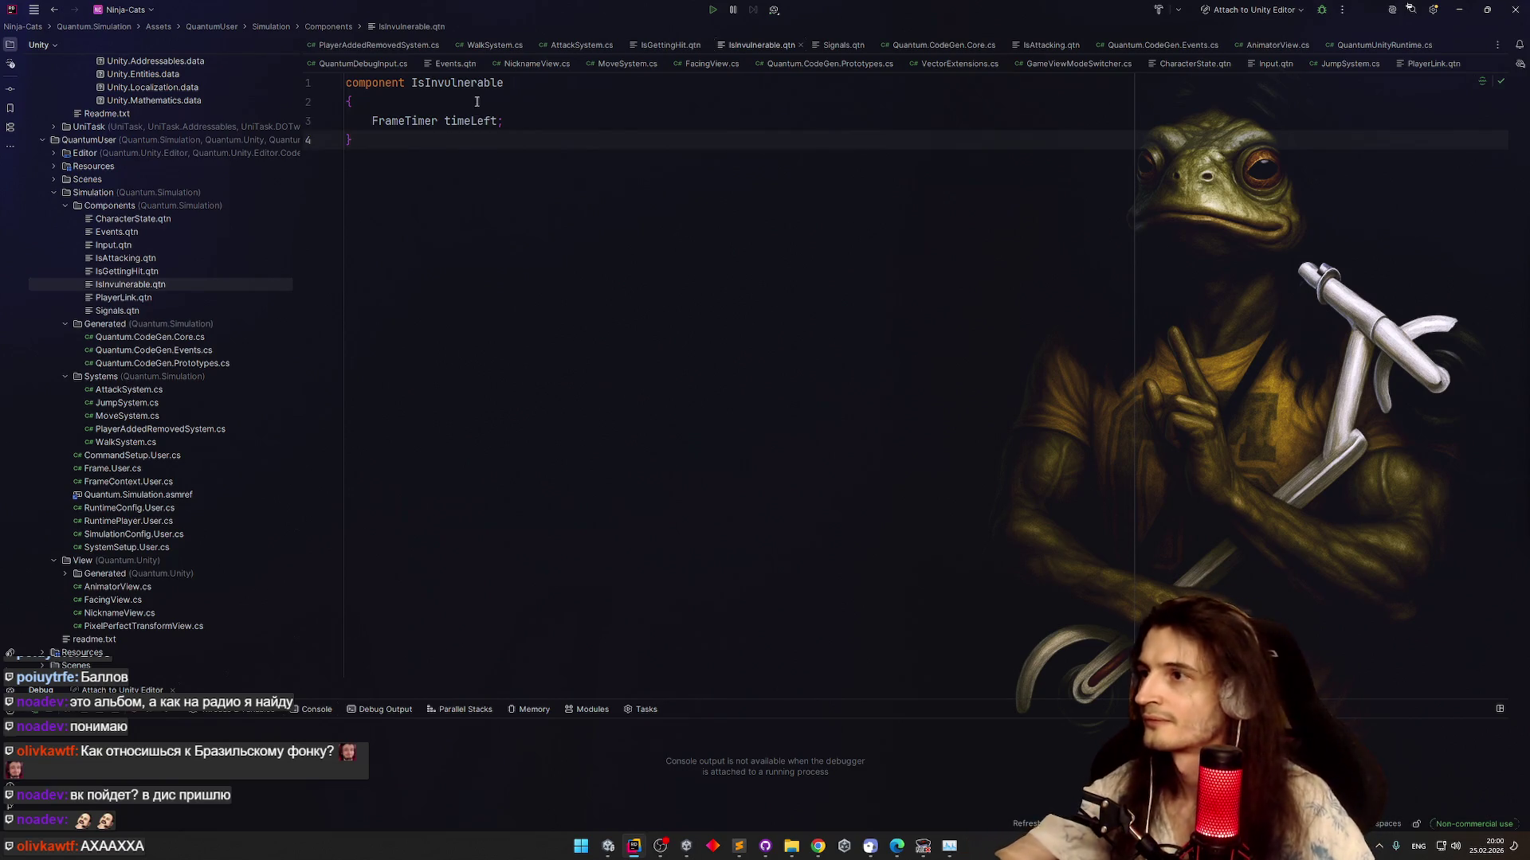
click(422, 82)
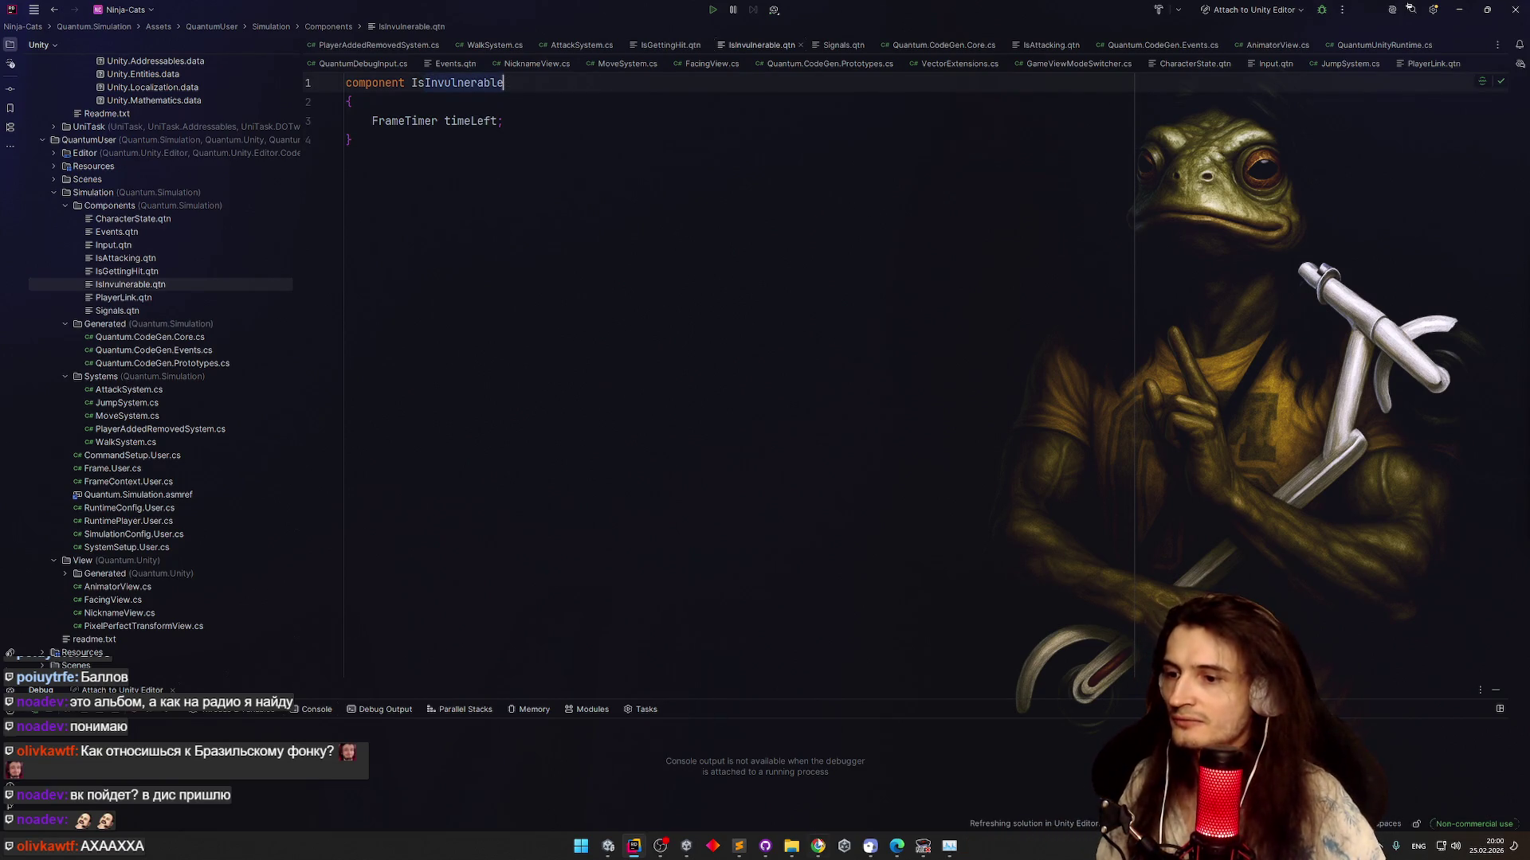
key(alt+Tab)
click(350, 366)
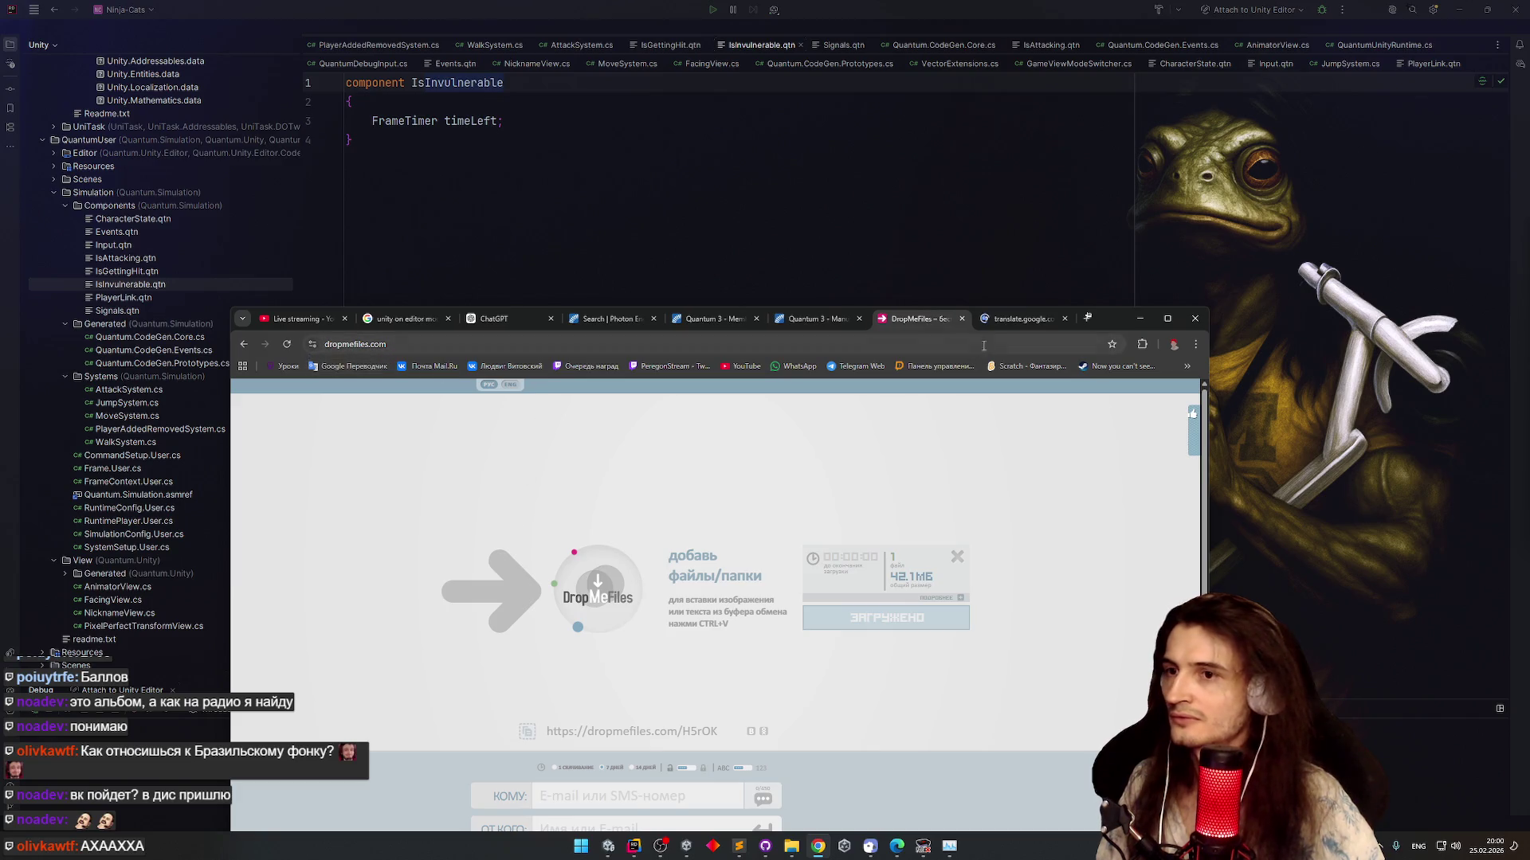
Translate 'Invulnerable' into Russian ('Неуязвимый') in Google Translate
text(Invulnerable)
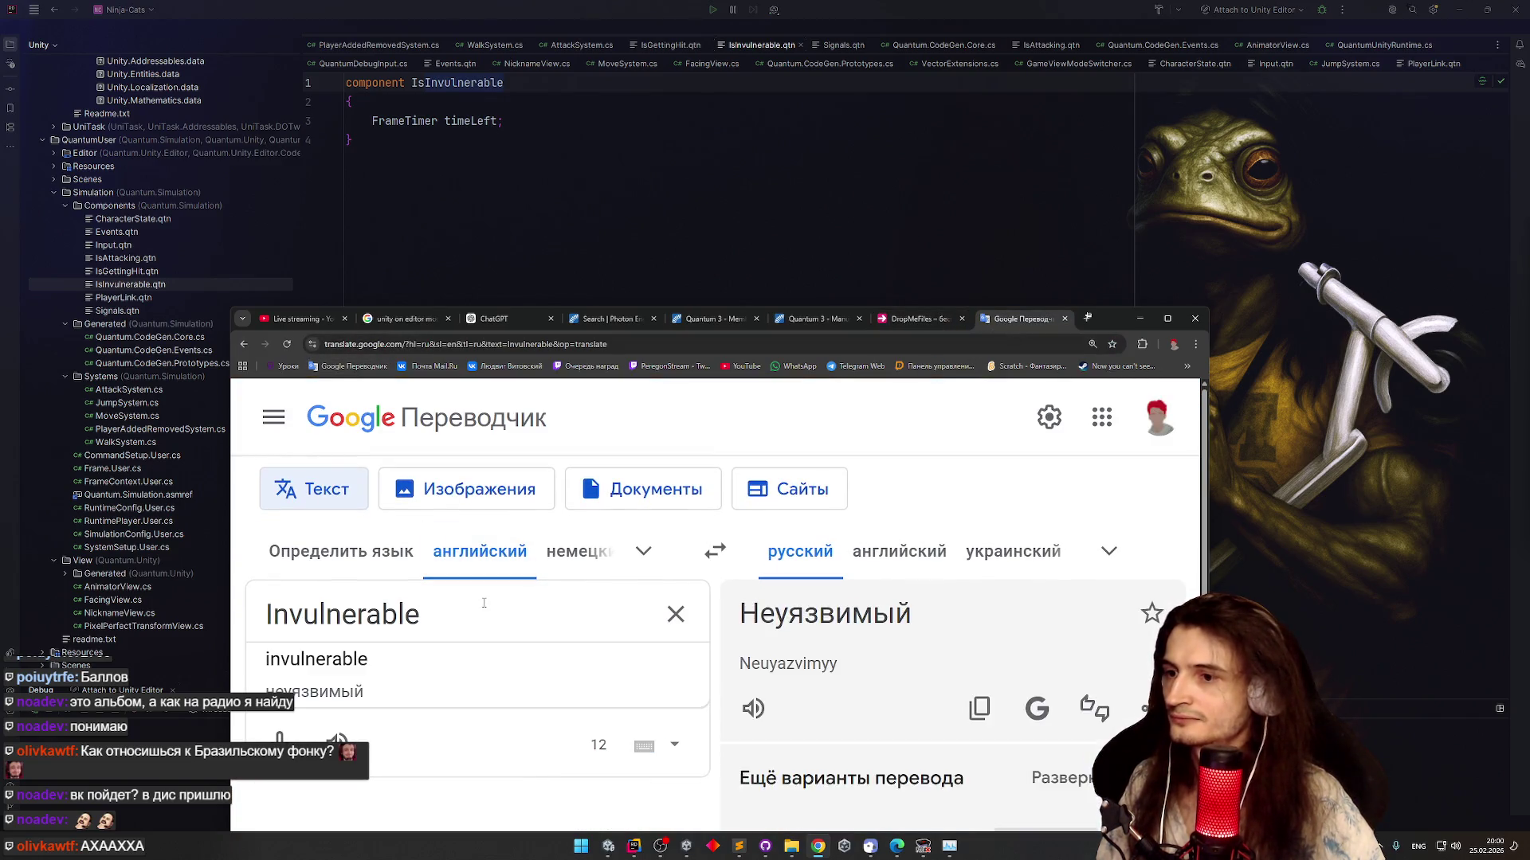
scroll(1060, 620, down, 2)
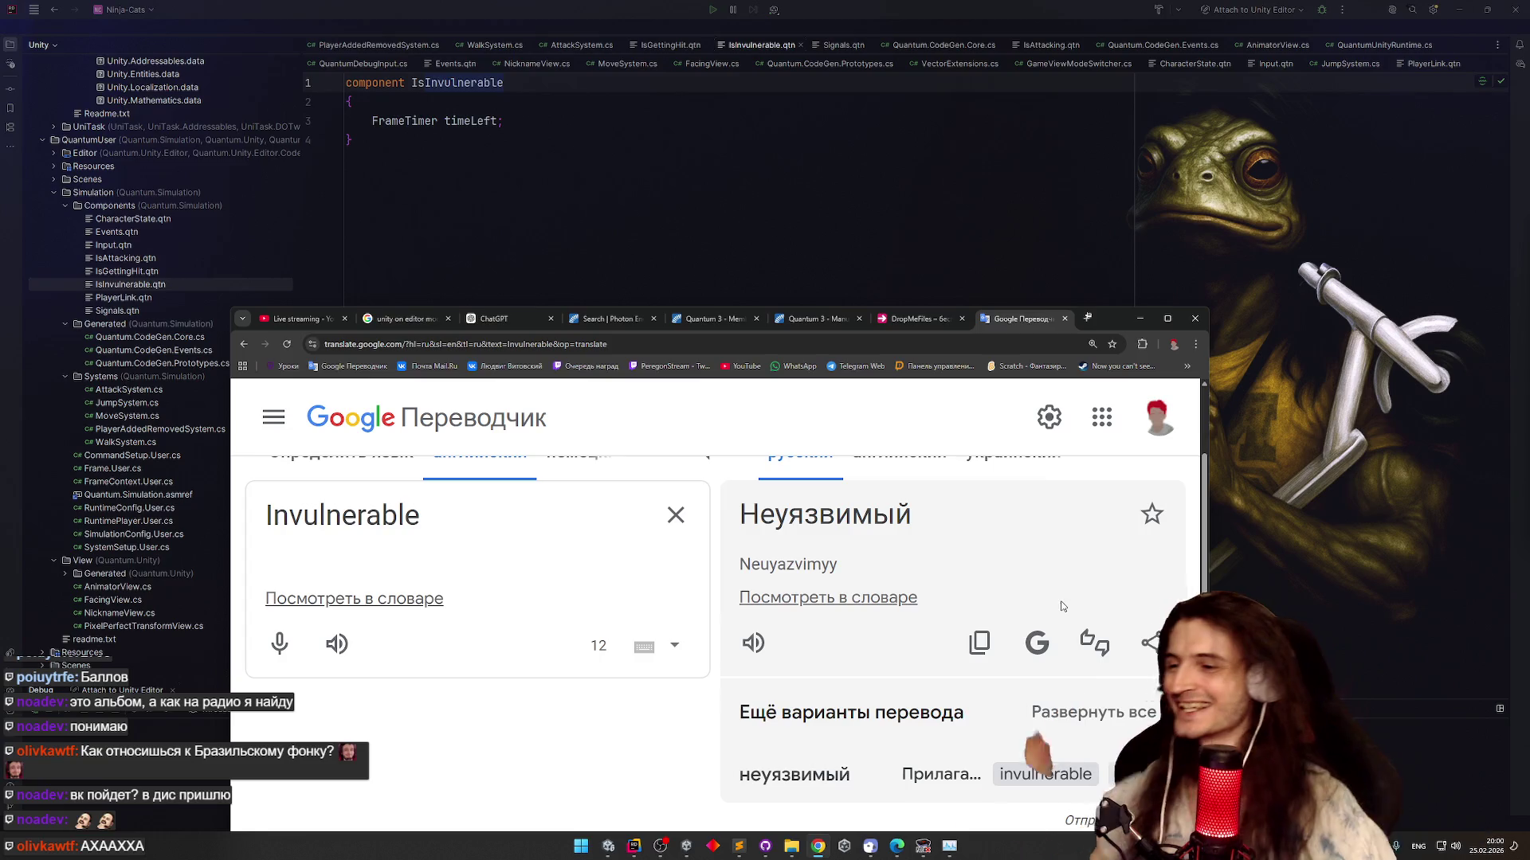
click(738, 846)
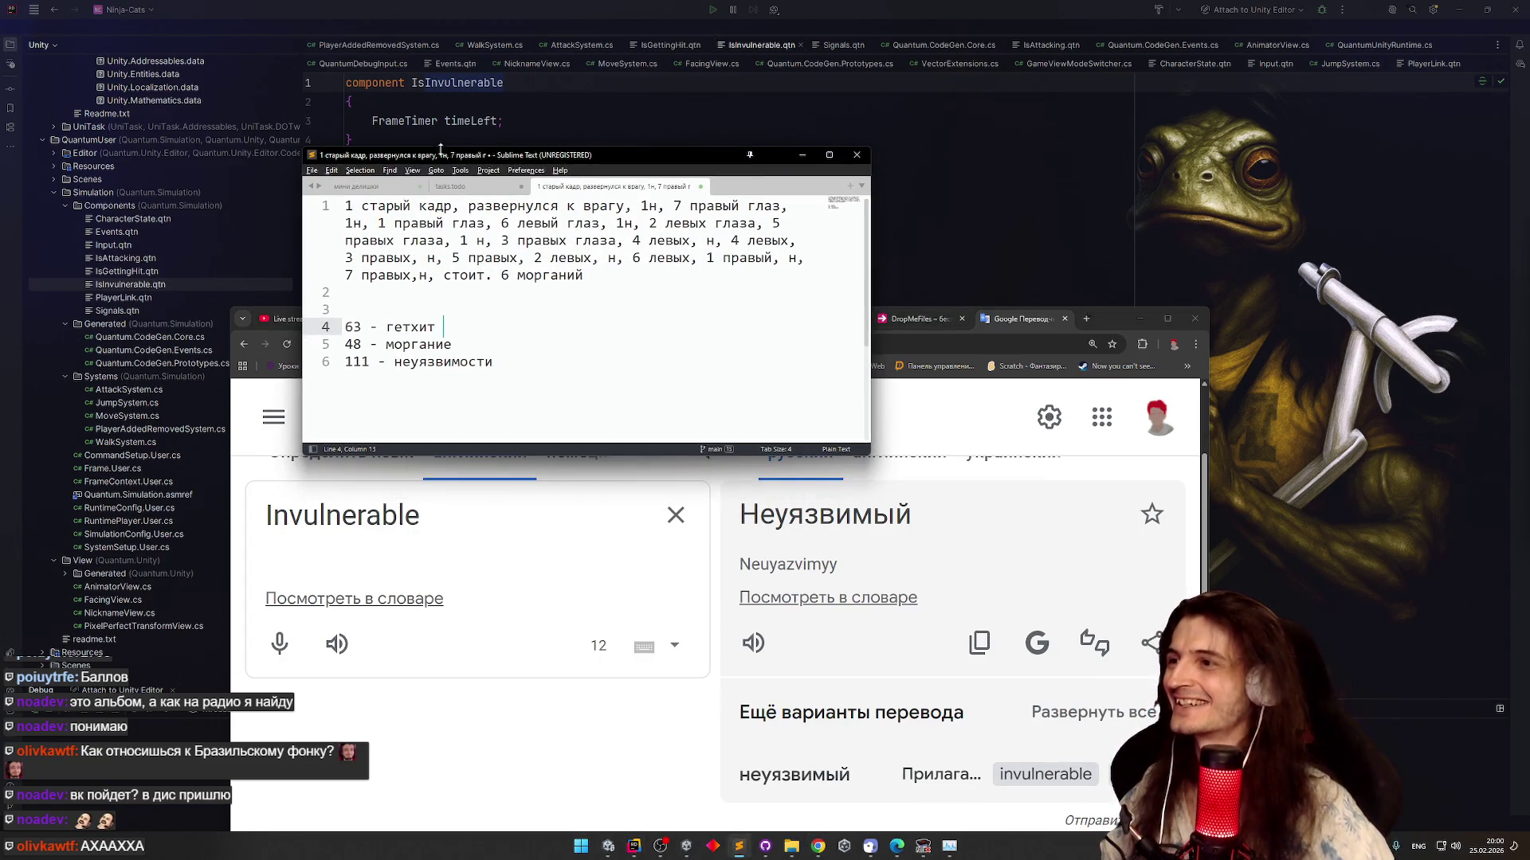
Scroll through the Ninja-Cats tasks.todo task list
click(451, 187)
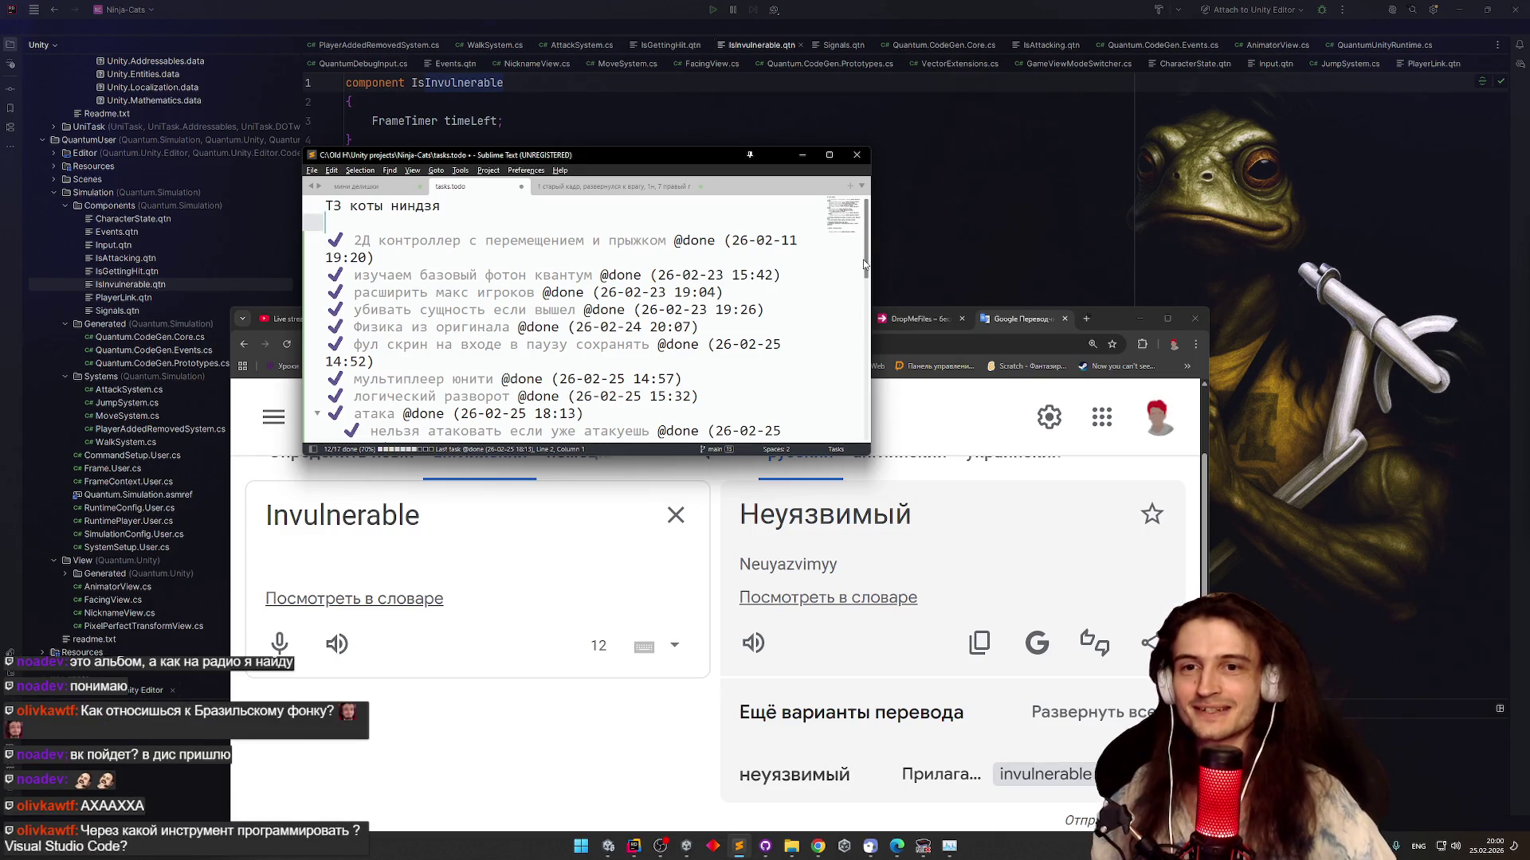
scroll(859, 271, down, 2)
scroll(855, 282, down, 1)
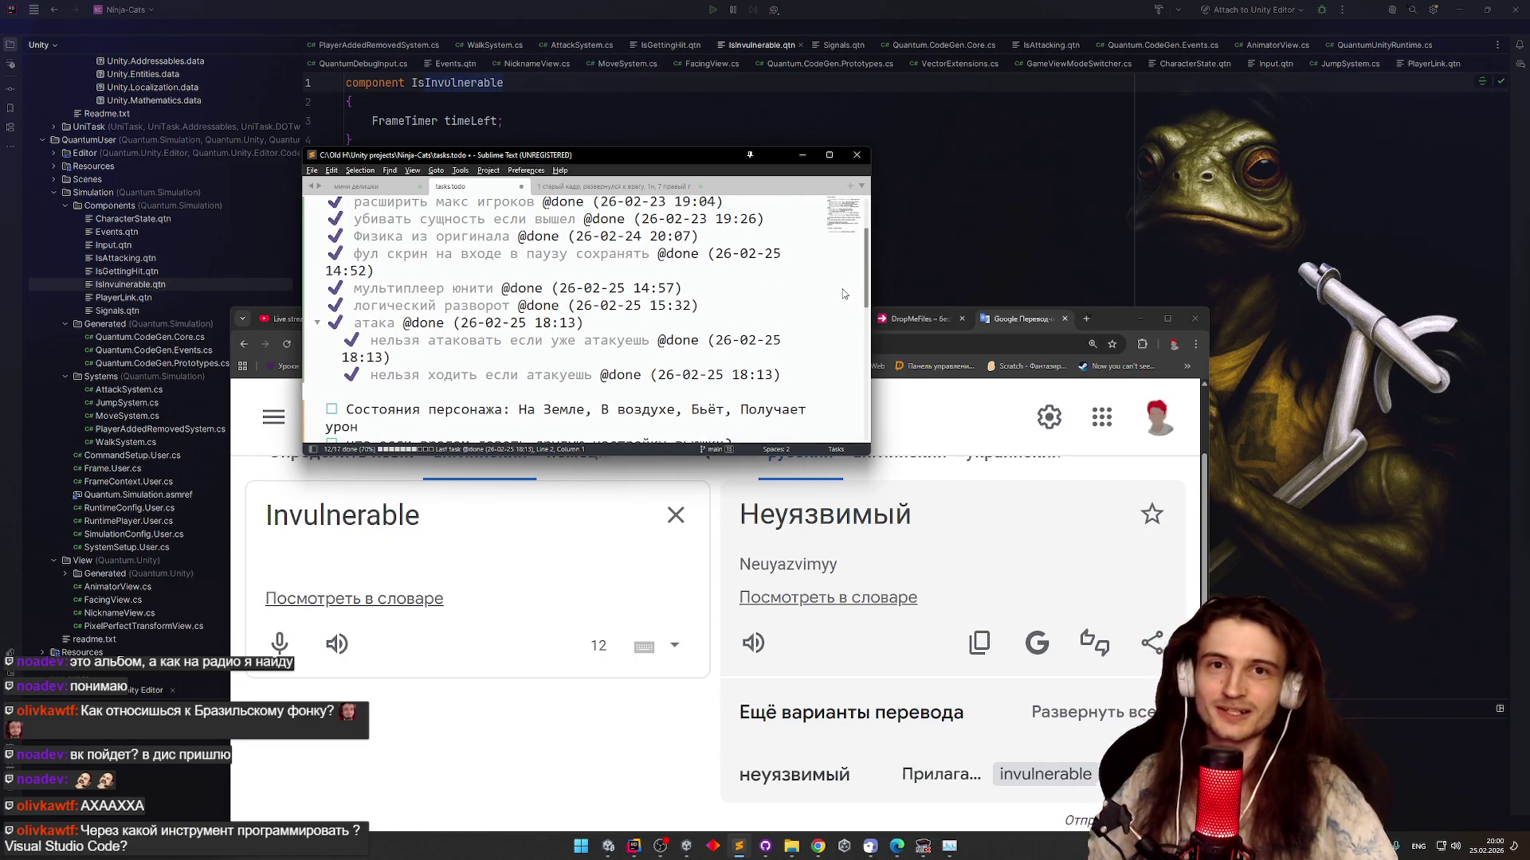
scroll(838, 290, down, 1)
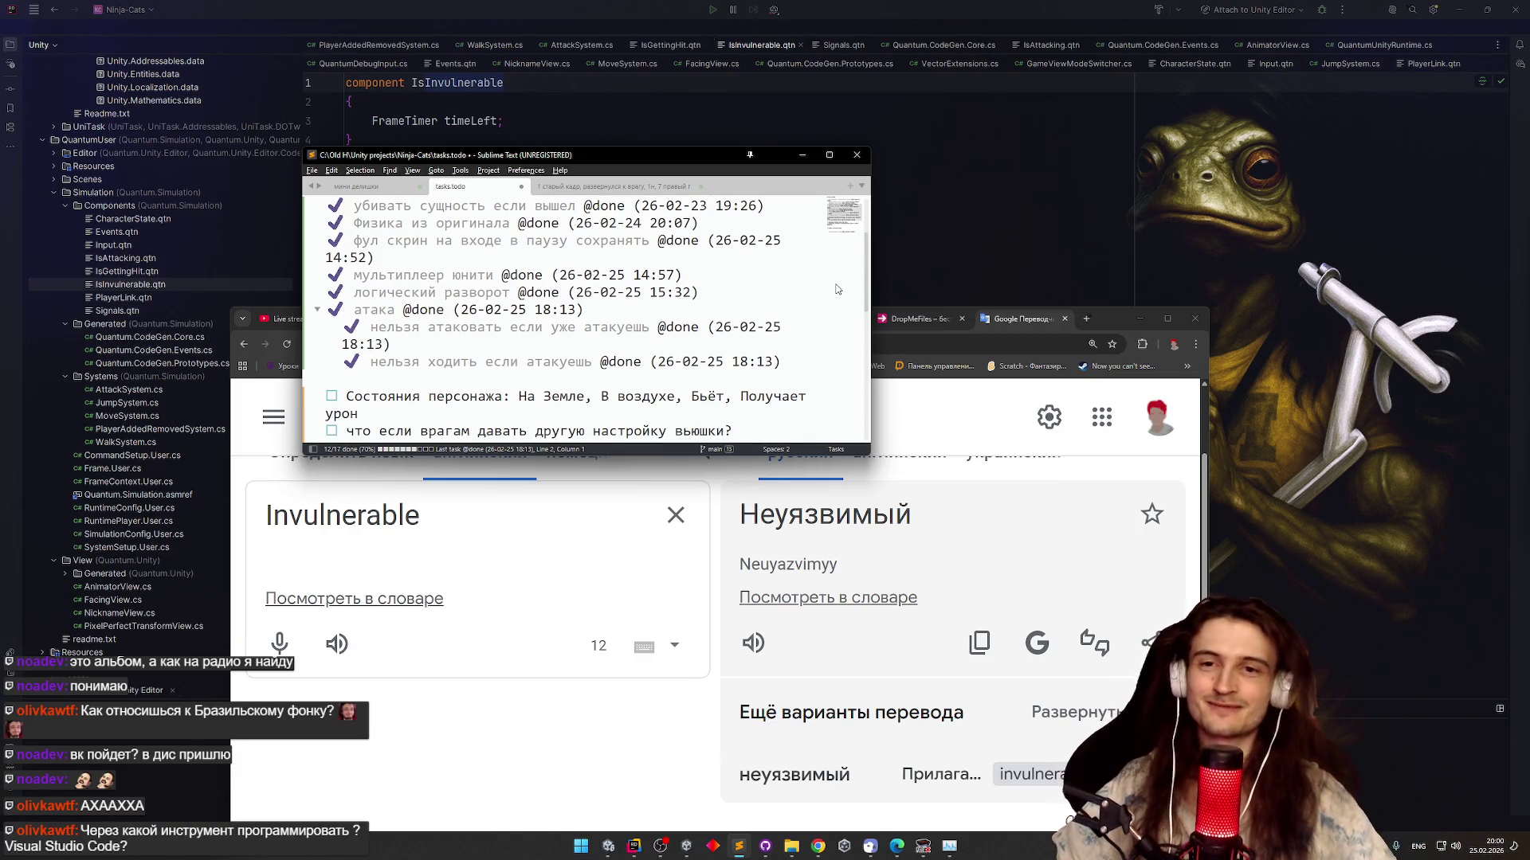
scroll(855, 293, down, 3)
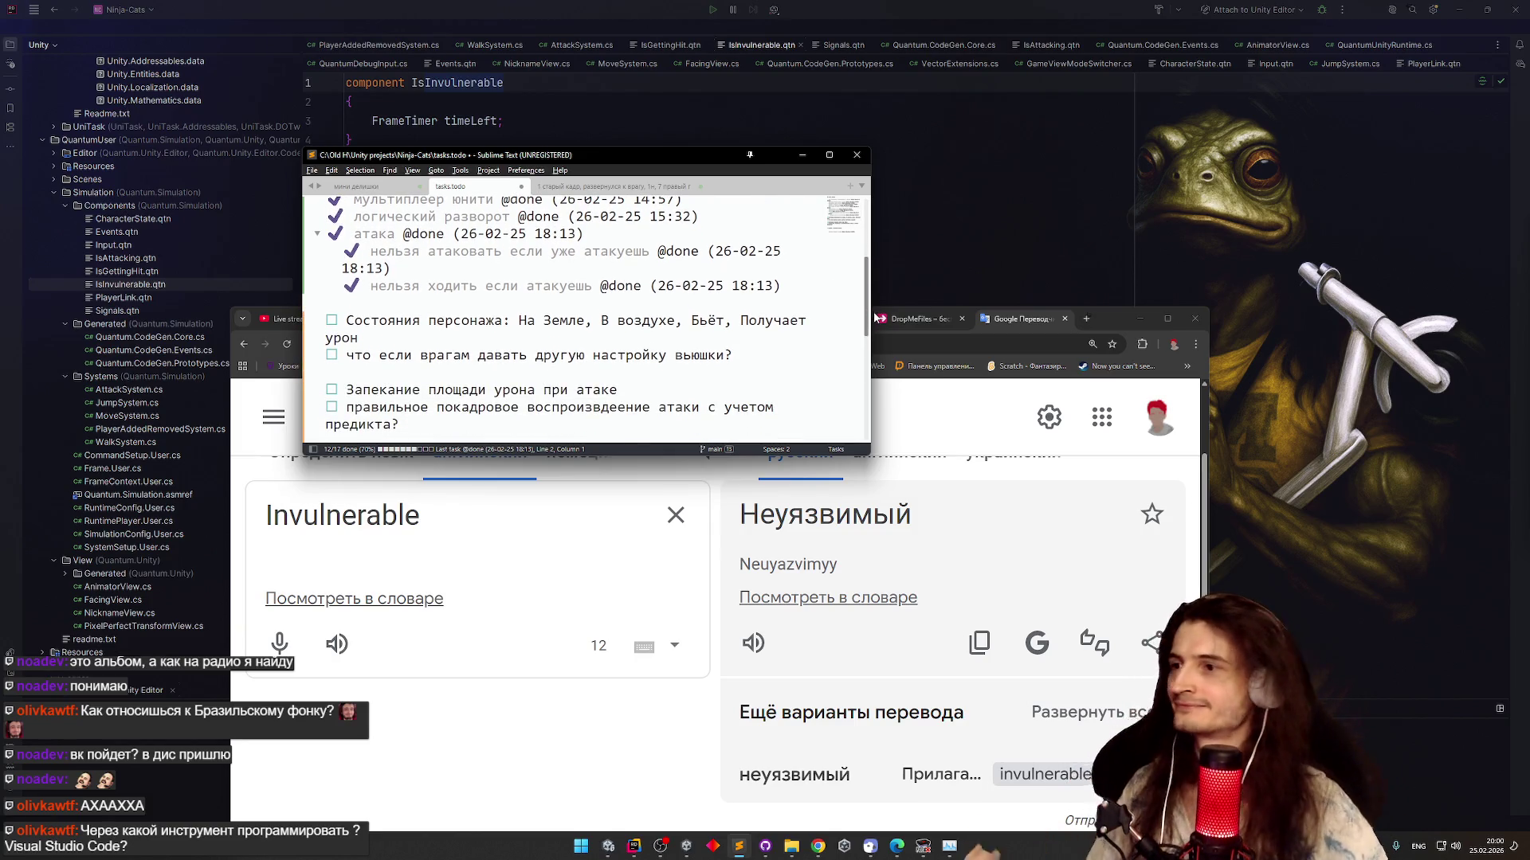
scroll(872, 320, down, 1)
scroll(867, 321, down, 1)
scroll(862, 323, up, 3)
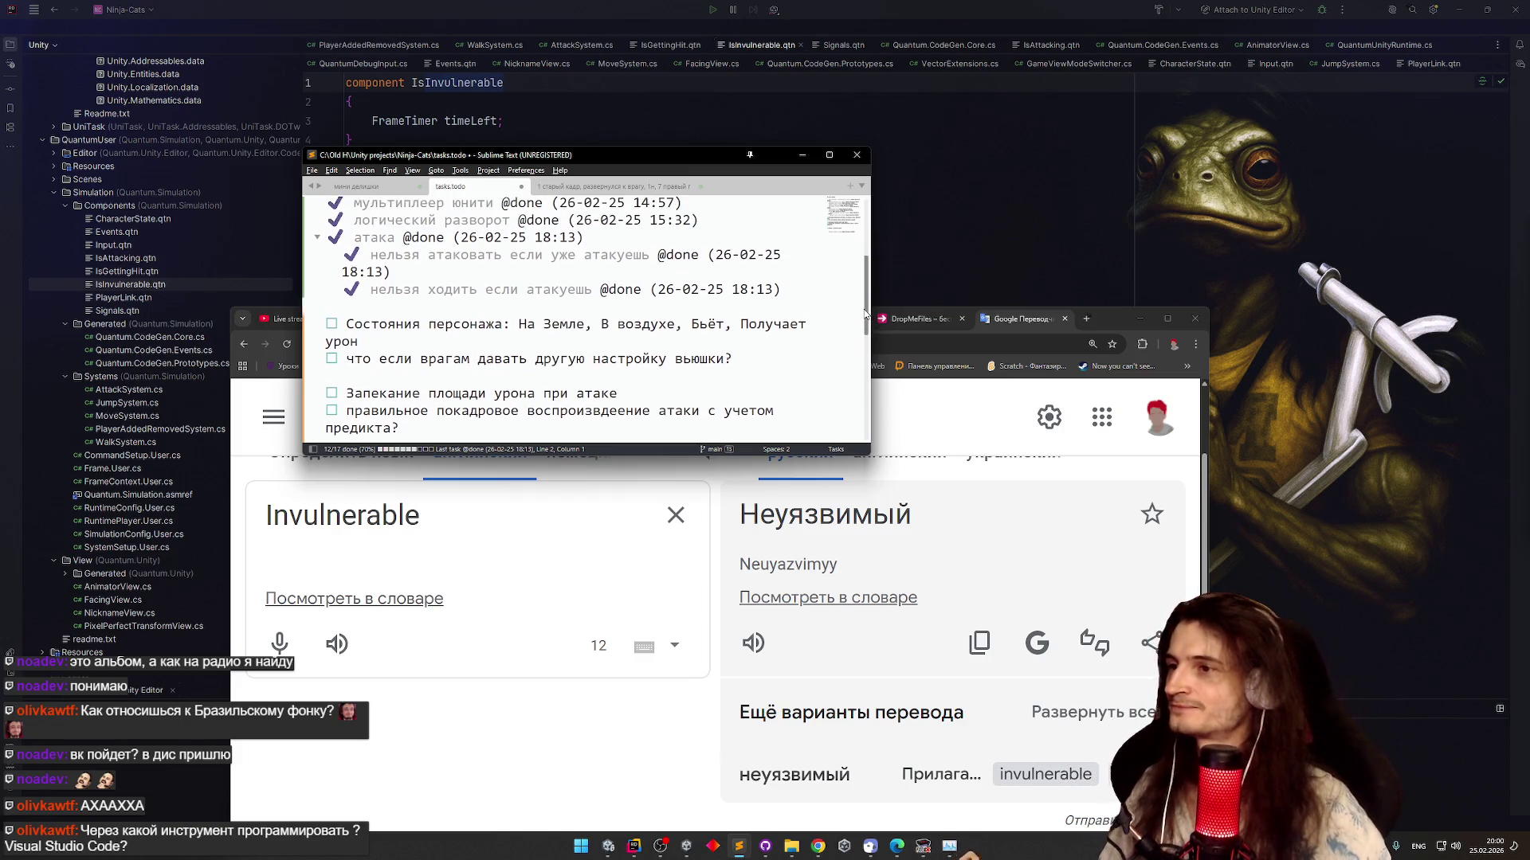
scroll(861, 320, down, 1)
scroll(860, 320, up, 3)
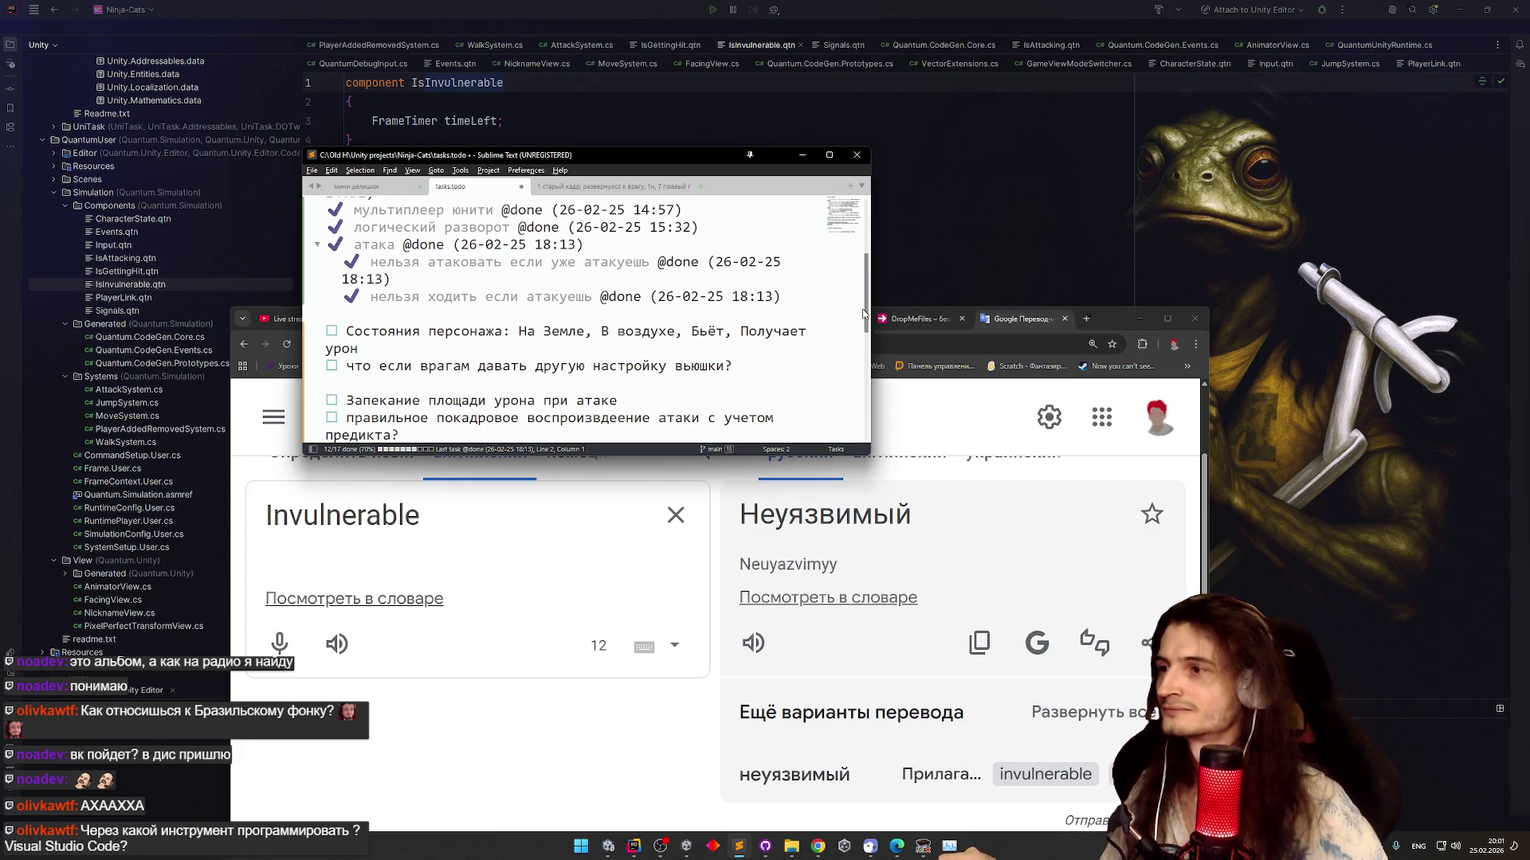
Open the мини делишки notes at their top lines
click(372, 187)
scroll(431, 271, up, 4)
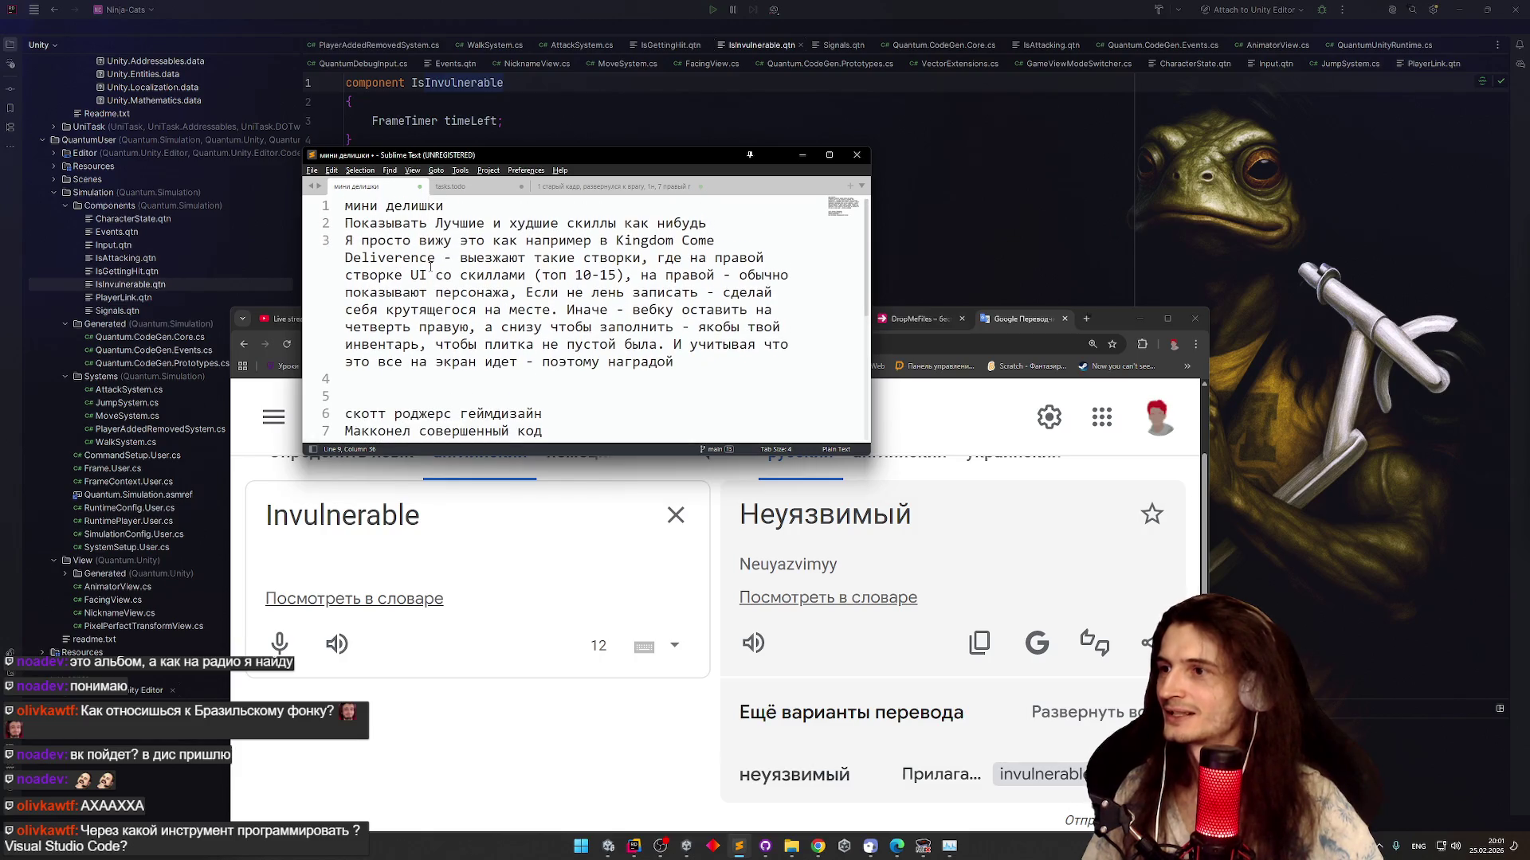
click(481, 225)
Delete the long skills paragraph below the мини делишки title
click(492, 210)
drag(709, 364, 618, 224)
key(BackSpace)
Add the line 'Интро из неуязвомого' on line 2, then minimize Sublime Text
click(560, 208)
key(Return)
key(Return)
click(560, 227)
key(alt+shift)
text(Интро из неуязвиомог)
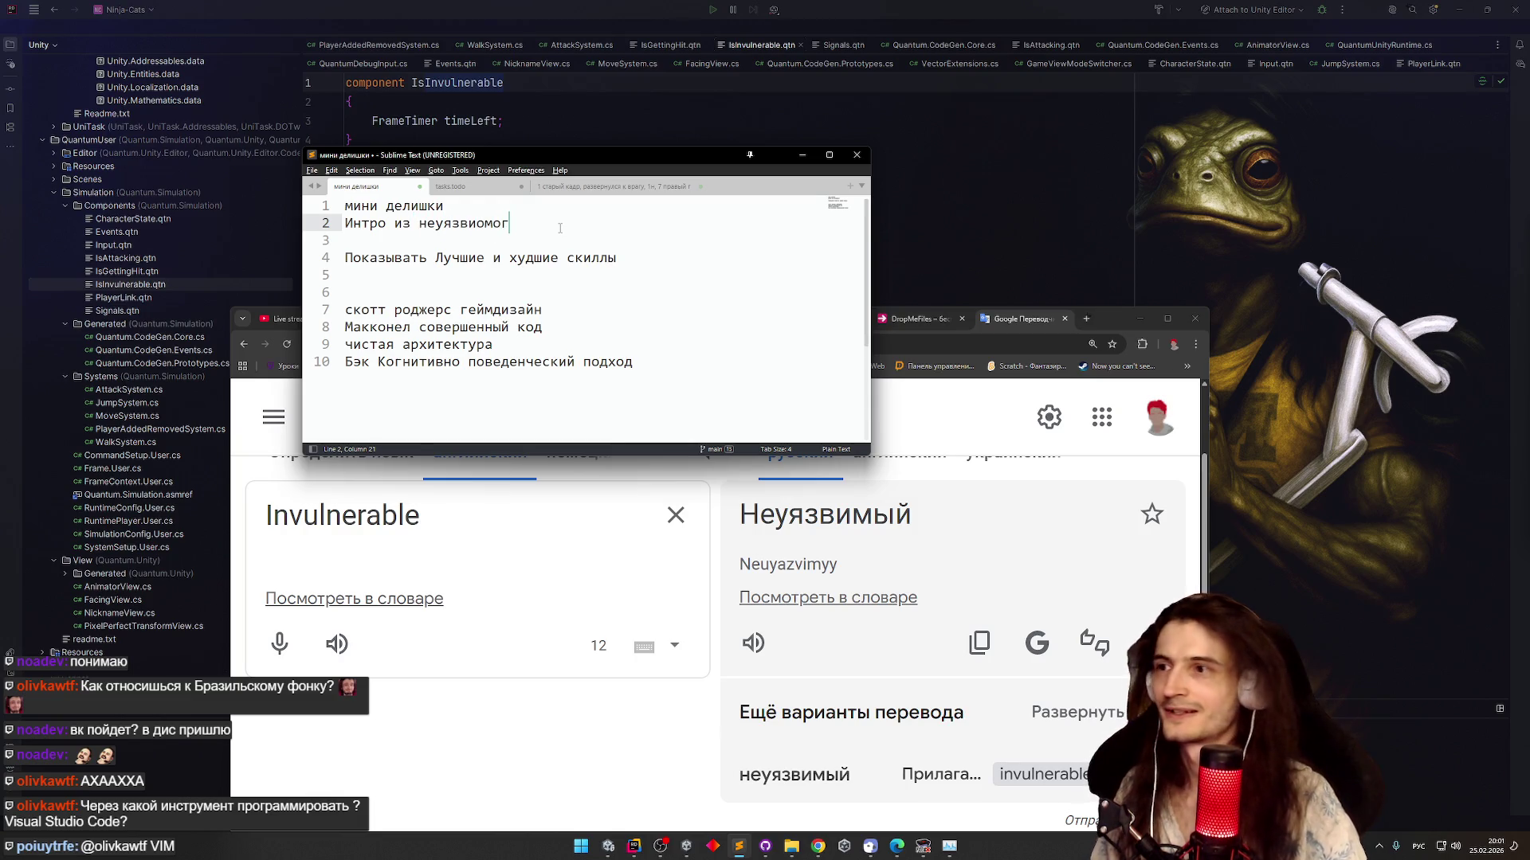
text(о)
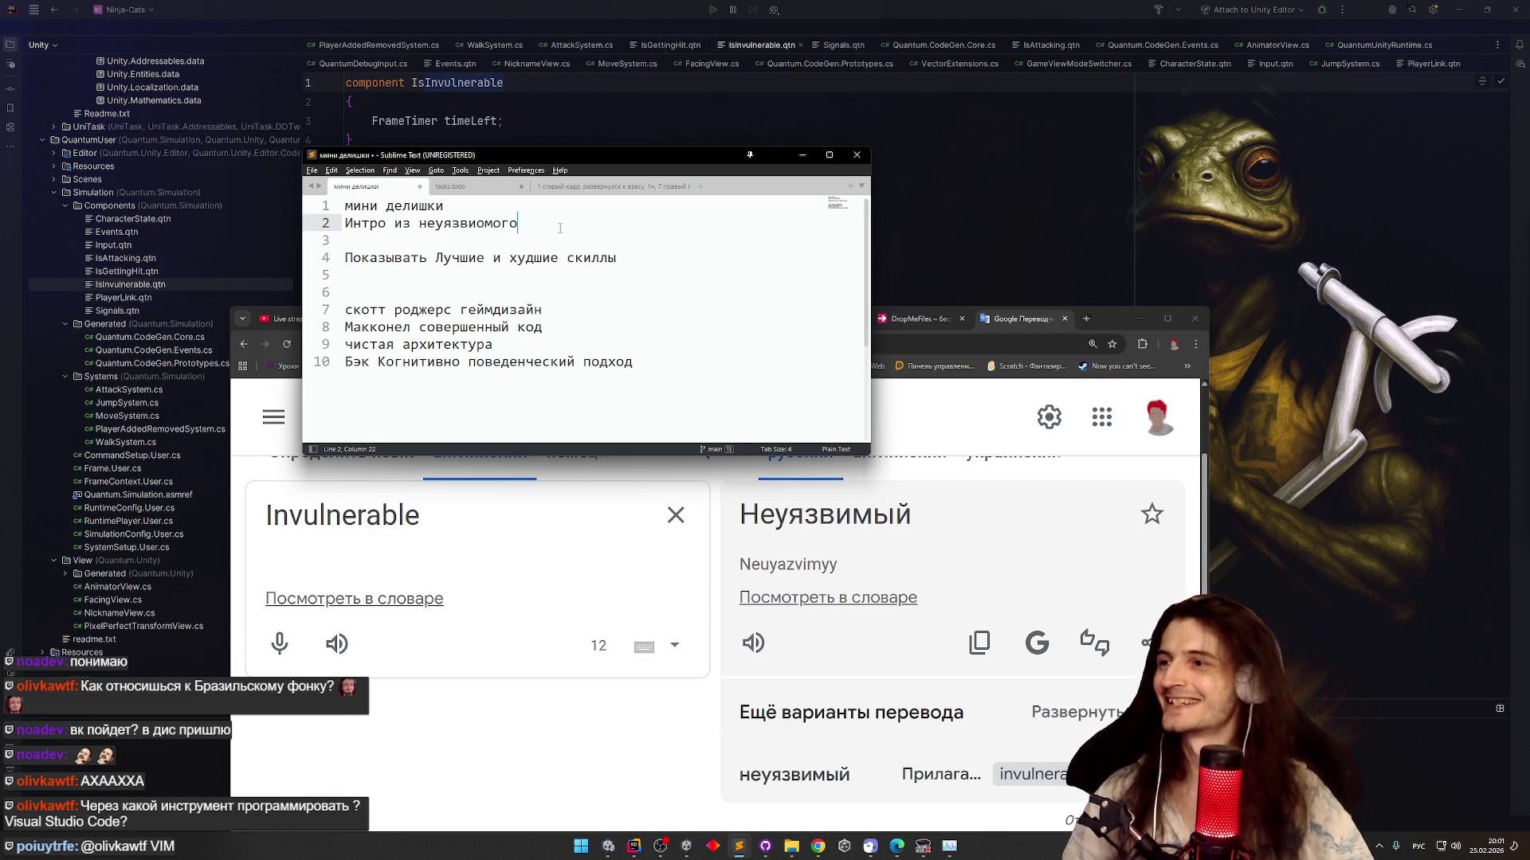
key(BackSpace)
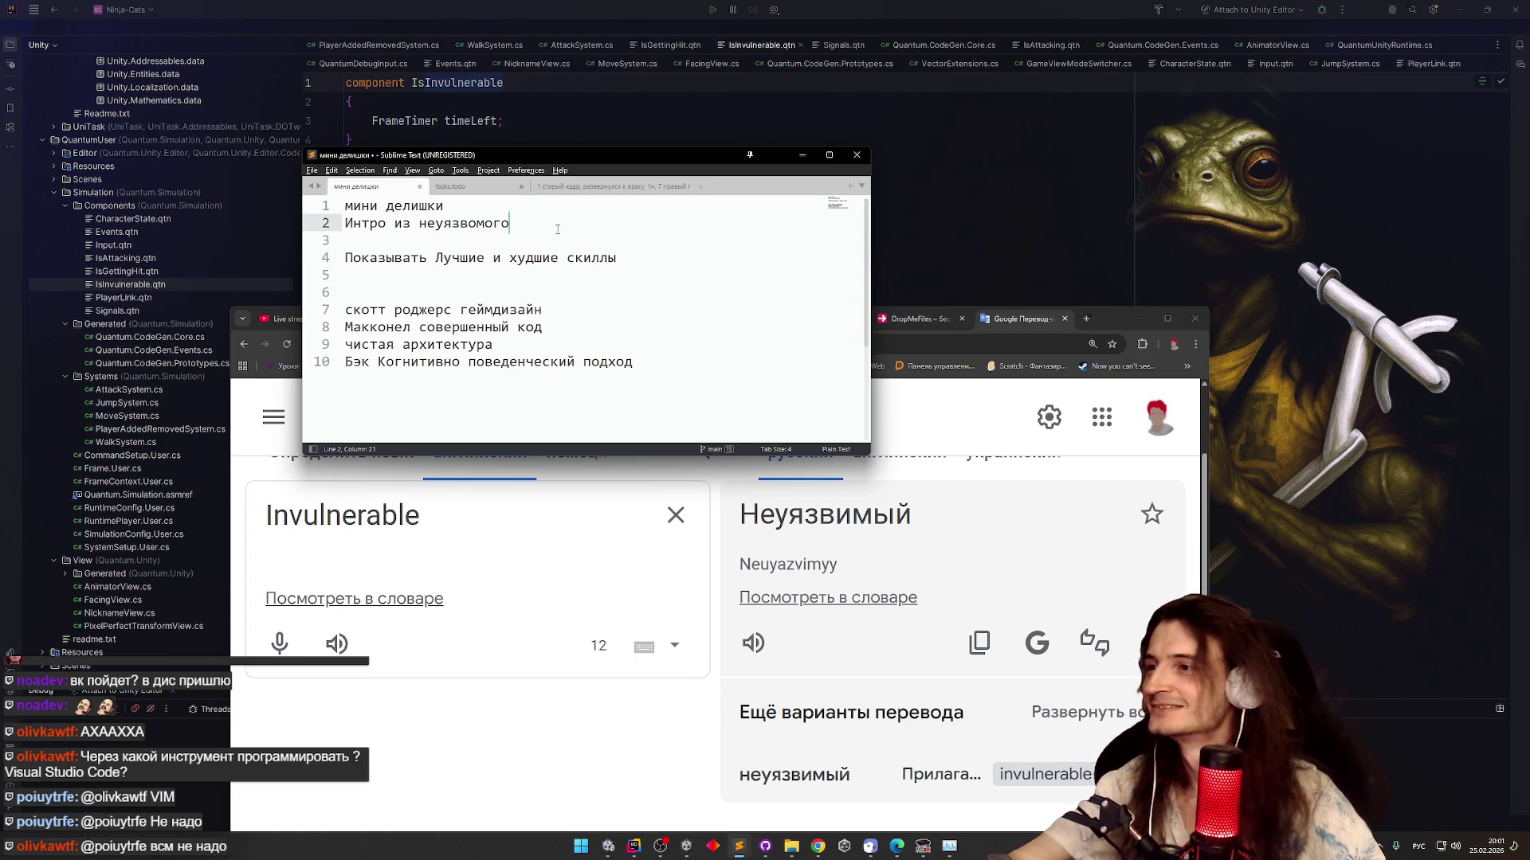
click(802, 155)
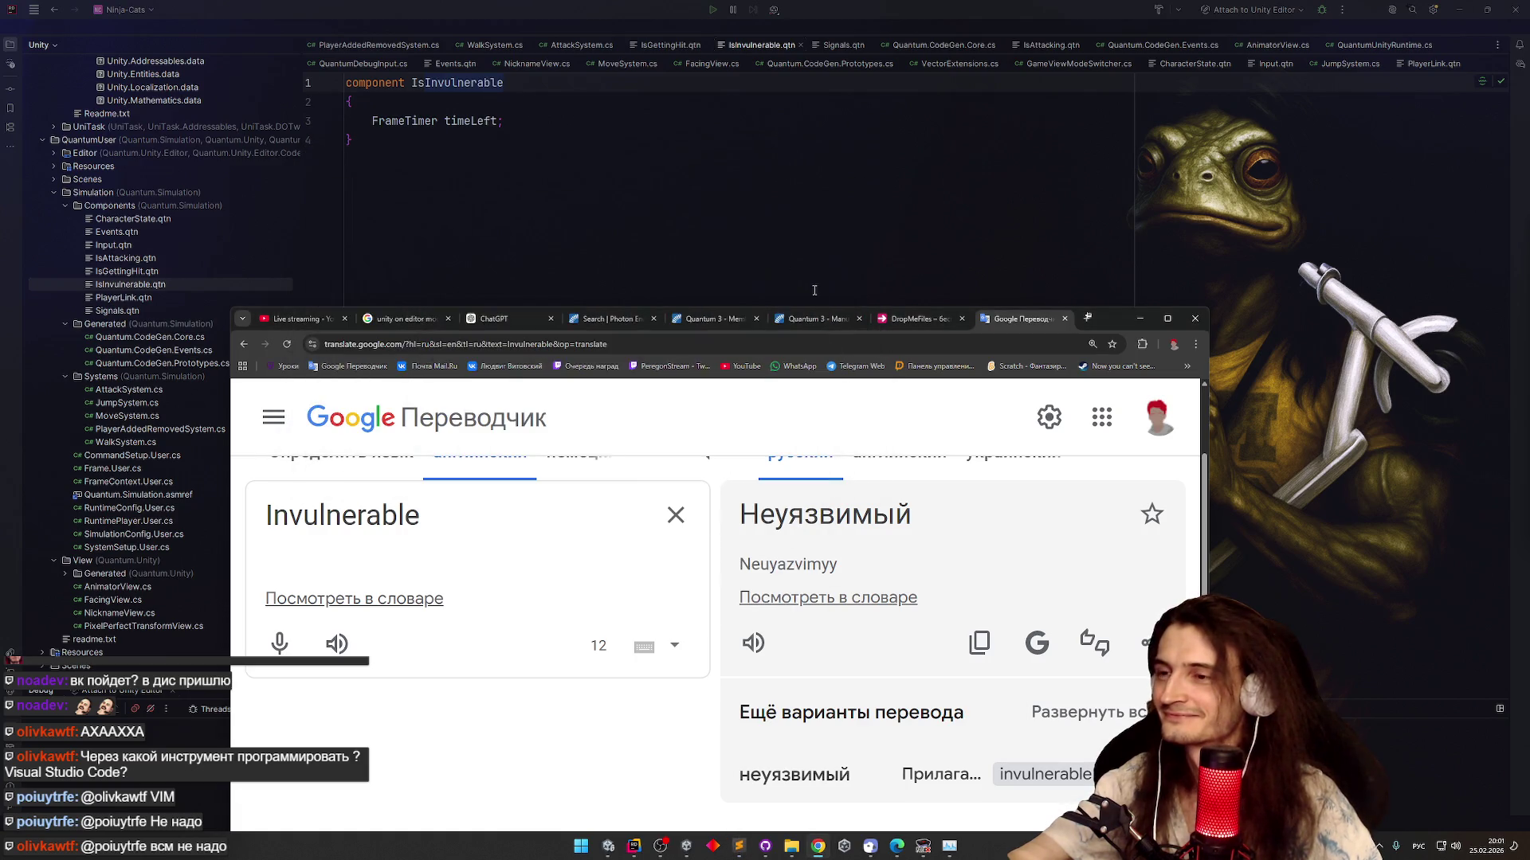
Reposition the browser window and open YouTube in a new tab
drag(1087, 322, 1133, 174)
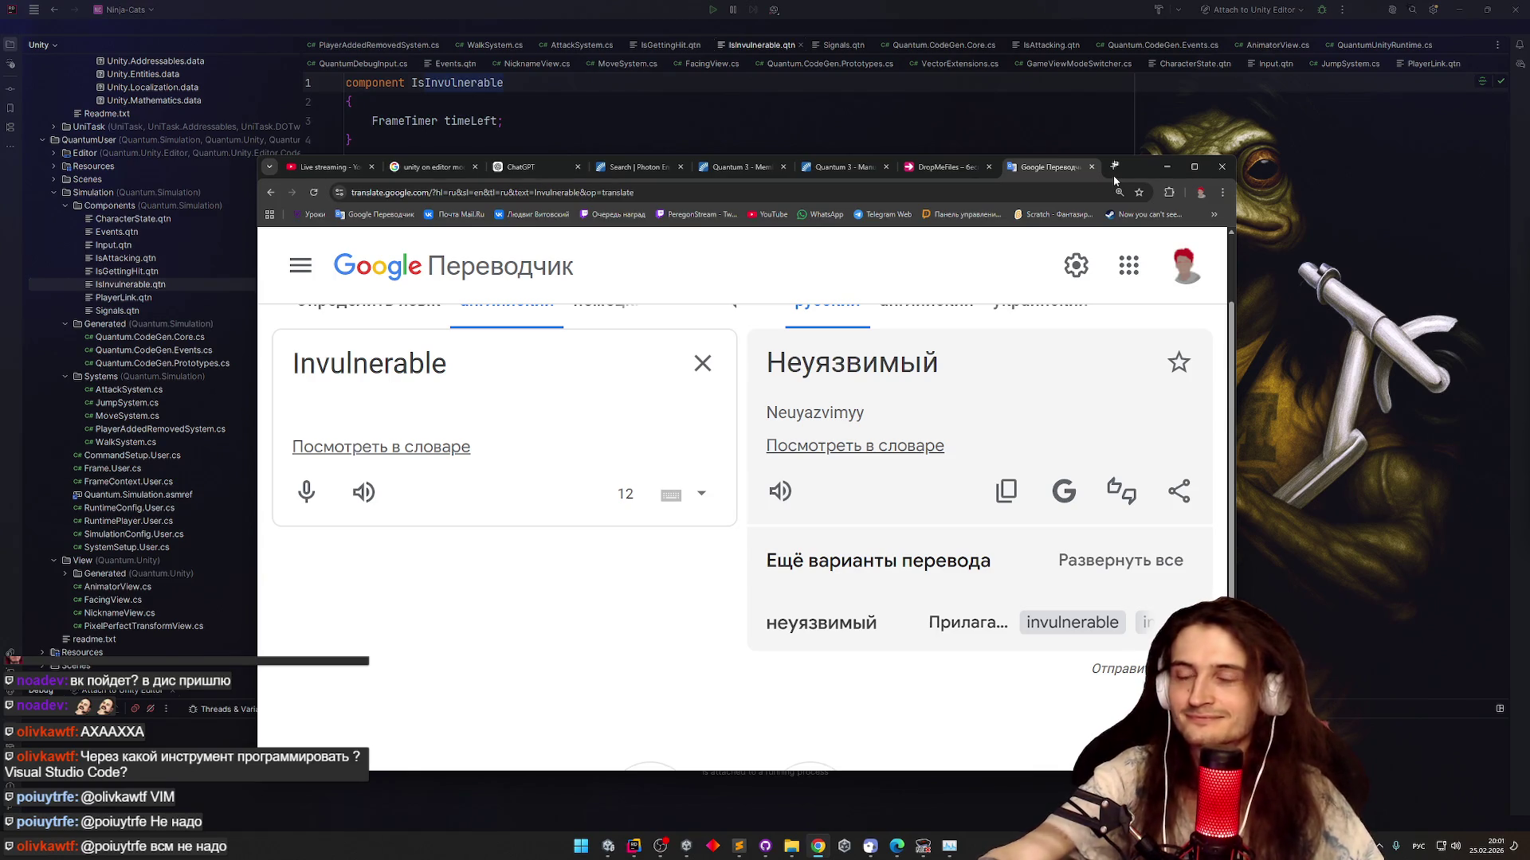
click(820, 850)
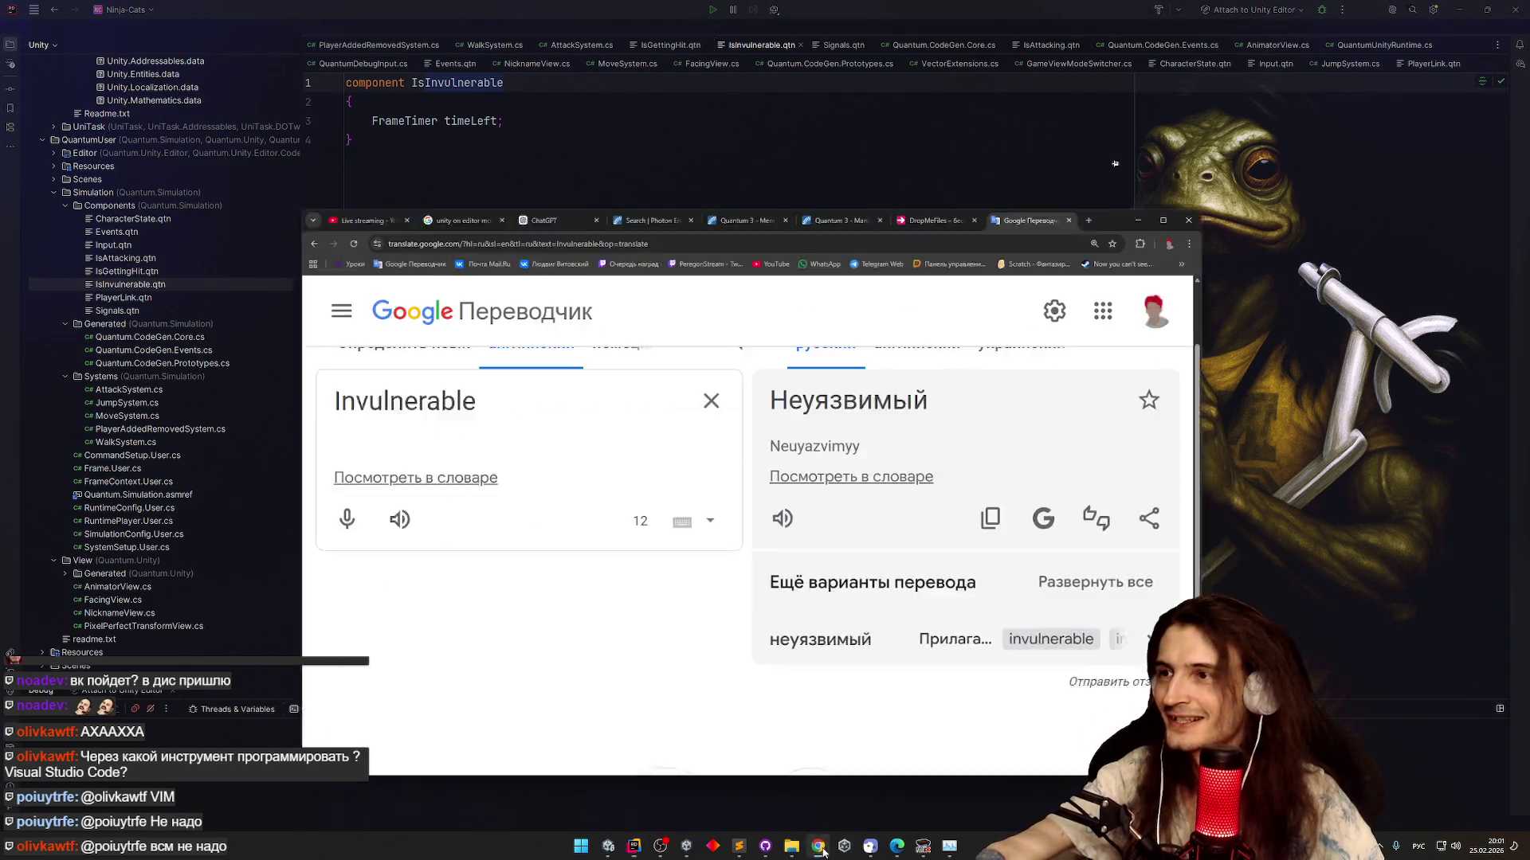
click(327, 167)
click(770, 214)
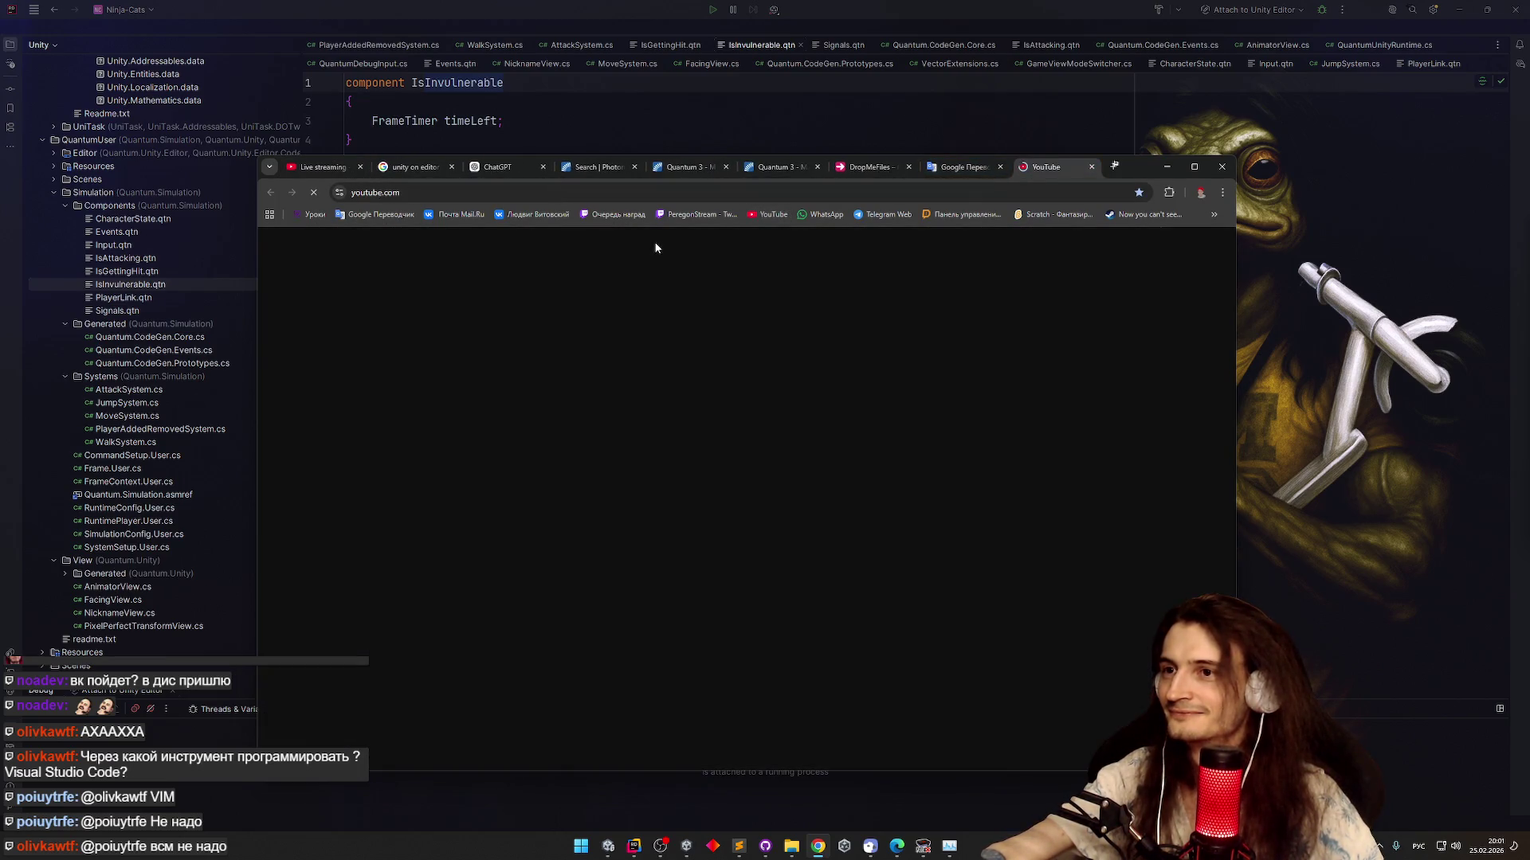
Search YouTube for 'invincible title card' and open the title card video
text(неу)
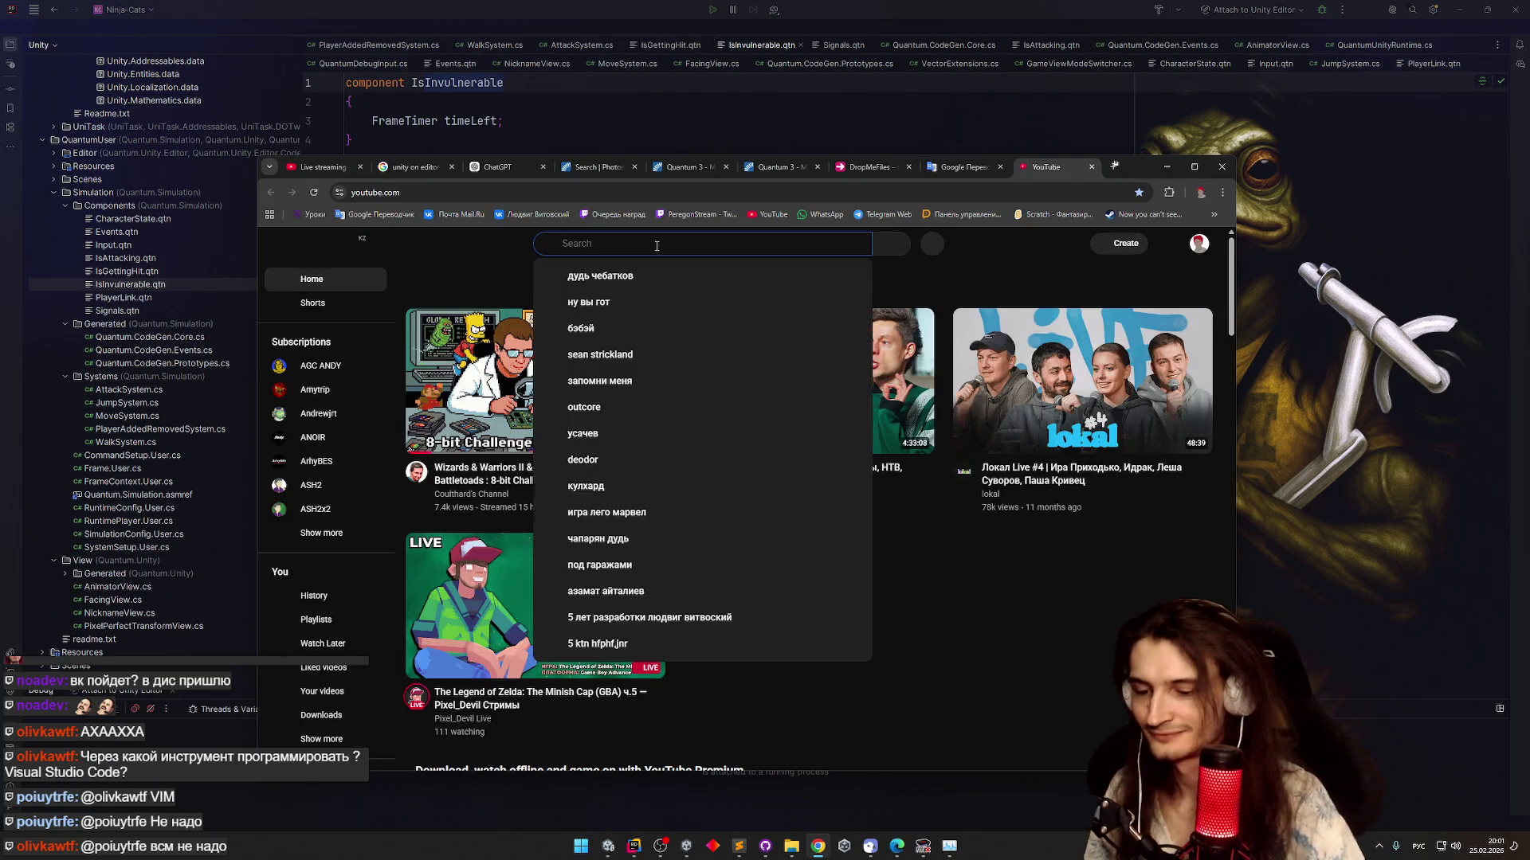
key(alt+shift)
key(BackSpace)
key(BackSpace)
key(BackSpace)
text(invictable ti)
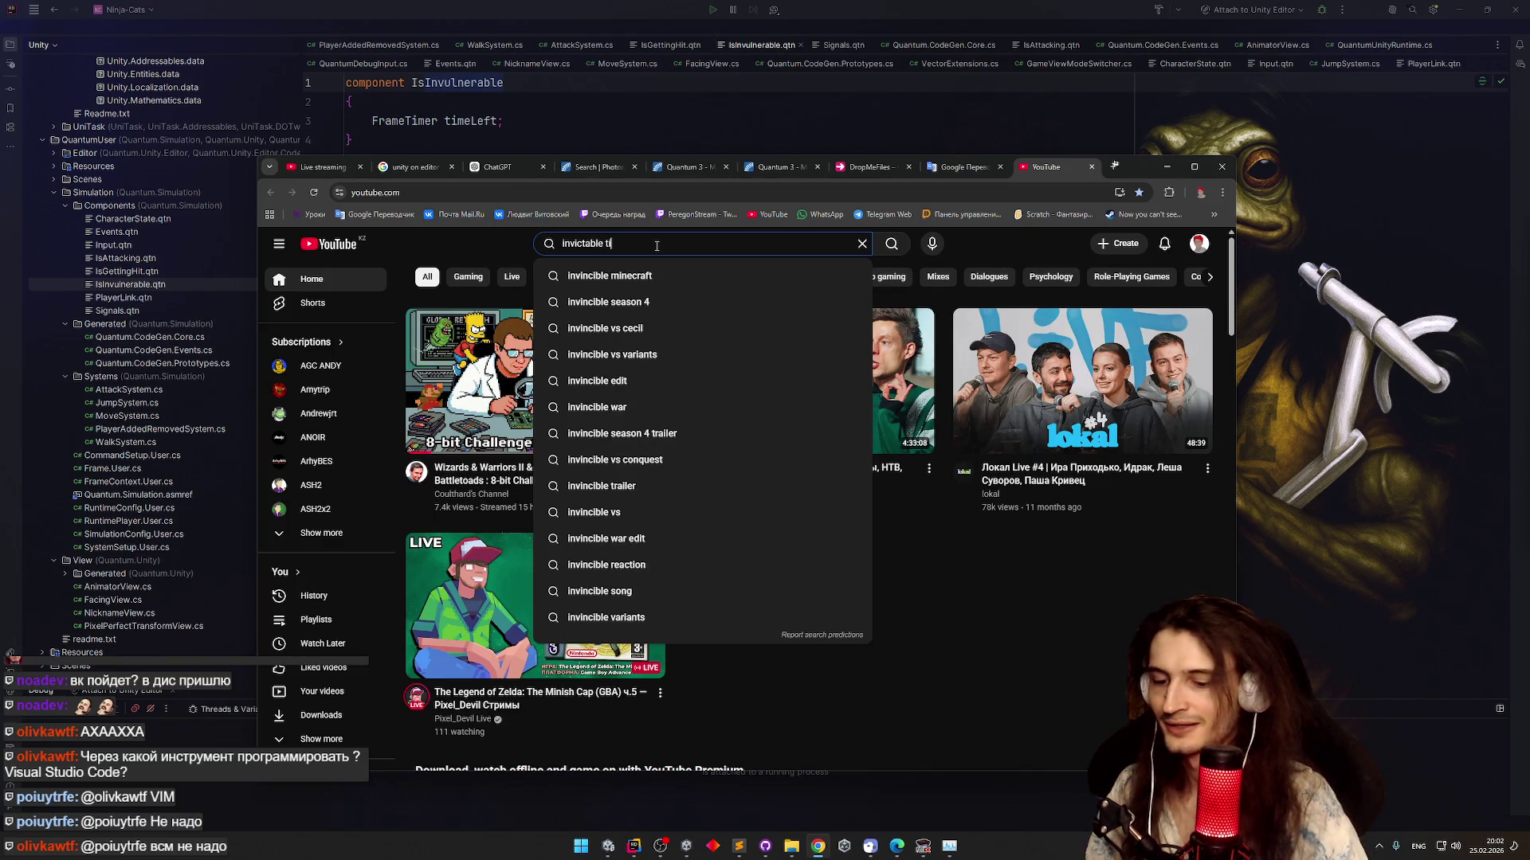
text(tle)
key(Down)
key(Return)
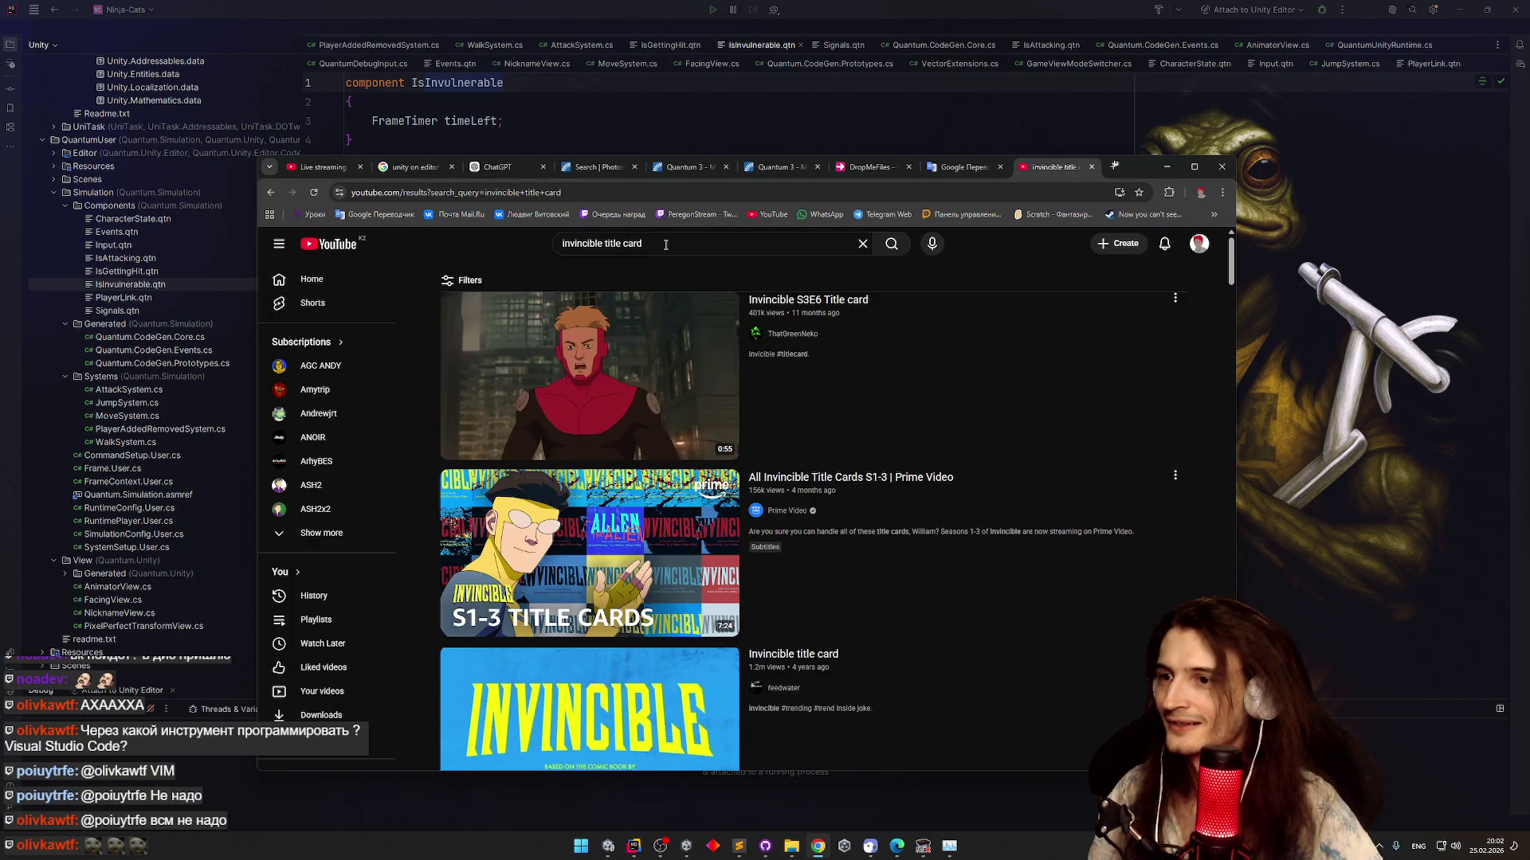
click(825, 661)
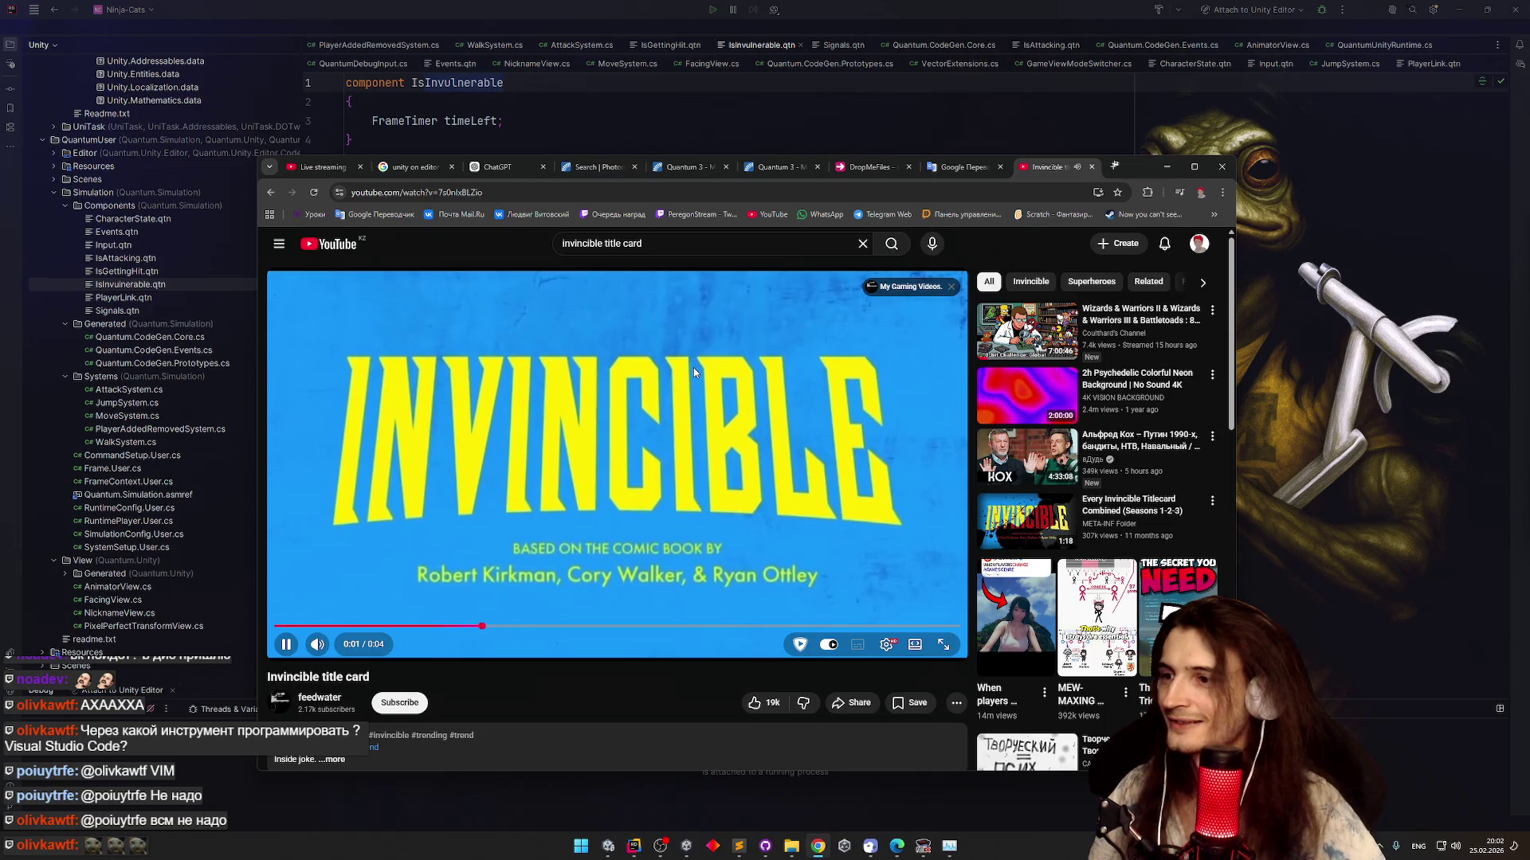
Rewind, pause and replay the Invincible title card several times, then minimize Chrome
key(Left)
key(space)
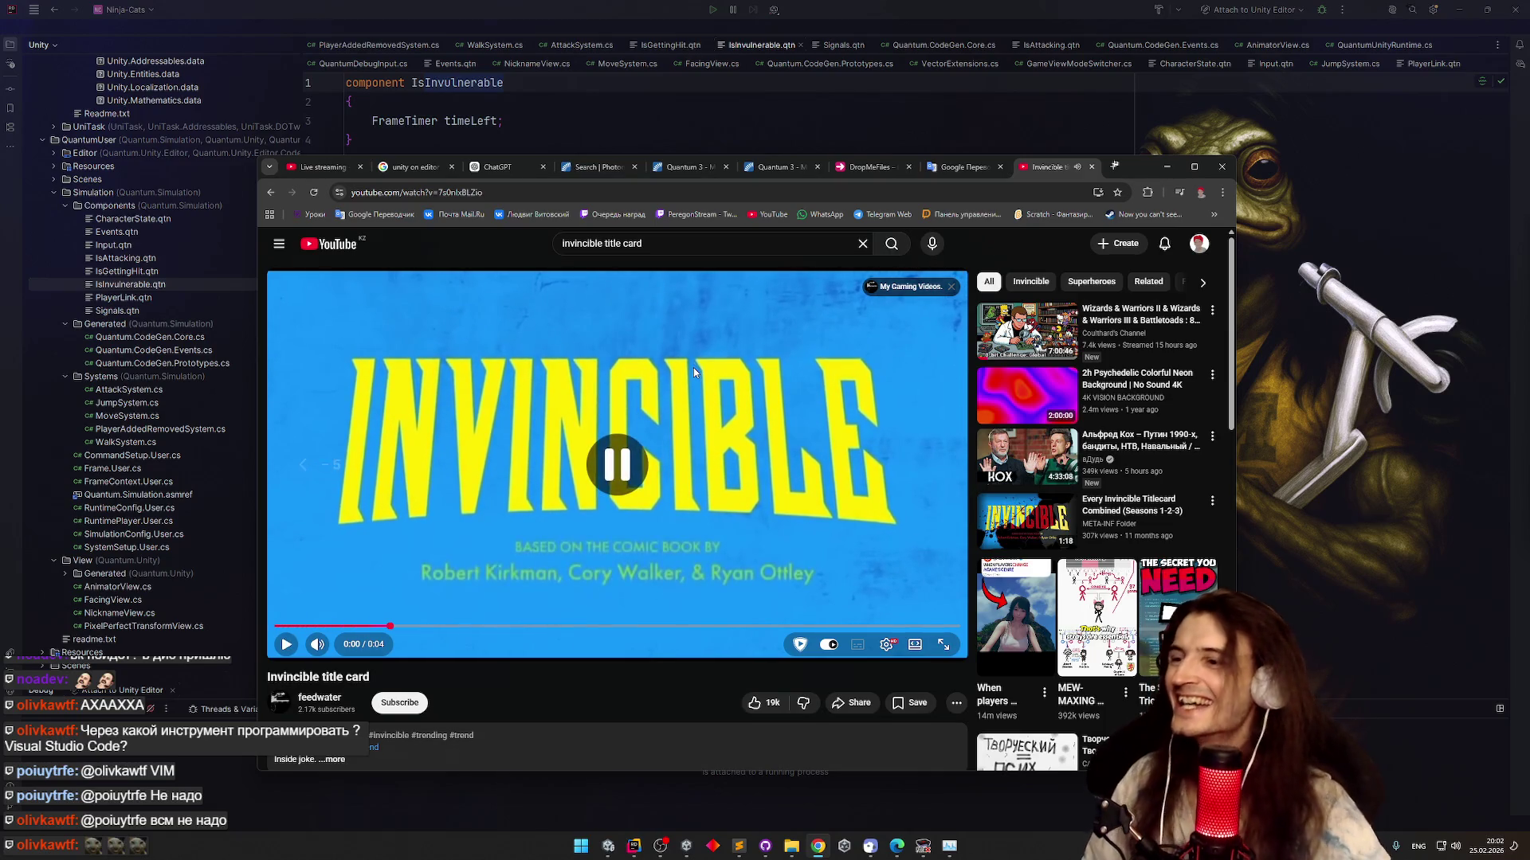
click(693, 366)
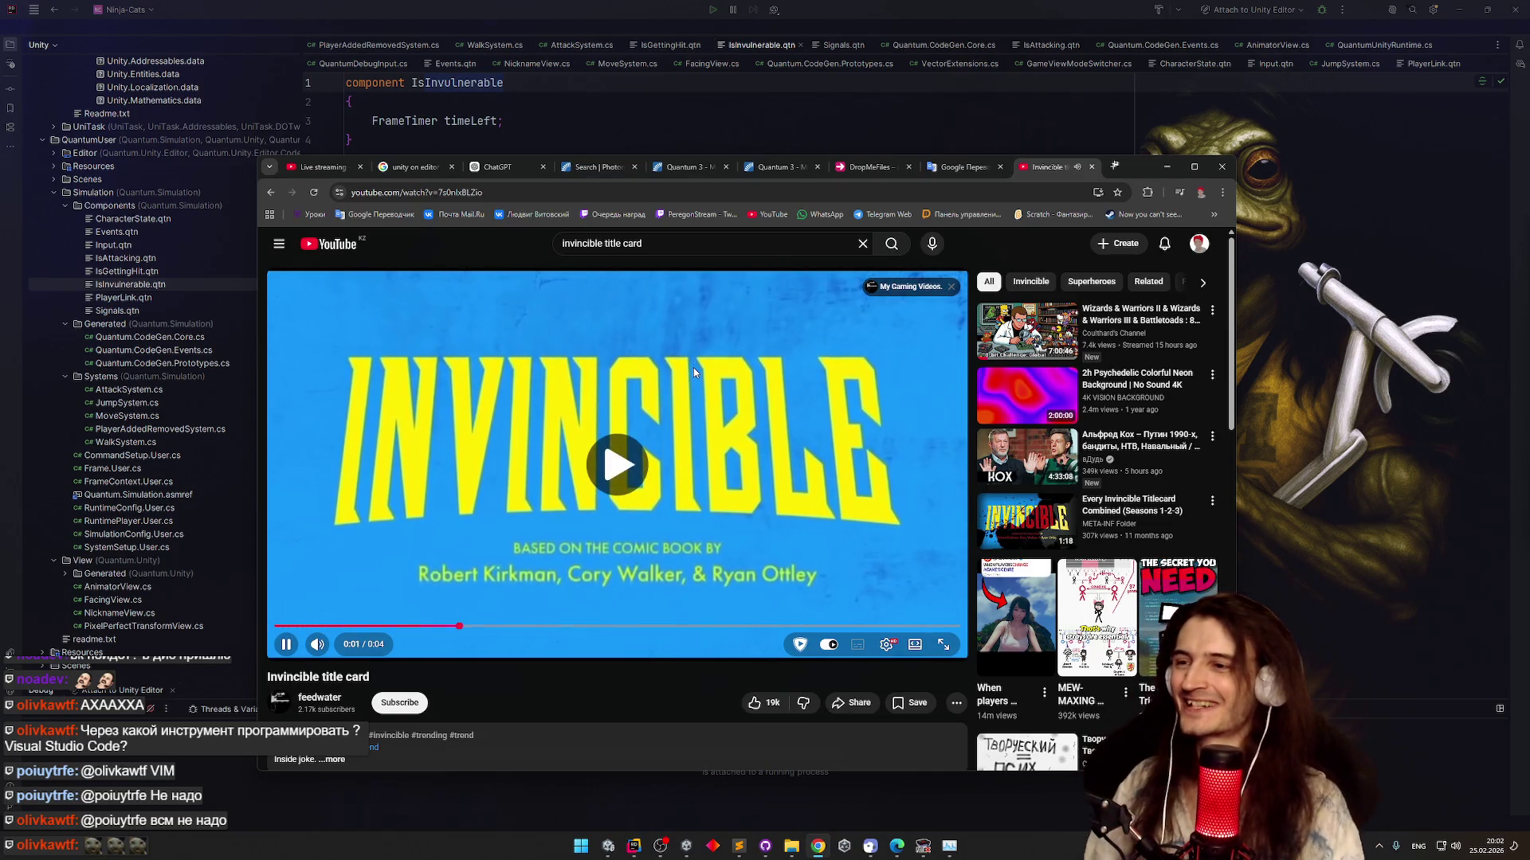
click(693, 367)
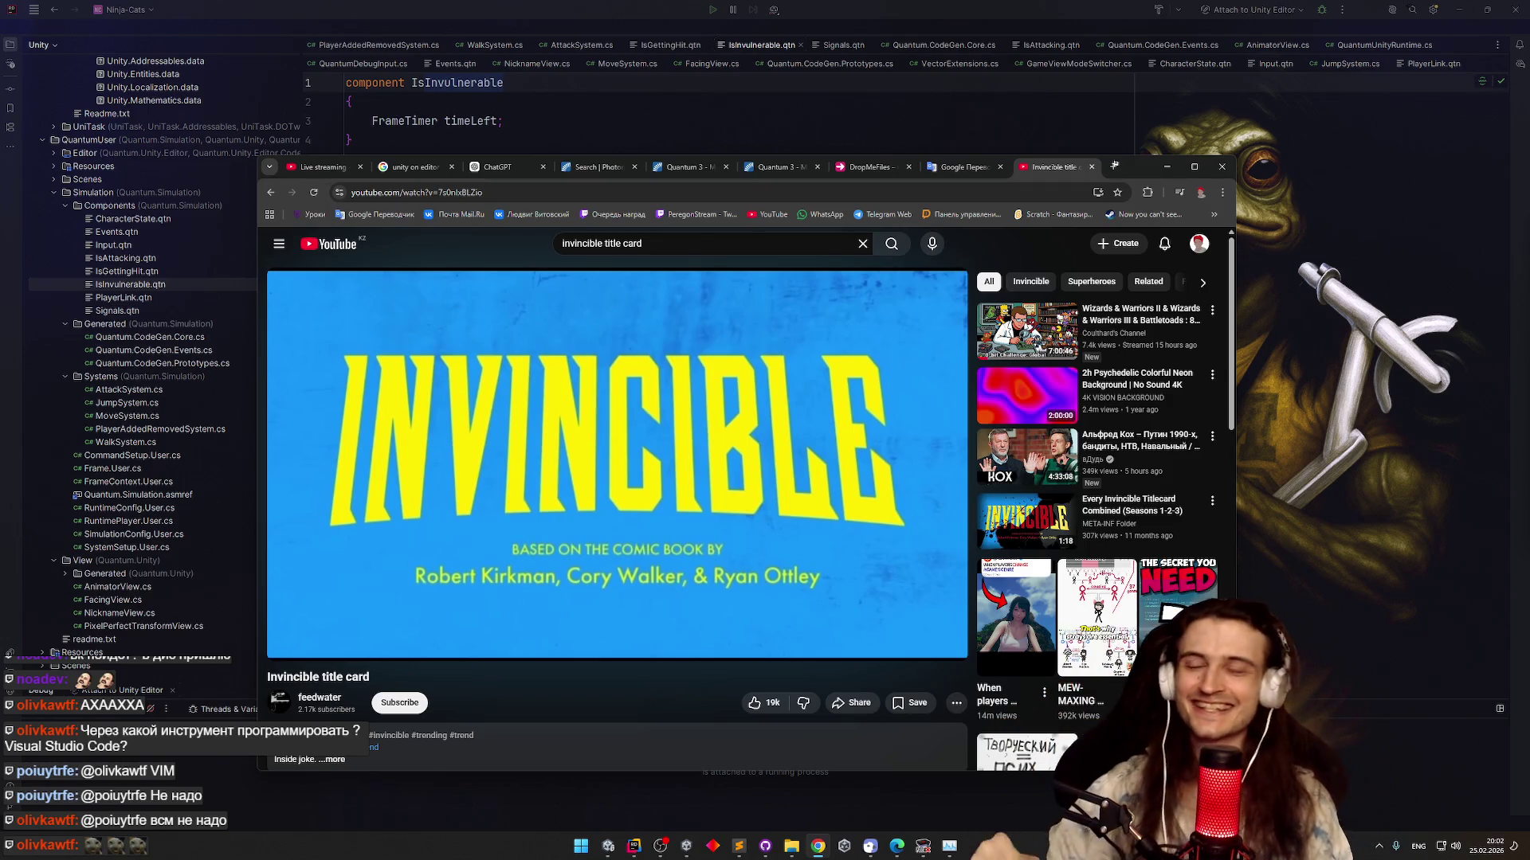
click(694, 366)
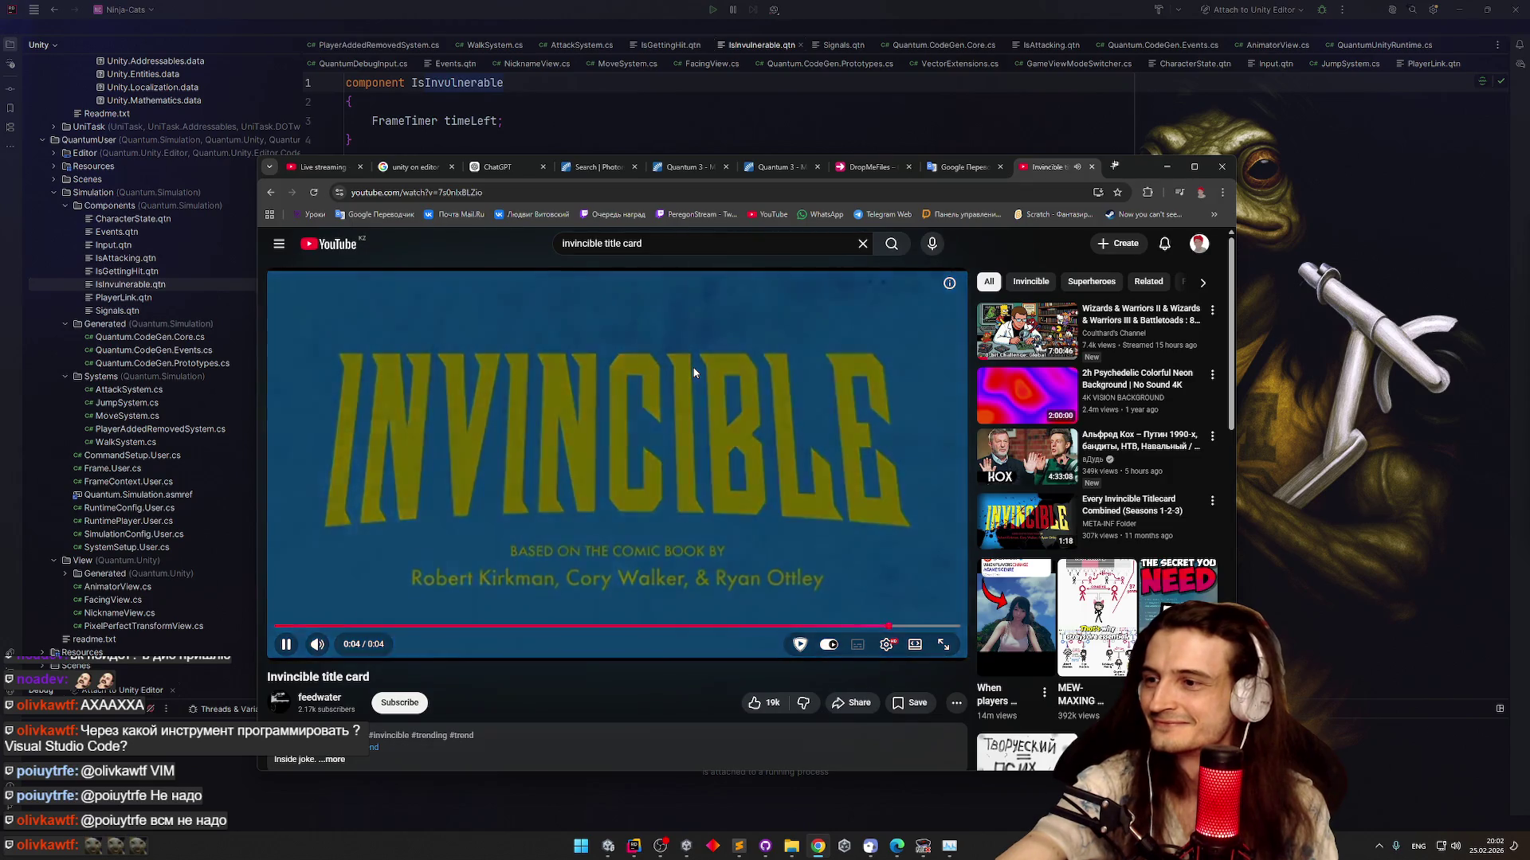
key(Left)
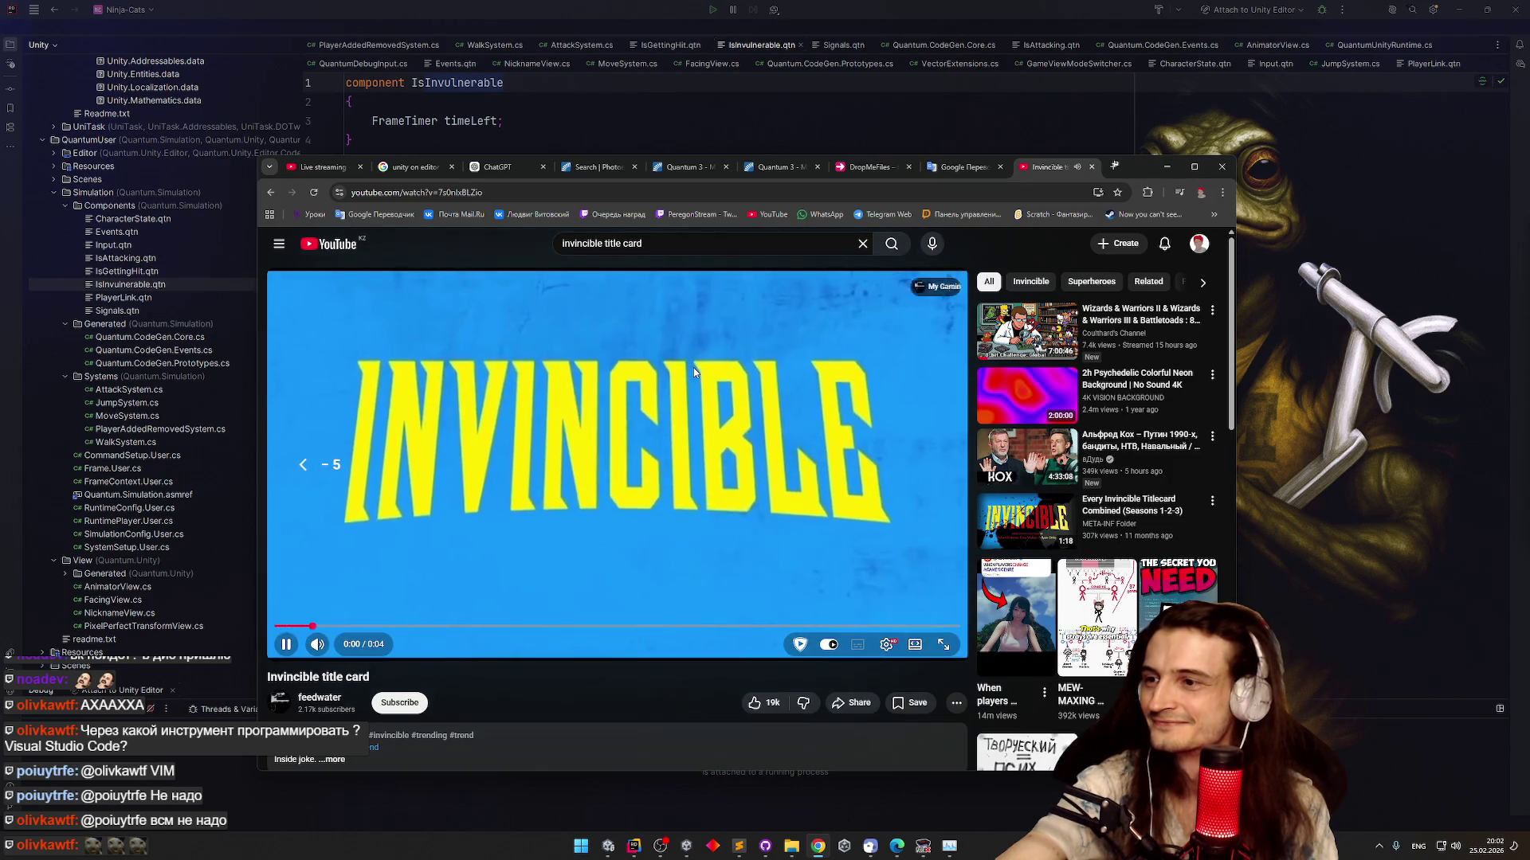
key(Left)
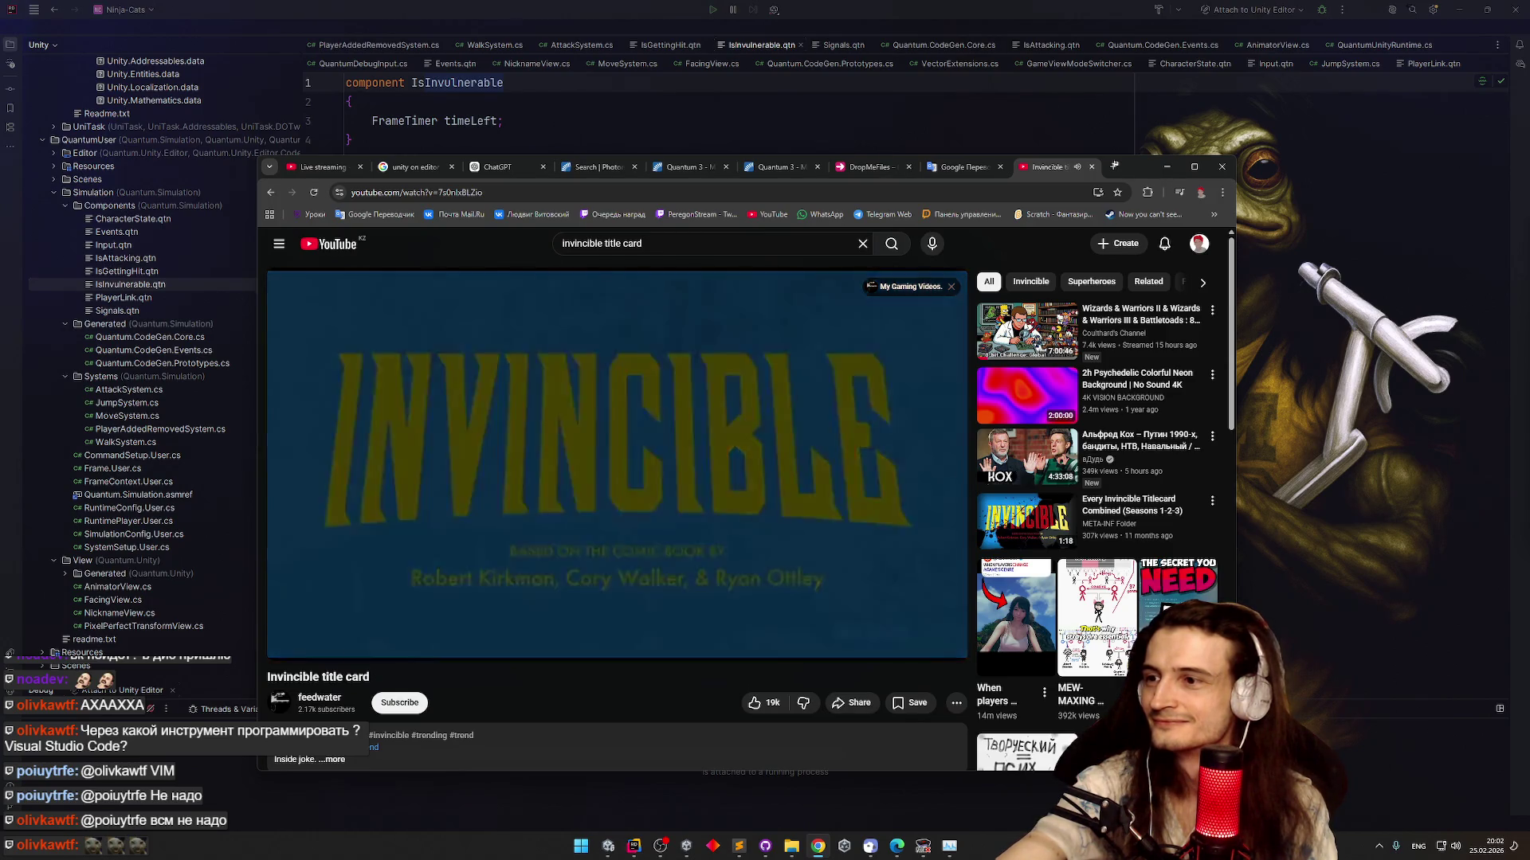
key(space)
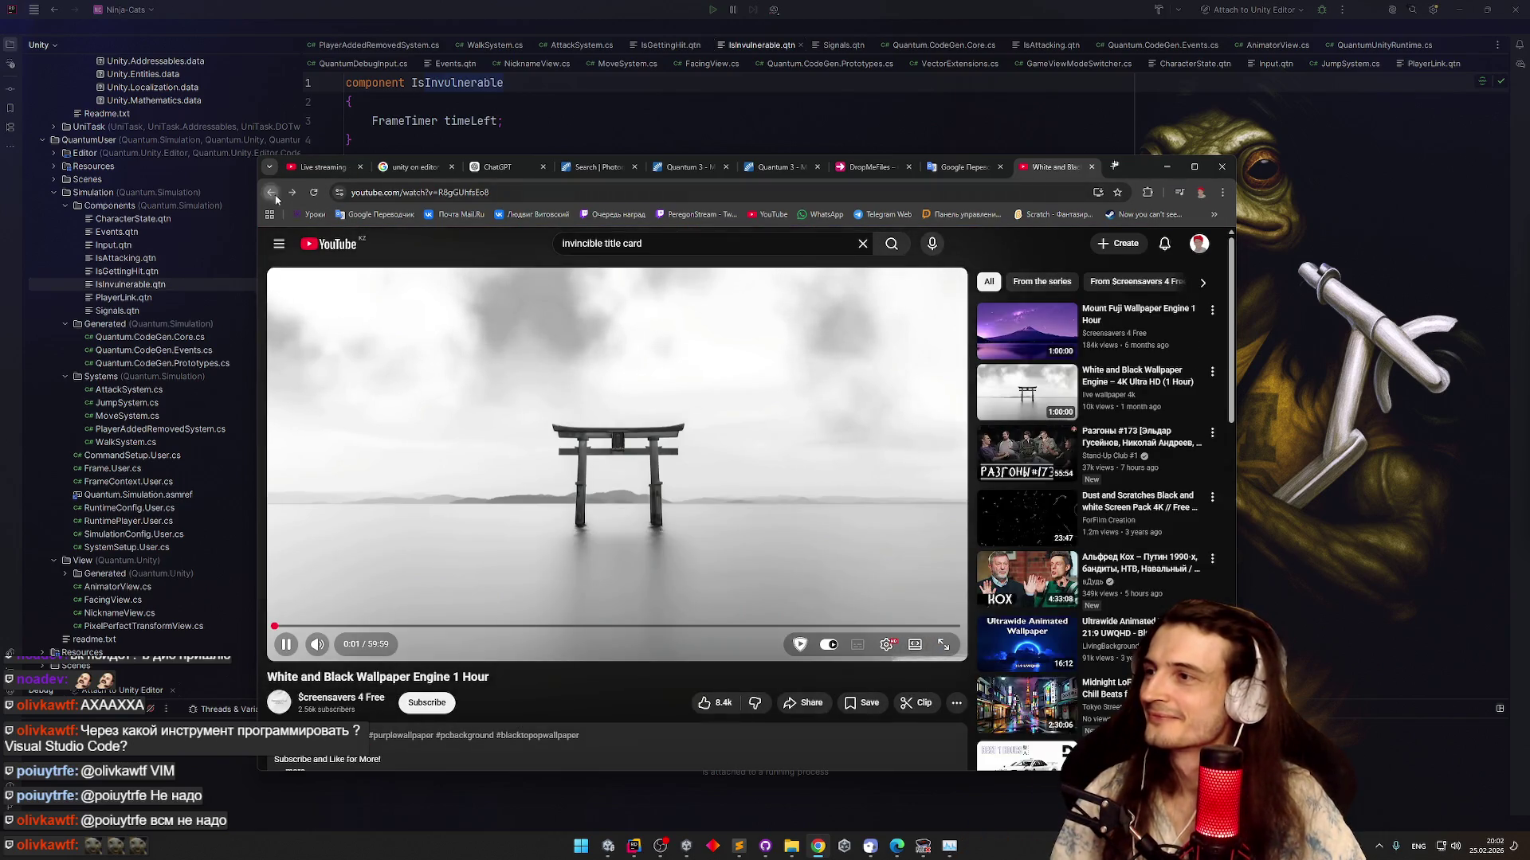
click(1168, 167)
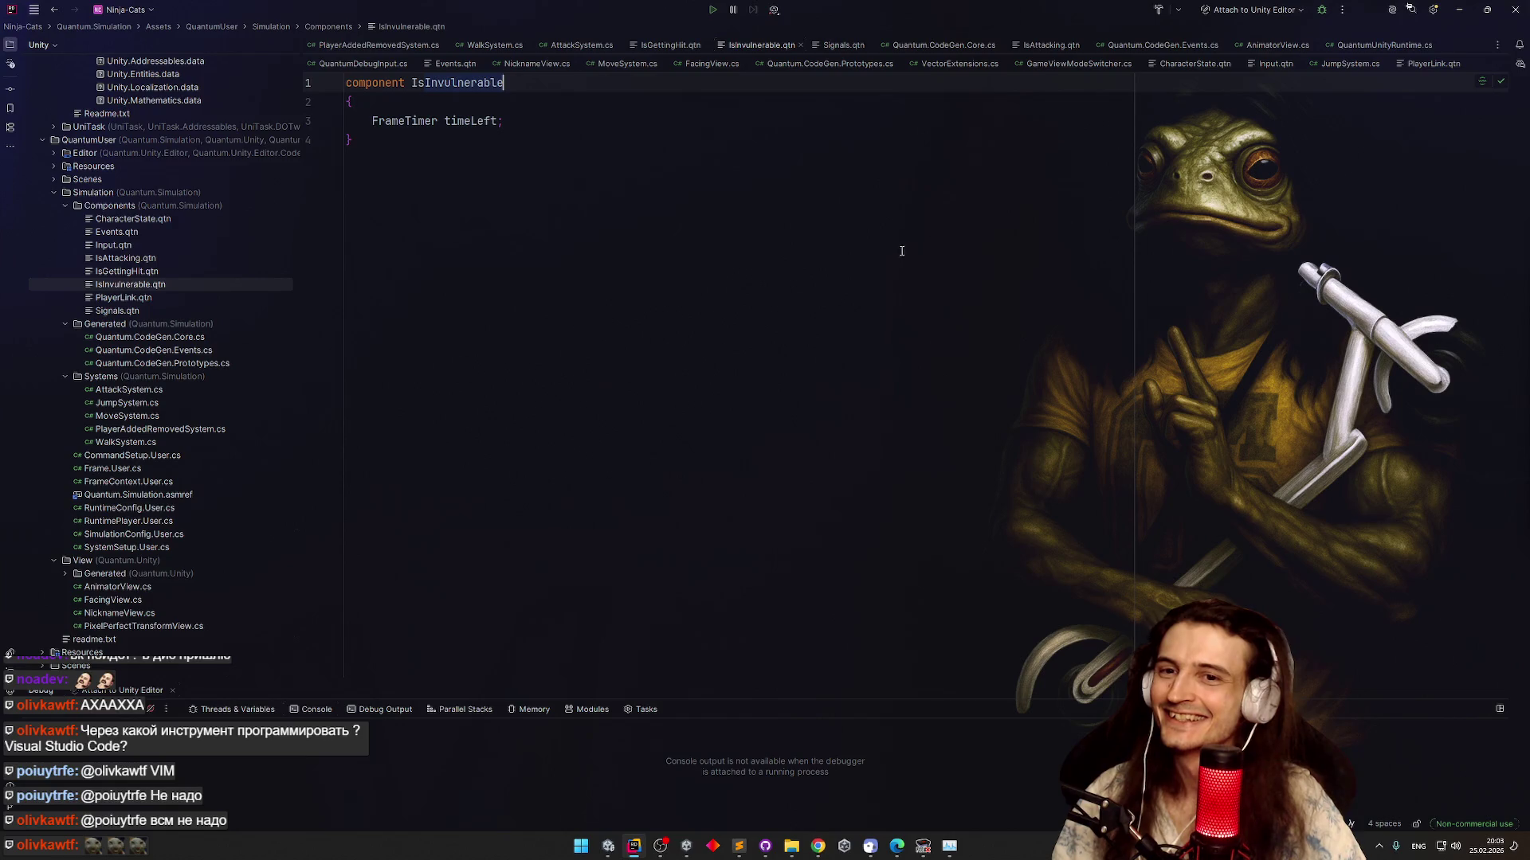
click(482, 224)
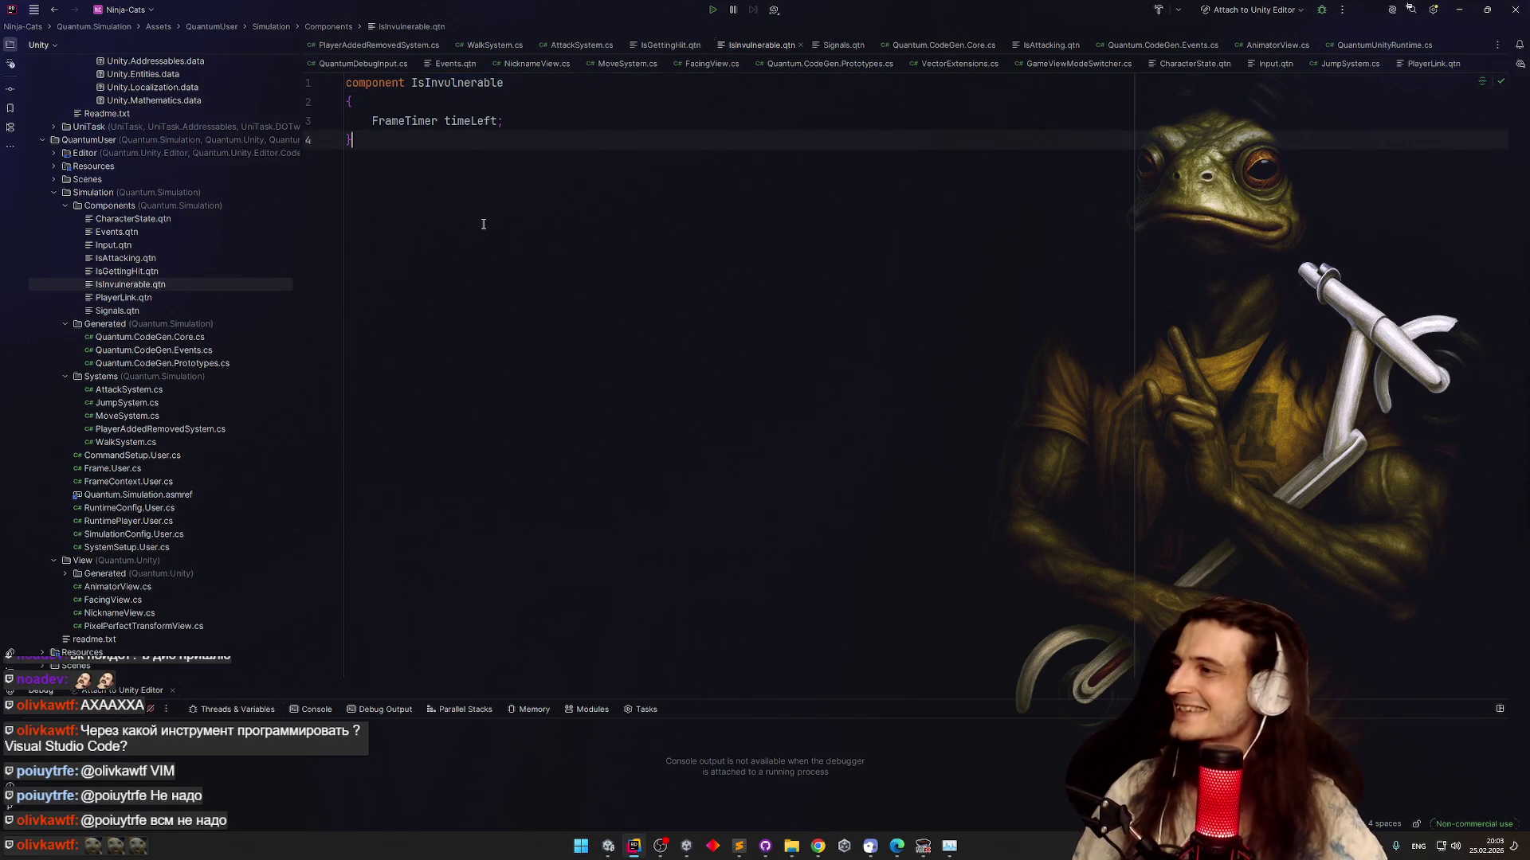
double_click(175, 284)
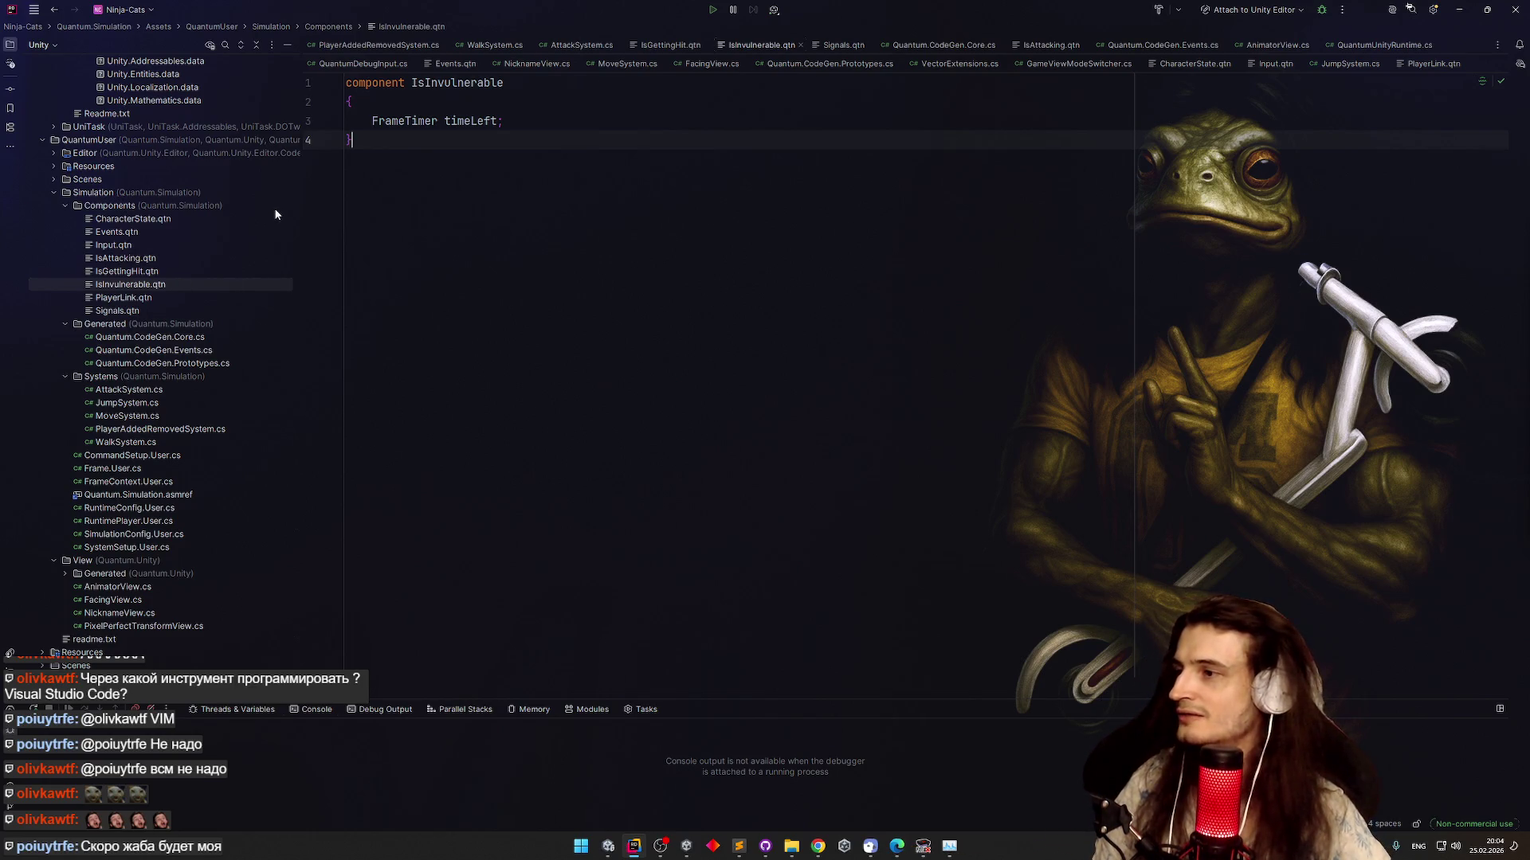
Open AttackSystem.cs and look over its hit loop
click(167, 391)
double_click(167, 391)
scroll(623, 414, down, 4)
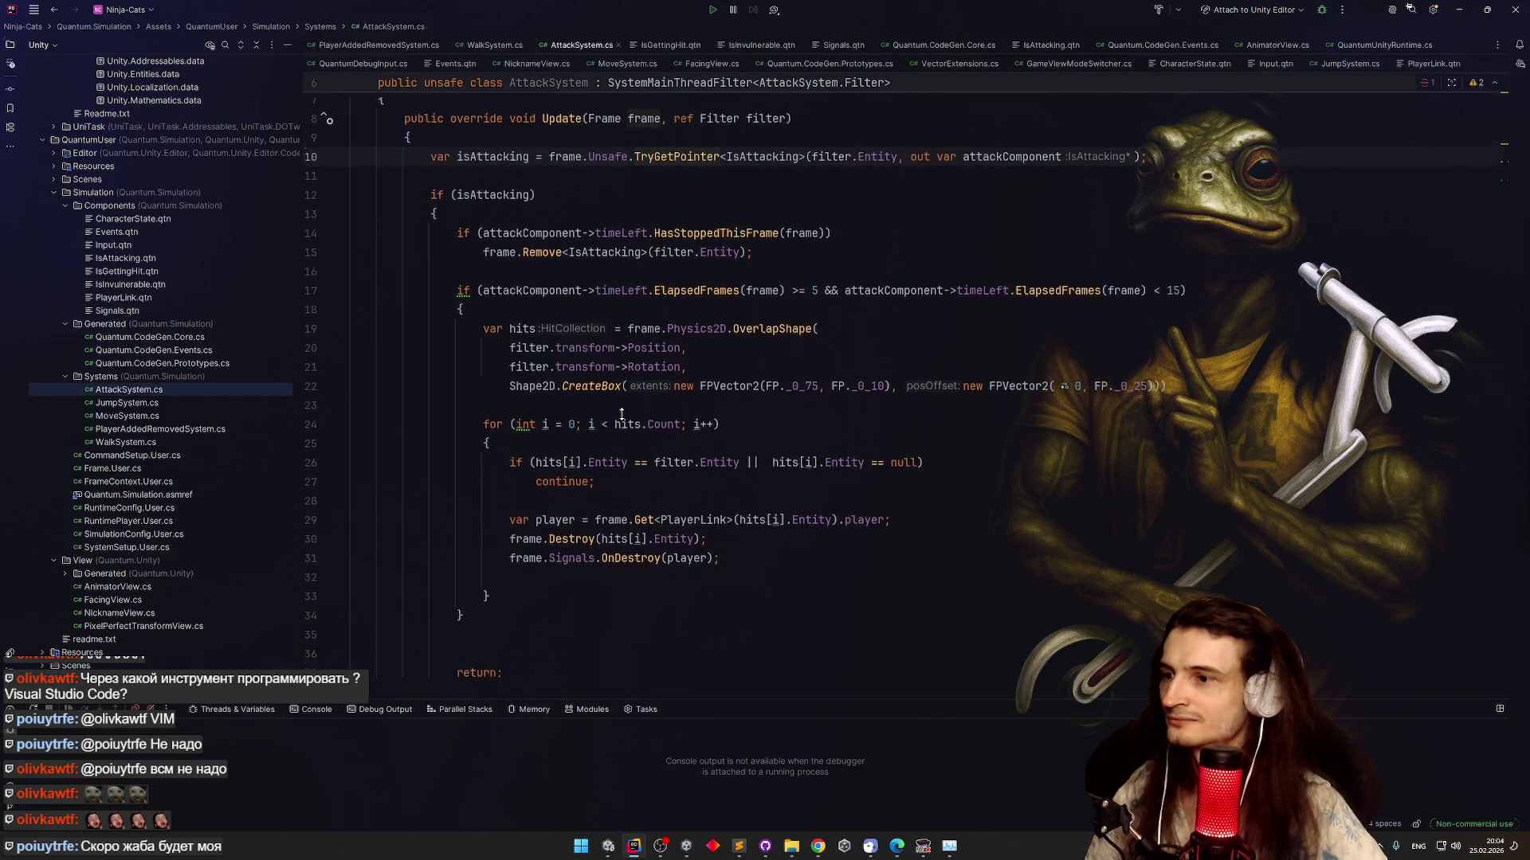
scroll(653, 422, down, 1)
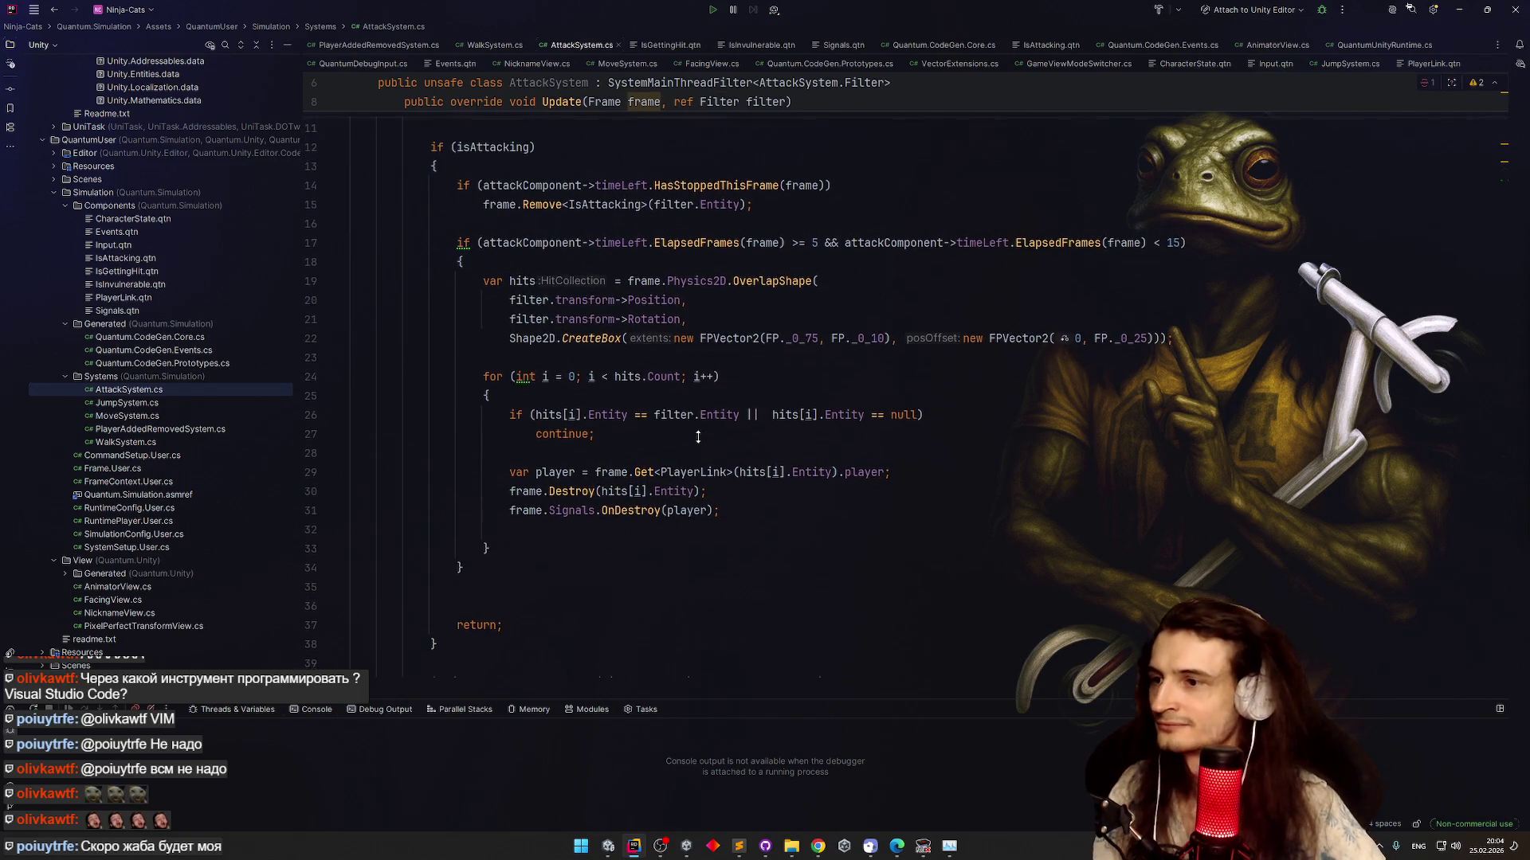
scroll(697, 418, up, 1)
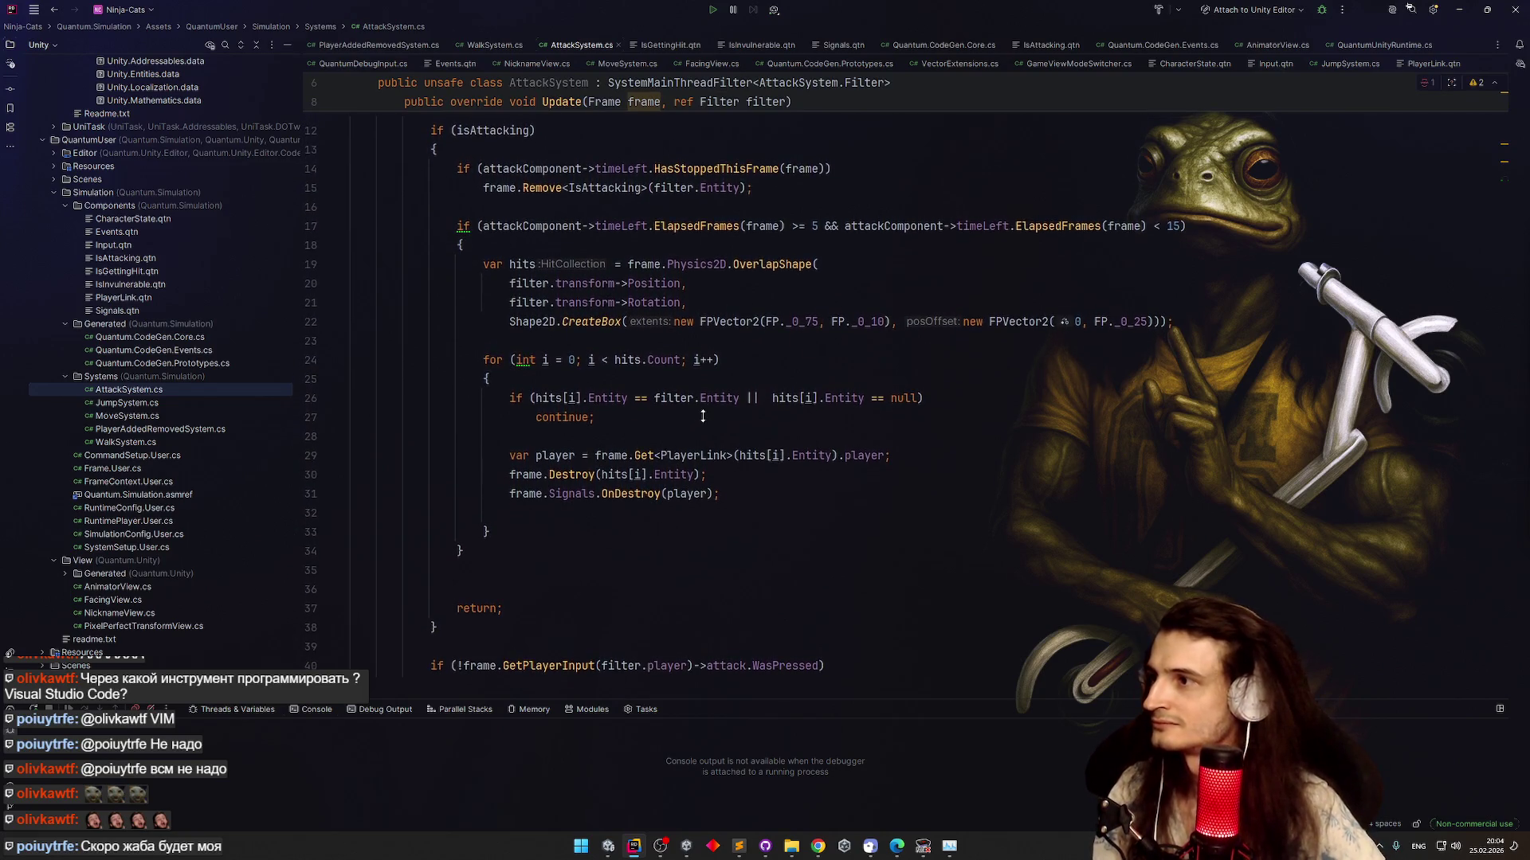
Delete the OnDestroy signal declaration from Signals.qtn
click(129, 310)
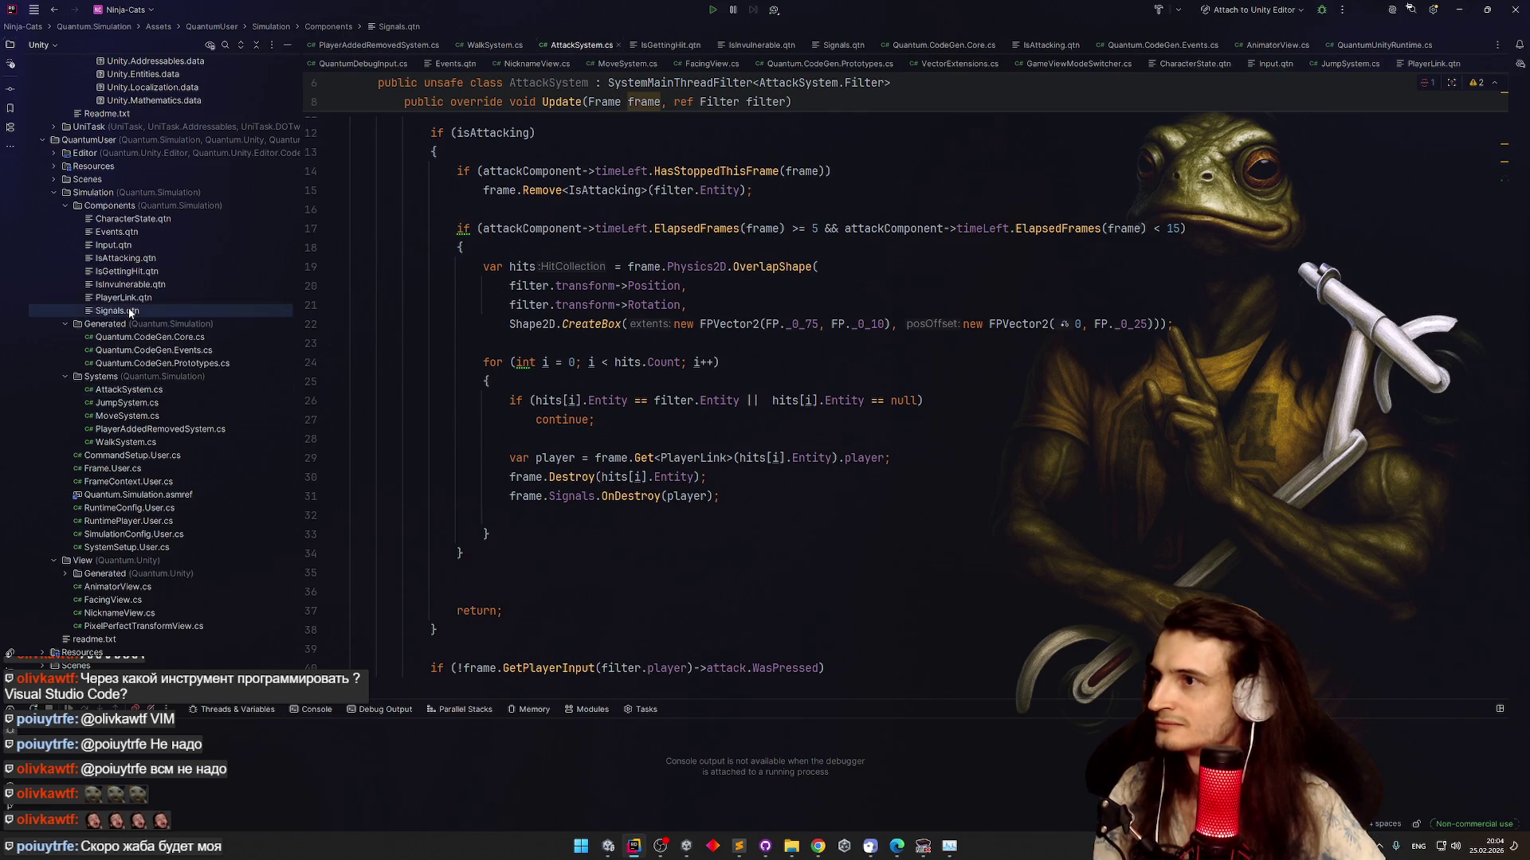
double_click(127, 310)
key(Escape)
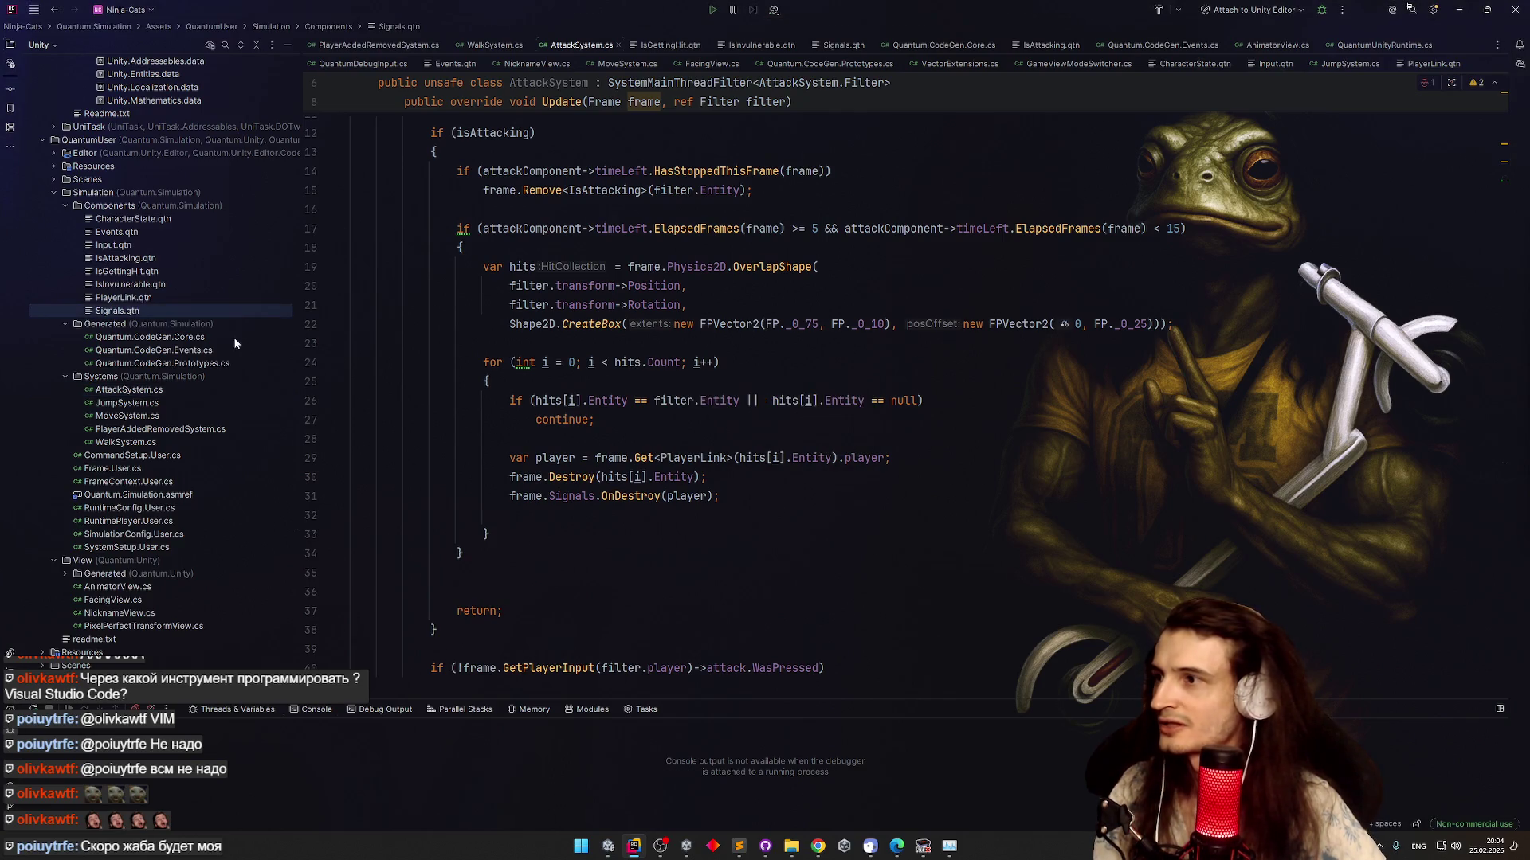
double_click(185, 312)
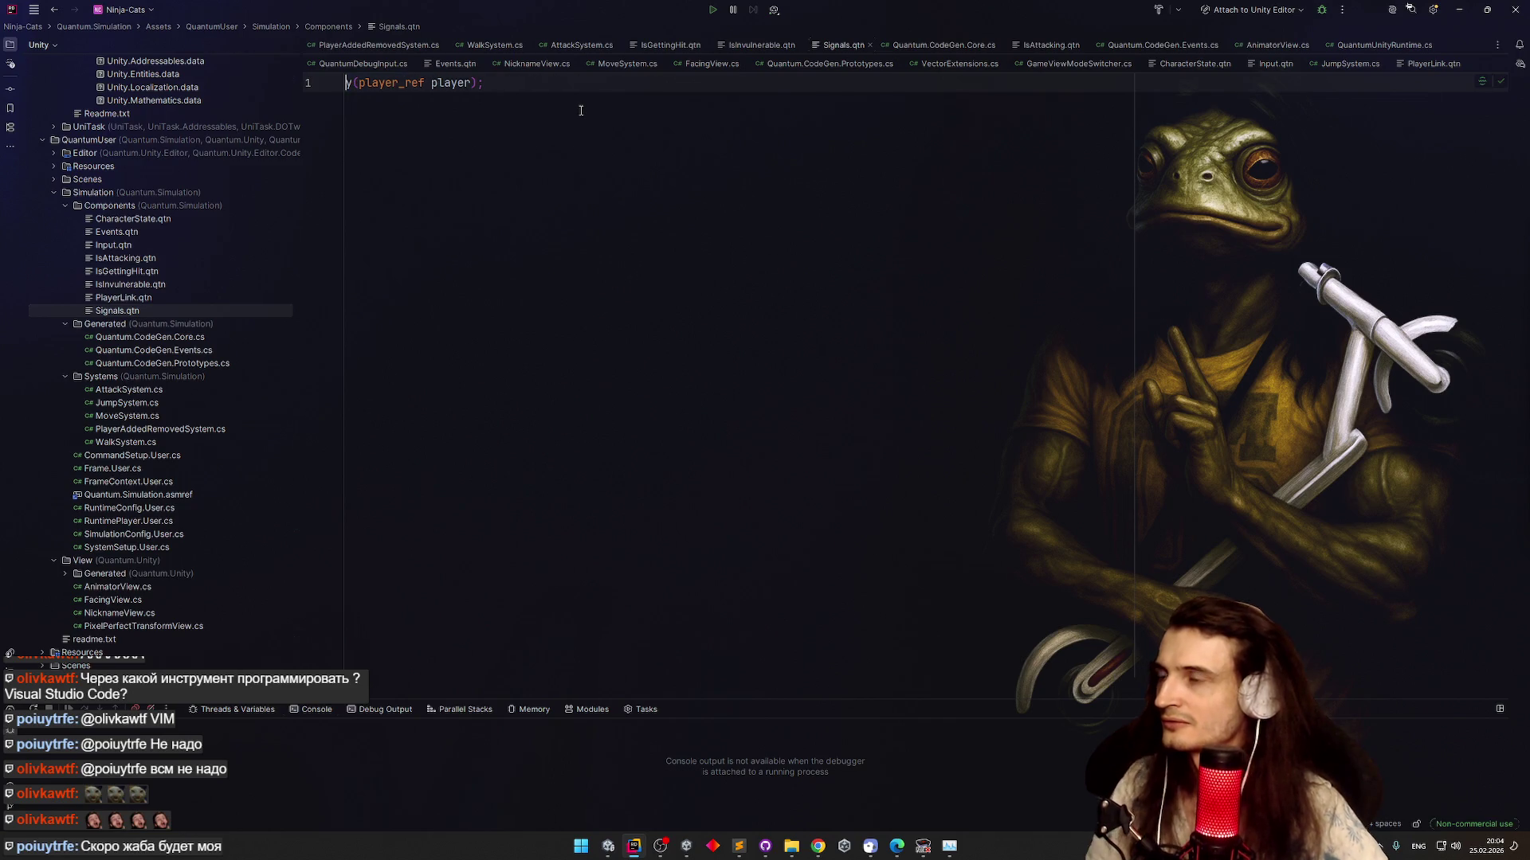
key(ctrl+a)
key(Delete)
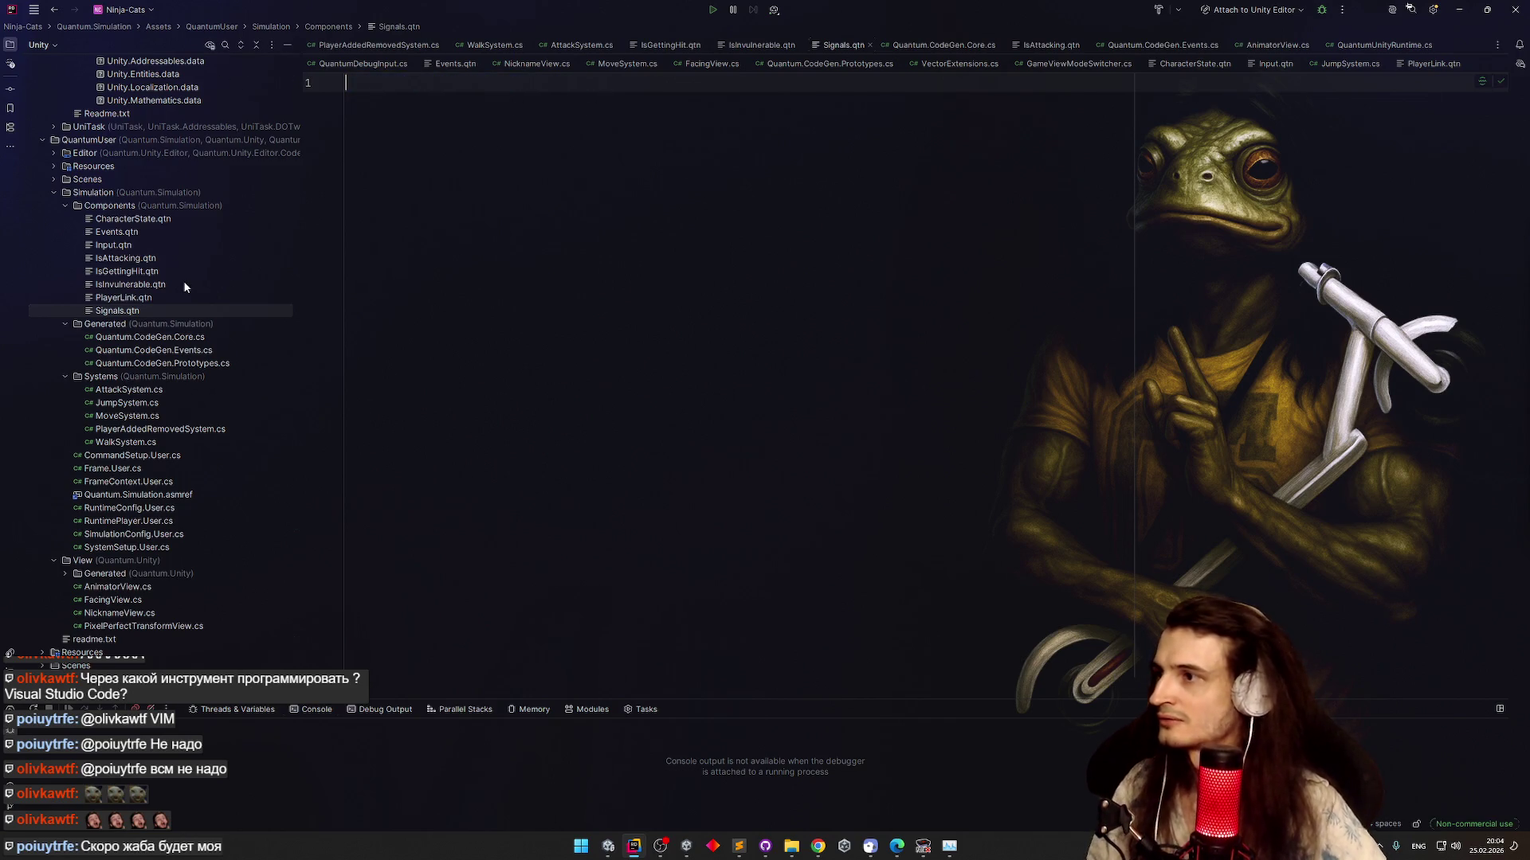
Remove the frame.Signals.OnDestroy(player) and frame.Destroy(hits[i].Entity) lines from AttackSystem.cs
double_click(154, 390)
click(516, 496)
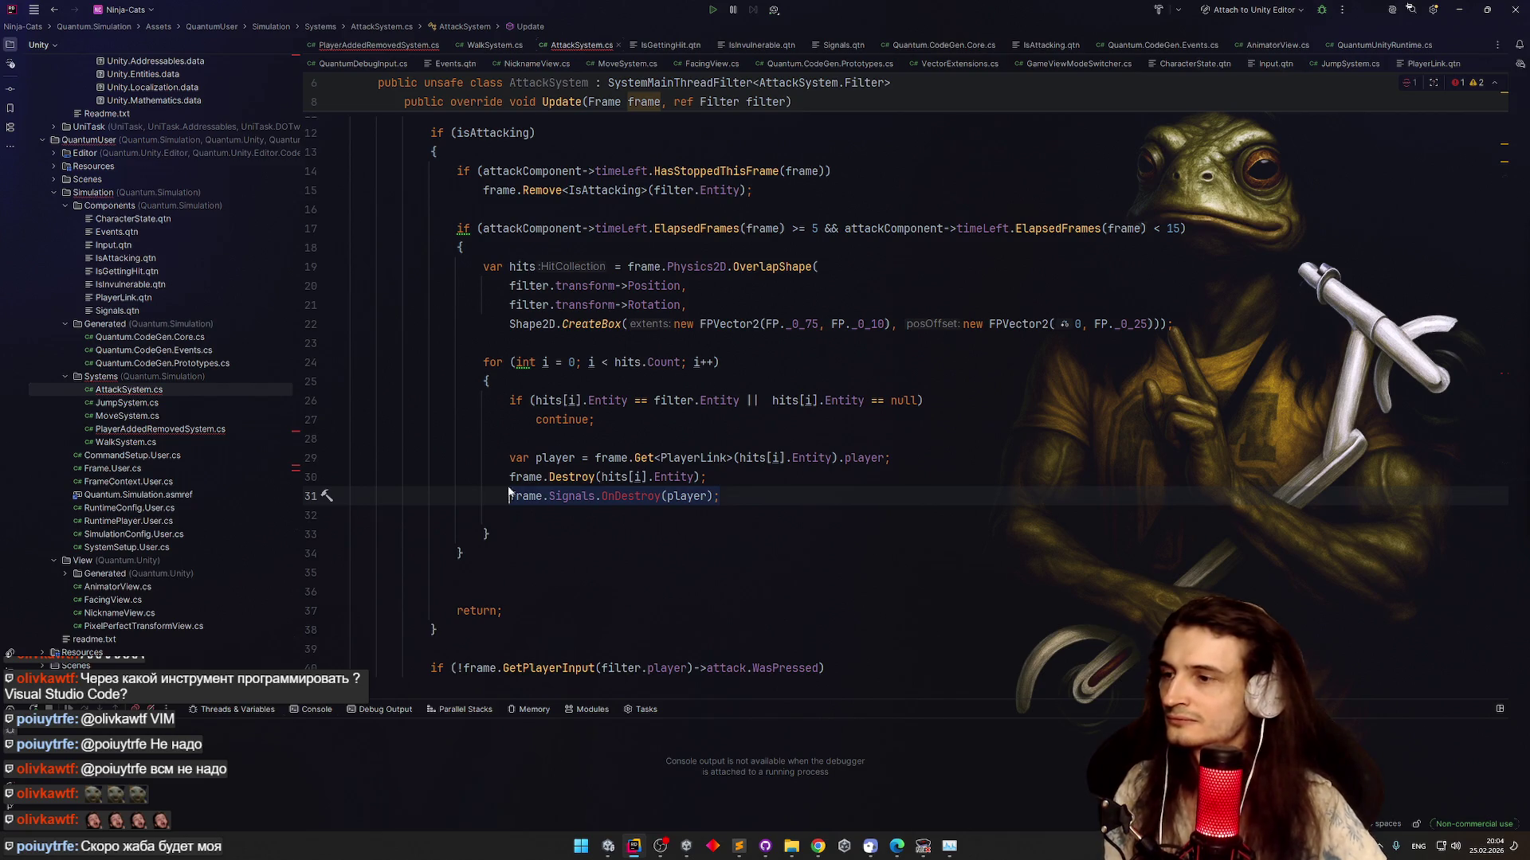
key(shift+End)
key(BackSpace)
key(BackSpace)
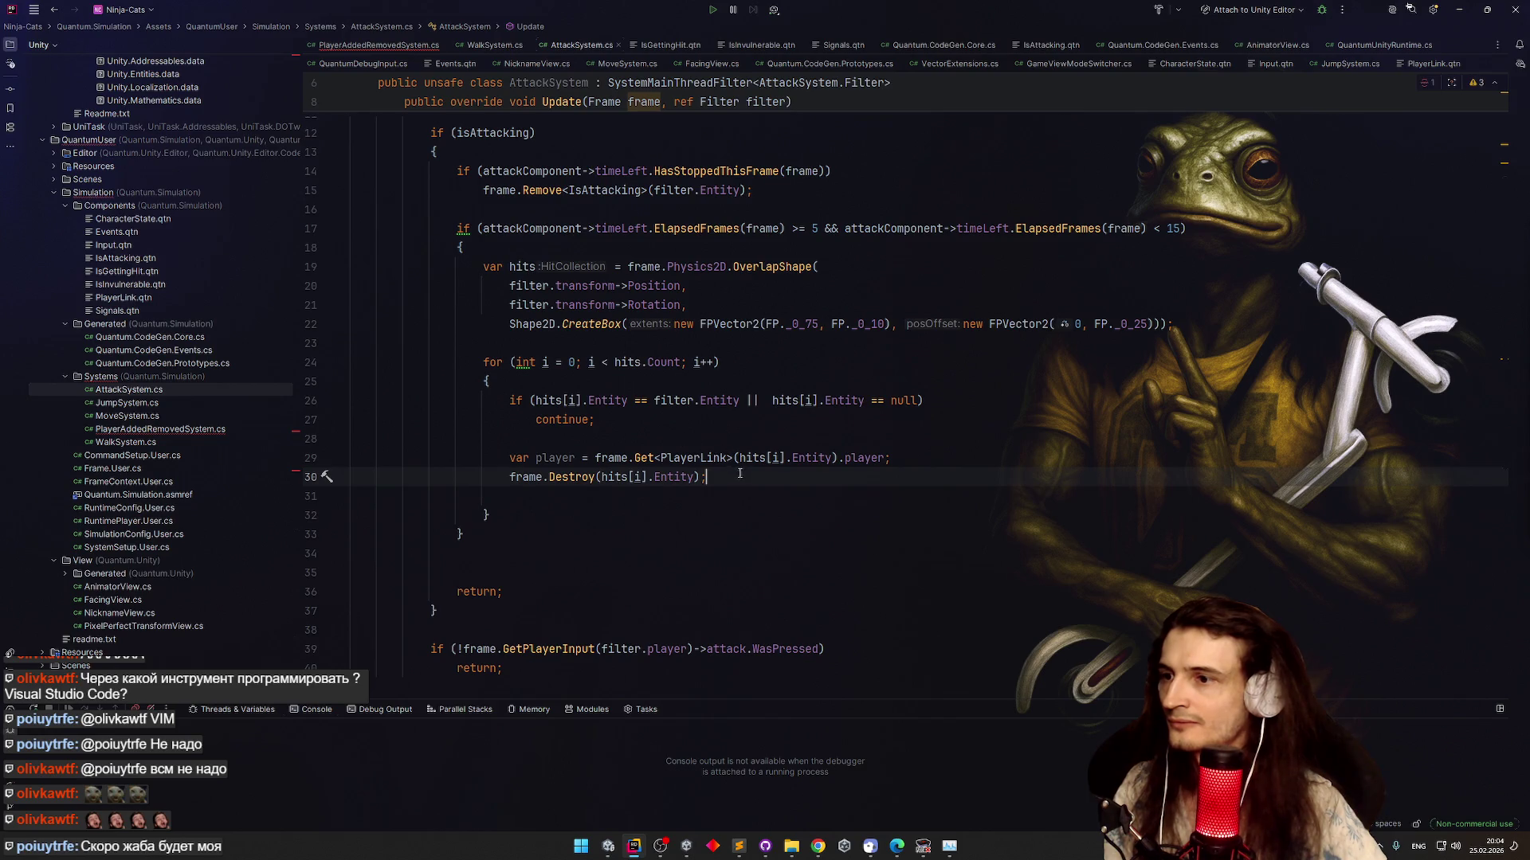
key(shift+Home)
key(BackSpace)
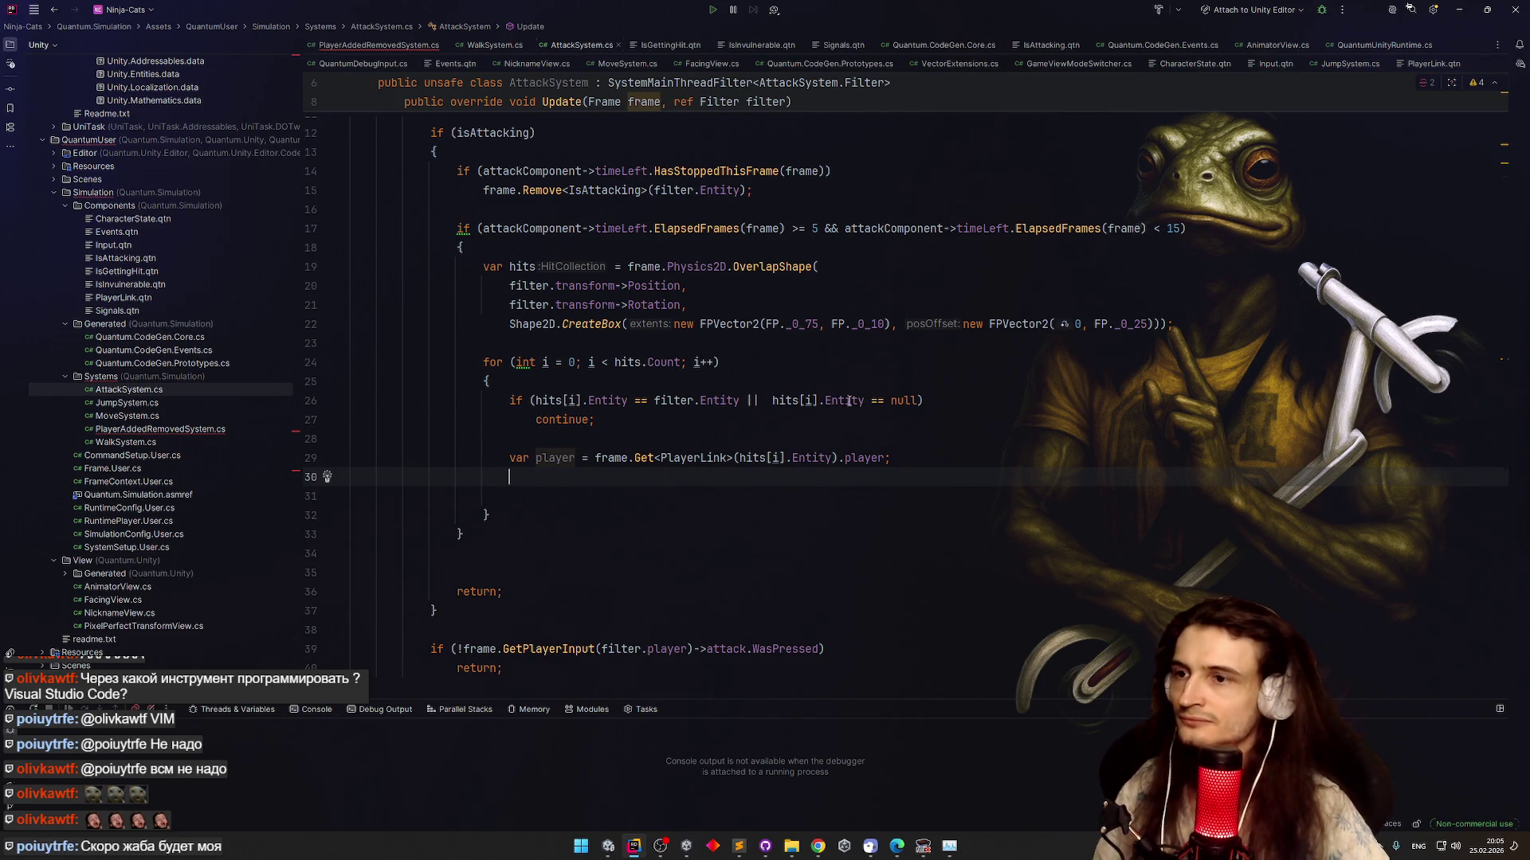
click(909, 401)
Add an '|| frame.Has<IsInvulnerable>(...)' check on line 26 so invulnerable hit entities are skipped
text(||)
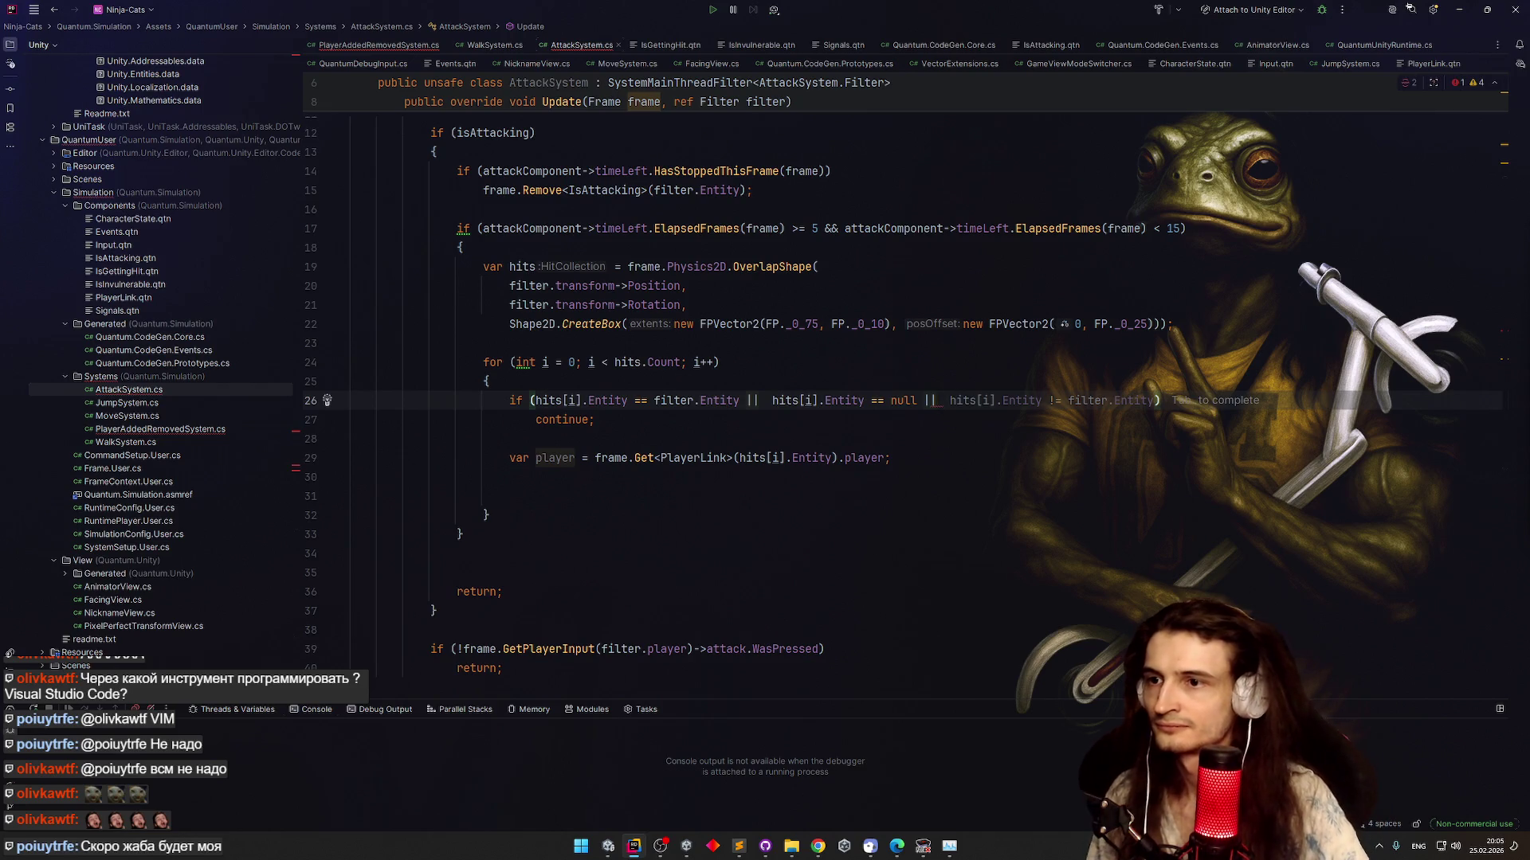
key(Tab)
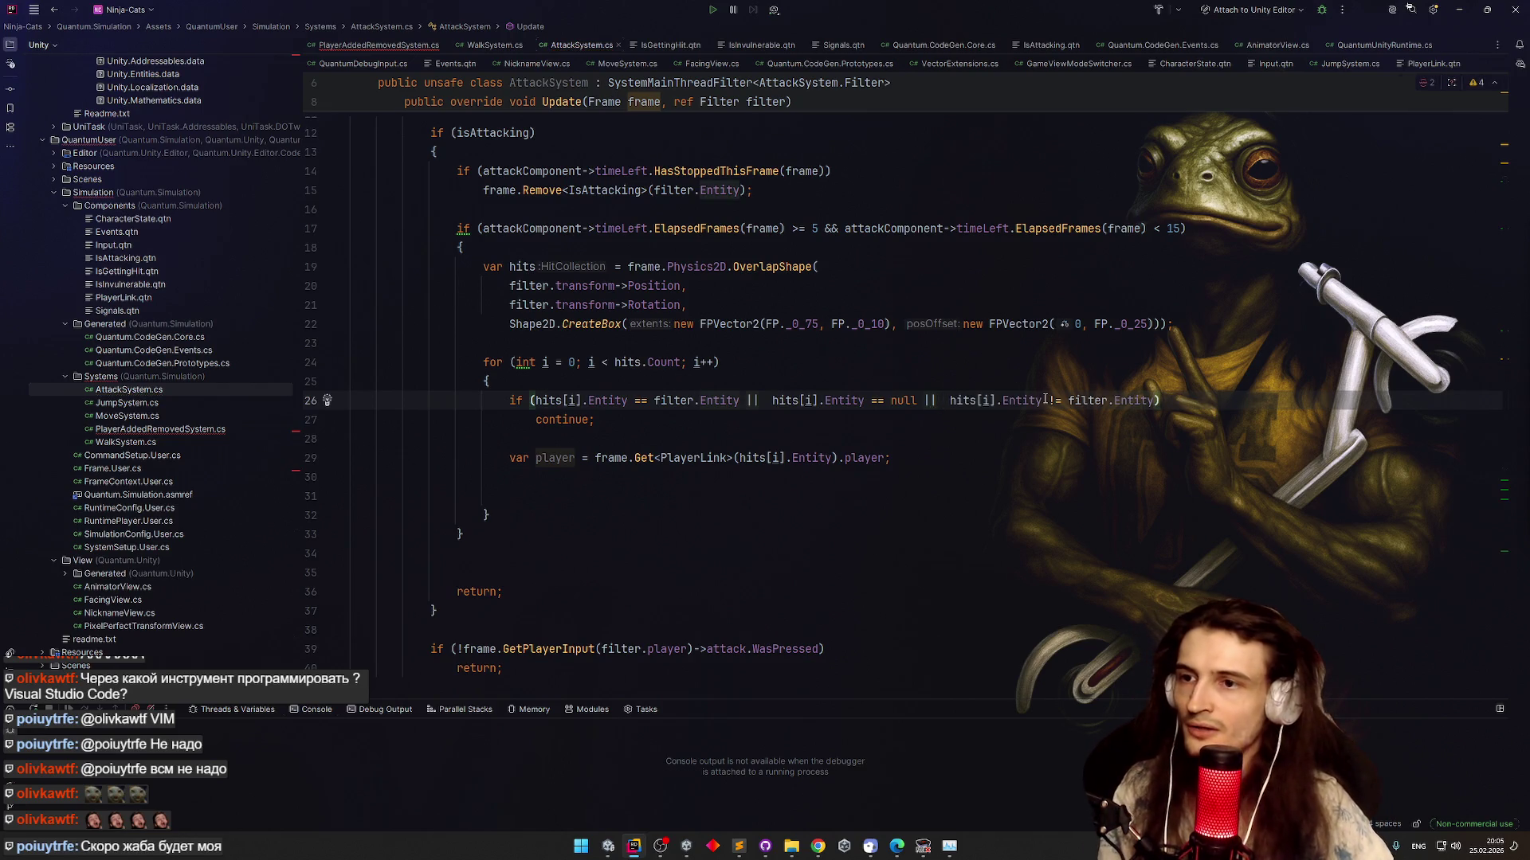
click(949, 401)
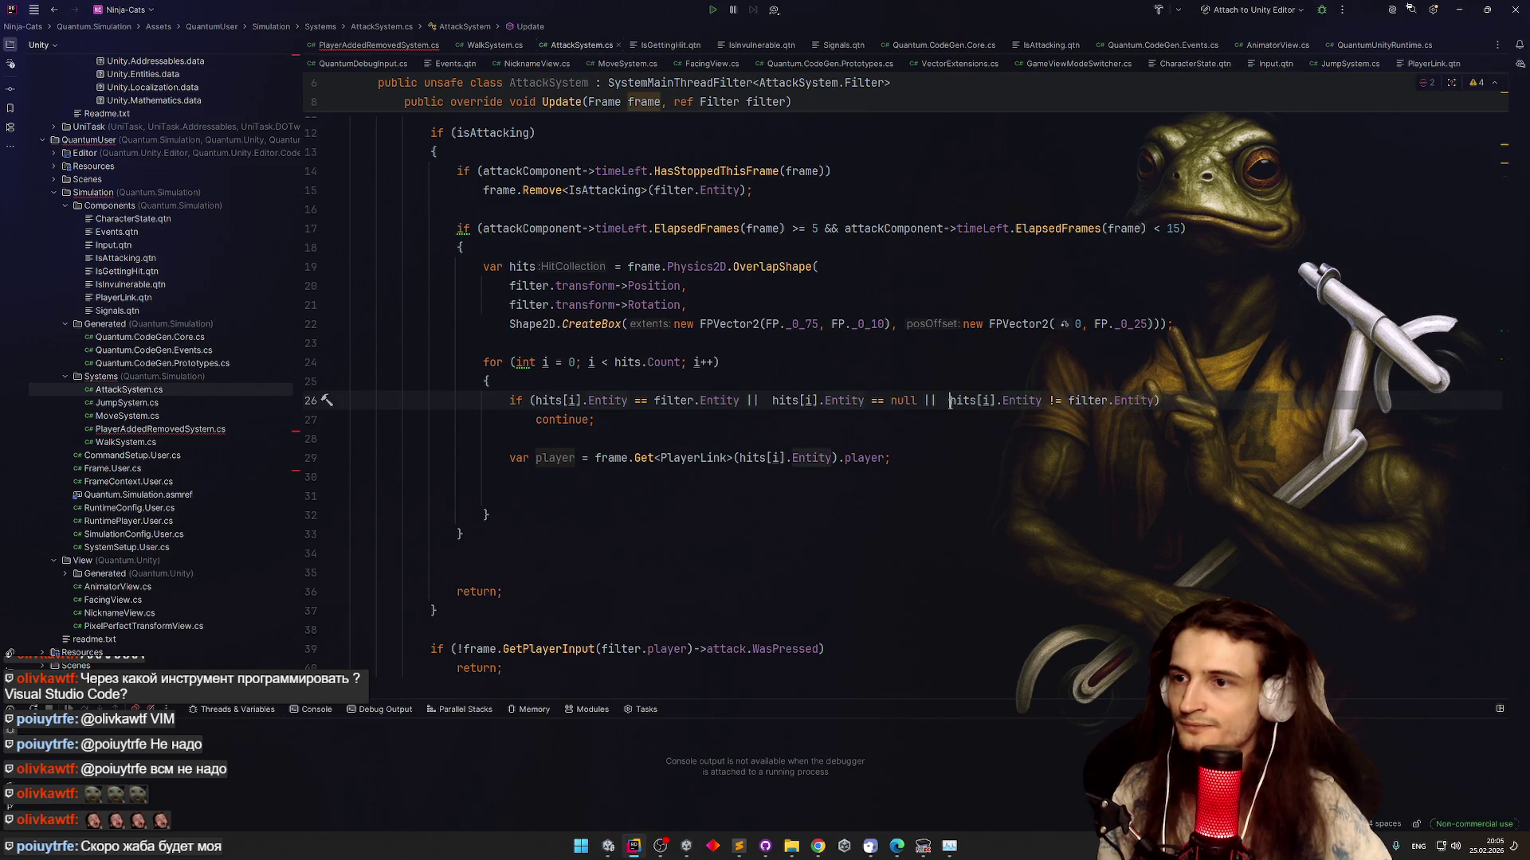
text(filter.Has)
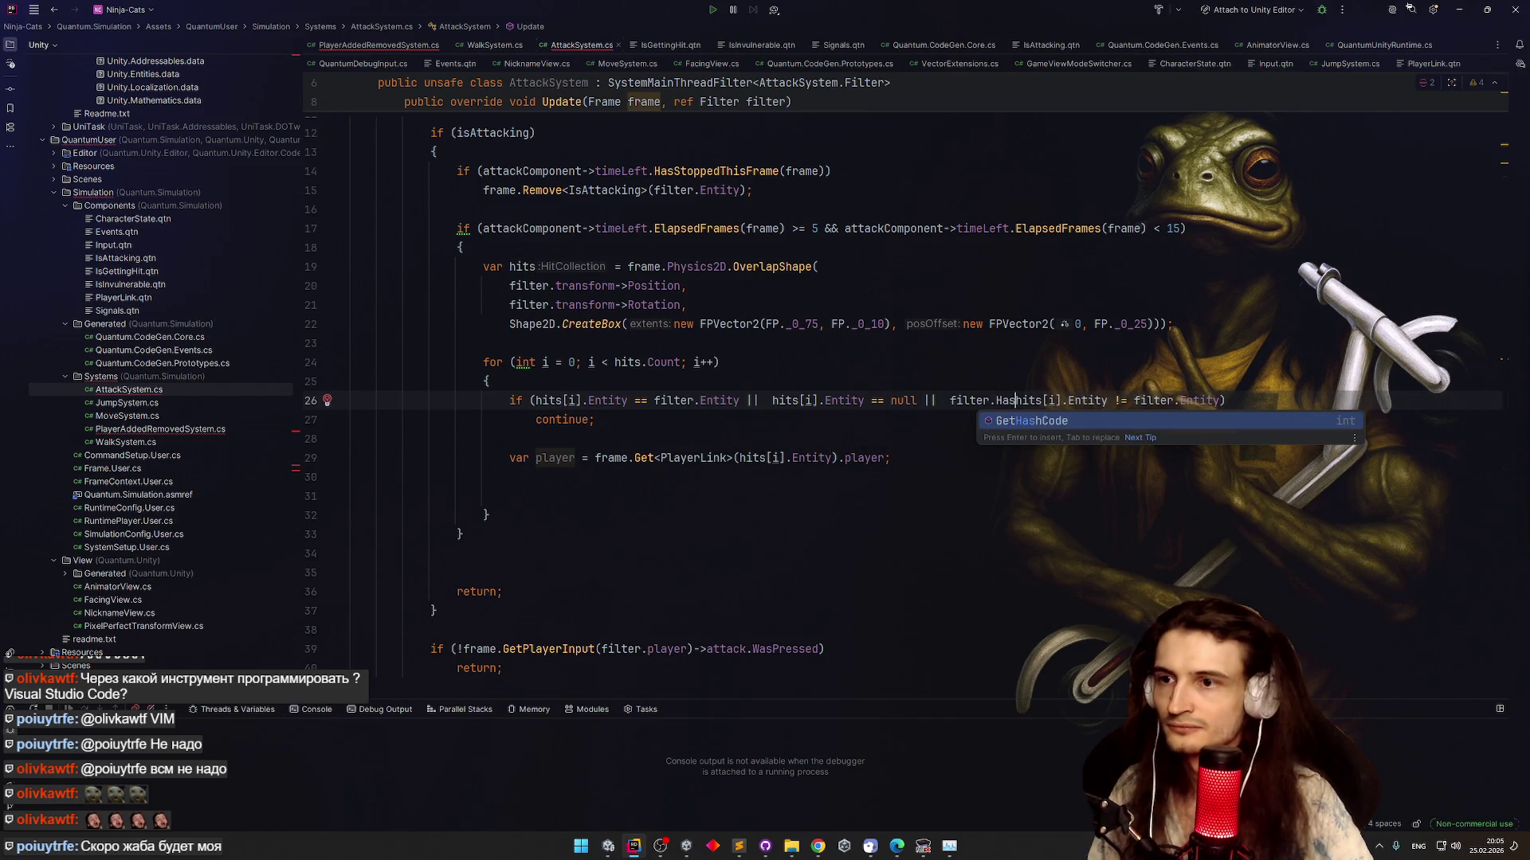
key(BackSpace)
key(ctrl+BackSpace)
text(frame.H)
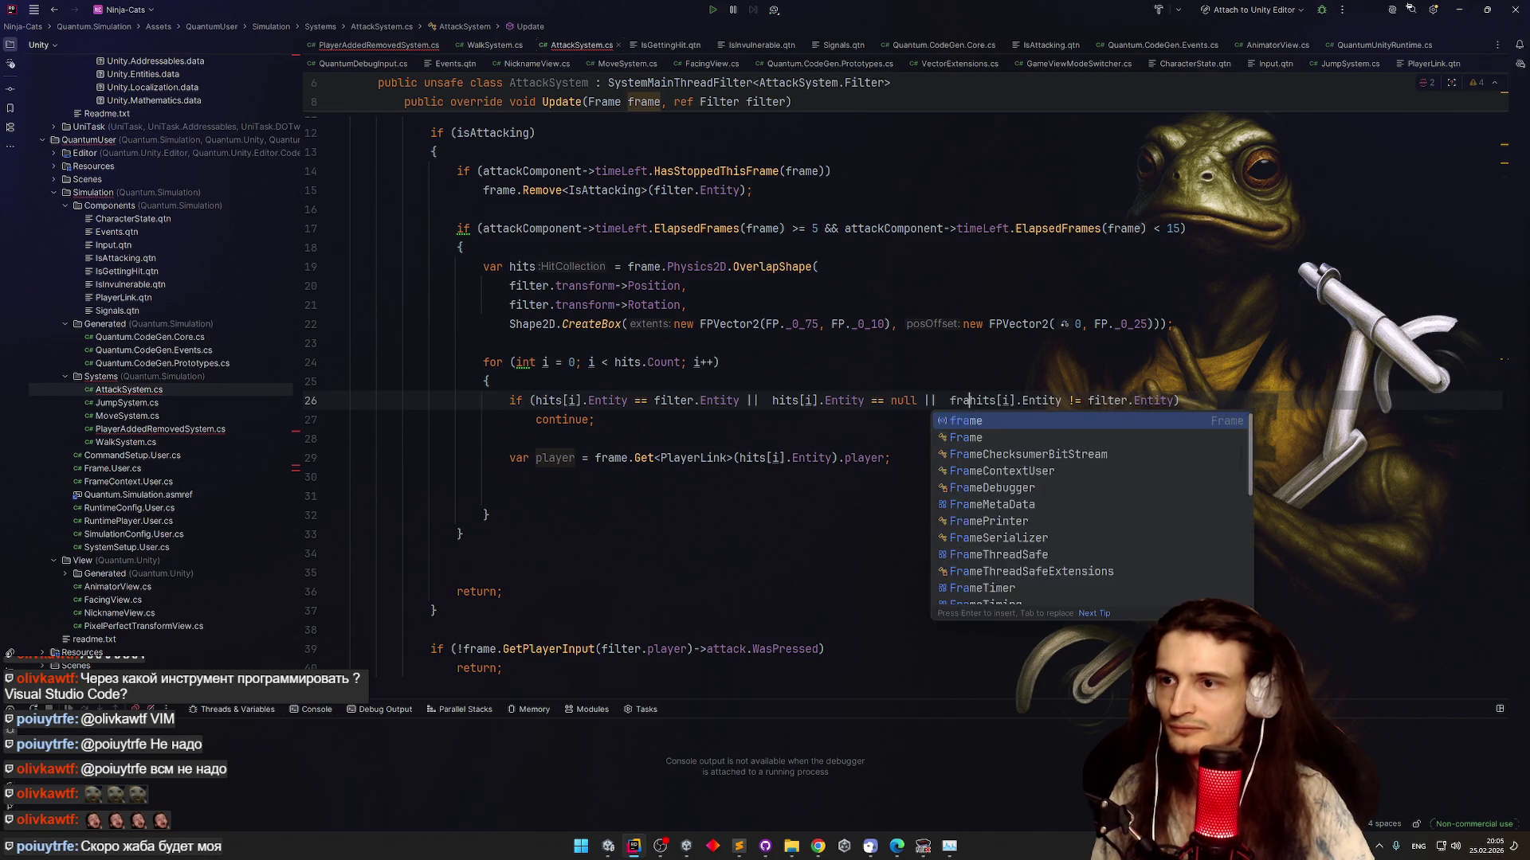
text(as()
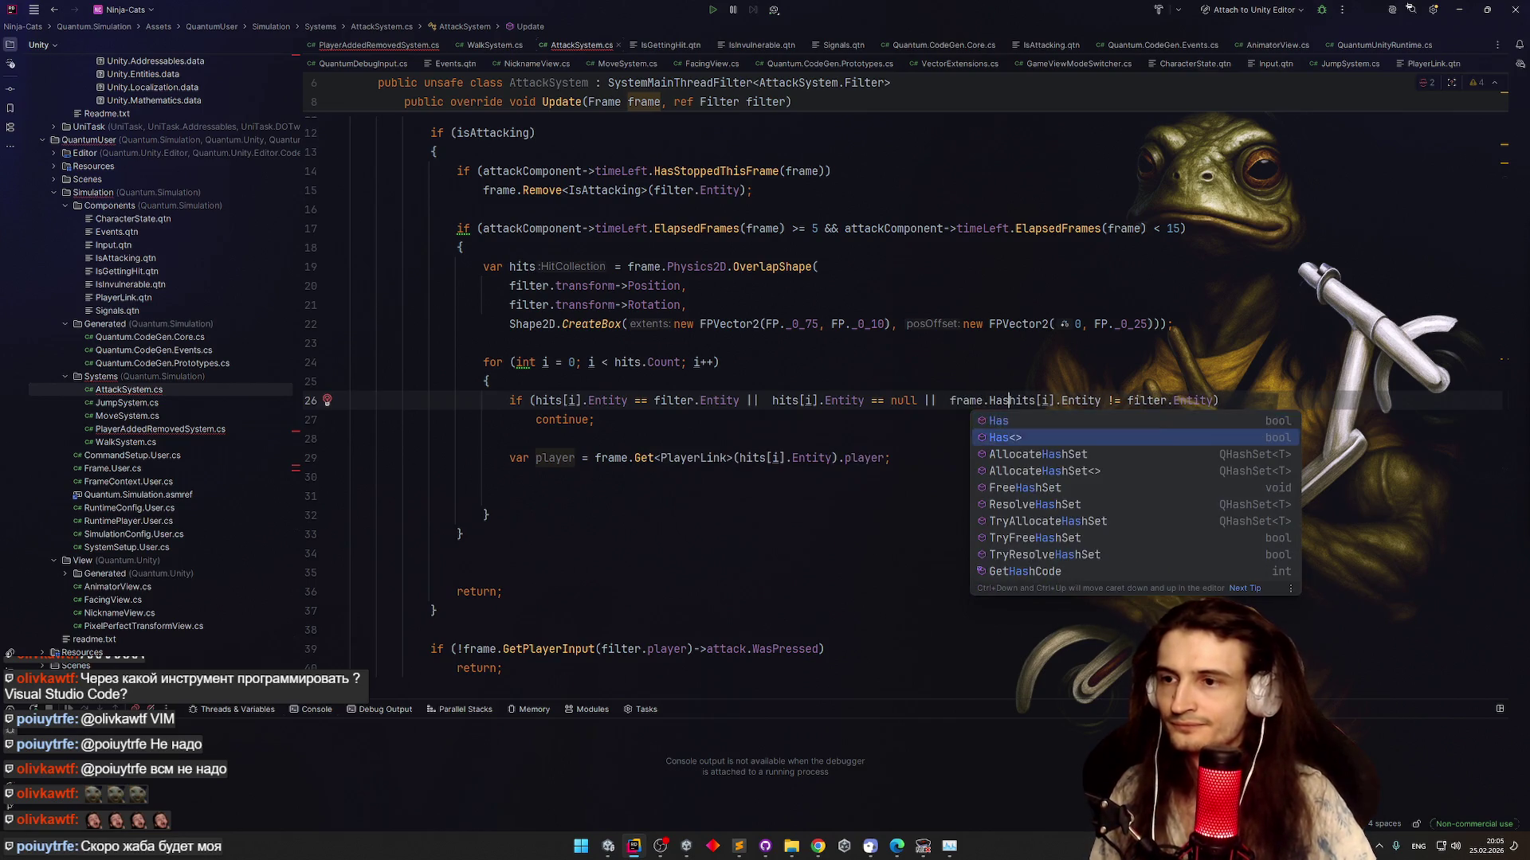
key(Left)
text(<)
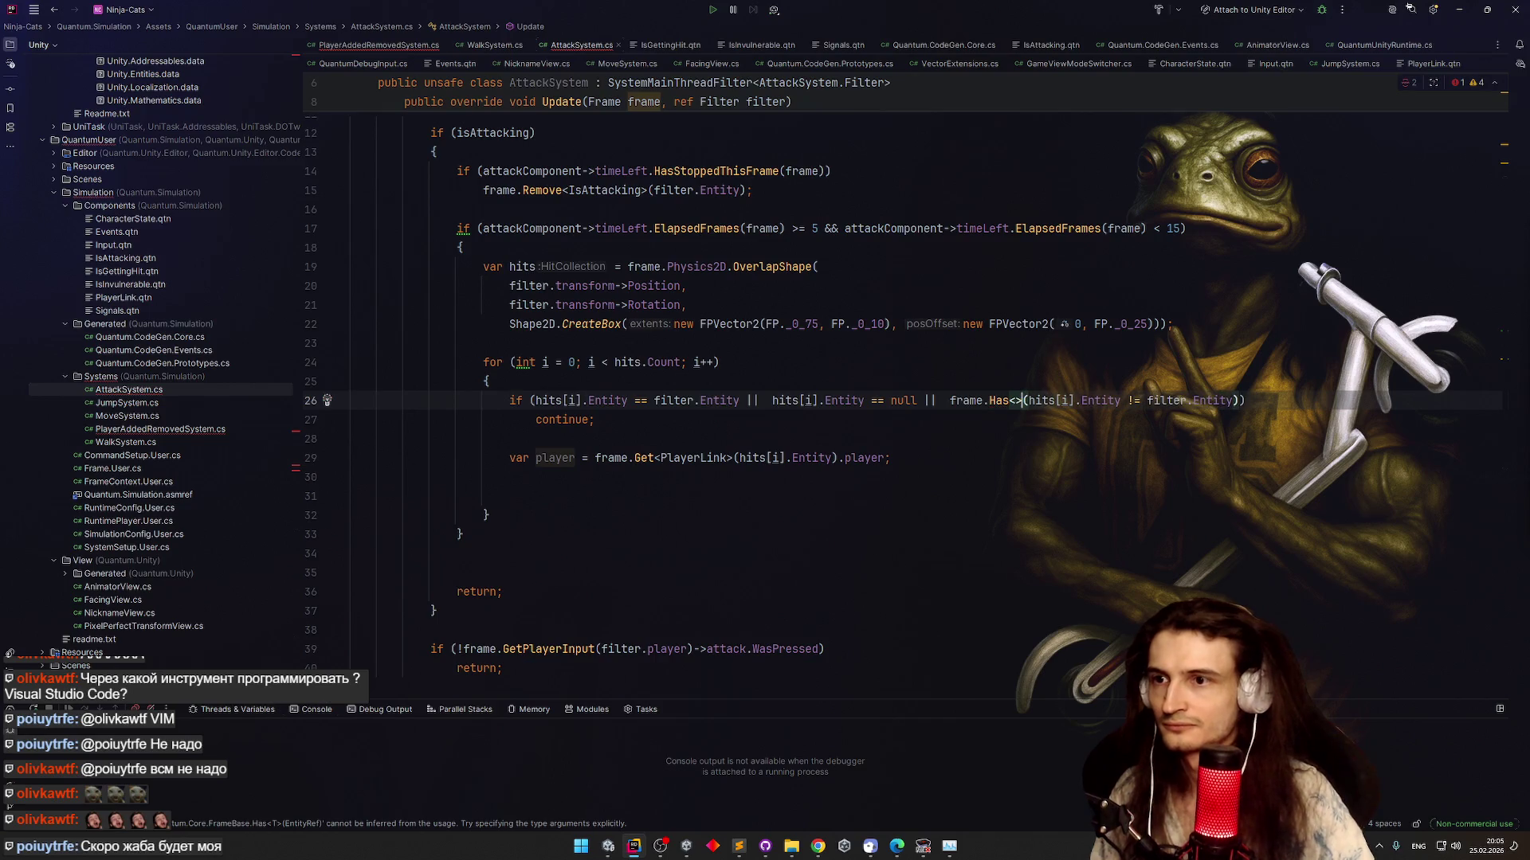
text(IInv)
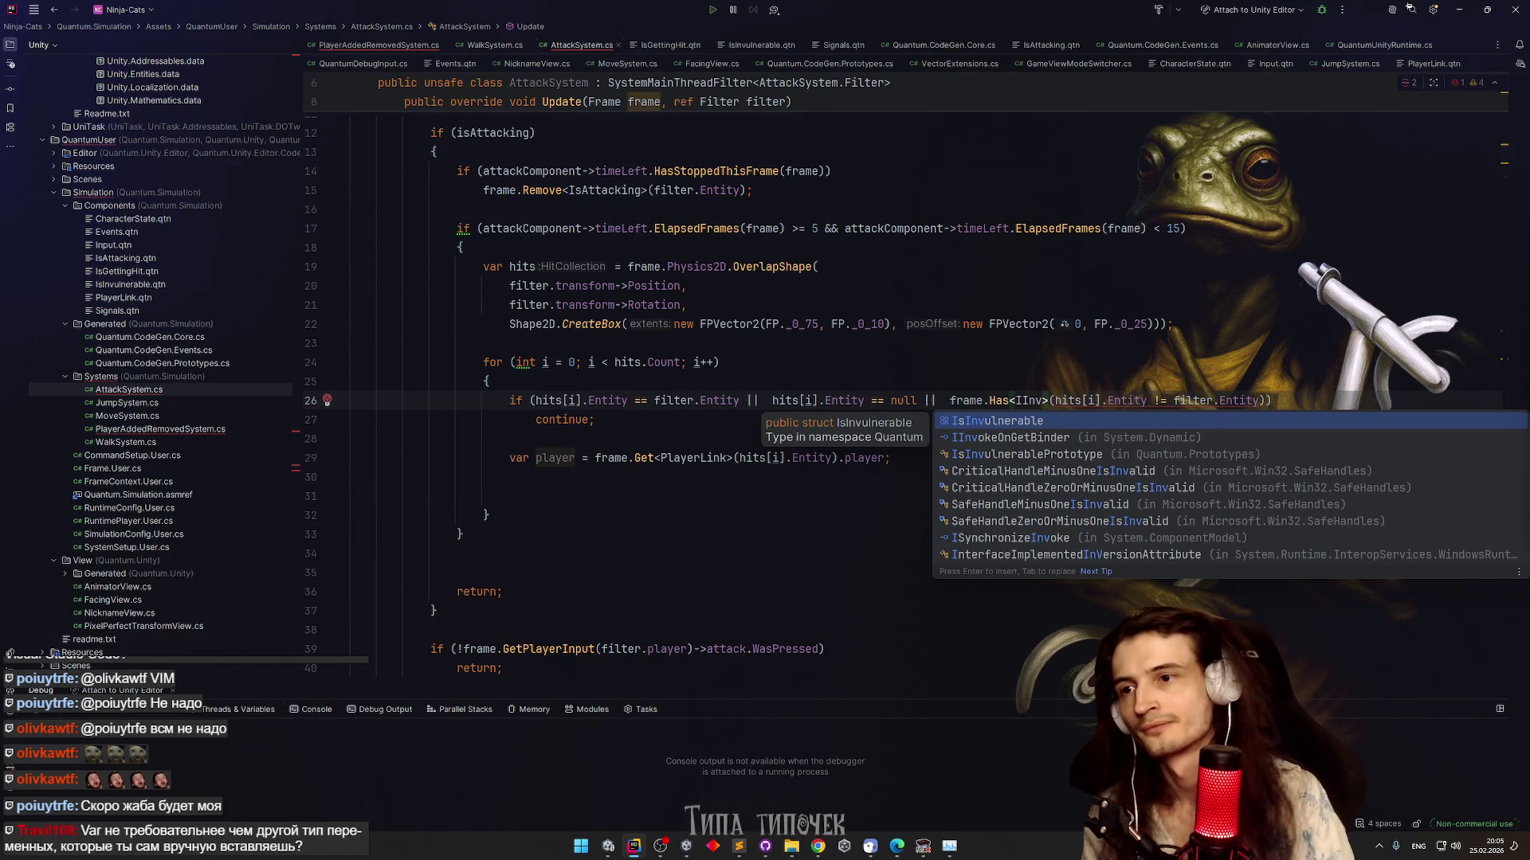
key(Return)
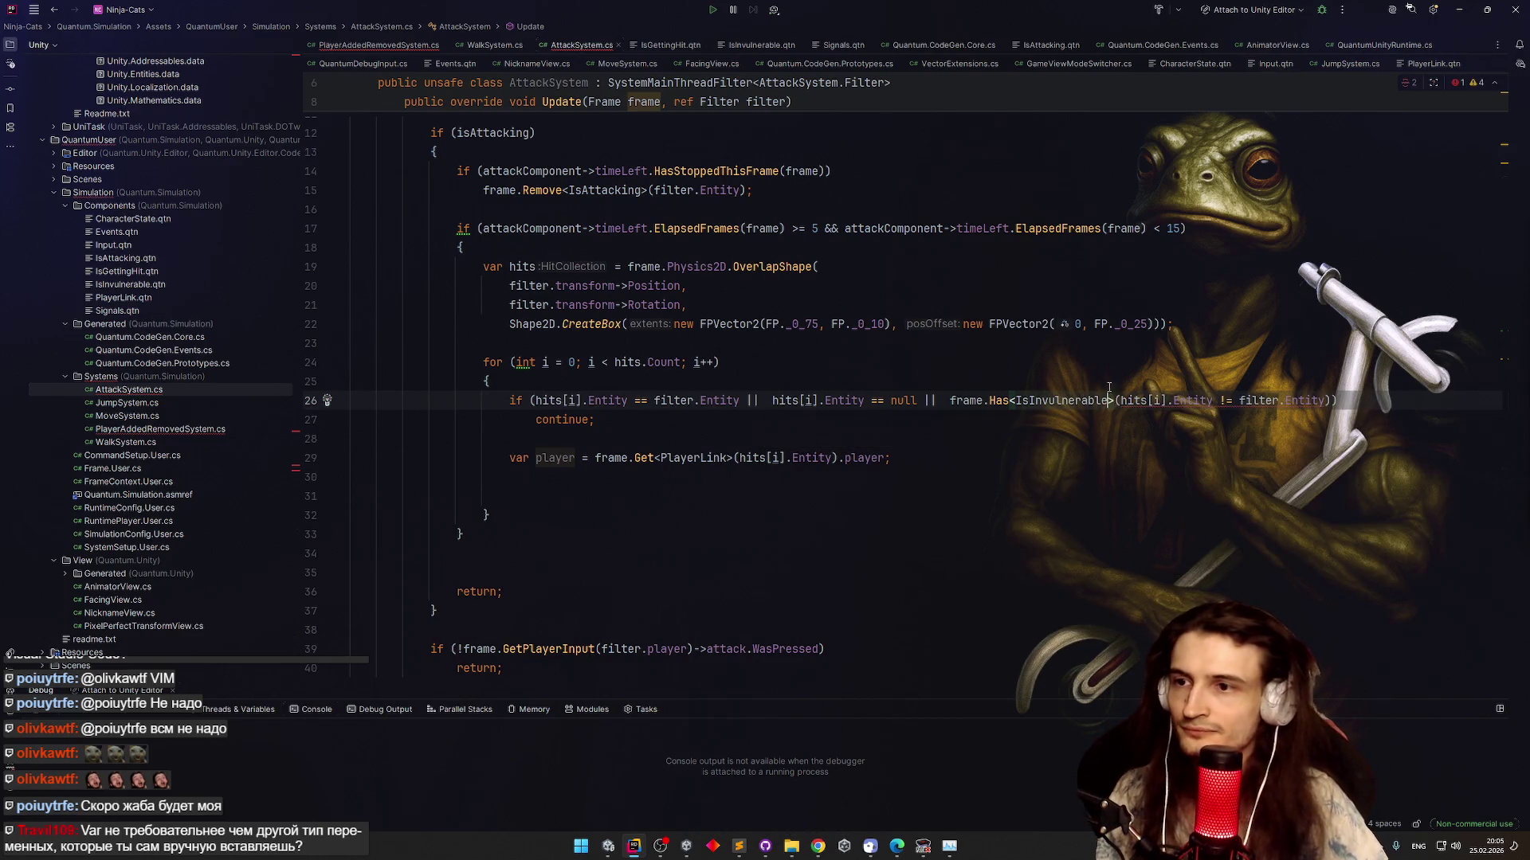
key(ctrl+BackSpace)
key(ctrl+BackSpace)
key(ctrl+BackSpace)
text())
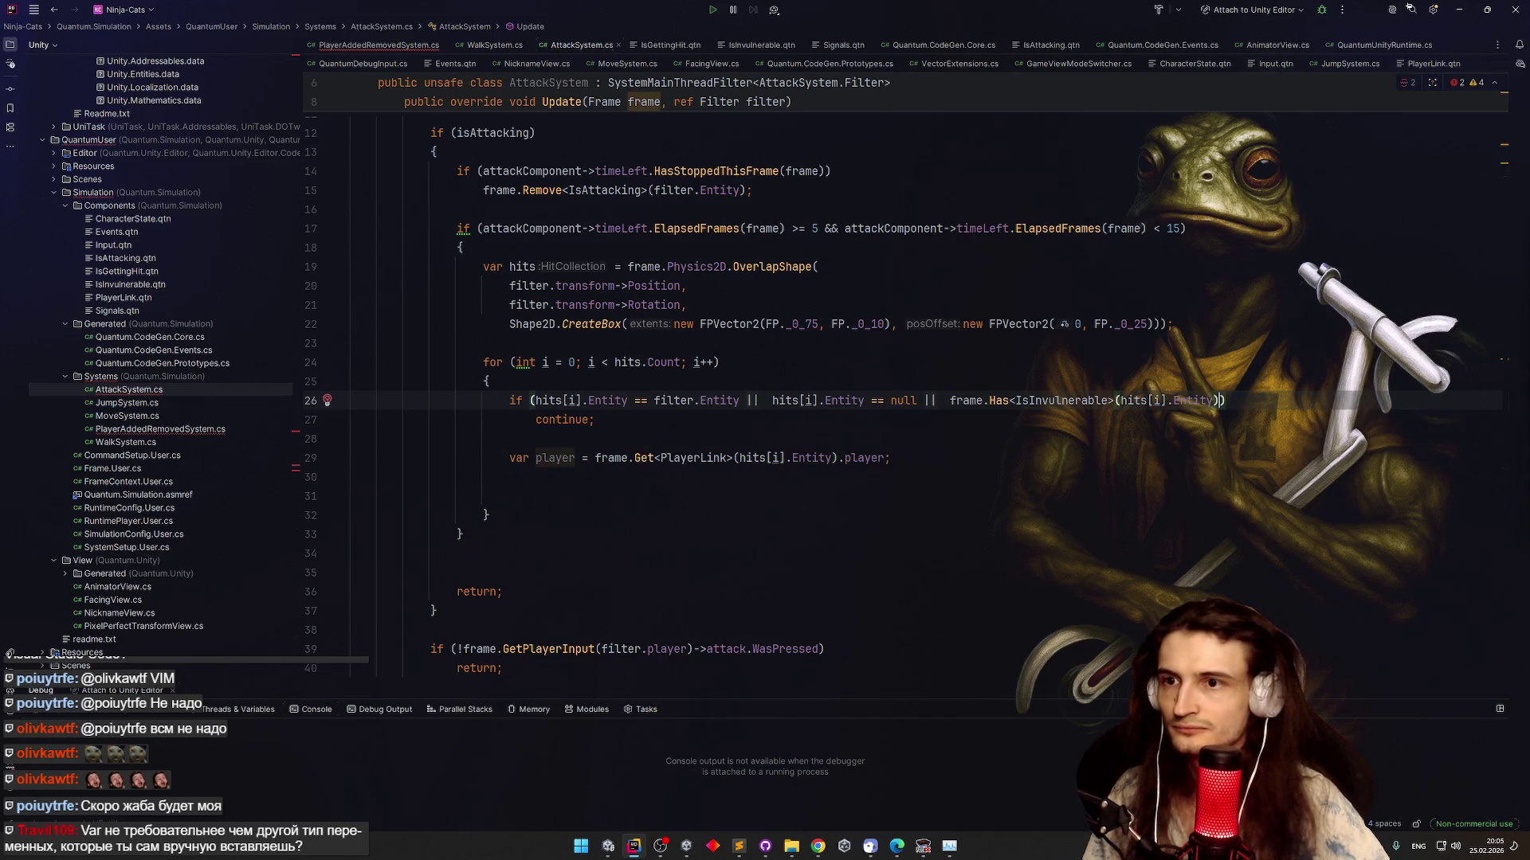
click(956, 478)
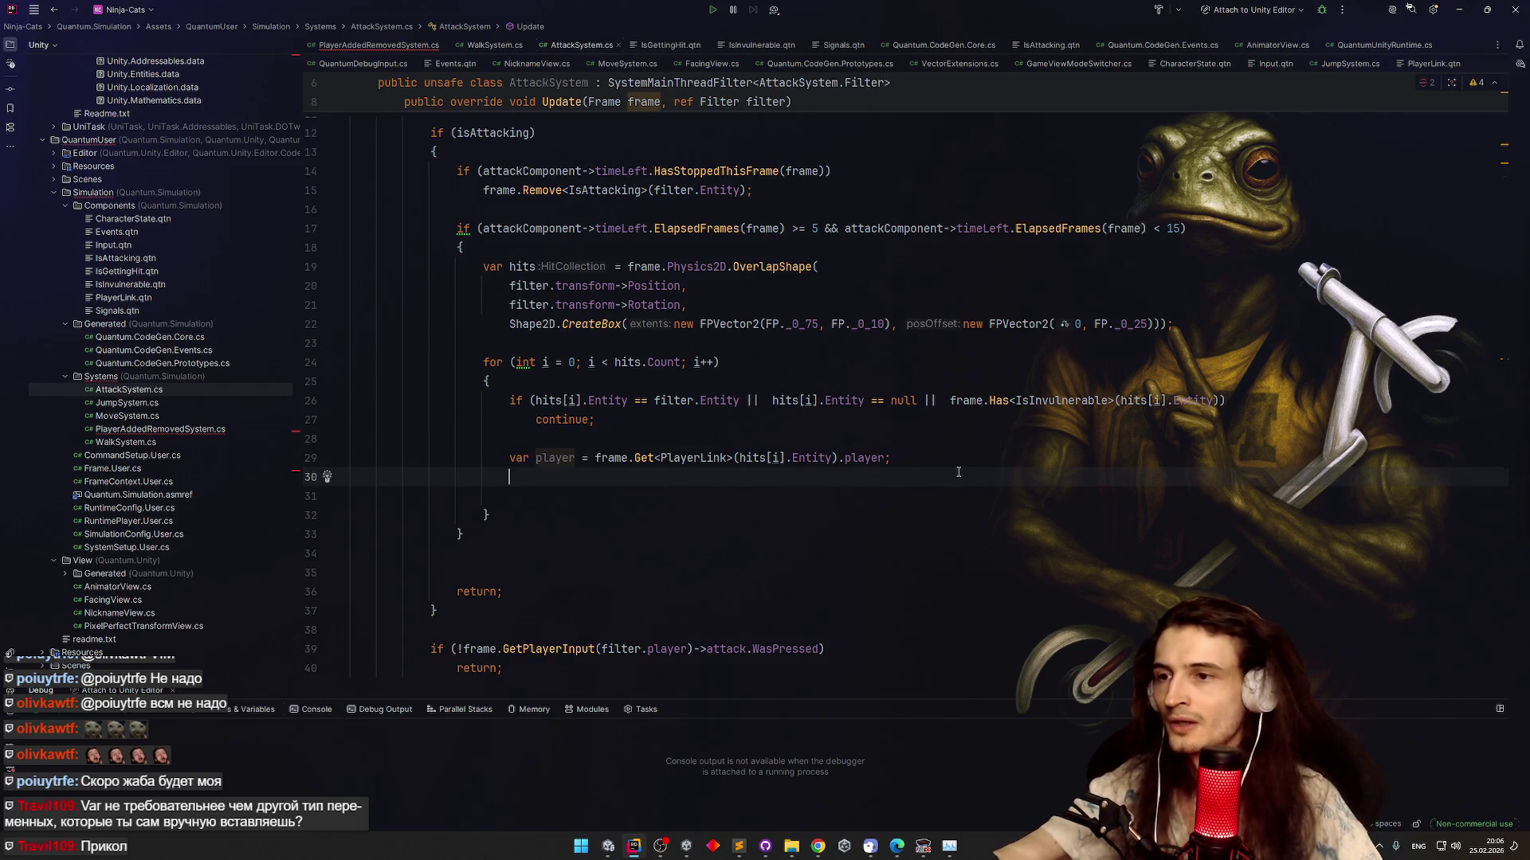
Delete the extra blank lines and the unused 'var player = frame.Get<PlayerLink>(...)' line
click(906, 487)
click(910, 478)
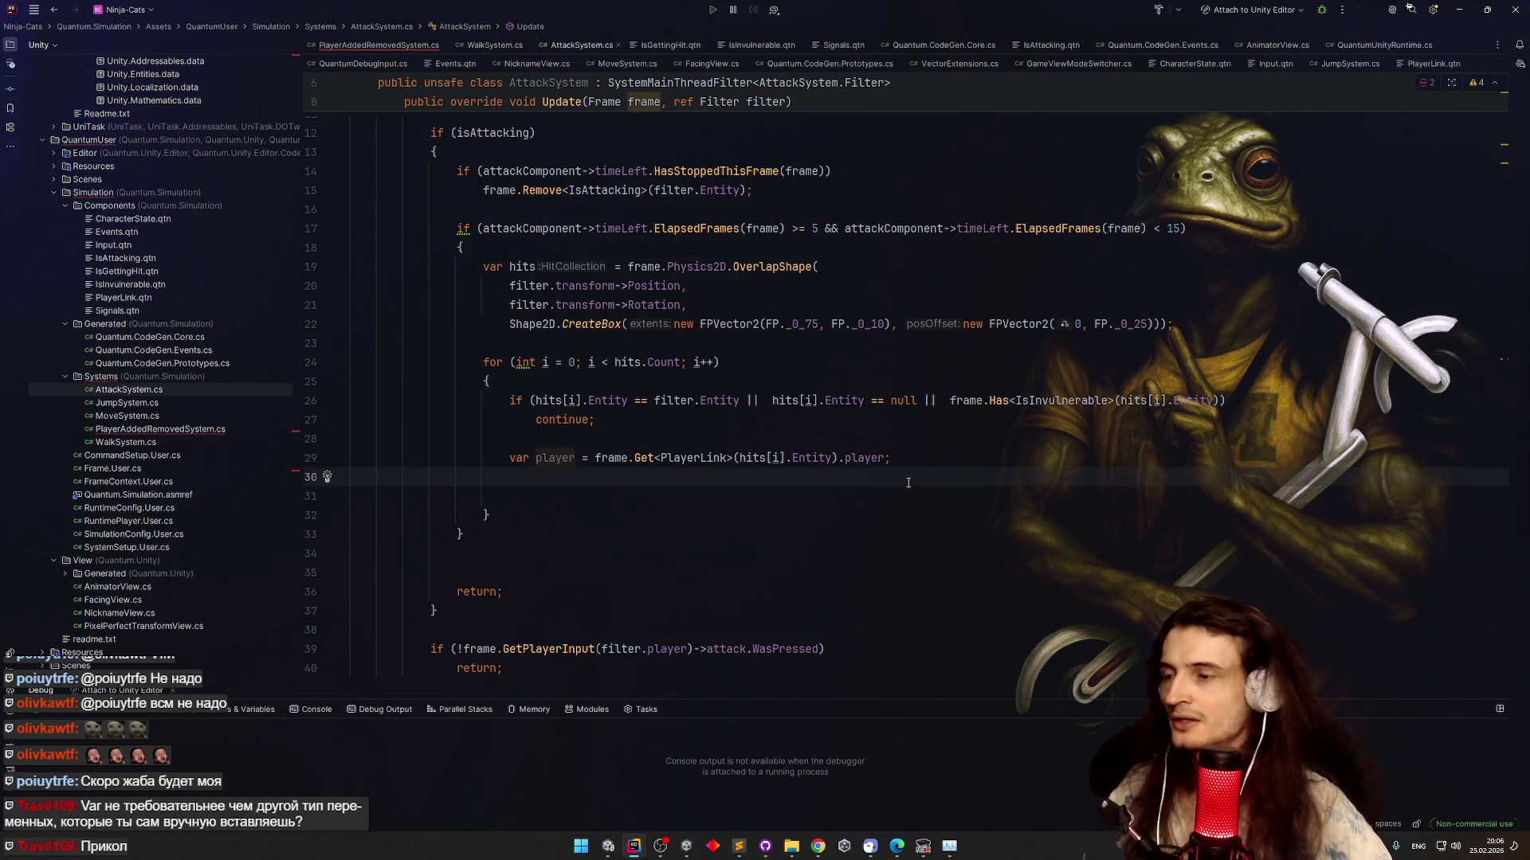
key(BackSpace)
key(Delete)
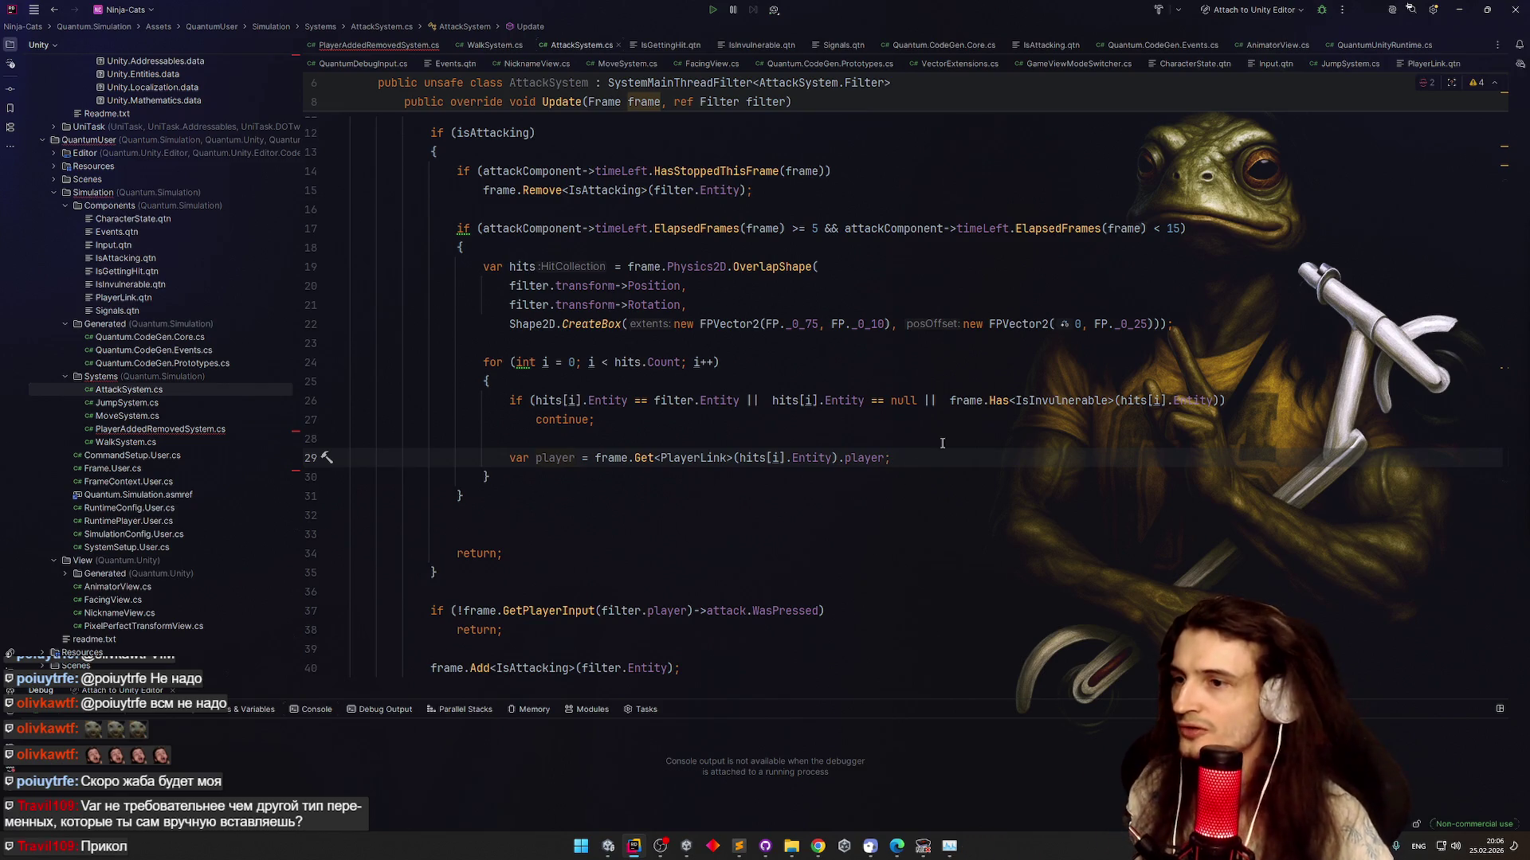
key(shift+Home)
key(BackSpace)
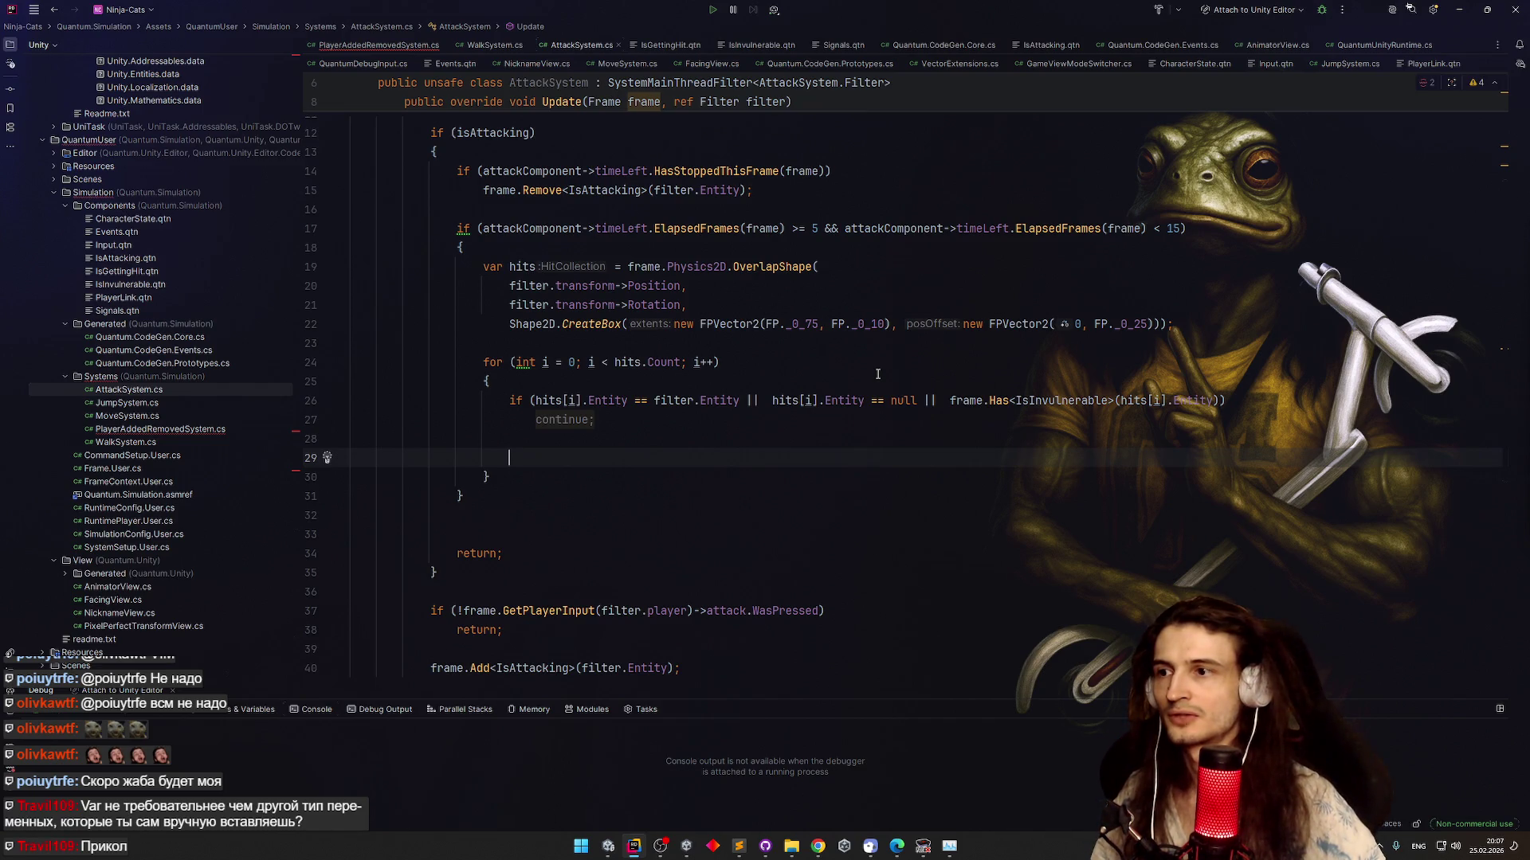
Add a frame.Add<IsInvulnerable>(hits[i].Entity) statement and duplicate it as frame.Add<IsGettingHit>(hits[i].Entity)
text(frame.Add)
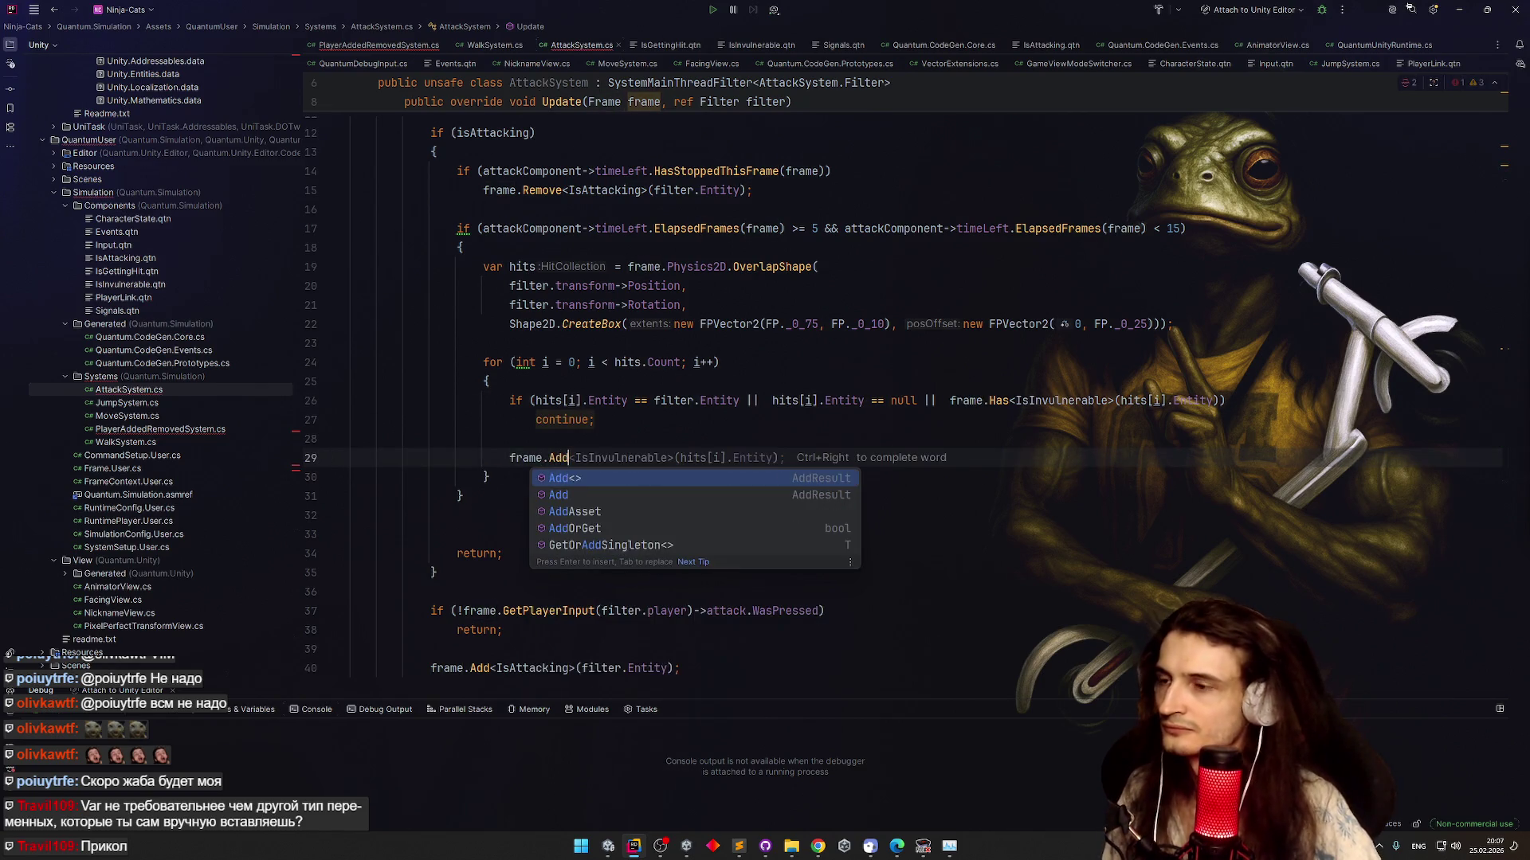
text(<)
key(Tab)
key(ctrl+d)
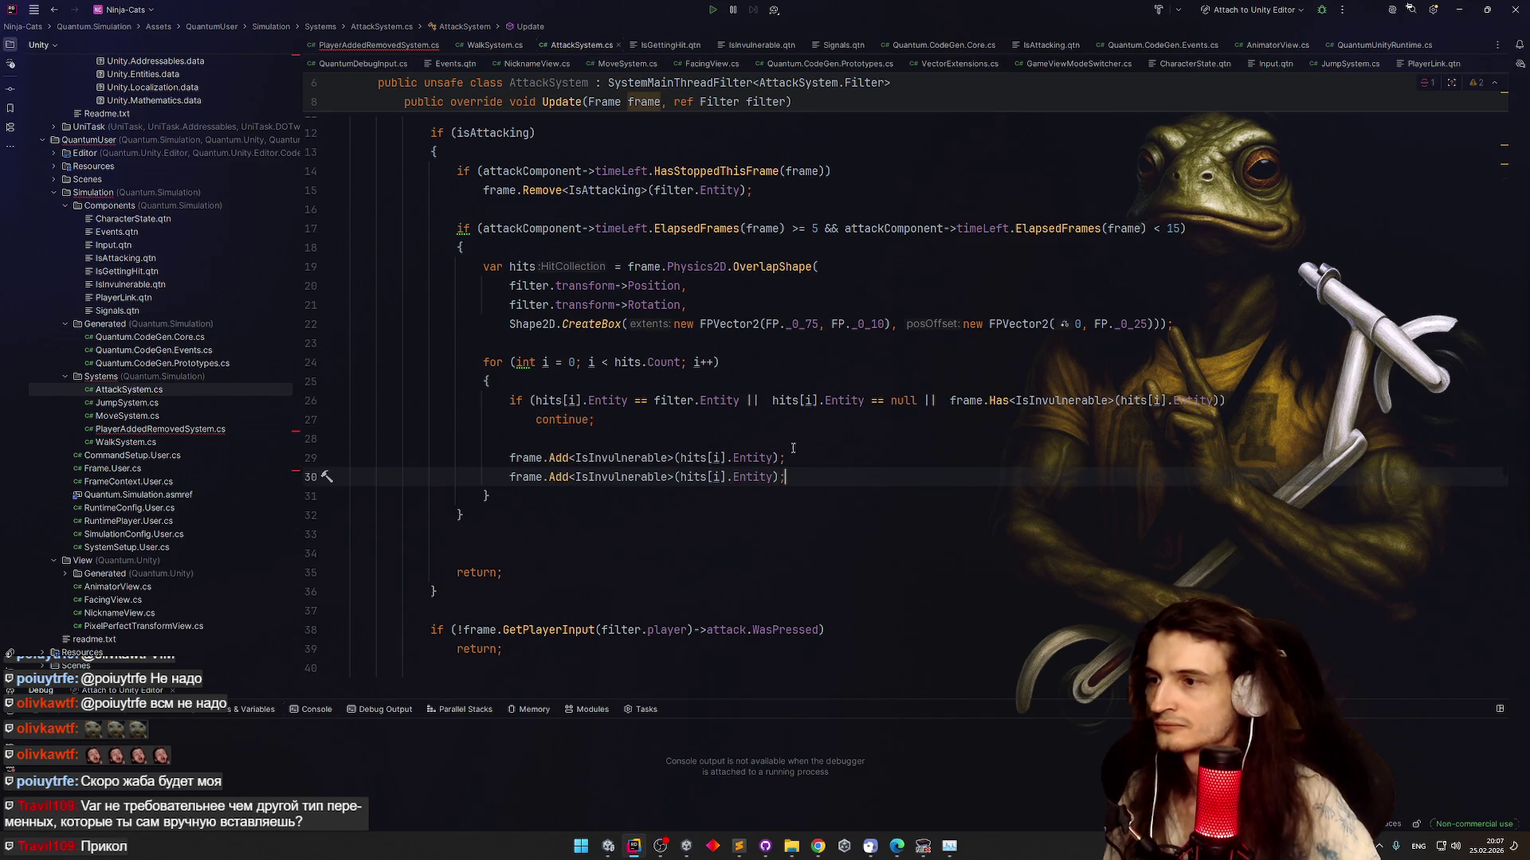
click(669, 476)
key(ctrl+BackSpace)
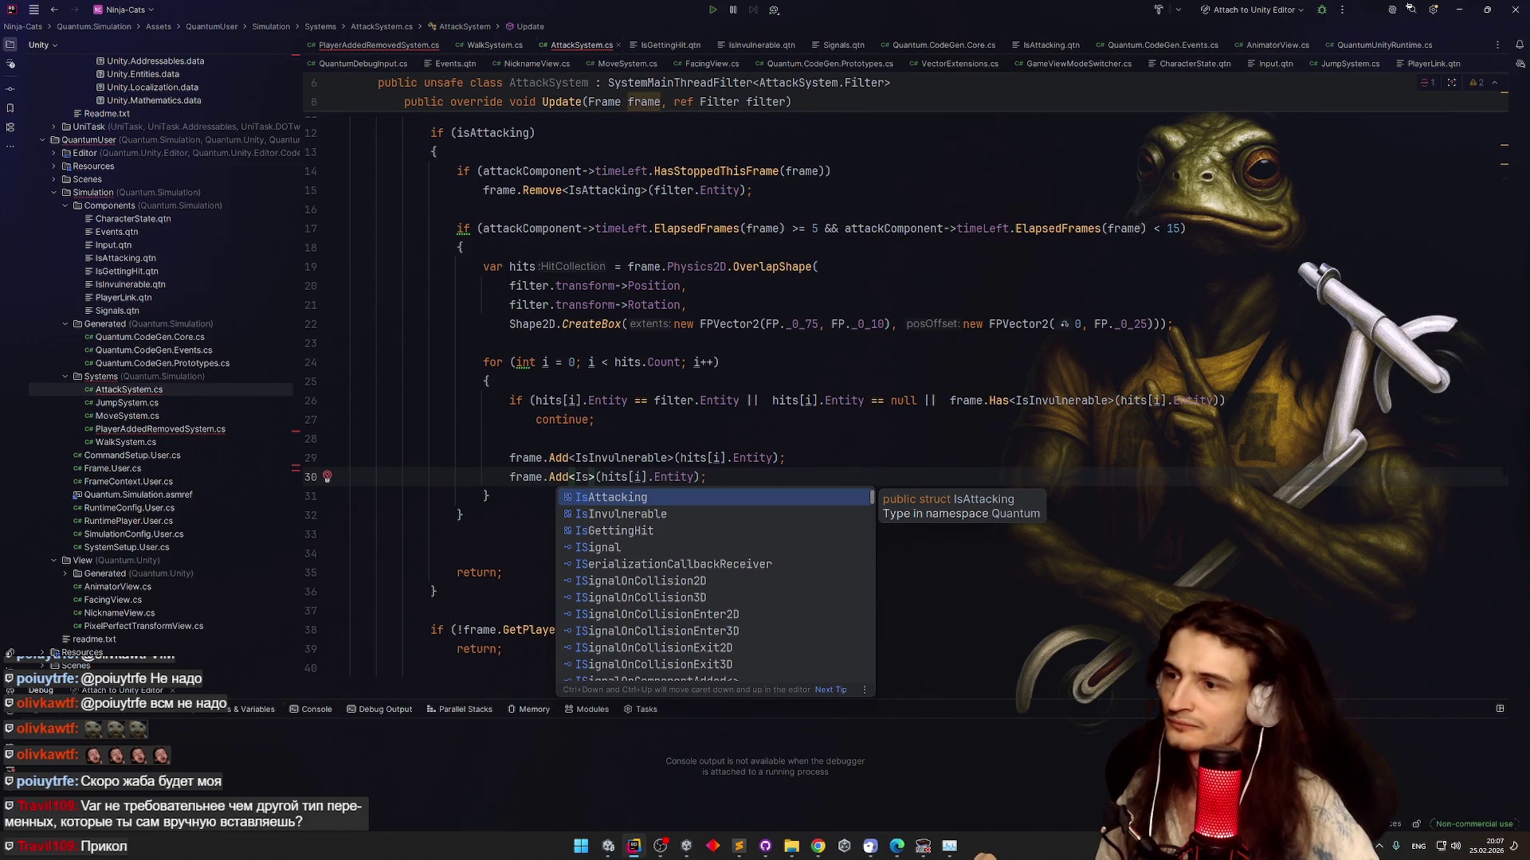
key(Down)
key(Down)
key(Return)
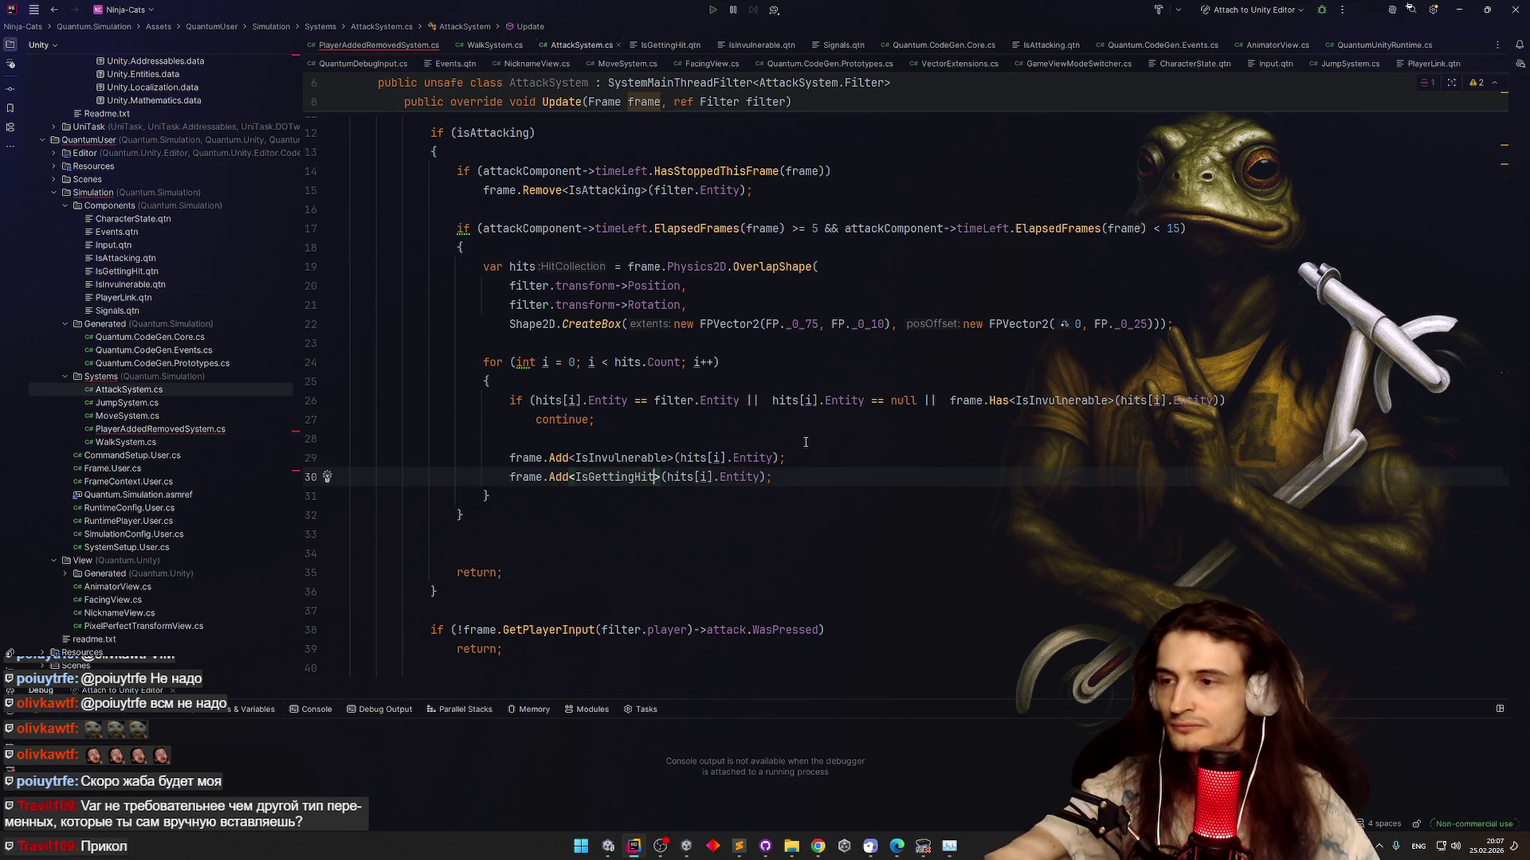
Delete the frame.Add<IsInvulnerable> line, keeping only the IsGettingHit add
click(346, 444)
click(390, 458)
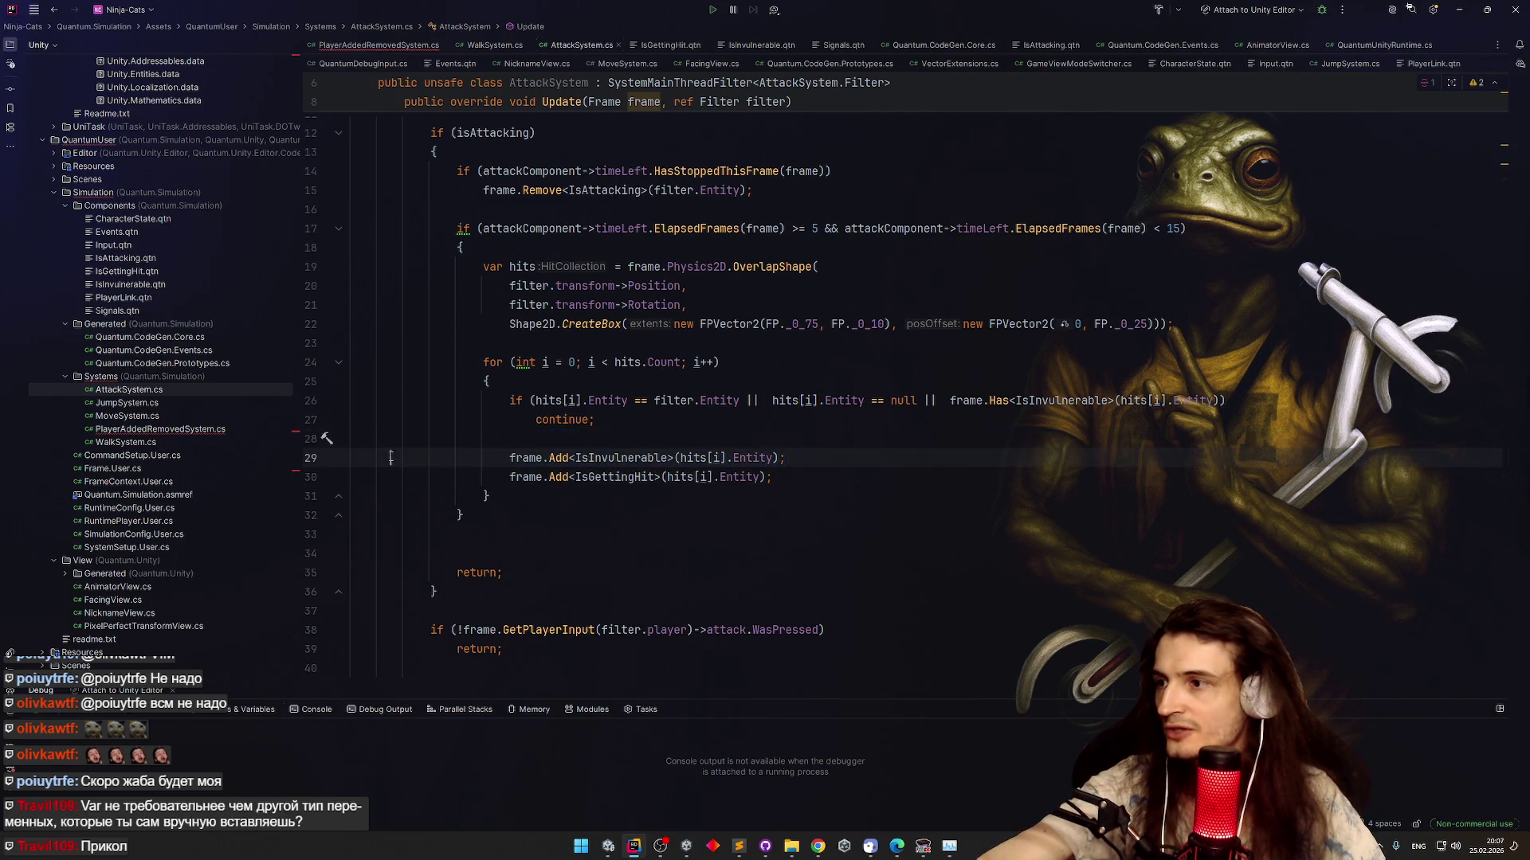
key(shift+End)
key(Delete)
key(BackSpace)
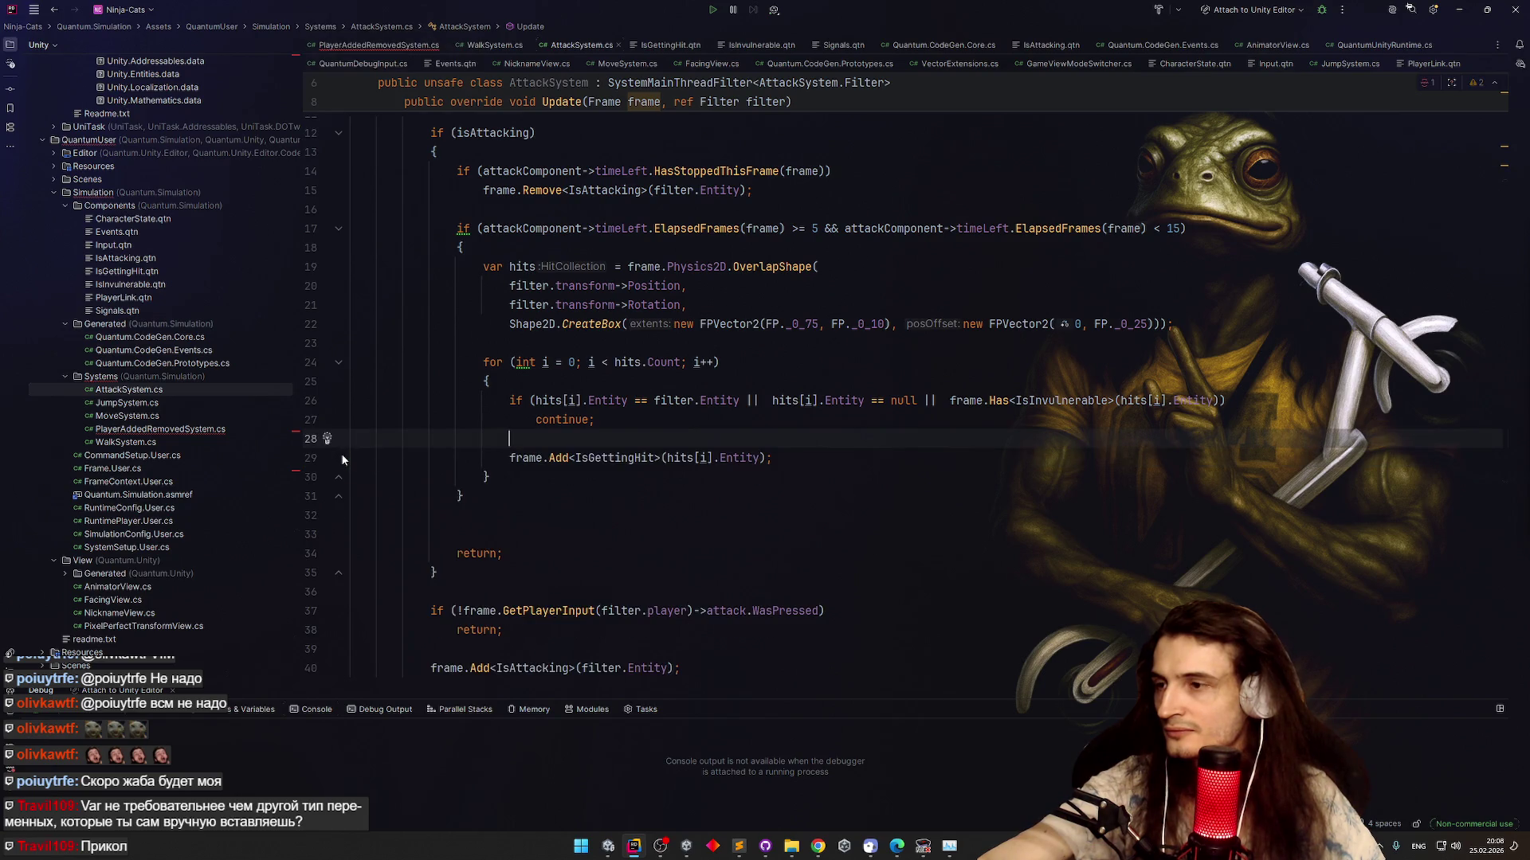
Duplicate WalkSystem.cs in Systems as GetHitSystem.cs
click(168, 441)
key(ctrl+d)
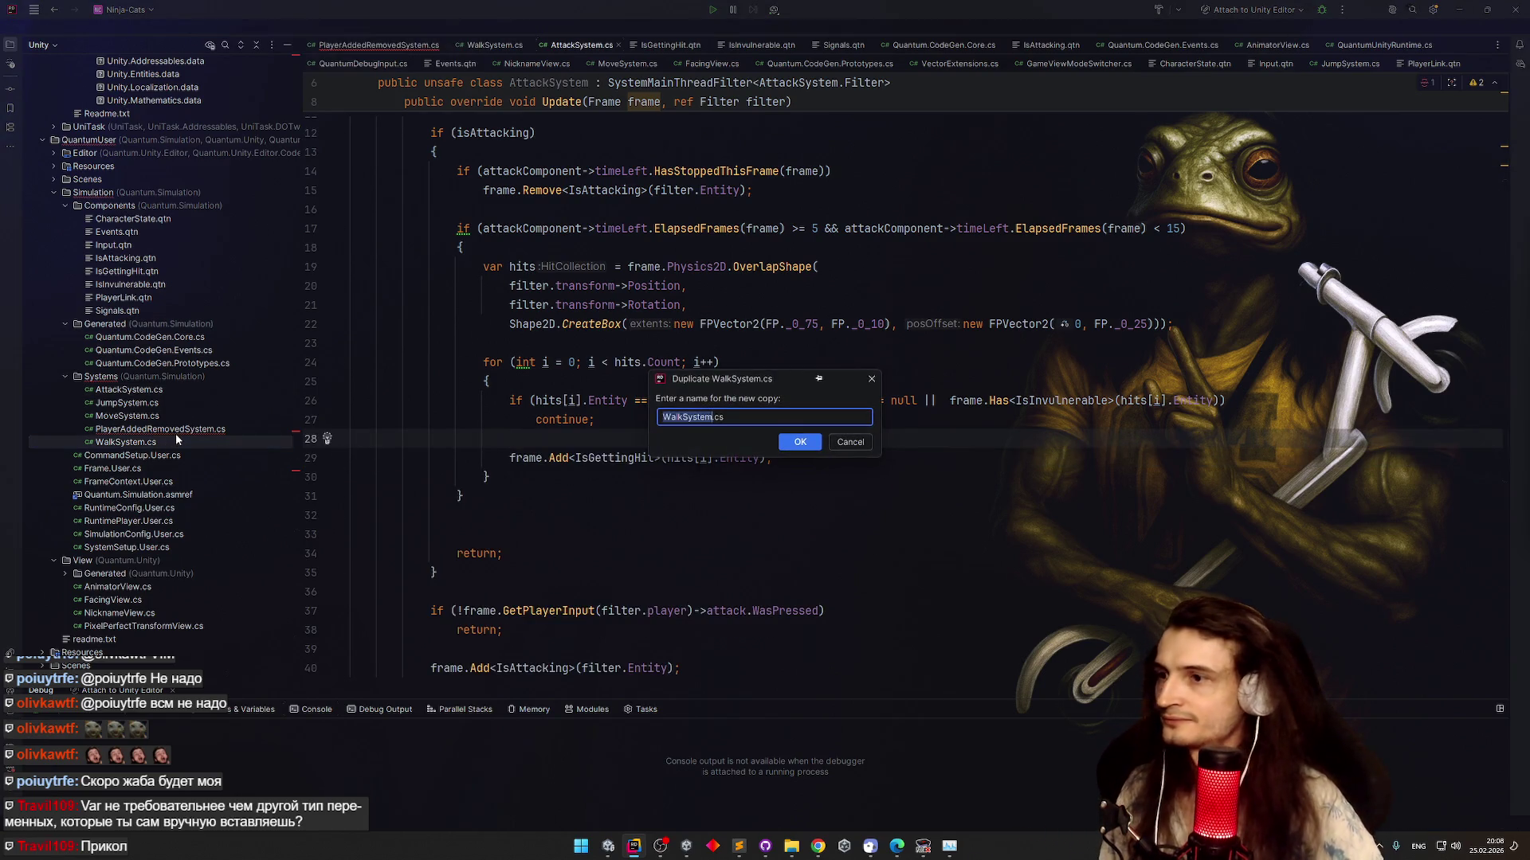
text(GetHitSystem)
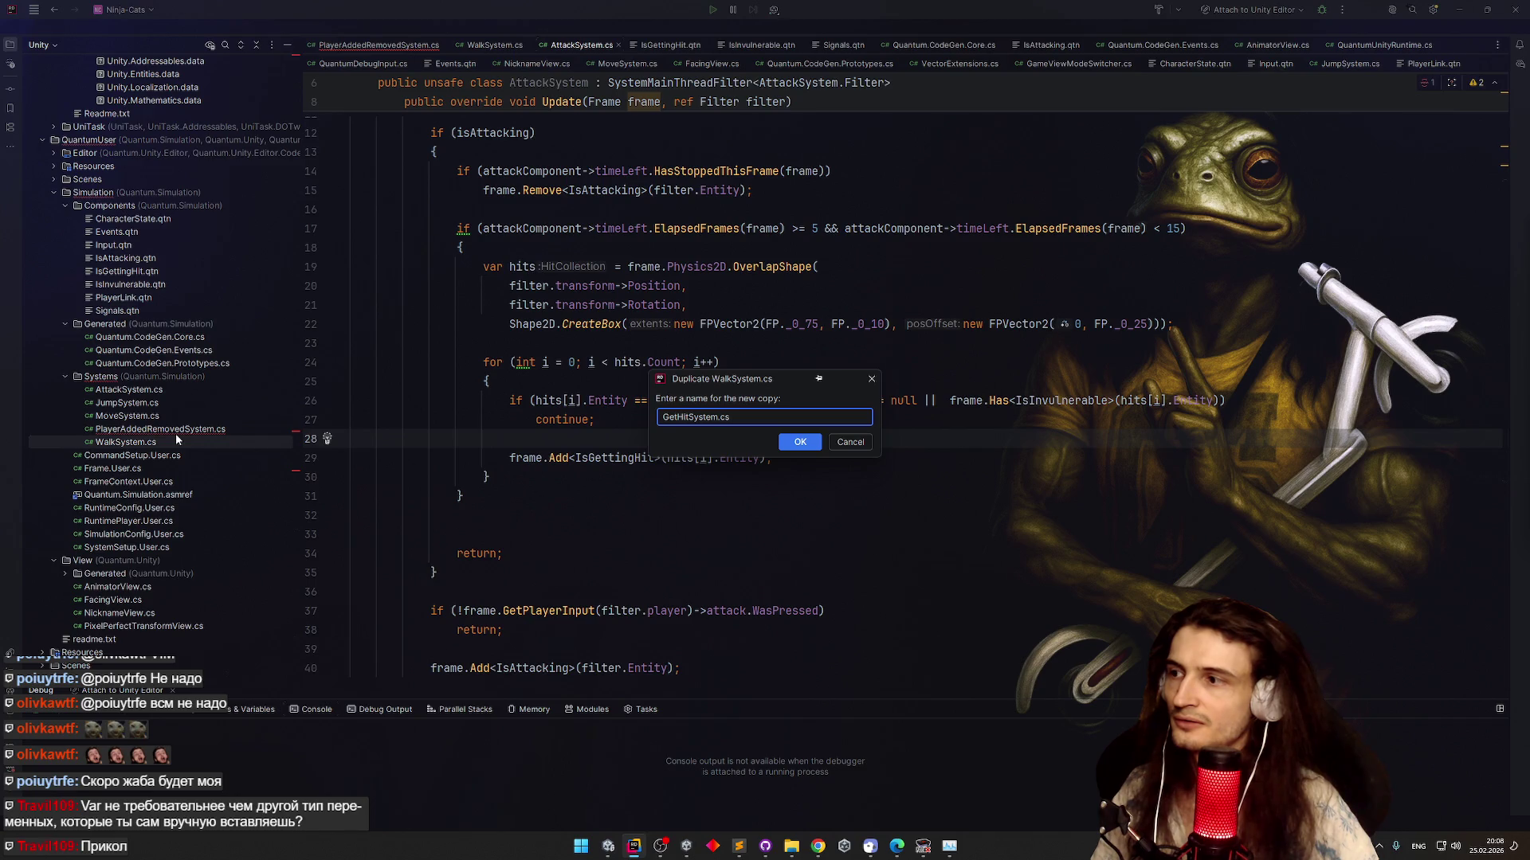
key(Return)
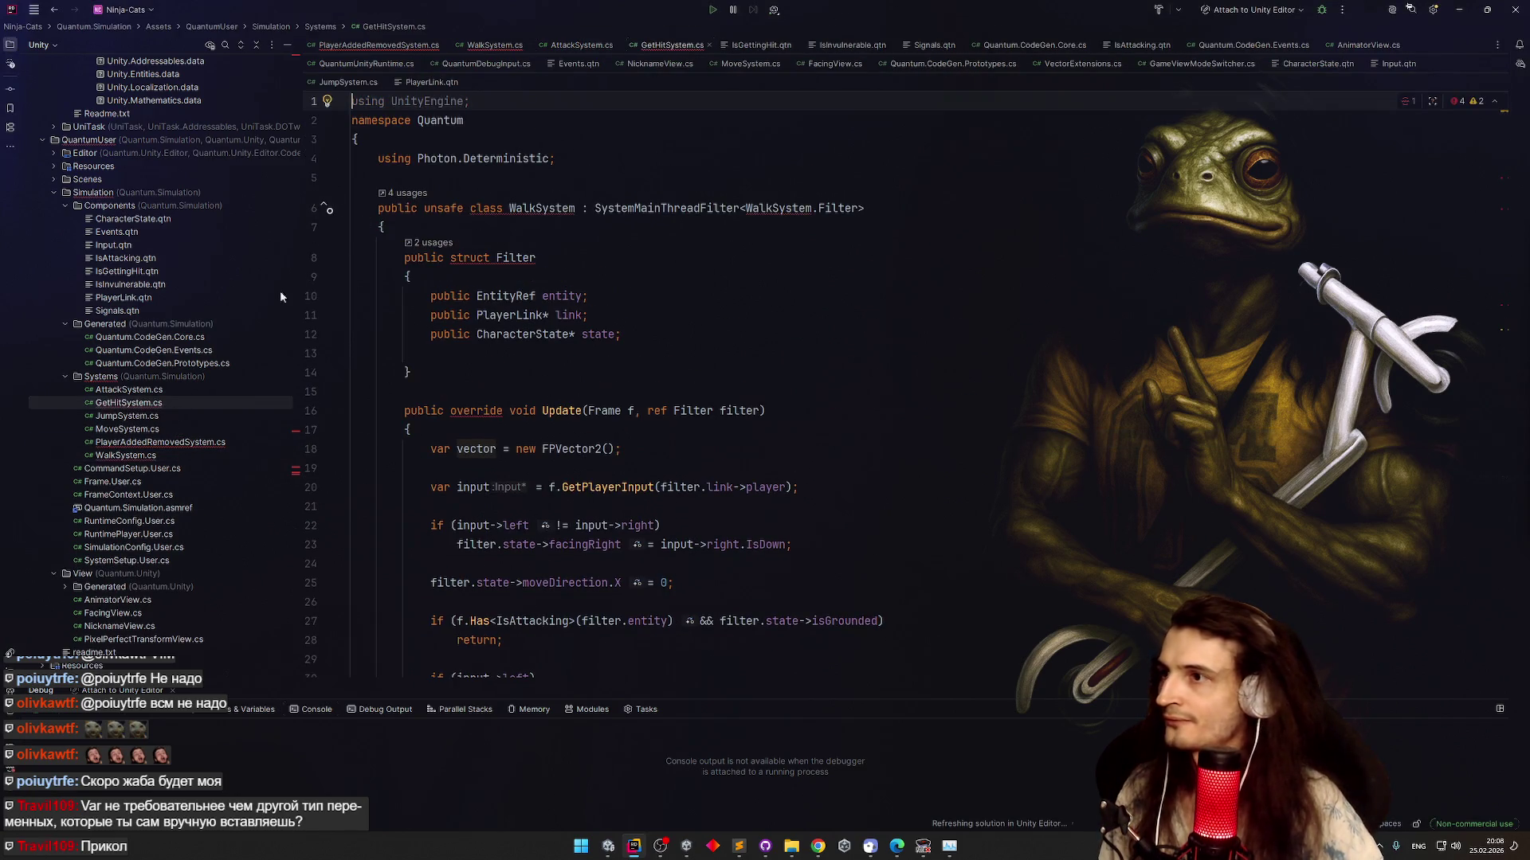
Rename the copied WalkSystem class to GetHitSystem
click(194, 404)
key(shift+F6)
key(Escape)
double_click(542, 207)
text(GetHitSystem)
click(598, 265)
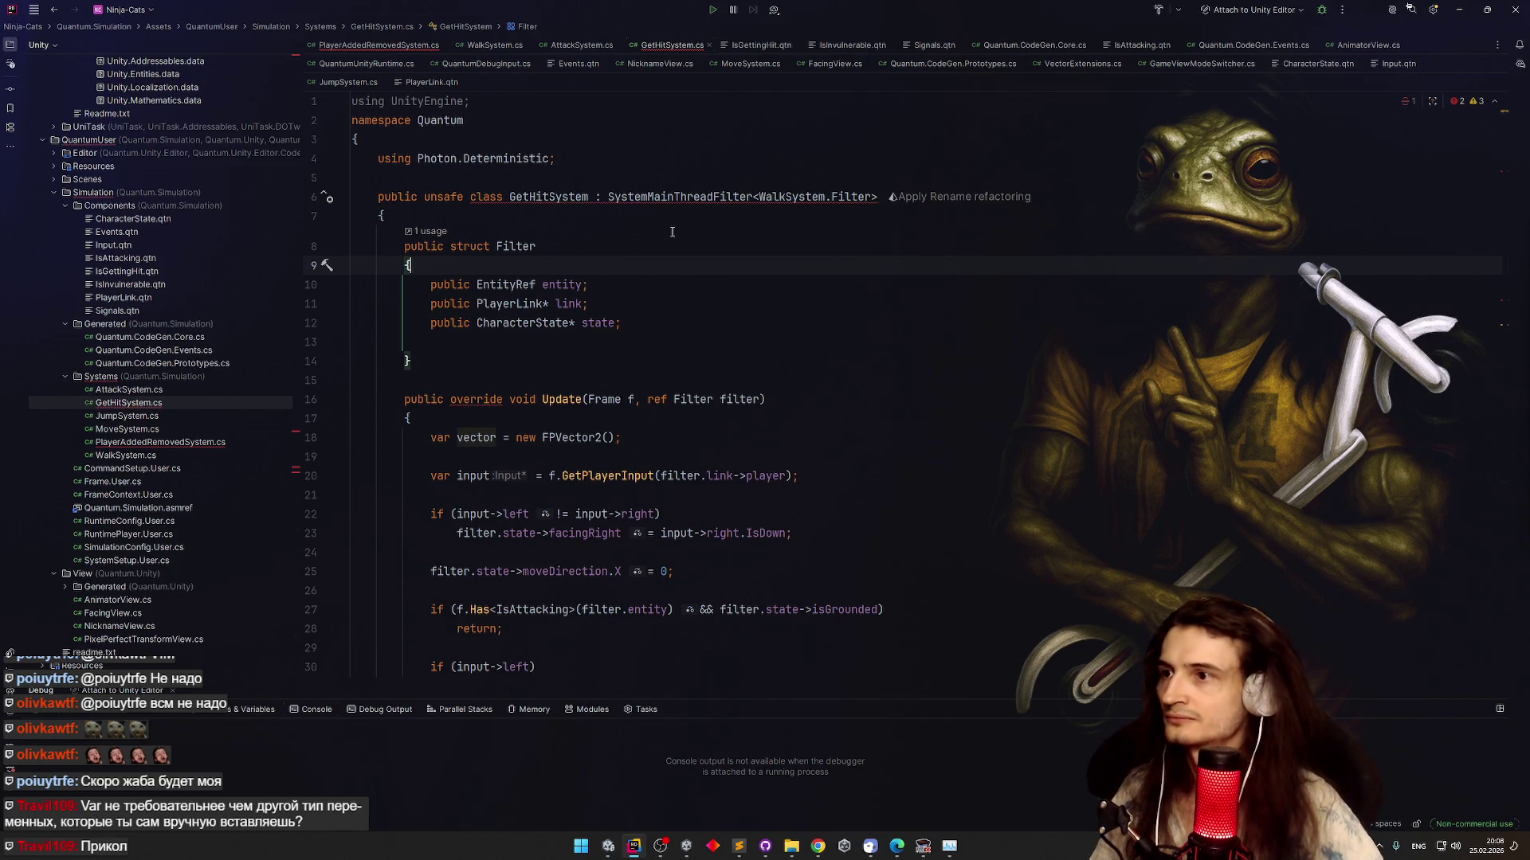
Change the filter's PlayerLink* link field to IsGettingHit* isGettingHit
click(544, 303)
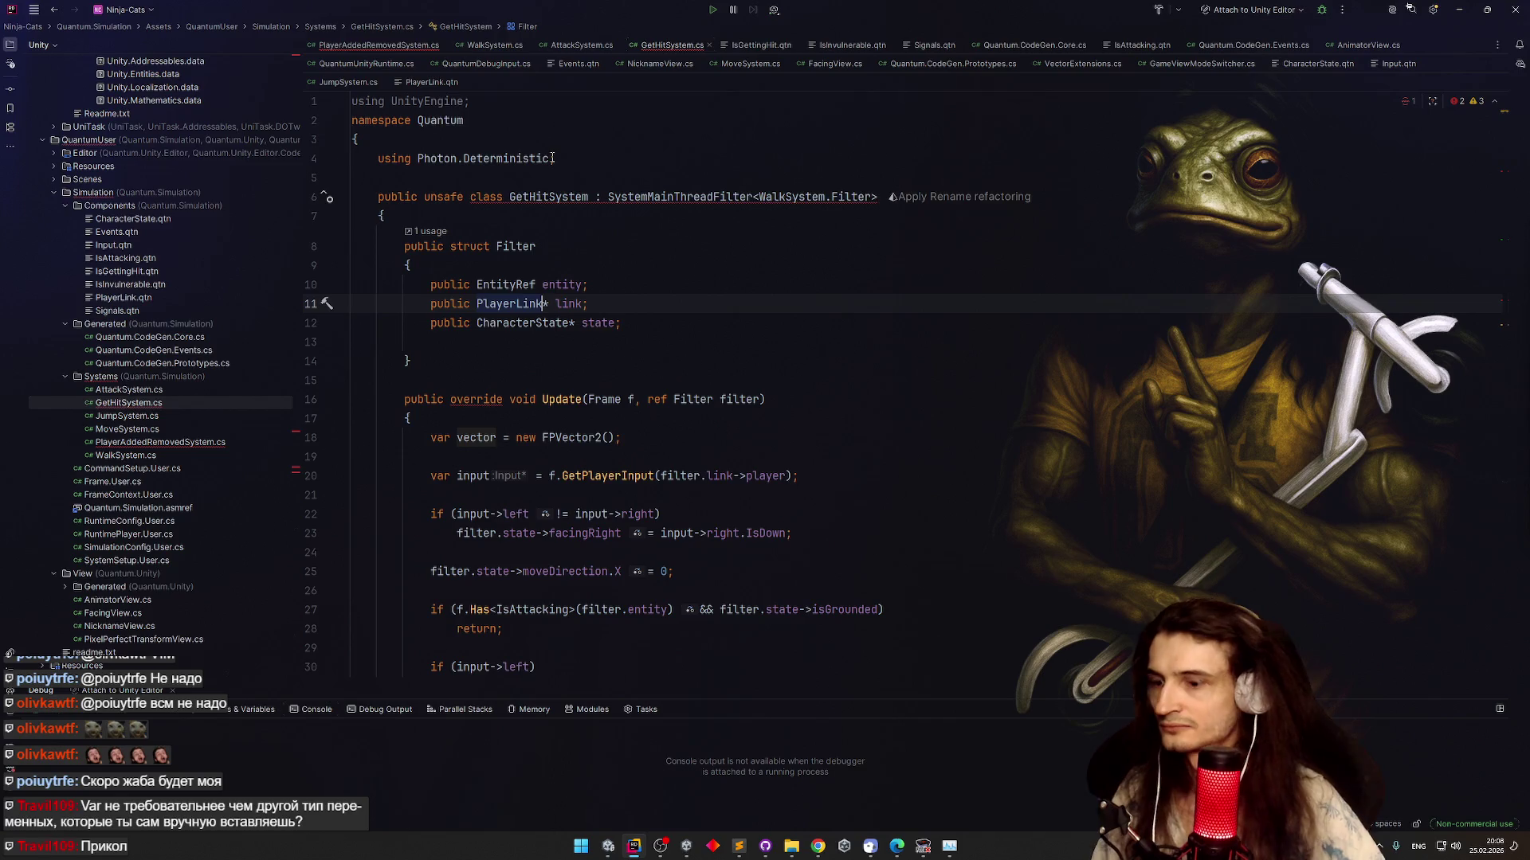
key(ctrl+BackSpace)
text(Geth)
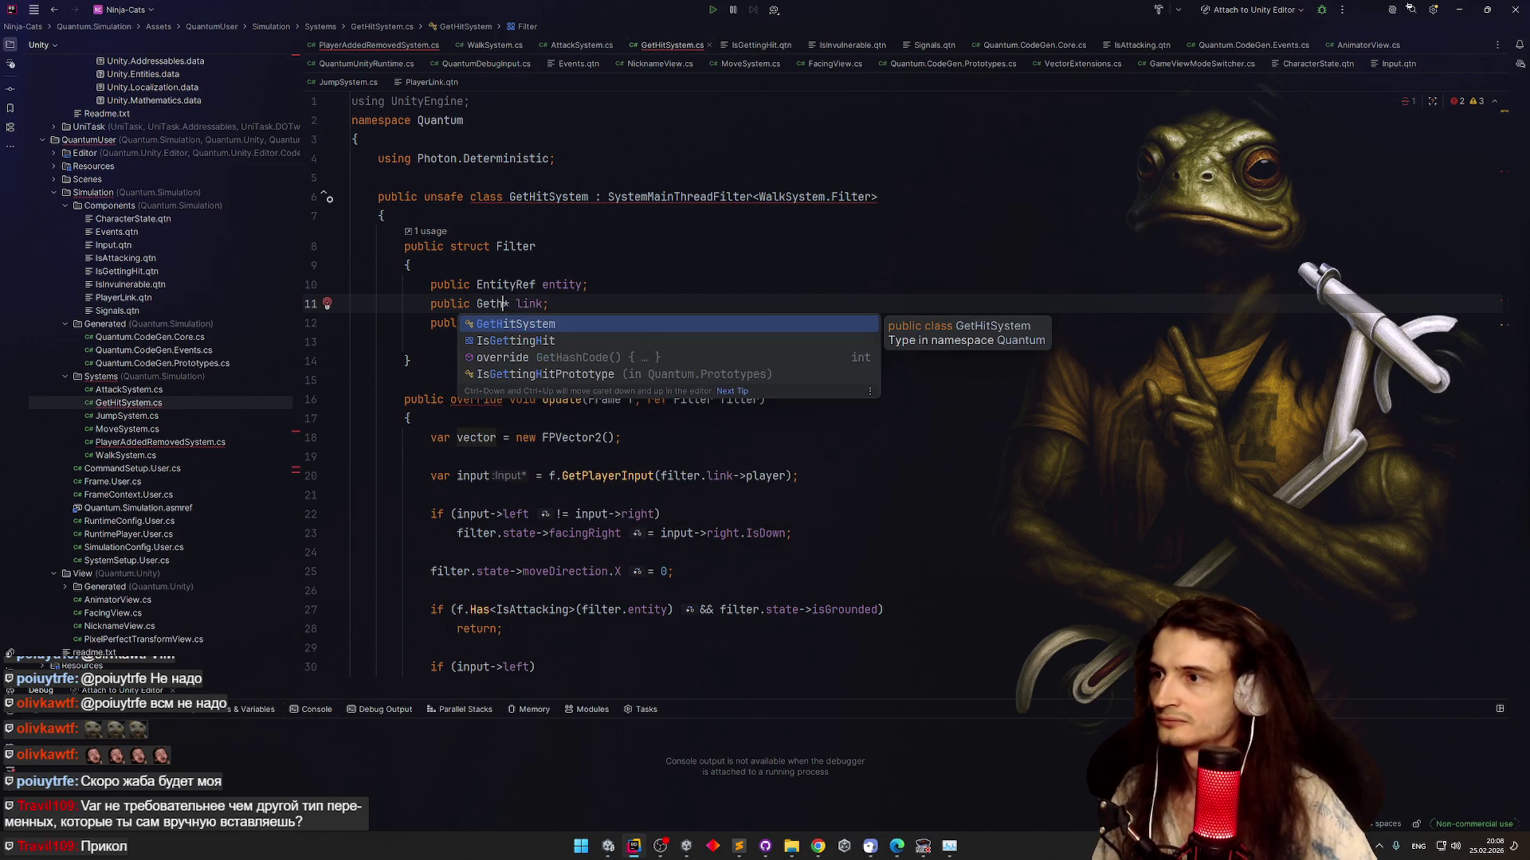
key(BackSpace)
key(Down)
key(Return)
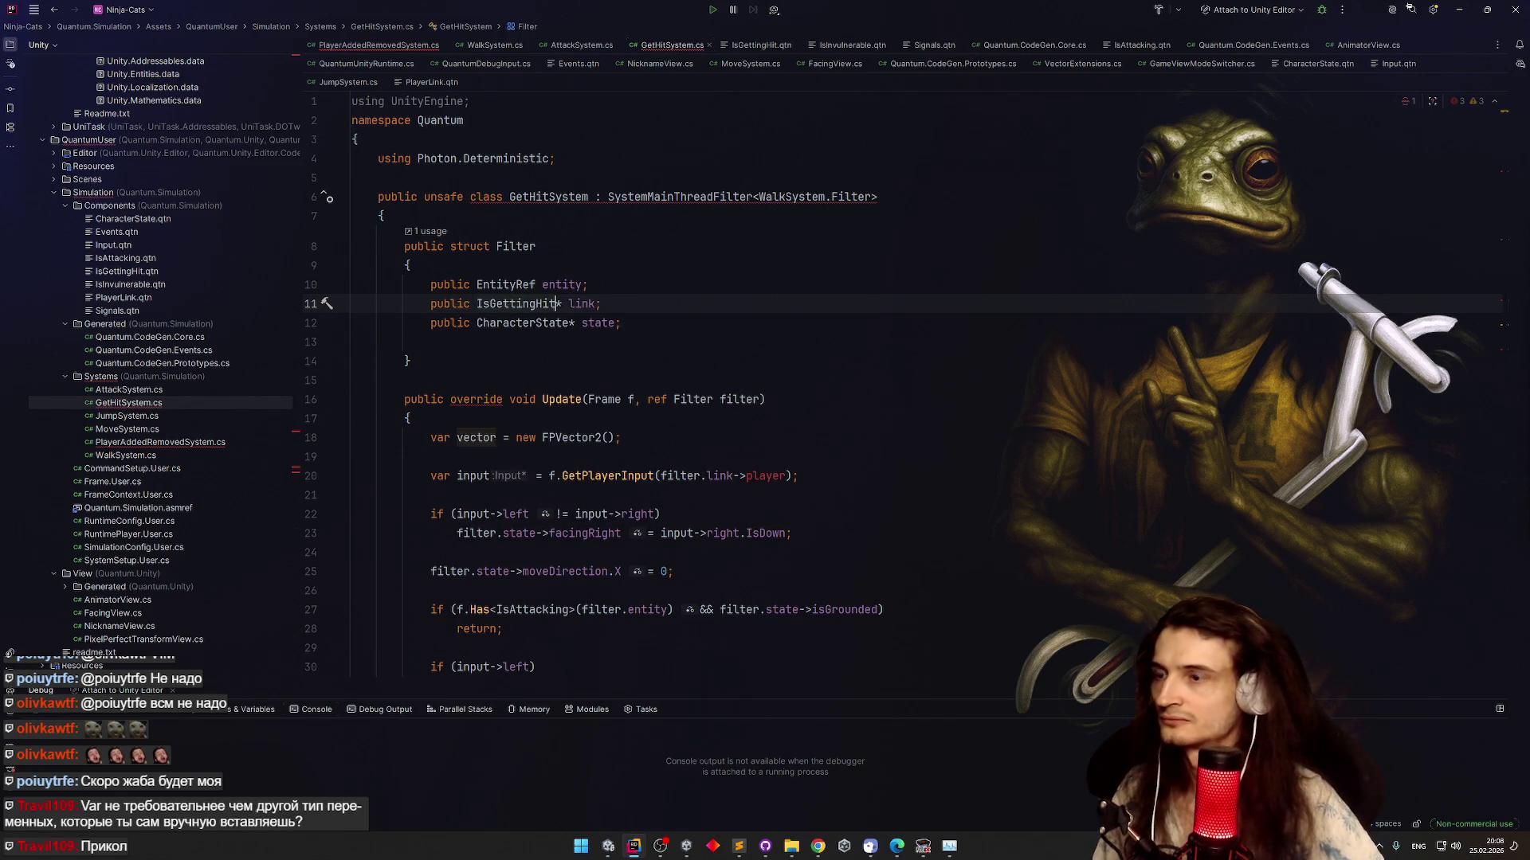
double_click(582, 303)
text(isget)
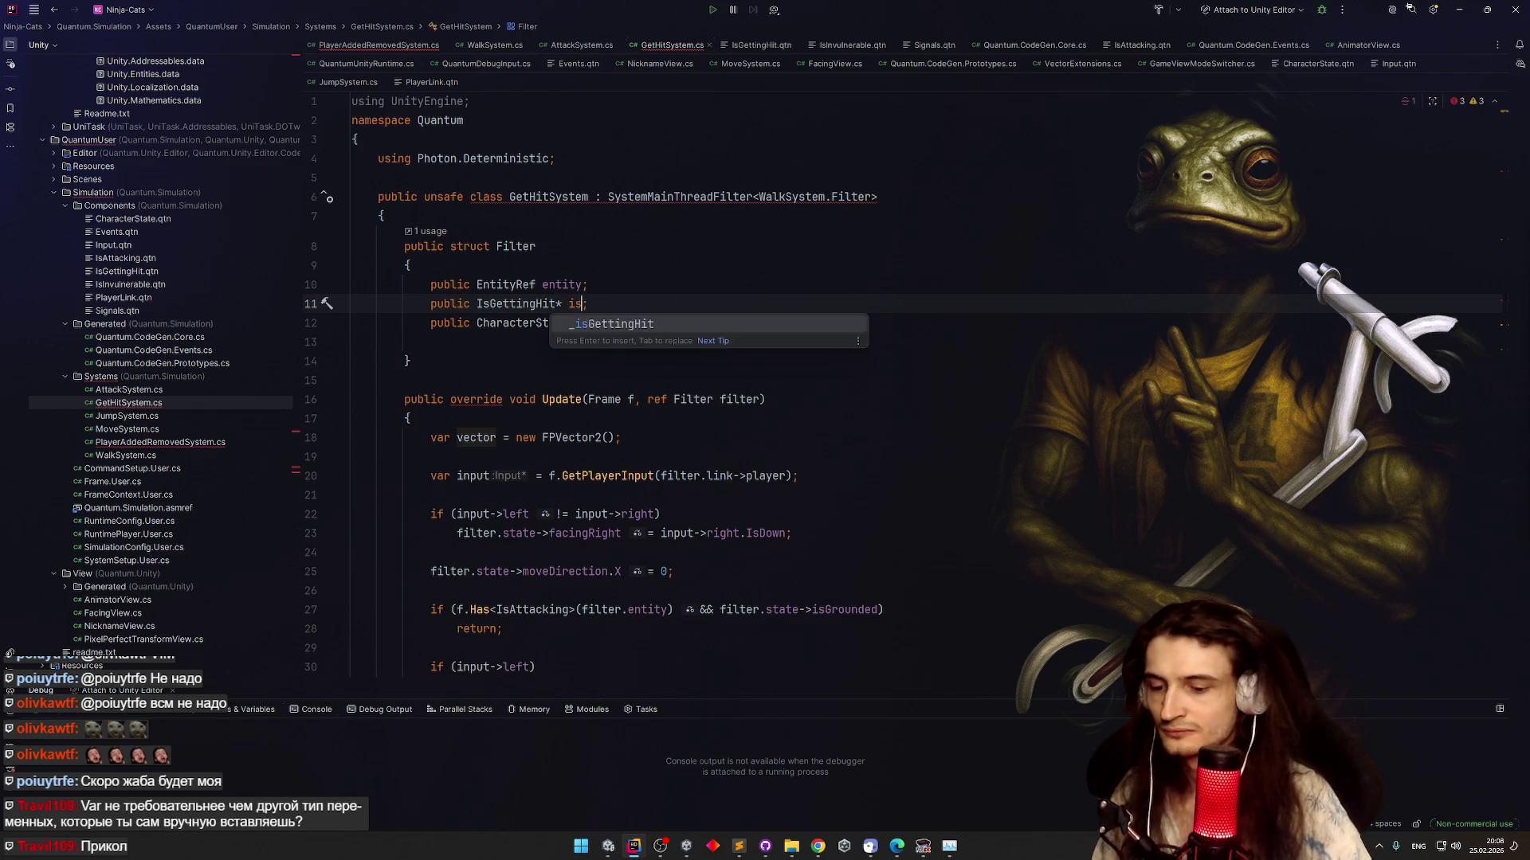
text(tingHit)
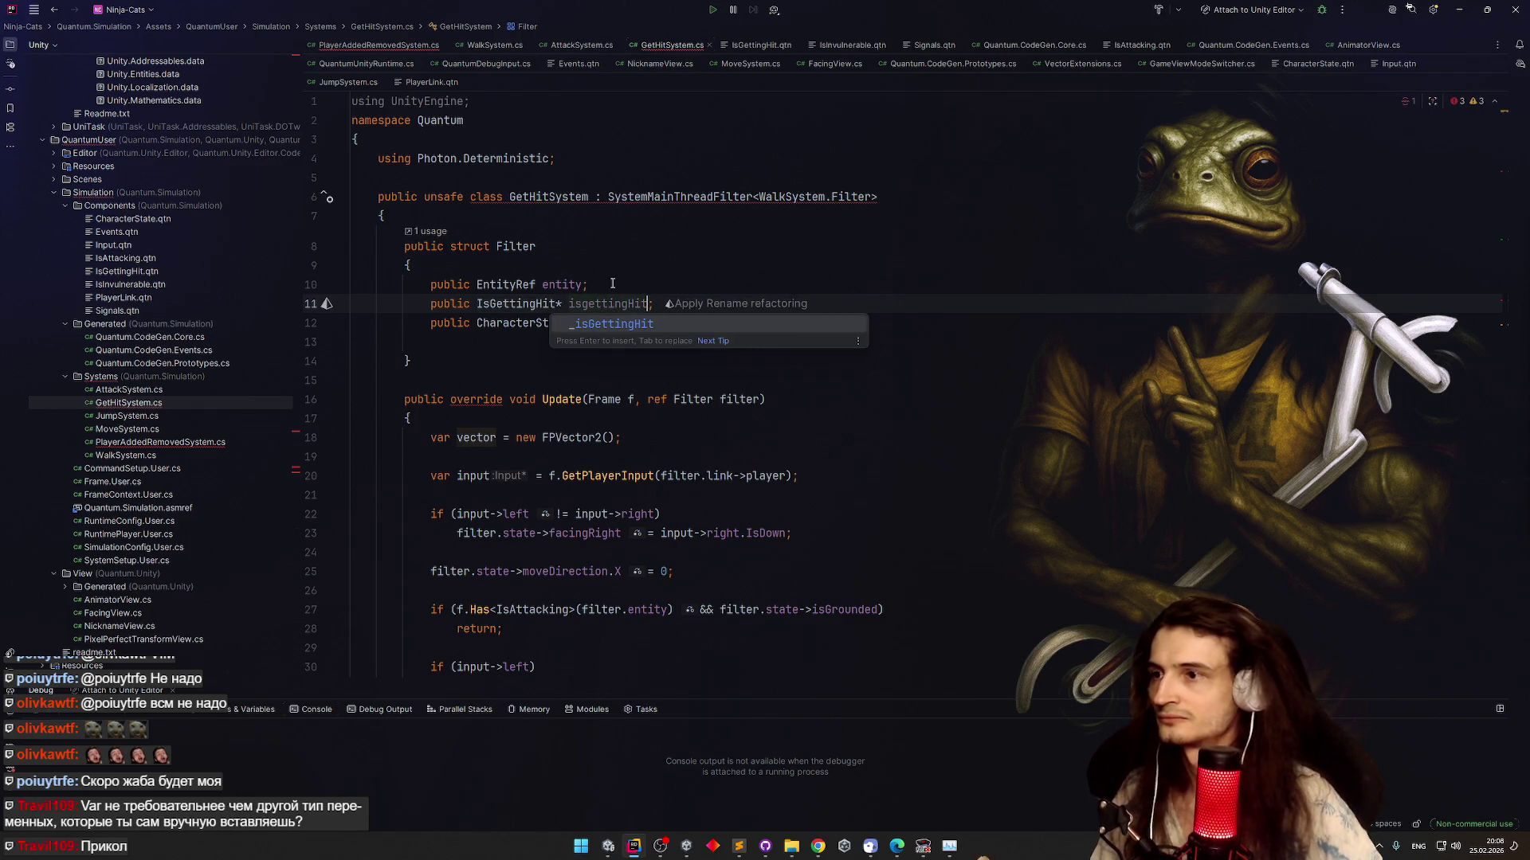
click(587, 304)
key(Delete)
text(G)
key(Up)
key(Up)
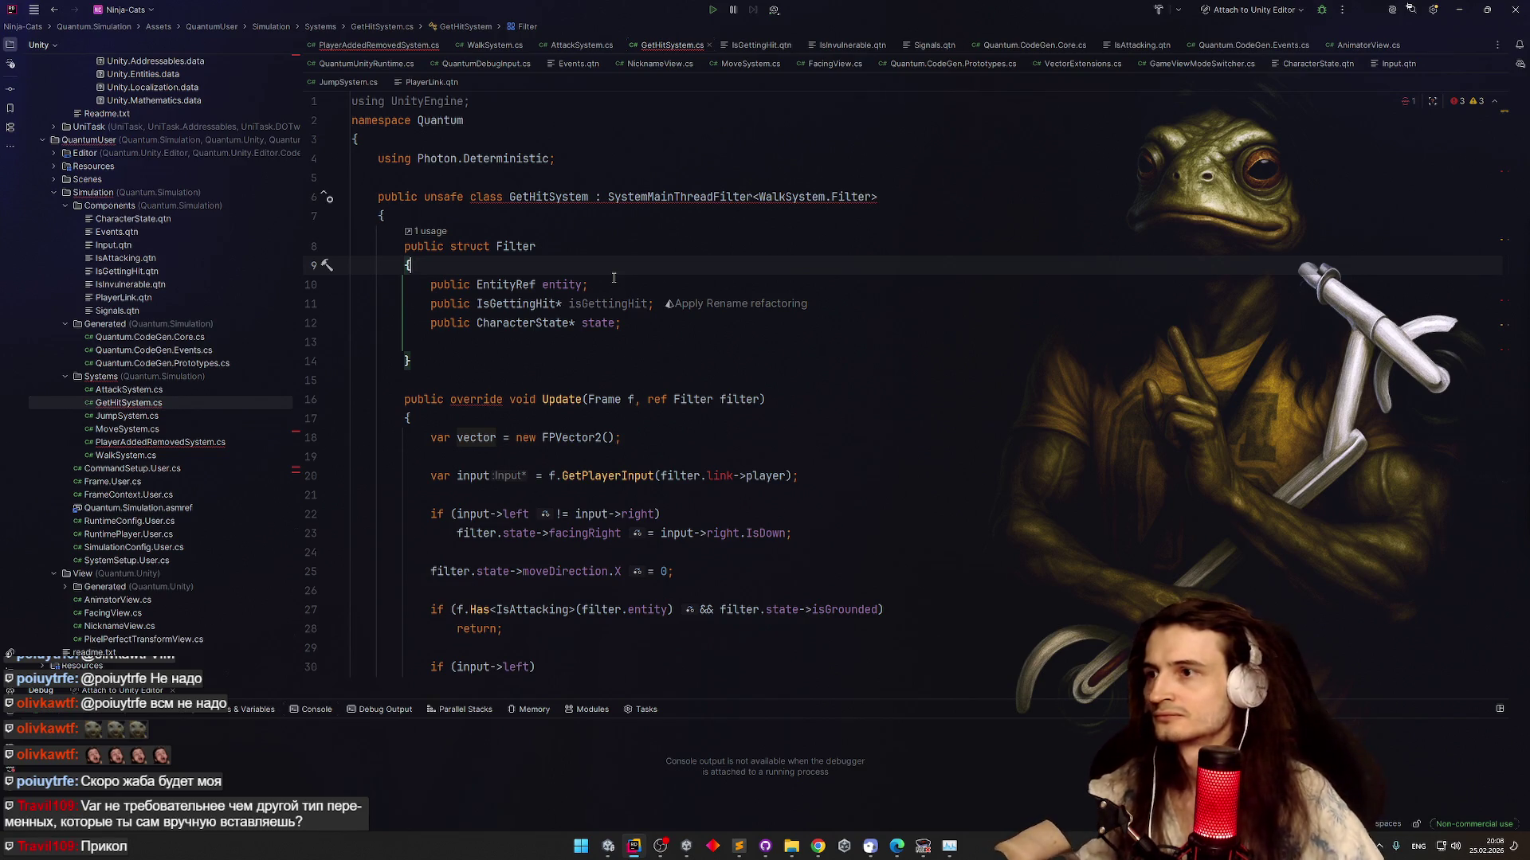
Make the class derive from GetHitSystem.Filter instead of WalkSystem.Filter
click(584, 198)
double_click(777, 196)
text(GetHitSystem)
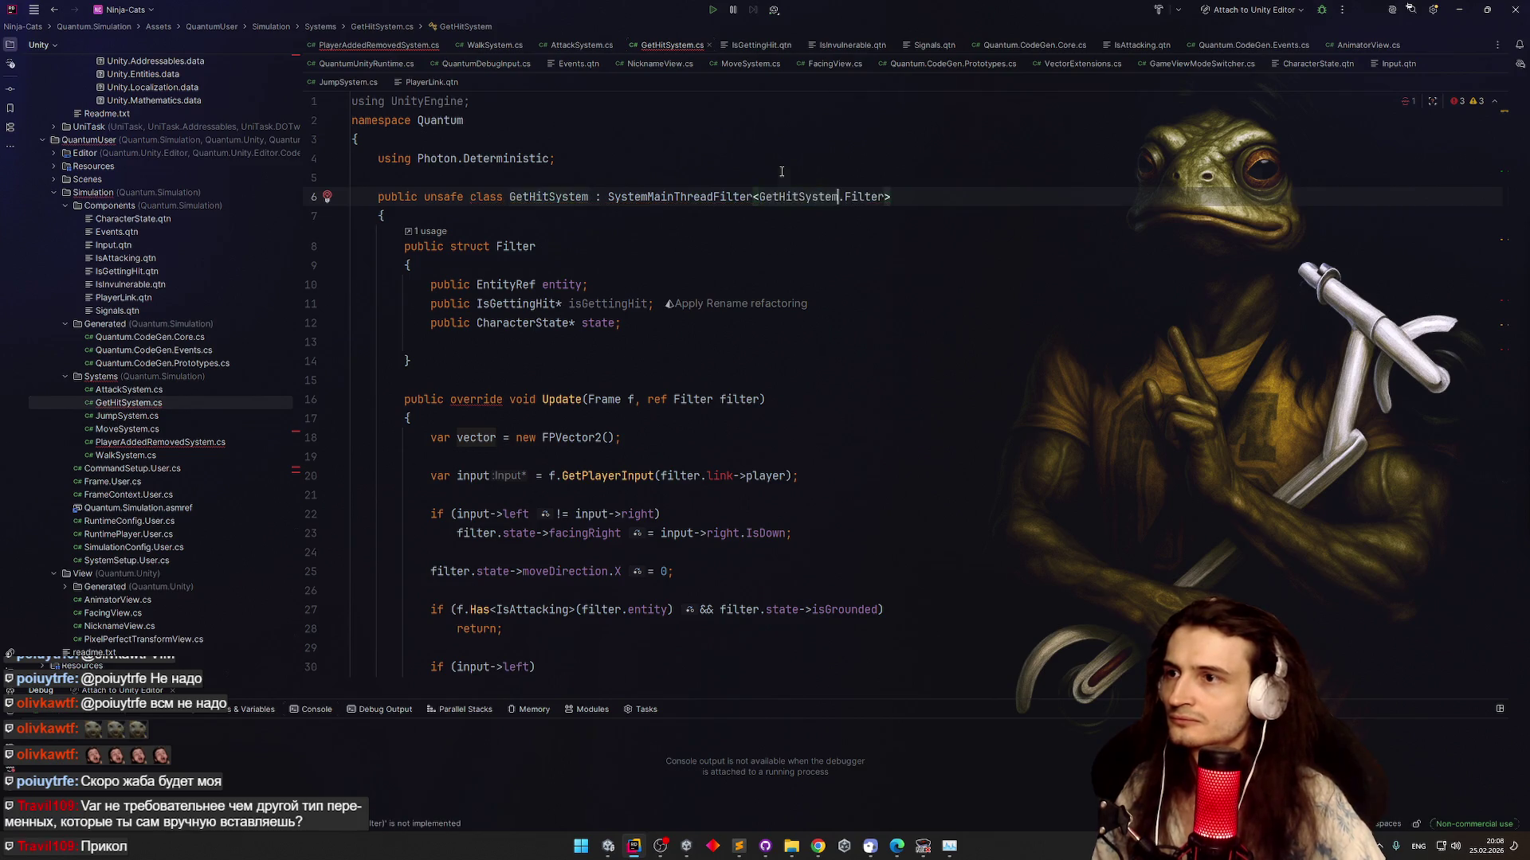
click(769, 363)
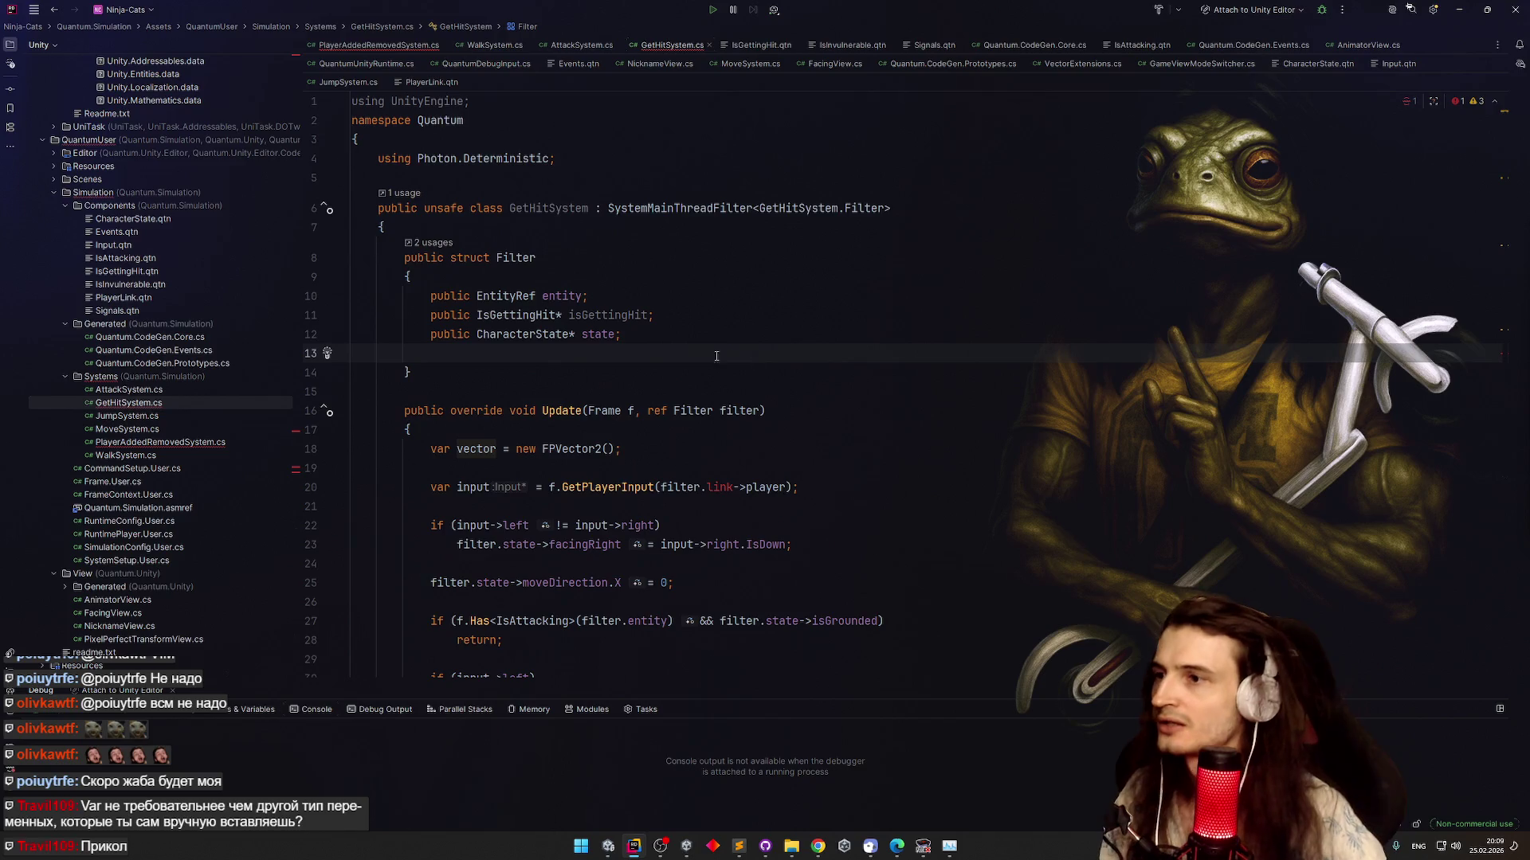
Remove the CharacterState field from the filter and empty the Update body
key(Up)
key(shift+Up)
key(BackSpace)
key(Delete)
scroll(524, 419, down, 5)
scroll(505, 371, up, 5)
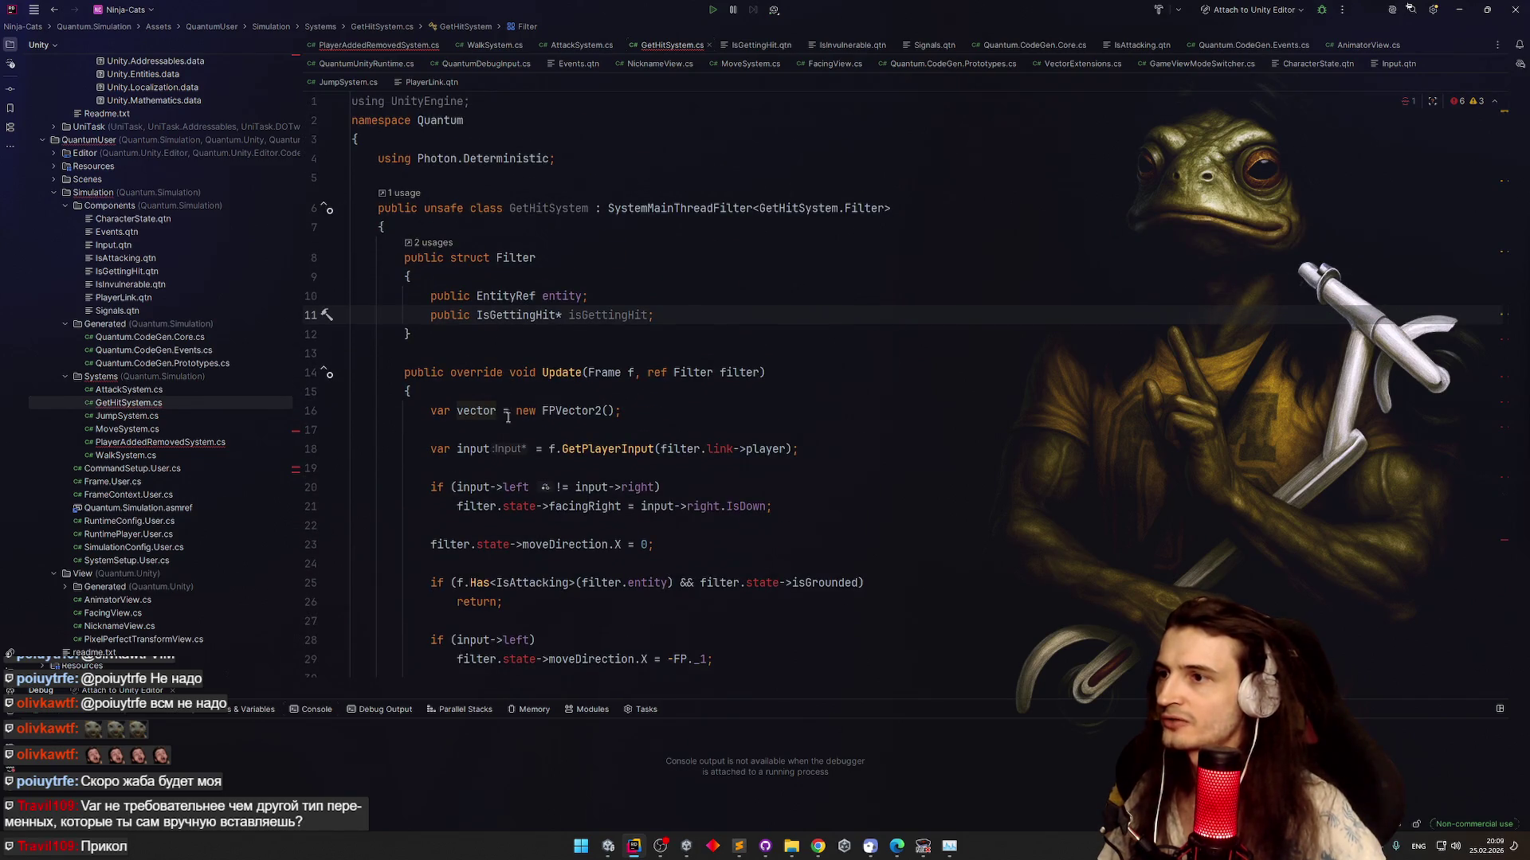
scroll(508, 414, down, 3)
drag(437, 643, 438, 282)
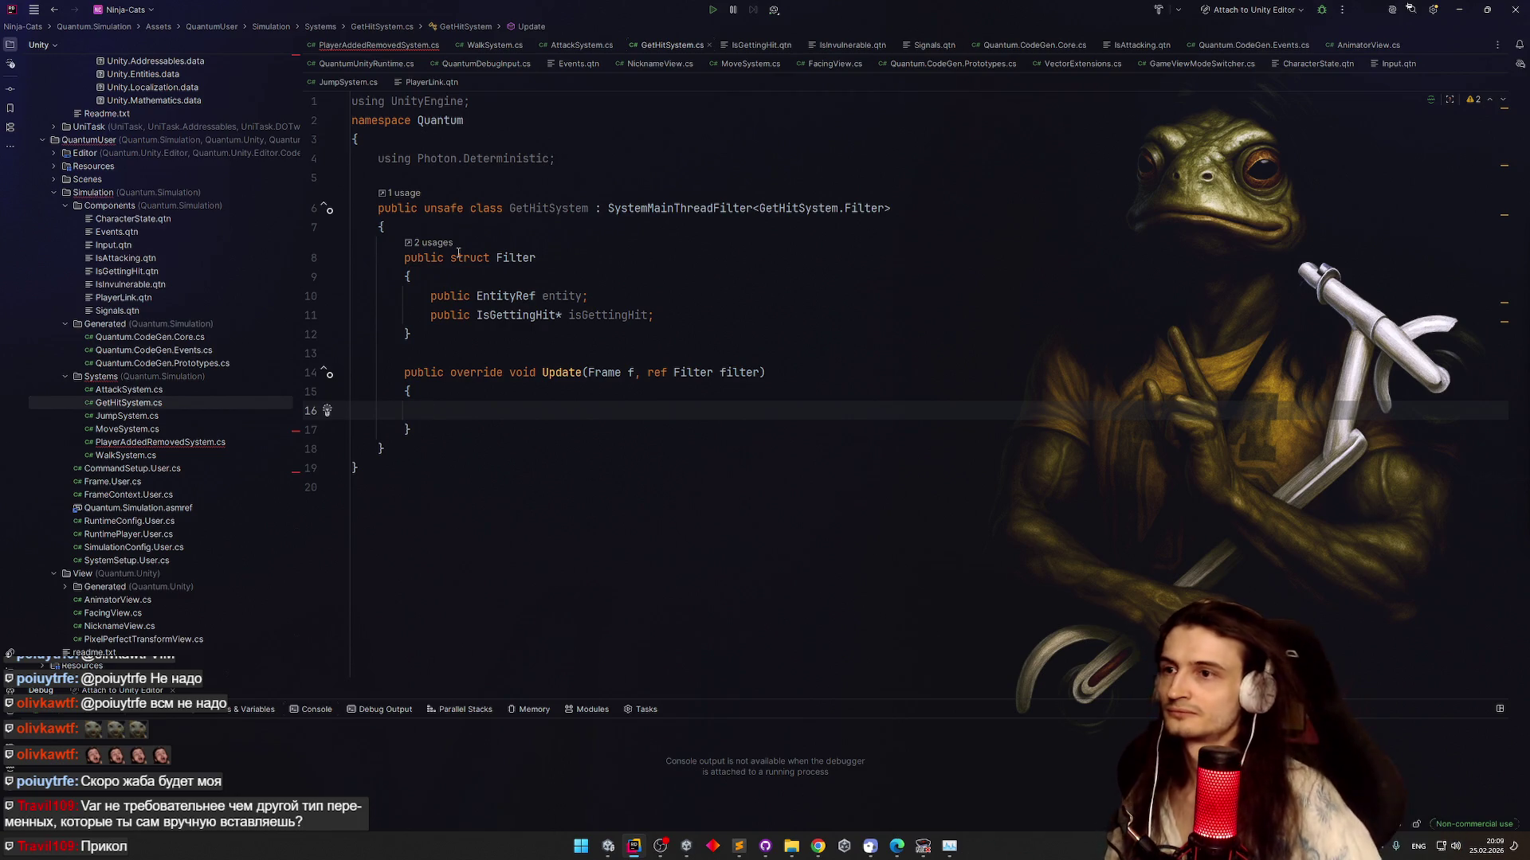
click(908, 208)
Implement ISignalOnComponentAdded<IsGettingHit> and generate its OnAdded handler
text(, I)
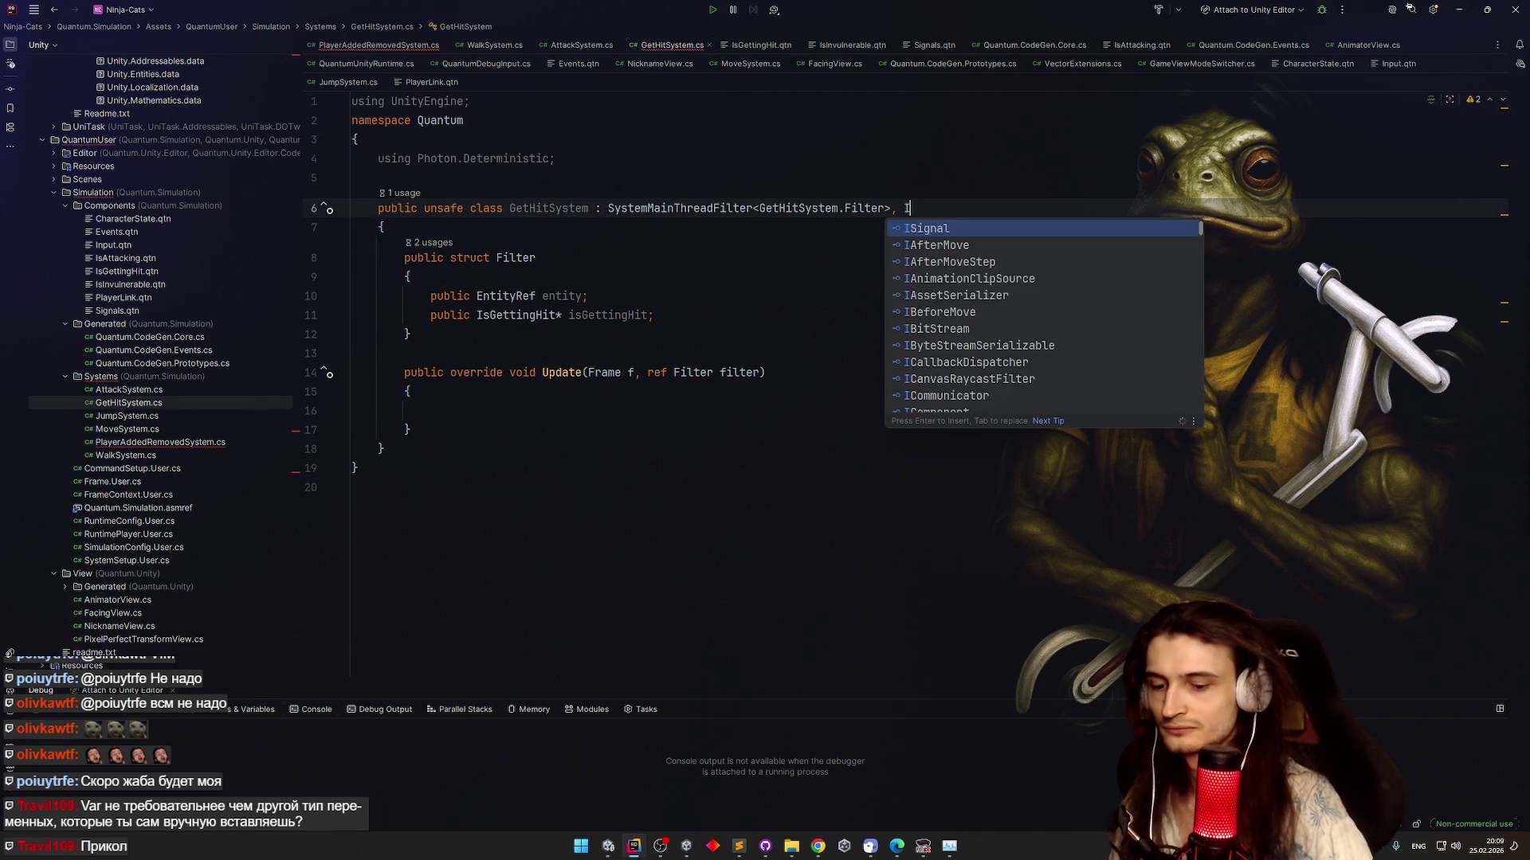
text(Si)
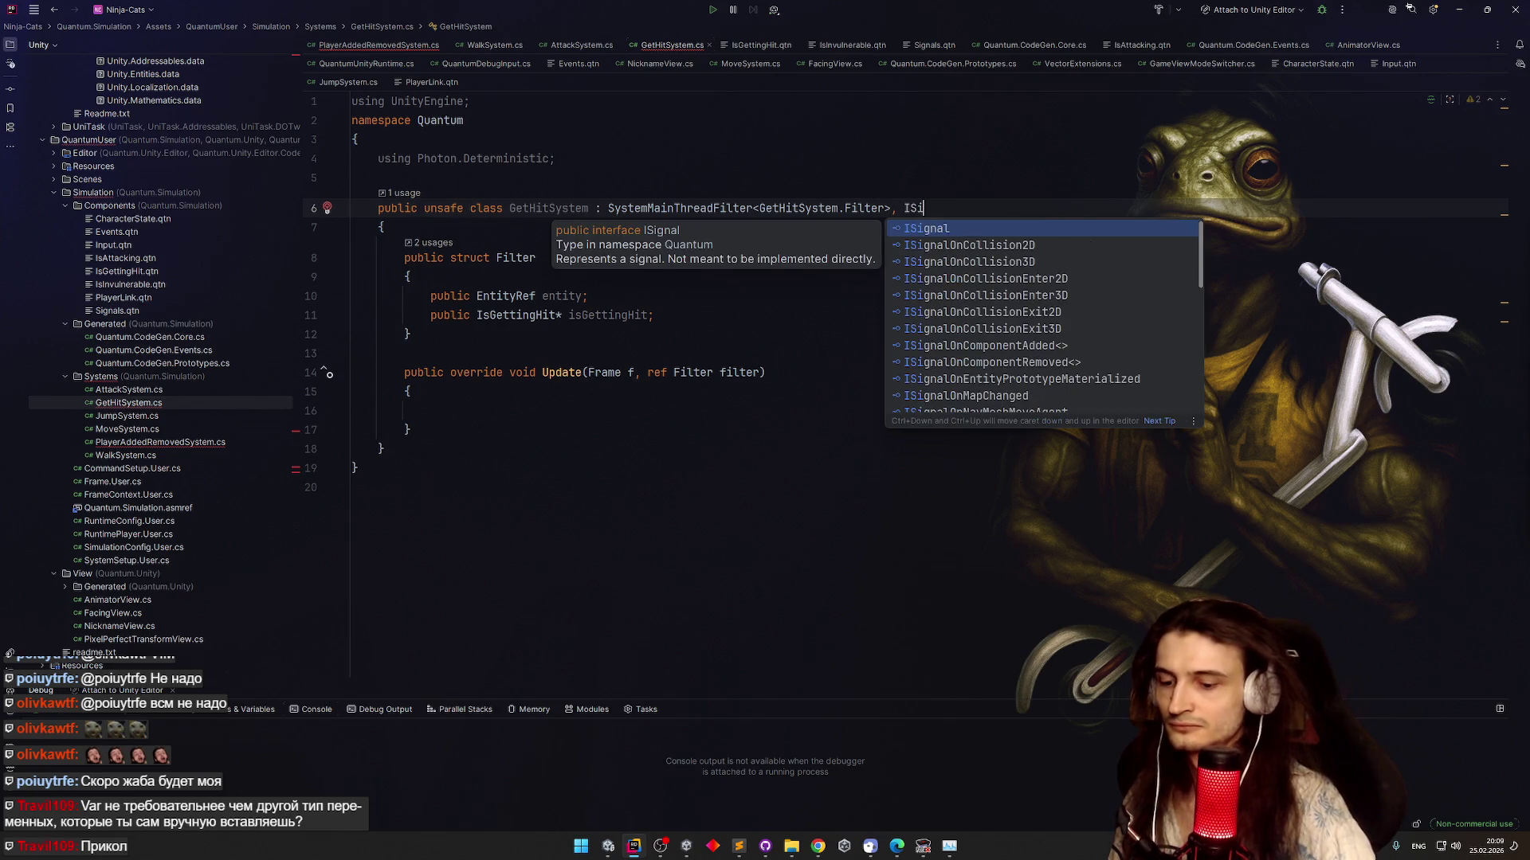
text(gnalOnC)
key(Down)
key(Down)
key(Down)
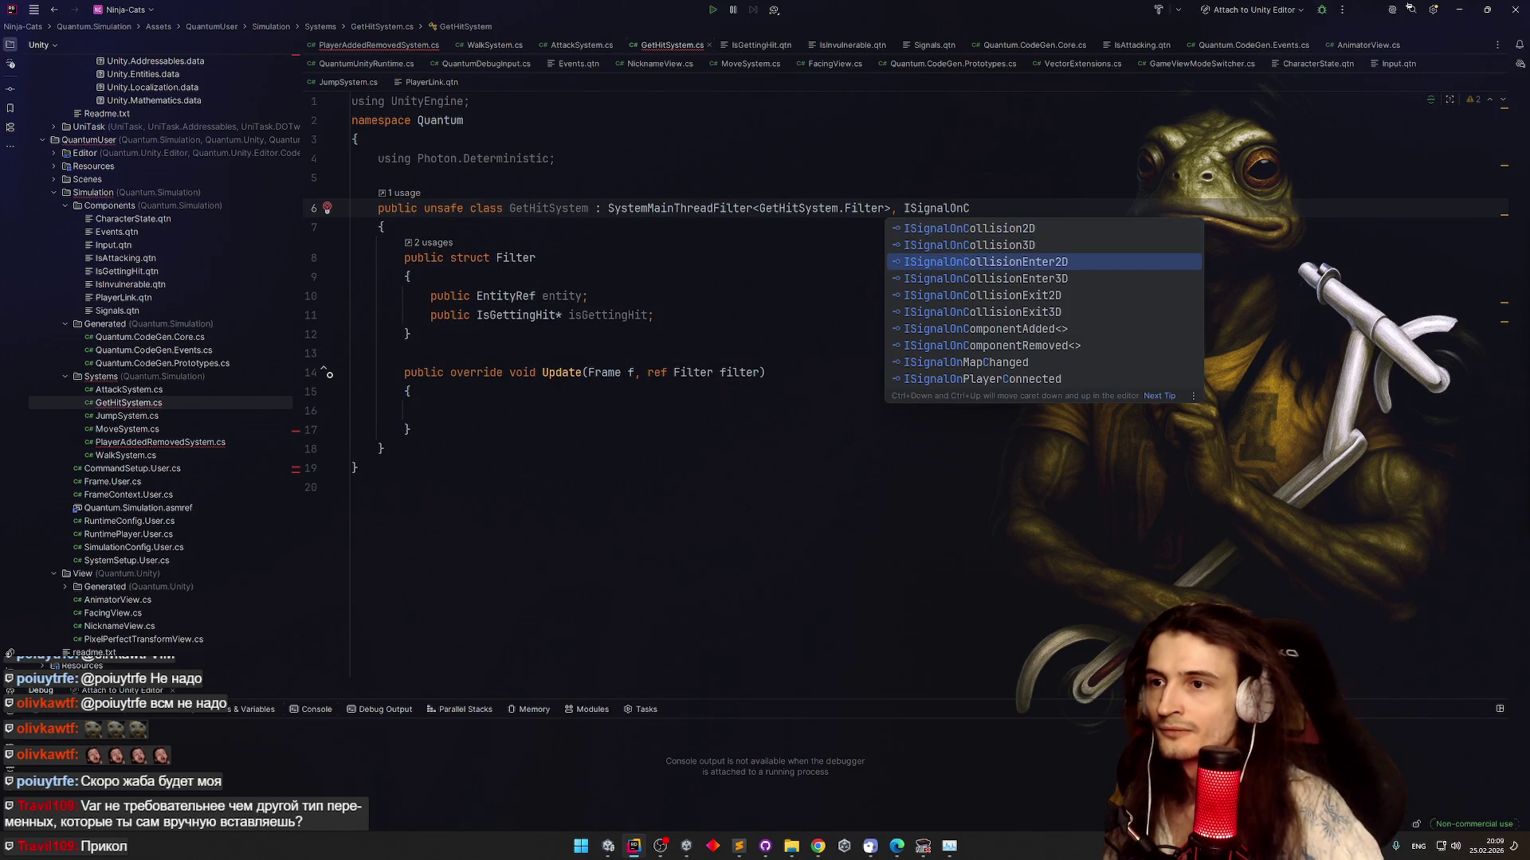
key(Return)
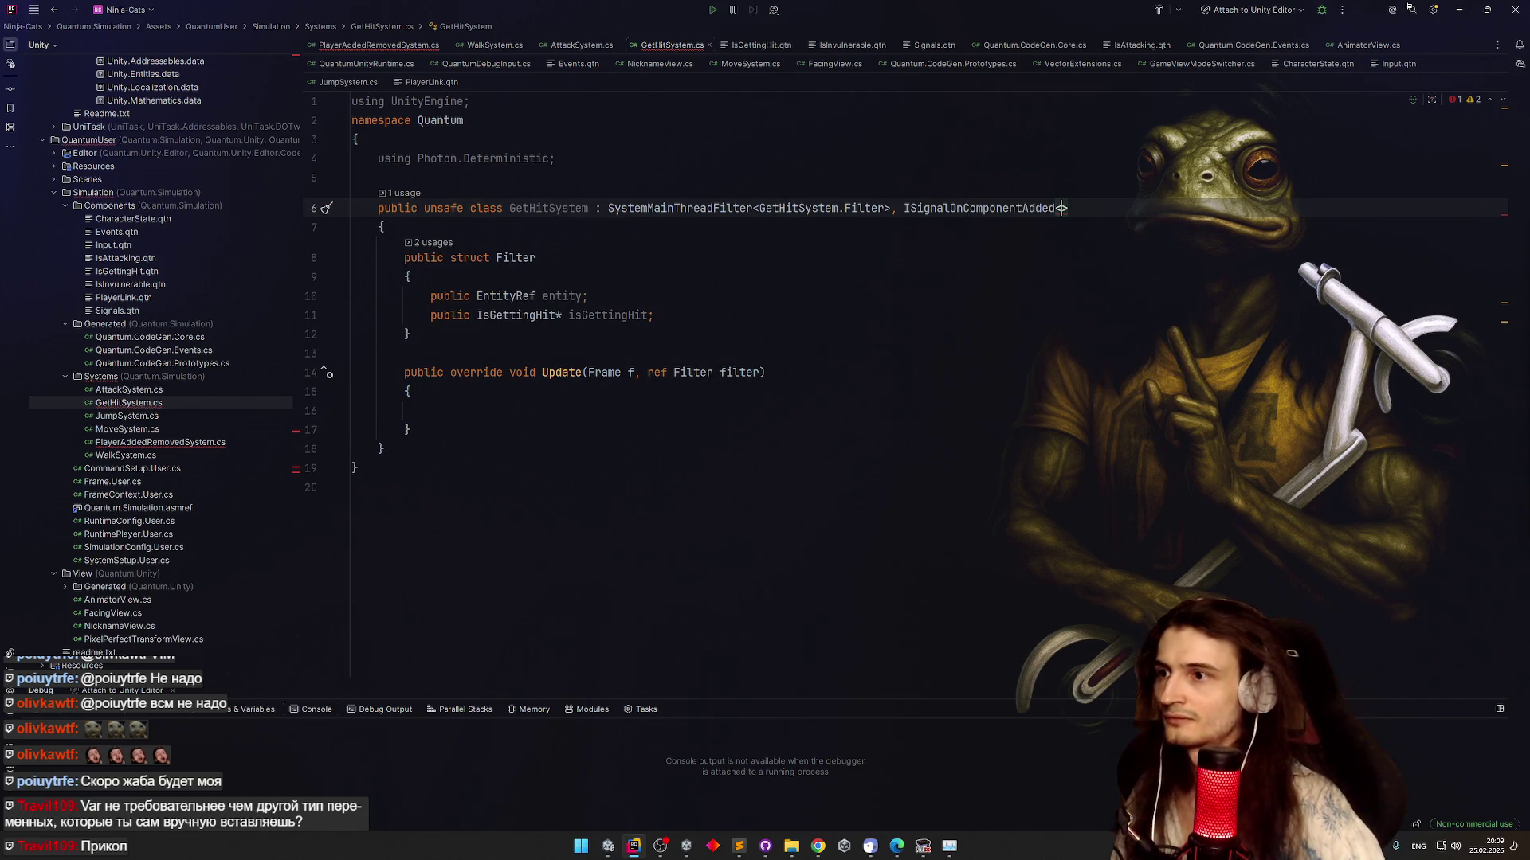
click(516, 315)
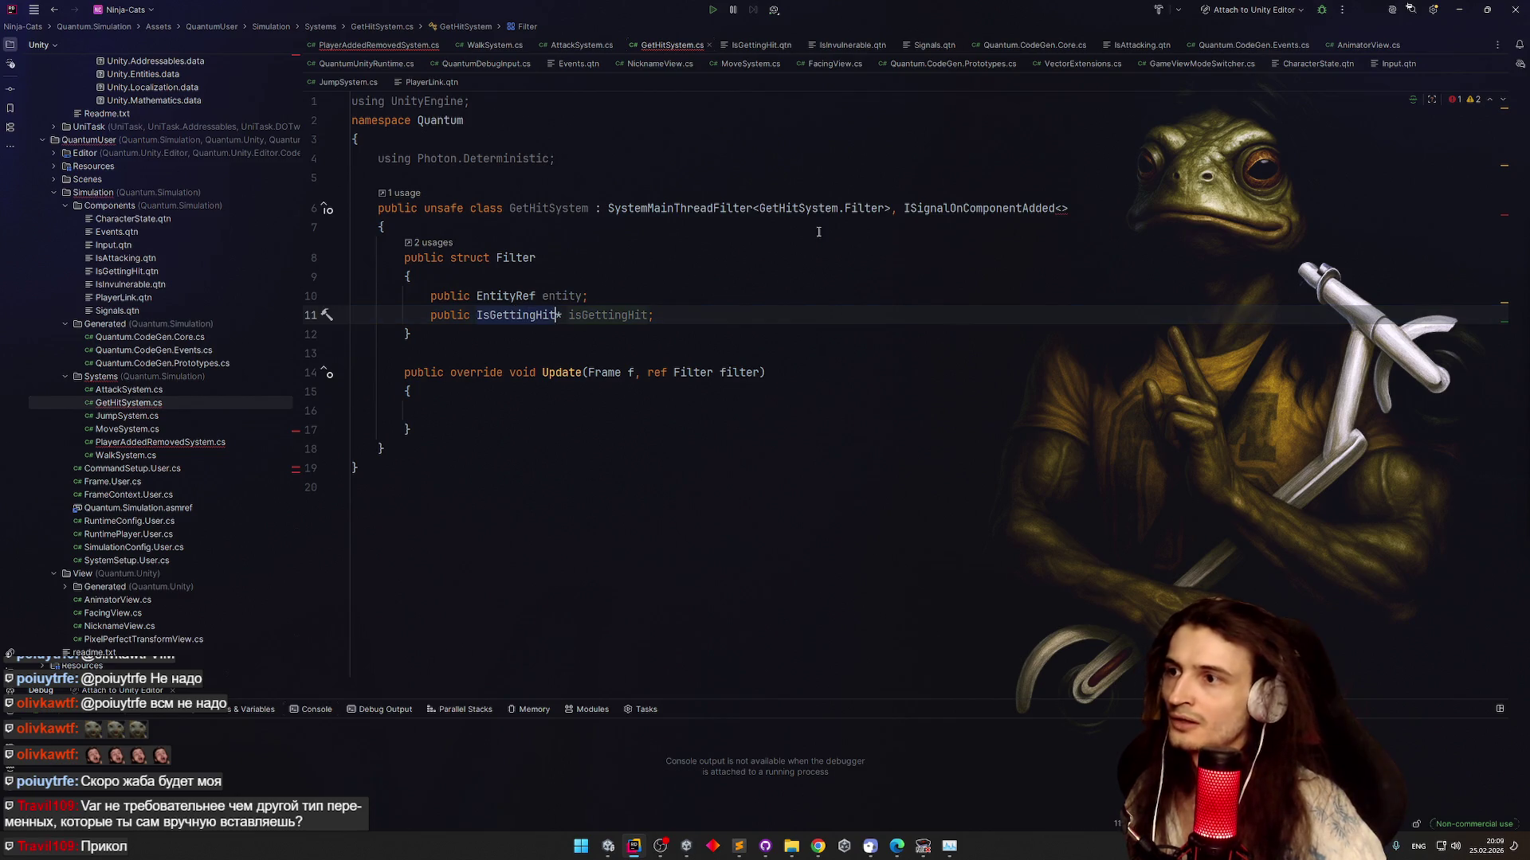
click(1060, 208)
text(IsGettingHit)
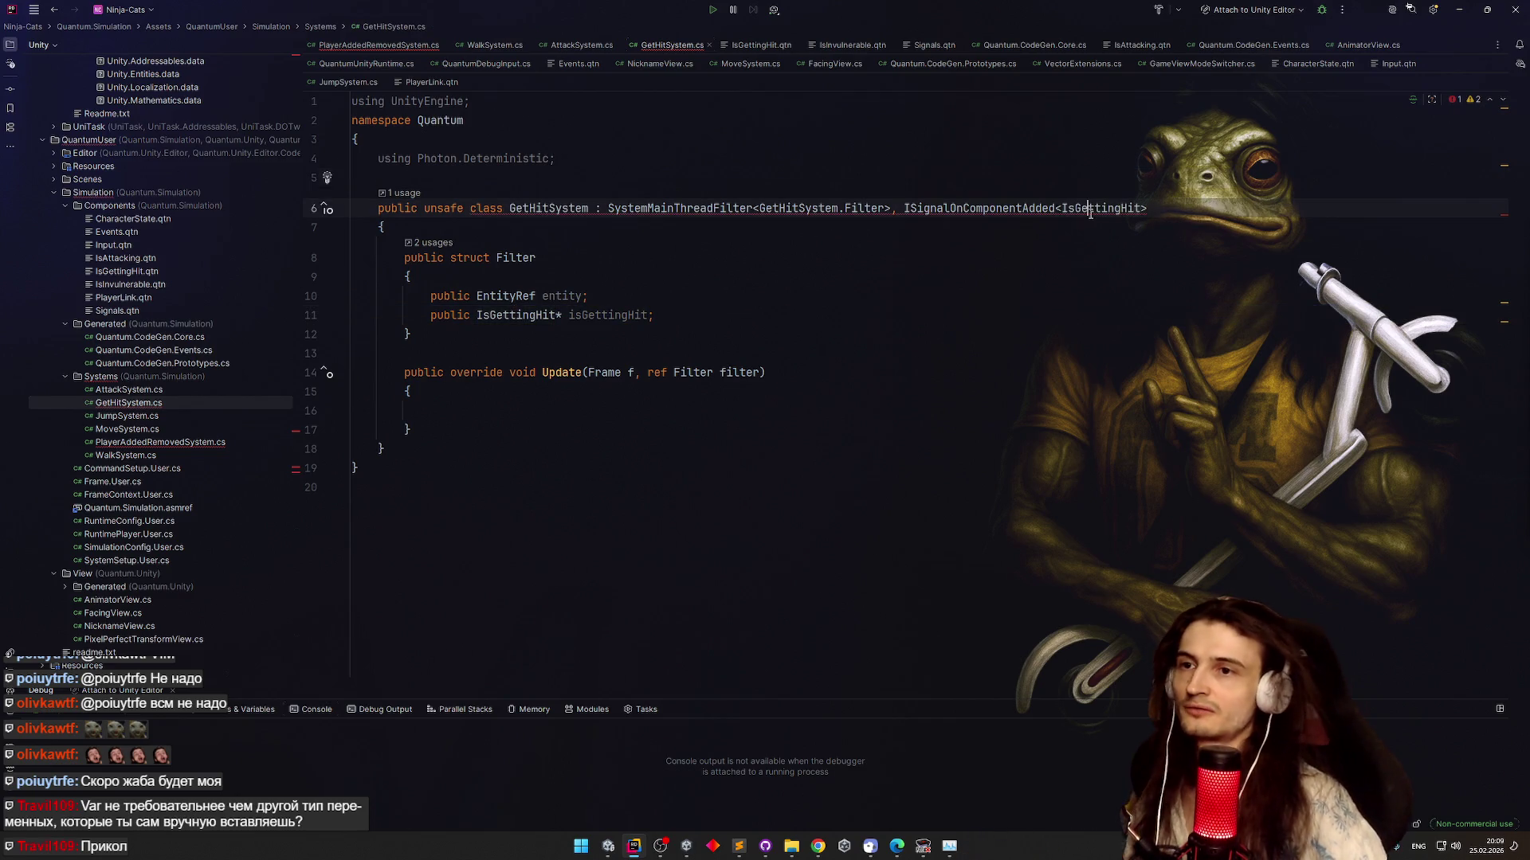
click(1088, 209)
key(alt+Return)
key(Return)
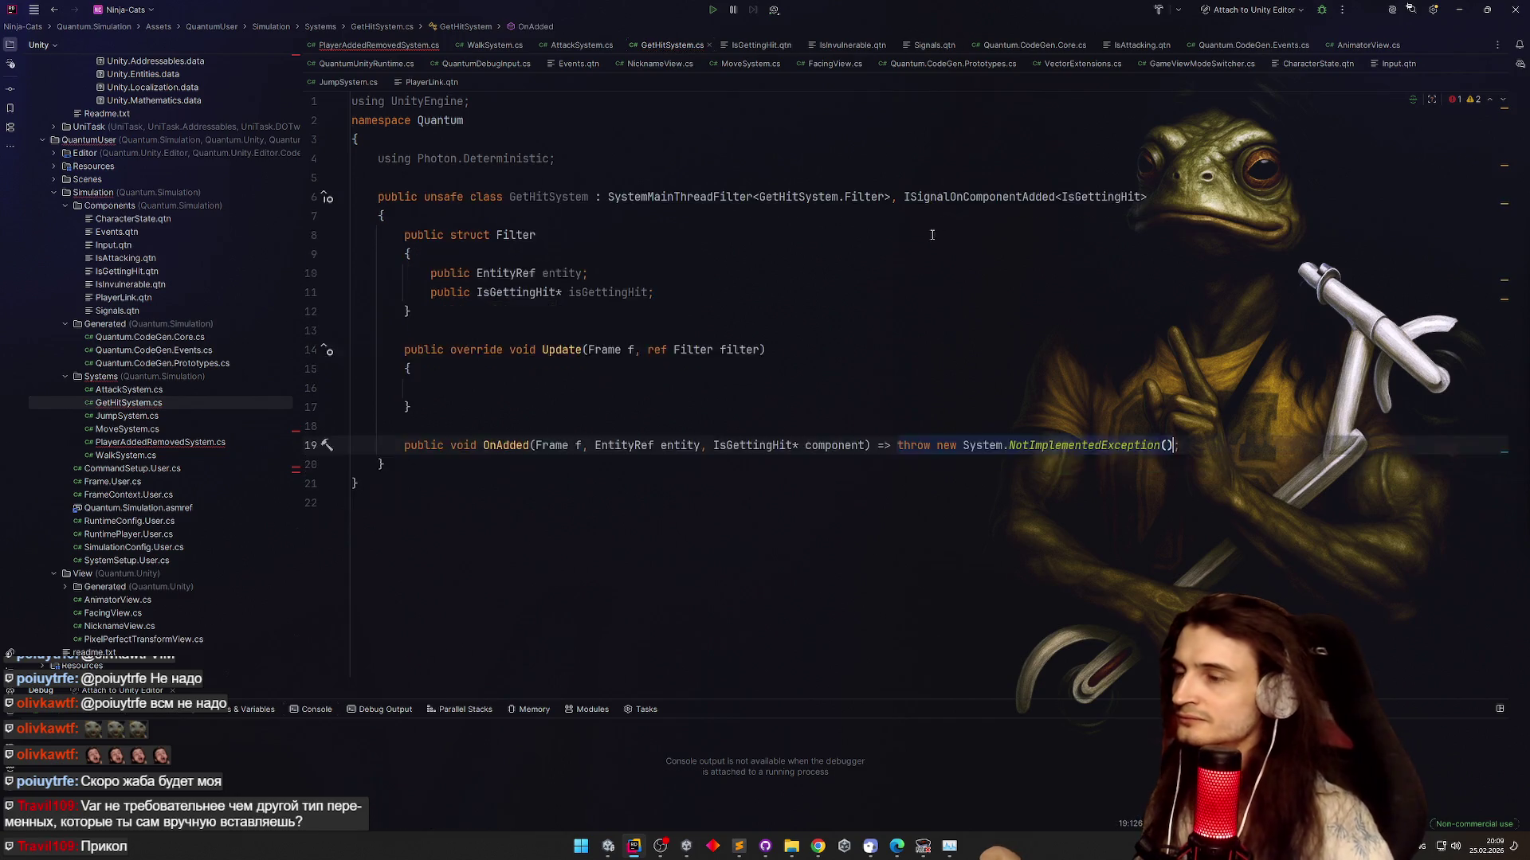
Convert OnAdded to a block body and remove its placeholder exception
key(BackSpace)
key(Return)
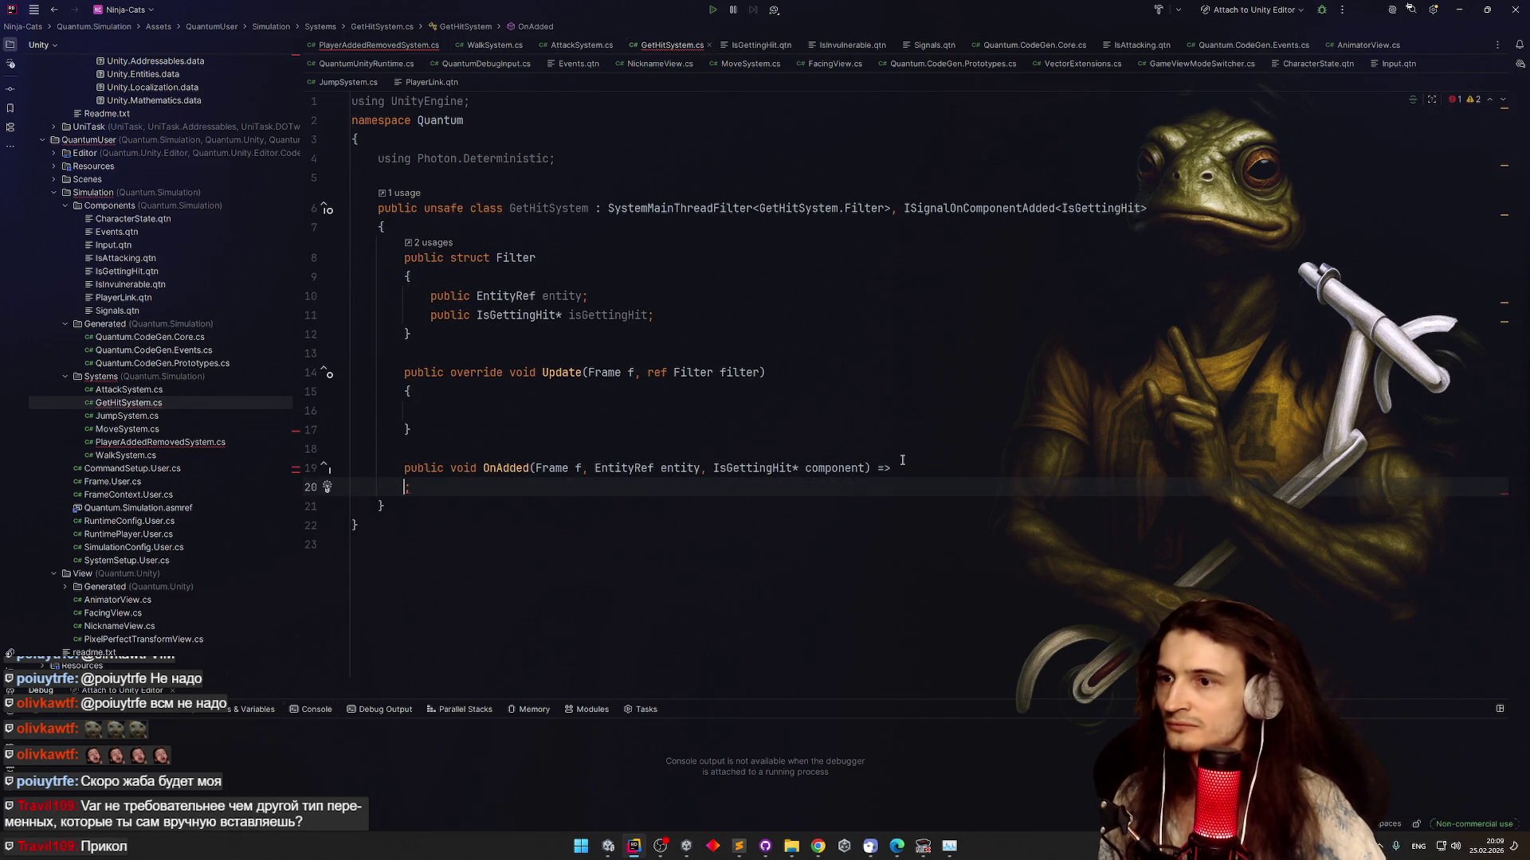
key(BackSpace)
key(ctrl+z)
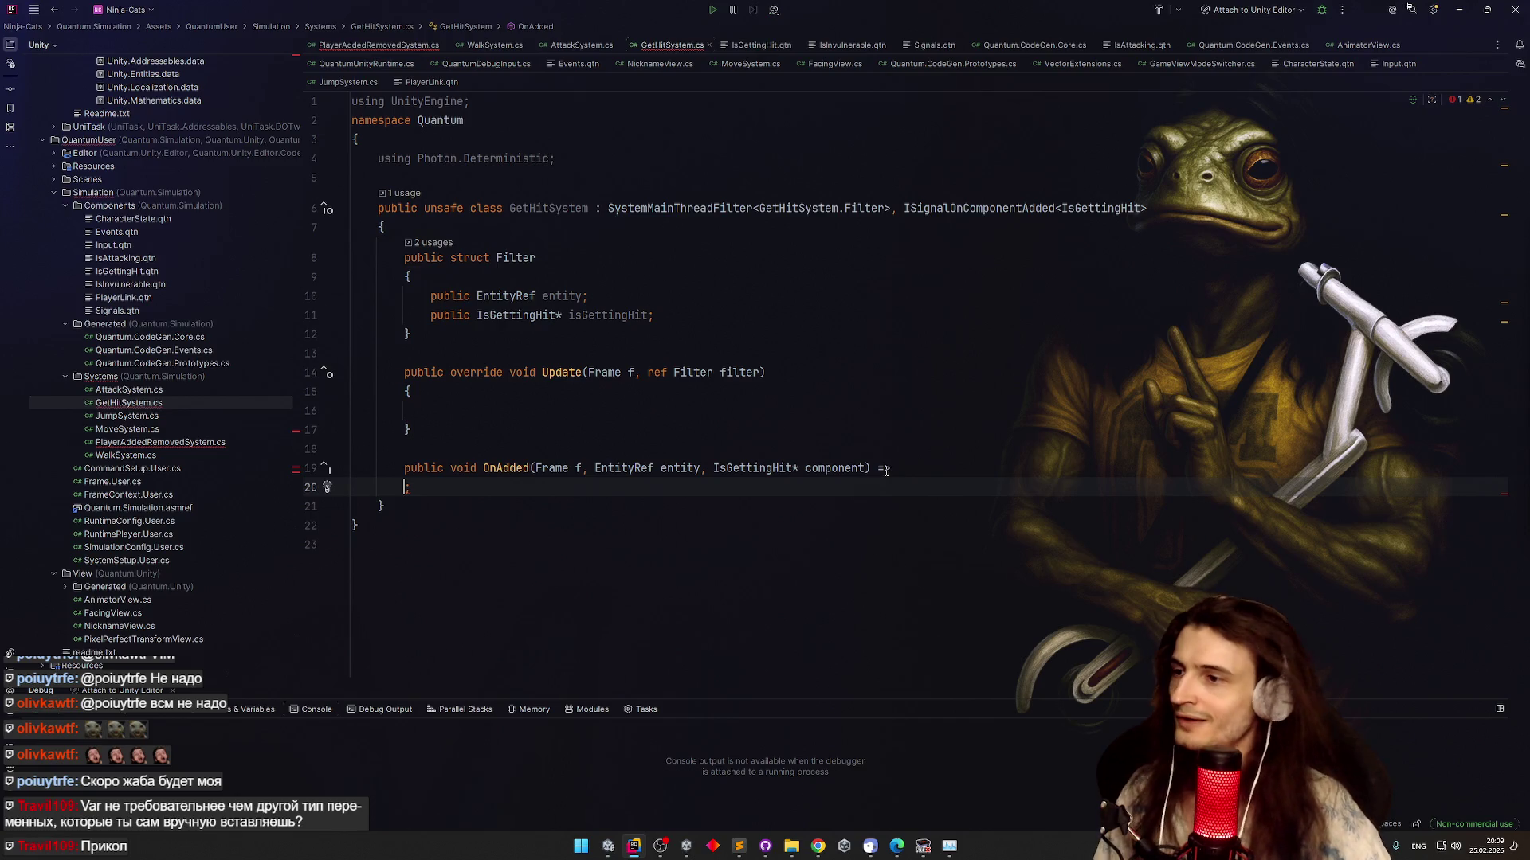
key(ctrl+z)
key(alt+Return)
key(Return)
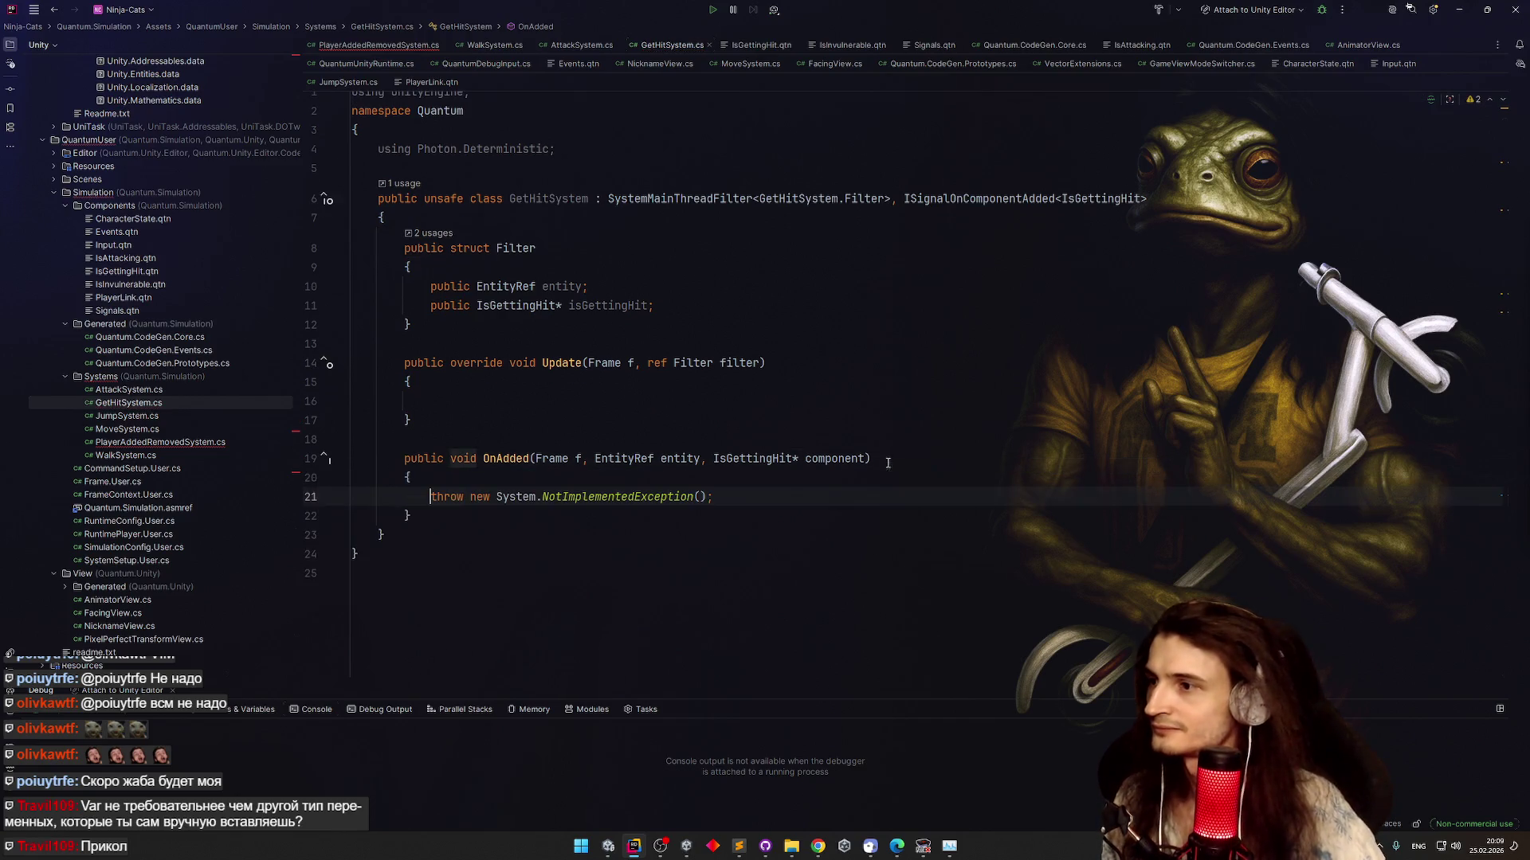
key(shift+End)
key(BackSpace)
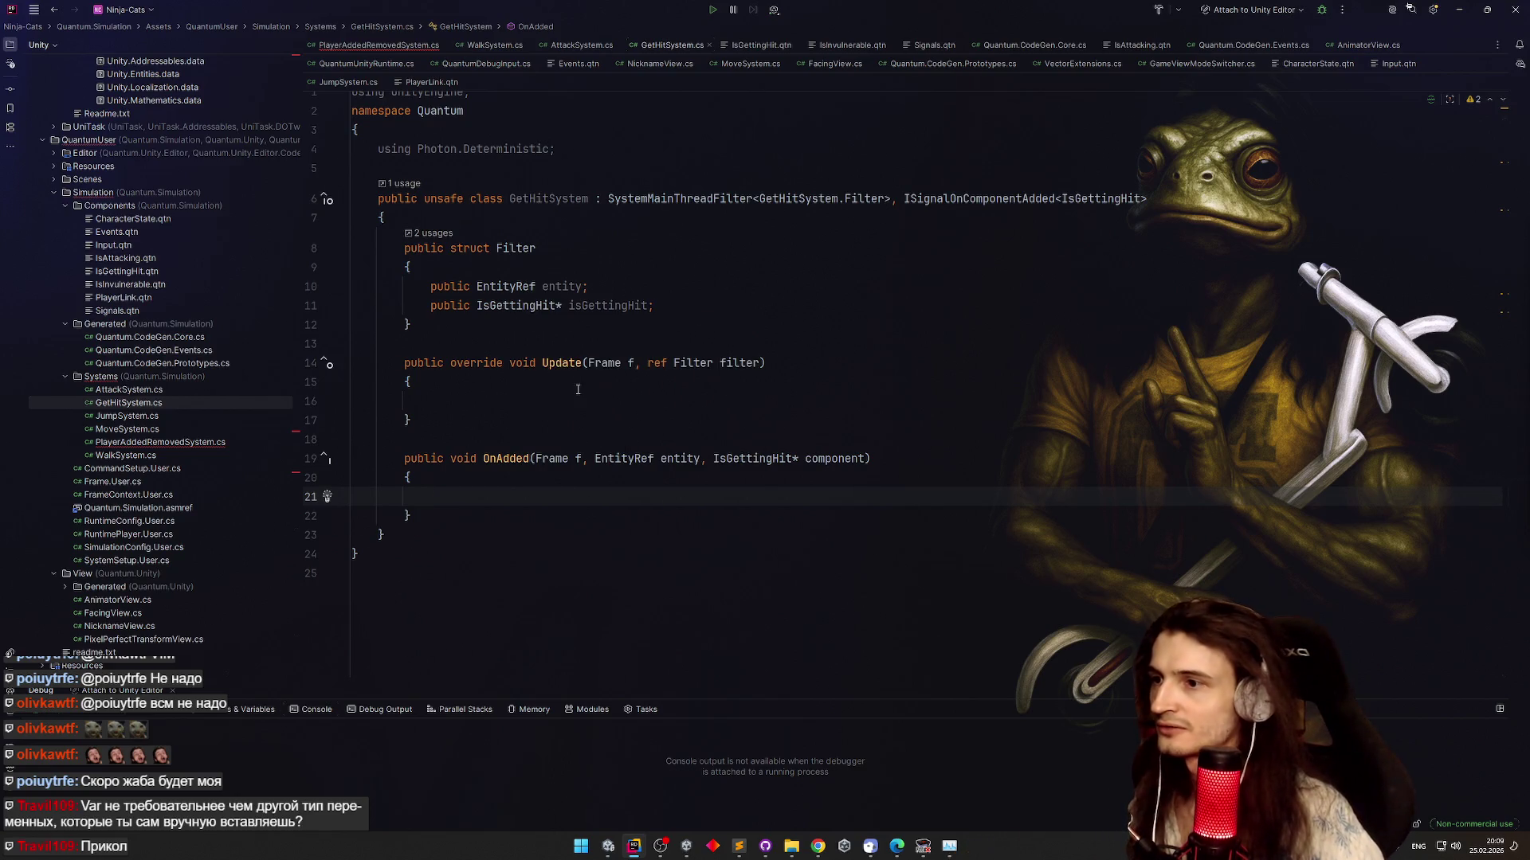
Make OnAdded call f.Add<IsInvulnerable>(entity)
text(f.Add<>)
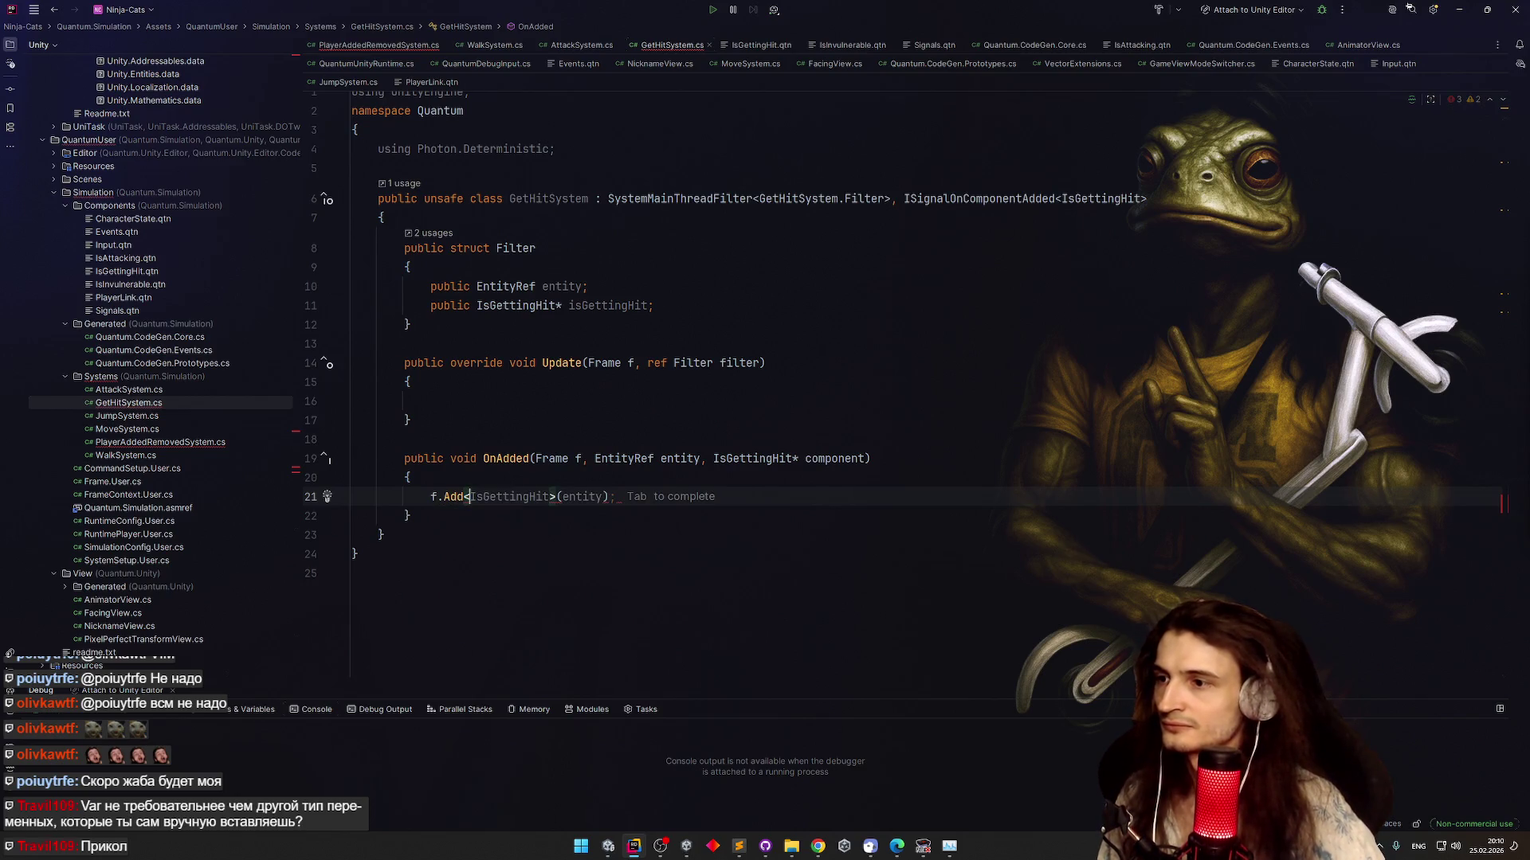
key(Tab)
key(ctrl+shift+Left)
text(I>(entity)
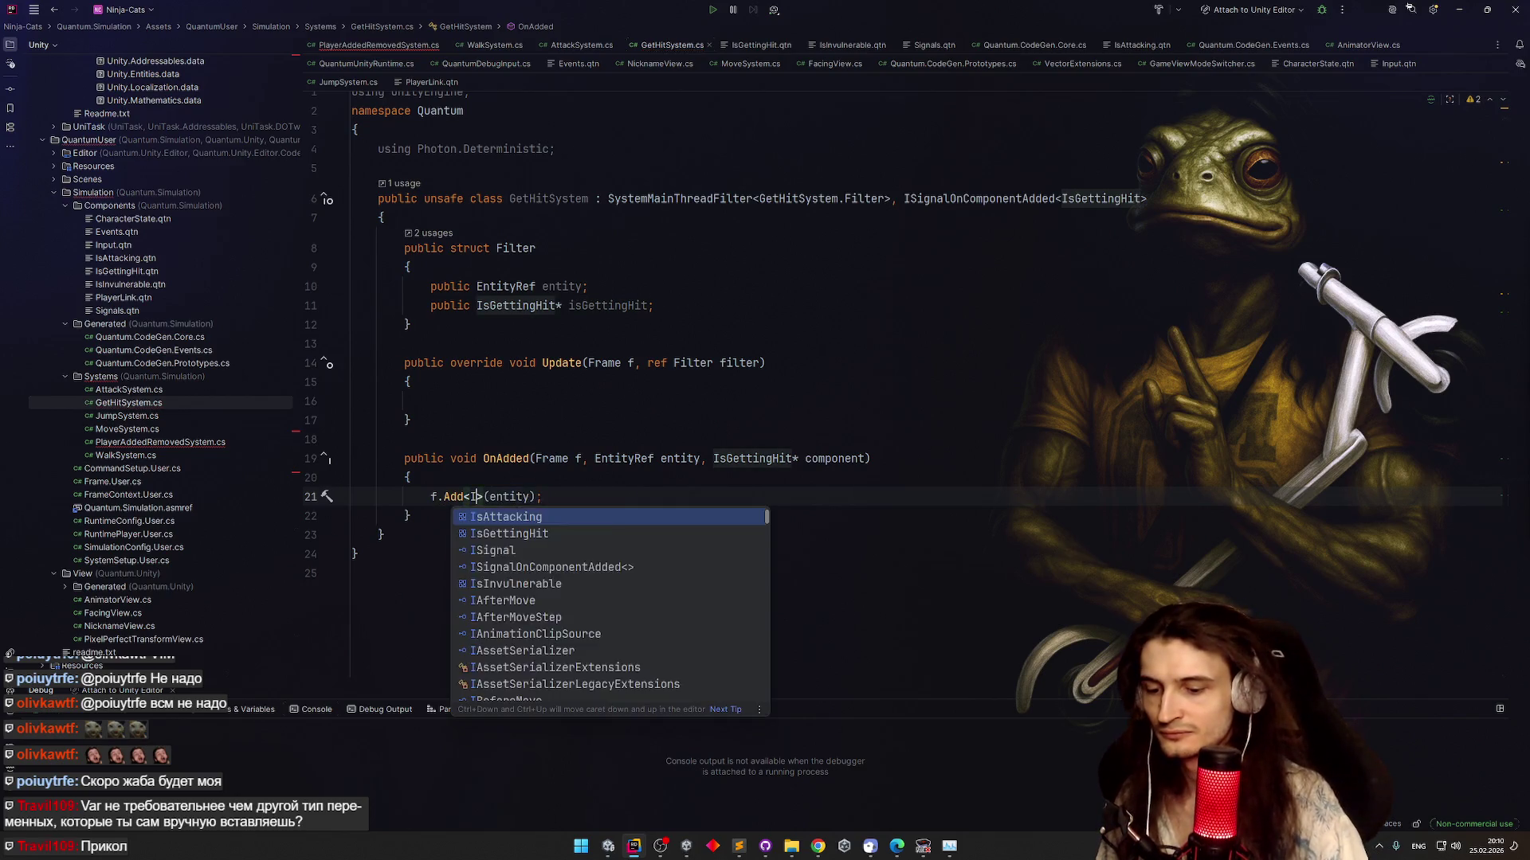
text(sI)
key(Escape)
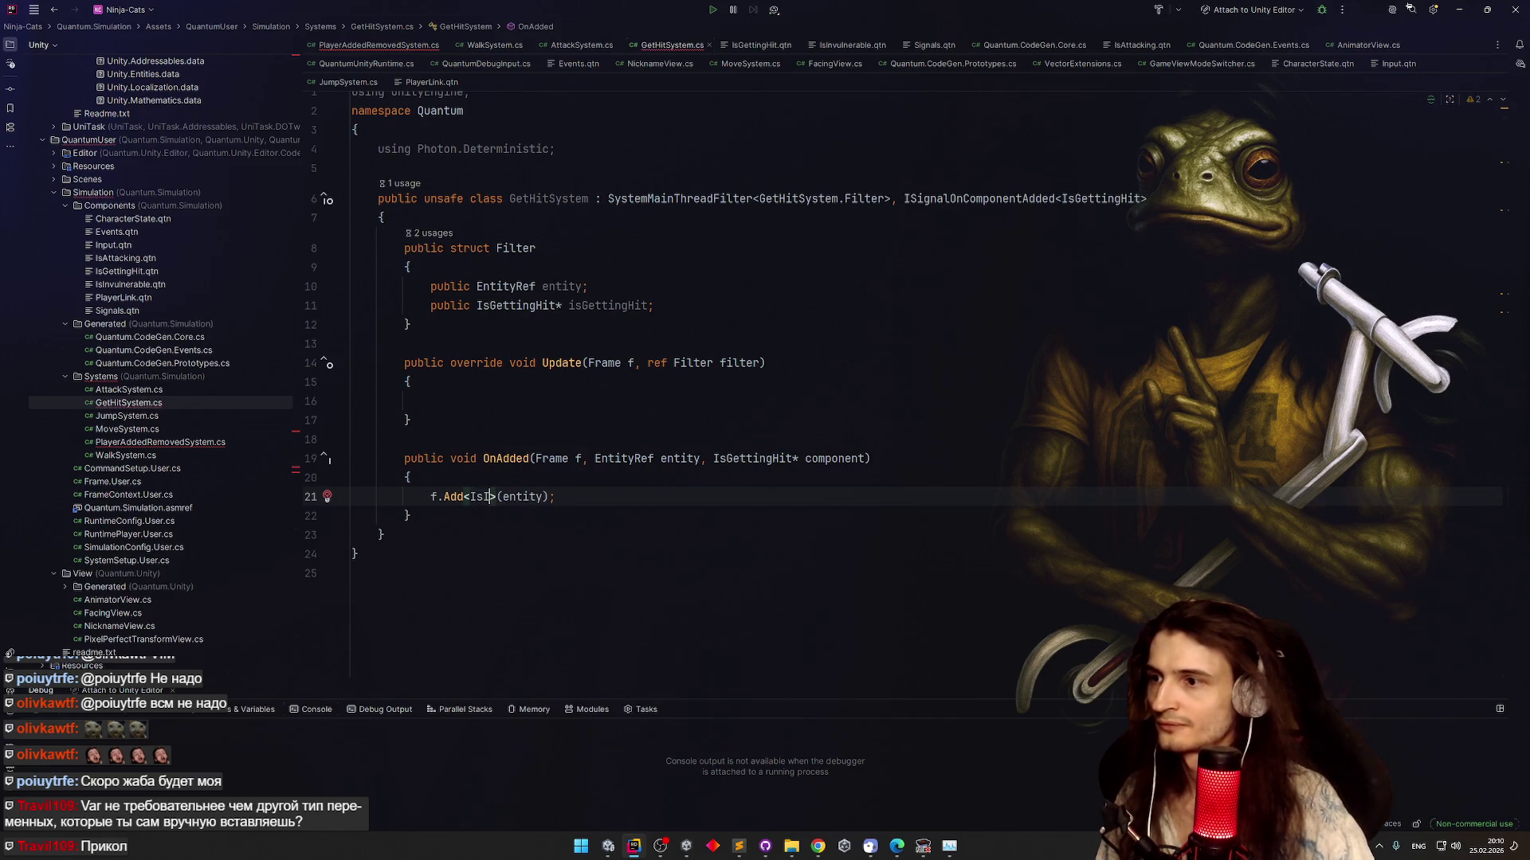
key(ctrl+space)
key(Return)
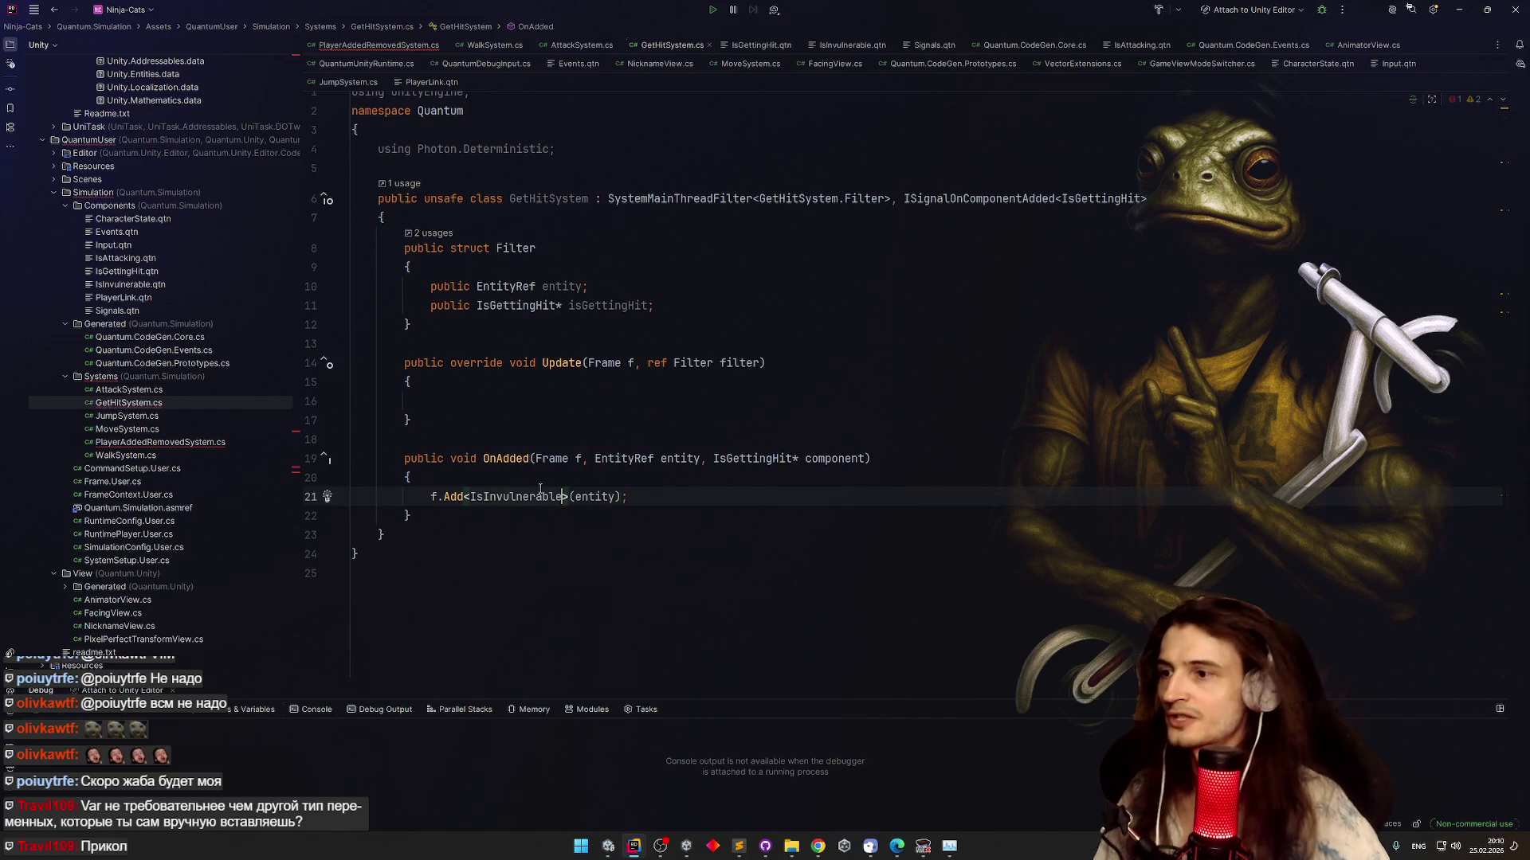
mouse_move(713, 450)
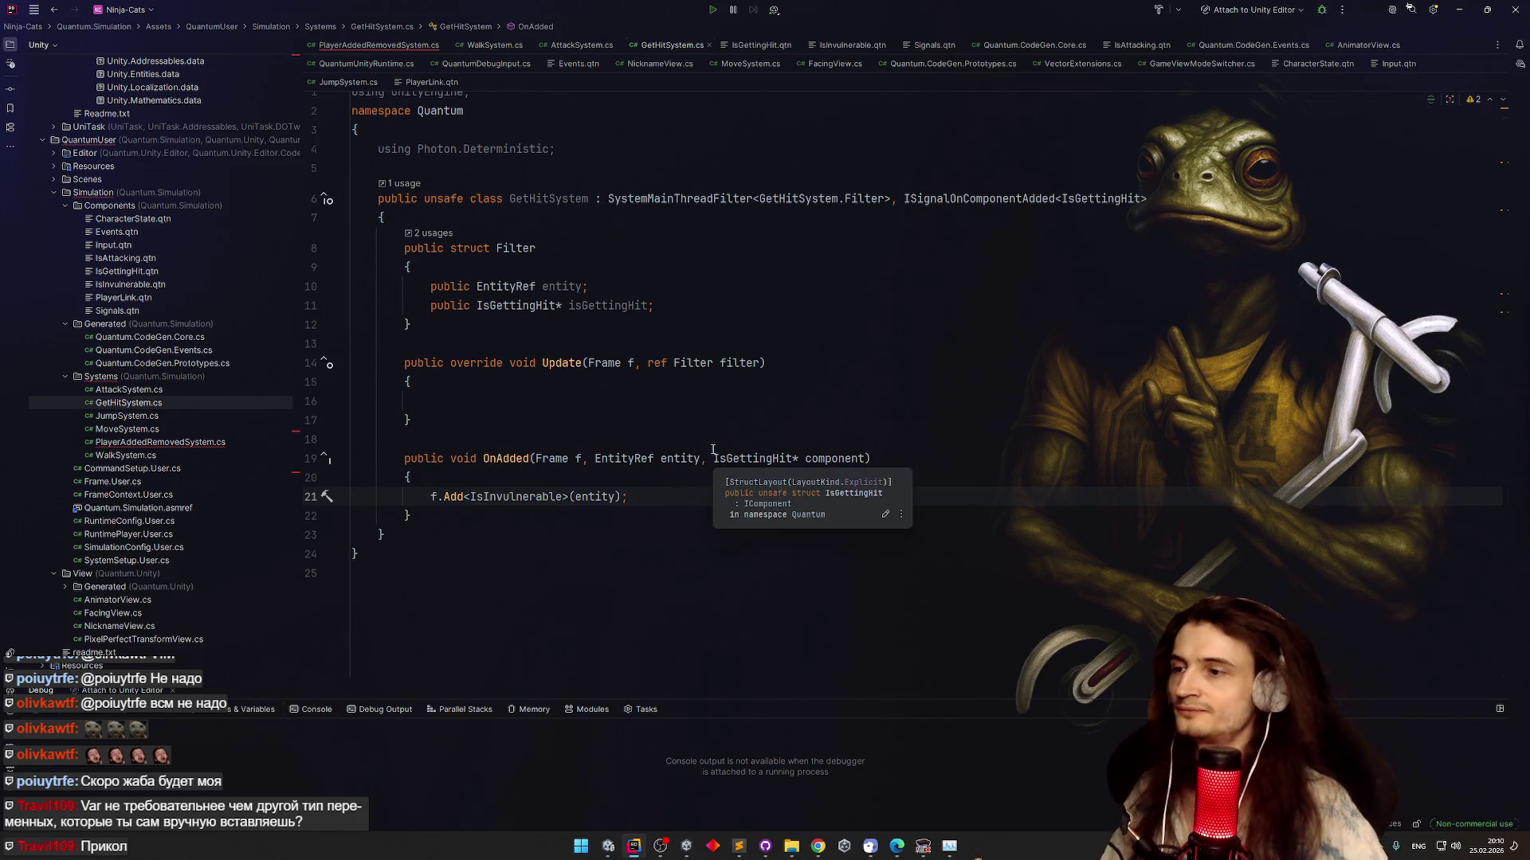
click(672, 397)
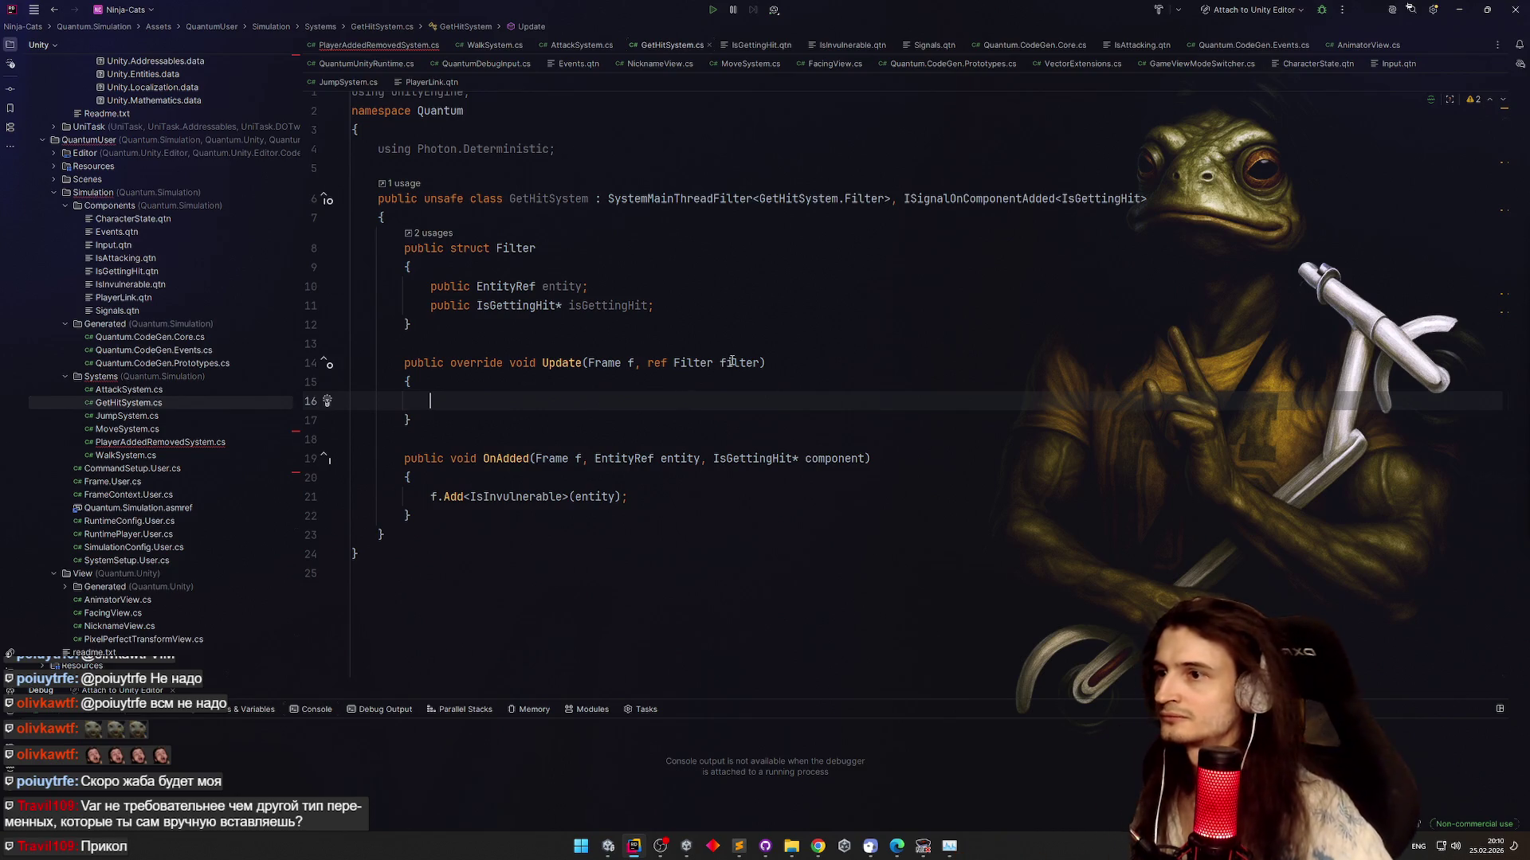
key(Up)
key(Up)
key(End)
key(Left)
click(688, 395)
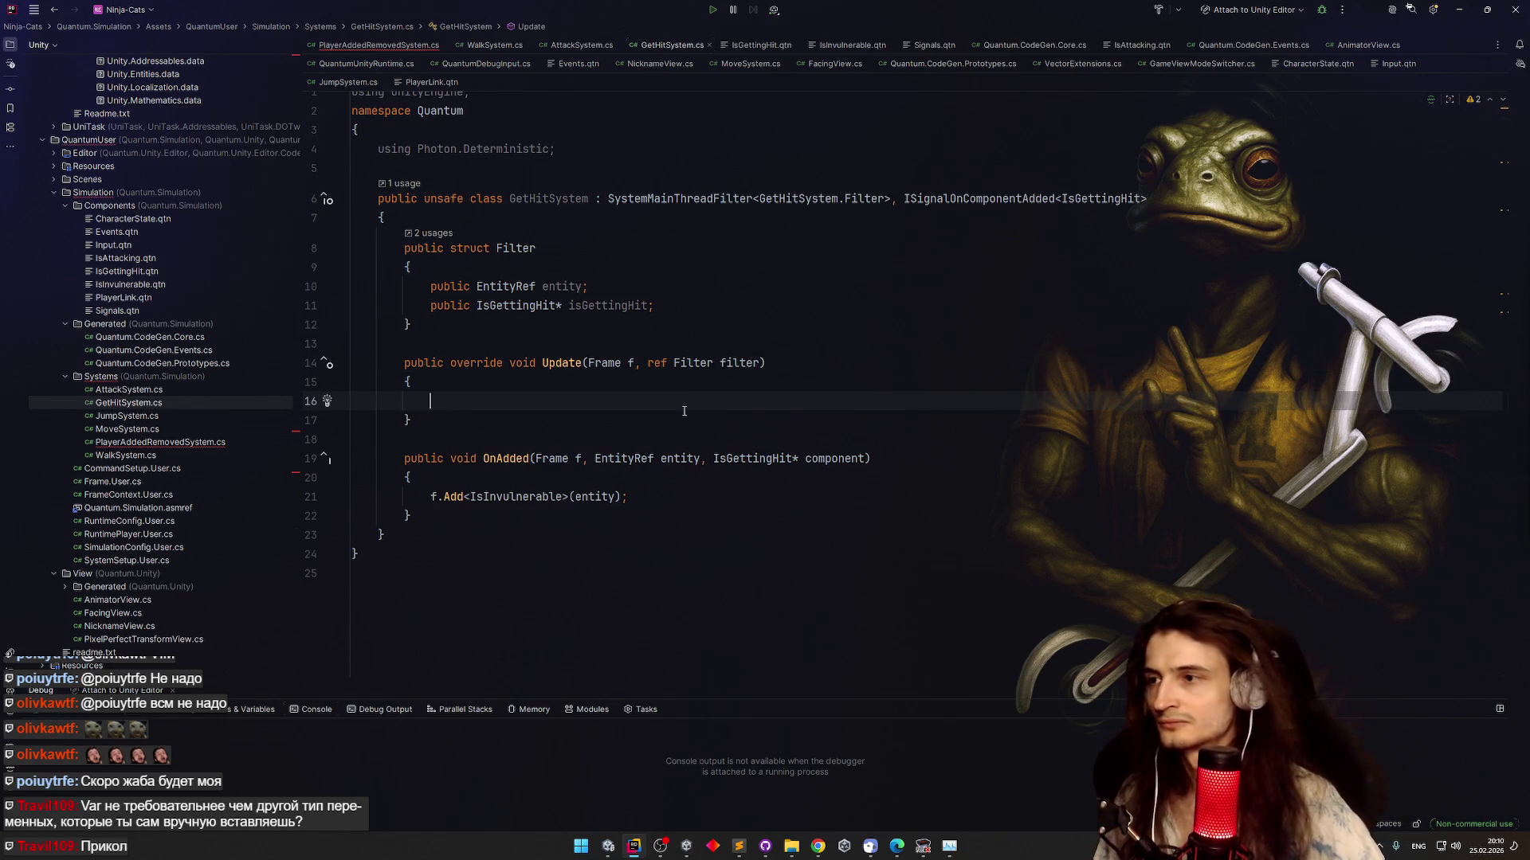
Drop the stray if in Update and start OnAdded with component->timeLeft = new FrameTimer();
text(if ())
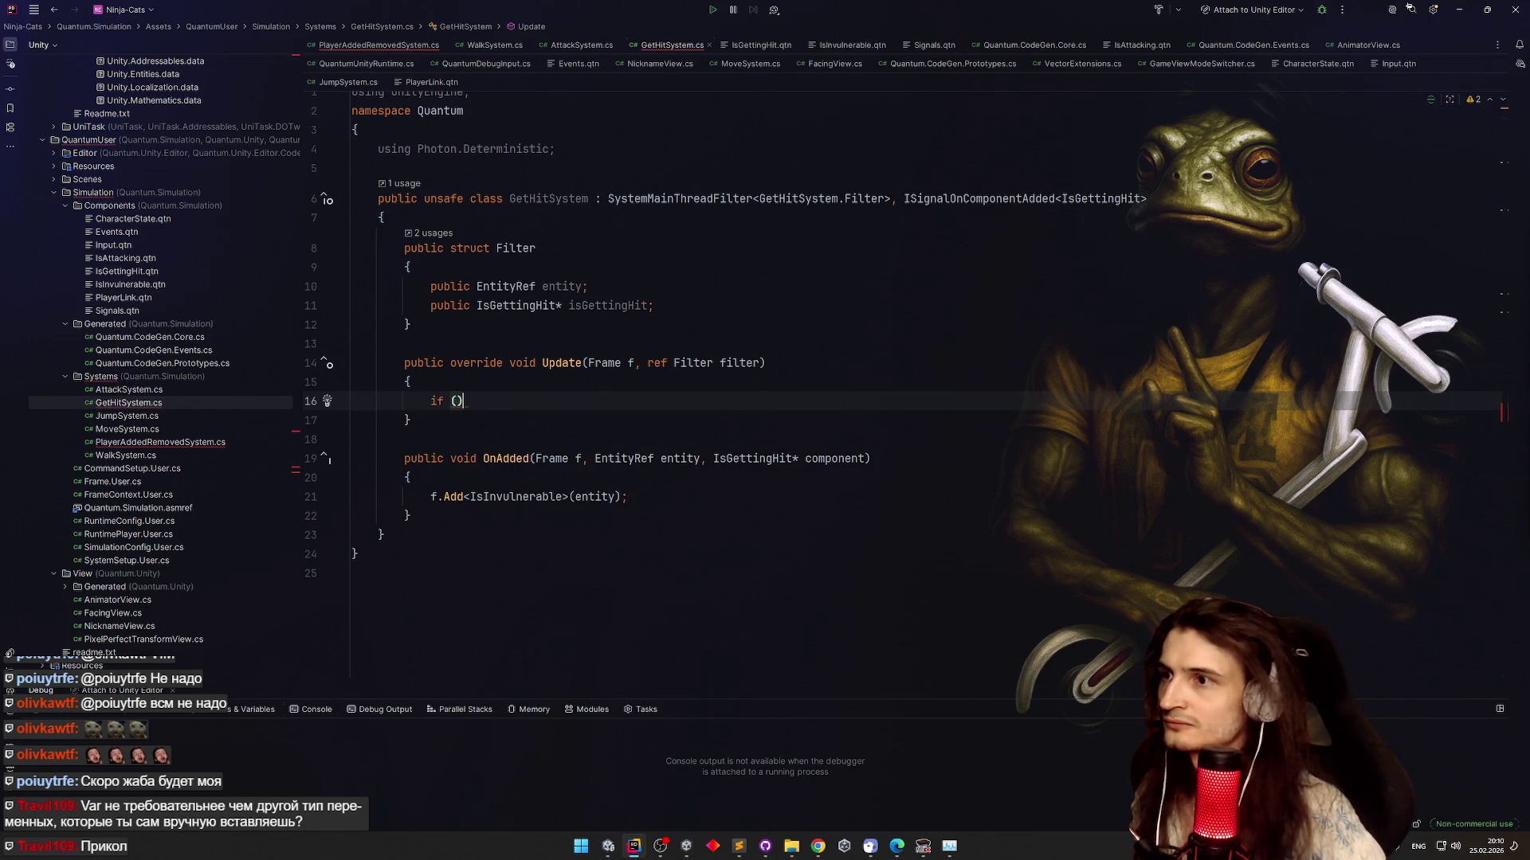
key(ctrl+z)
click(611, 477)
key(Return)
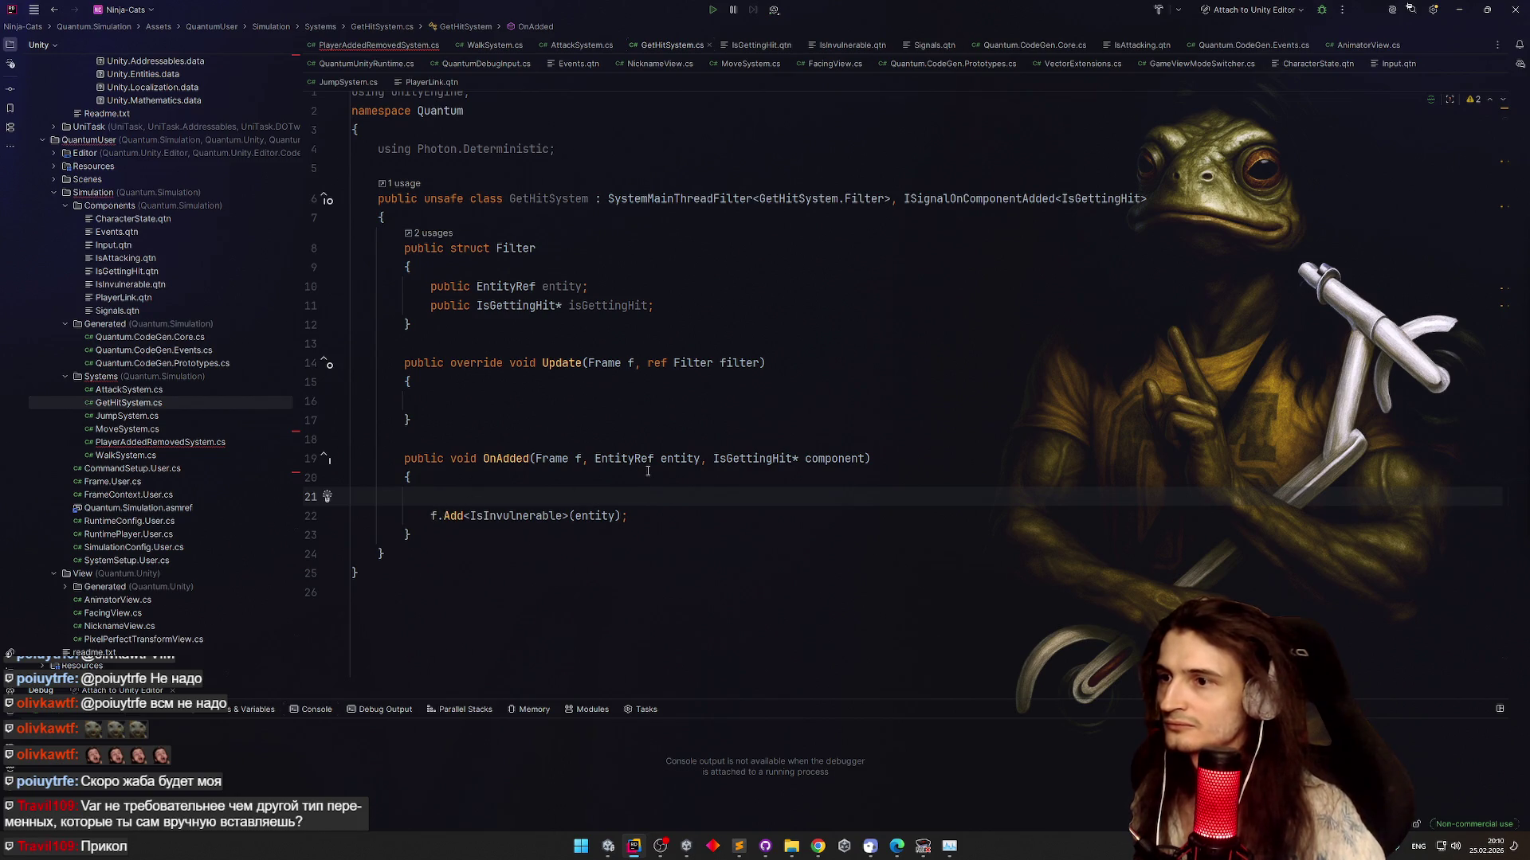
text(component)
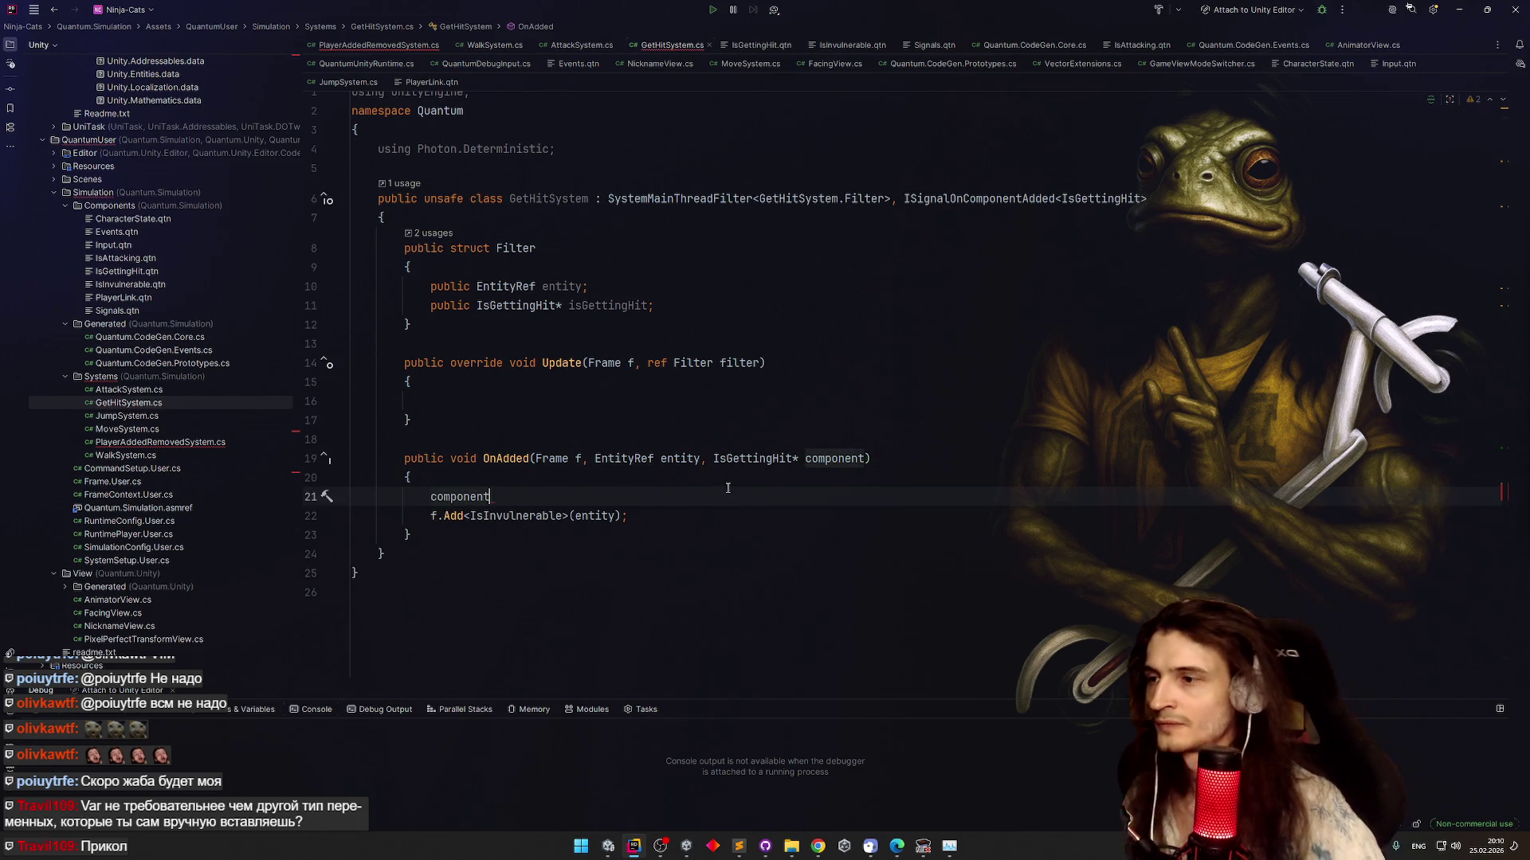
text(.ti)
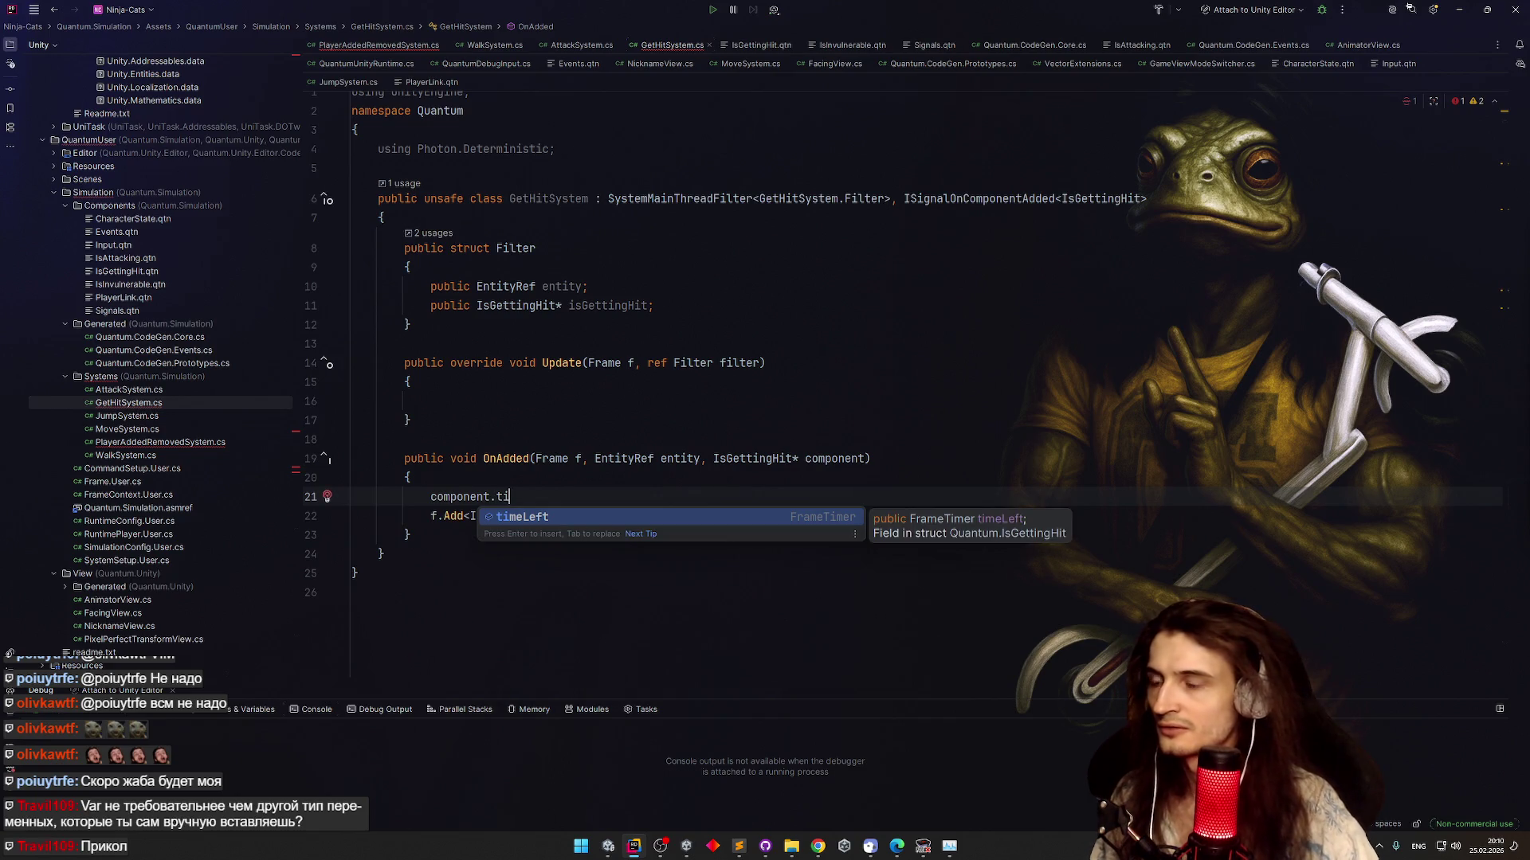
key(Return)
text(=)
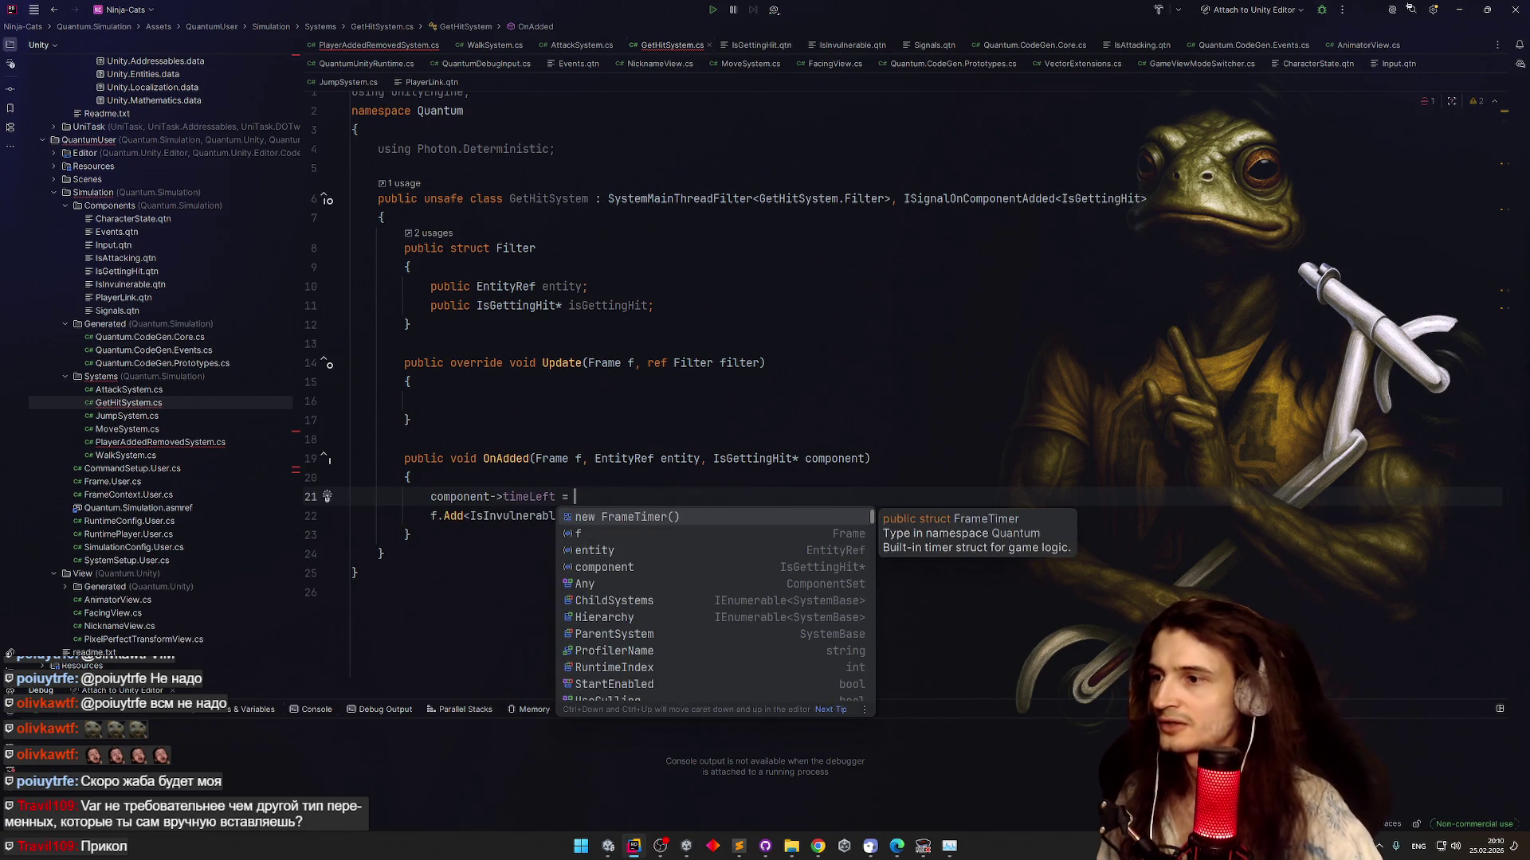
key(Return)
text(;)
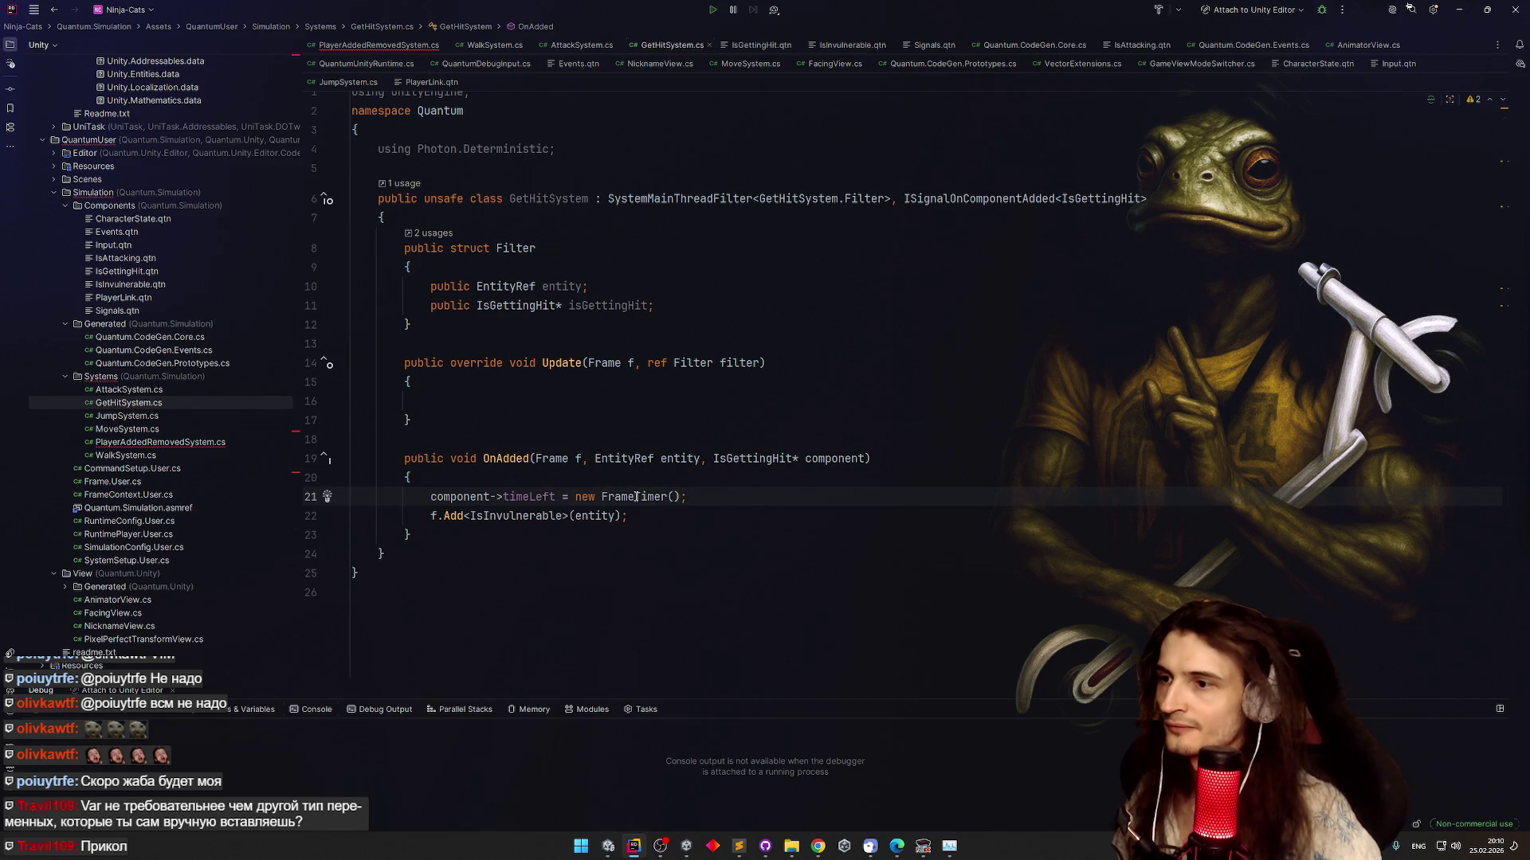
Replace the new FrameTimer value with FrameTimer.FromSeconds()
mouse_move(636, 497)
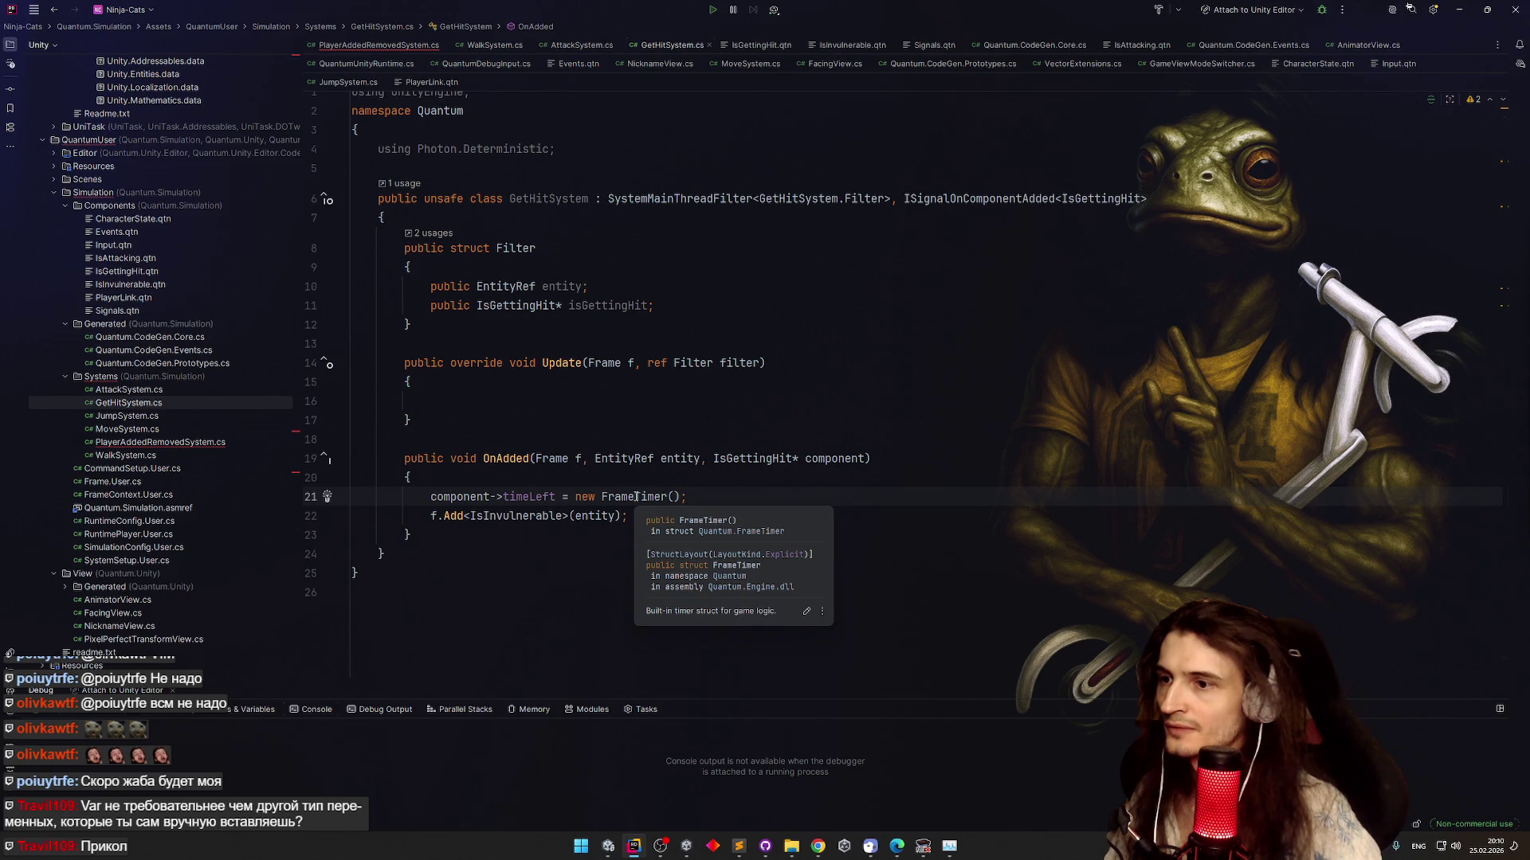
key(Left)
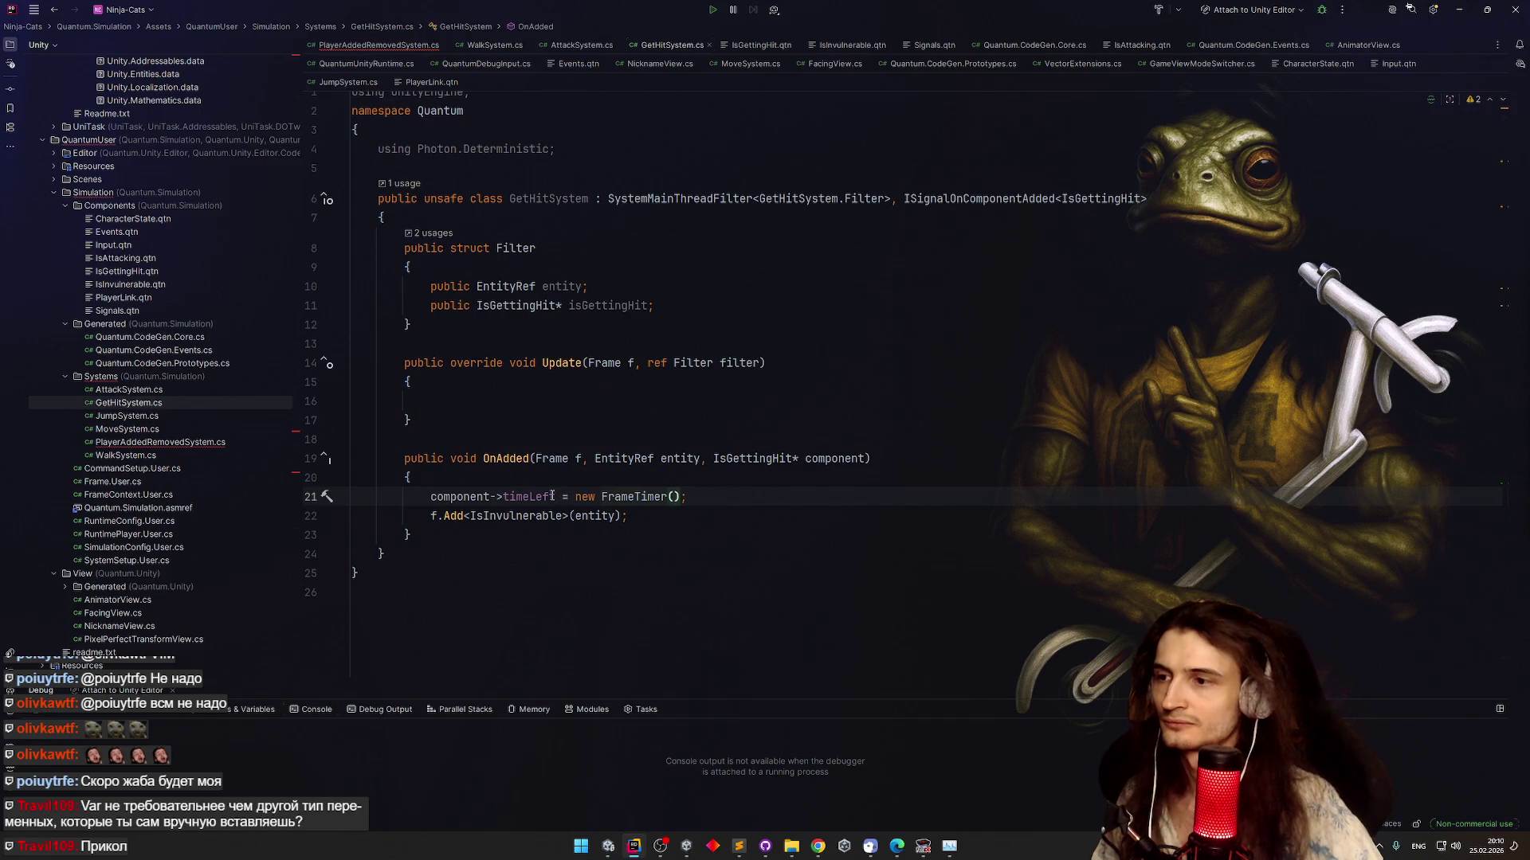
mouse_move(552, 496)
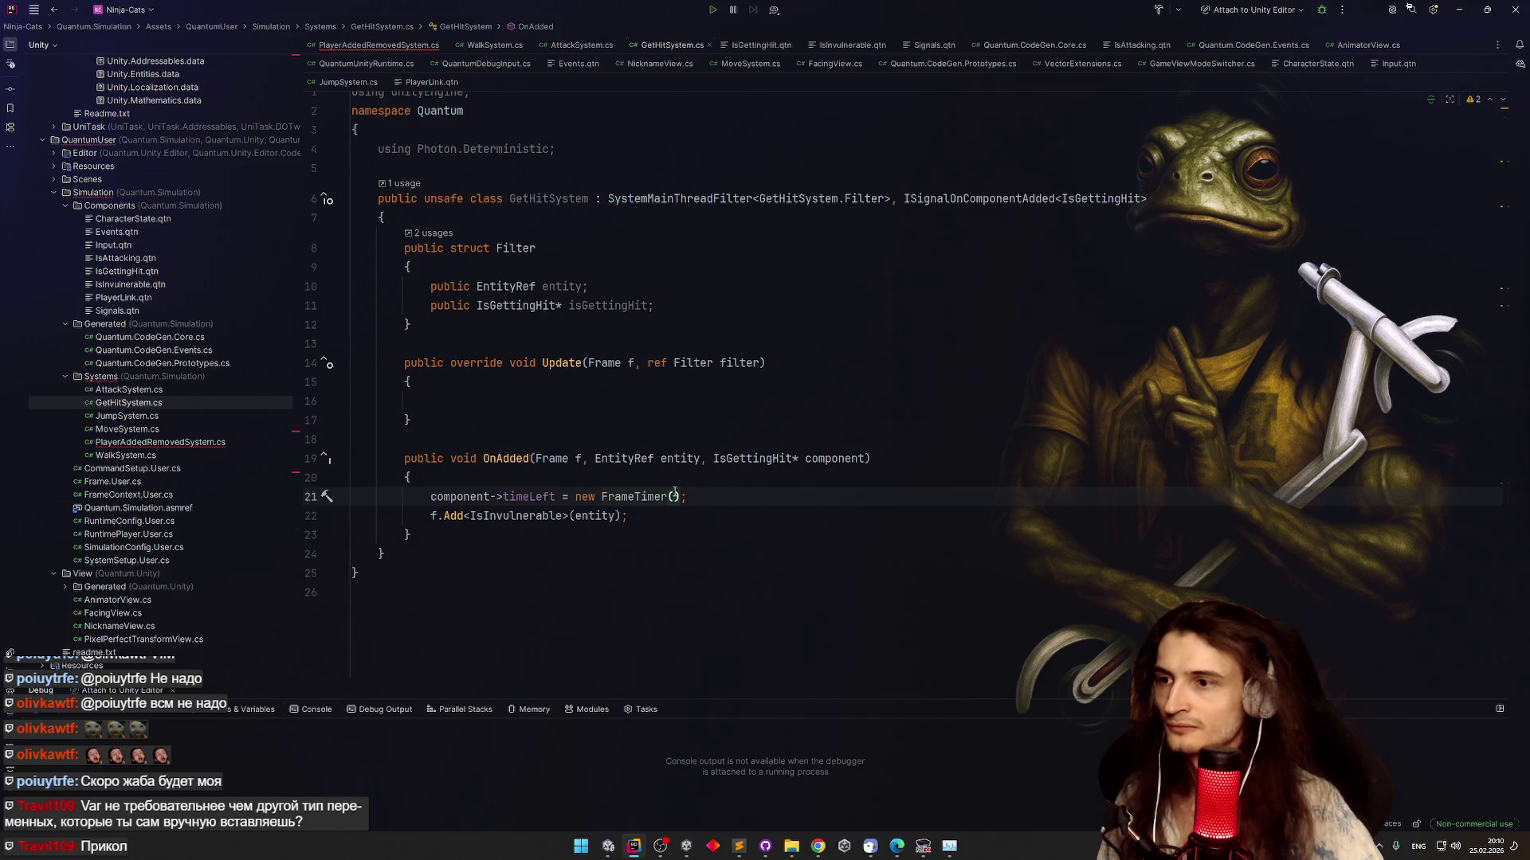
key(BackSpace)
key(ctrl+BackSpace)
key(ctrl+BackSpace)
text(Fra)
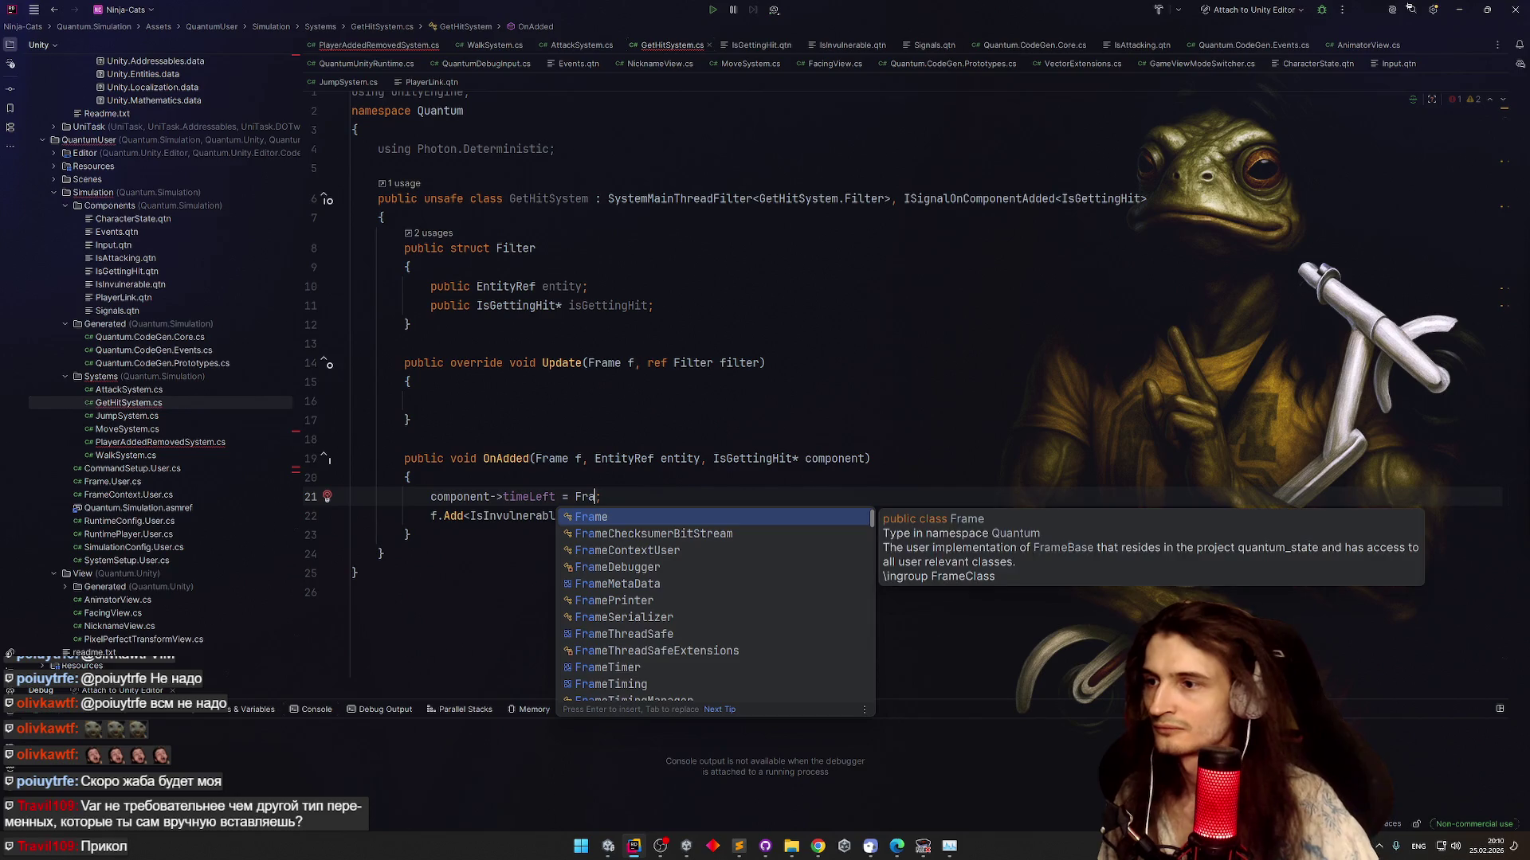
key(Down)
key(Down)
key(Down)
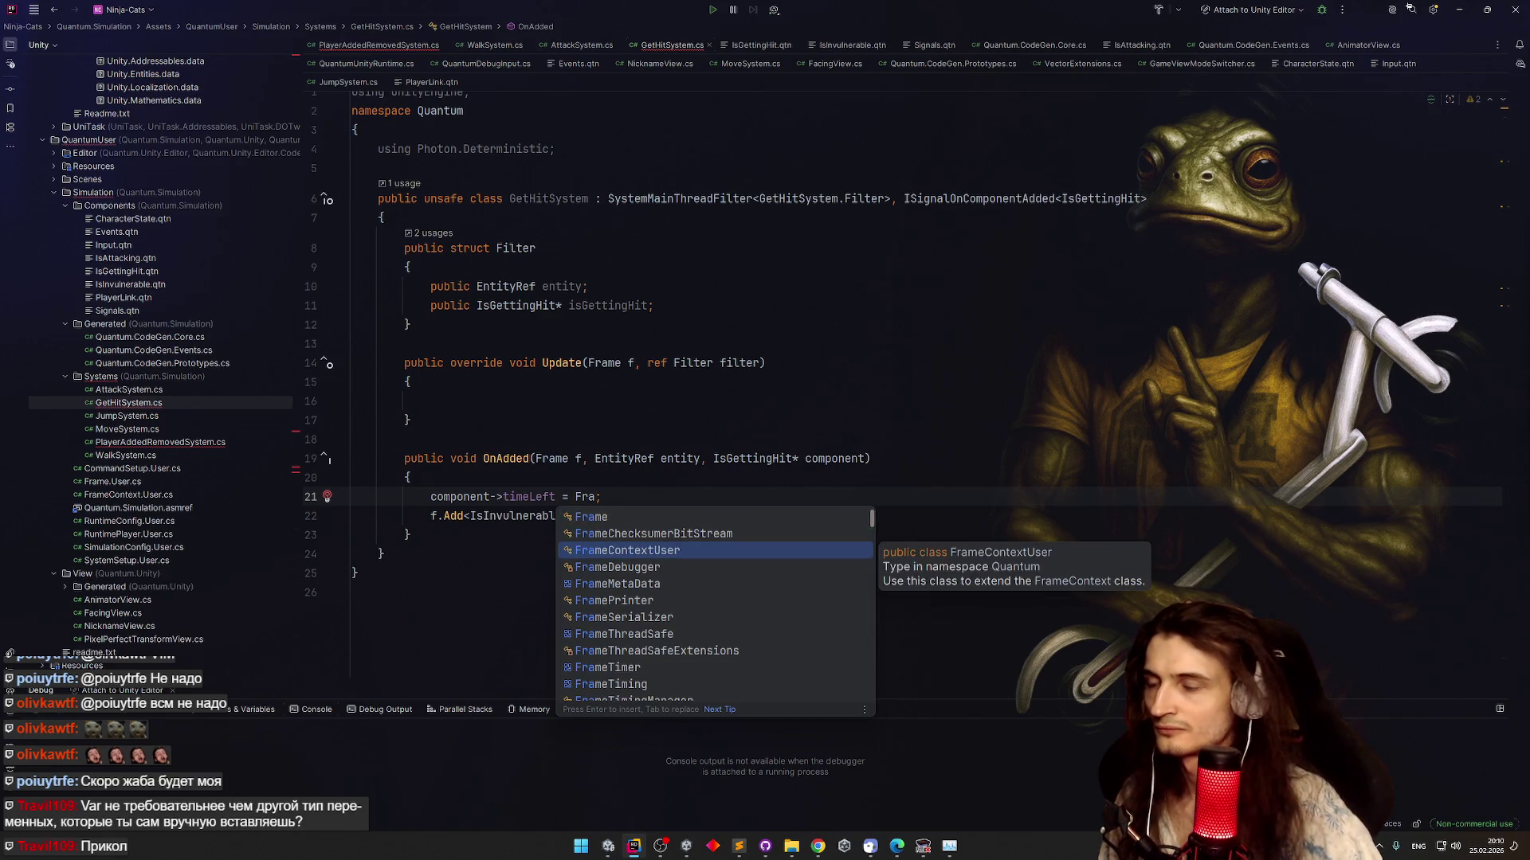
key(Down)
key(Down)
key(Down)
key(Return)
text(.)
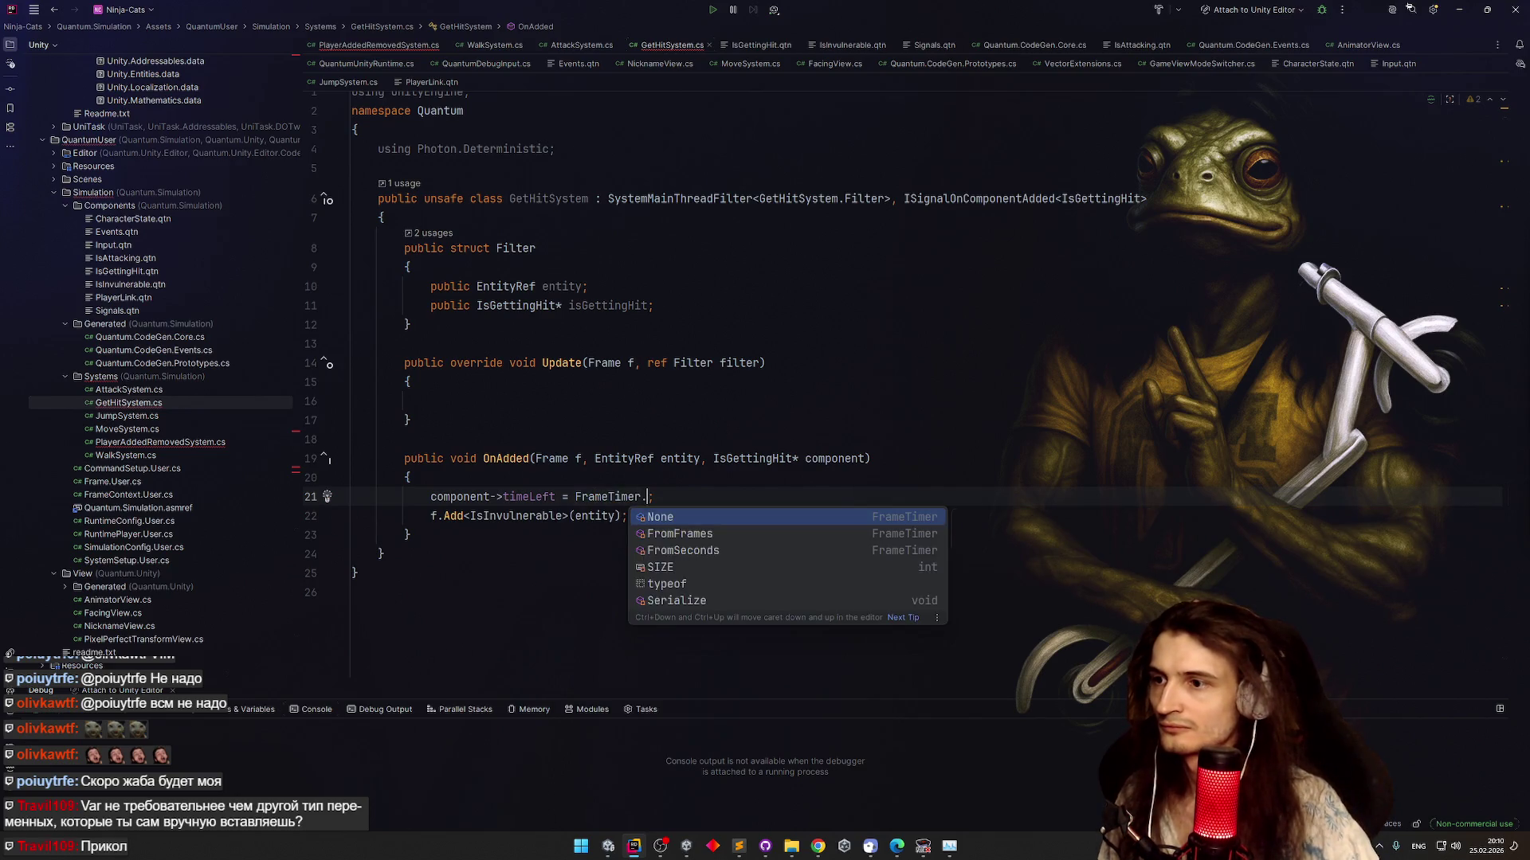
key(Down)
key(Down)
key(Return)
Bring up the Sublime Text notes to check the translation of Invulnerable
key(alt+Tab)
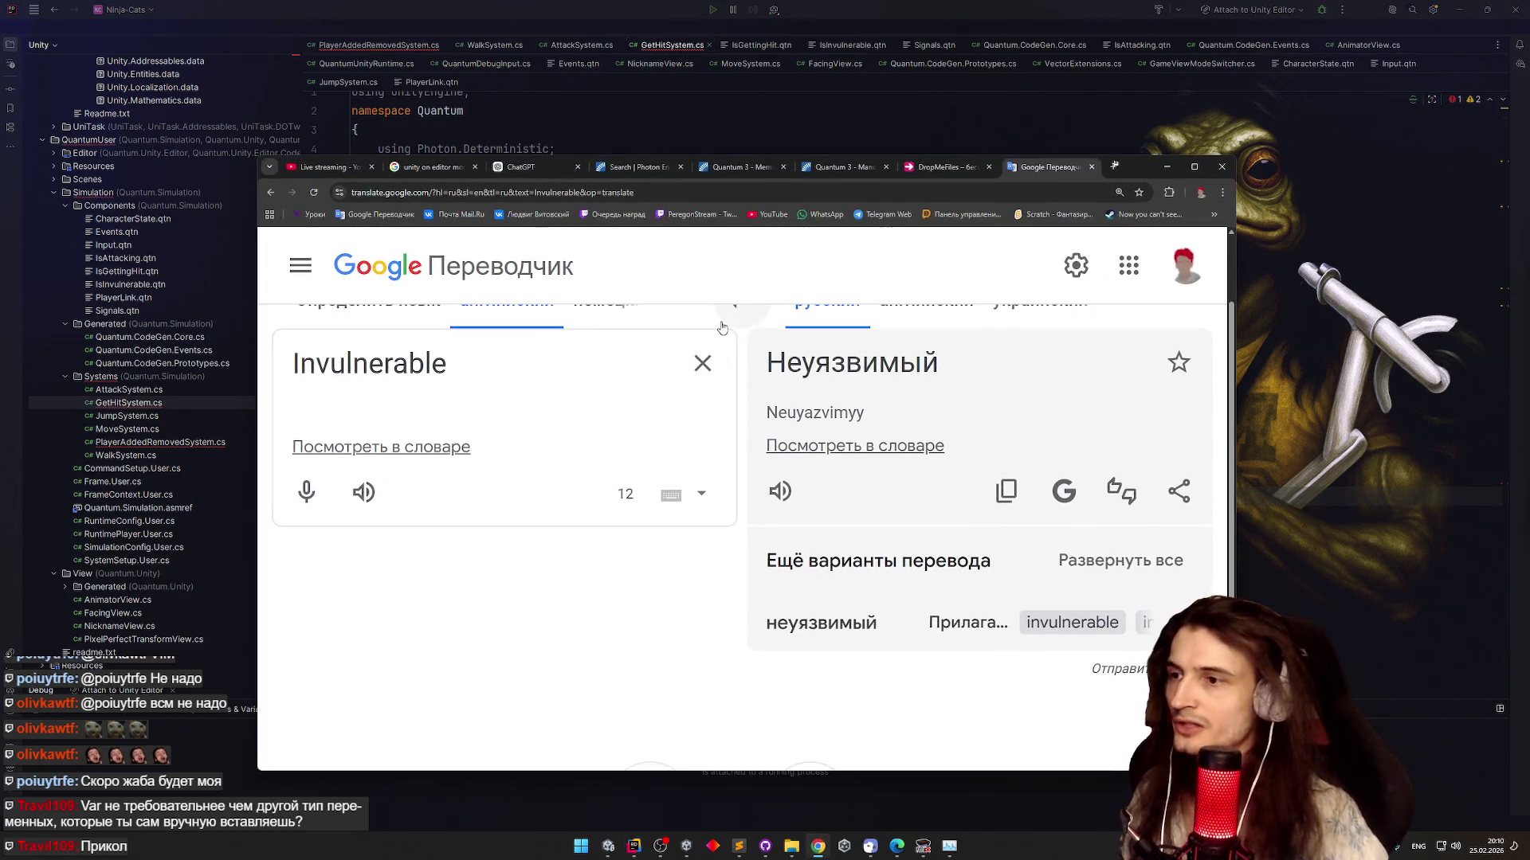
key(alt+Tab)
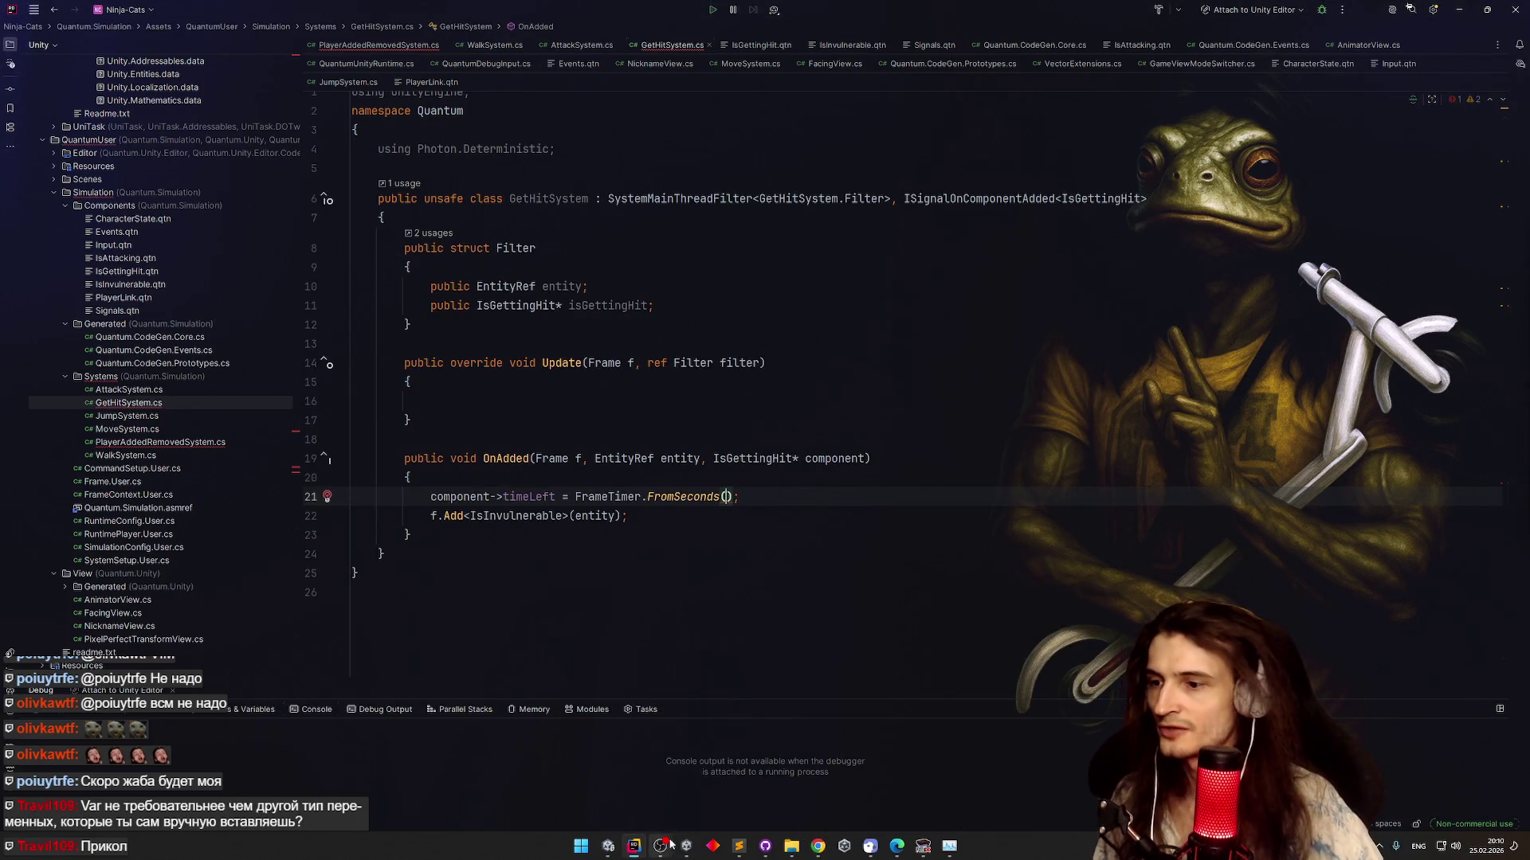
click(740, 846)
scroll(530, 358, down, 1)
Look up the animation frame counts in the Sublime Text notes
scroll(494, 278, up, 1)
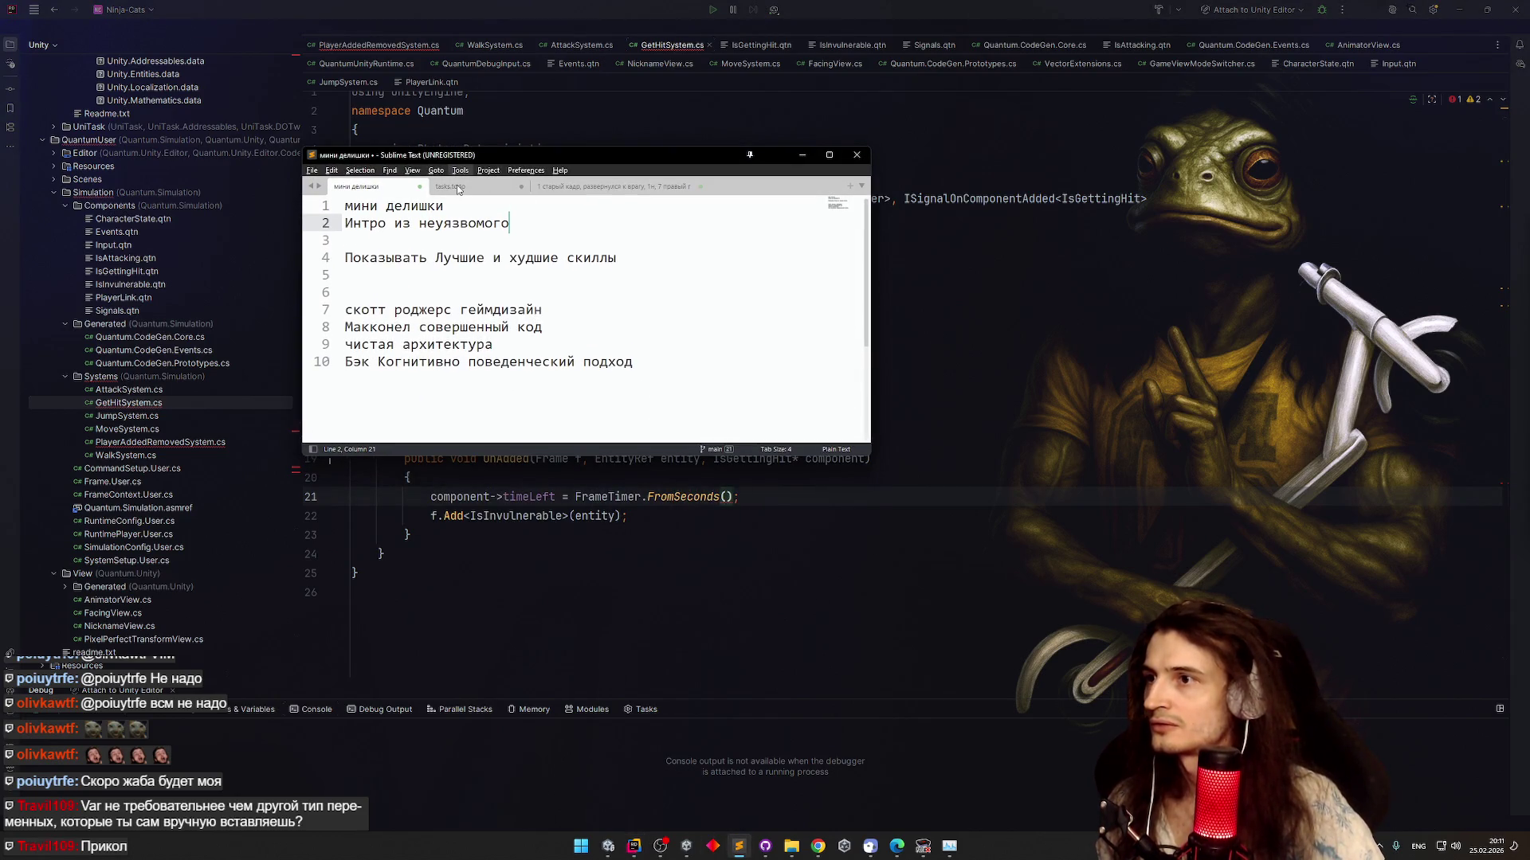
key(Down)
key(Down)
key(Down)
key(ctrl+shift+p)
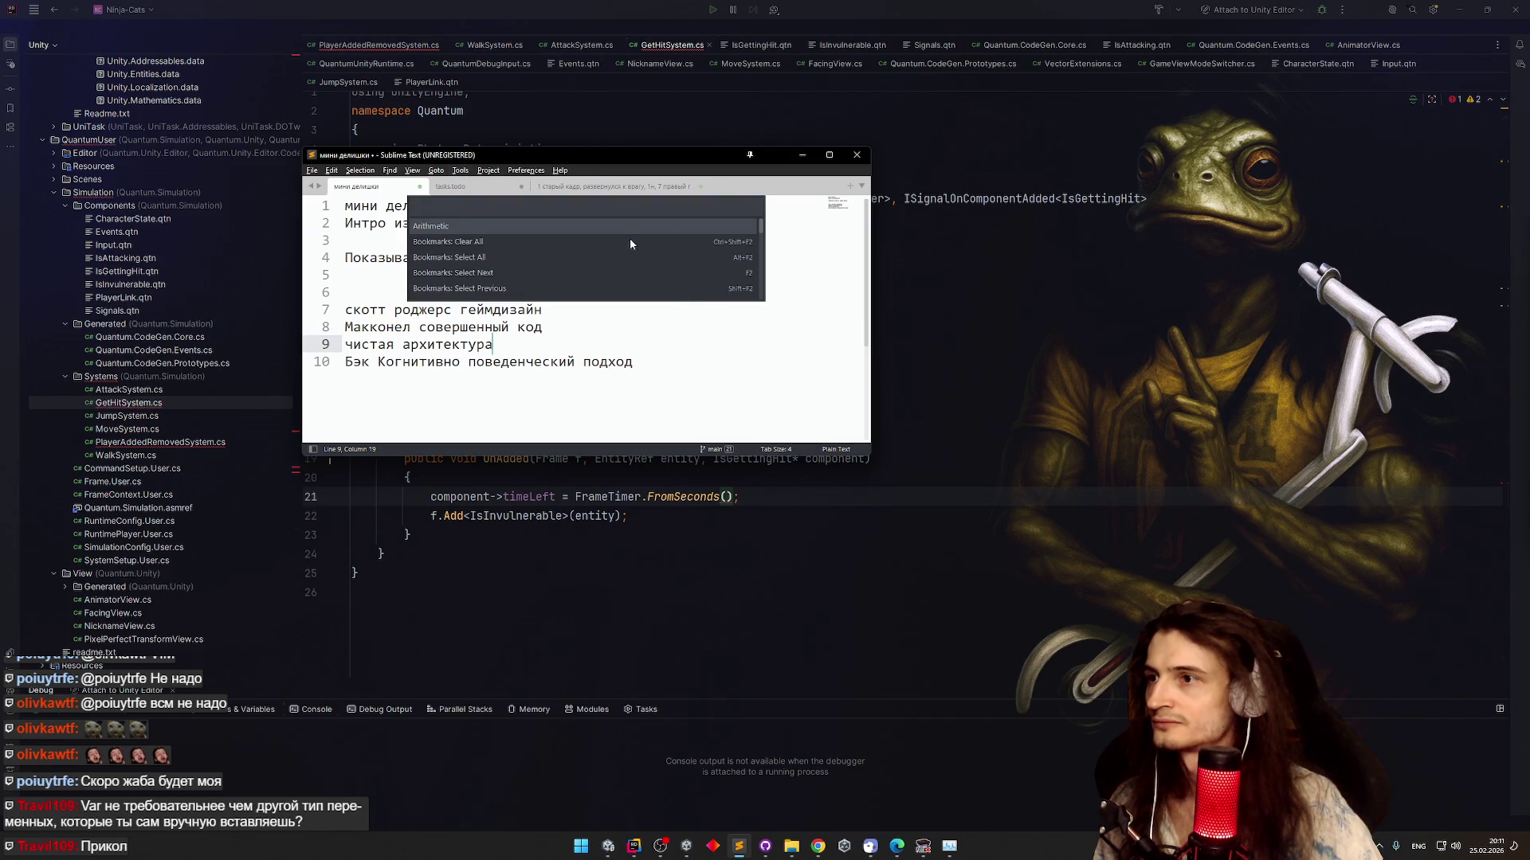
click(617, 187)
key(Escape)
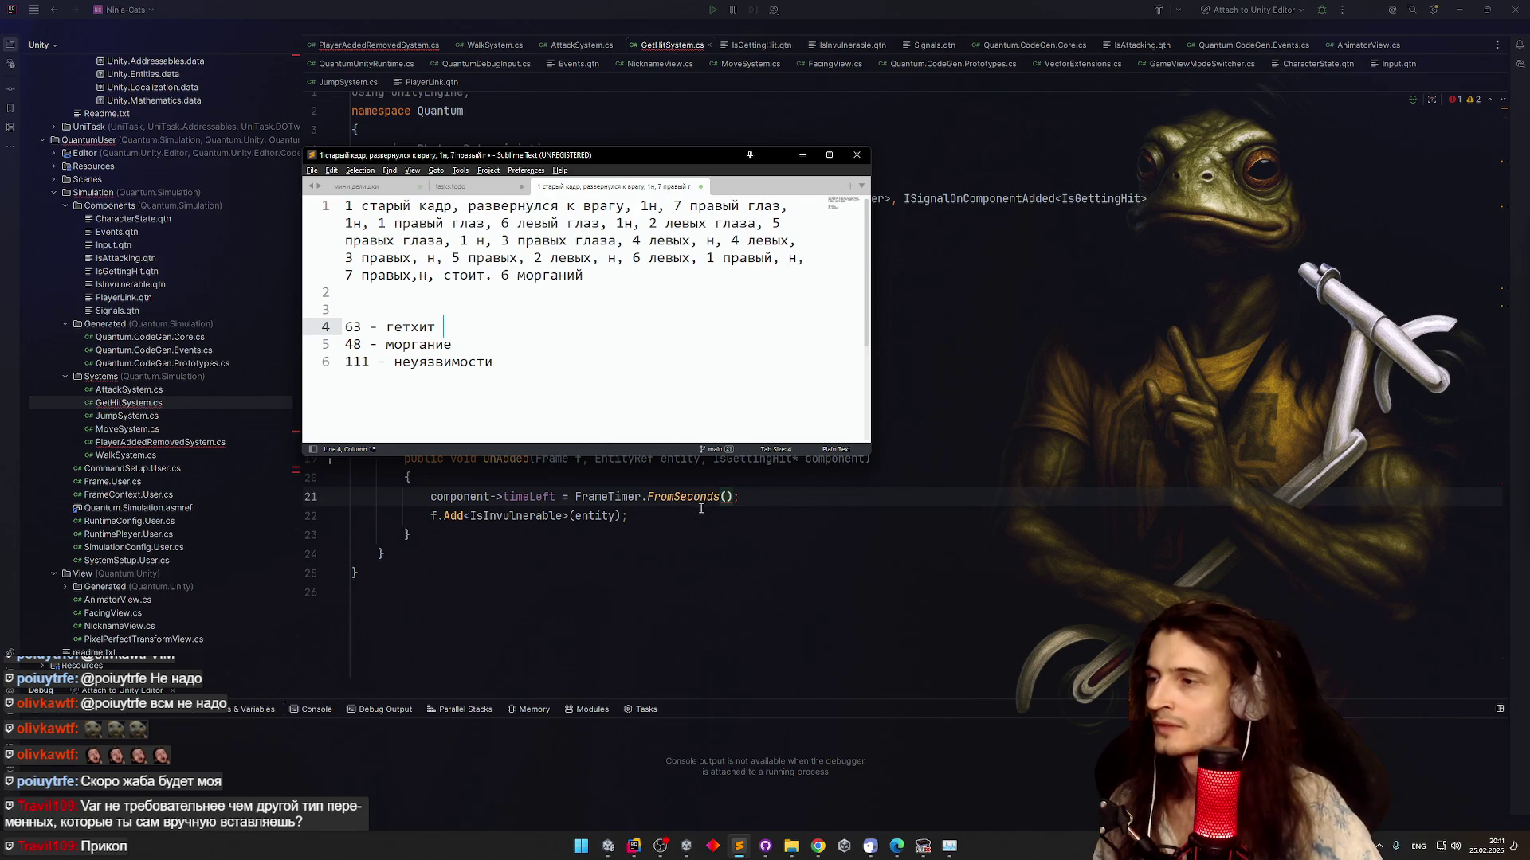
Change the timer to FrameTimer.FromFrames(f, 63) and minimize the notes window
double_click(698, 499)
text(Fr)
key(Return)
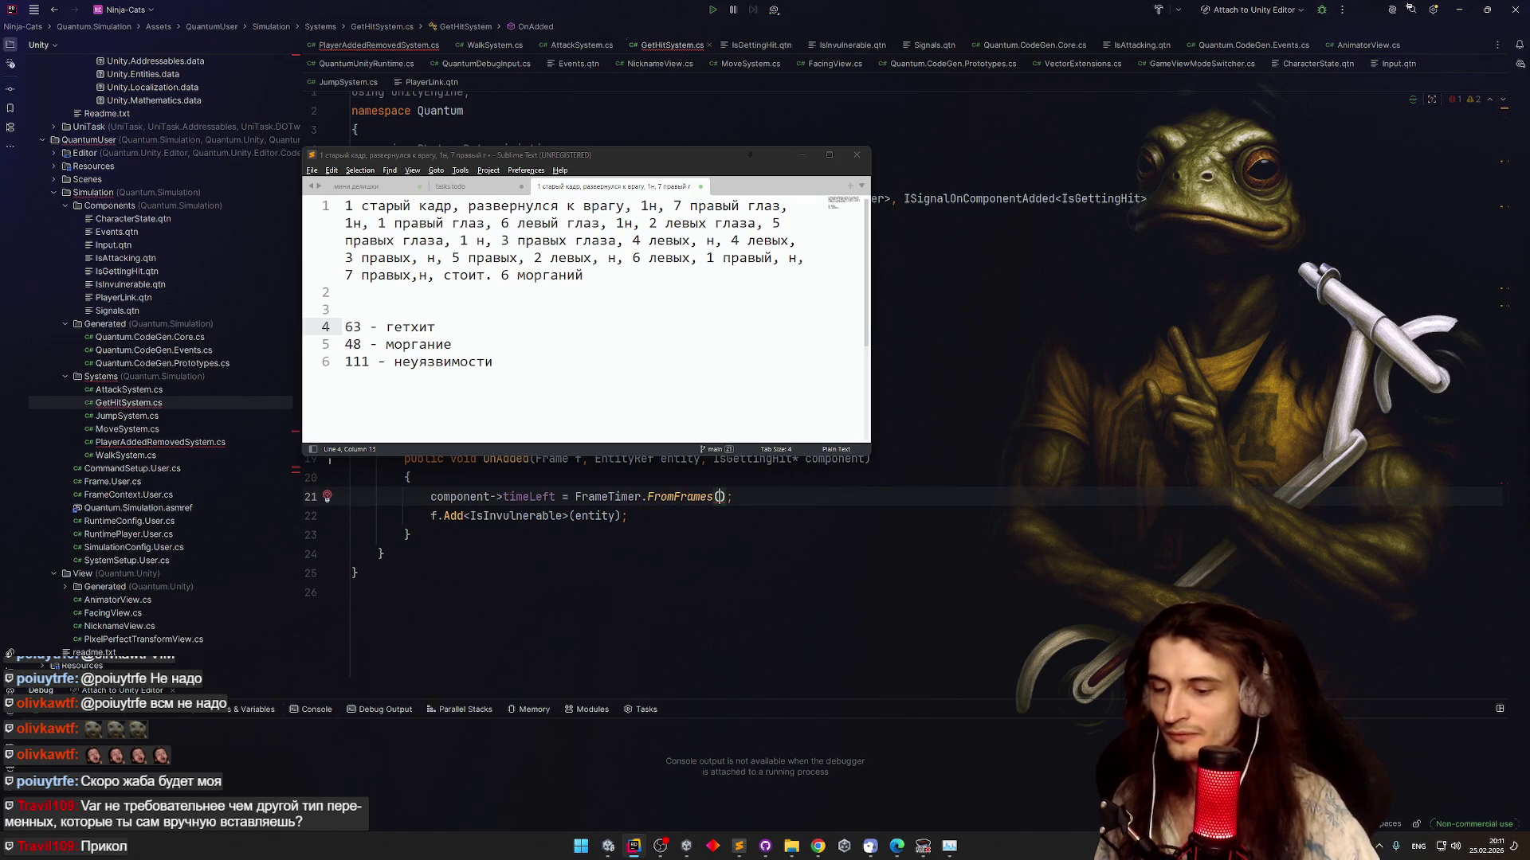
text(63)
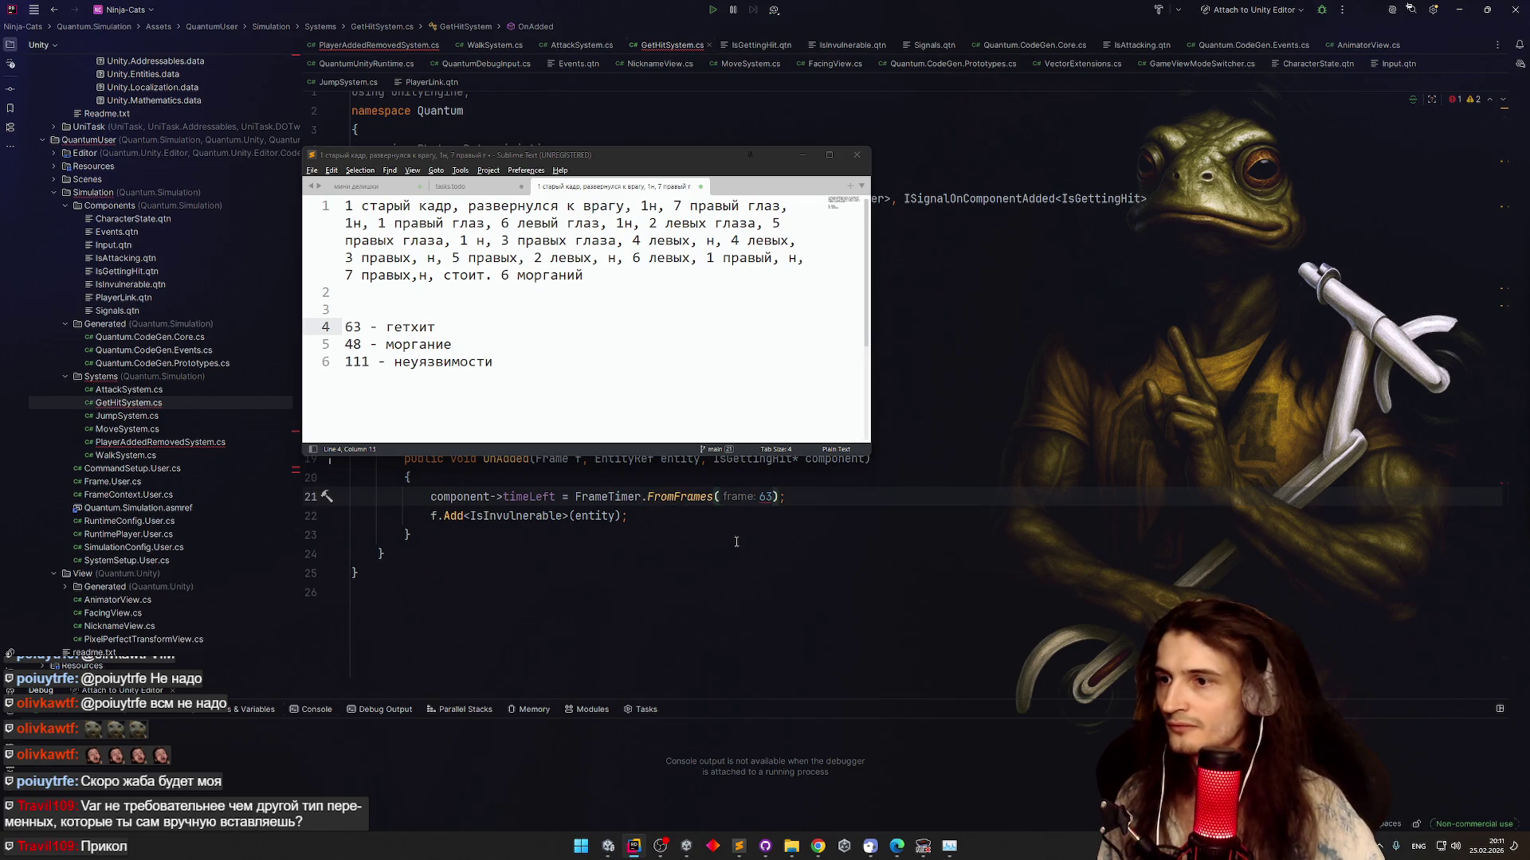
key(BackSpace)
key(BackSpace)
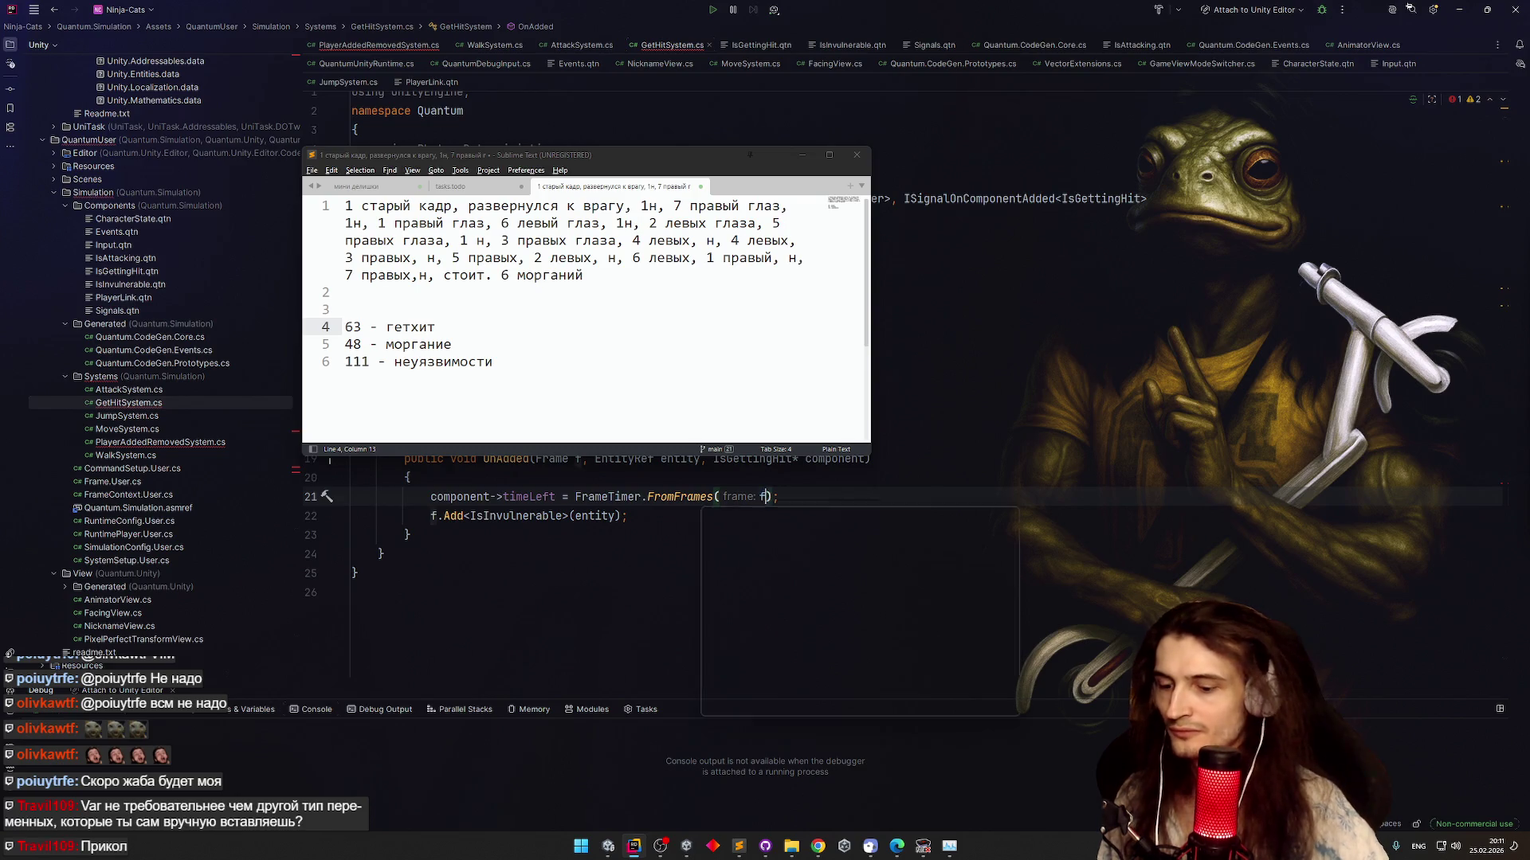
text(frame, )
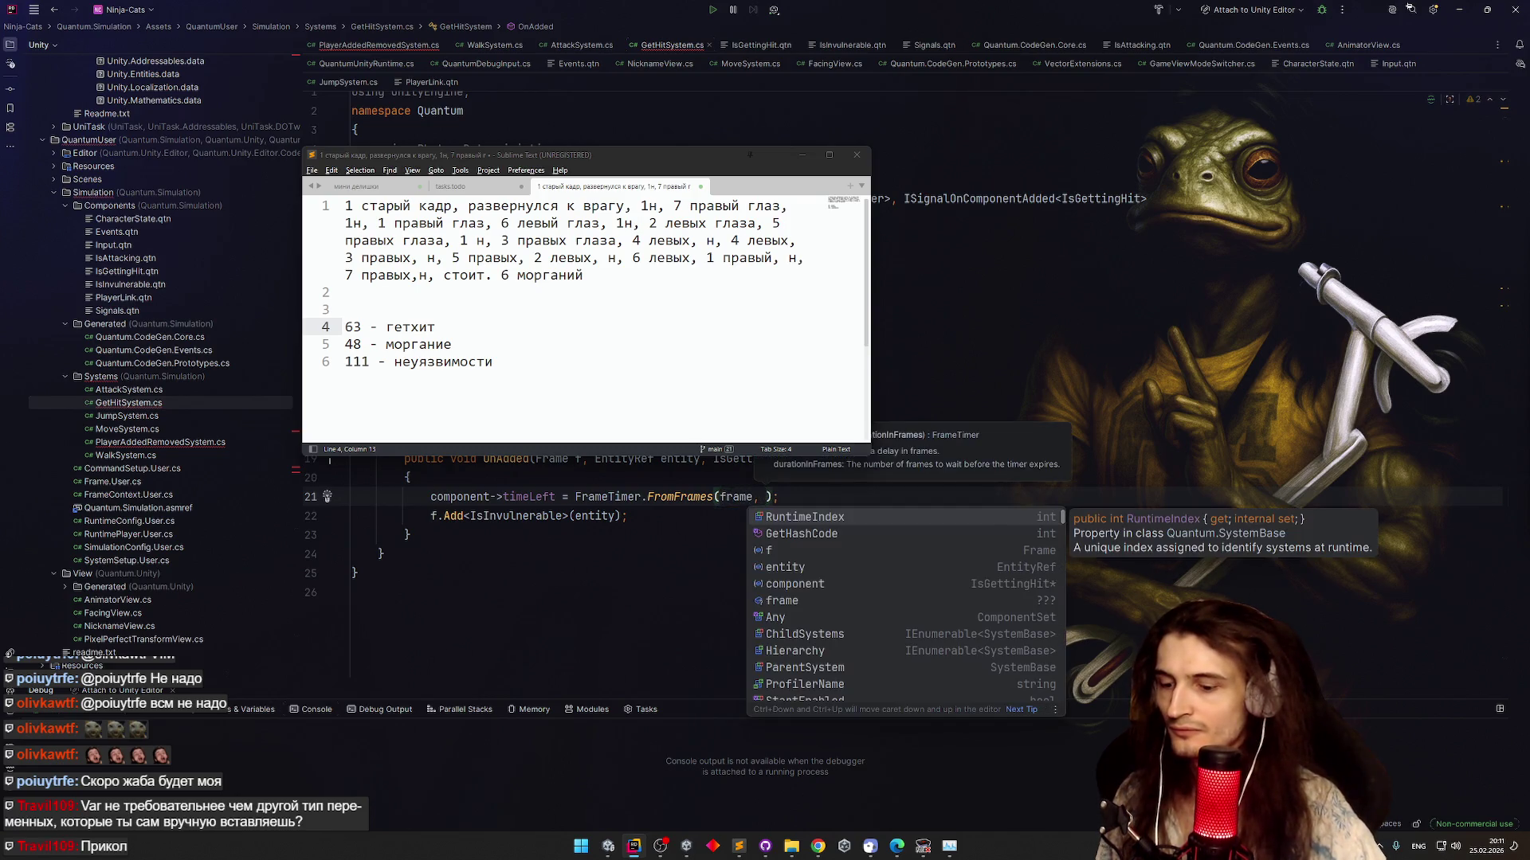
text(63)
key(Down)
key(Down)
key(Down)
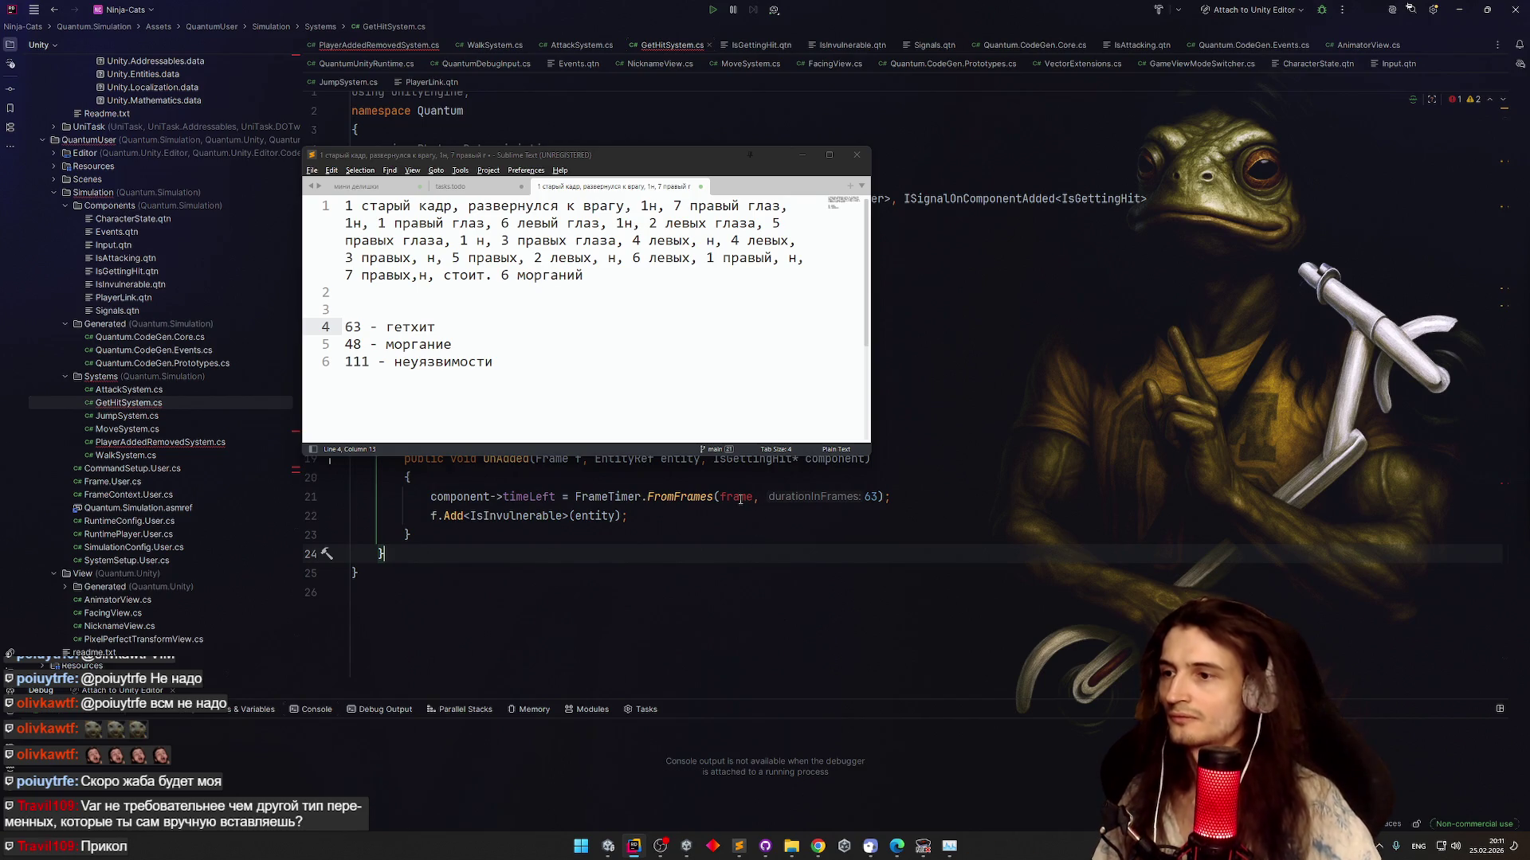
double_click(740, 499)
text(f)
click(771, 526)
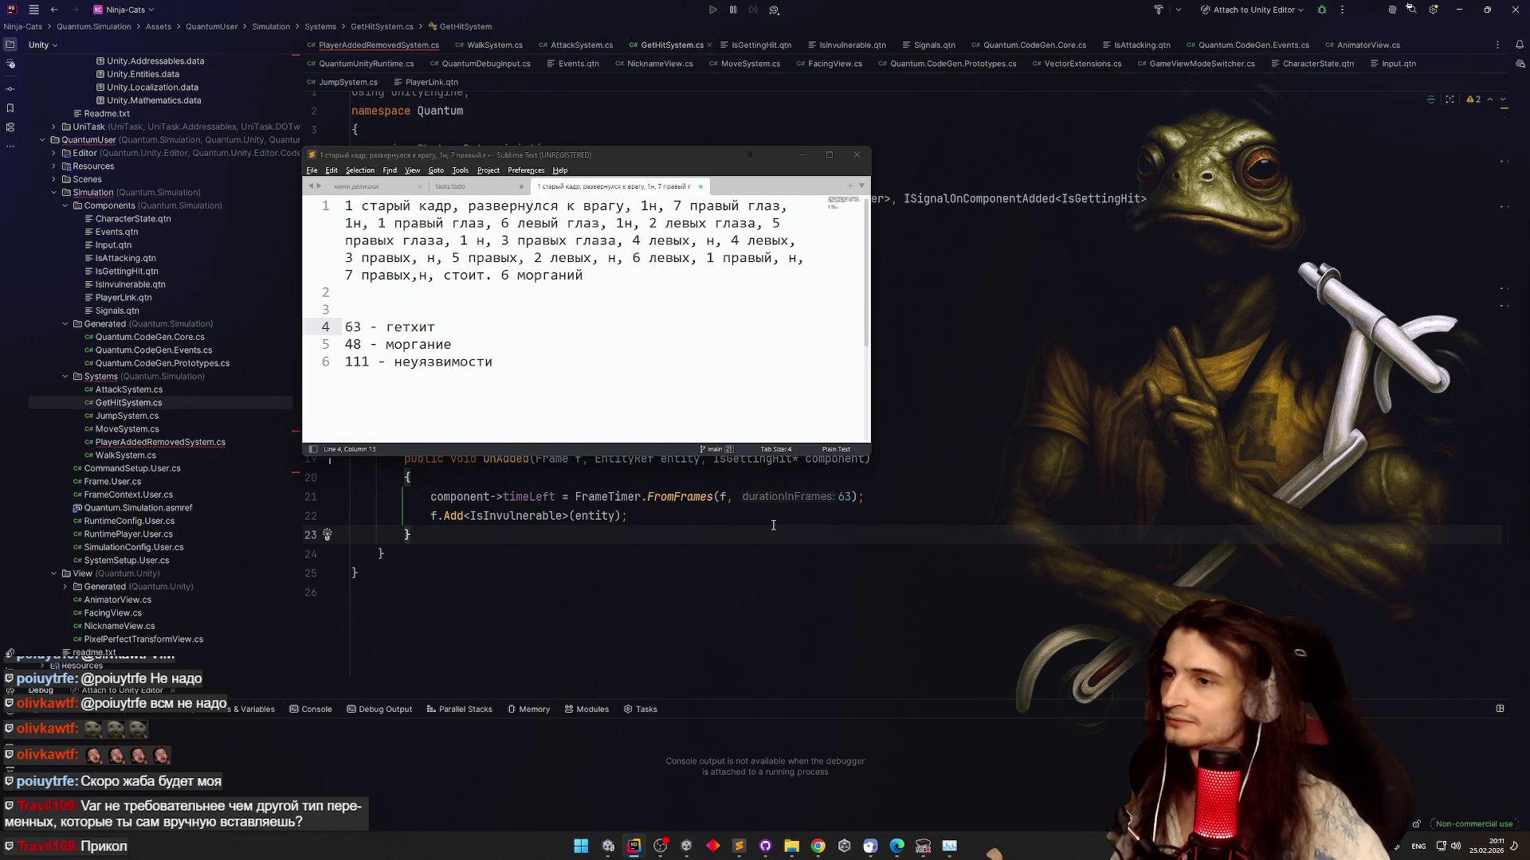
click(802, 155)
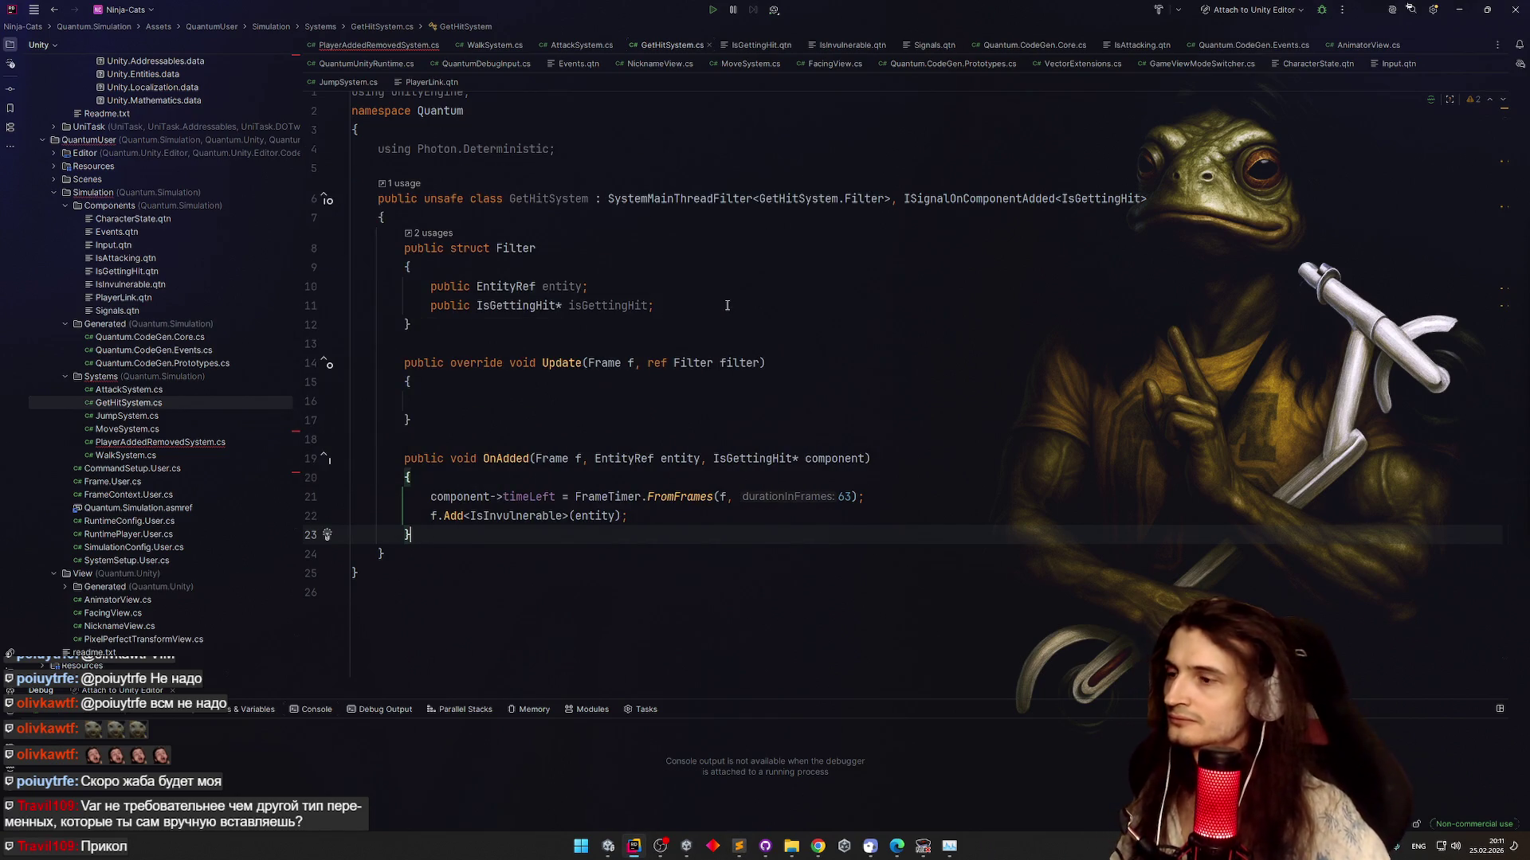
In Update, write the condition if (!filter.isGettingHit->timeLeft.IsRunning(f))
click(474, 402)
text(if )
text((filter.entity == null)
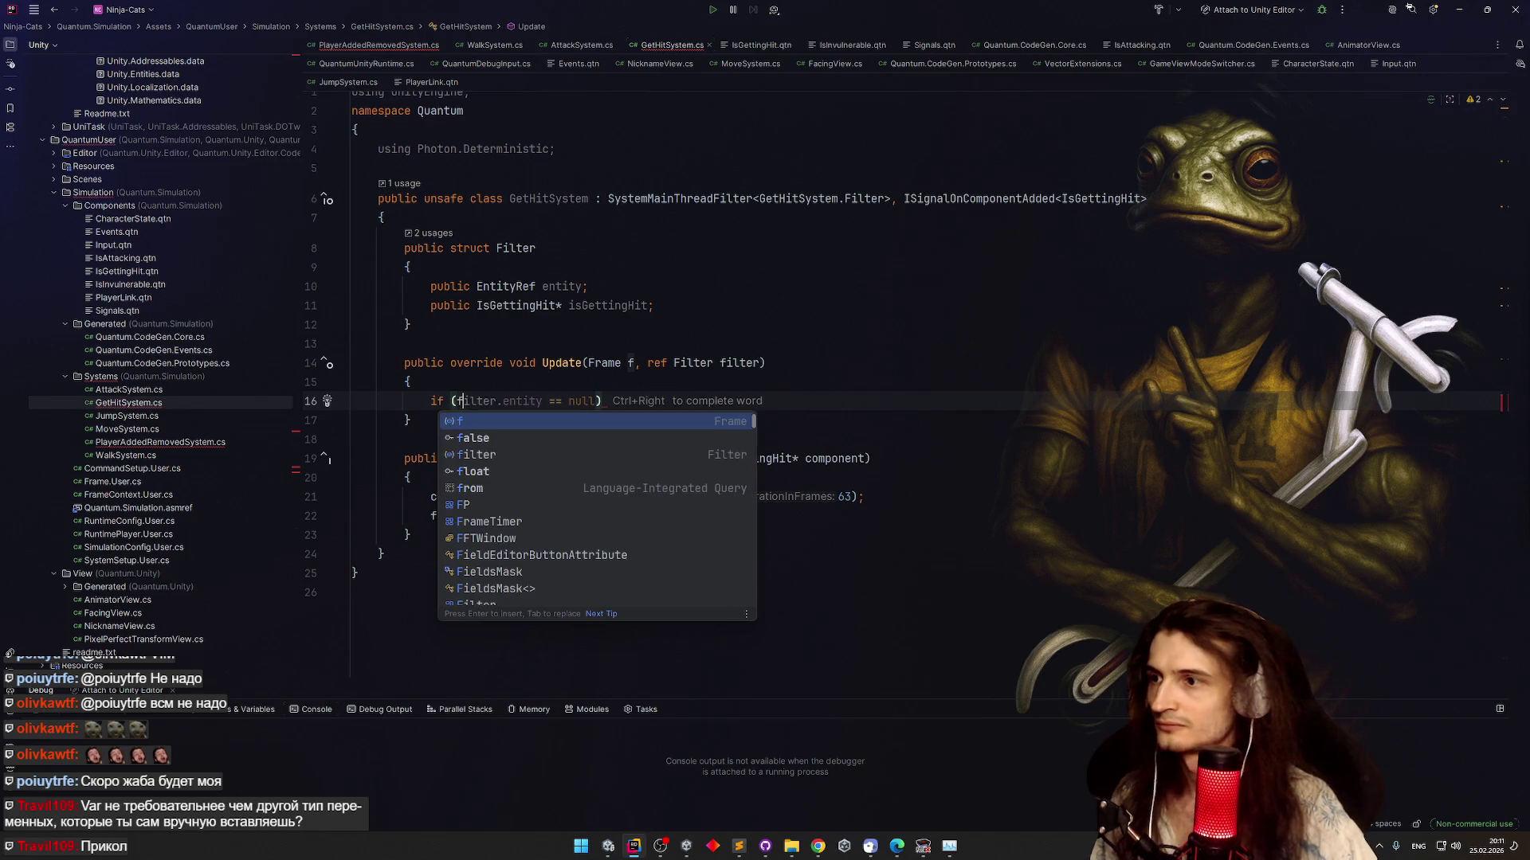
click(541, 401)
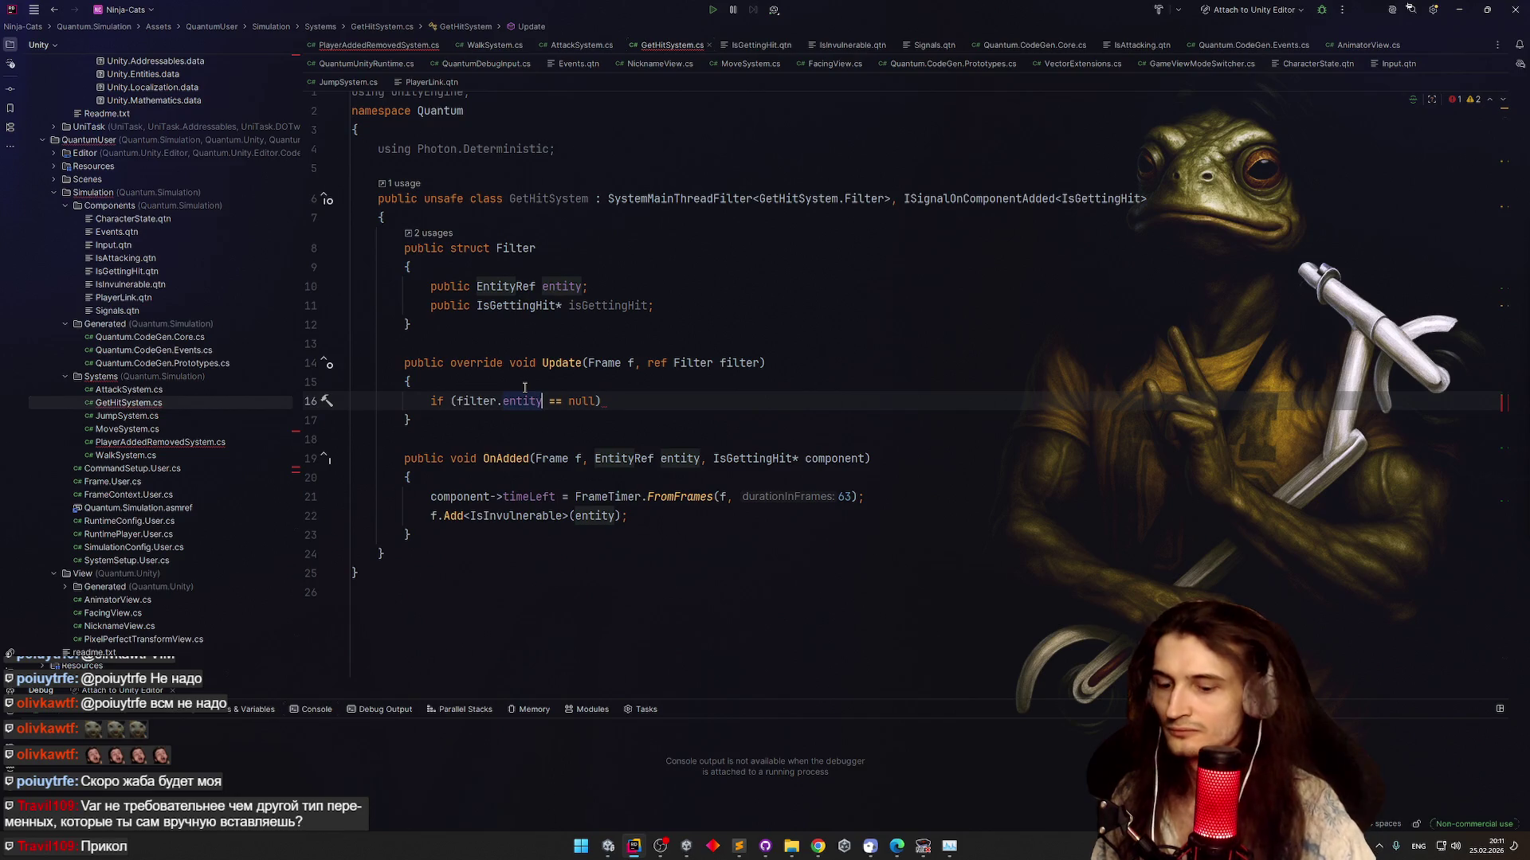
key(ctrl+BackSpace)
text(is)
key(Return)
text(->)
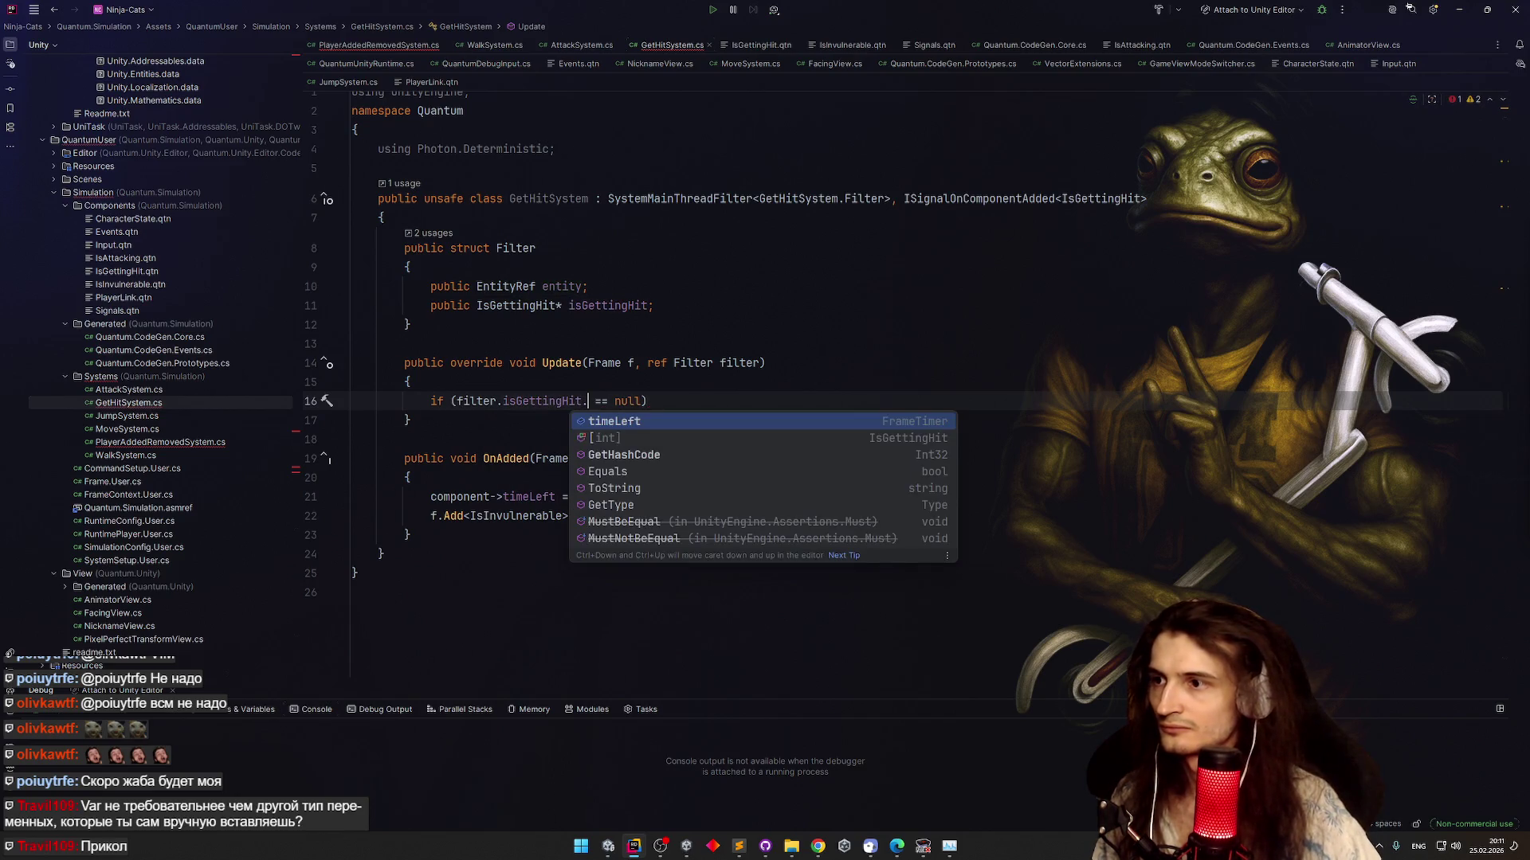
key(Return)
text(.)
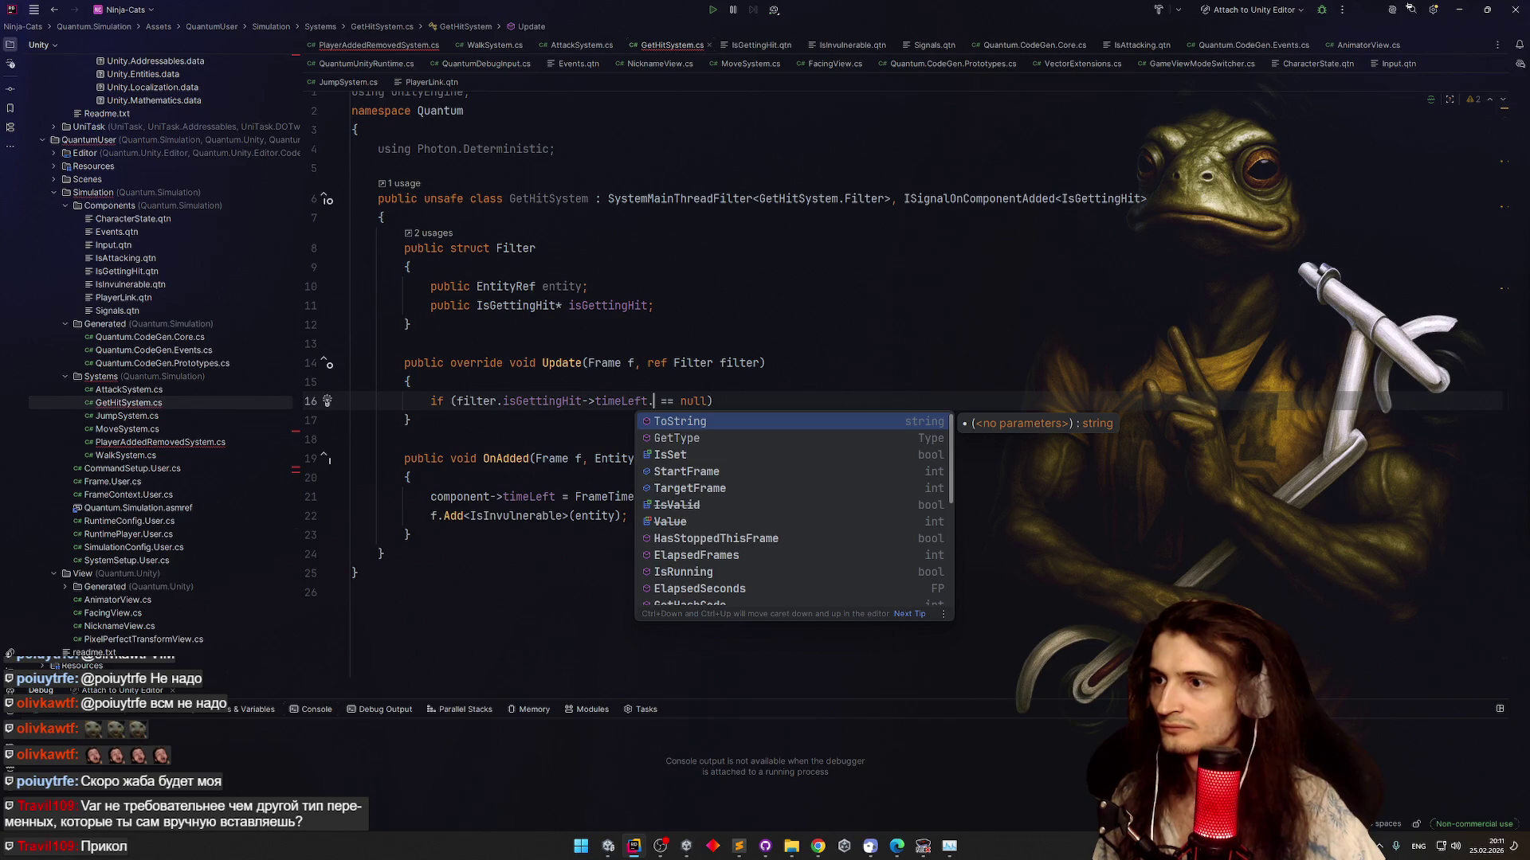
key(Down)
key(Down)
key(Down)
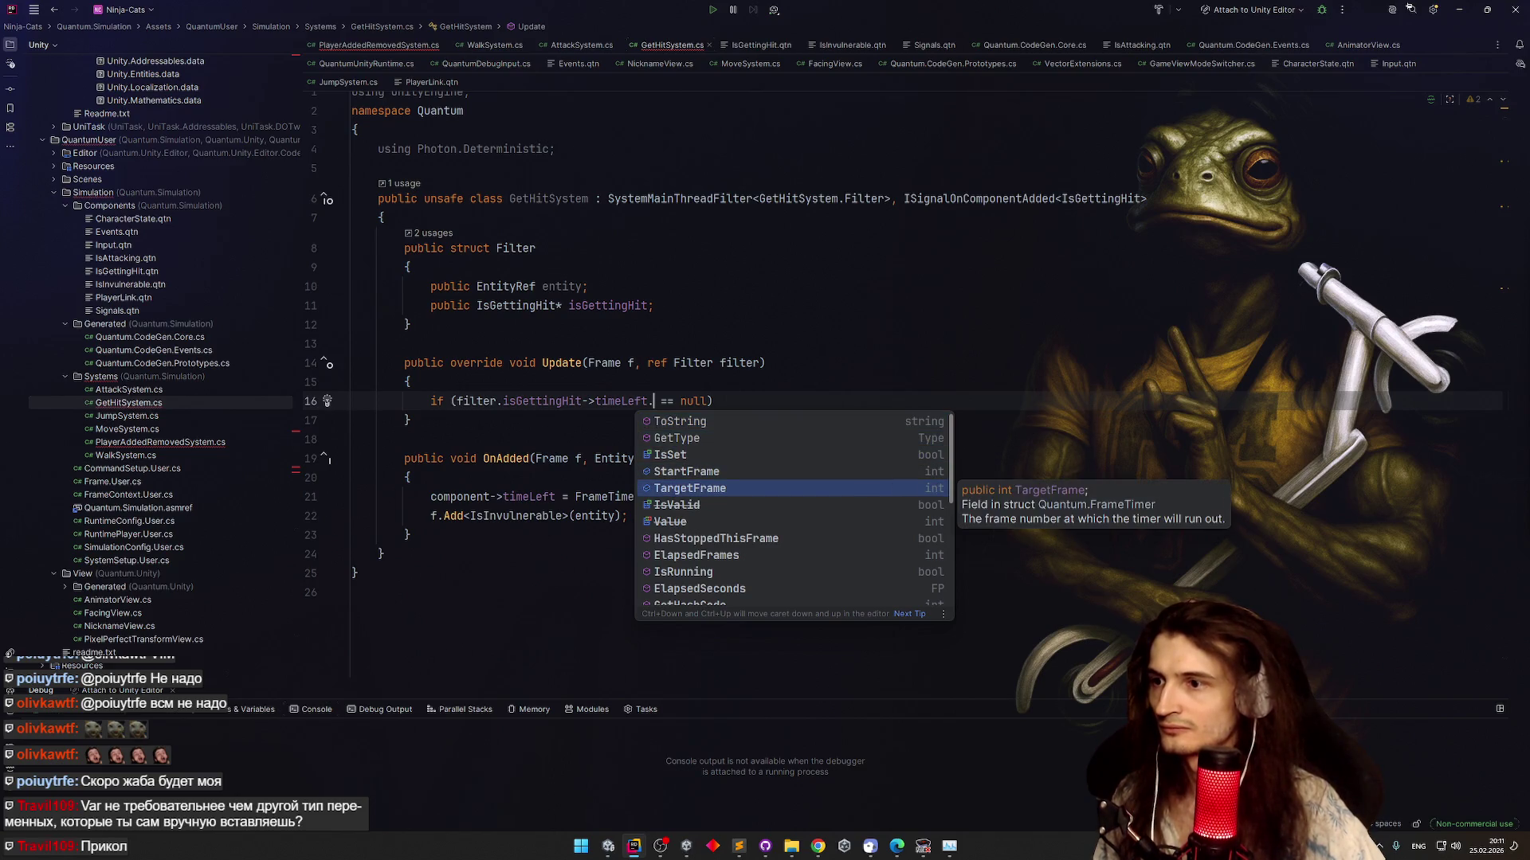
key(Down)
key(Down)
key(Down)
key(Return)
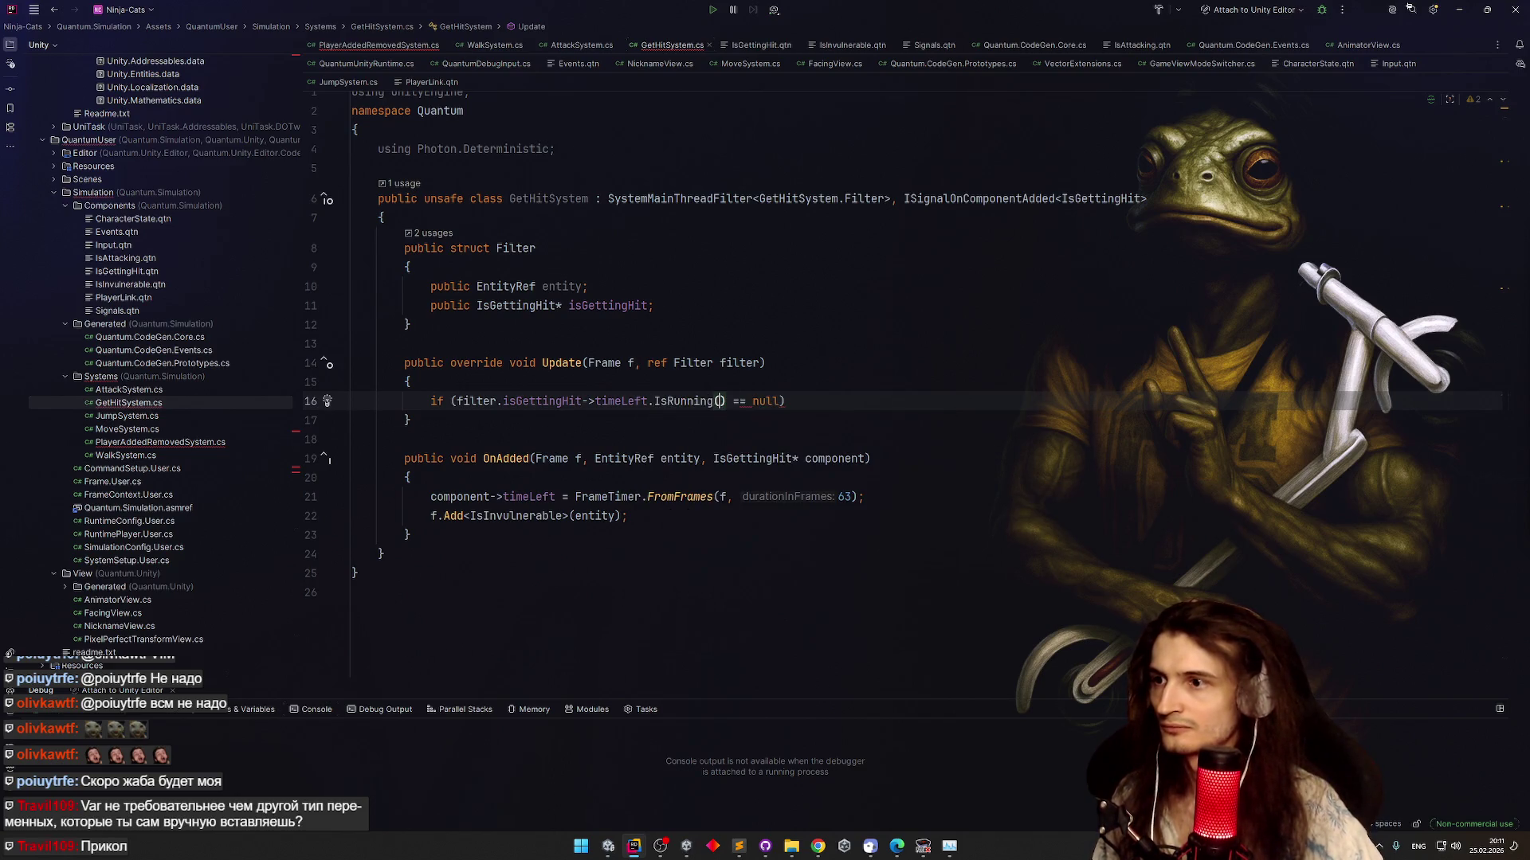
text(fr)
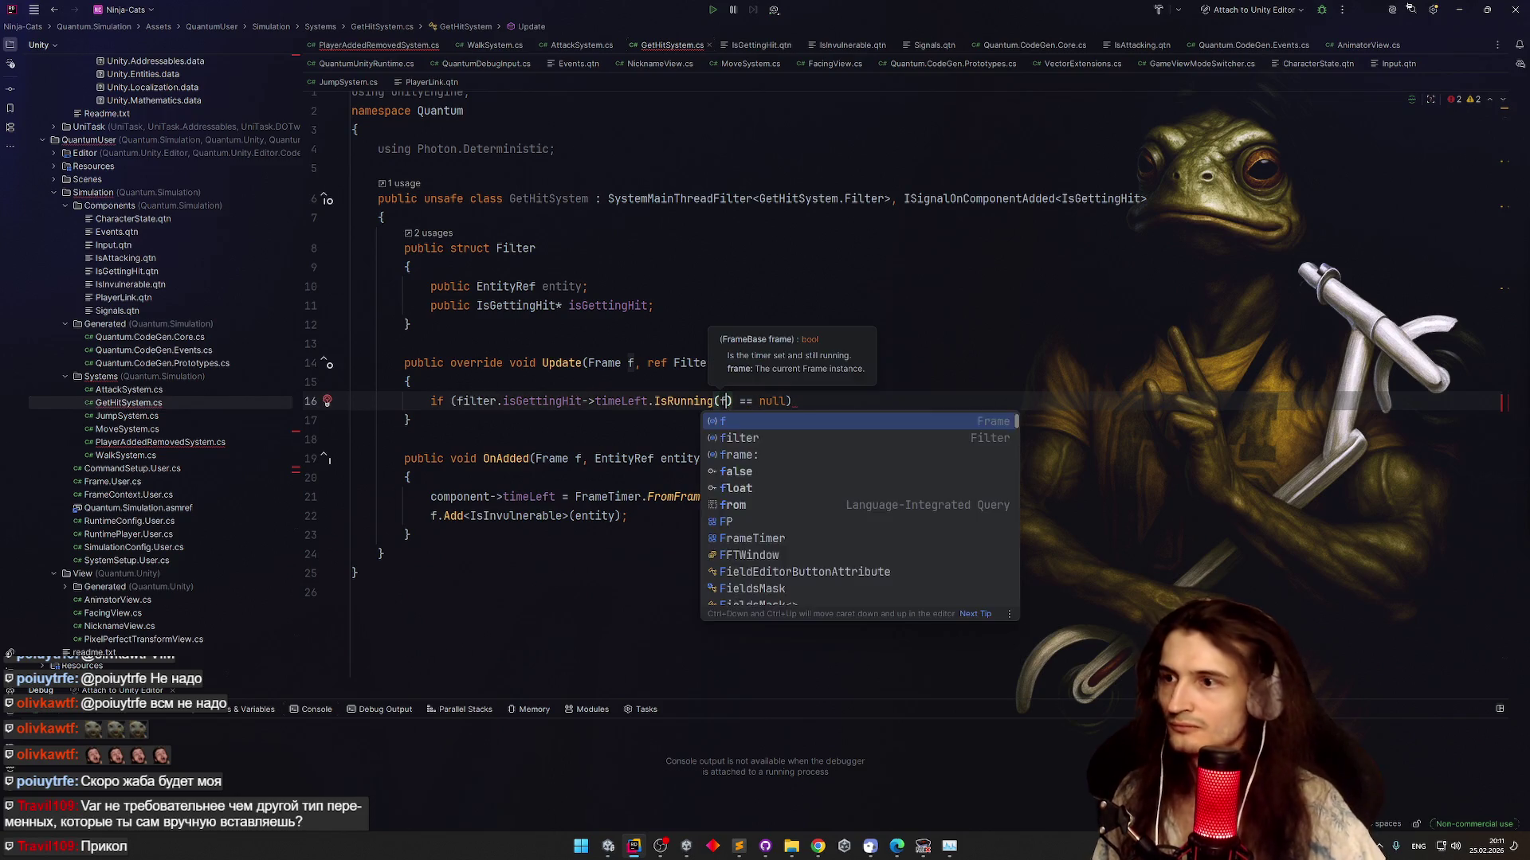
key(Down)
key(Down)
key(Down)
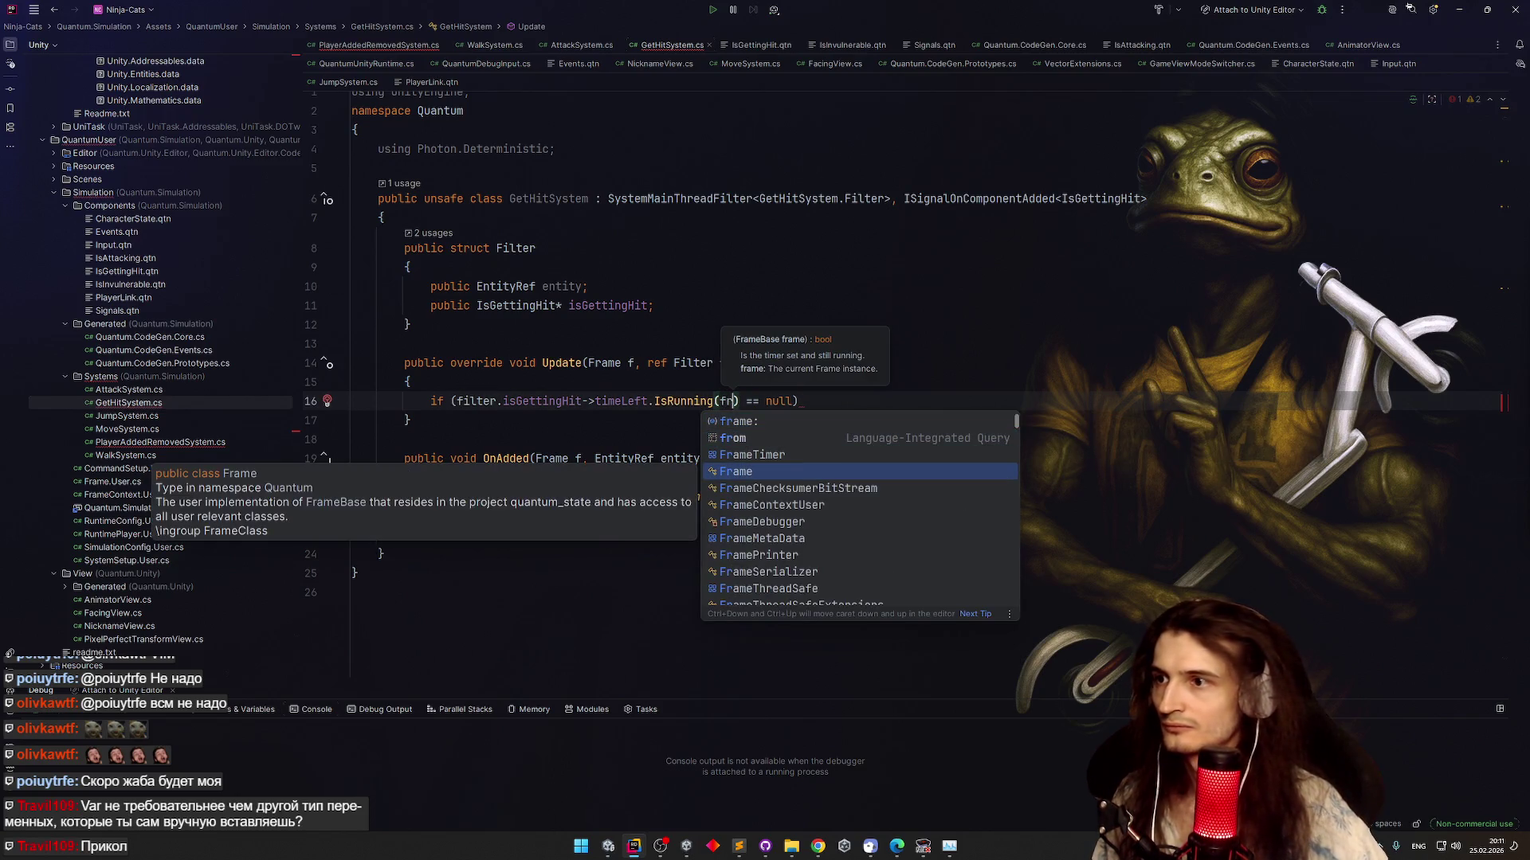
key(BackSpace)
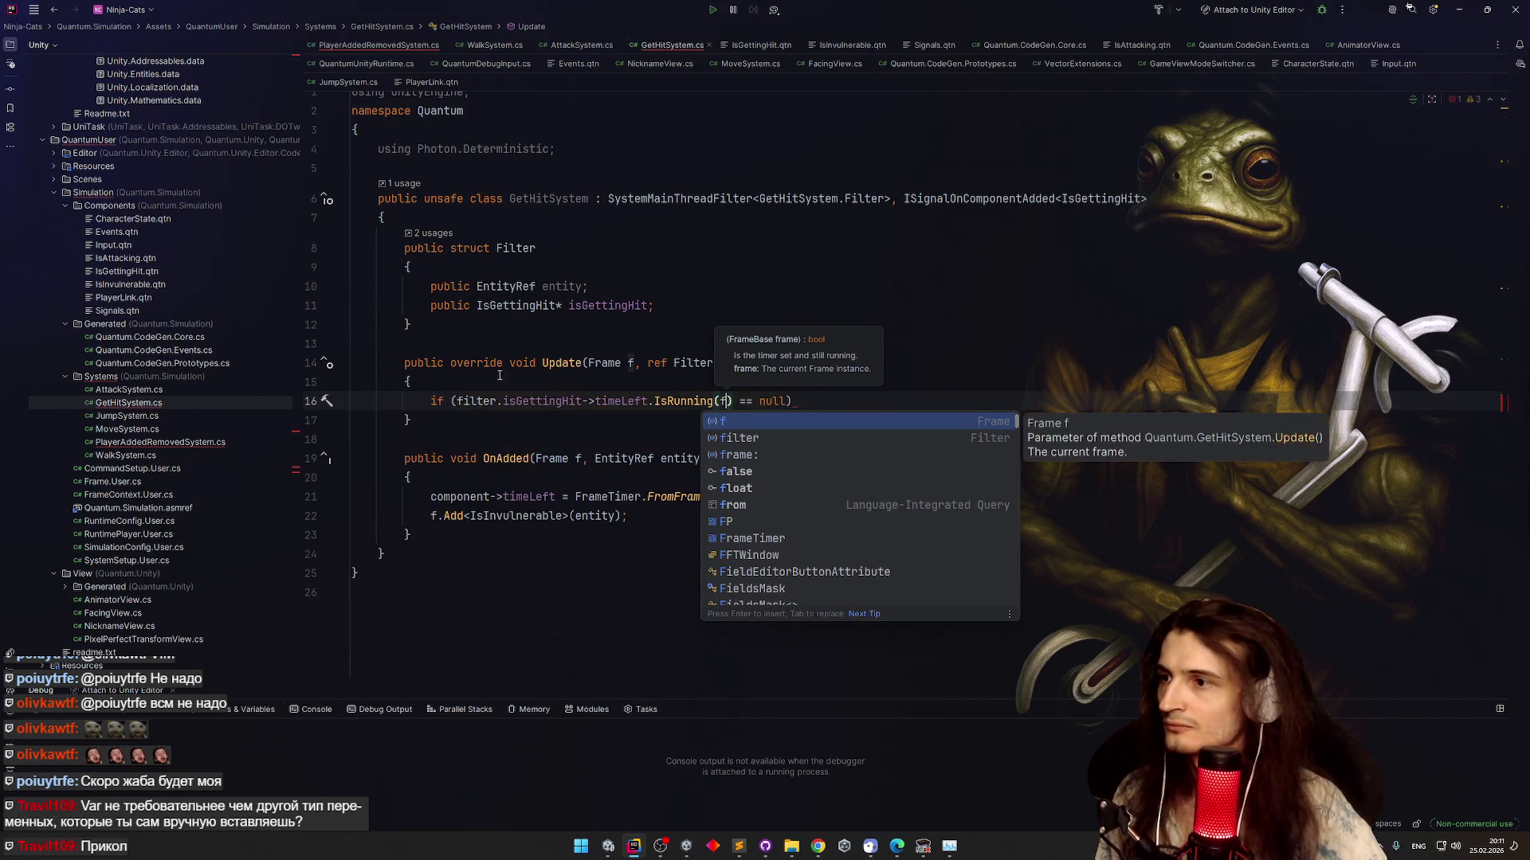
text(!)
key(End)
key(Left)
key(ctrl+BackSpace)
key(ctrl+BackSpace)
key(ctrl+BackSpace)
key(End)
Inside the if, call f.Remove<IsGettingHit>(filter.entity)
key(Return)
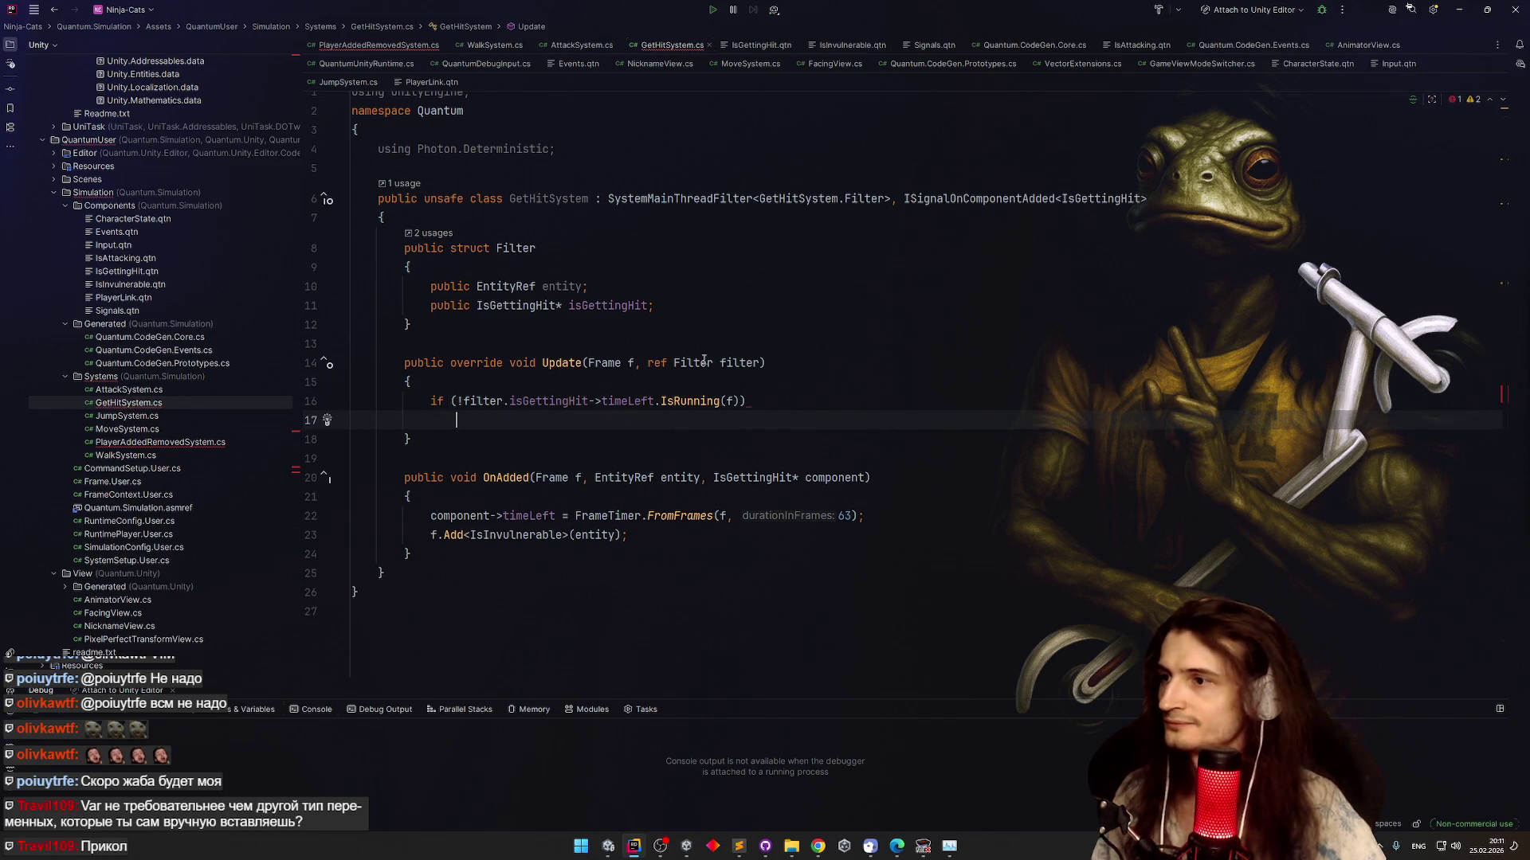
text(f.)
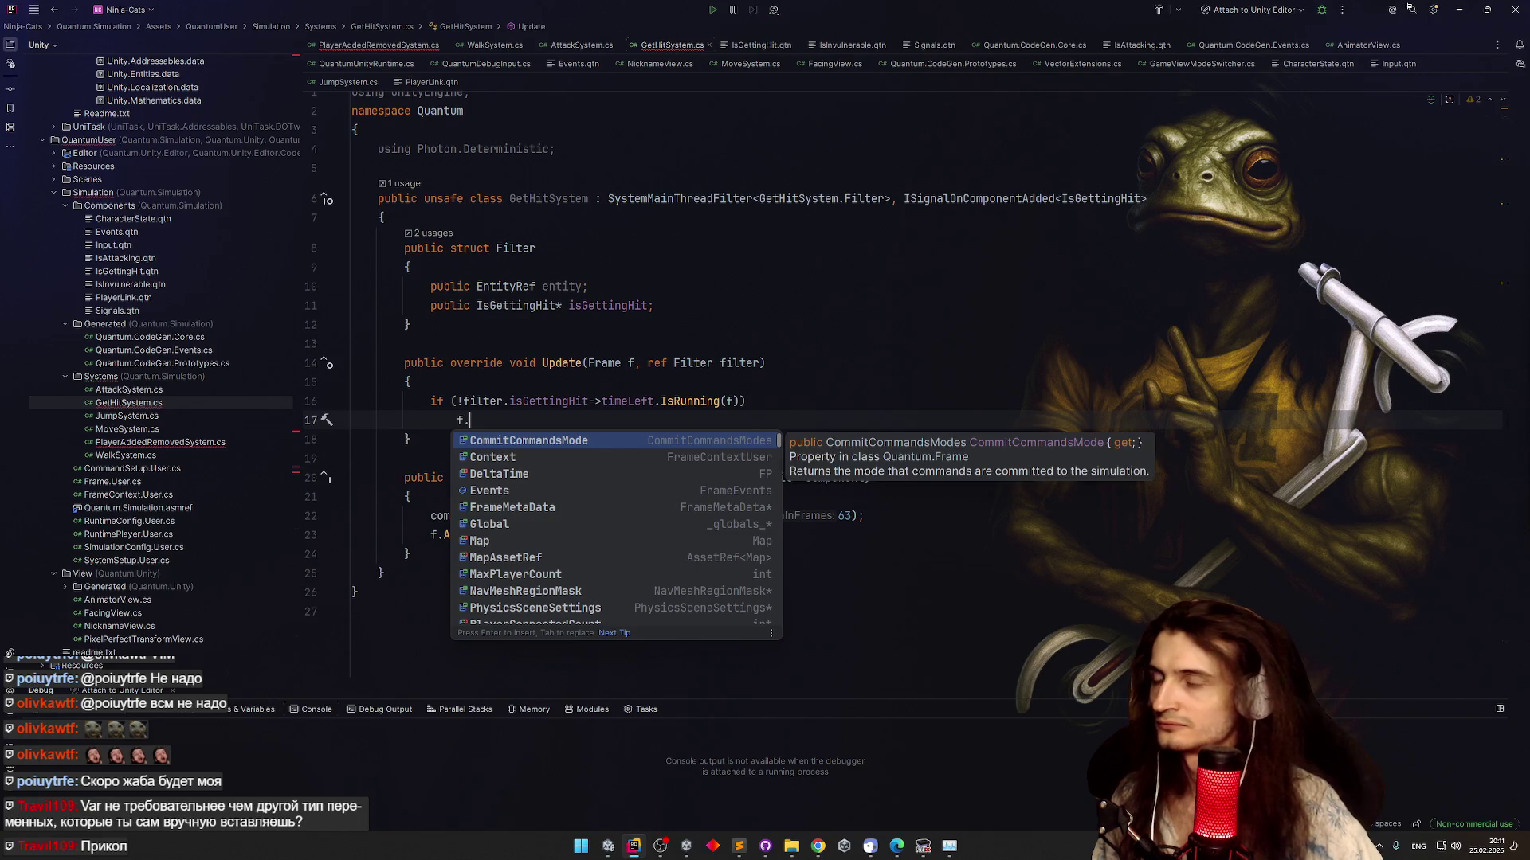
key(BackSpace)
text(f)
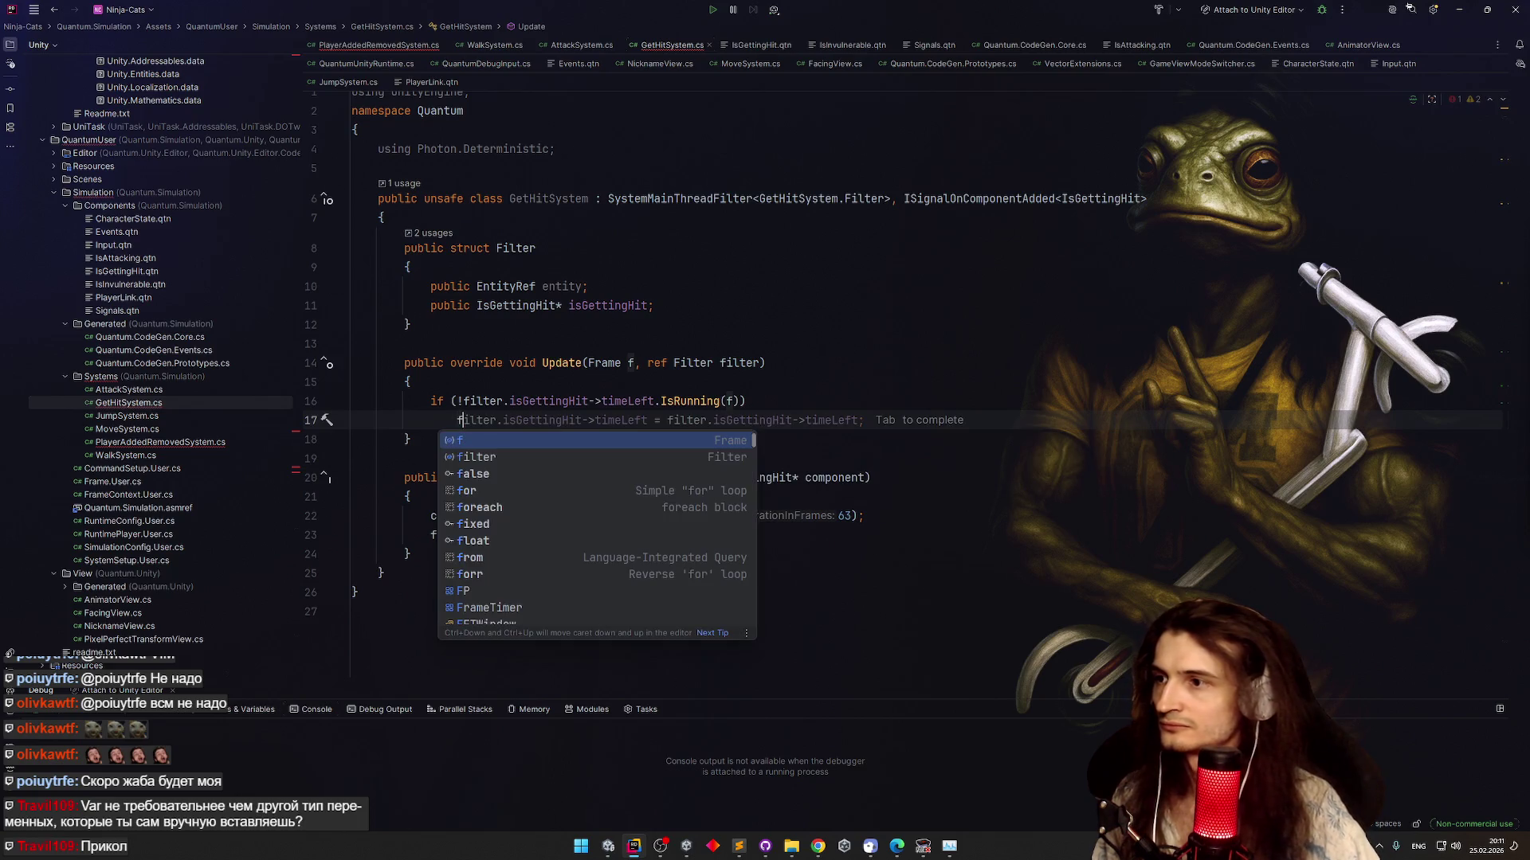
key(BackSpace)
text(f)
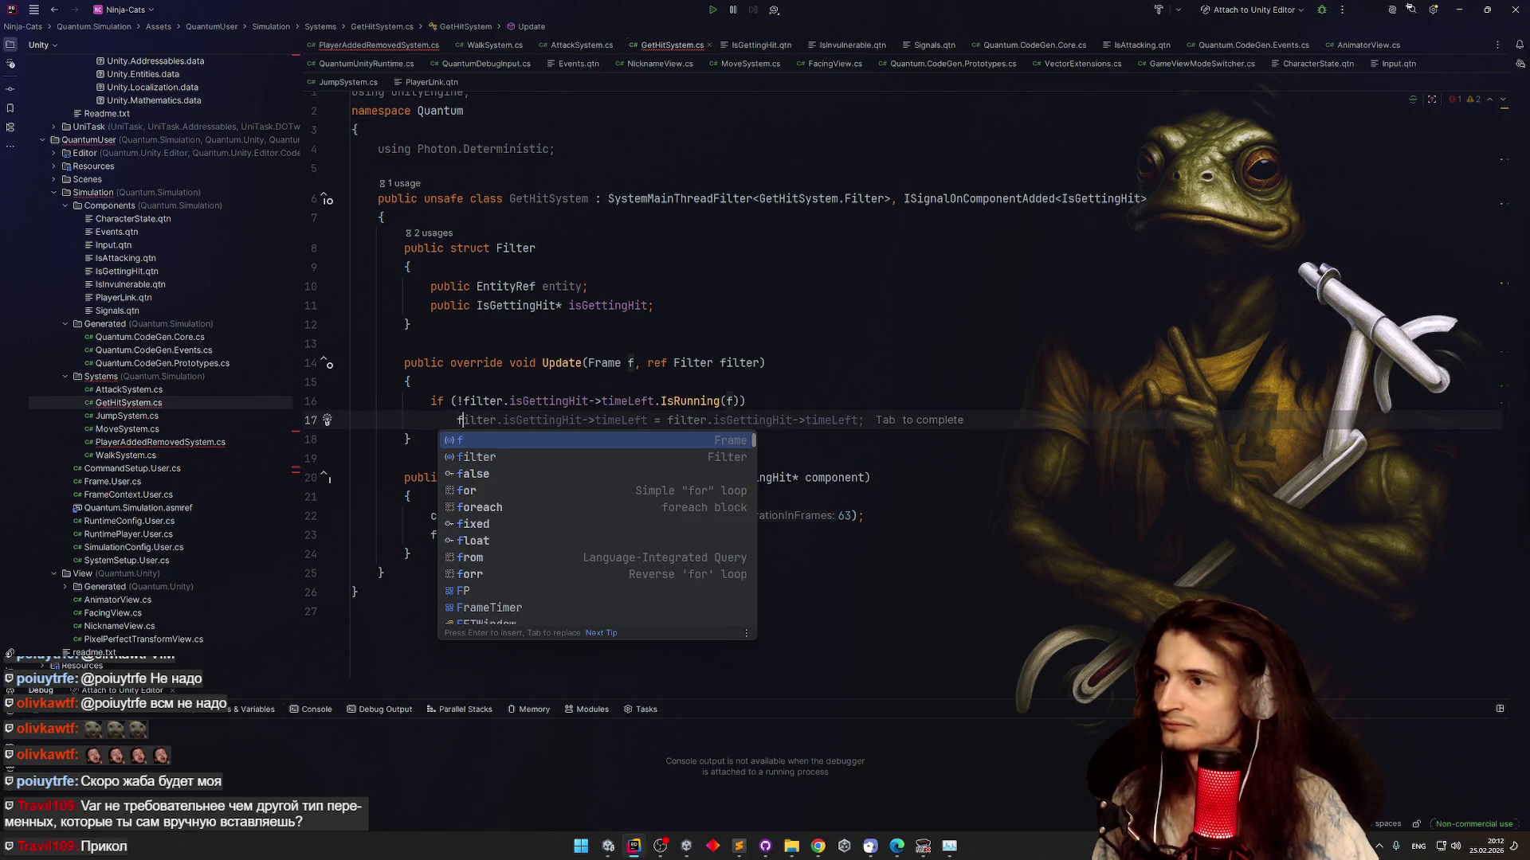
text(.Remove)
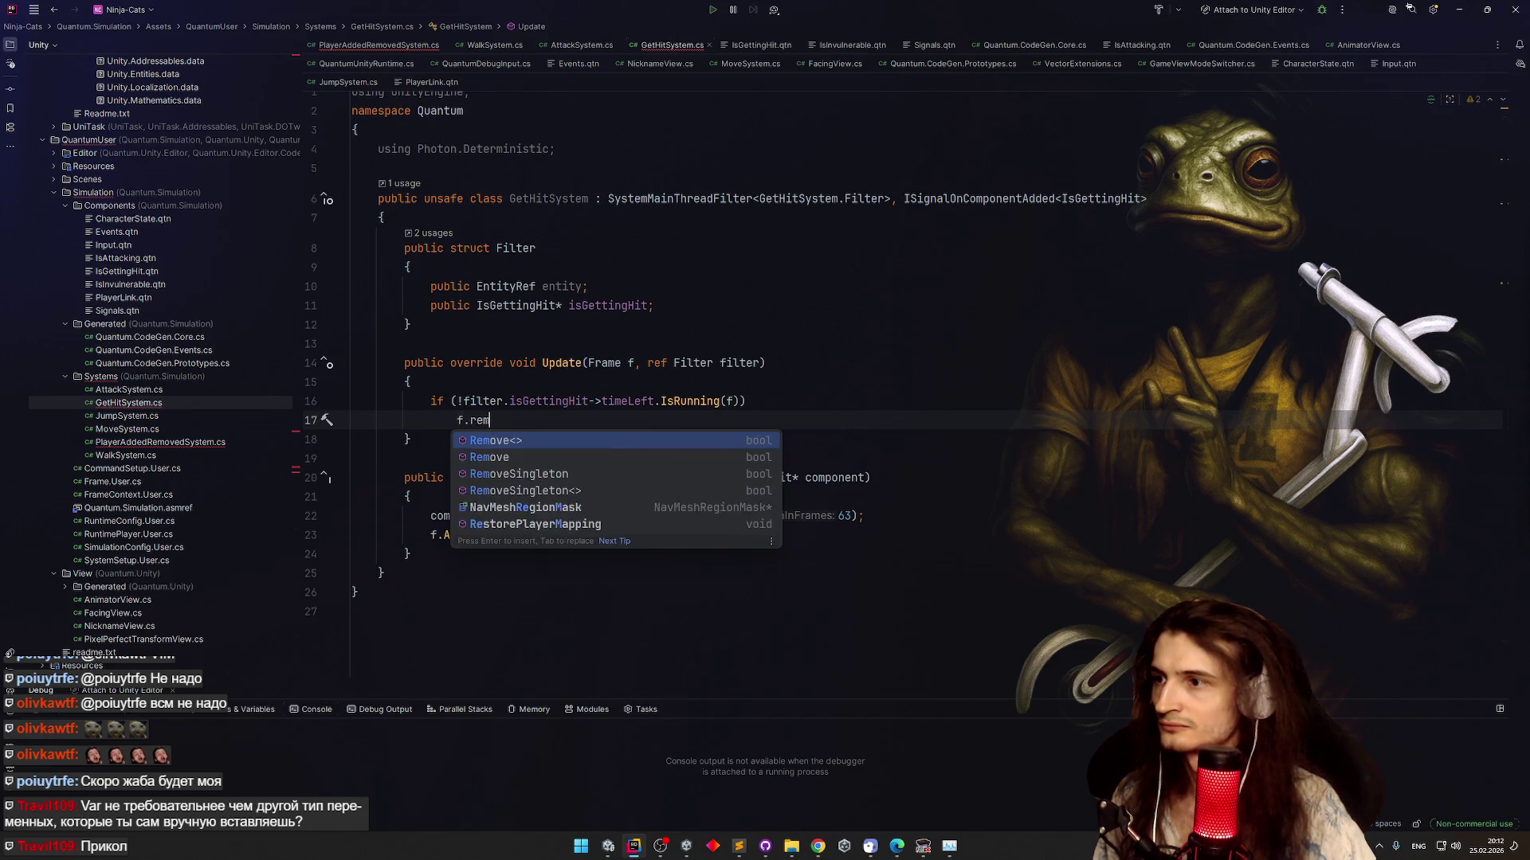
text(<)
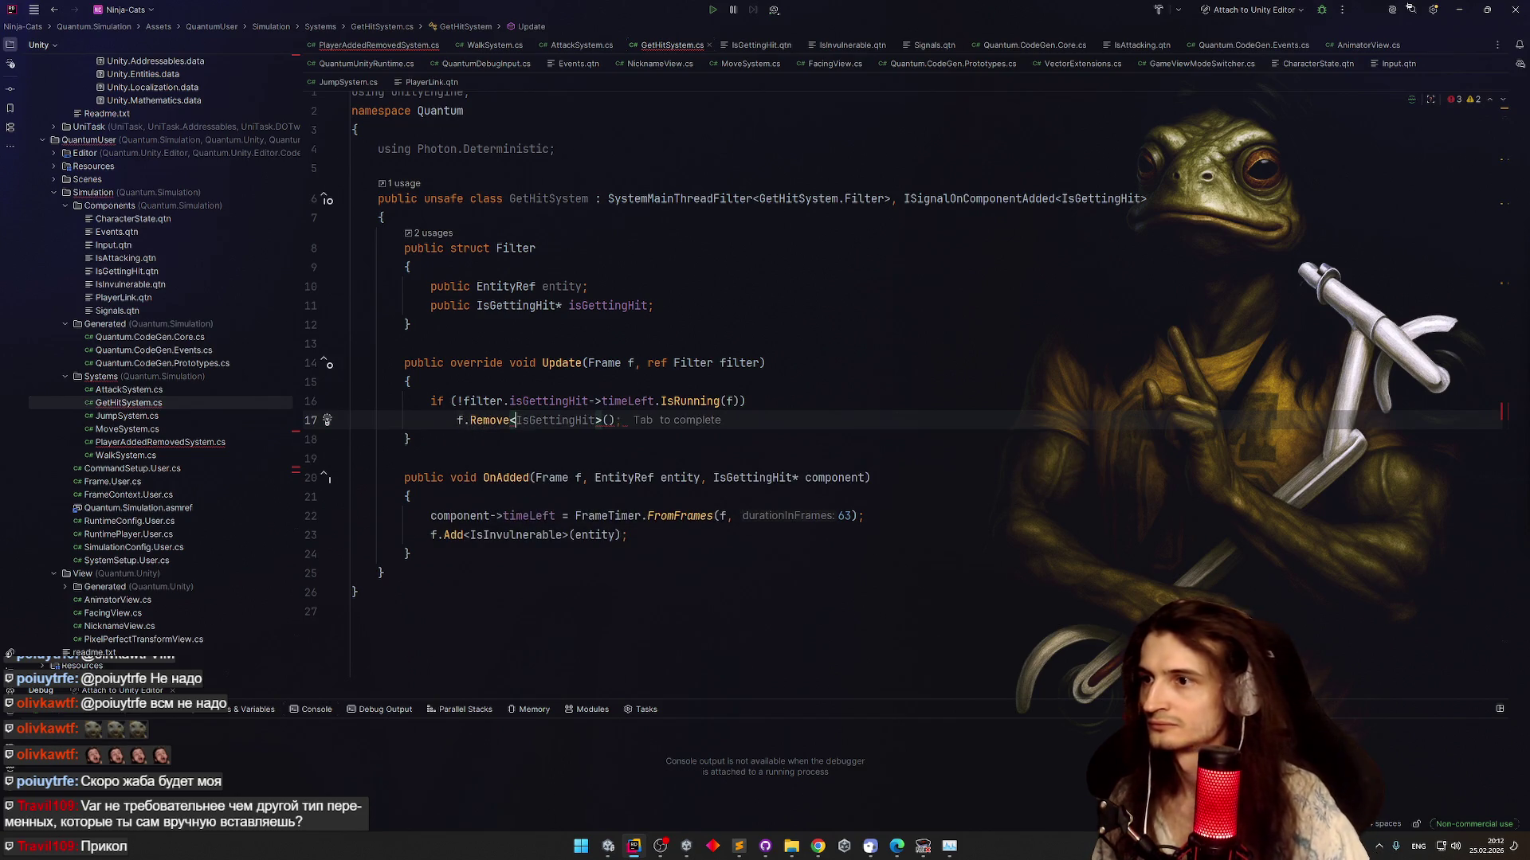
key(Tab)
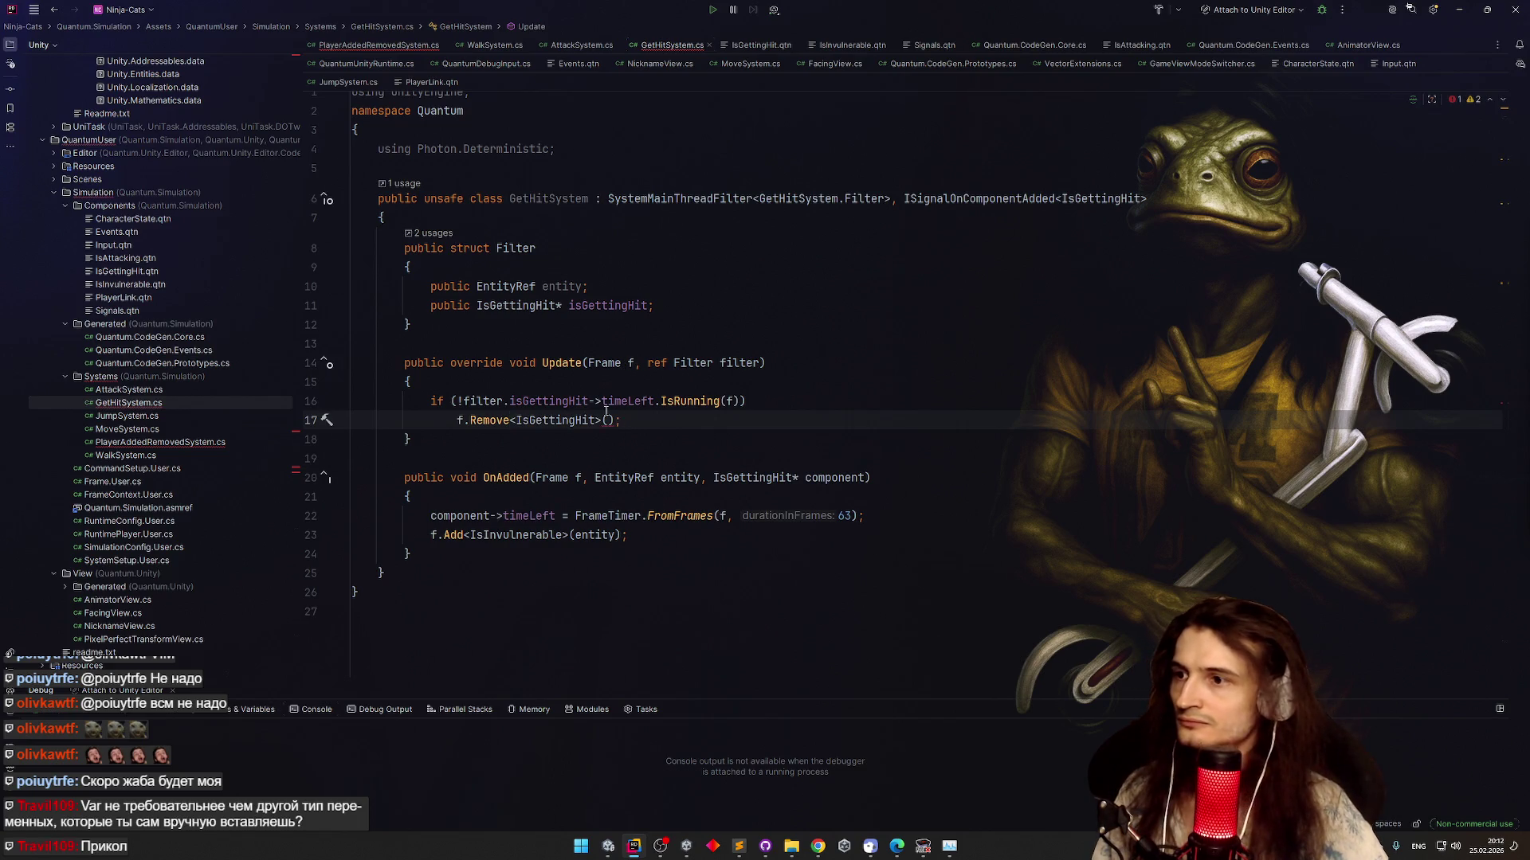
click(608, 418)
text(filter.)
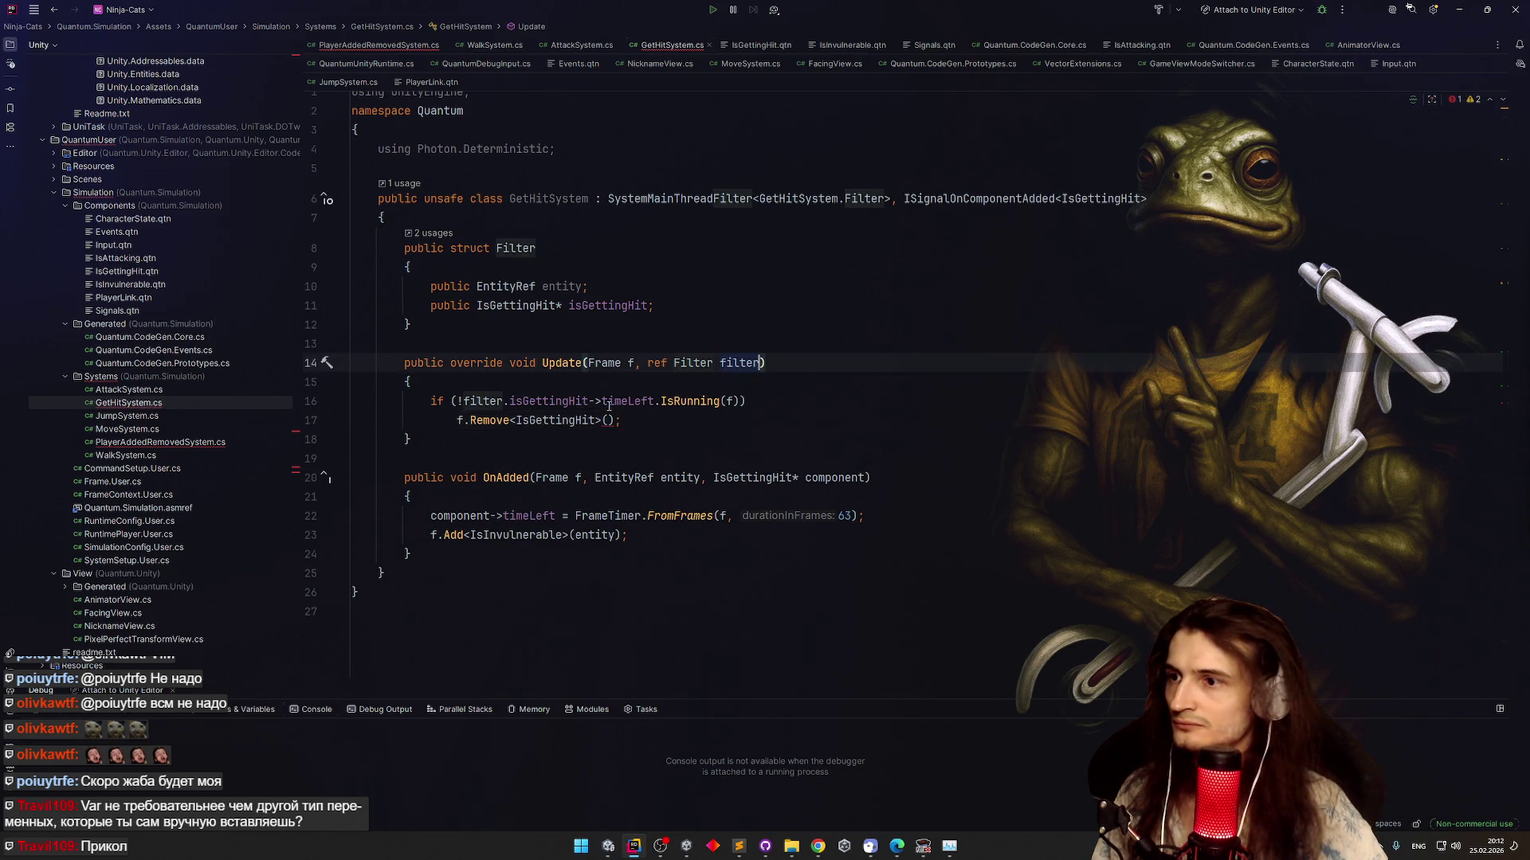
key(Return)
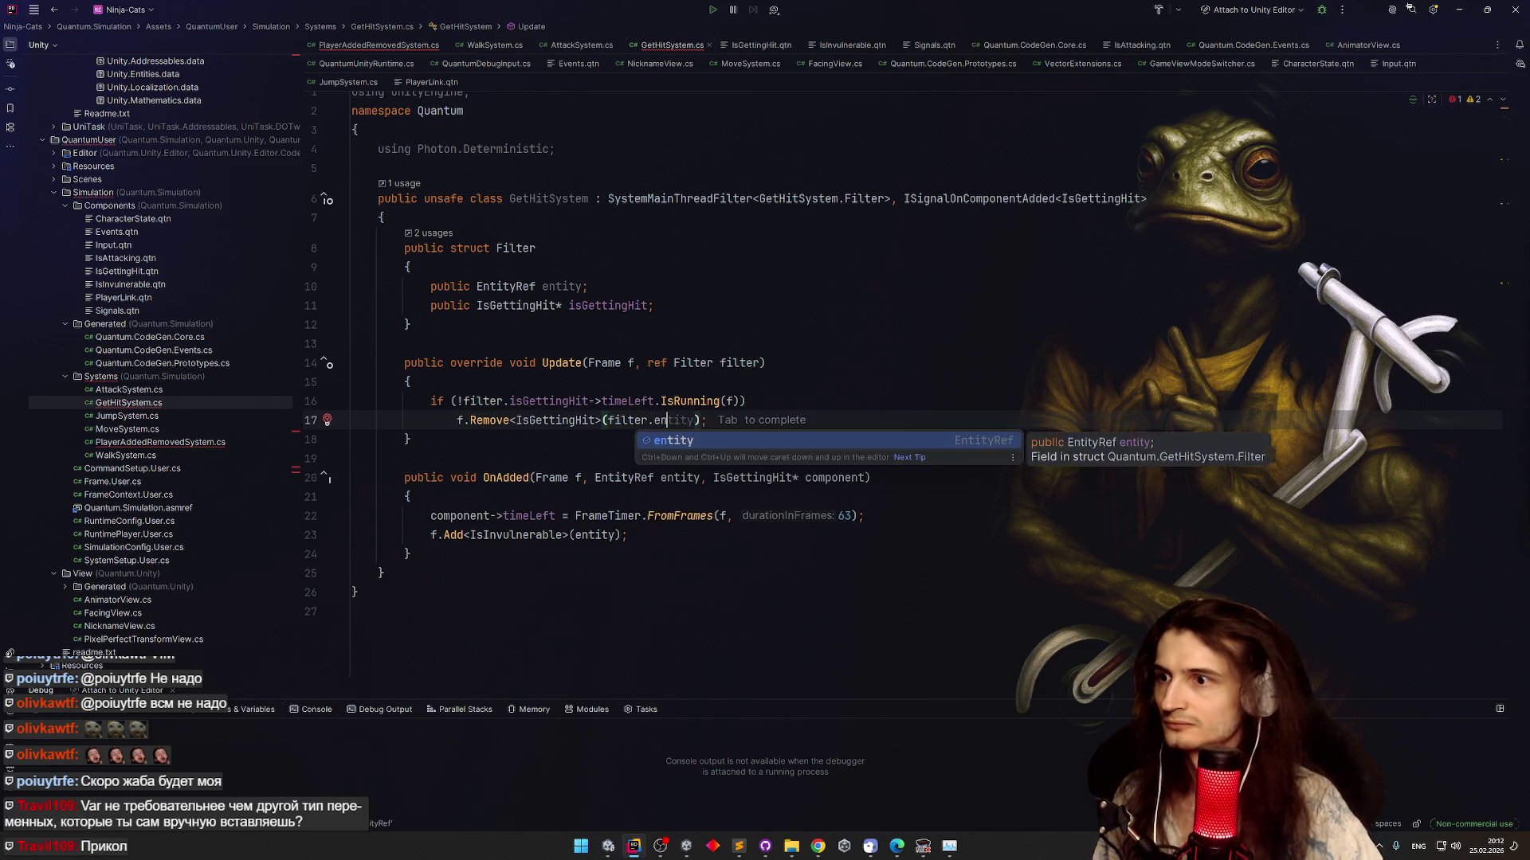
click(812, 318)
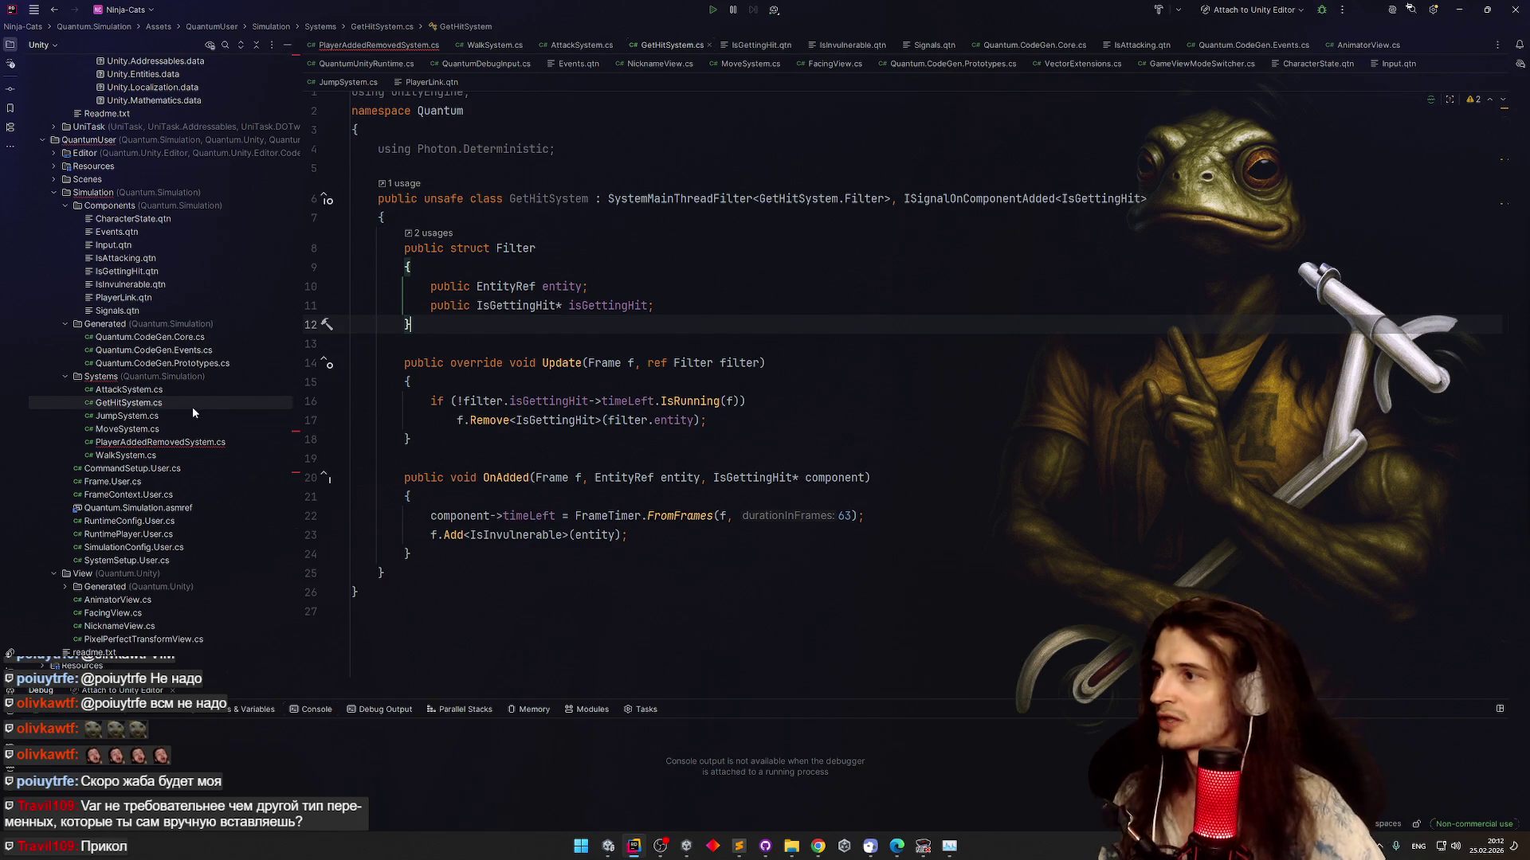
Duplicate GetHitSystem.cs as a new file named InvulnerabilitySystem.cs
key(ctrl+d)
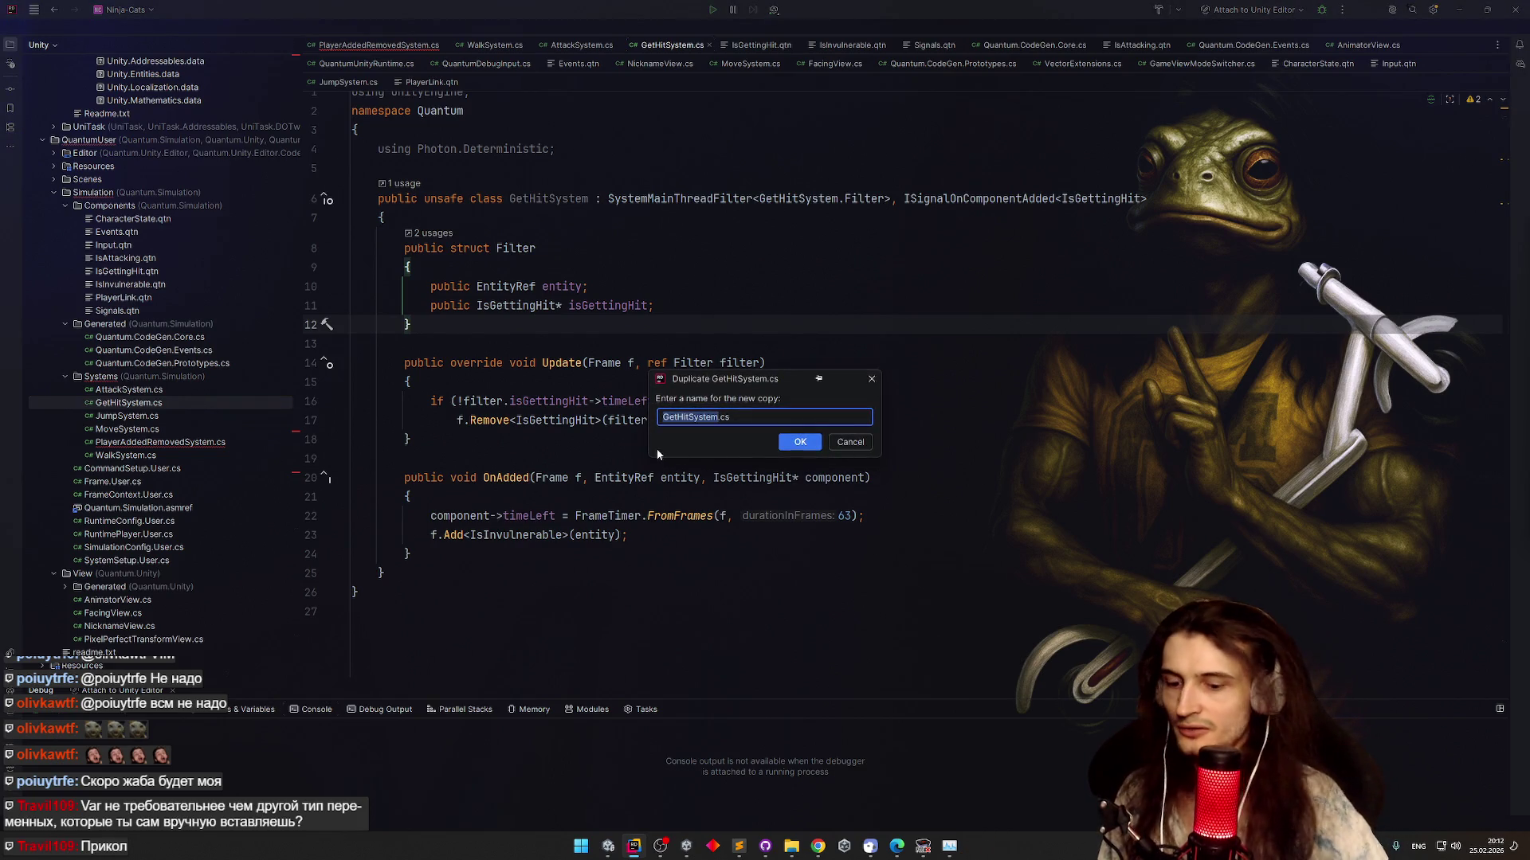
key(BackSpace)
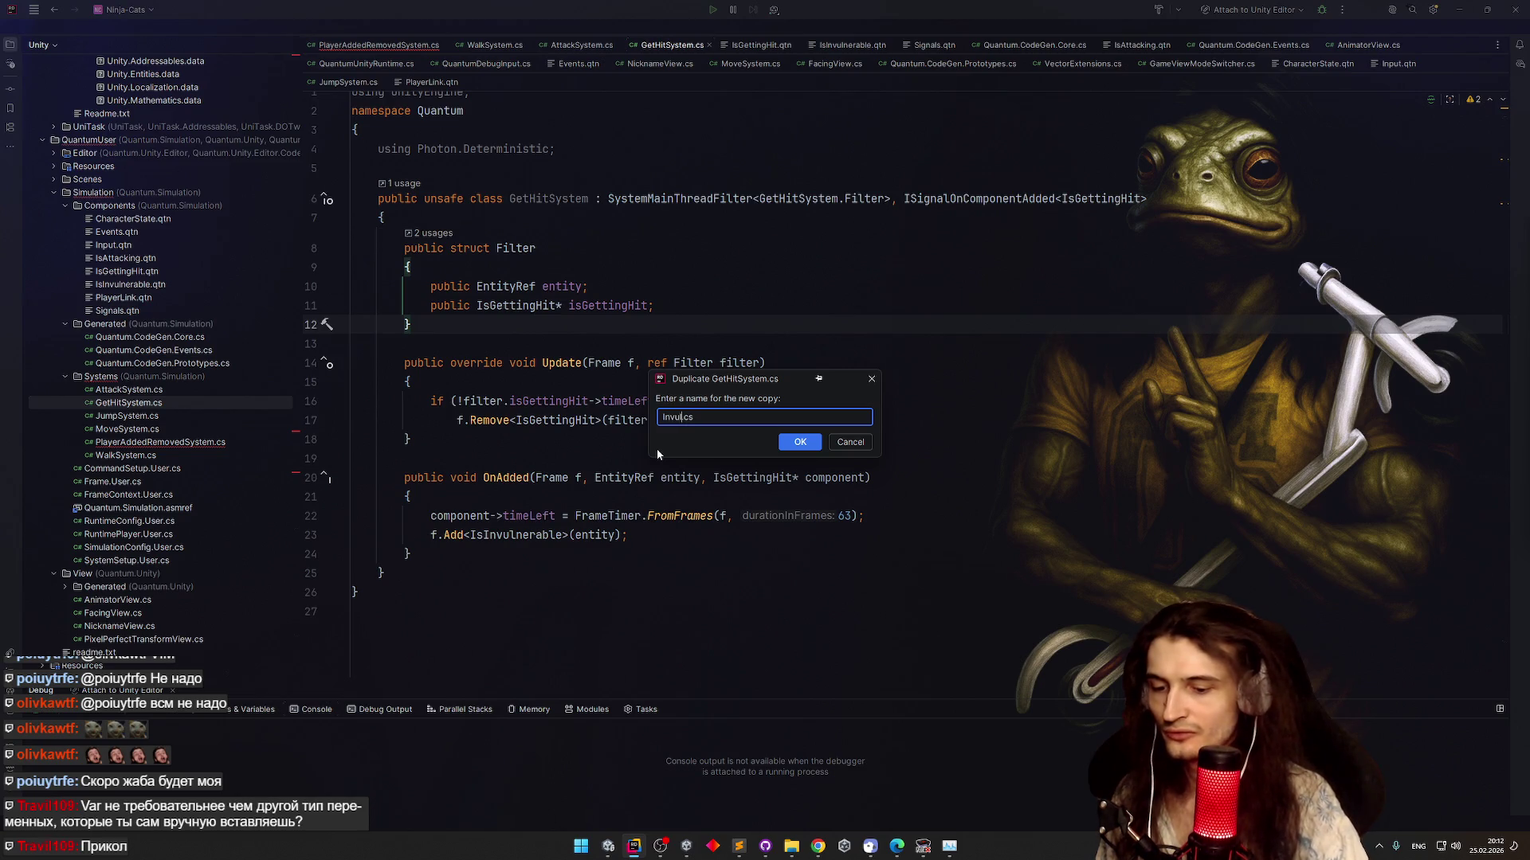
text(nerabl)
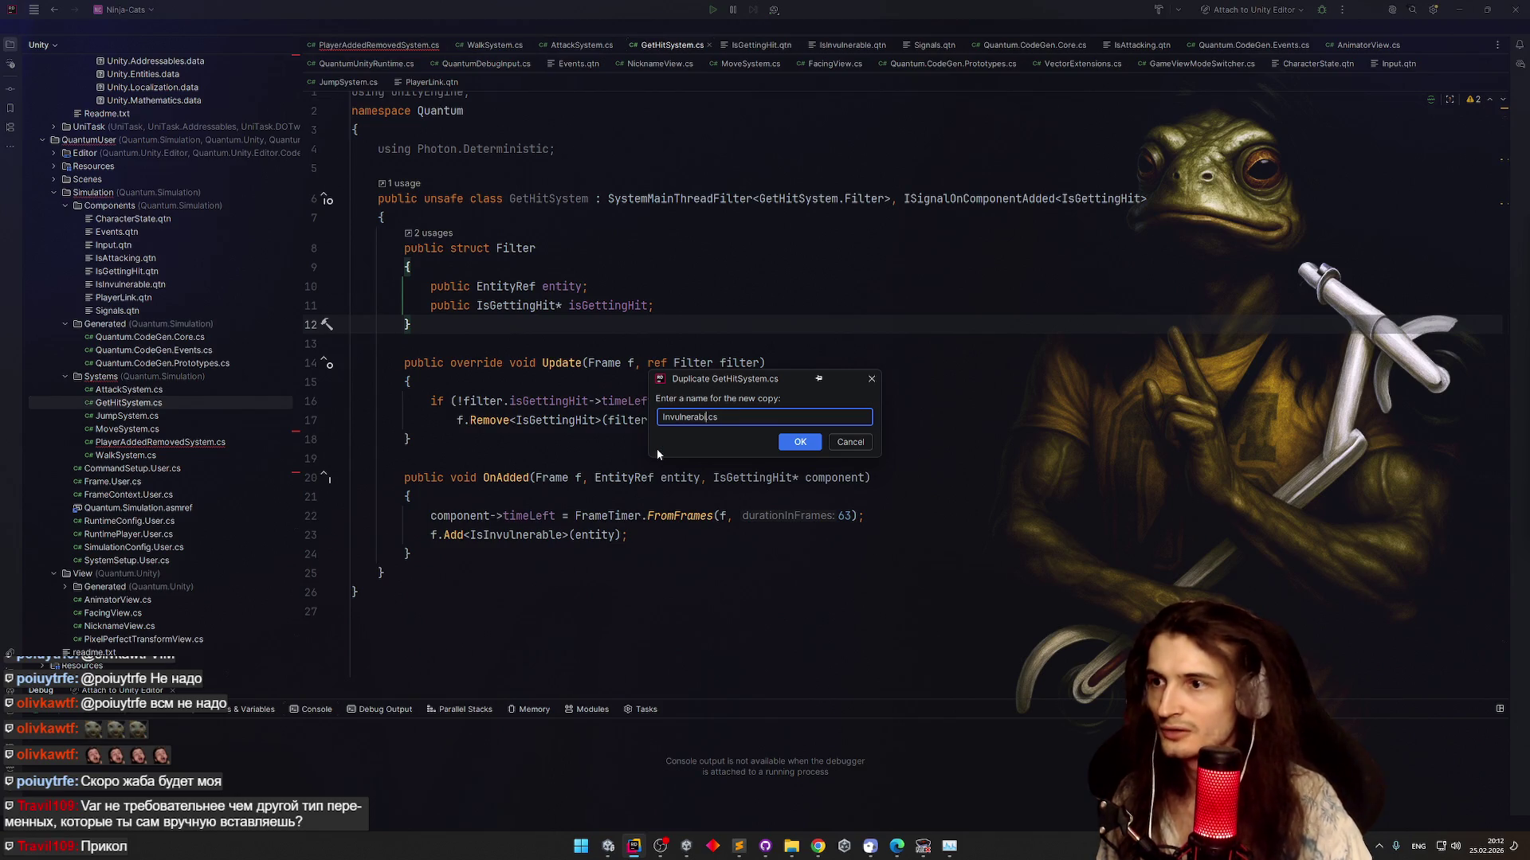
text(lityS)
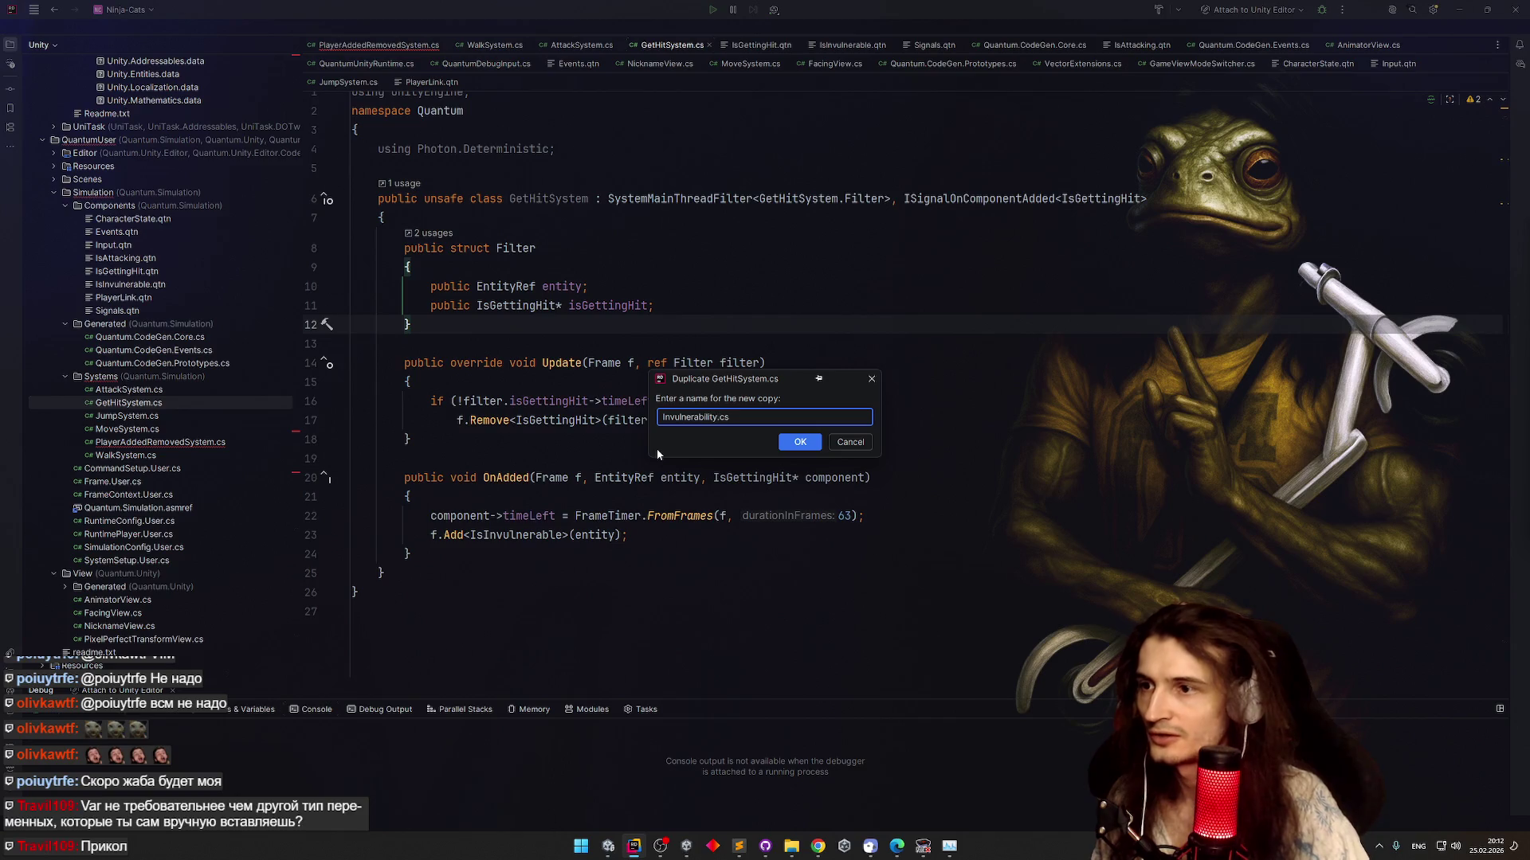
text(ystem)
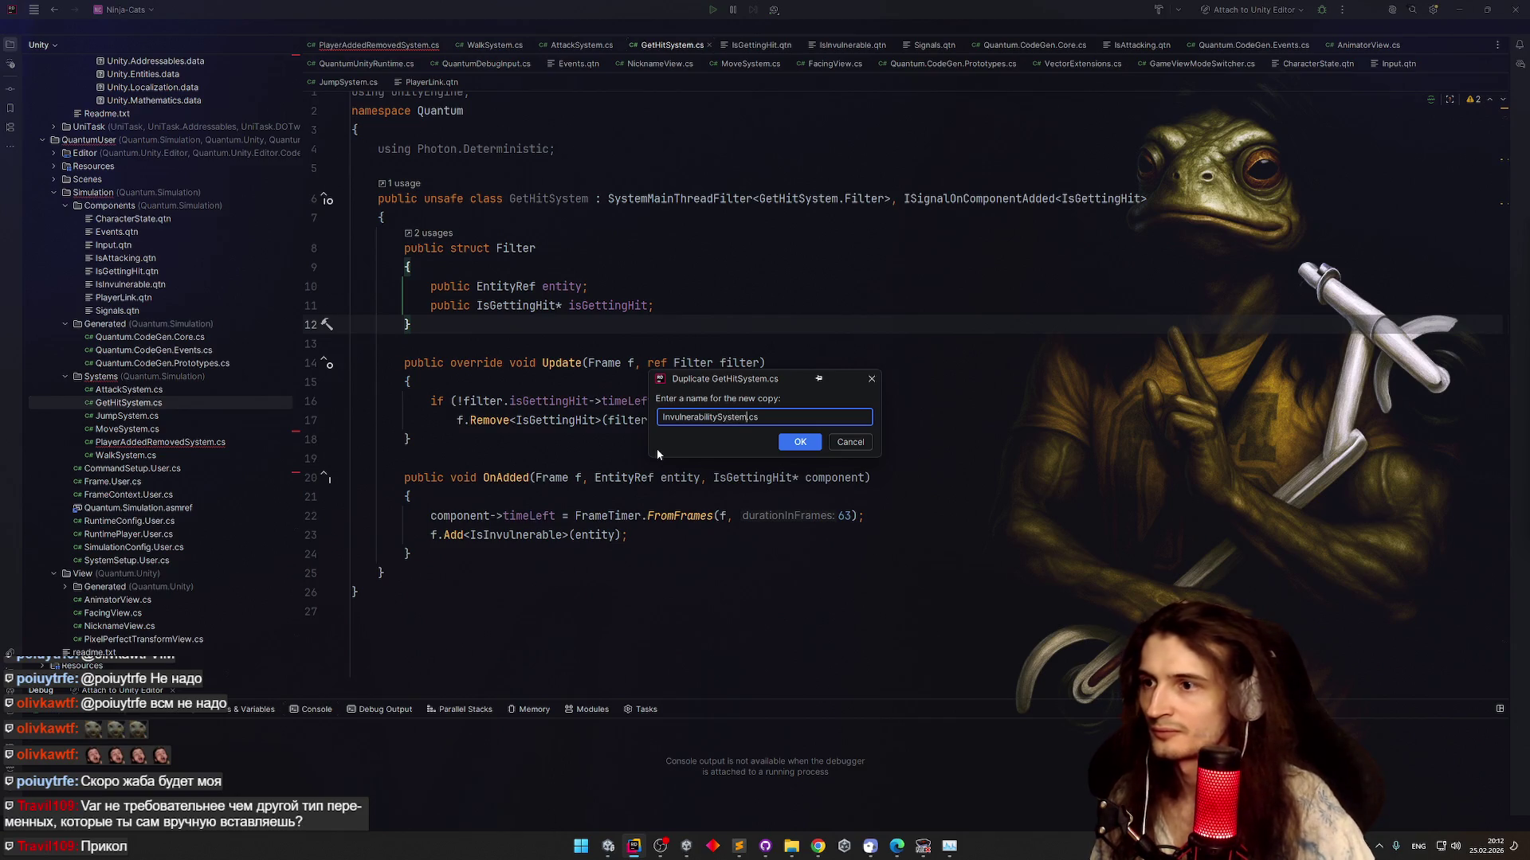
key(shift+Left)
key(shift+Left)
key(shift+Left)
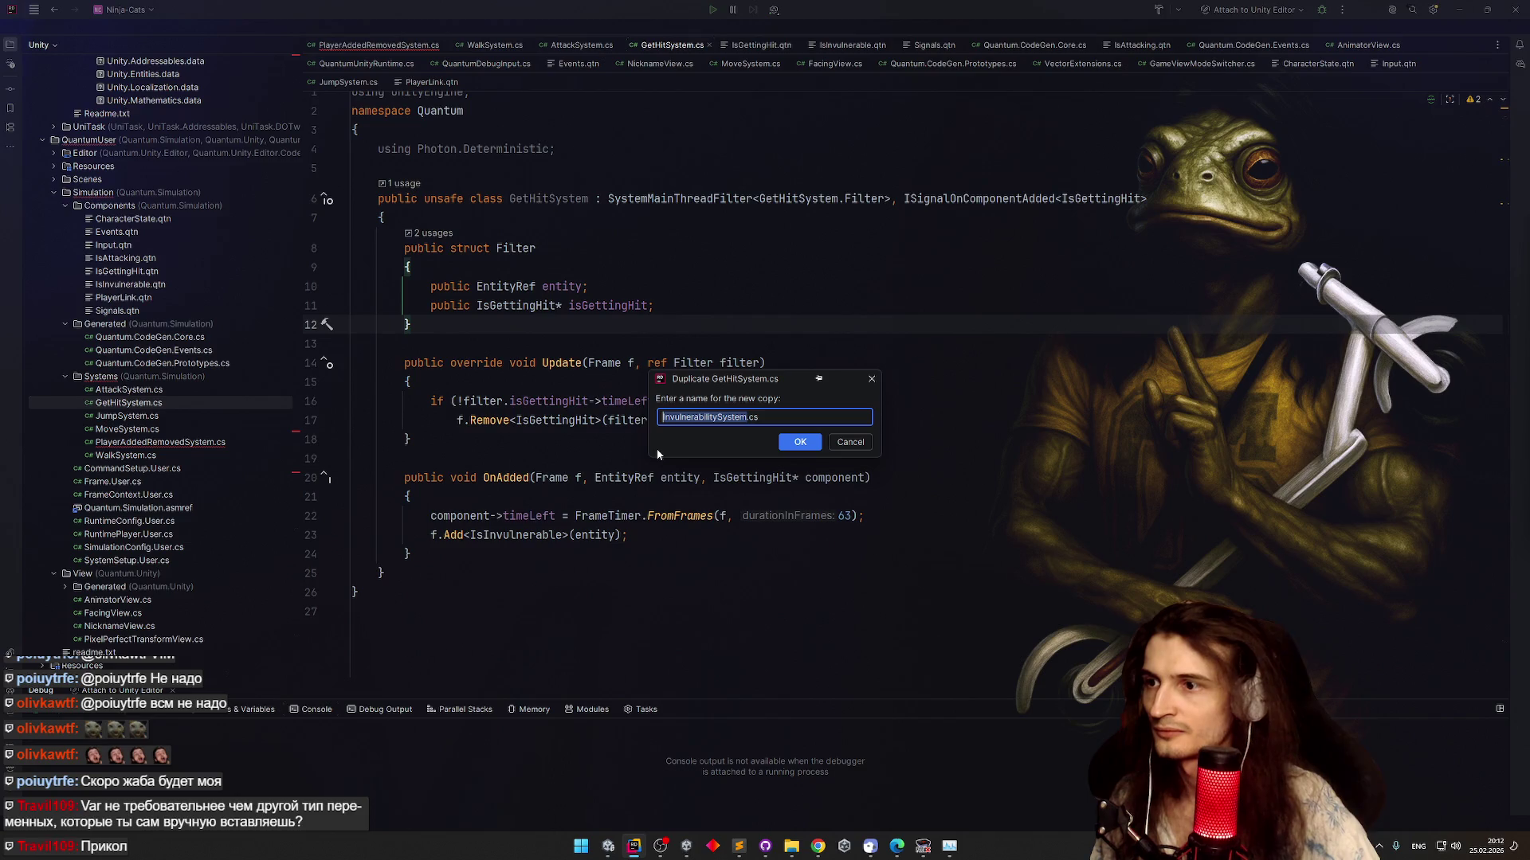
key(Return)
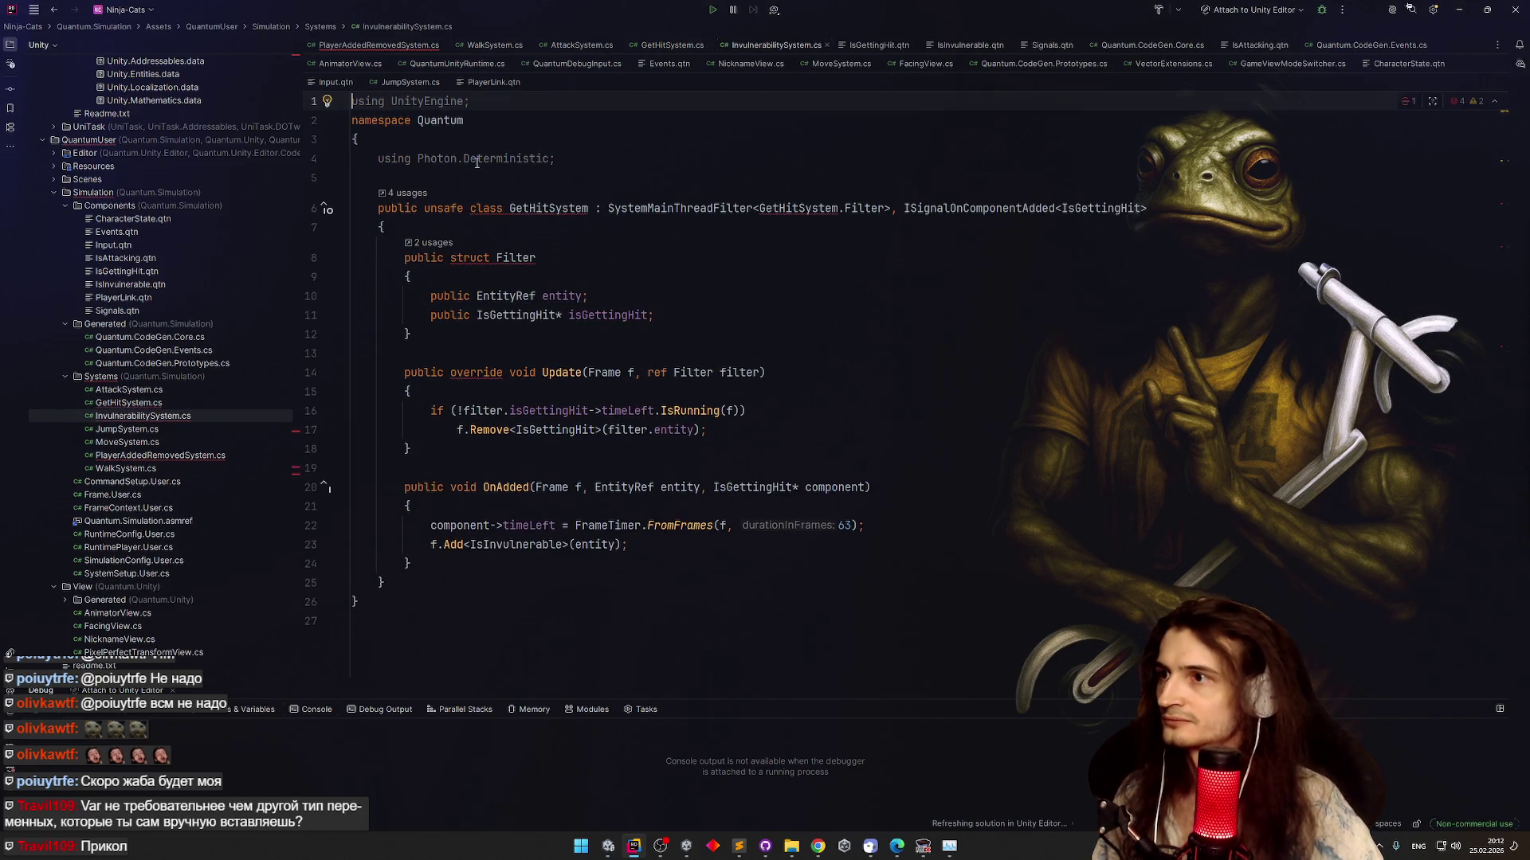
Rename the class to InvulnerabilitySystem and generate an OnAdded handler for the IsInvulnerable signal
key(alt+Return)
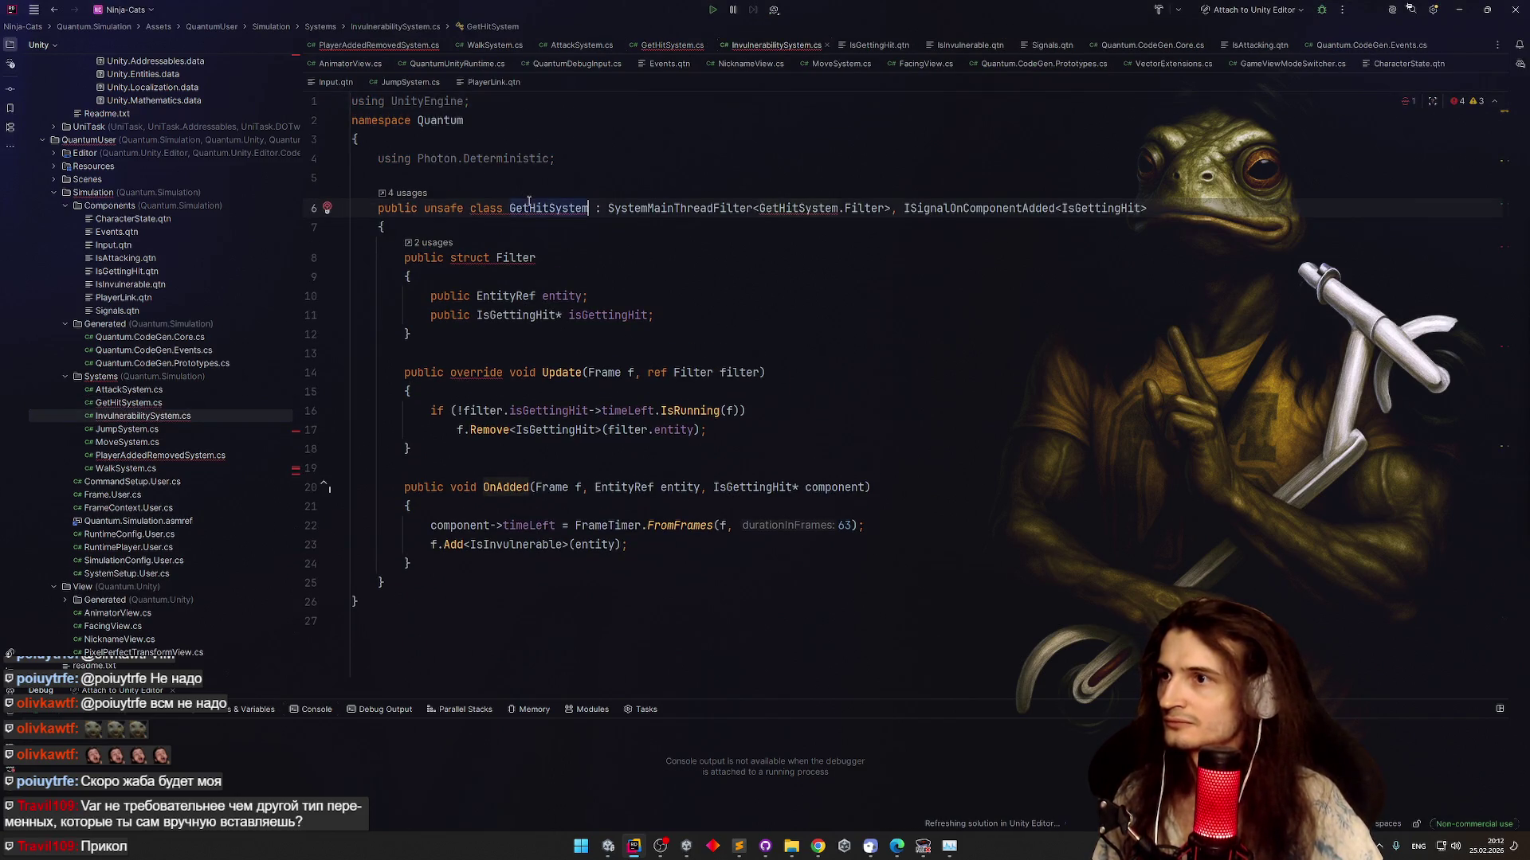
key(Return)
click(1008, 196)
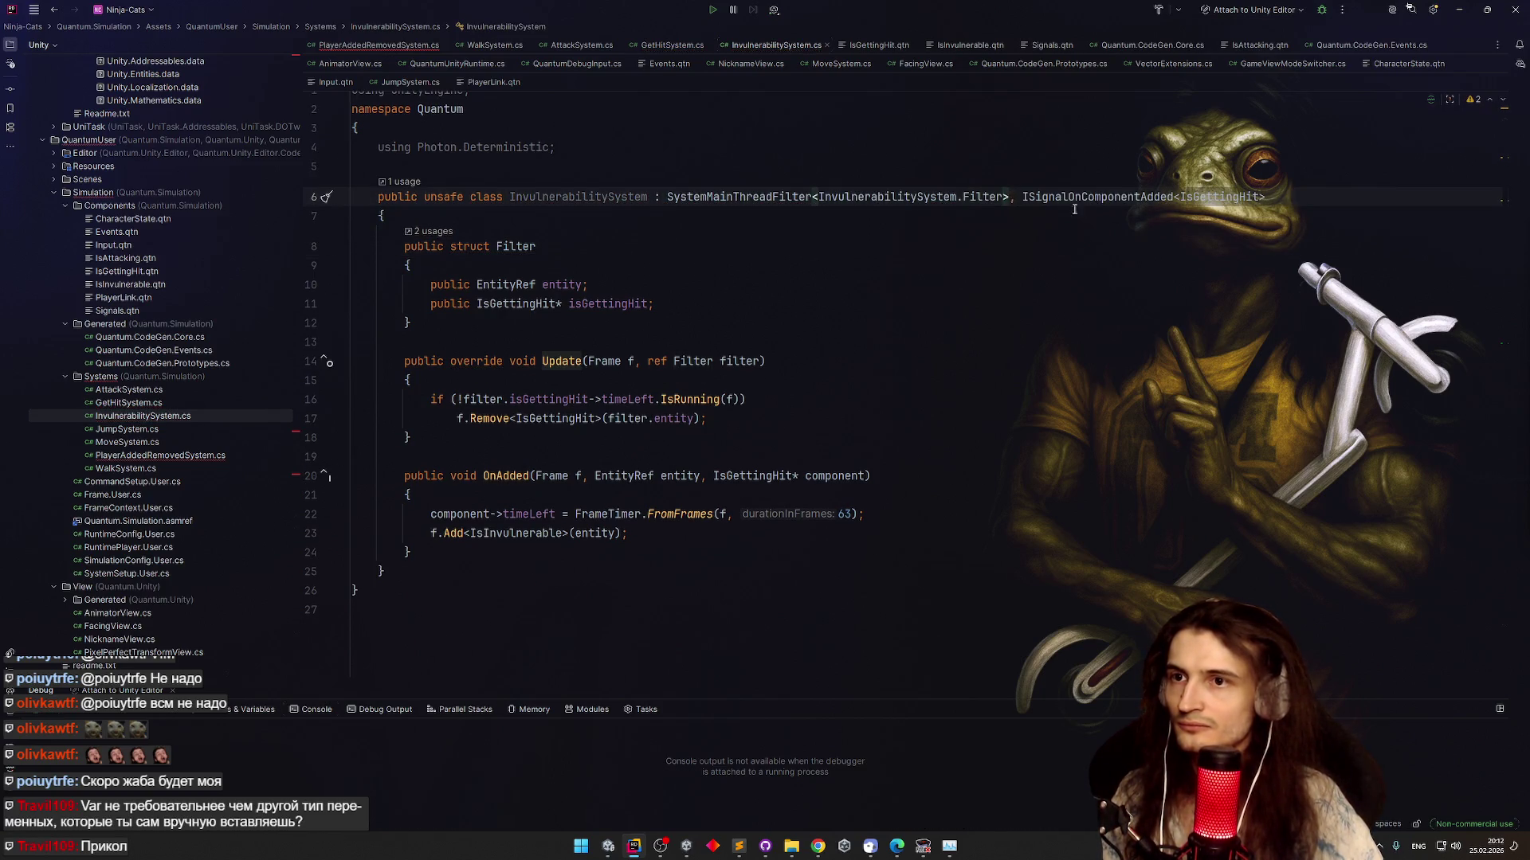
click(1259, 197)
key(ctrl+BackSpace)
text(IsInv)
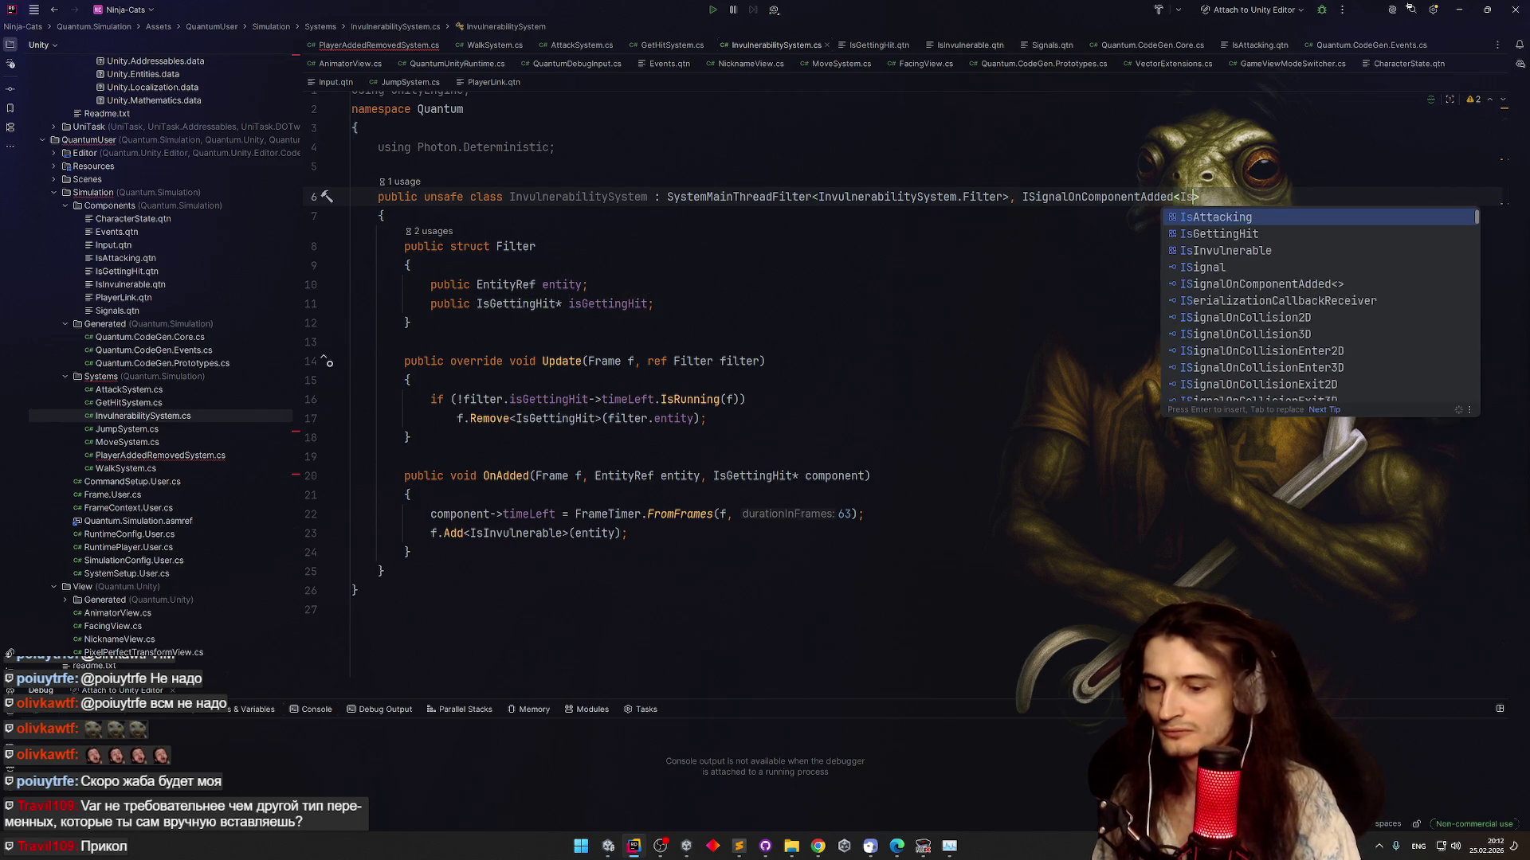
key(Return)
key(alt+Return)
key(Return)
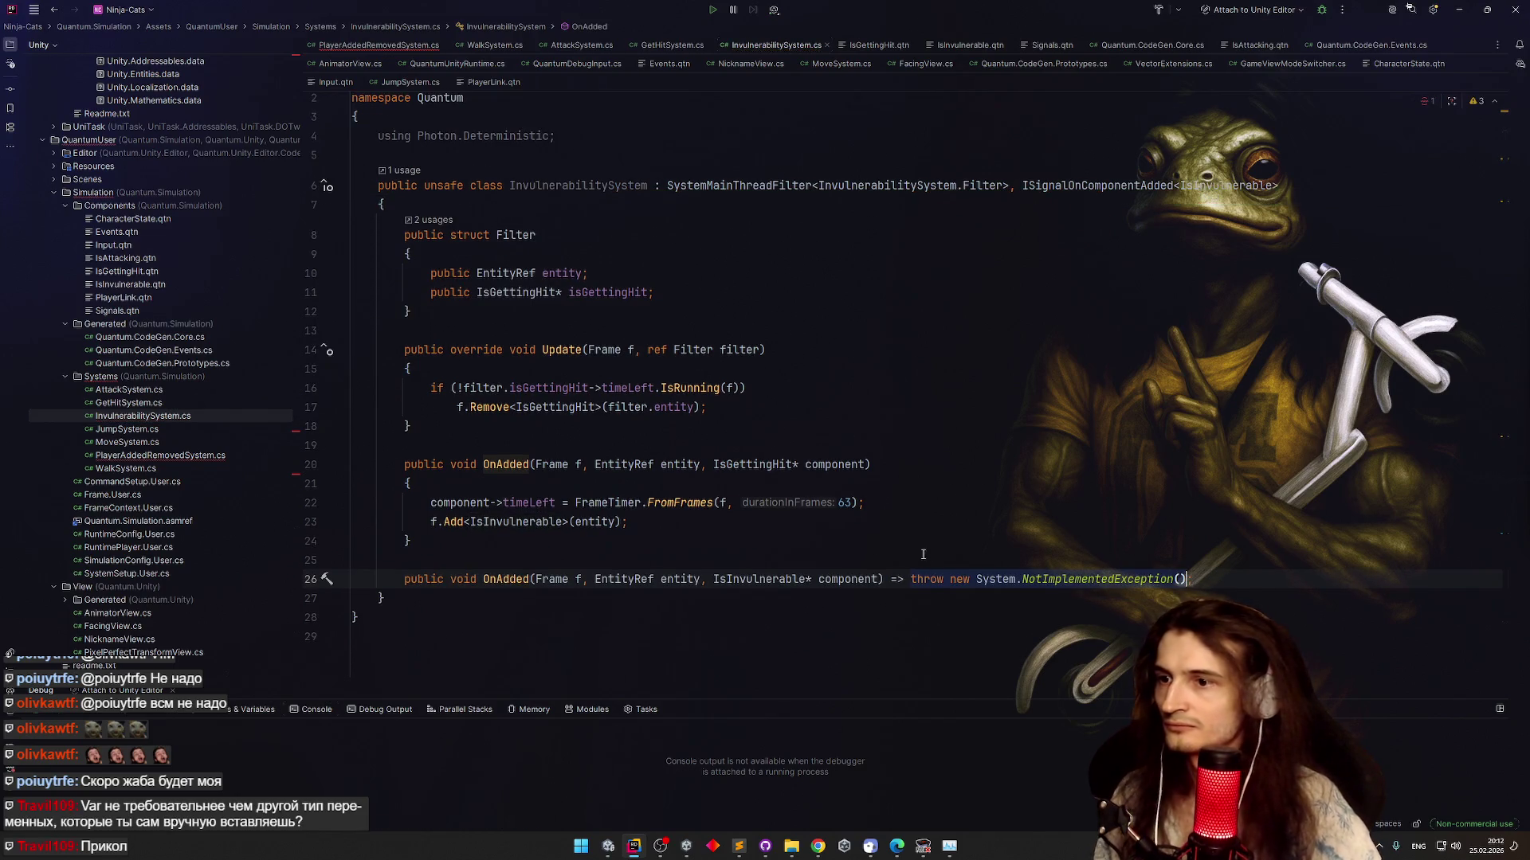
key(alt+Return)
key(Return)
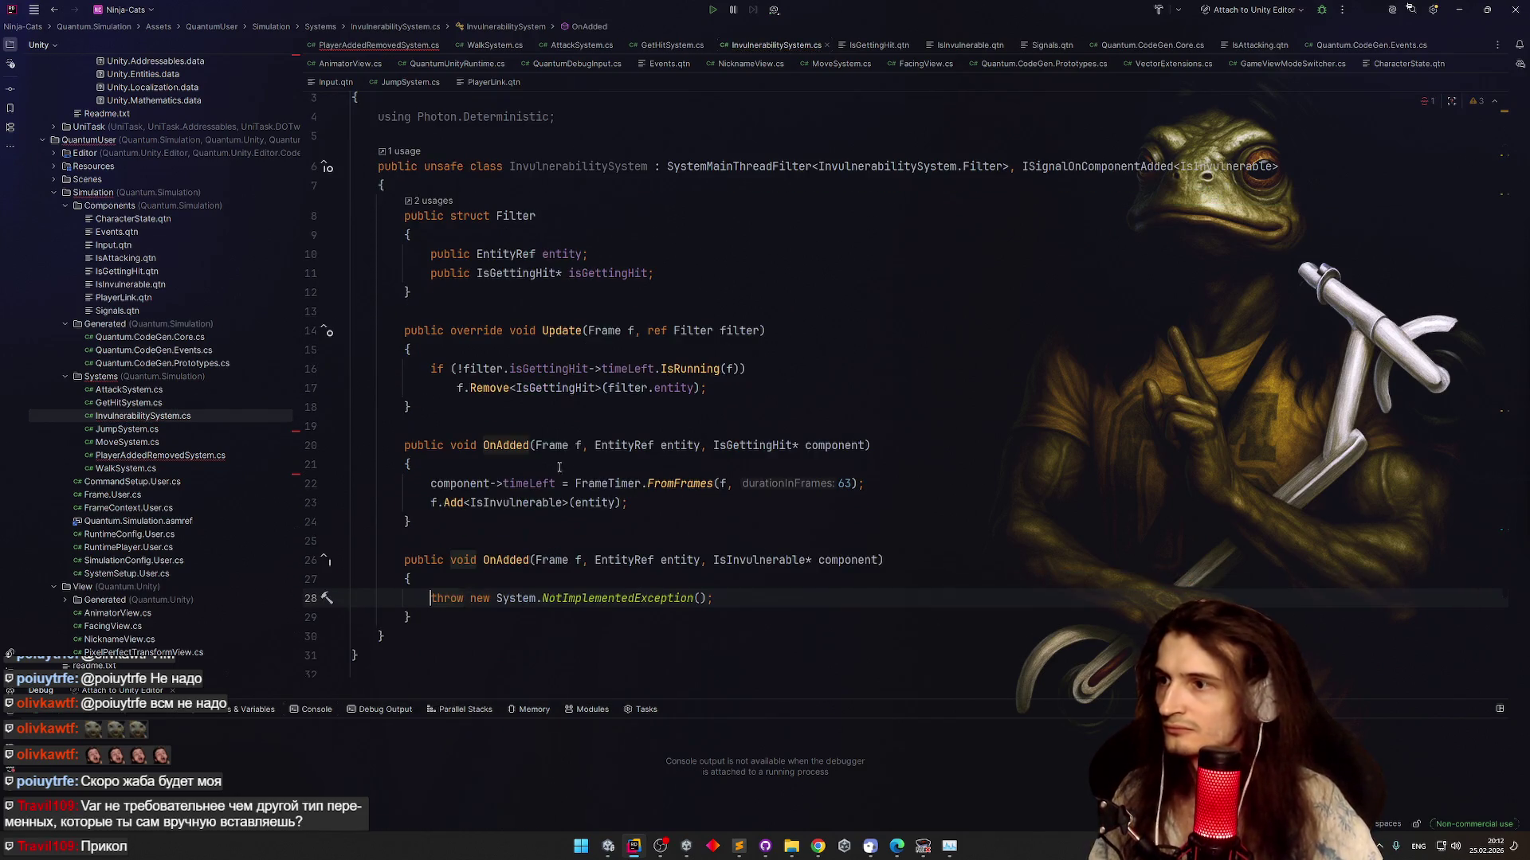
Fill the new OnAdded with the old handler's timer lines, using FrameTimer.FromFrames(f, 111)
drag(429, 482, 629, 503)
key(ctrl+c)
drag(430, 599, 750, 599)
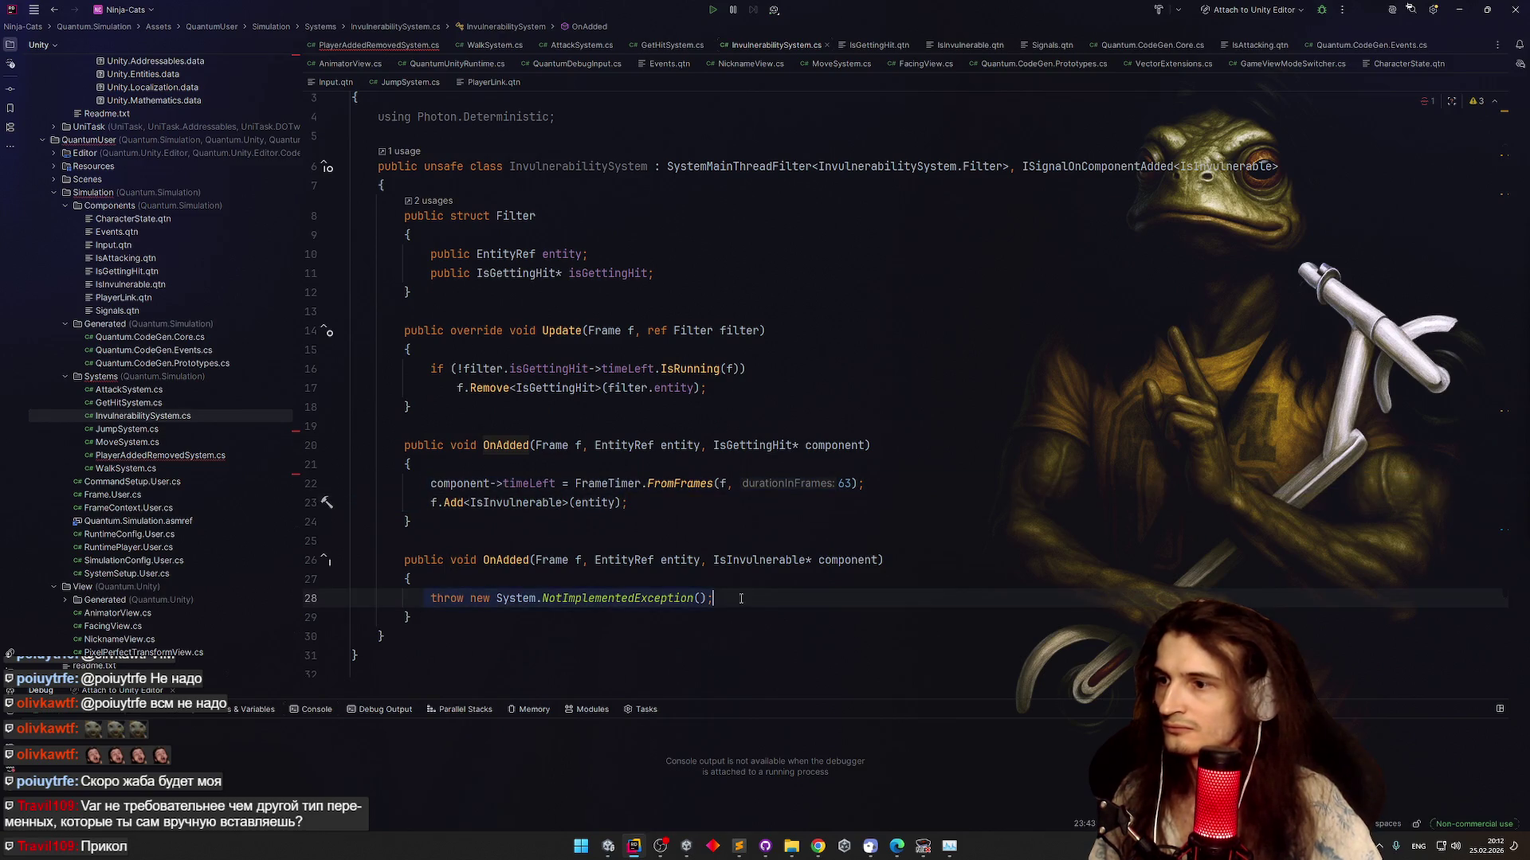
key(ctrl+v)
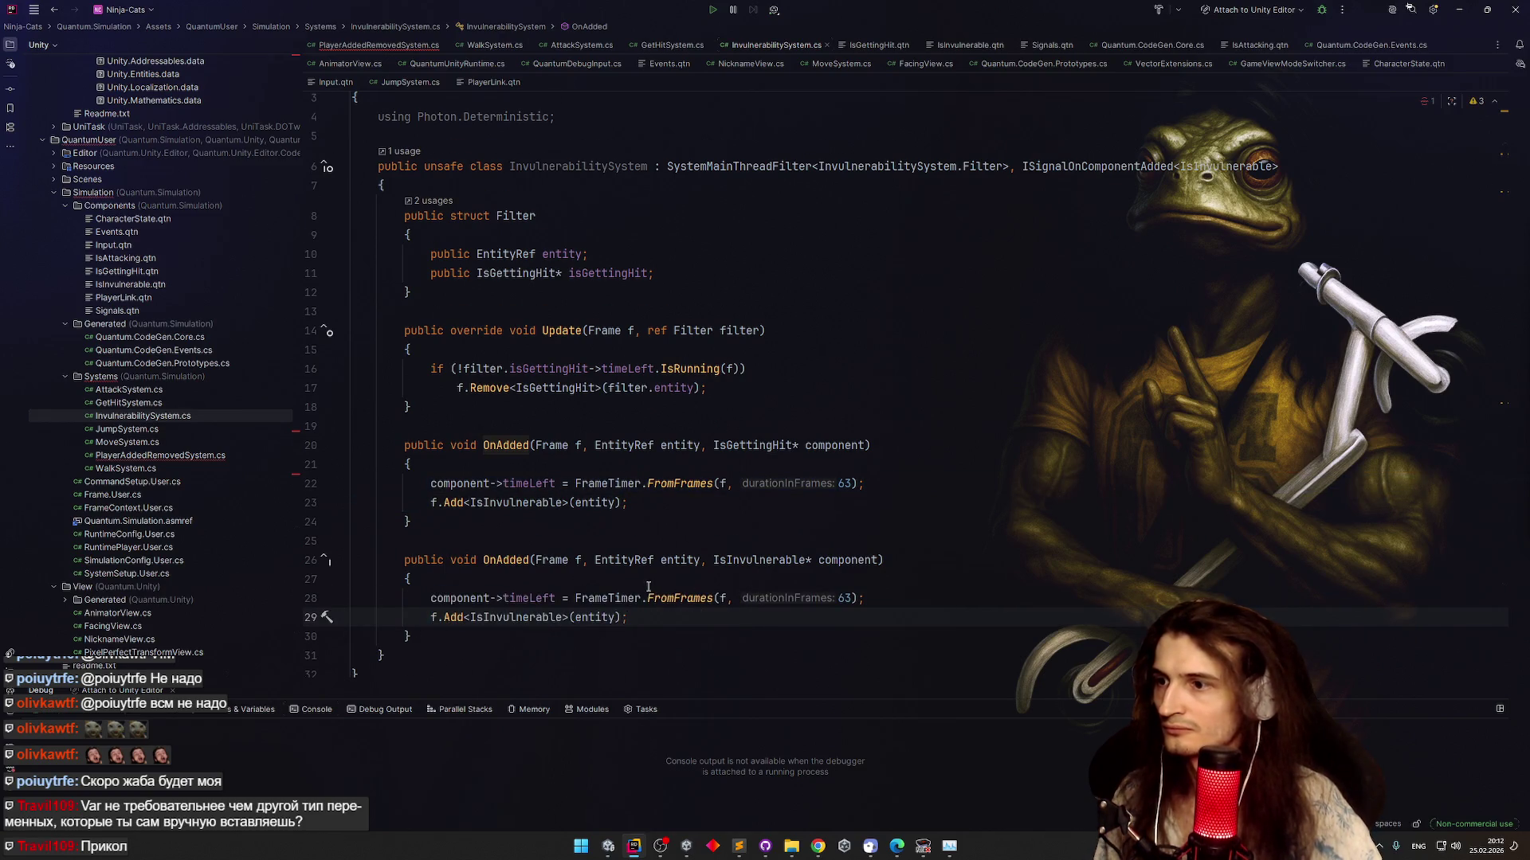
mouse_move(817, 594)
key(alt+Tab)
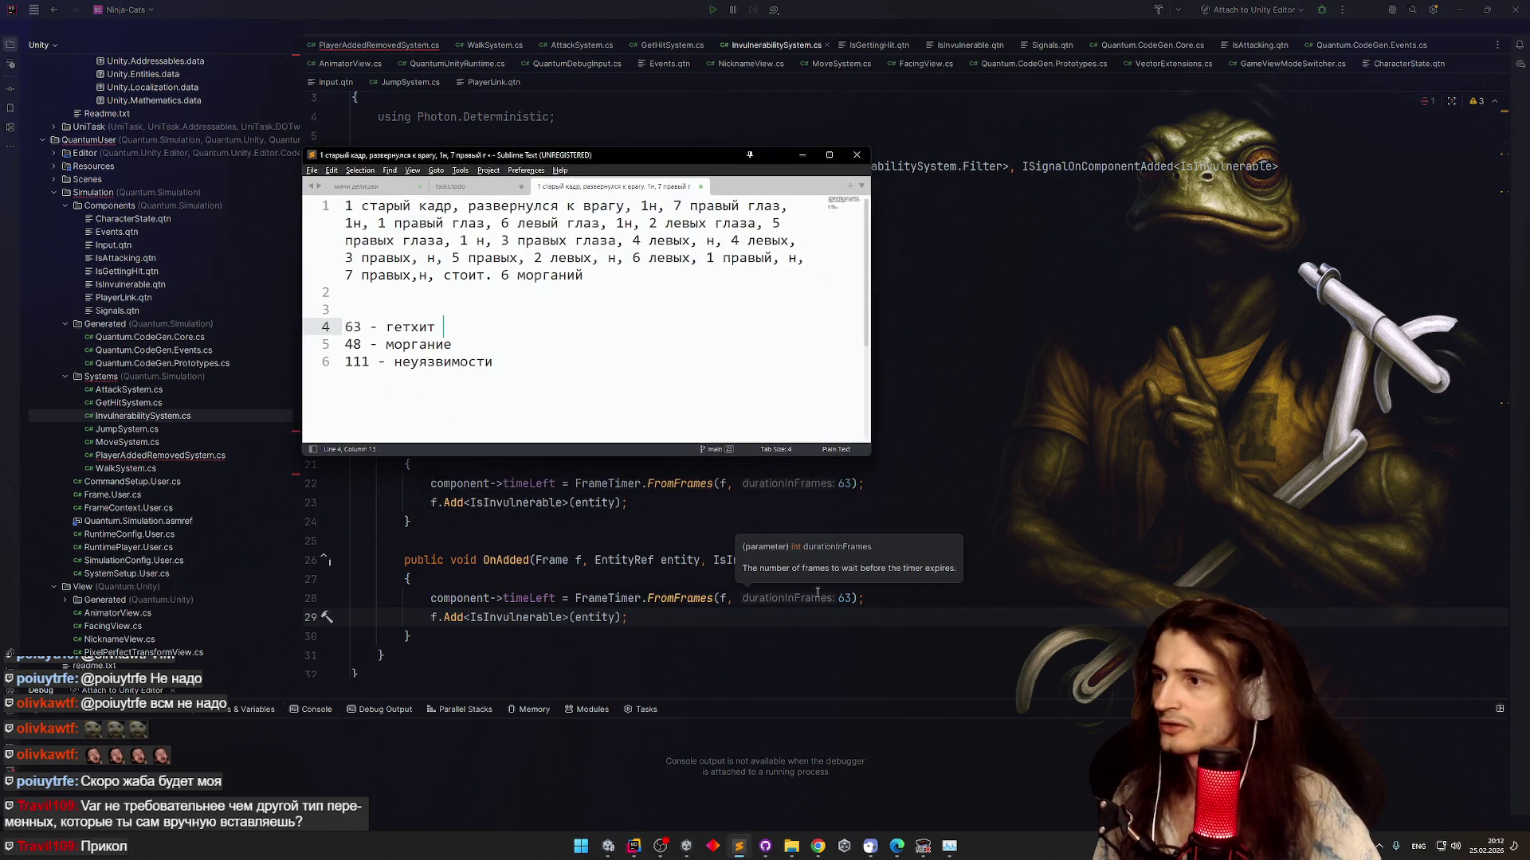
double_click(849, 598)
text(11)
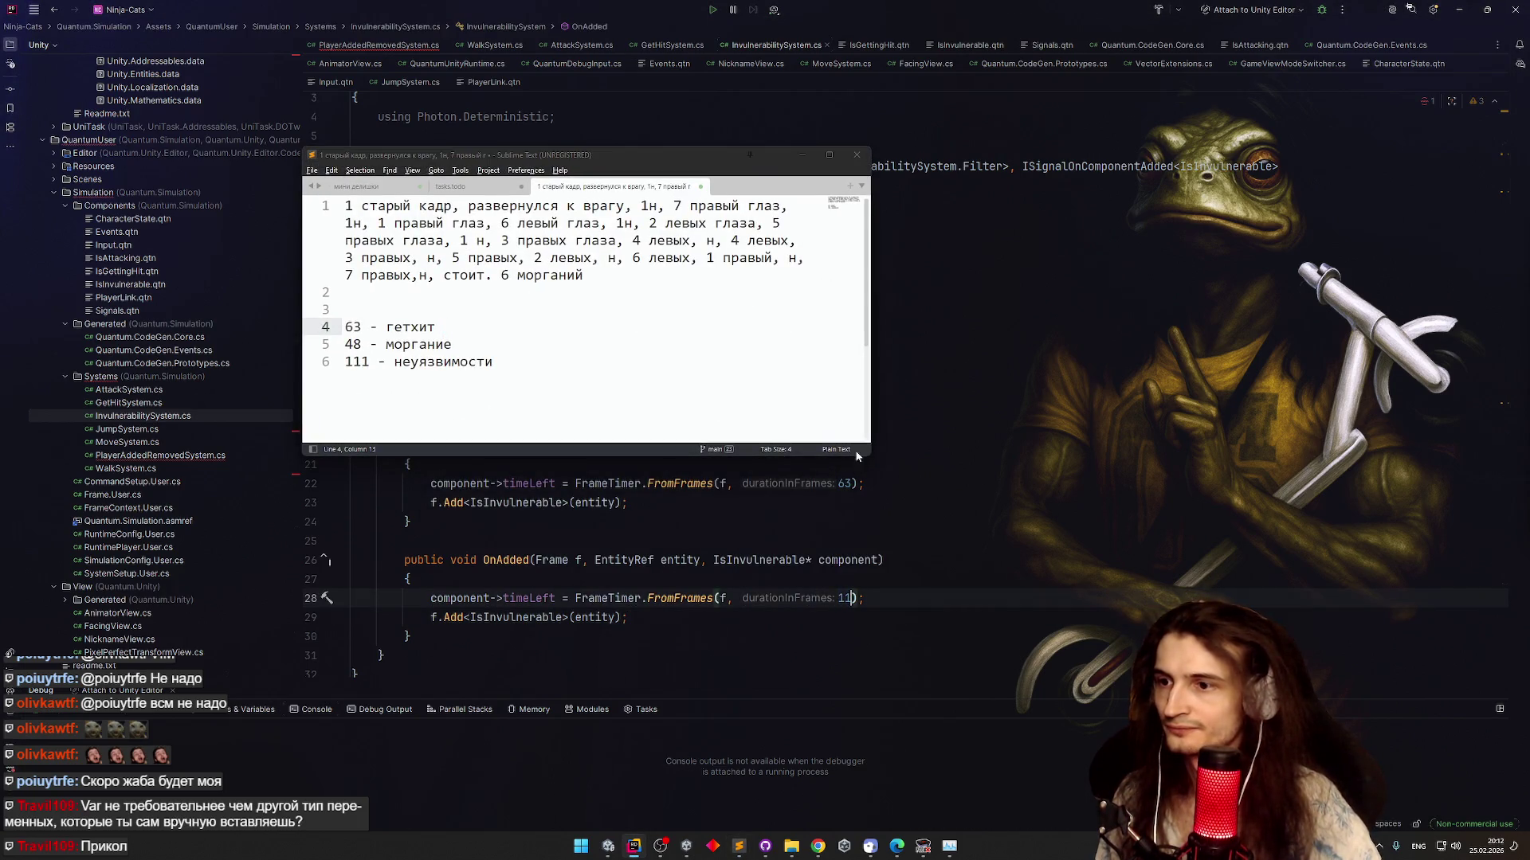
text(1)
key(Up)
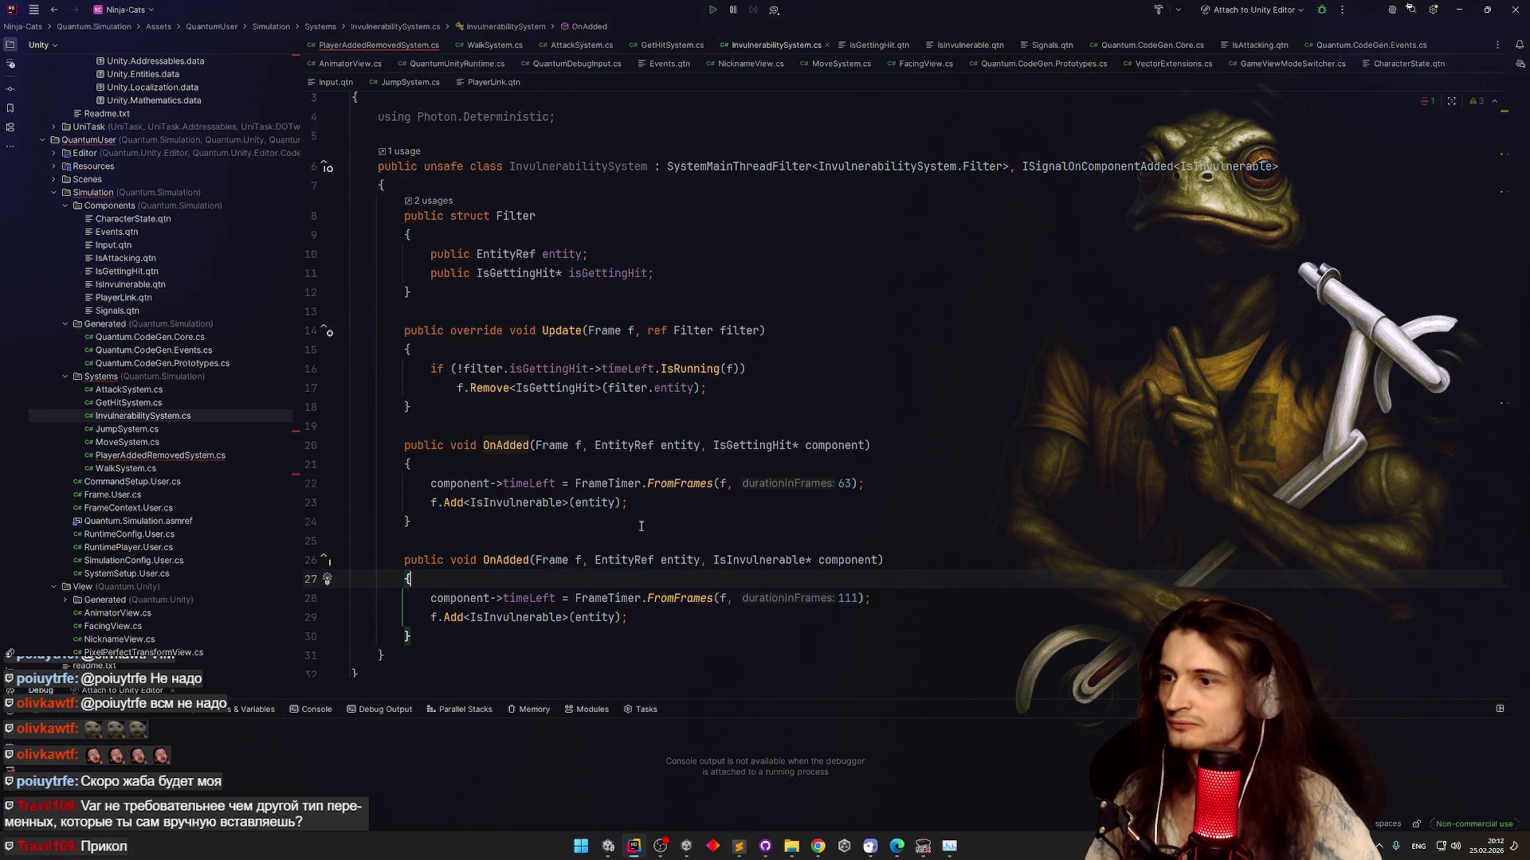
Delete the f.Add<IsInvulnerable> line and the old IsGettingHit OnAdded handler
click(648, 617)
key(shift+Home)
key(shift+Home)
key(BackSpace)
key(BackSpace)
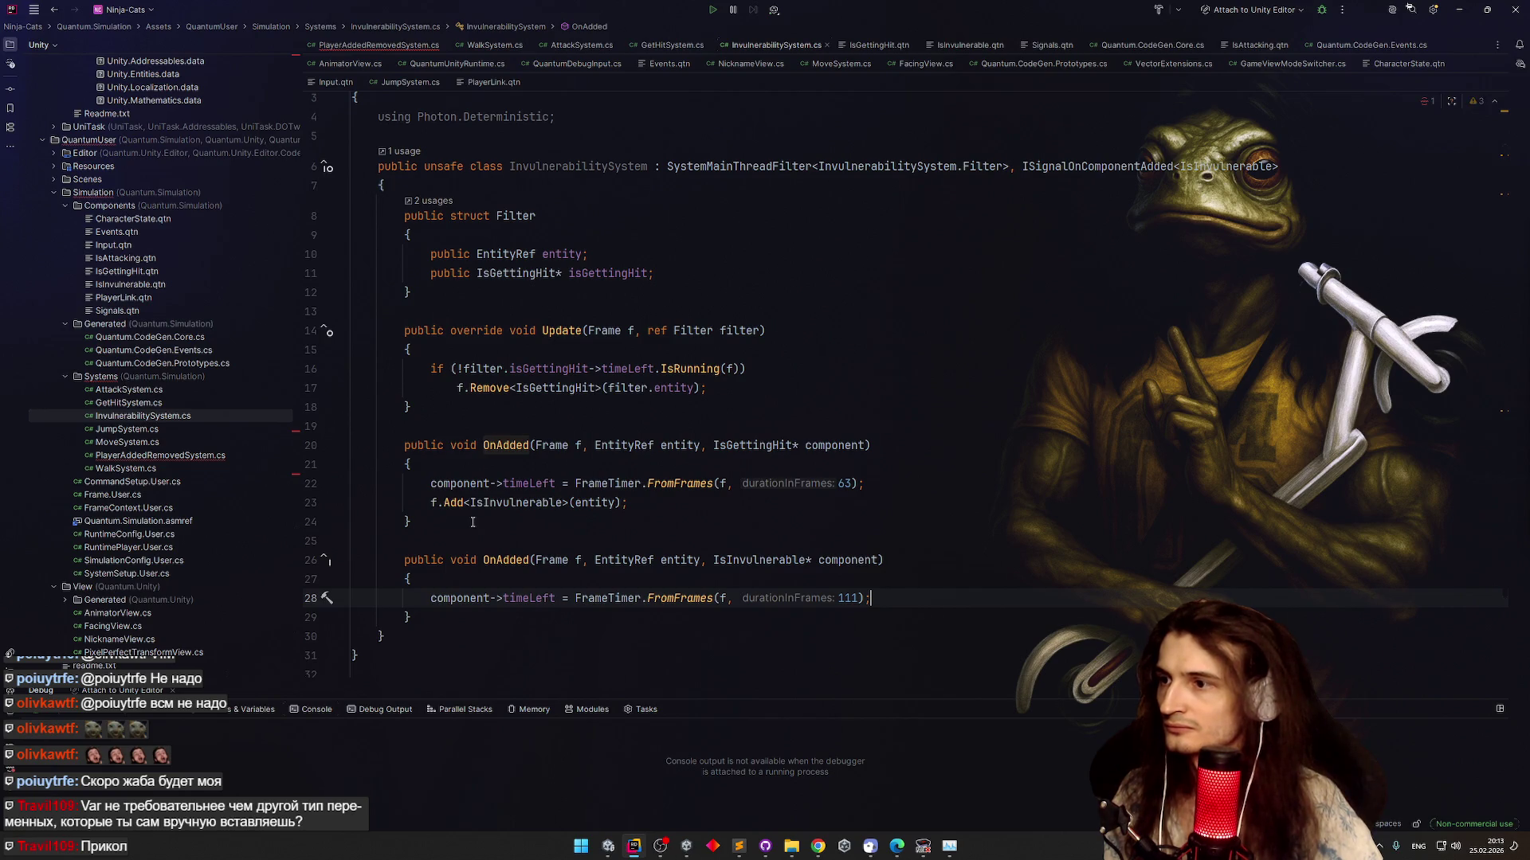
drag(472, 522, 356, 439)
key(BackSpace)
key(BackSpace)
key(BackSpace)
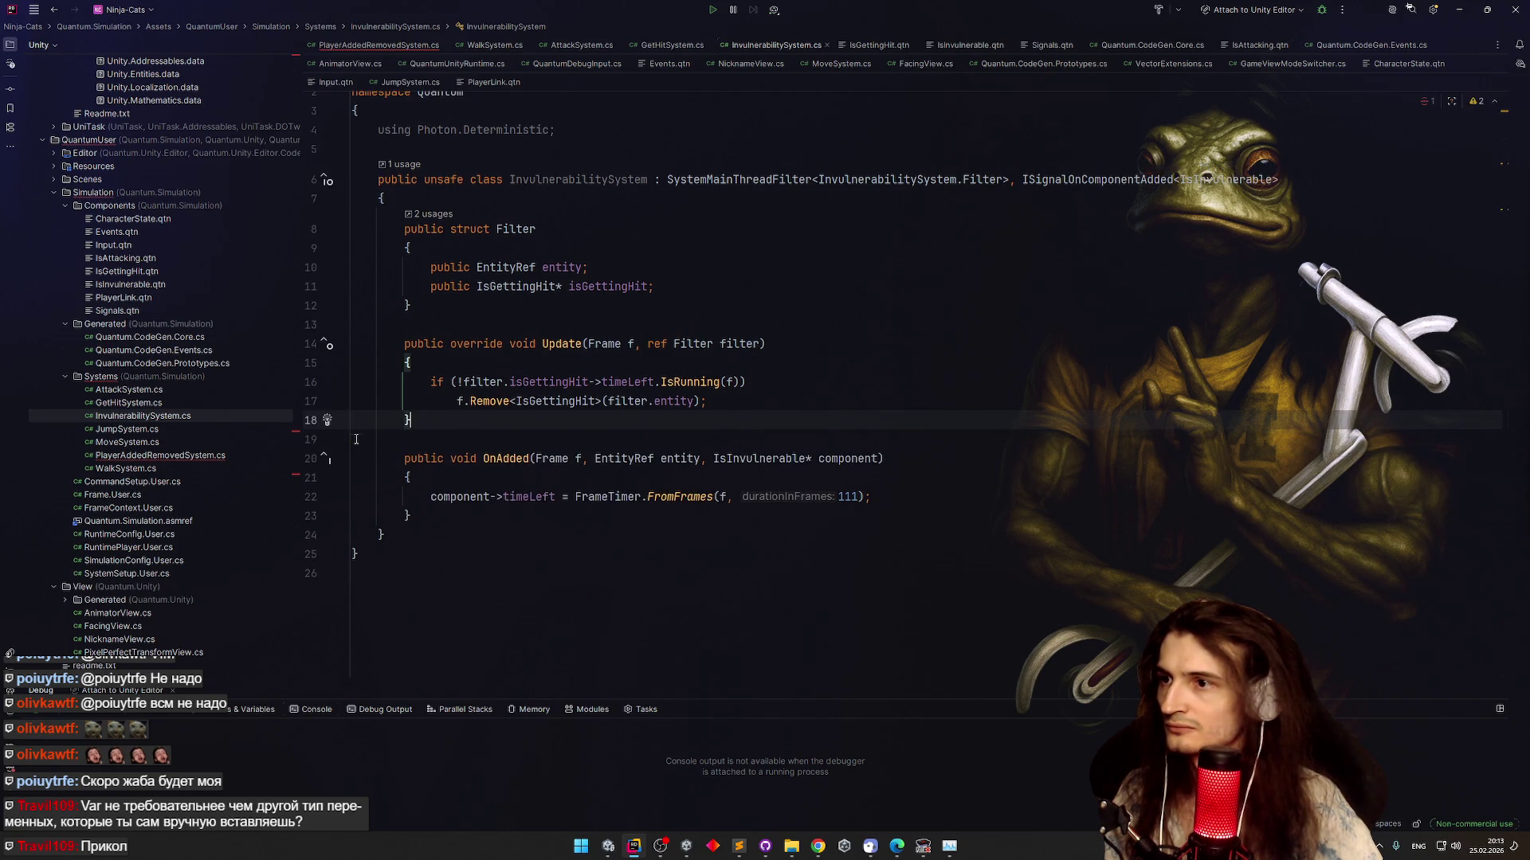
Change the filter field to IsInvulnerable* isInvulnerable, renaming it across all usages
click(552, 381)
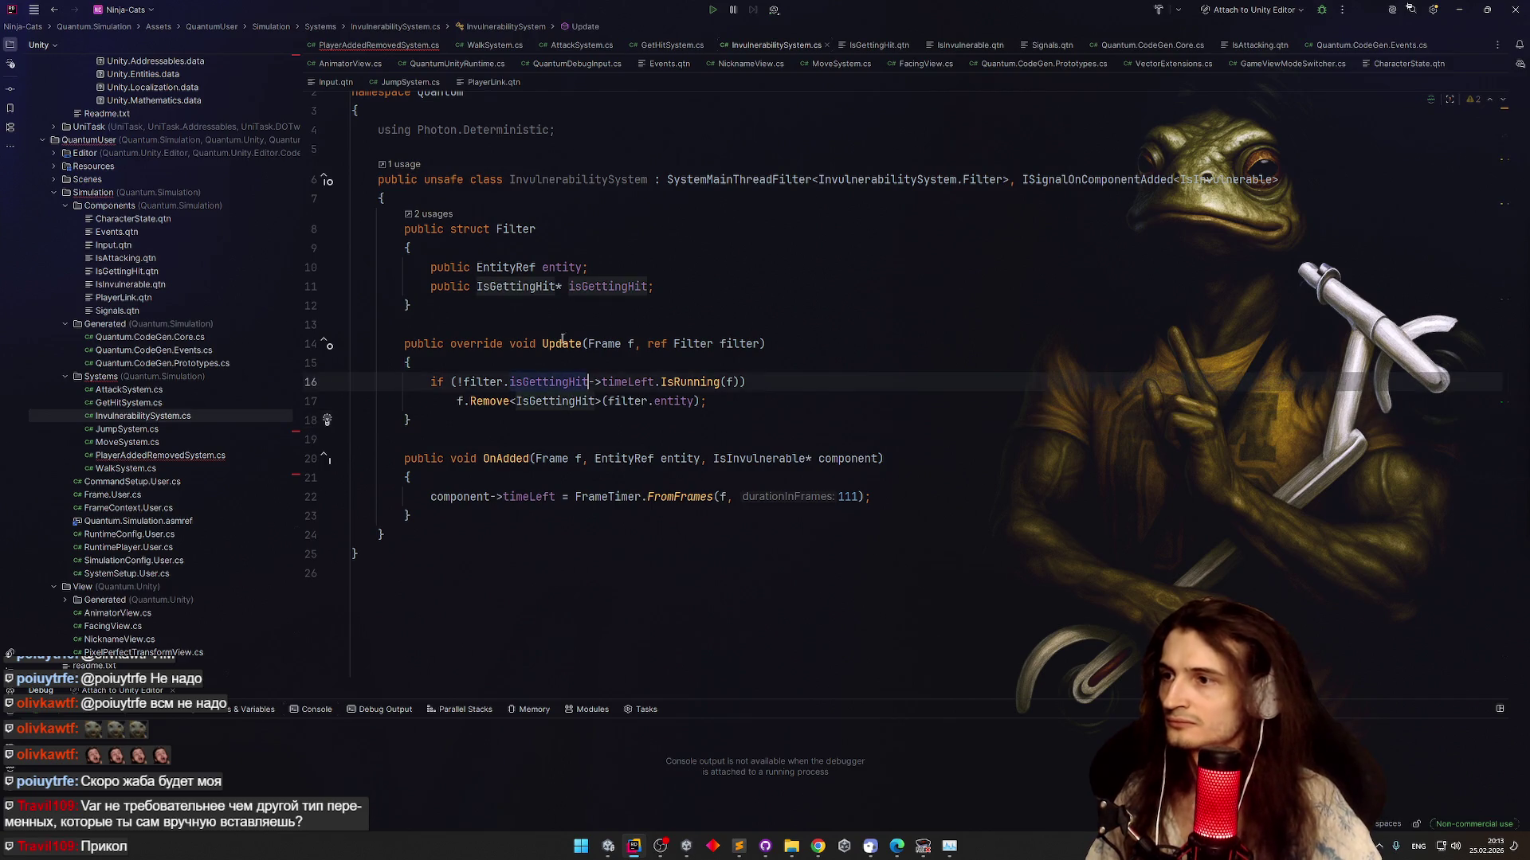
click(557, 286)
key(ctrl+BackSpace)
text(IsInv)
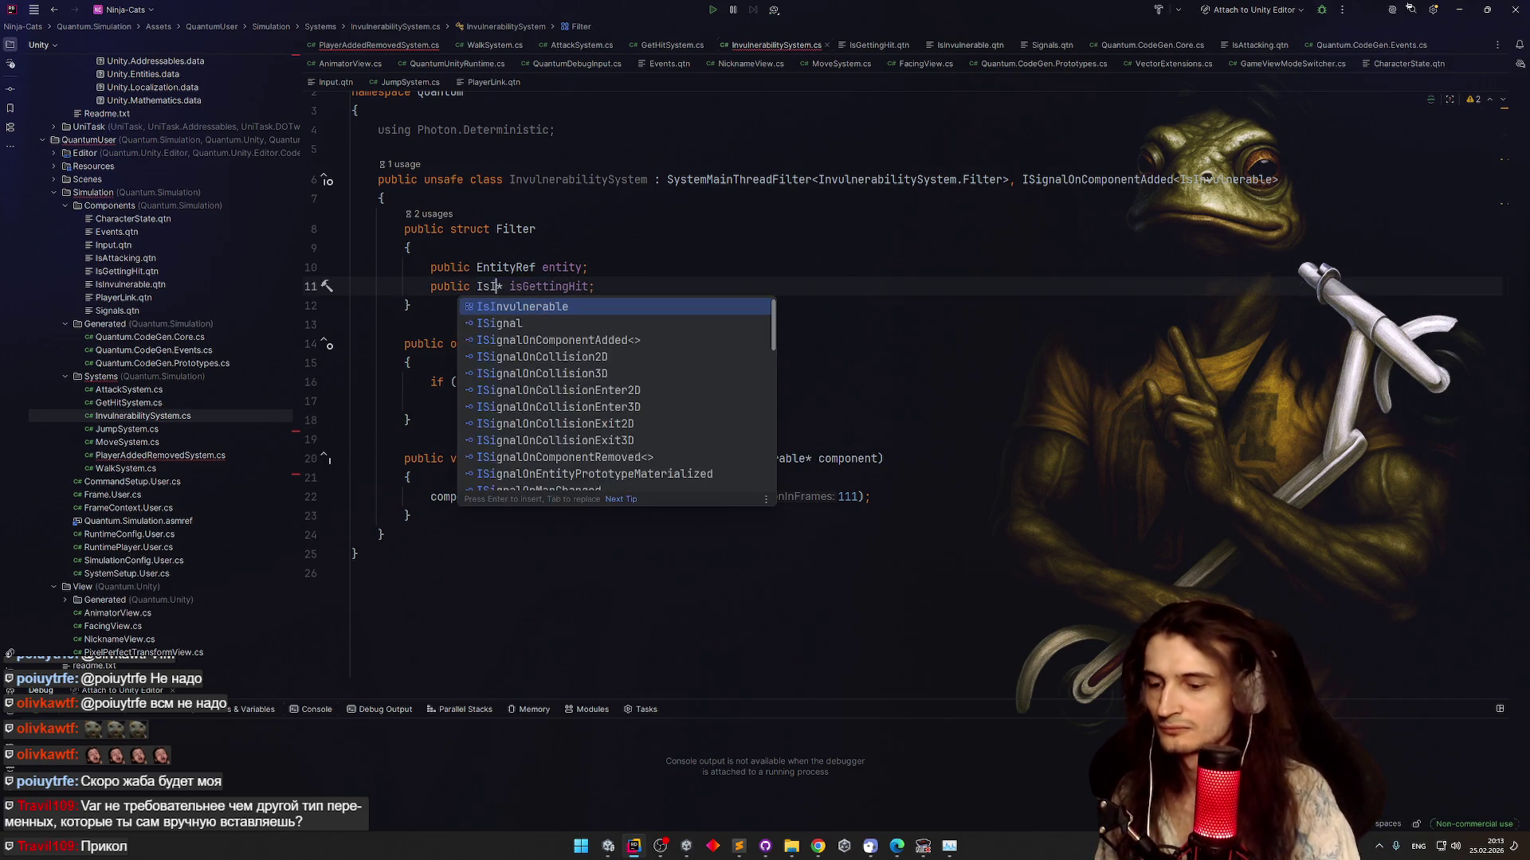
key(Return)
click(661, 287)
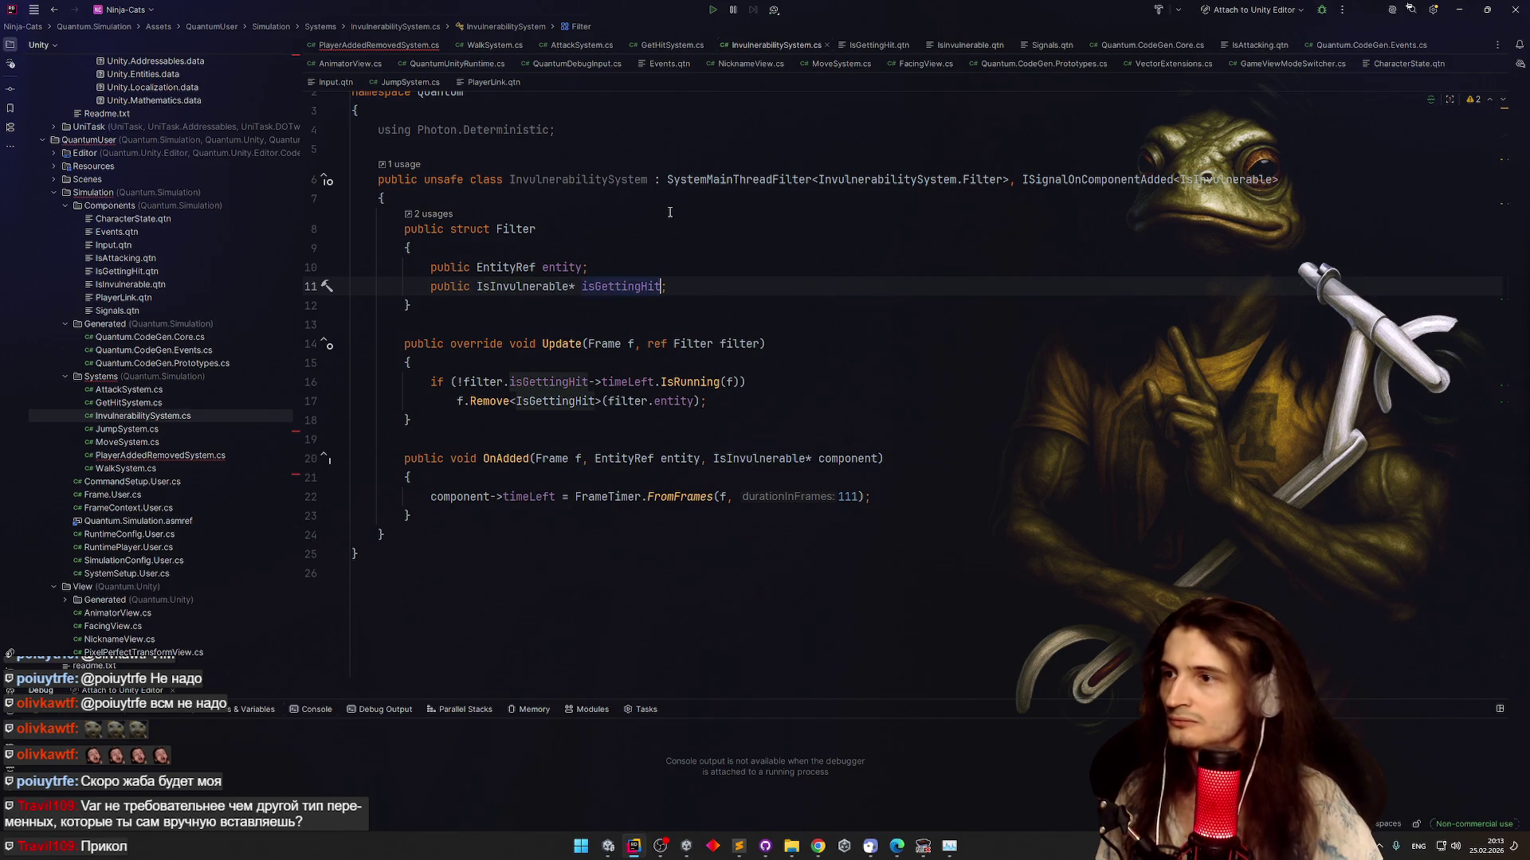
key(ctrl+BackSpace)
text(_isInvulnerable)
key(Return)
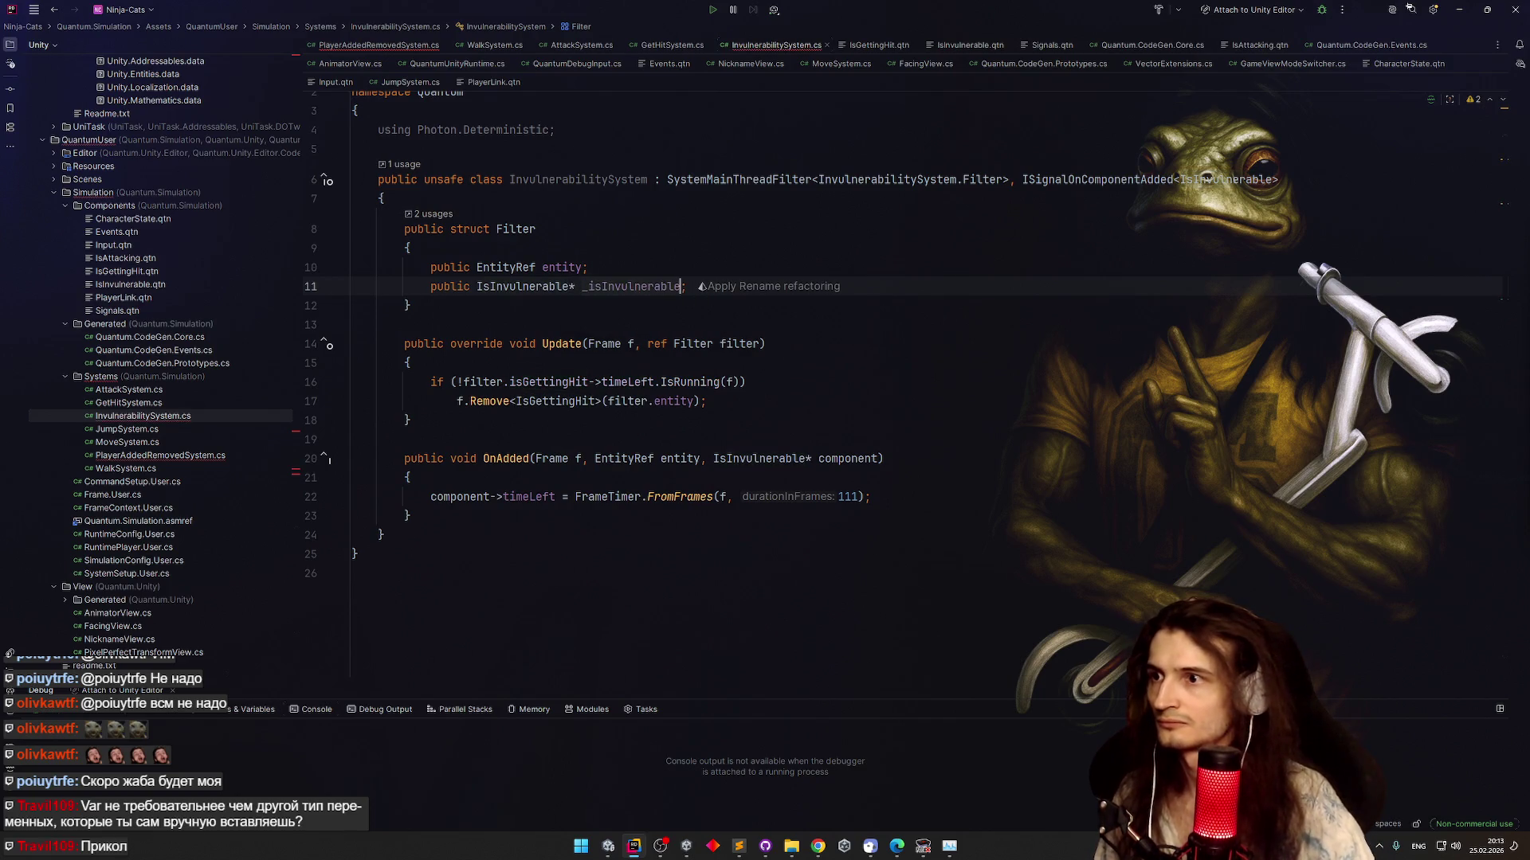
click(587, 287)
key(BackSpace)
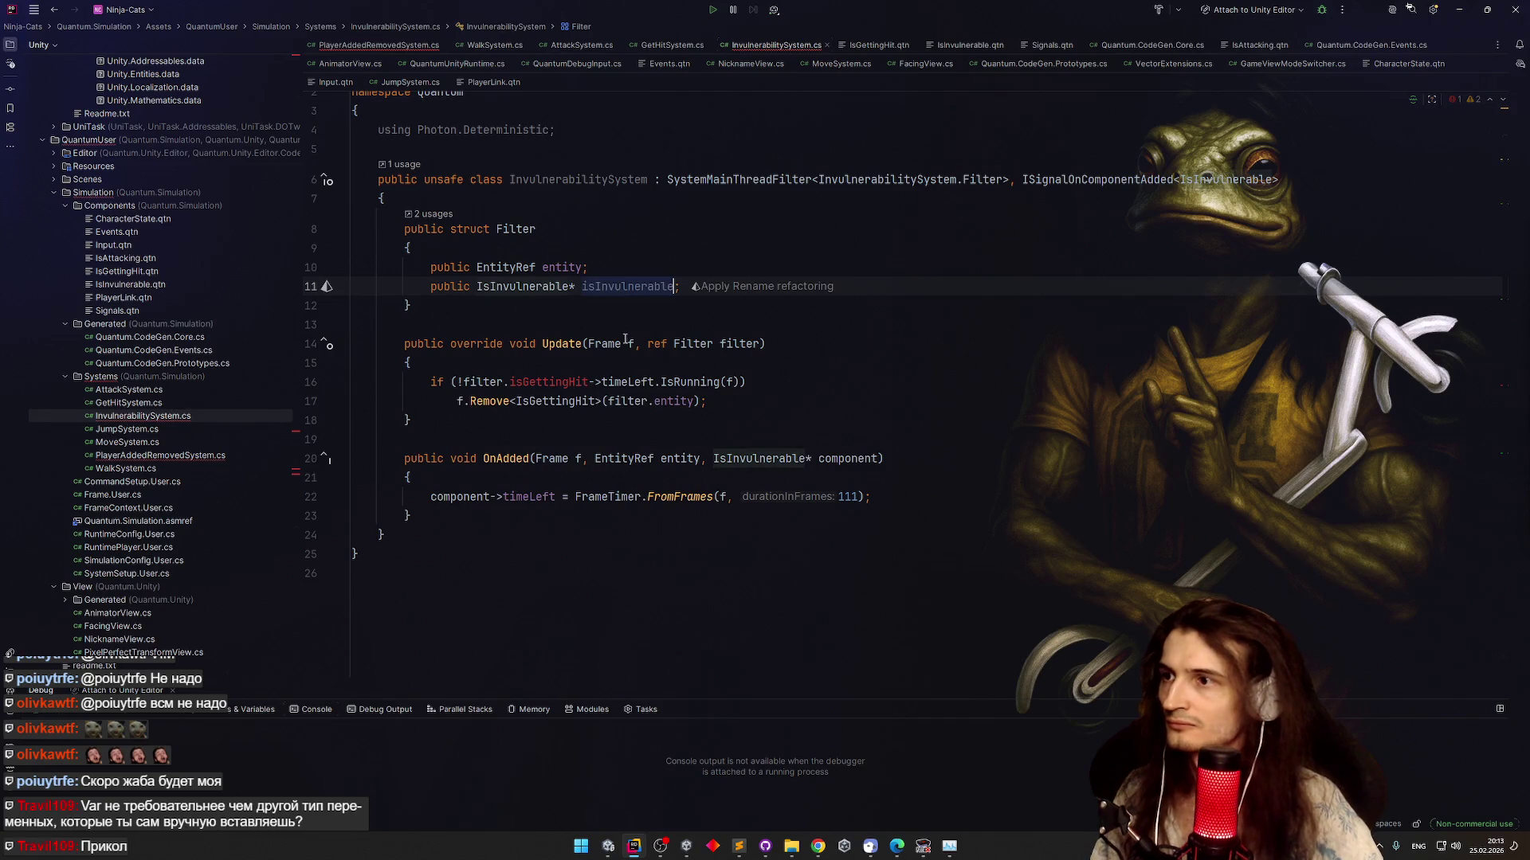
key(alt+Return)
key(Return)
Change Update's Remove<IsGettingHit> call to Remove<IsInvulnerable>
click(571, 402)
key(ctrl+BackSpace)
text(is)
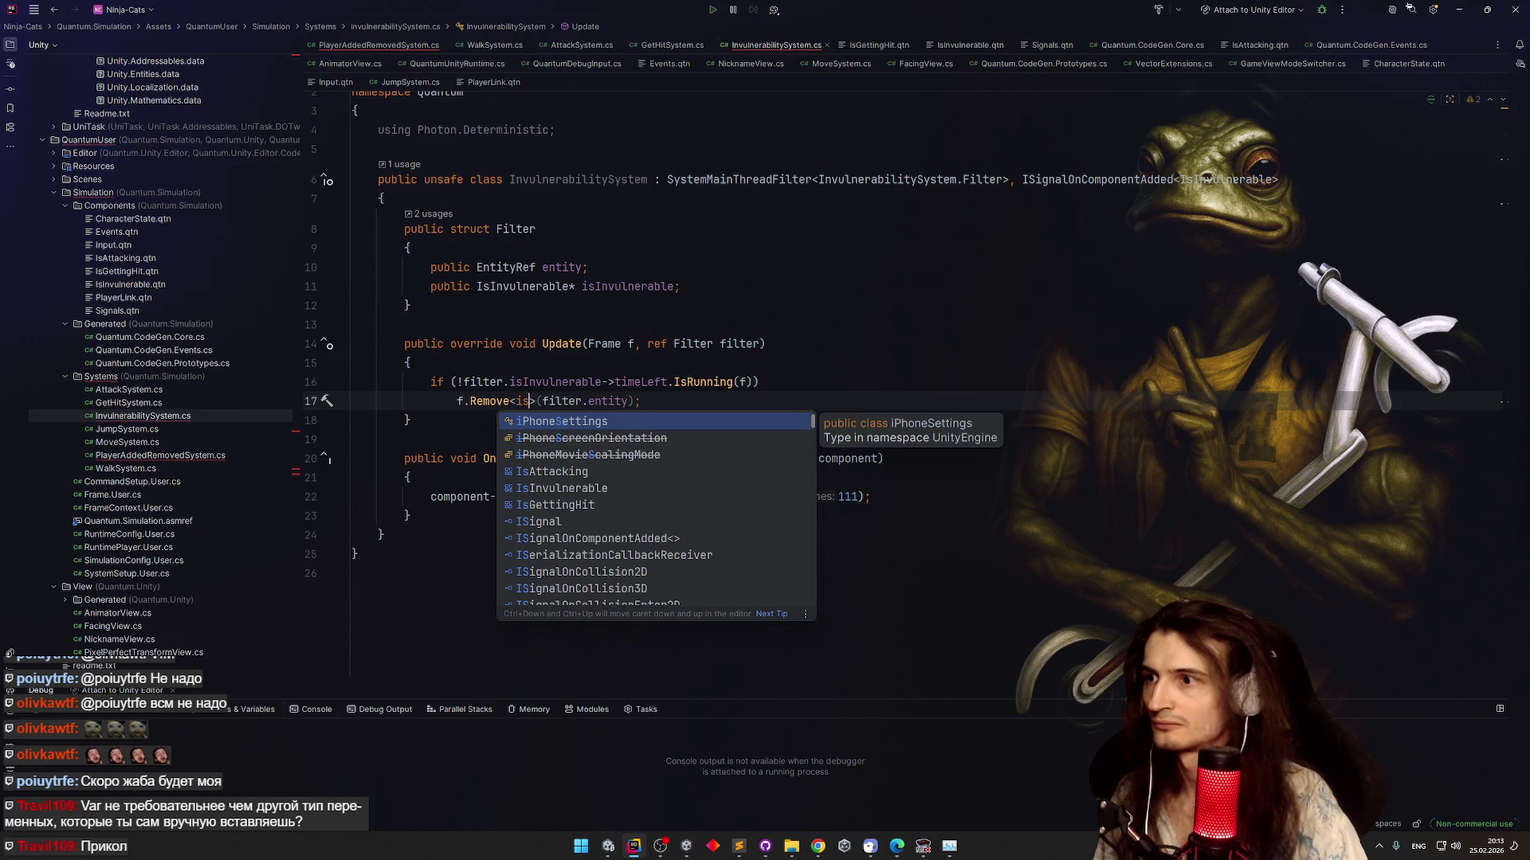
text(inv)
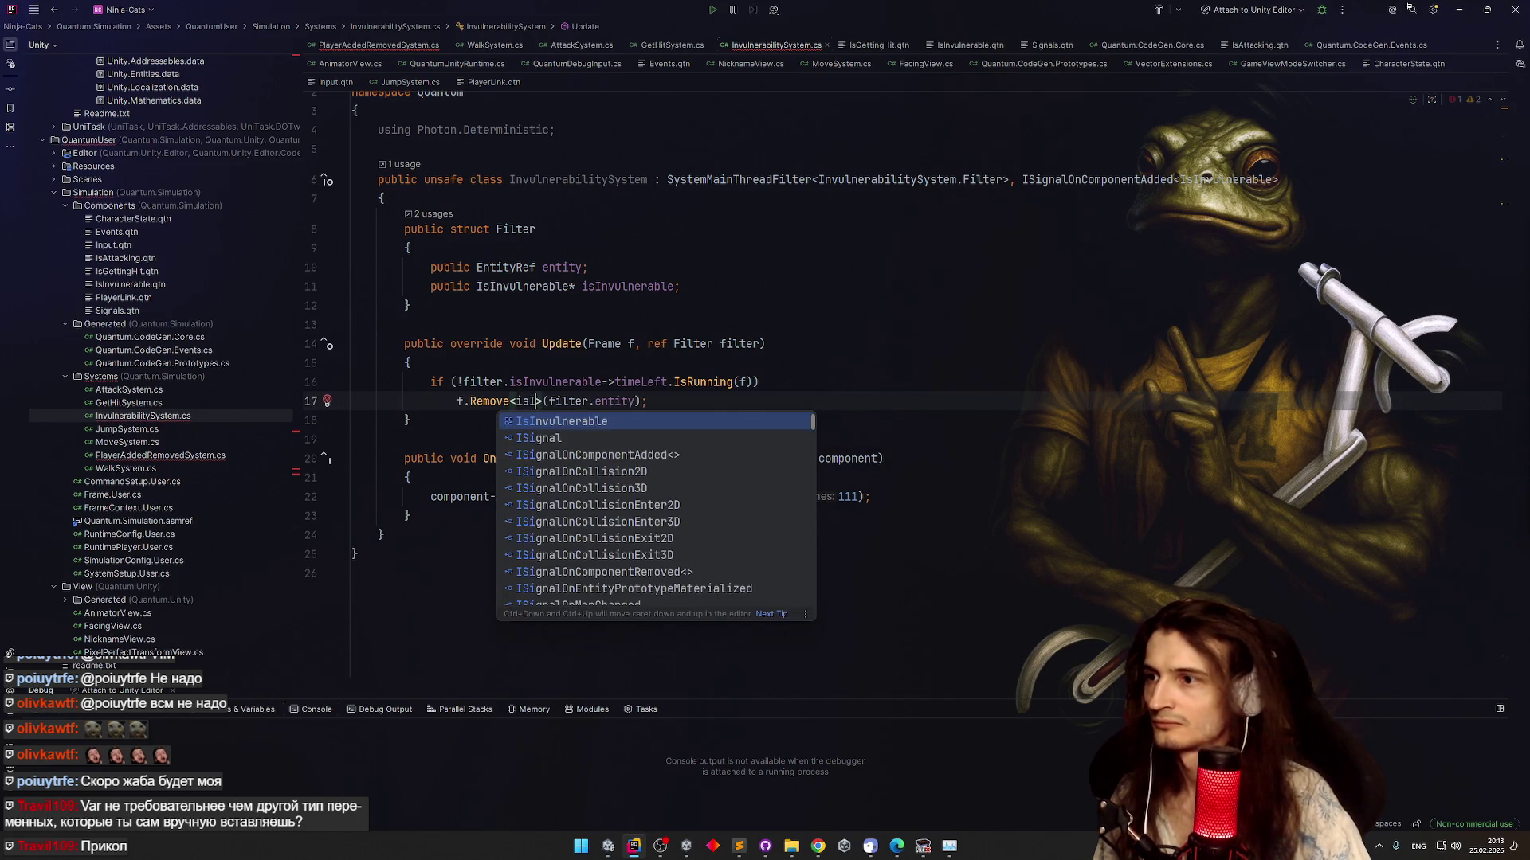
key(Return)
click(763, 413)
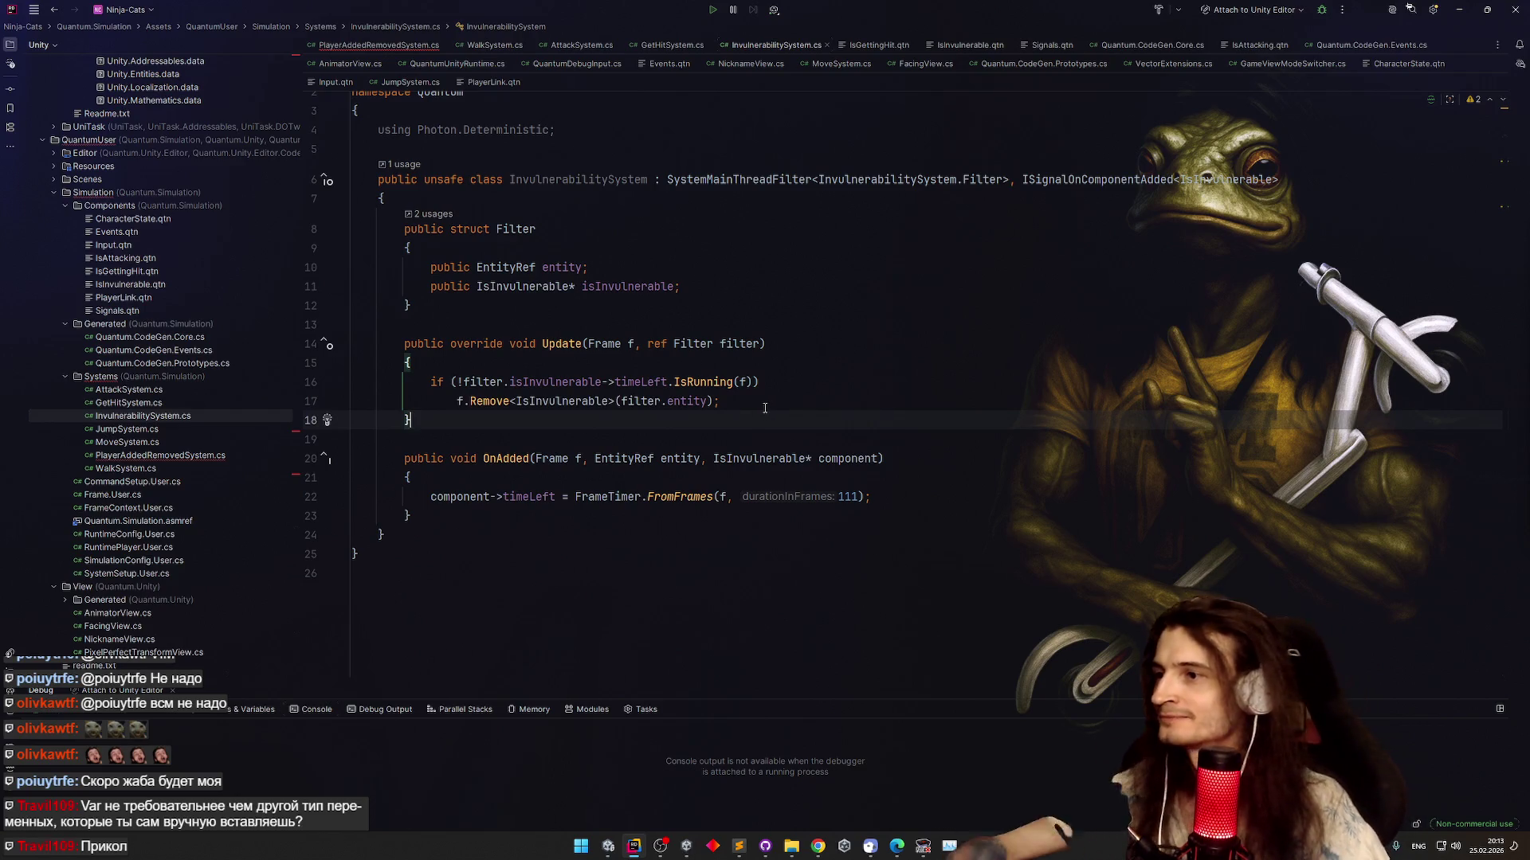
click(250, 459)
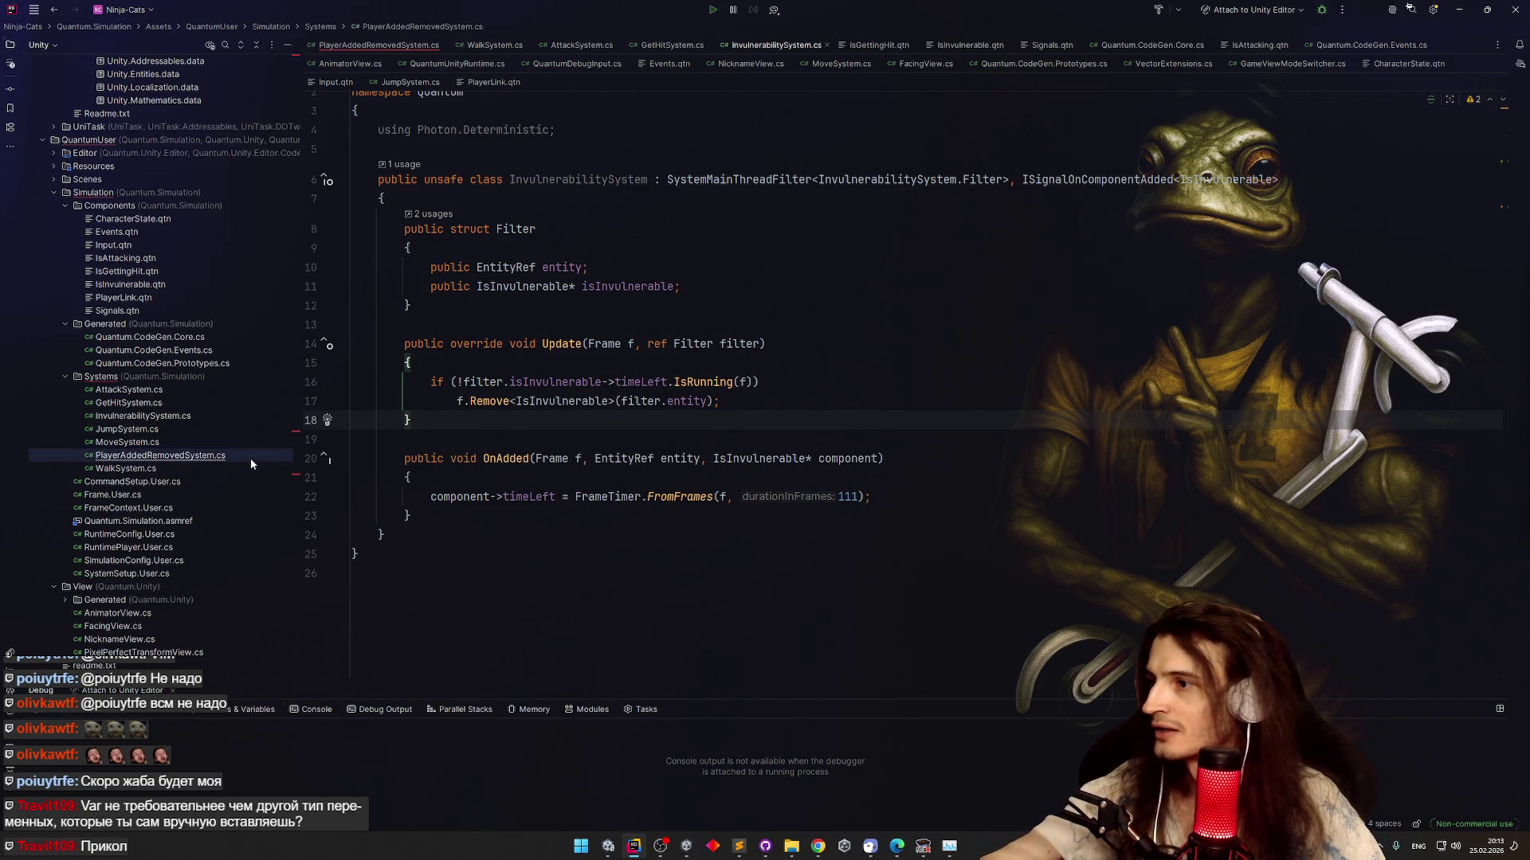
Delete ISignalOnDestroy from PlayerAddedRemovedSystem's interface list and let Unity recompile the scripts
double_click(250, 458)
click(637, 409)
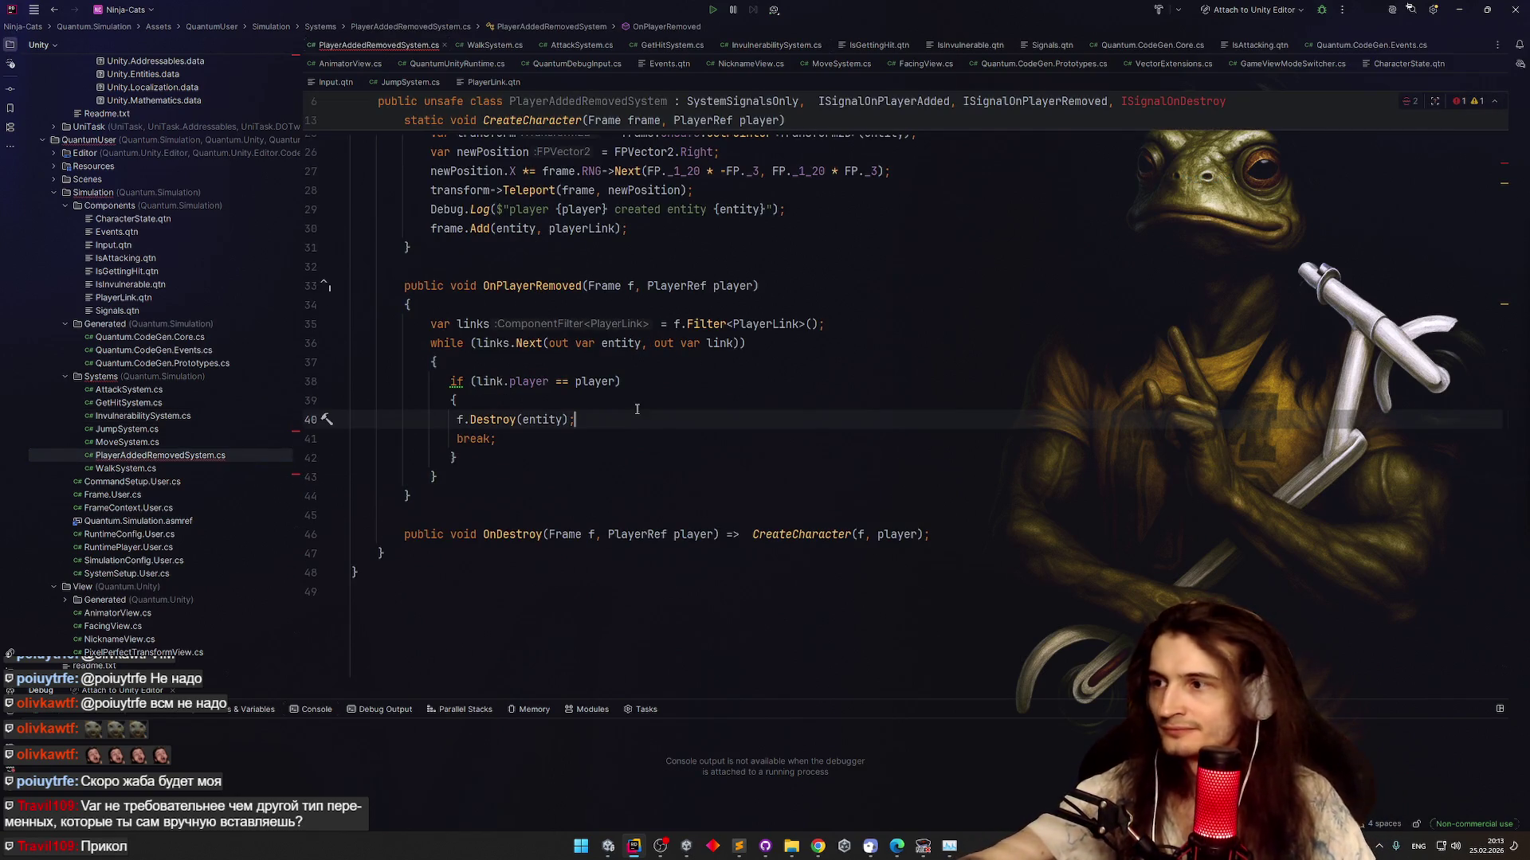
key(F2)
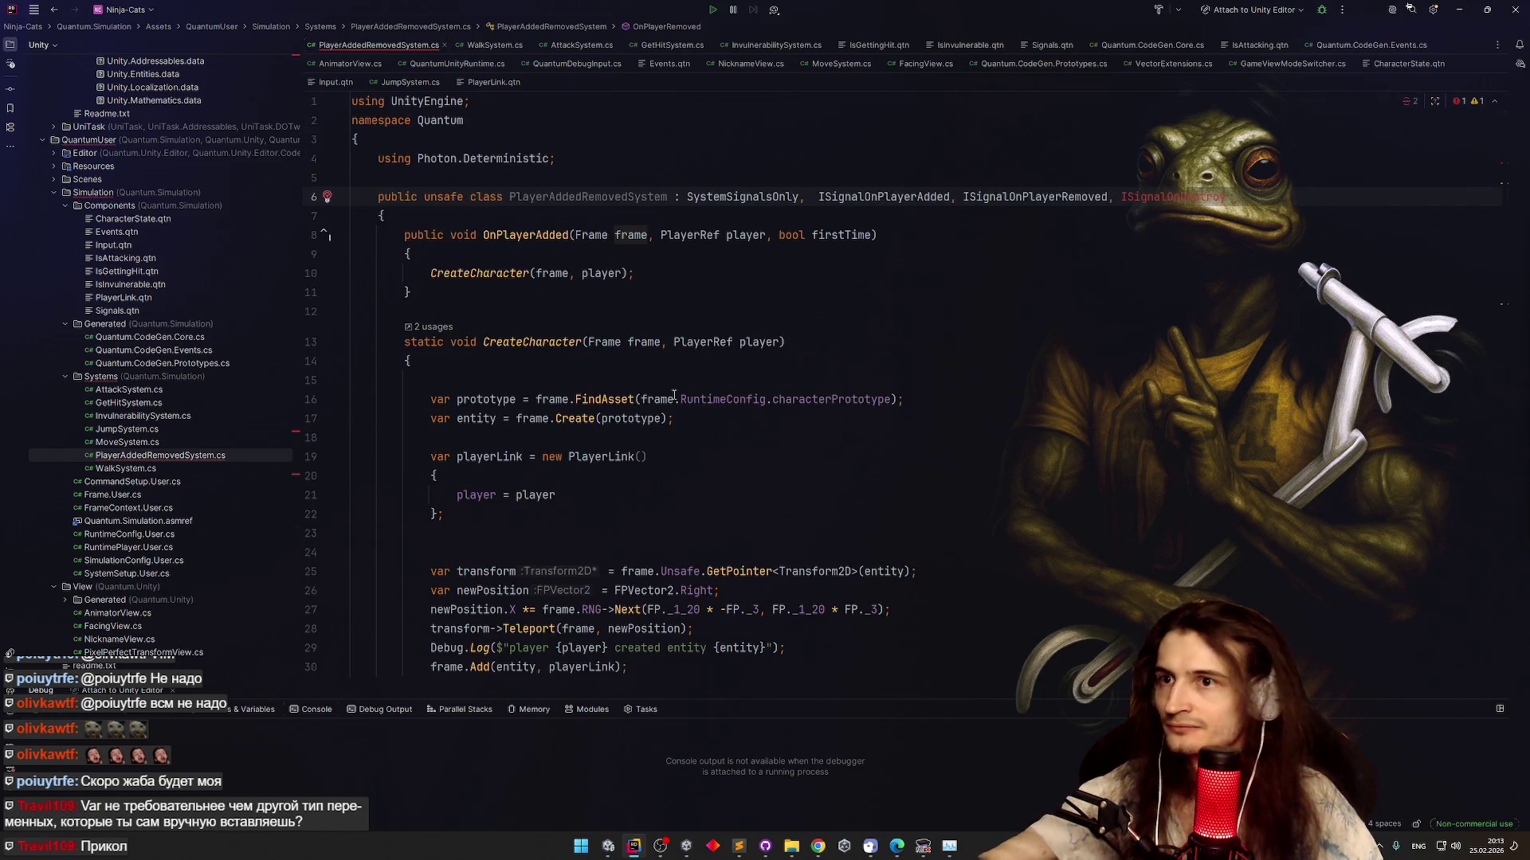
key(ctrl+BackSpace)
key(ctrl+BackSpace)
click(1088, 275)
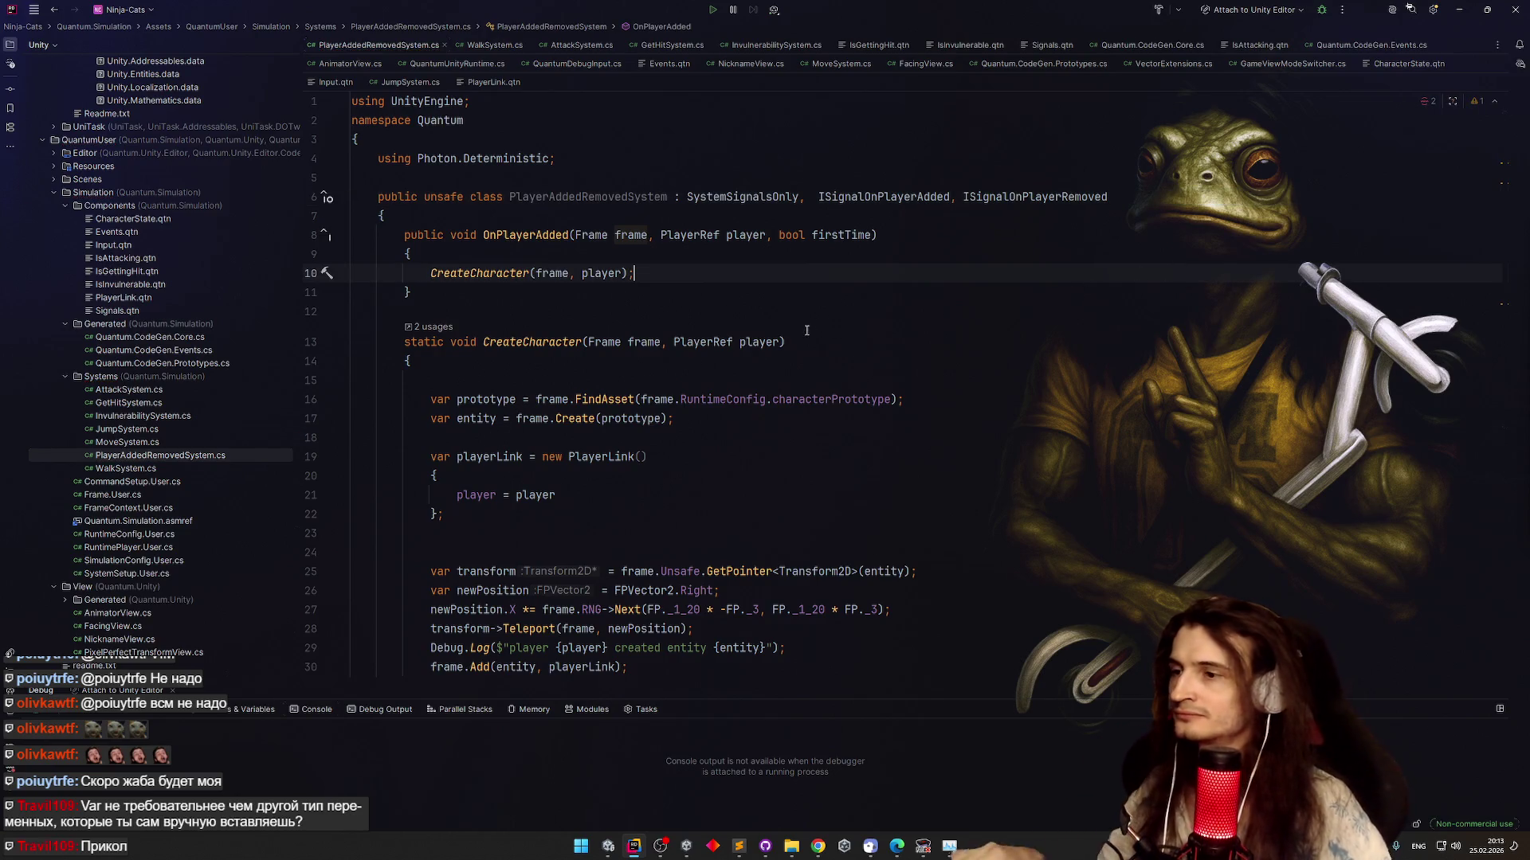
click(1459, 15)
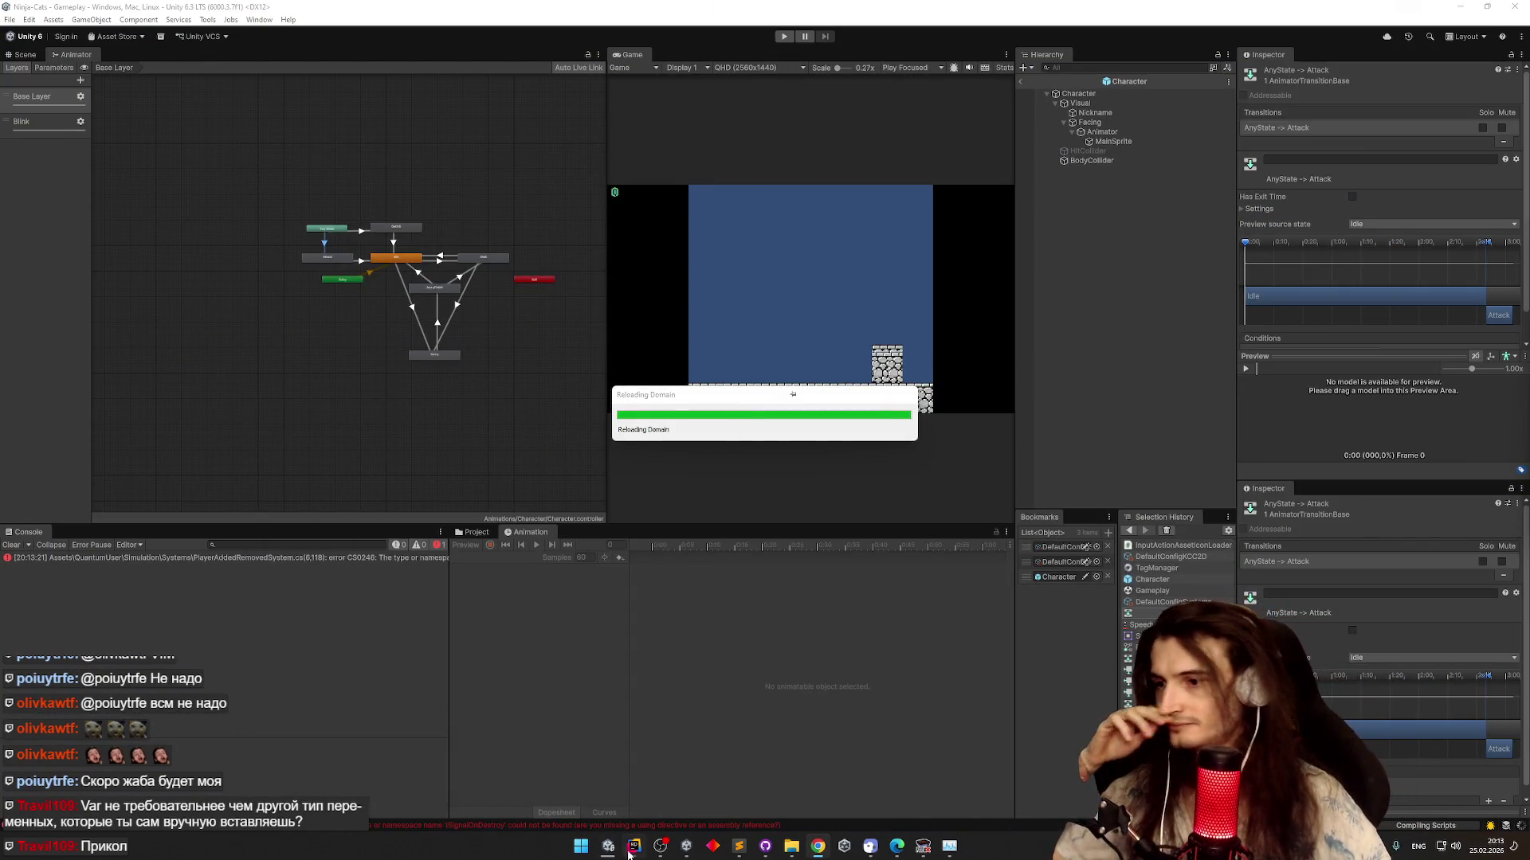
click(633, 846)
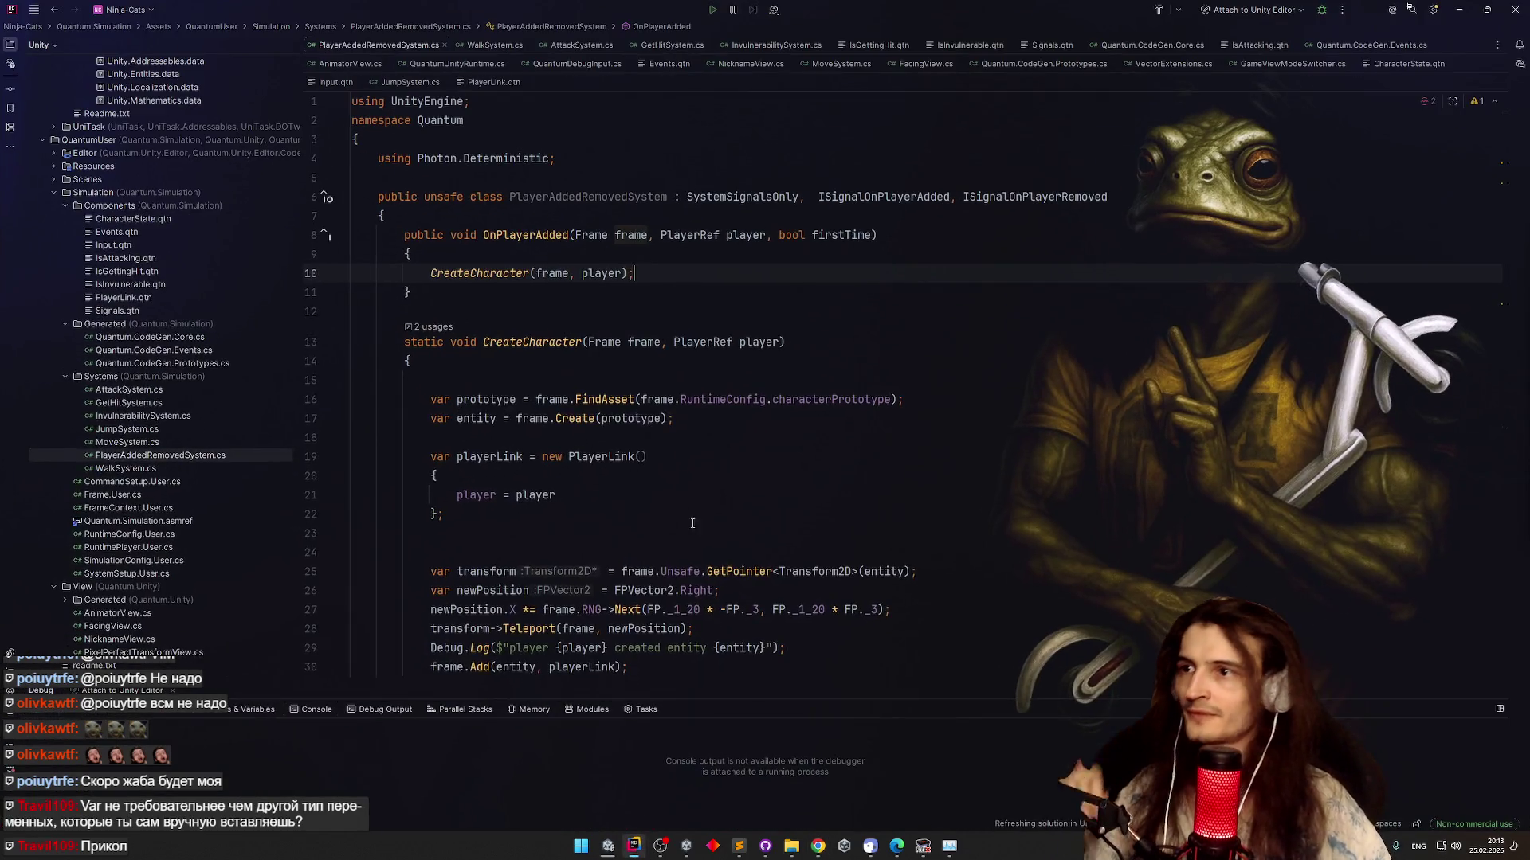
Close every editor tab except NicknameView.cs, including the briefly opened JumpSystem.cs
right_click(729, 64)
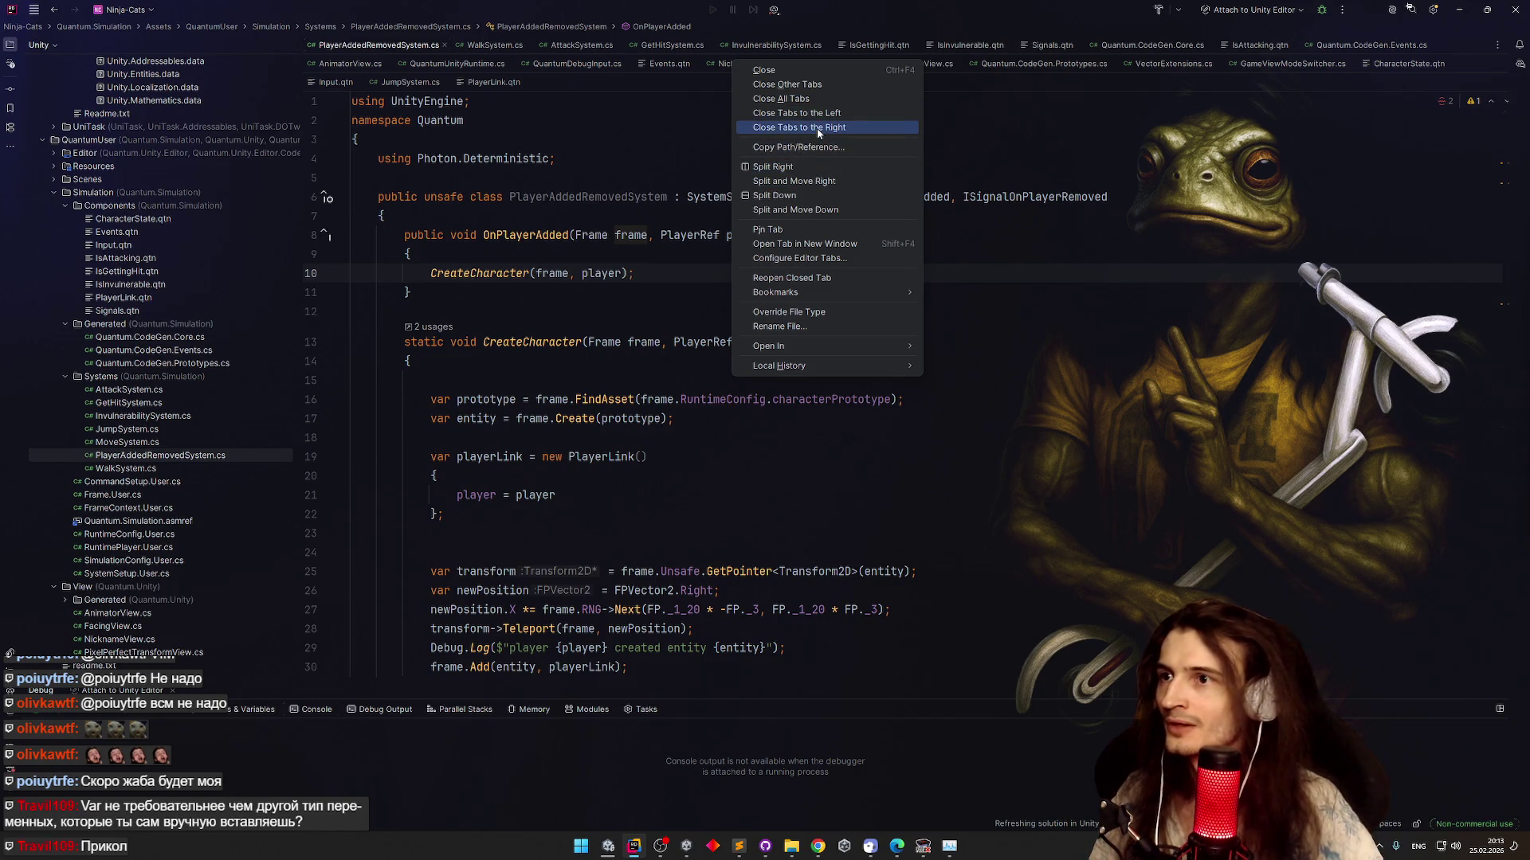
click(796, 83)
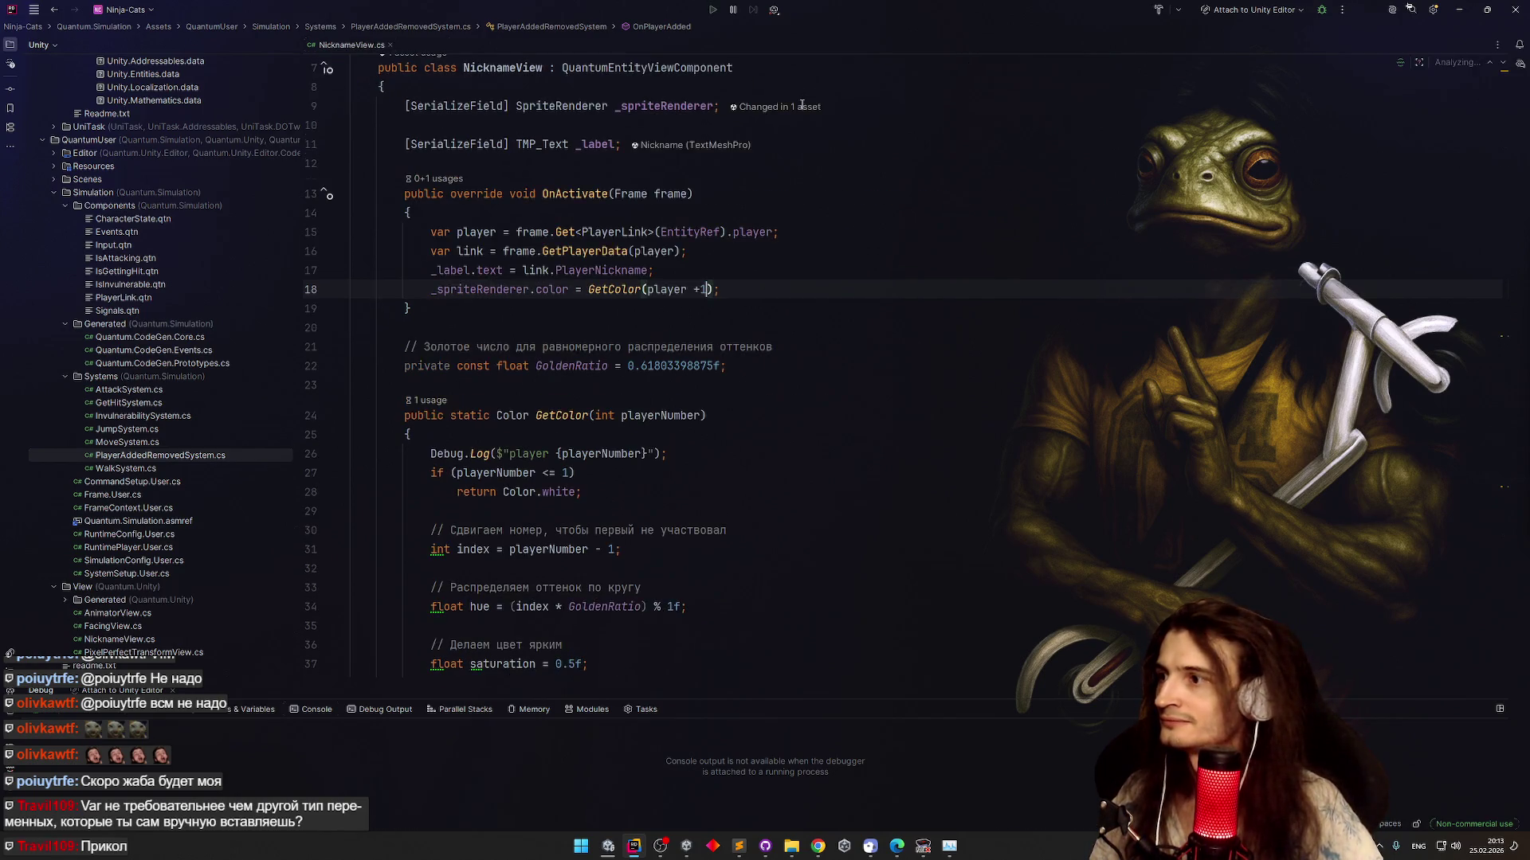
double_click(135, 431)
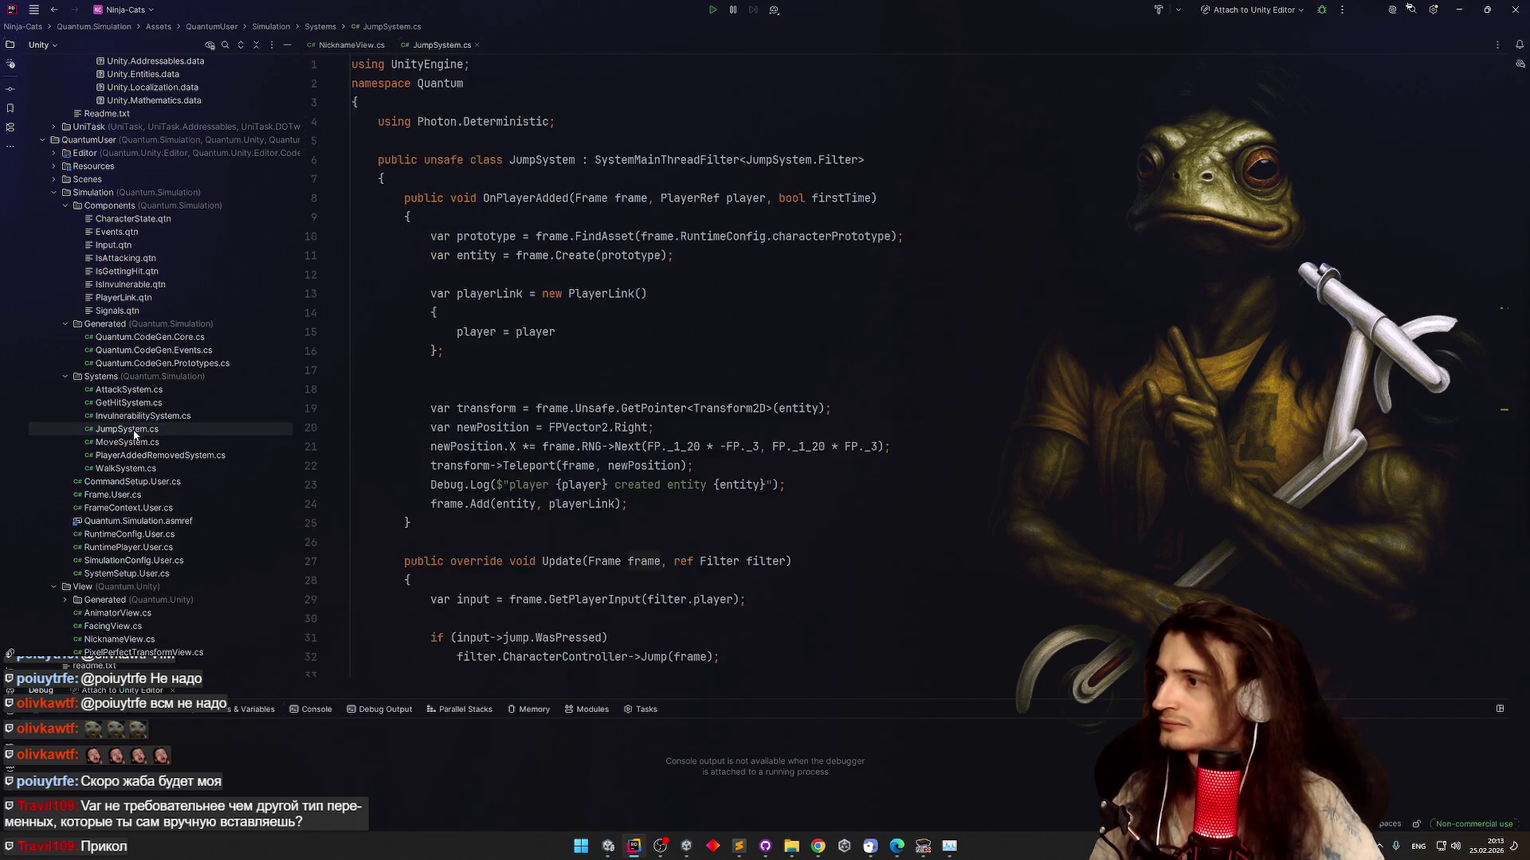
scroll(318, 398, down, 5)
click(351, 45)
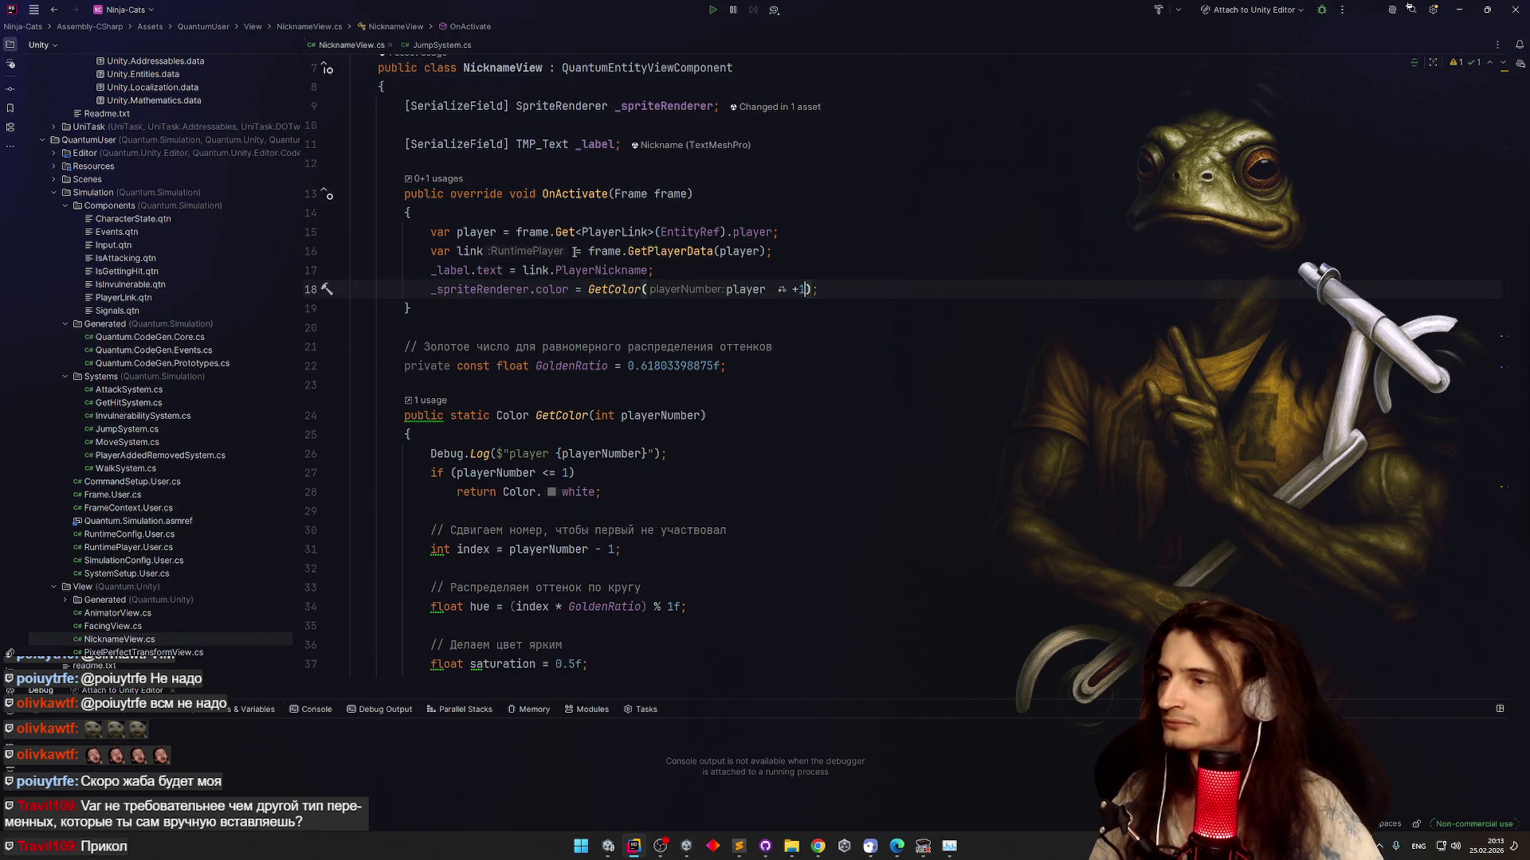
click(478, 45)
scroll(192, 526, down, 1)
scroll(191, 526, up, 2)
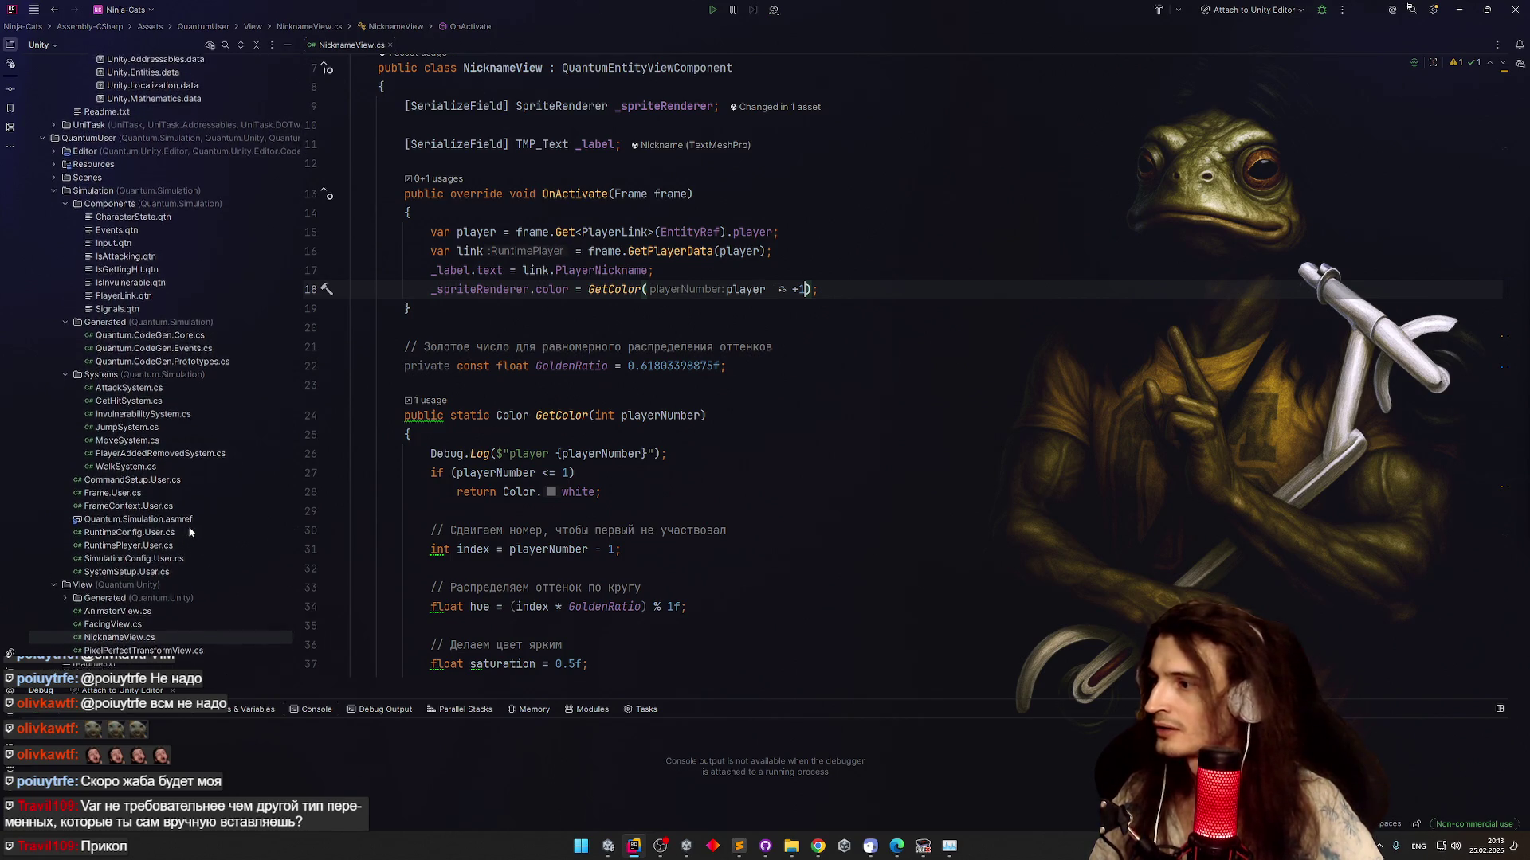
In AnimatorView.cs, duplicate the IsGrounded SetBool line and pass it "IsGettingHit" instead
double_click(135, 628)
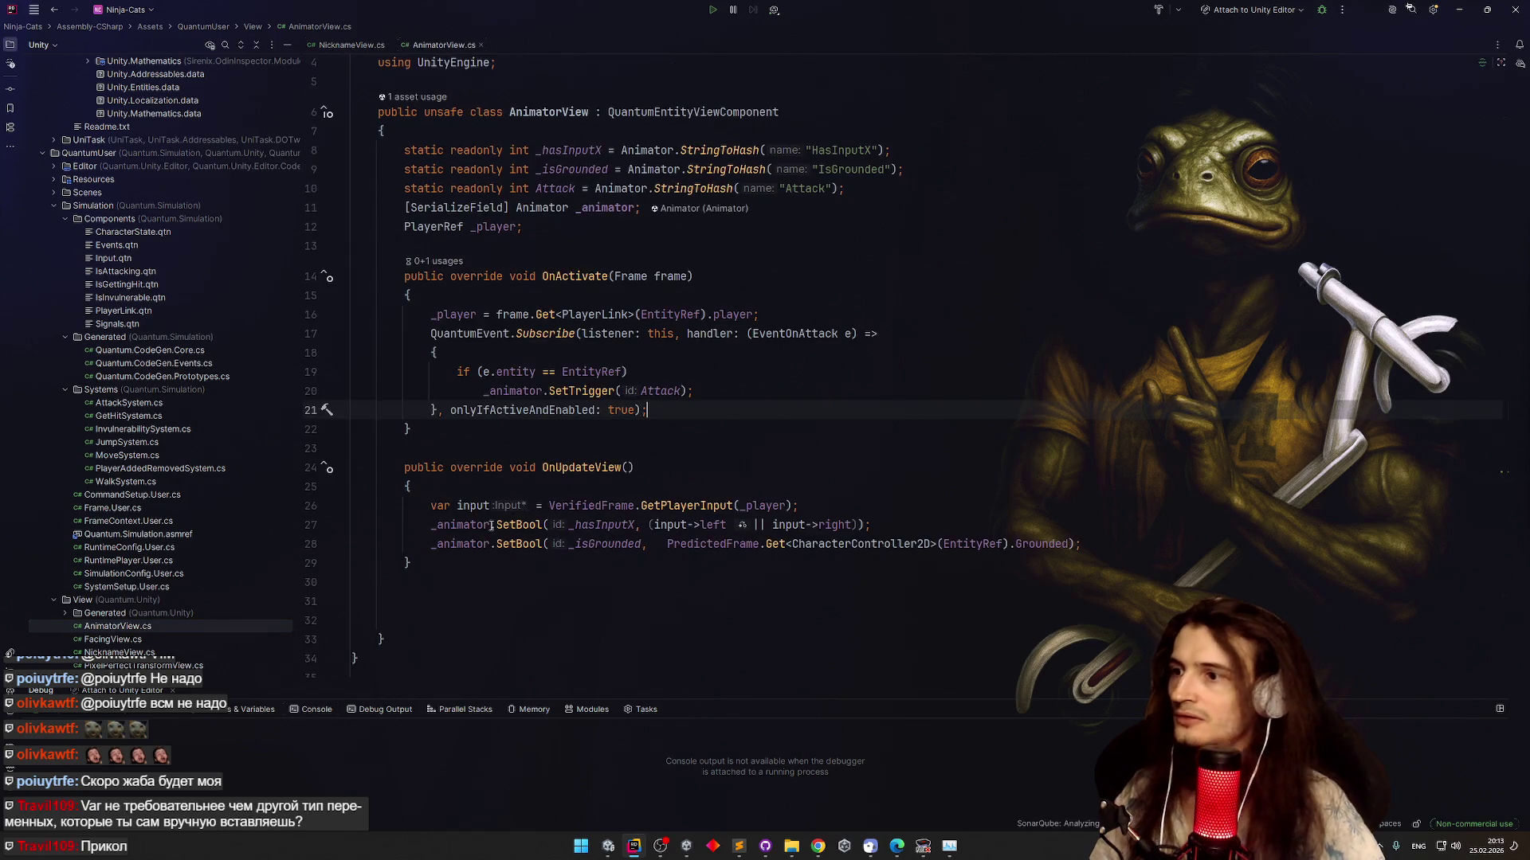
click(1099, 550)
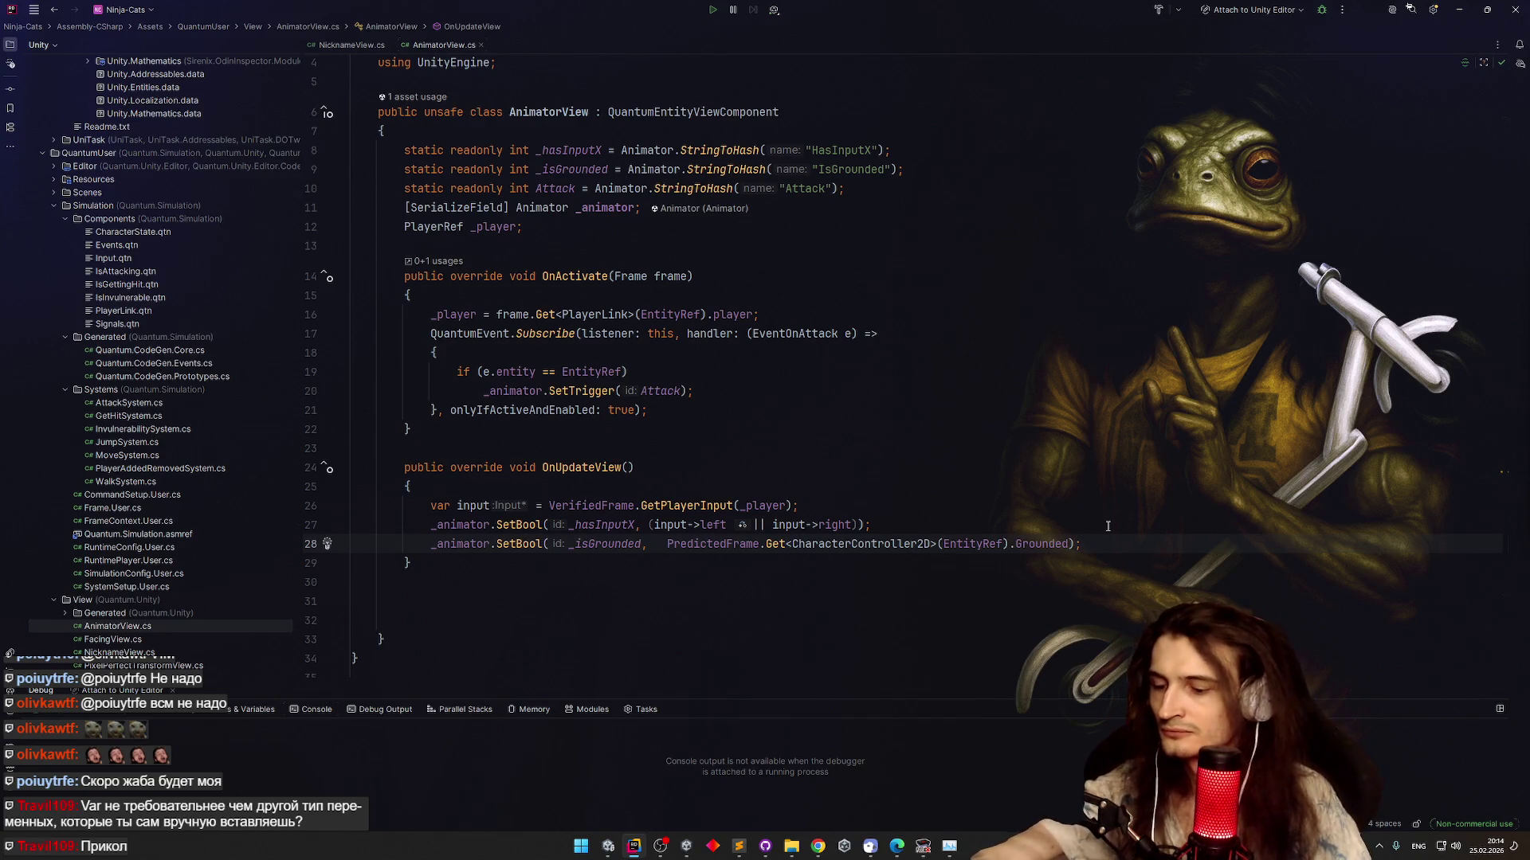
key(ctrl+d)
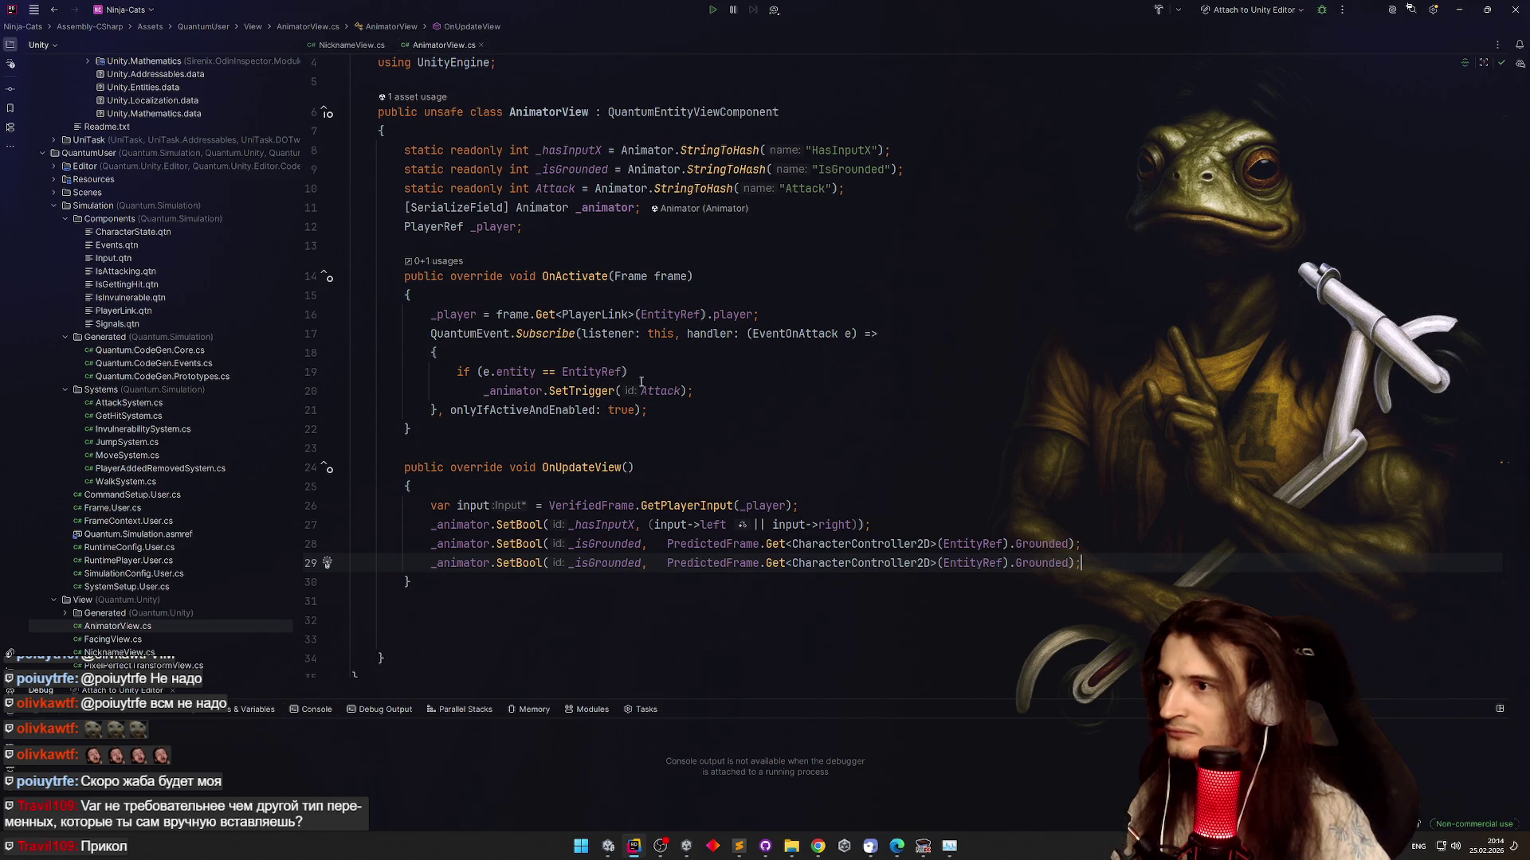
double_click(608, 564)
text(")
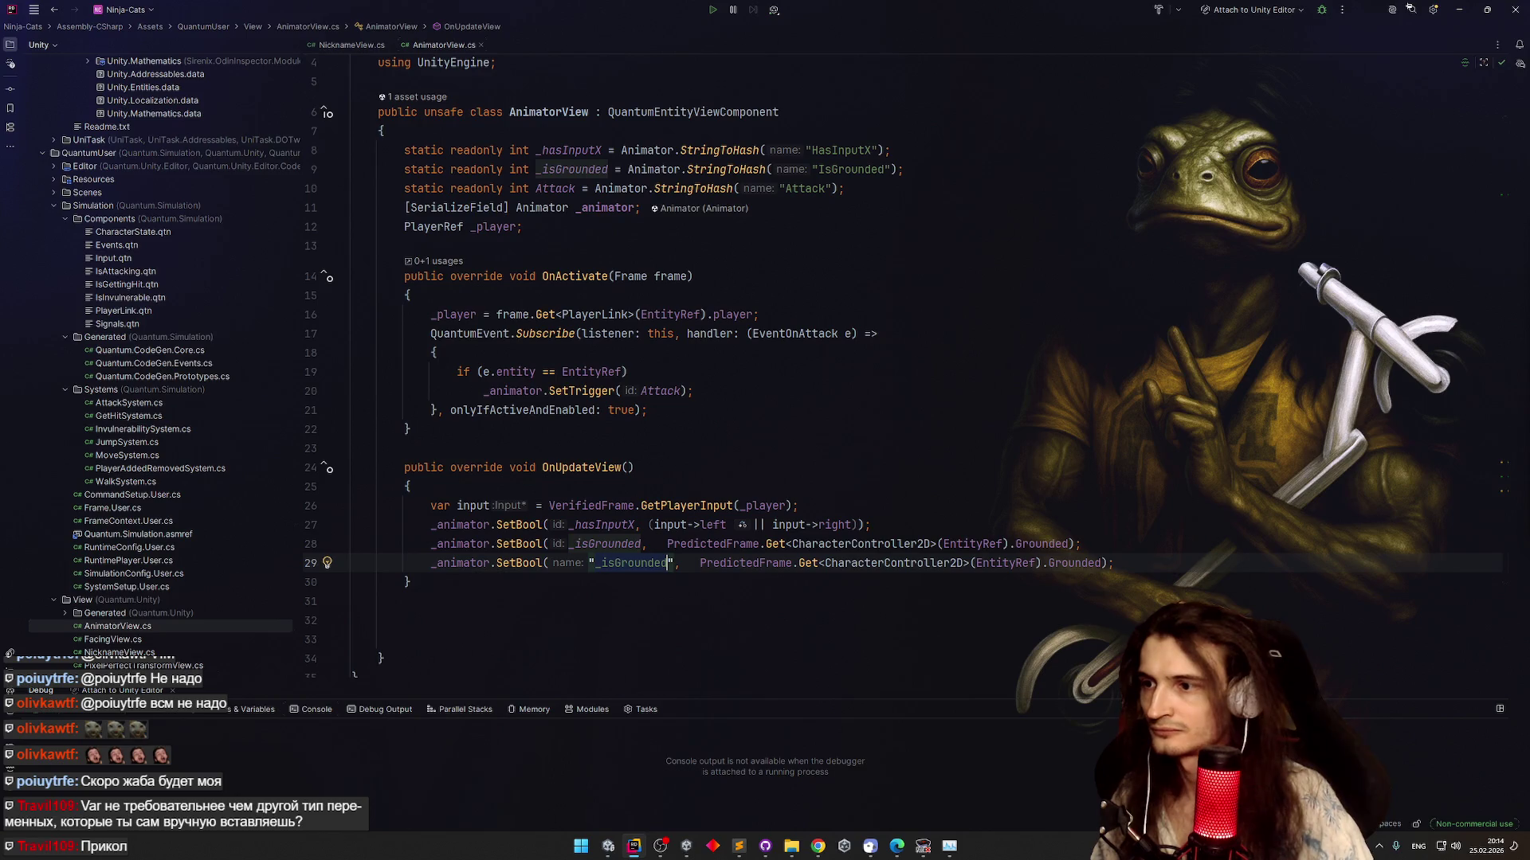
text(Is)
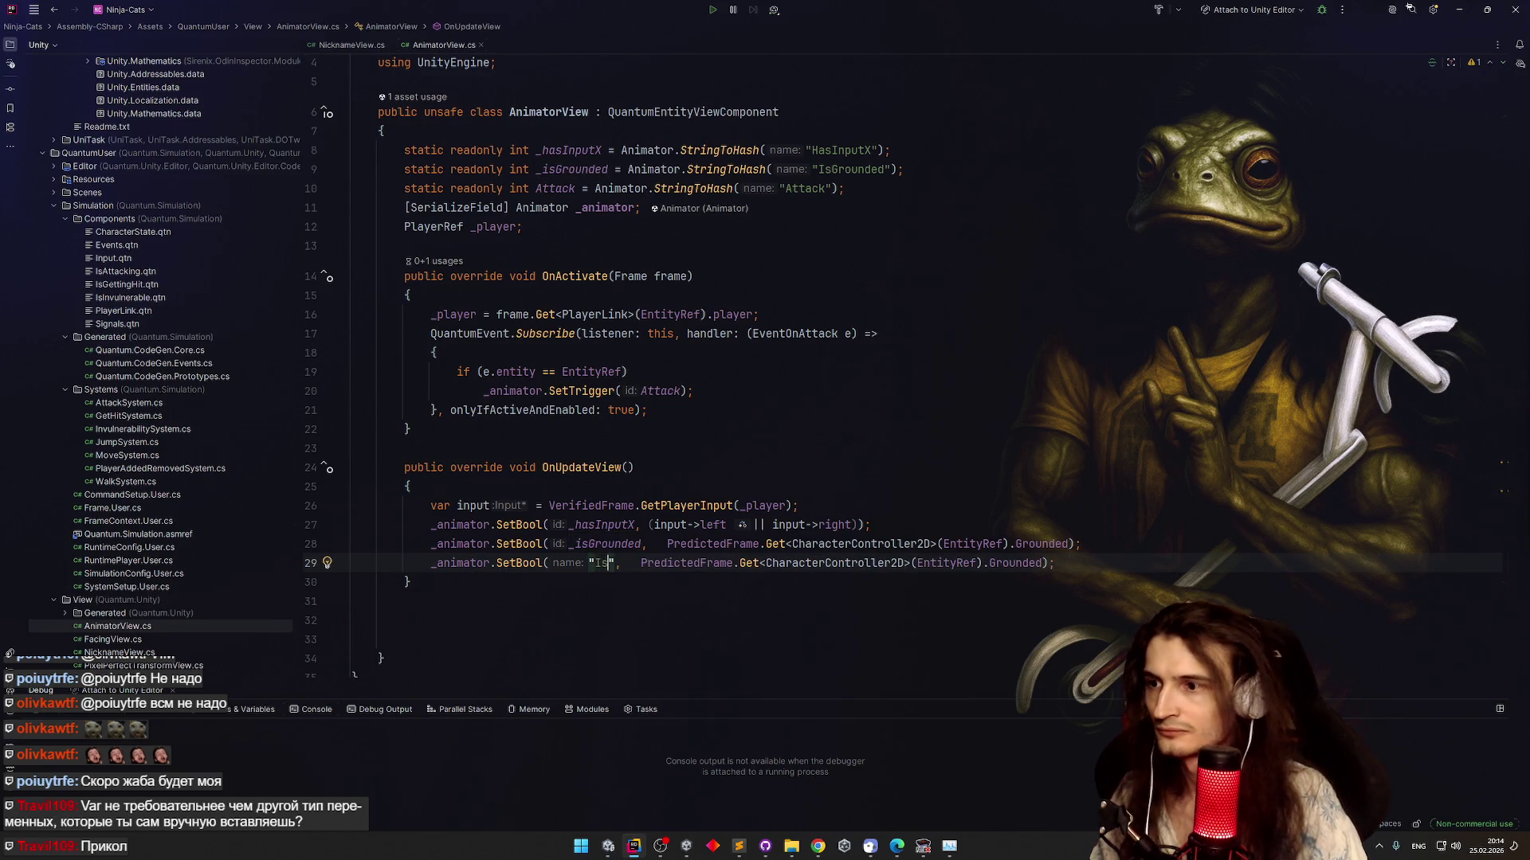
text(GettingHit)
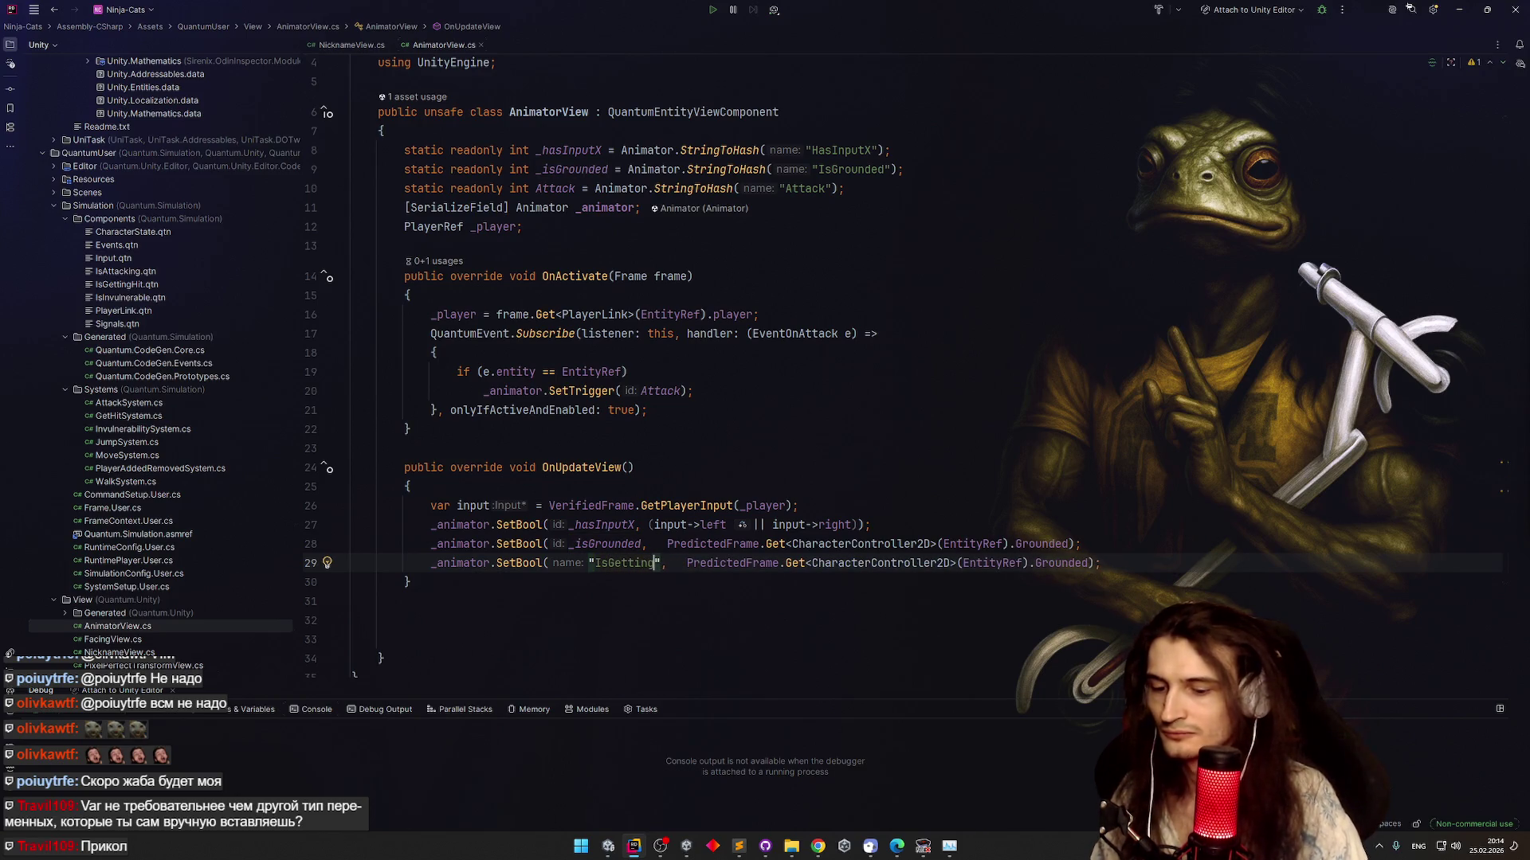
click(610, 845)
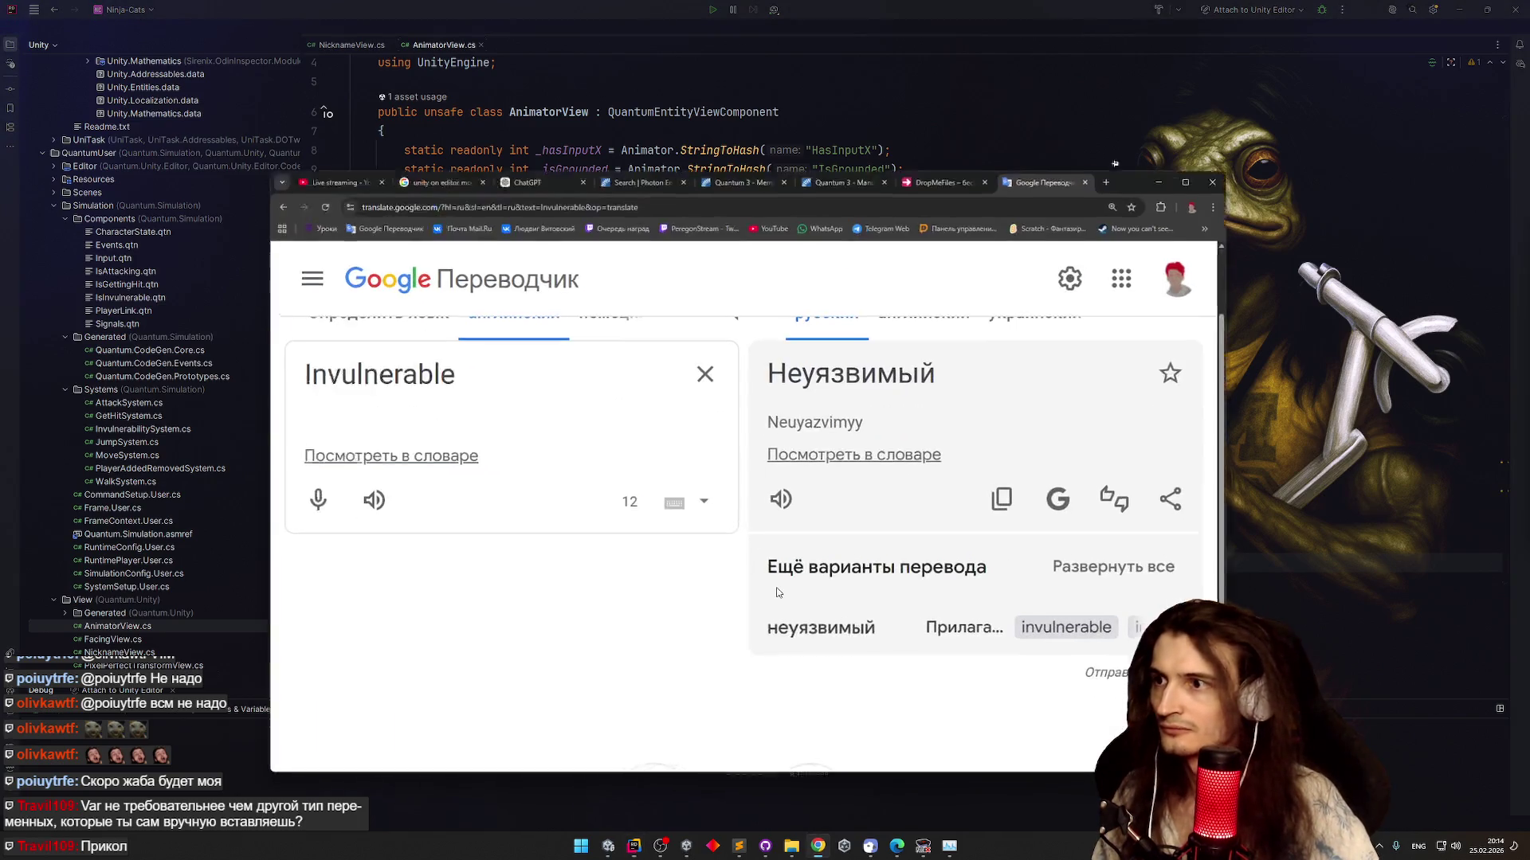
Dismiss Google Translate and switch over to the Unity editor
click(611, 846)
click(610, 843)
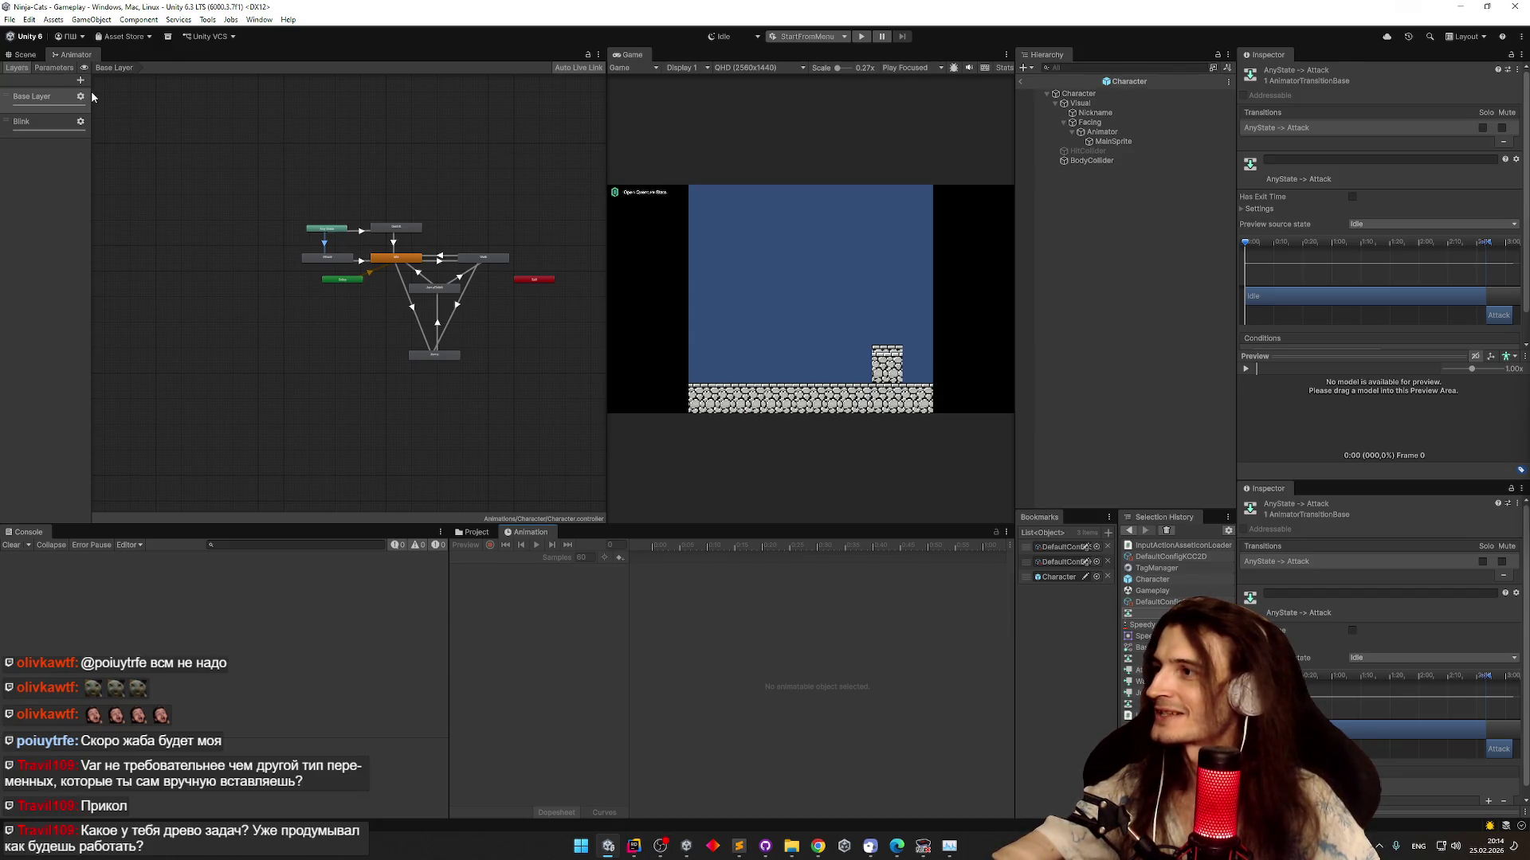
Show the Animator's parameters (HasInputX, IsGrounded, Attack, IsBlinking, GotHit), then return to Rider
click(50, 68)
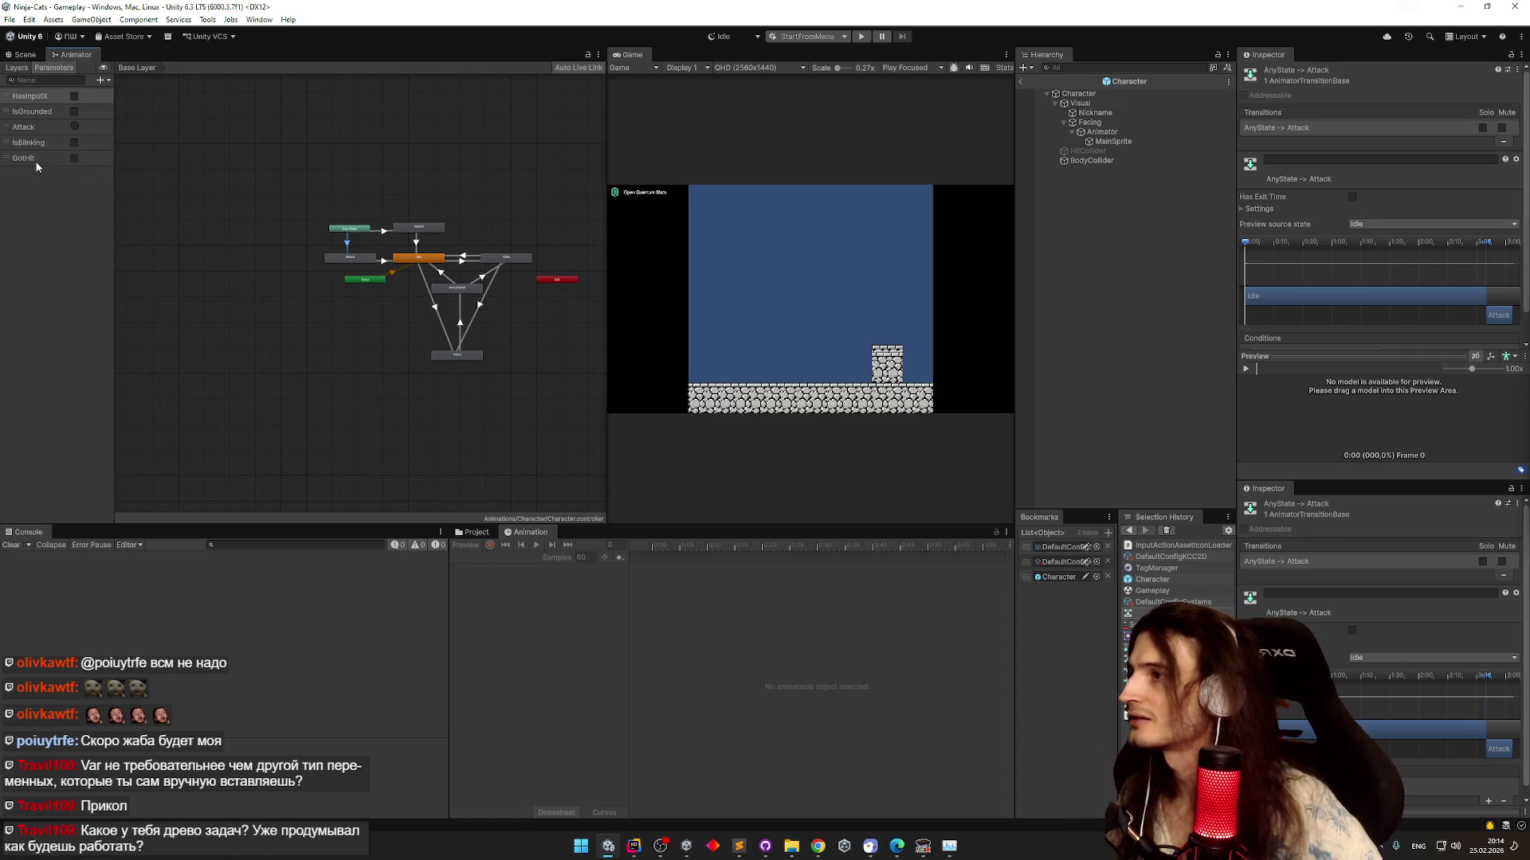
key(alt+Tab)
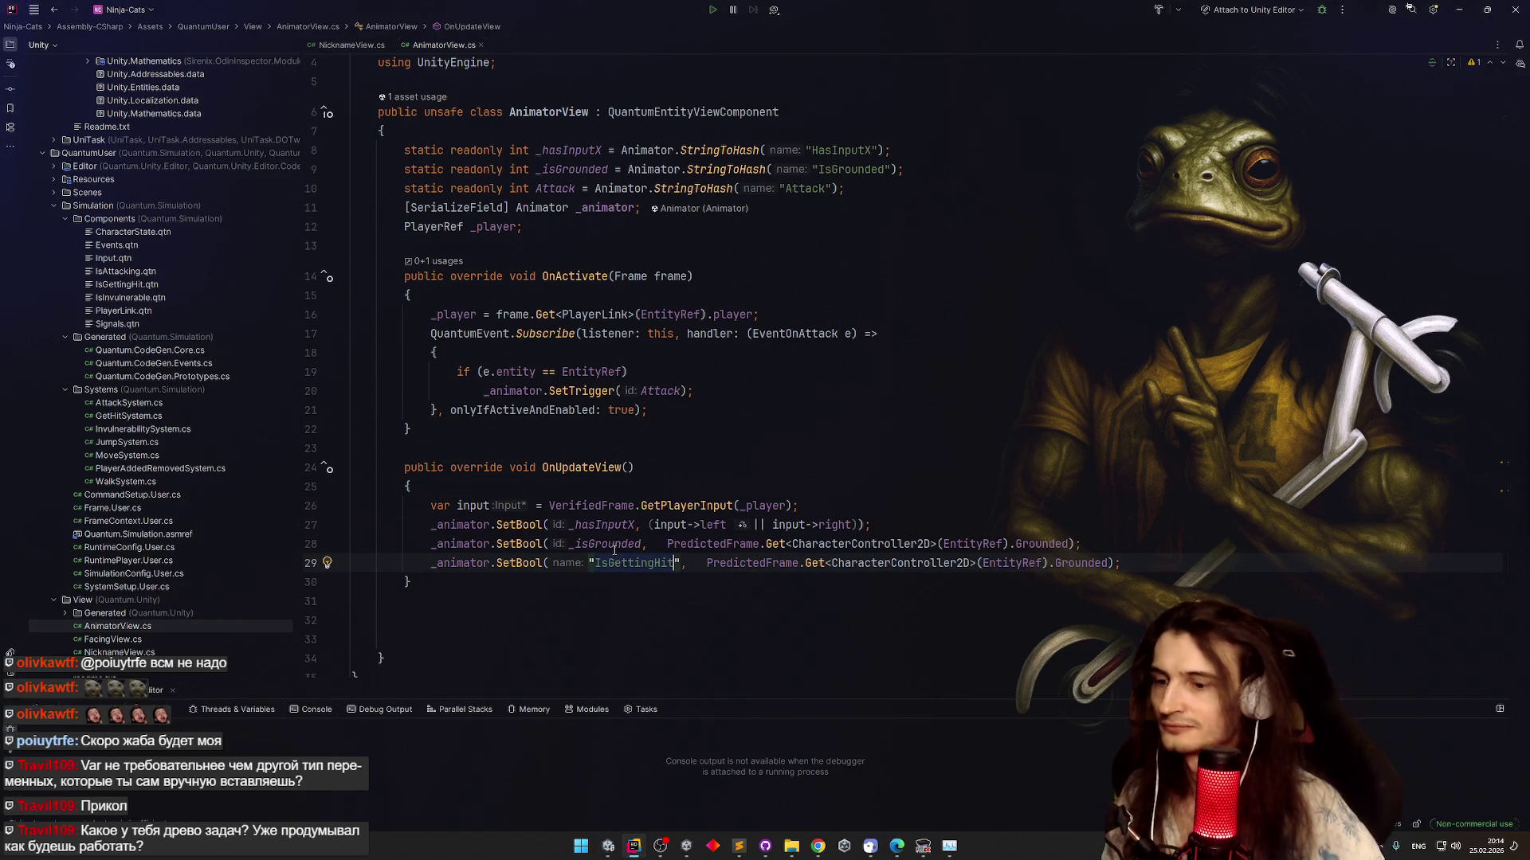
Change the string to "GotHit" and add a duplicate SetBool line for "IsBlinking"
key(BackSpace)
key(BackSpace)
key(BackSpace)
text(GotHit)
key(ctrl+d)
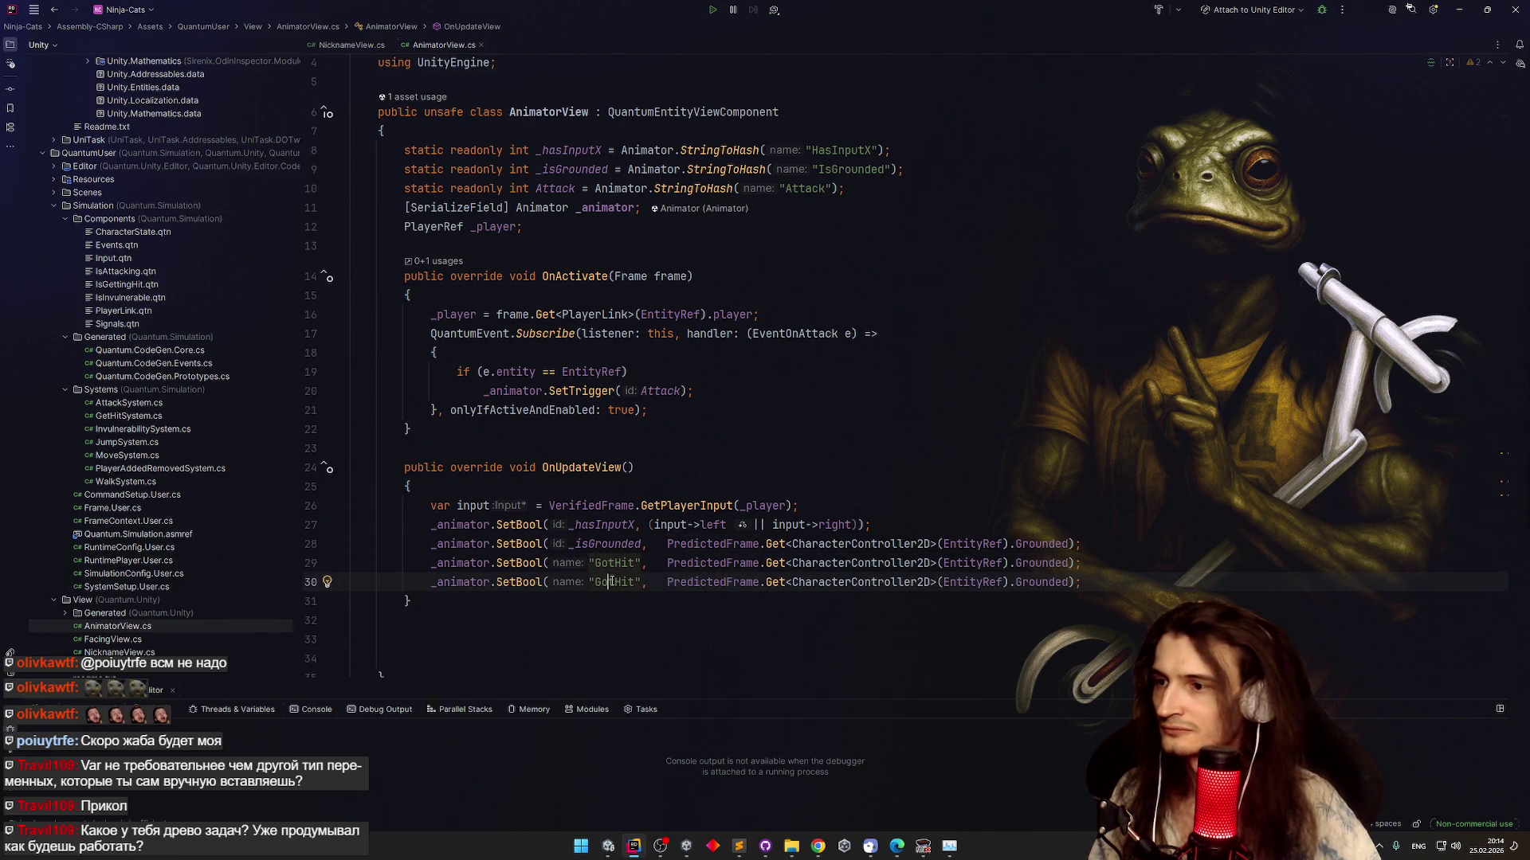
double_click(609, 583)
text(IsBlinking)
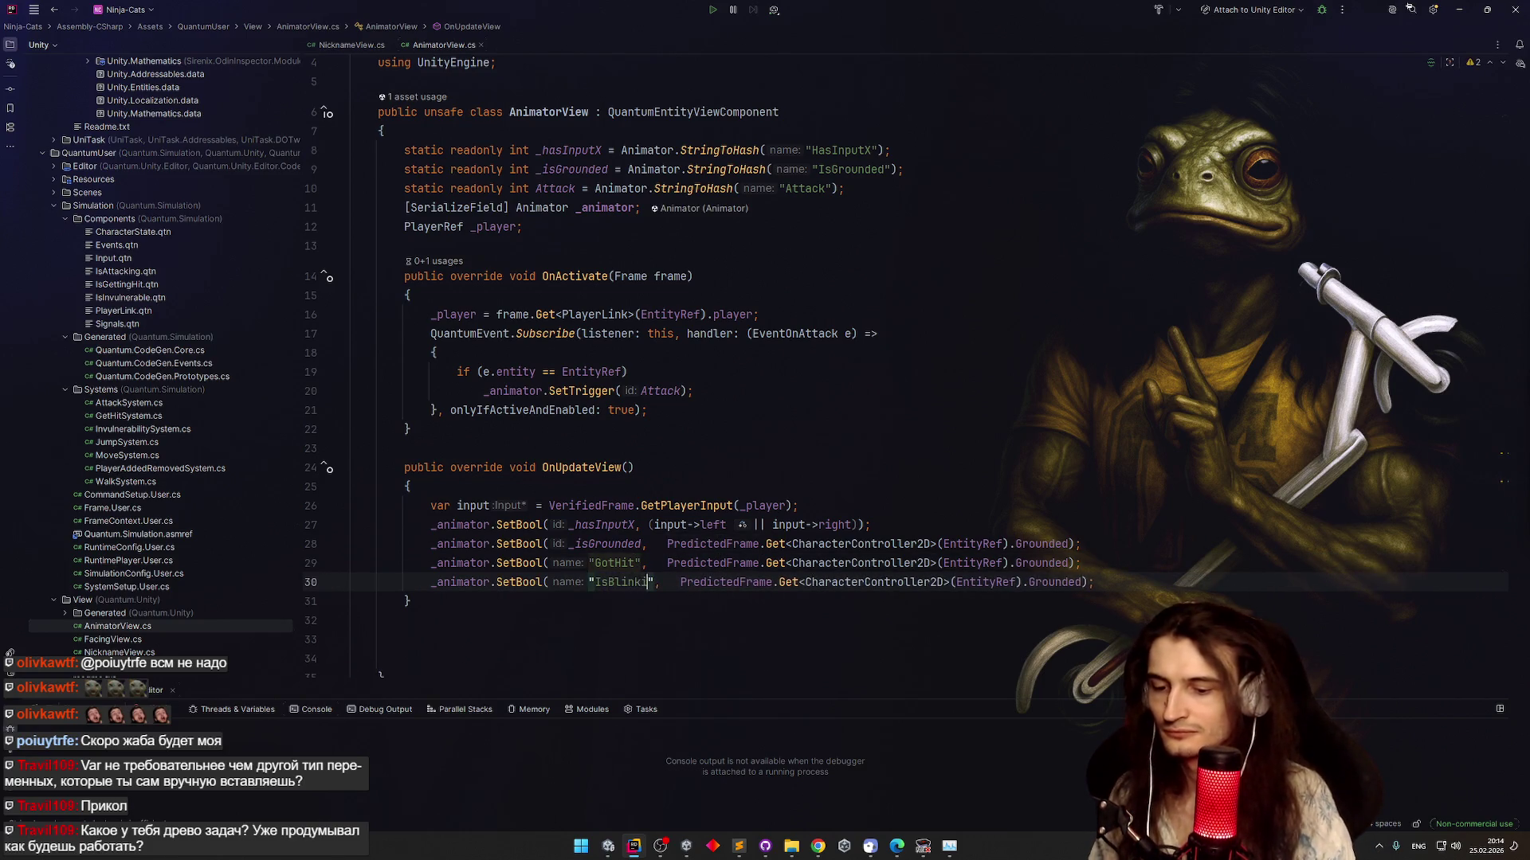
Introduce hashed fields for the "IsBlinking" and "GotHit" strings
key(alt+Return)
key(Return)
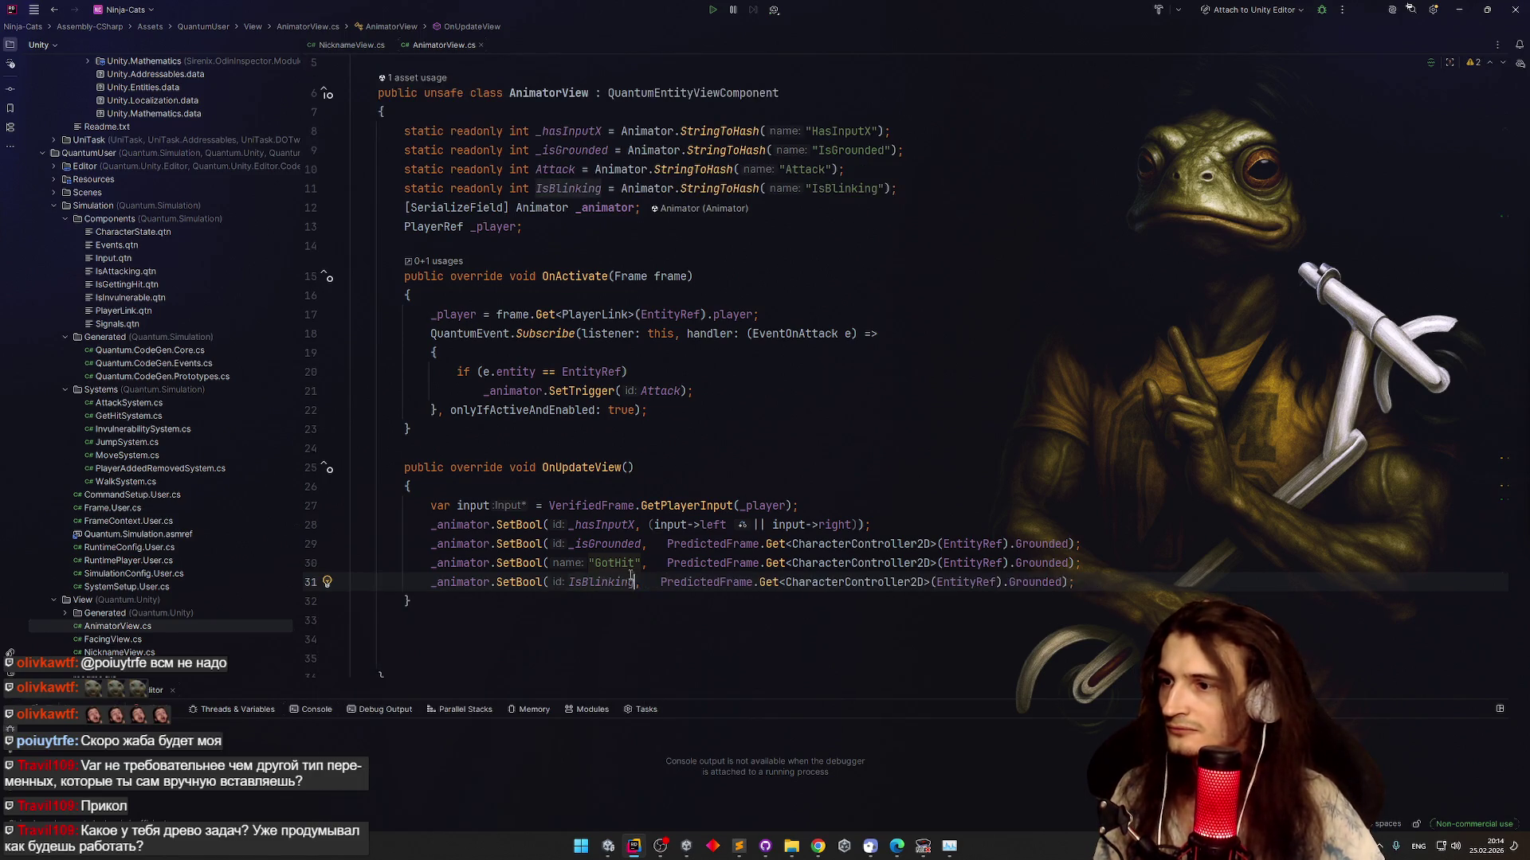
key(alt+Return)
key(Return)
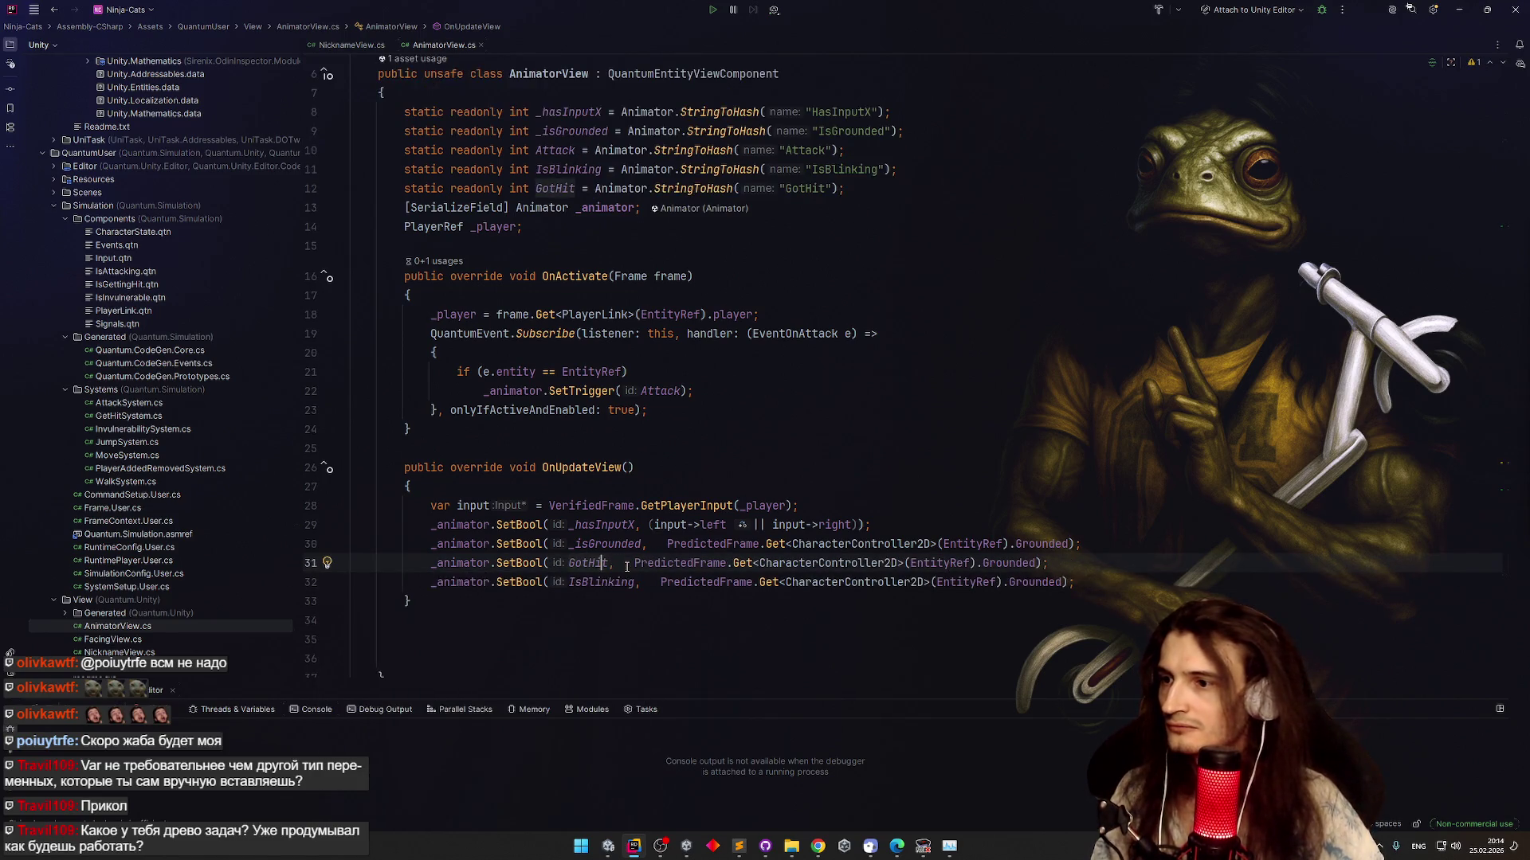
Rename the new hashed fields to _GotHit and _IsBlinking
key(shift+F6)
key(Home)
text(_)
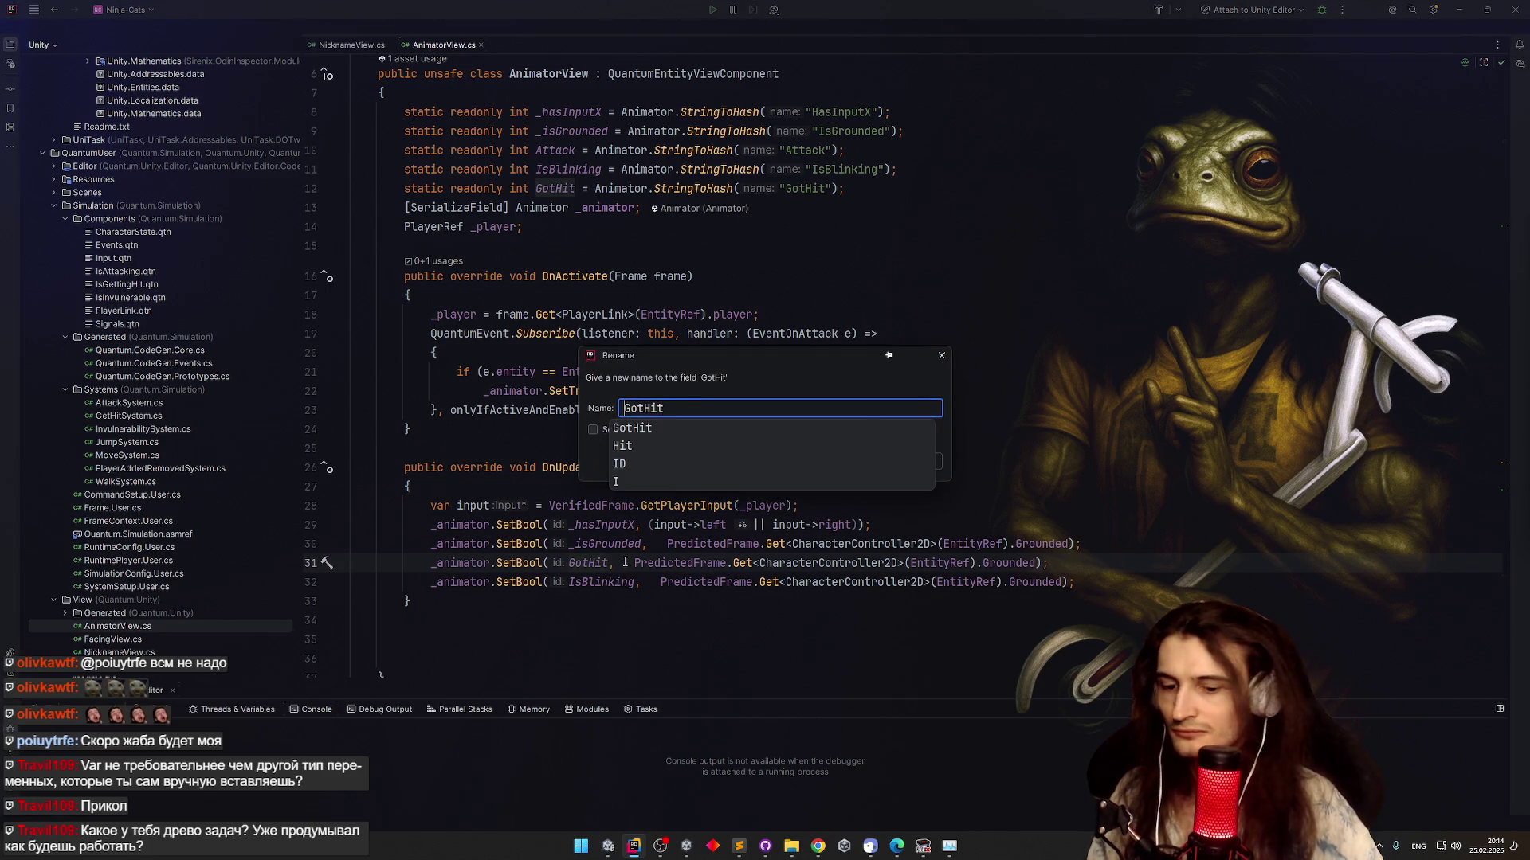
key(Return)
click(608, 582)
key(shift+F6)
key(Home)
text(_)
key(Return)
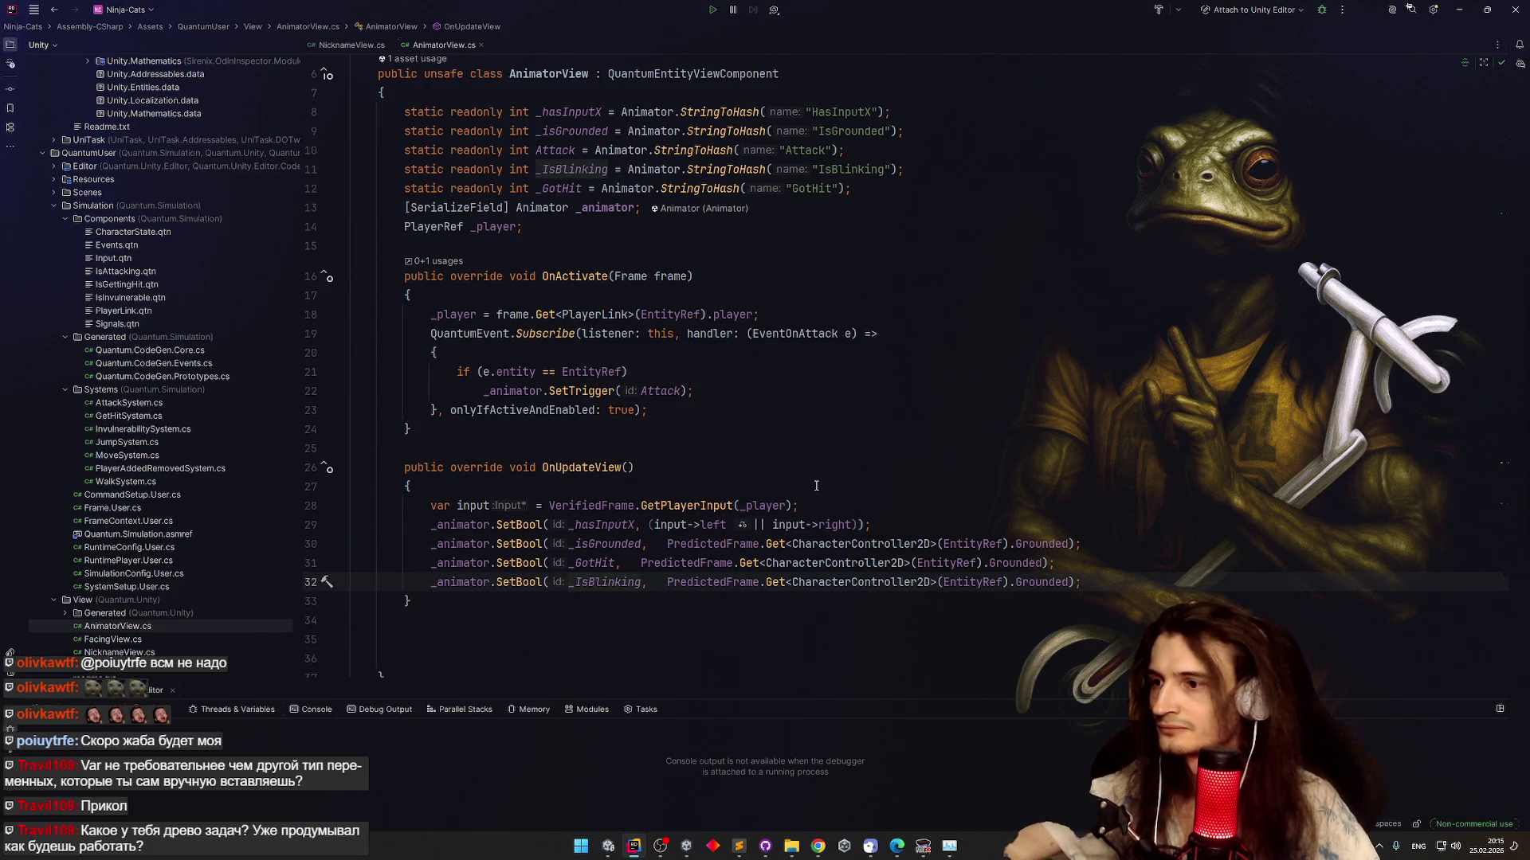
click(804, 561)
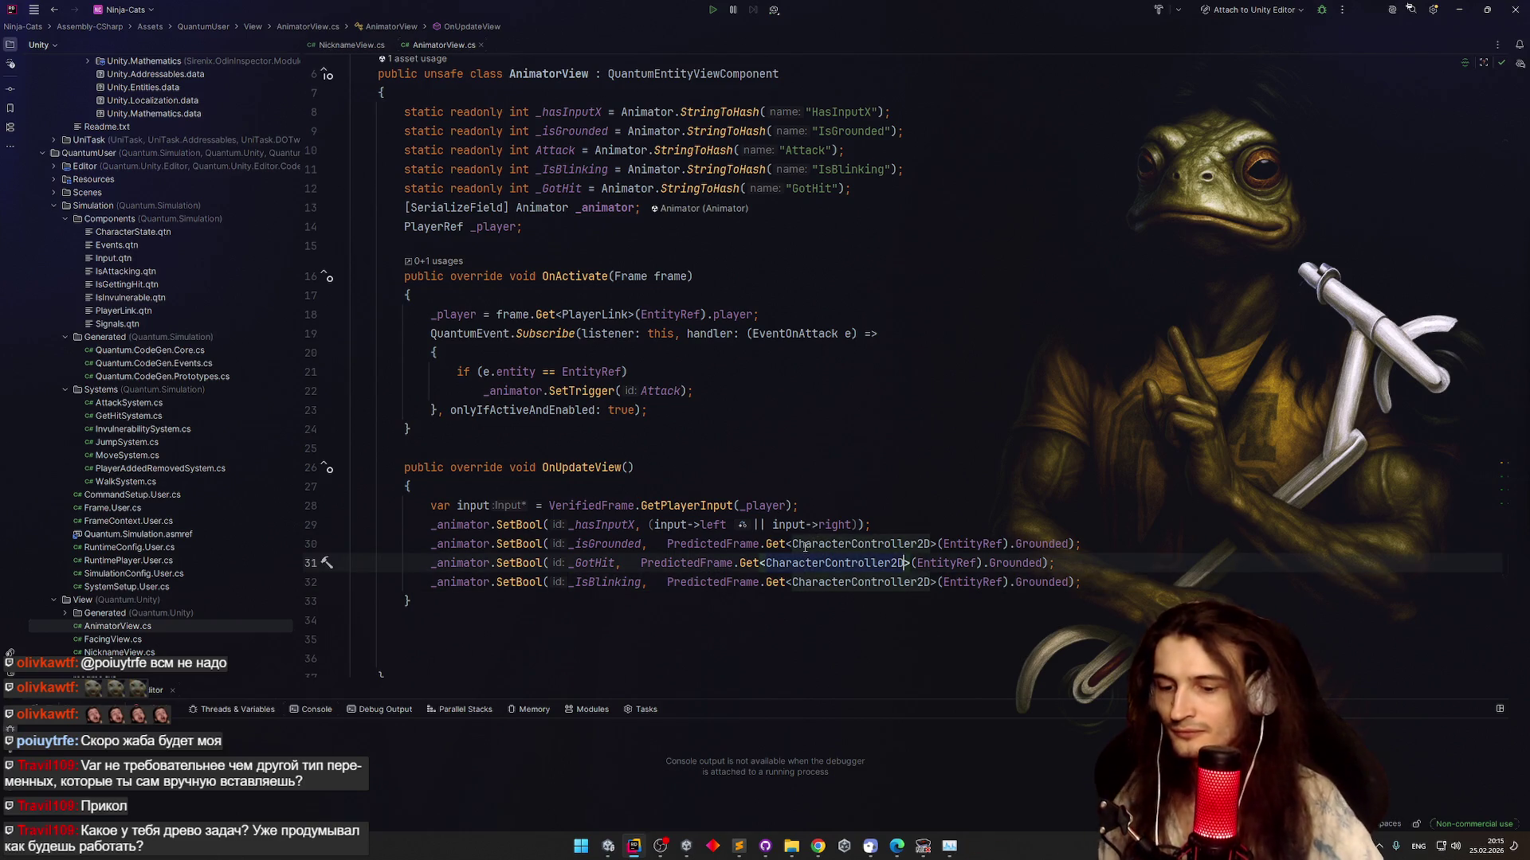
Replace the Grounded lookup on line 31 with PredictedFrame.Has<IsGettingHit>(EntityRef) for _GotHit
mouse_move(804, 546)
drag(1046, 562, 739, 562)
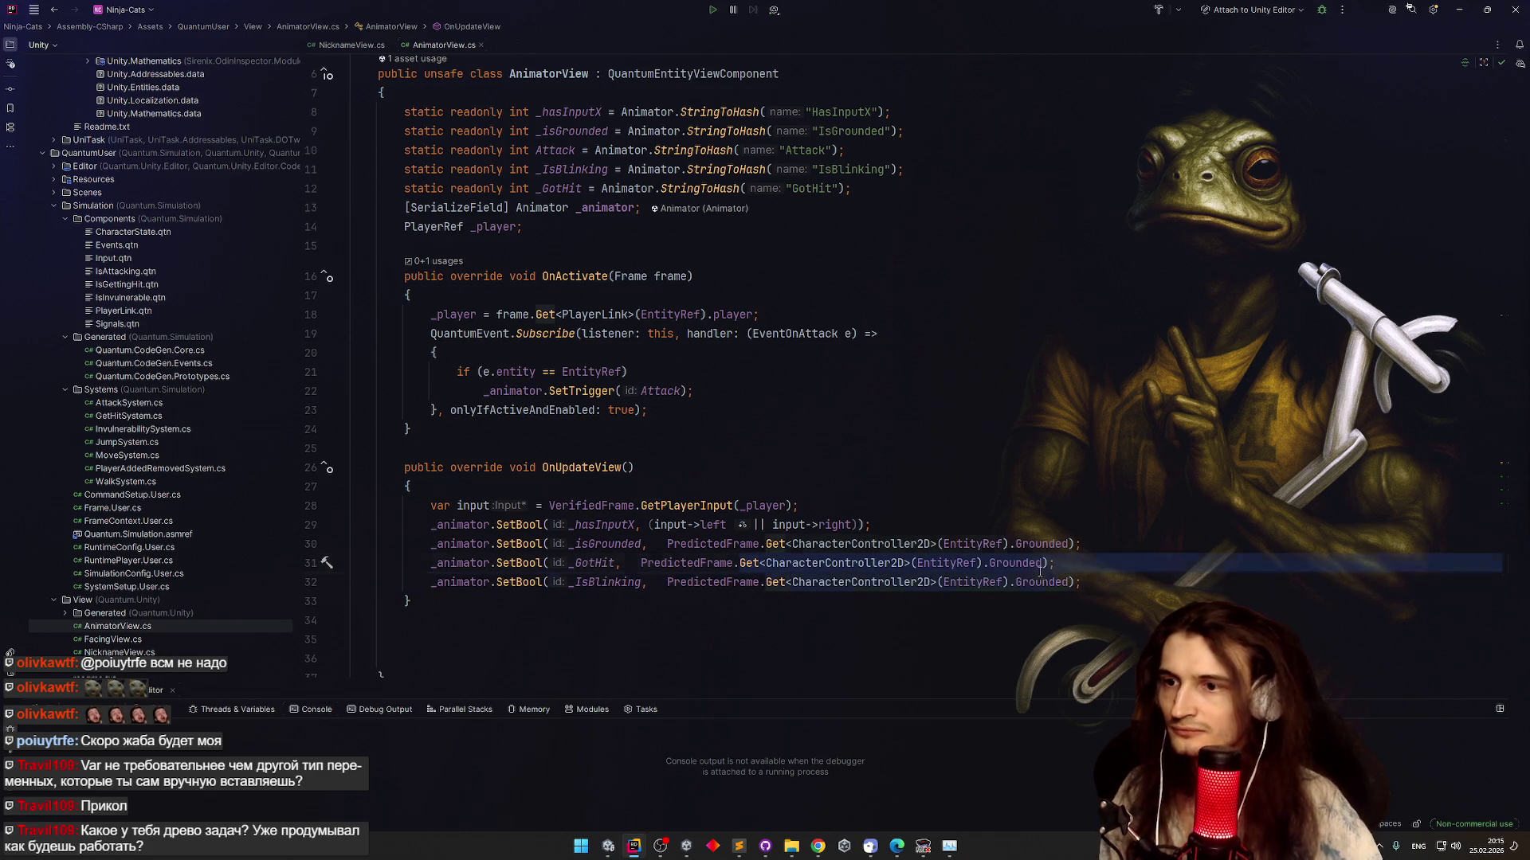
key(Delete)
text())
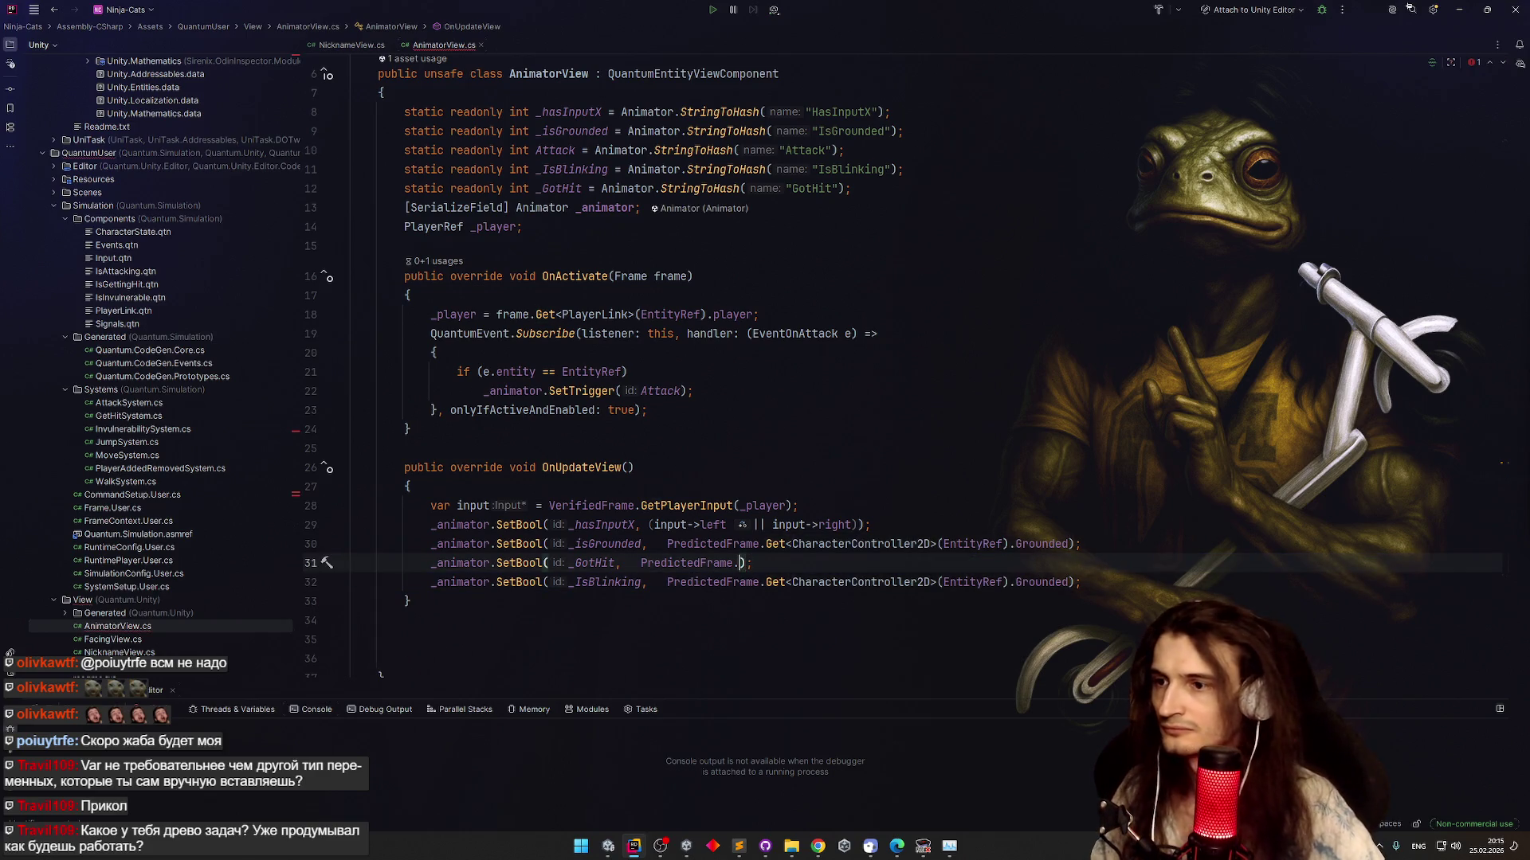
text(Has)
key(Return)
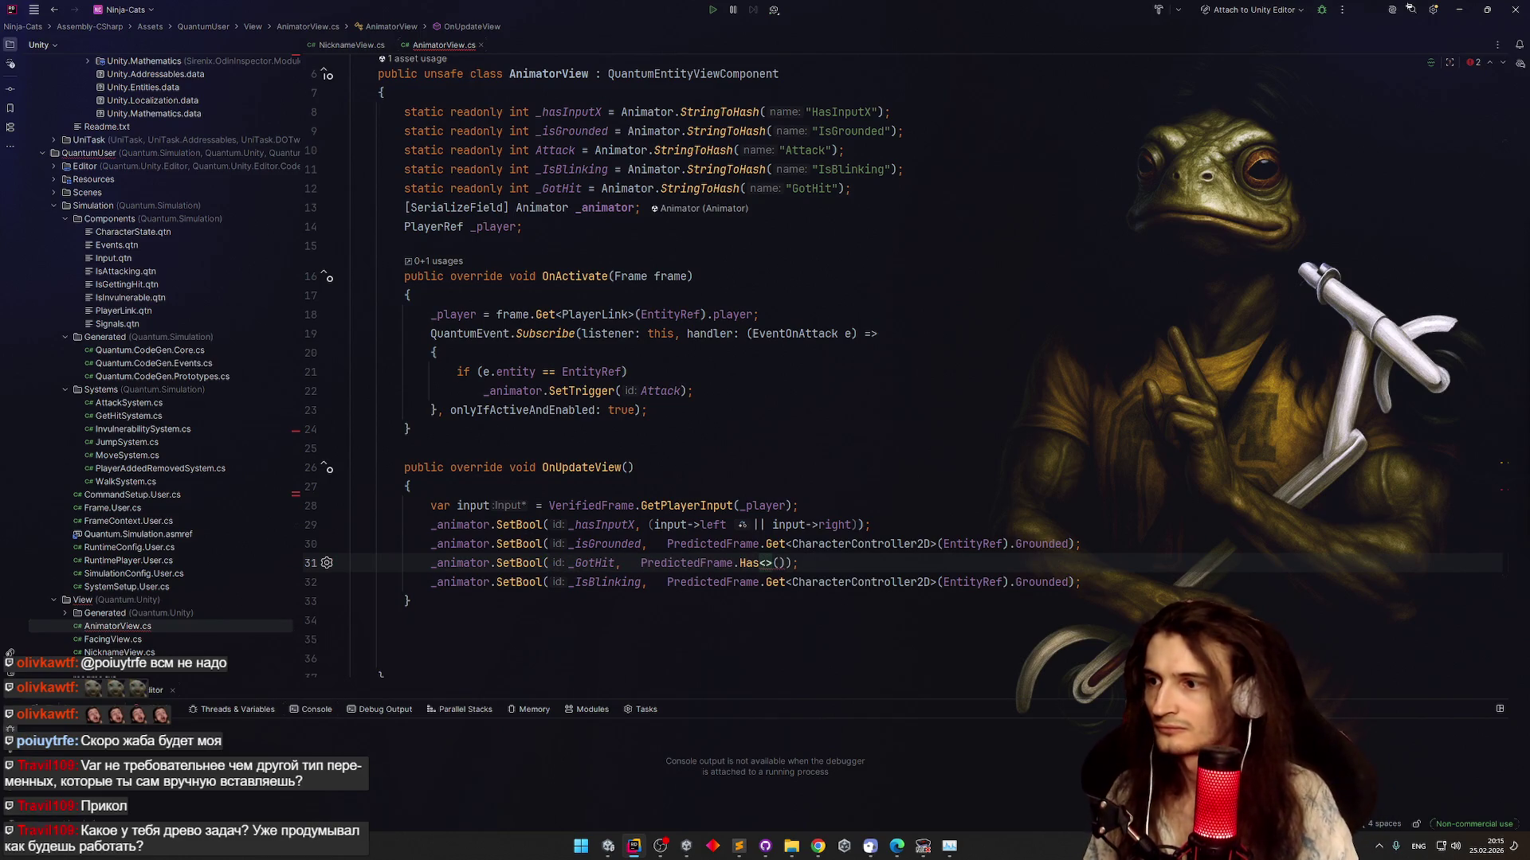
text(IsGe)
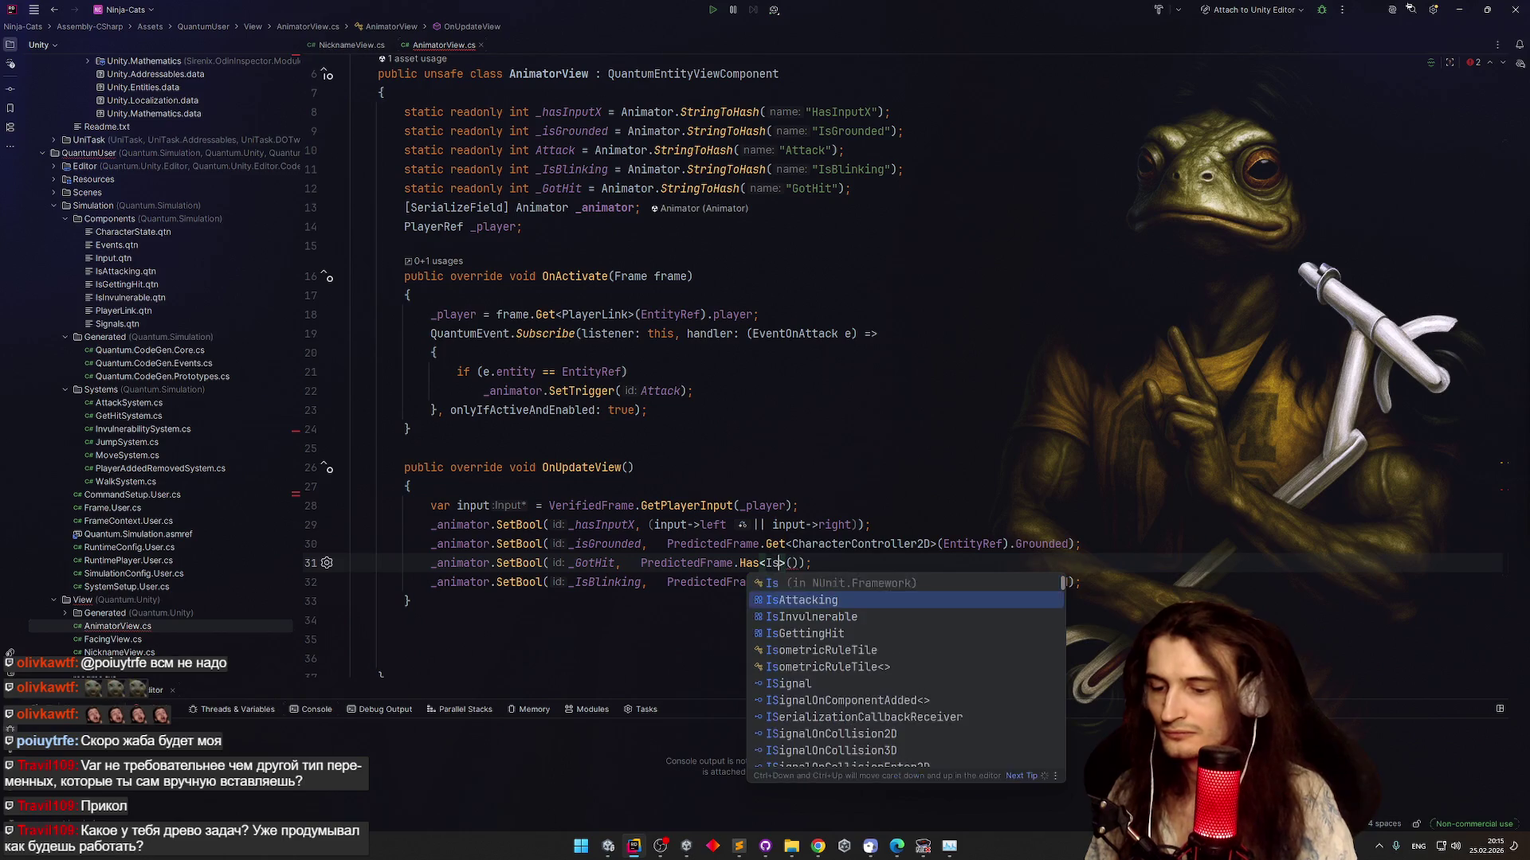
key(Return)
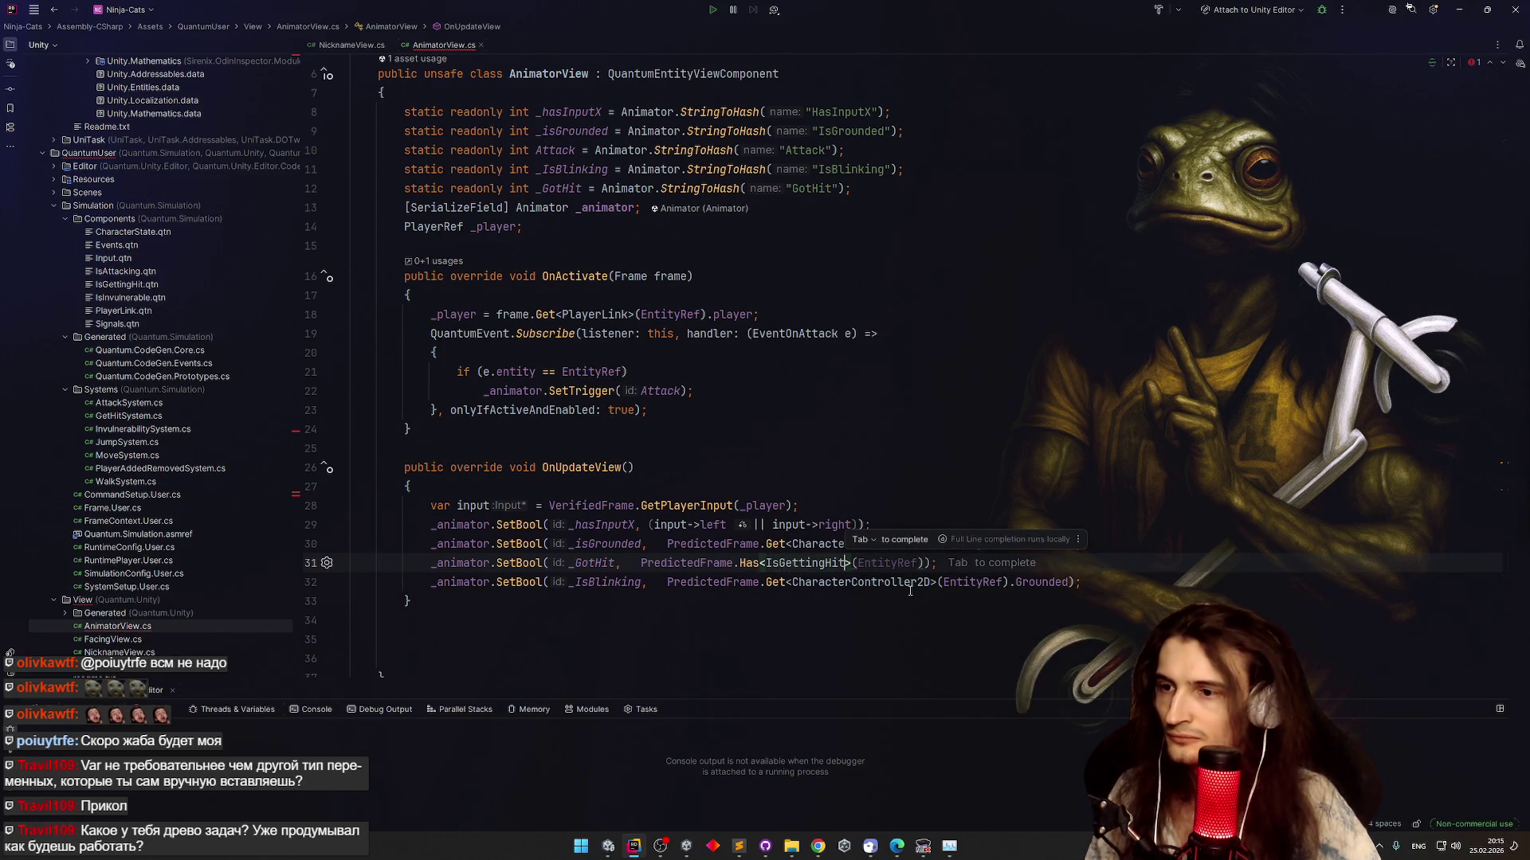
key(Tab)
click(804, 562)
click(923, 562)
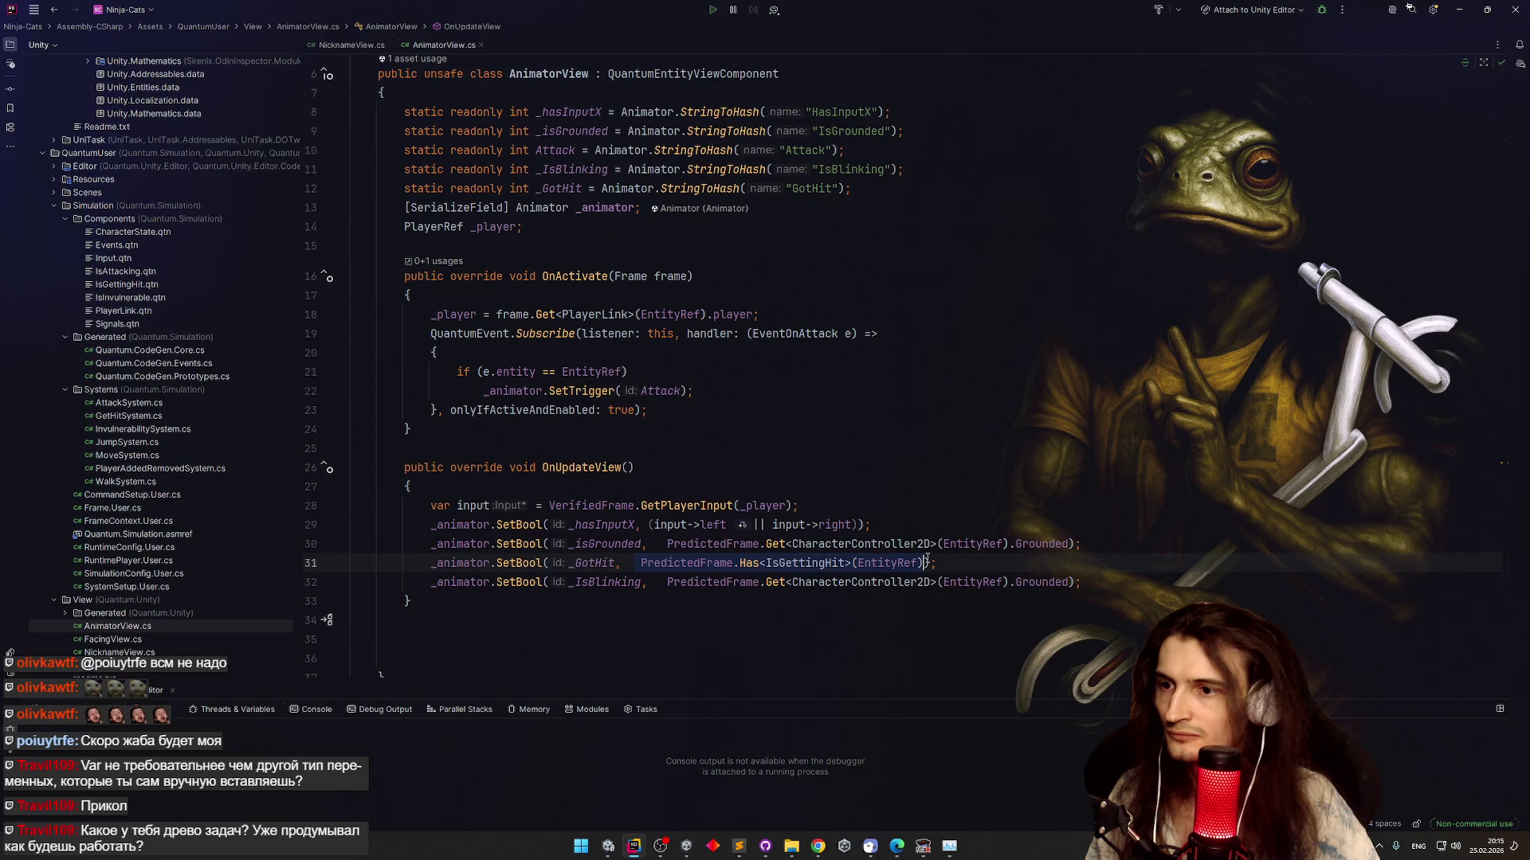
Copy that check onto line 32 and change it to Has<IsInvulnerable> for _IsBlinking
key(ctrl+c)
drag(669, 583, 1071, 583)
key(ctrl+v)
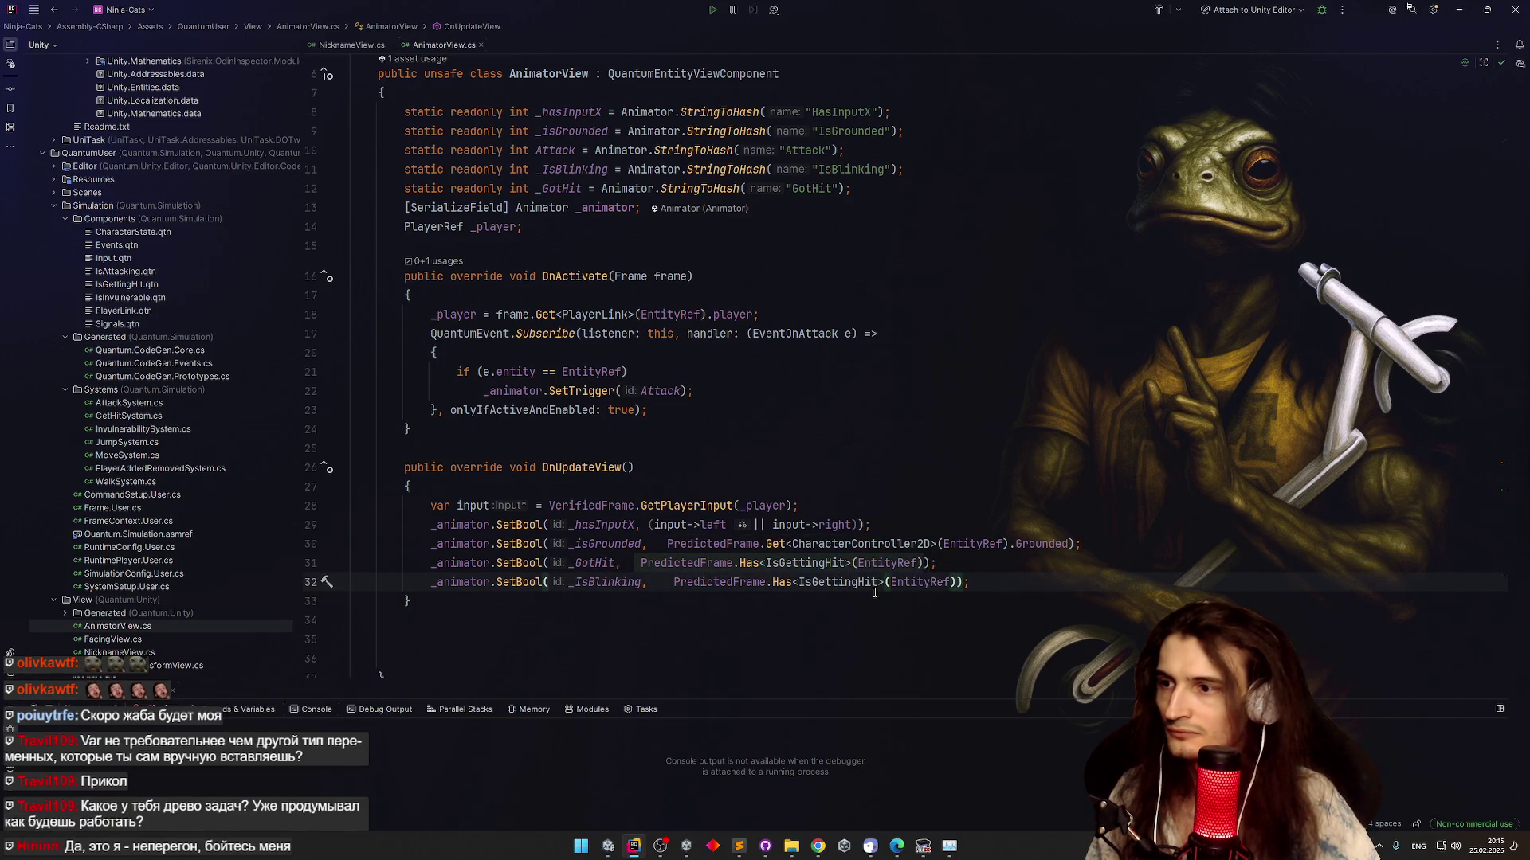
click(911, 582)
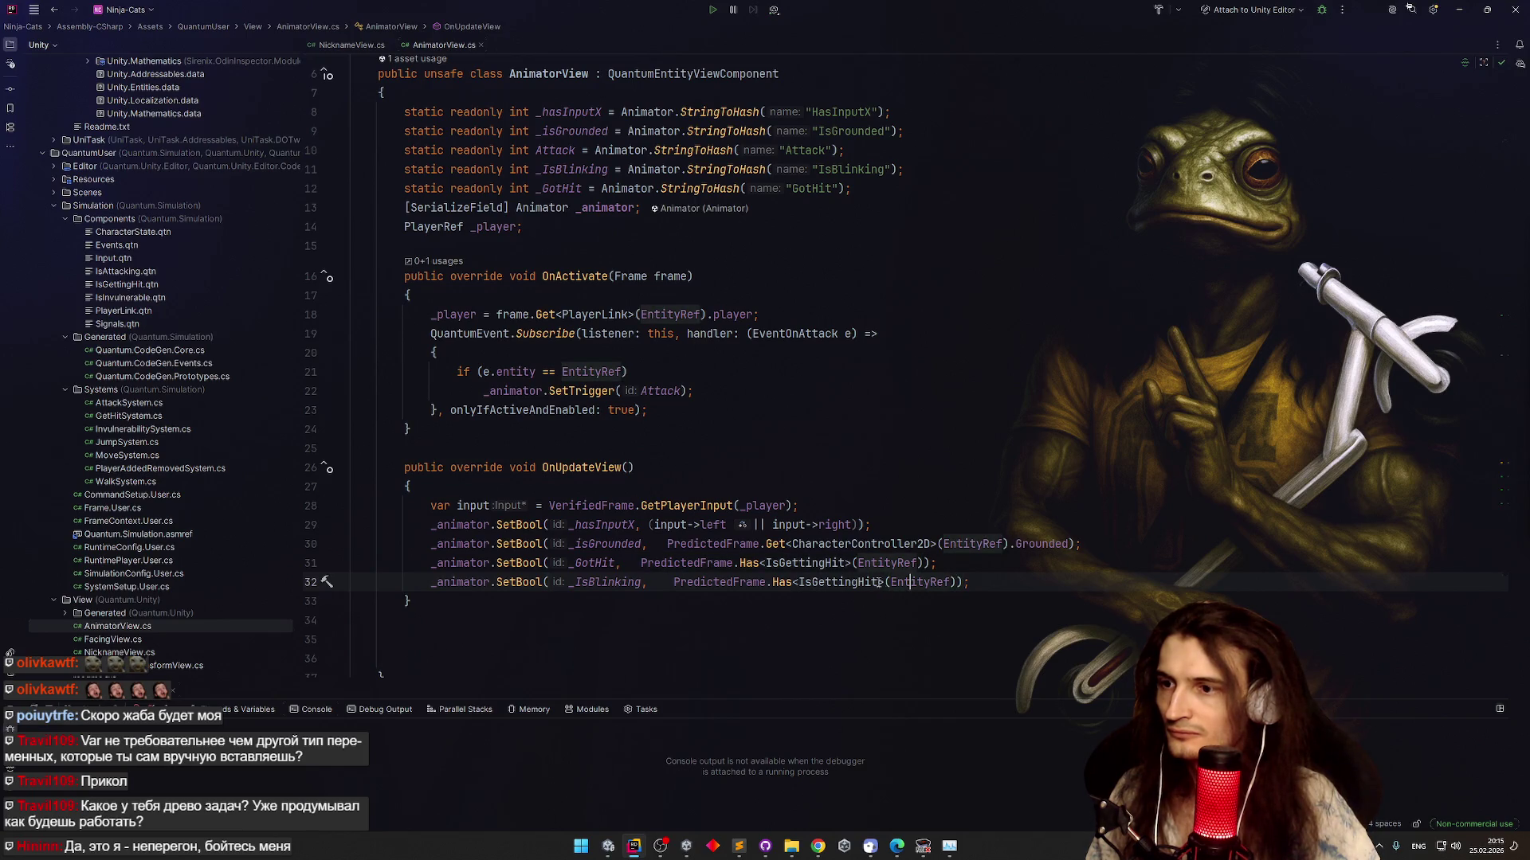
double_click(618, 590)
drag(884, 583, 799, 583)
text(IsInv)
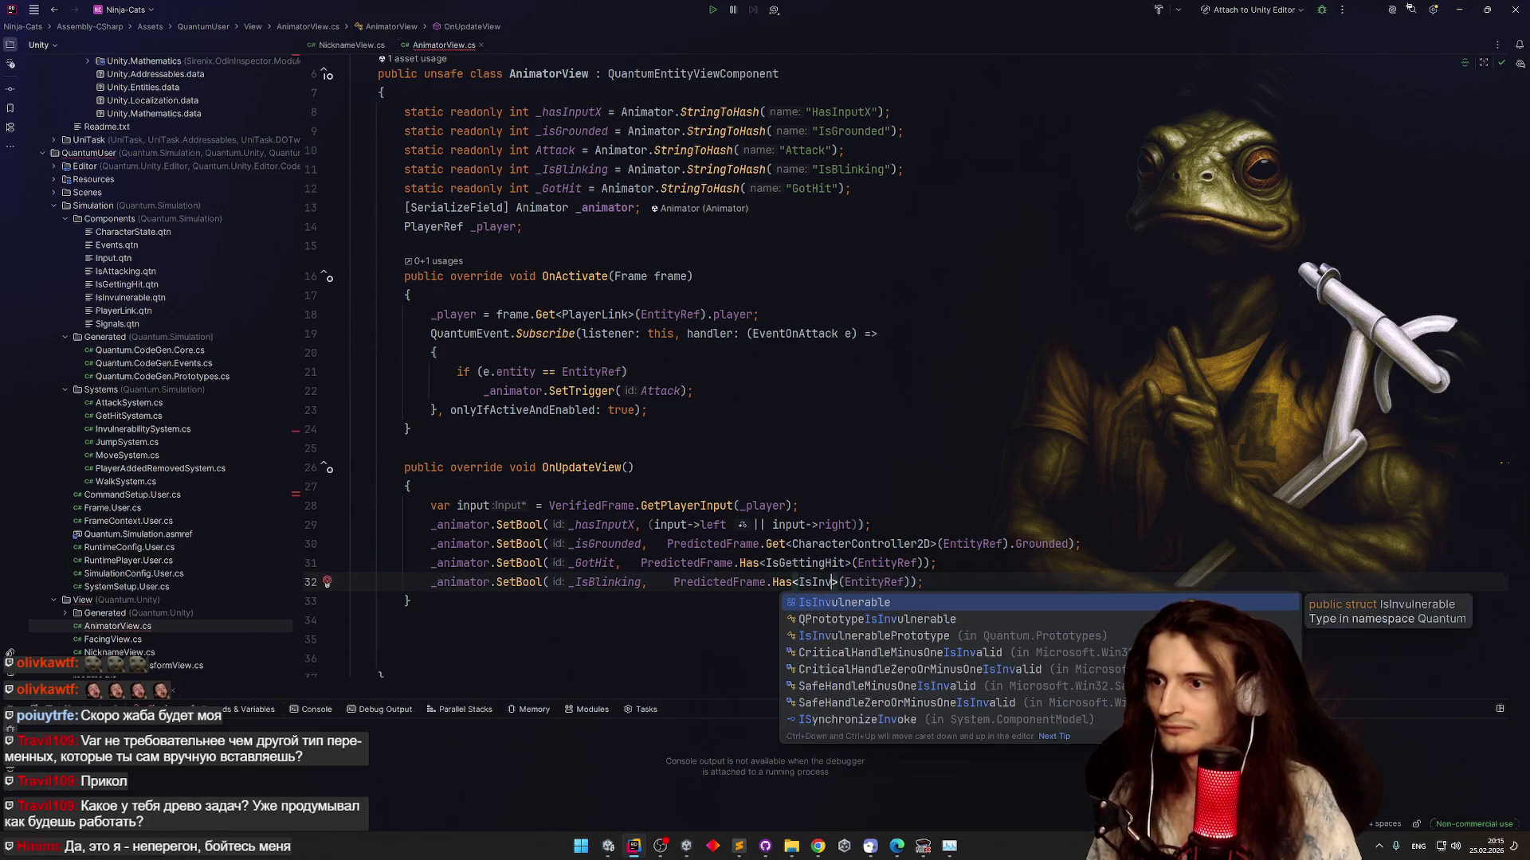
key(Return)
Return the cursor to the end of line 29 after reviewing the OnUpdateView code
click(877, 527)
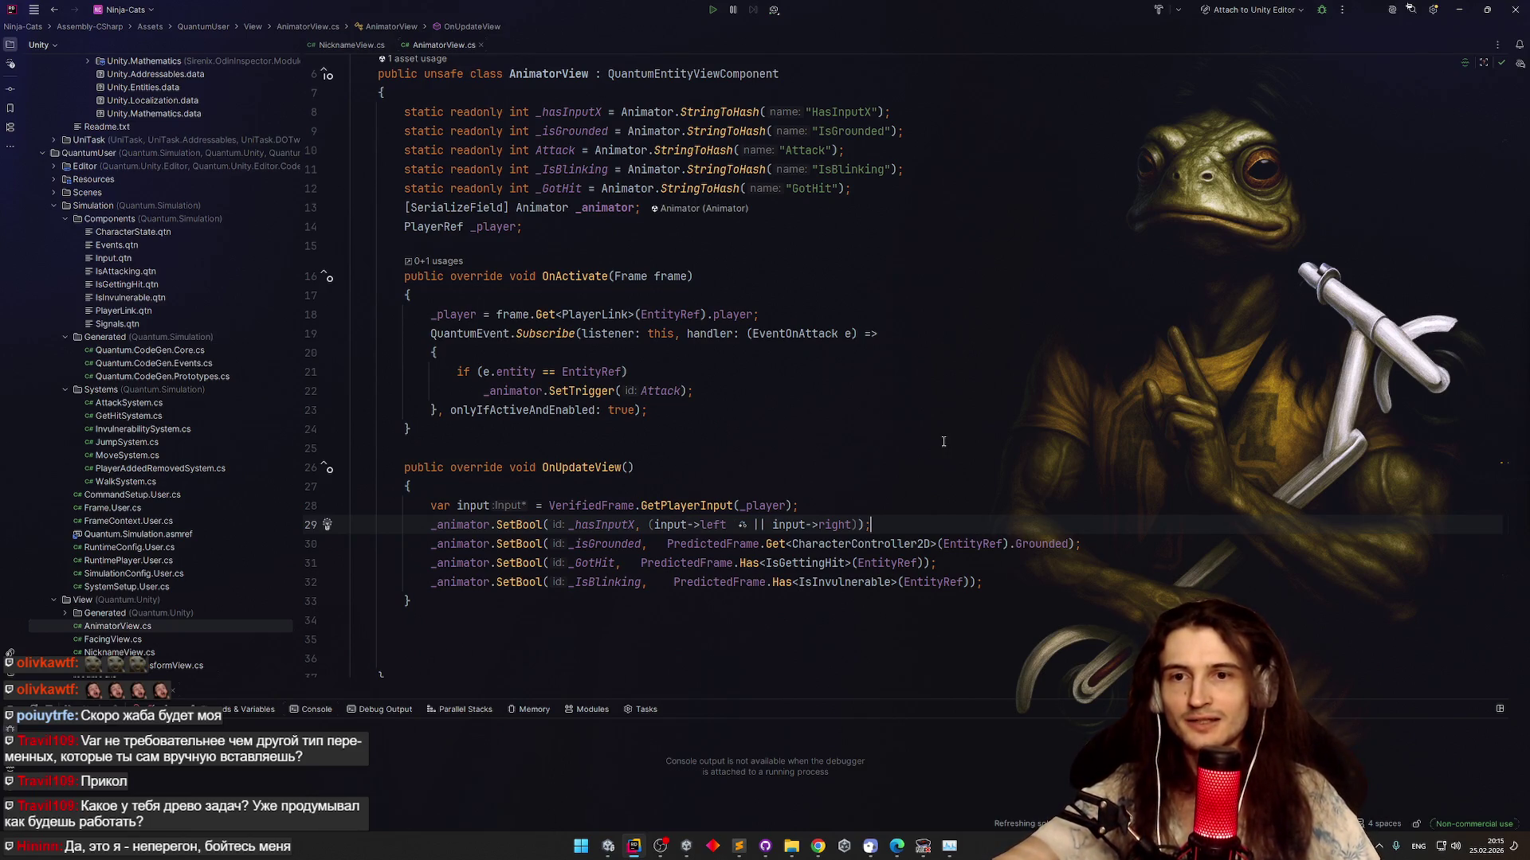
scroll(943, 441, down, 1)
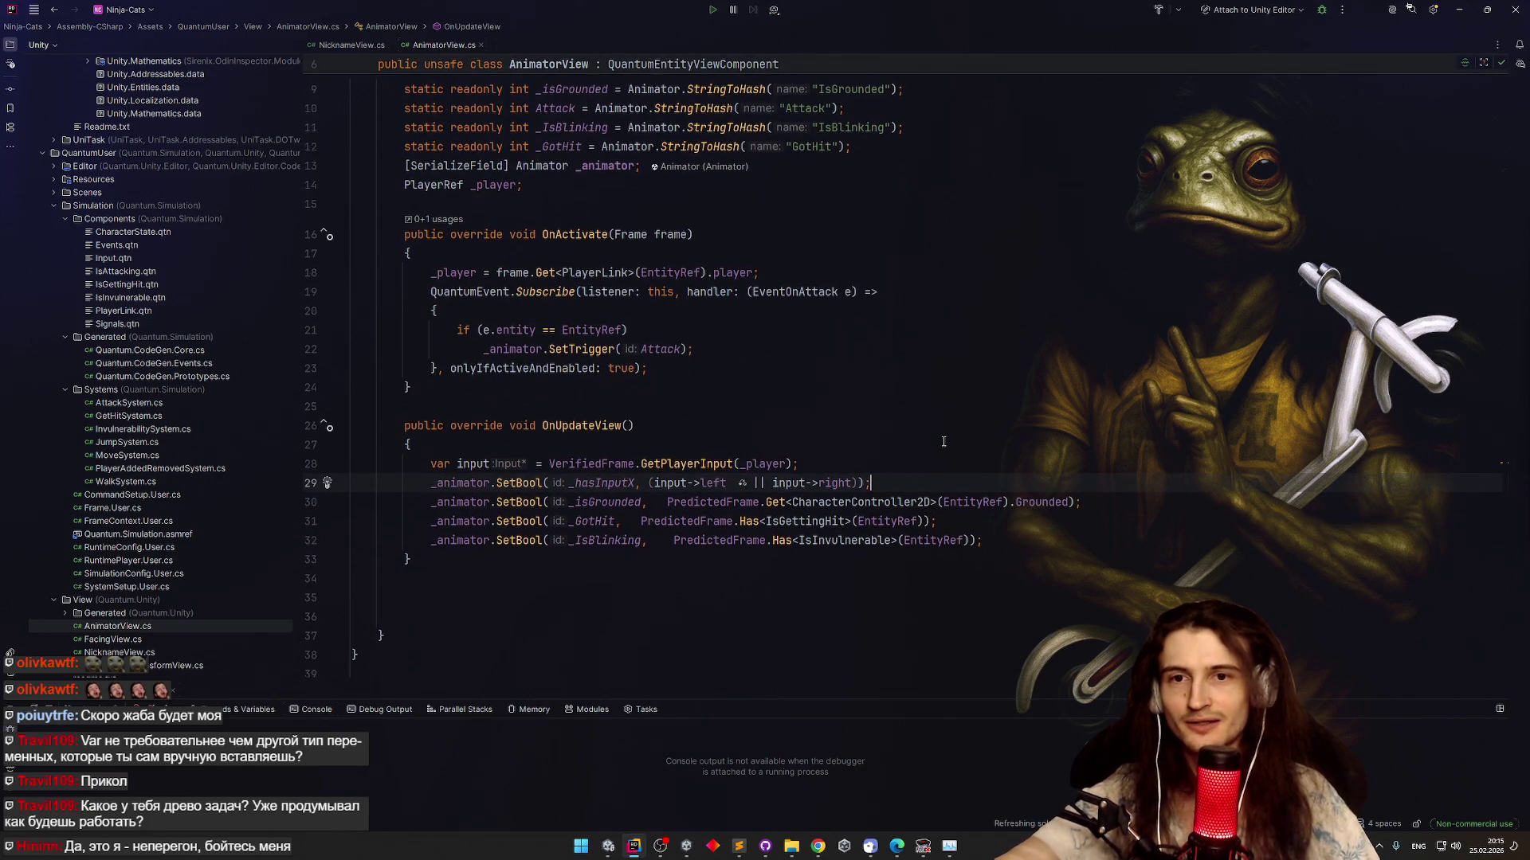
key(Up)
key(Up)
key(Up)
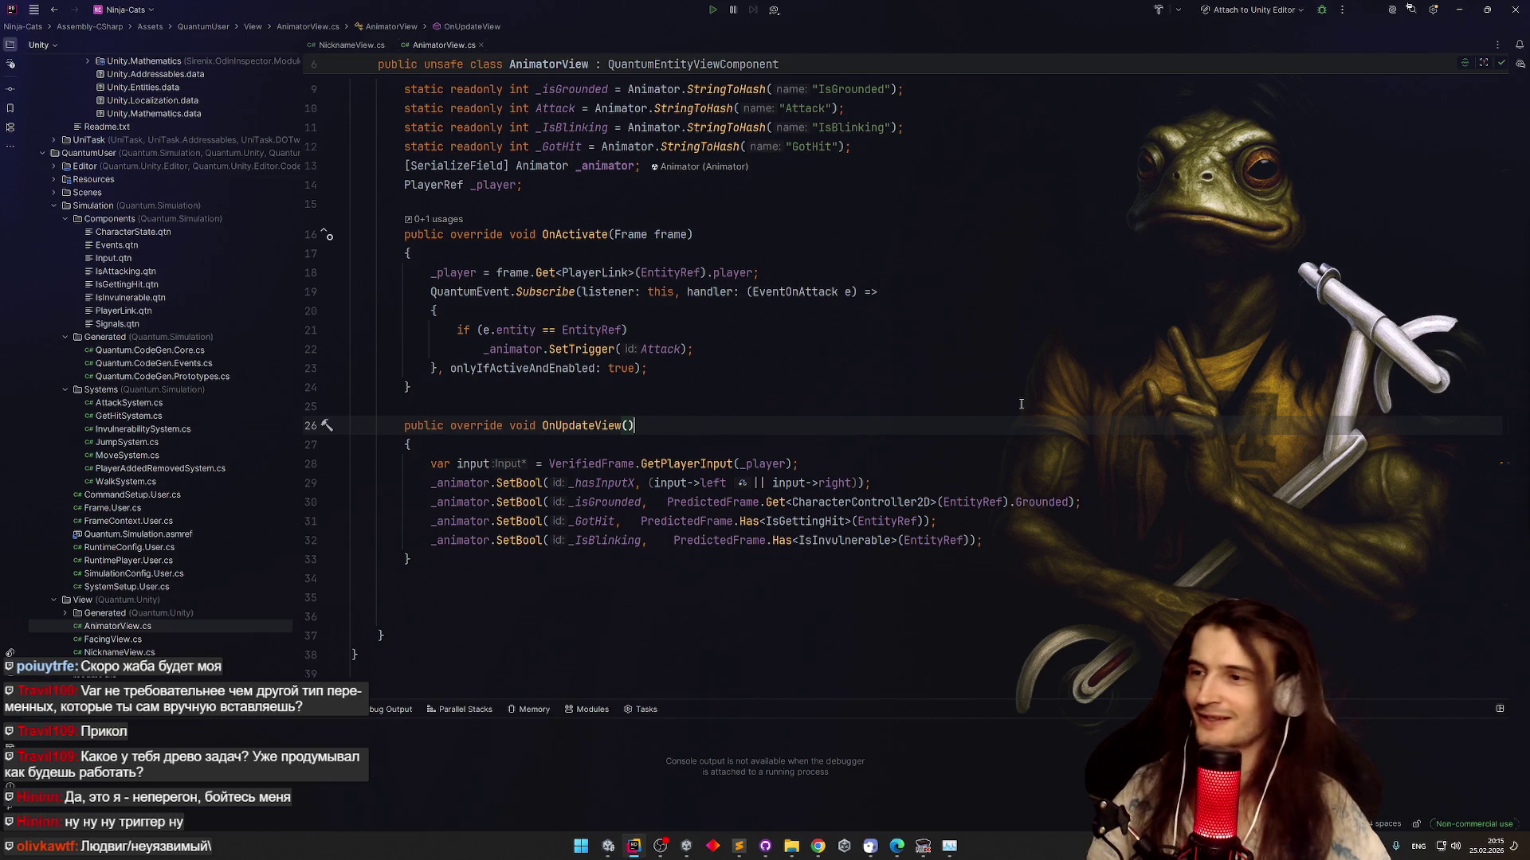
click(1009, 480)
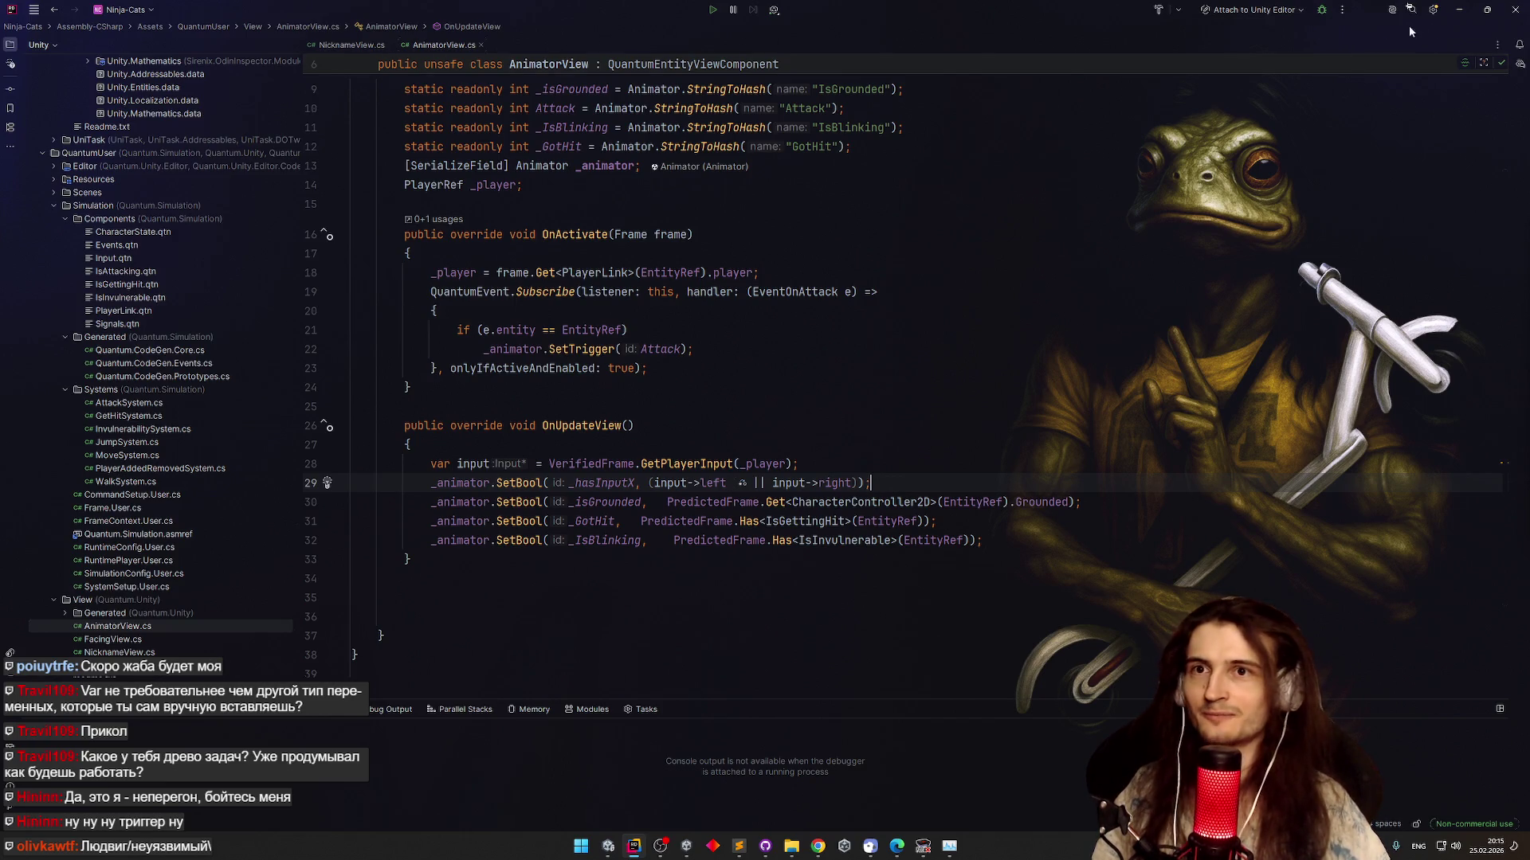
Back in Unity, run Play briefly, set the play scenario to Default, and select QuantumDebugRunner
click(1459, 9)
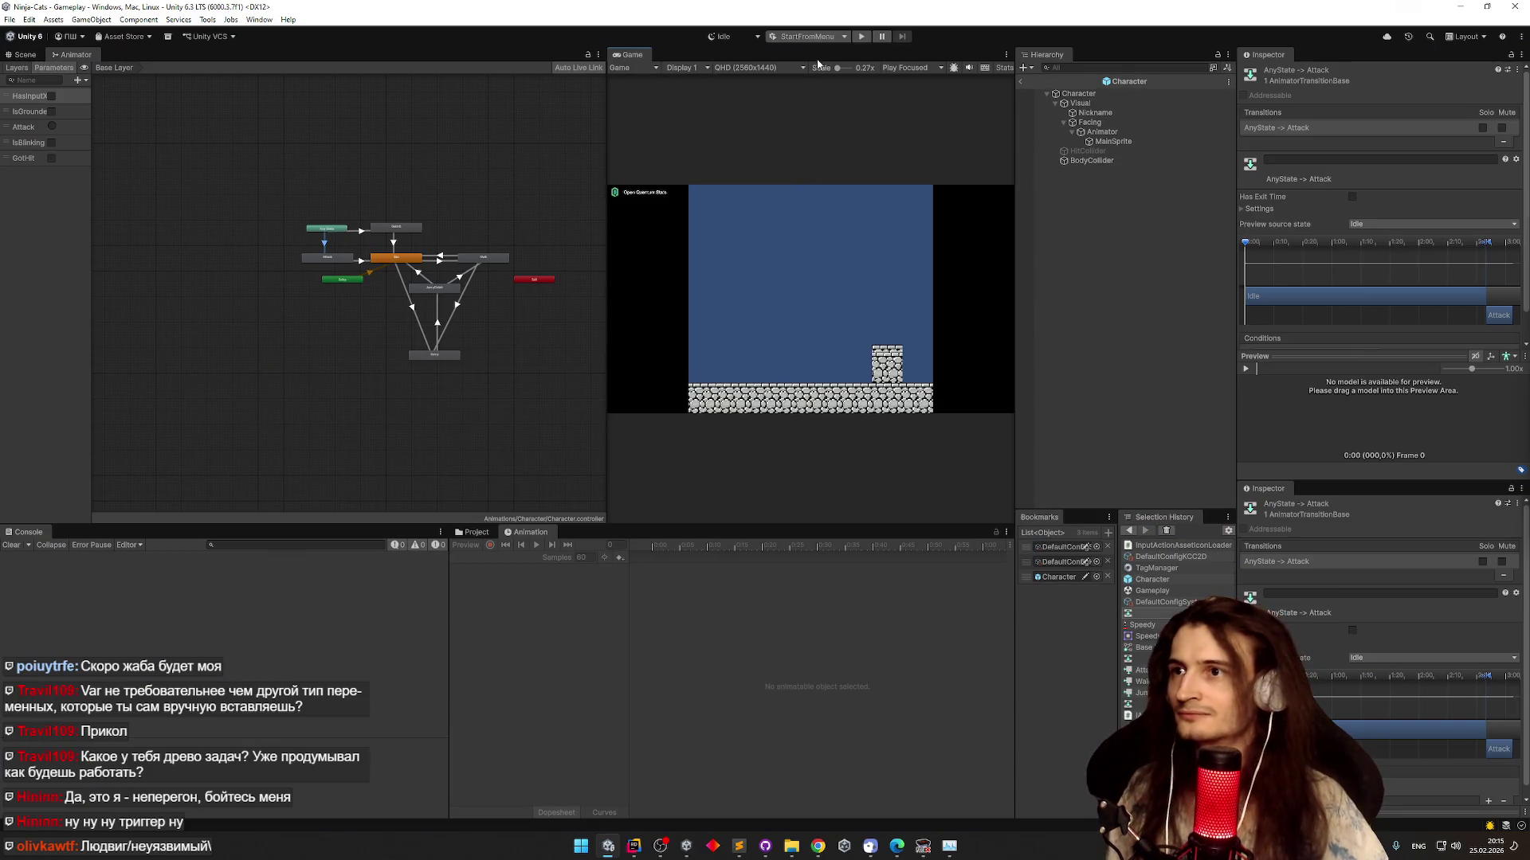
click(861, 38)
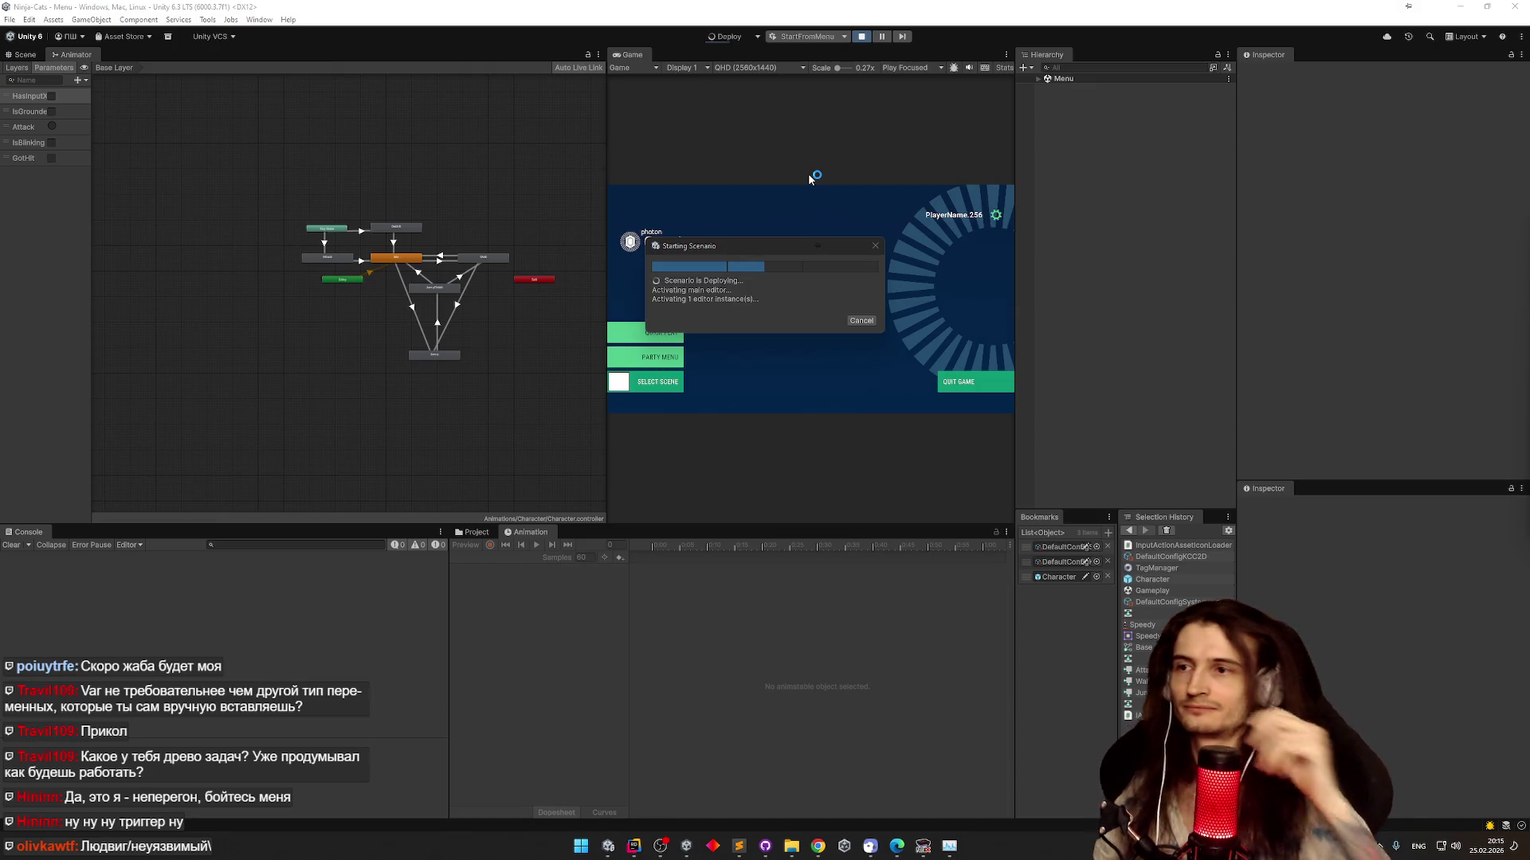
click(861, 321)
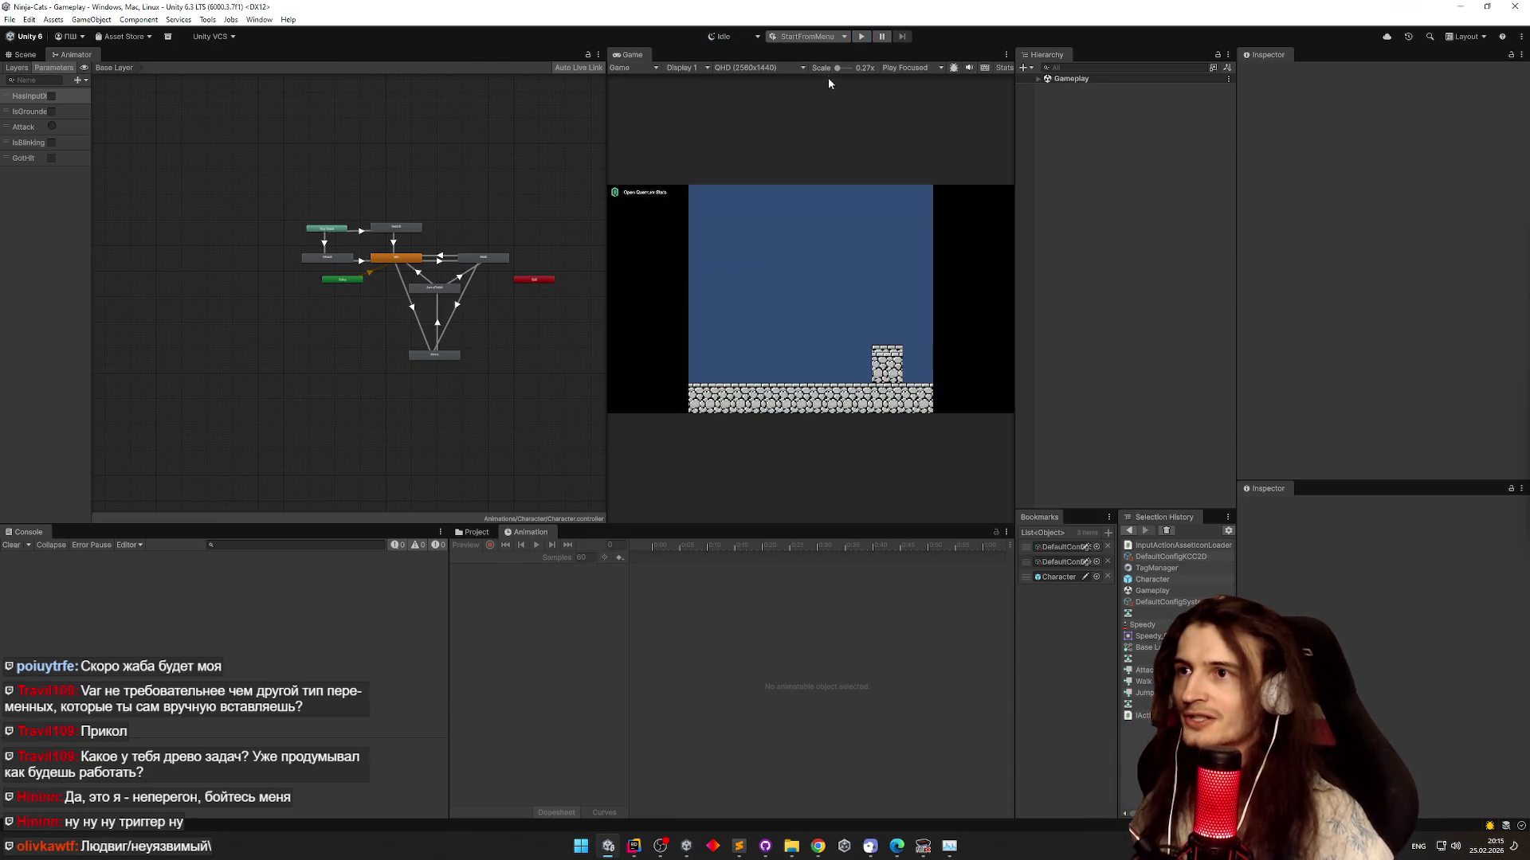
click(829, 38)
click(832, 74)
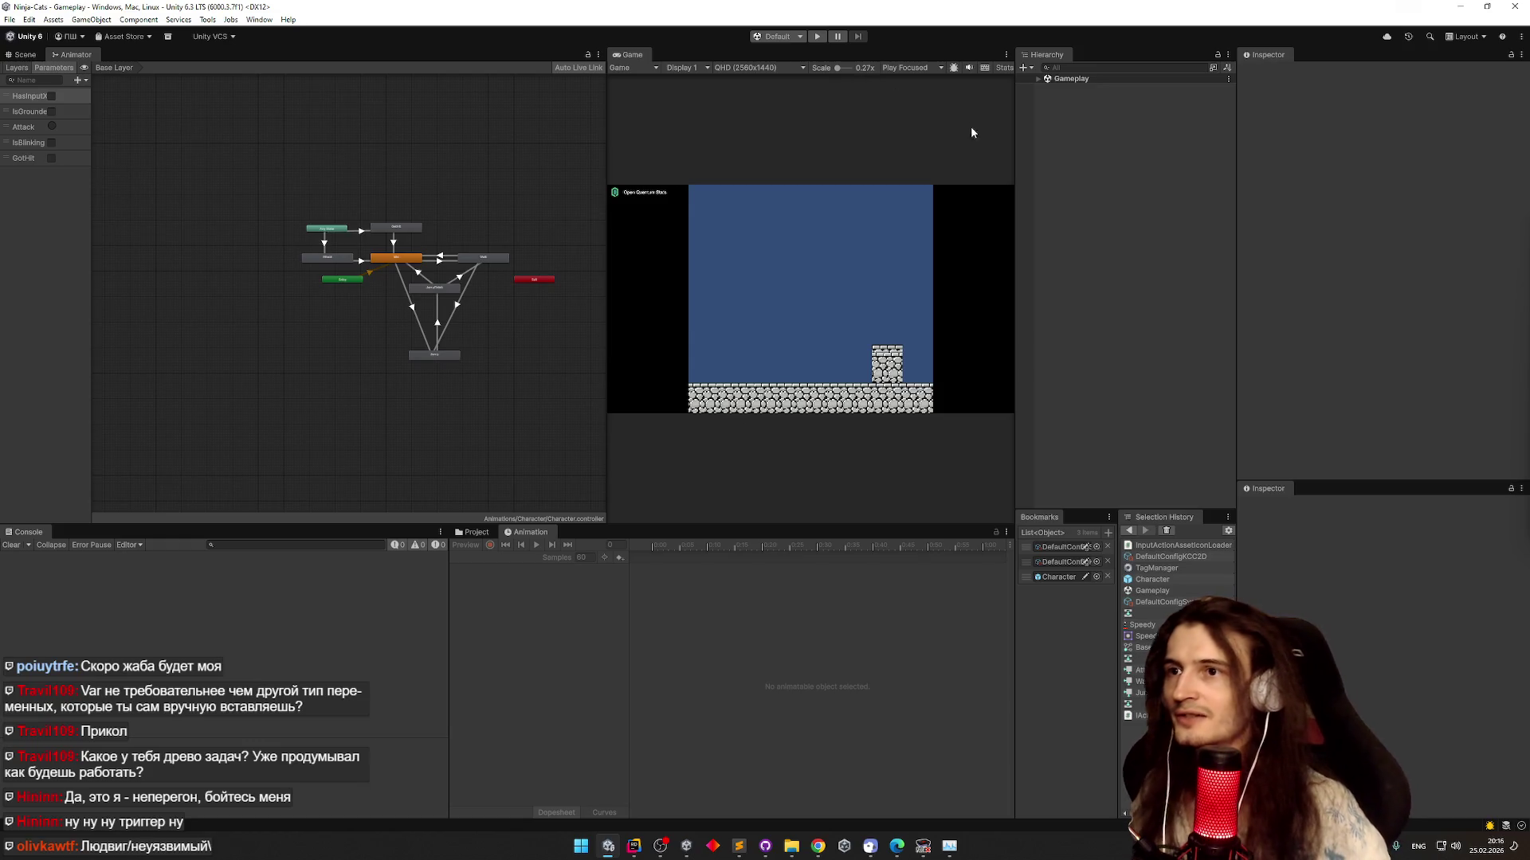
drag(1013, 128, 971, 129)
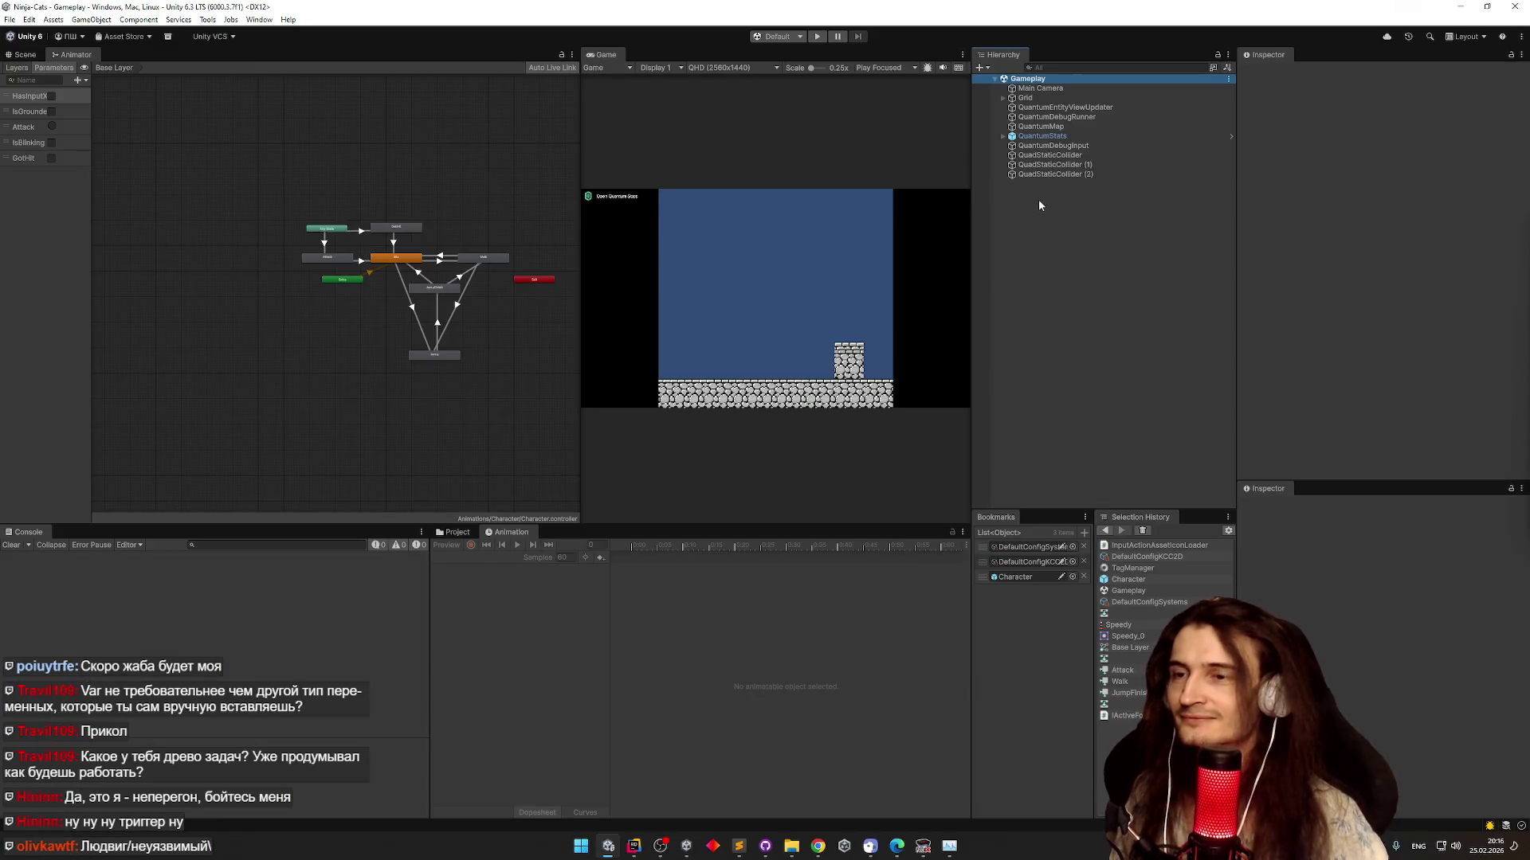
click(1044, 118)
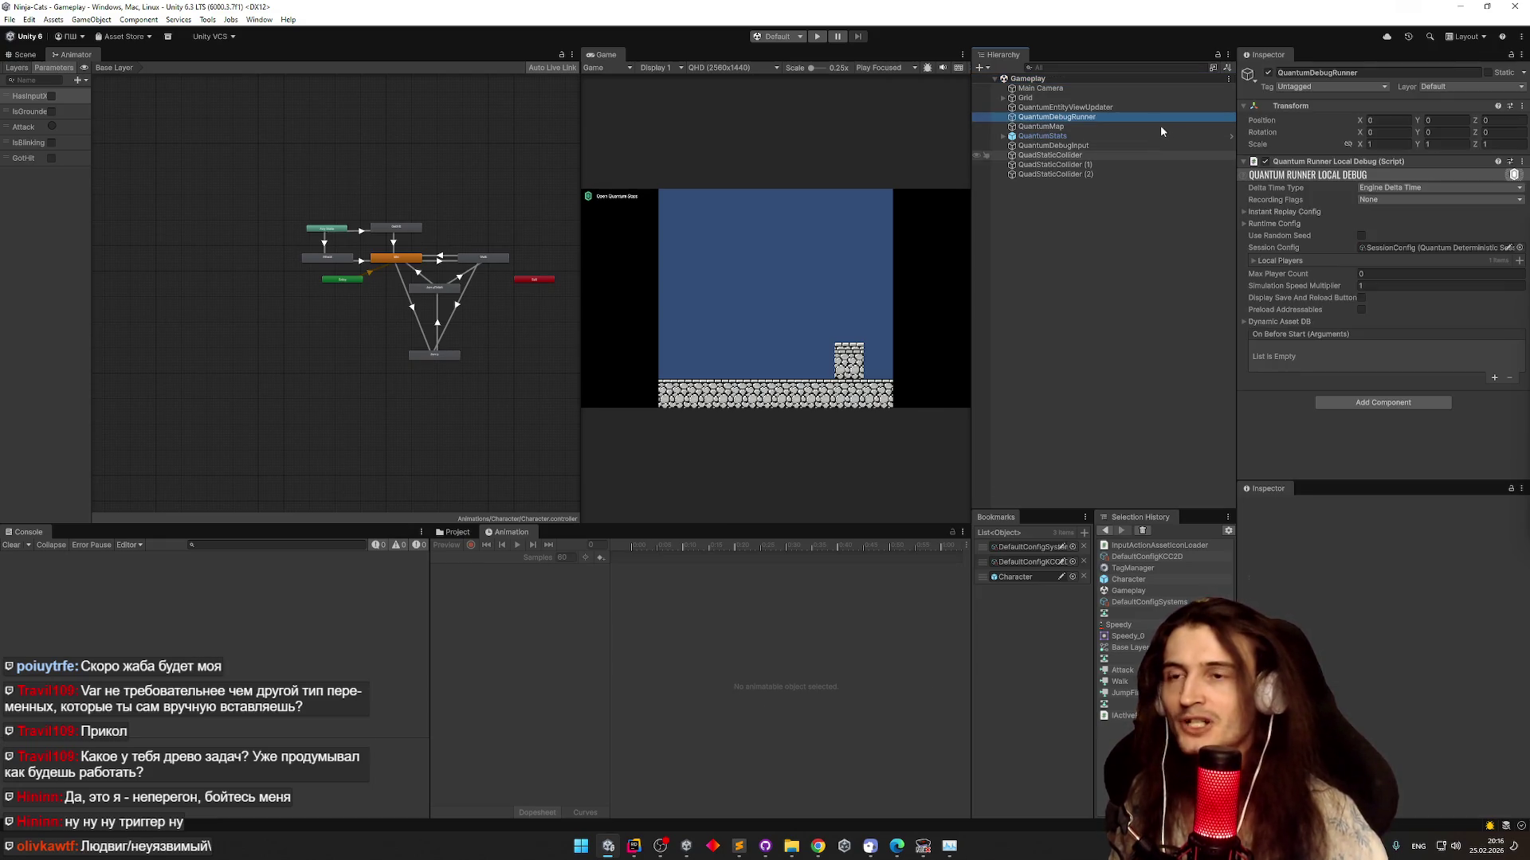
Add a second Local Players entry named Test2, save the scene and clear the console
click(1254, 260)
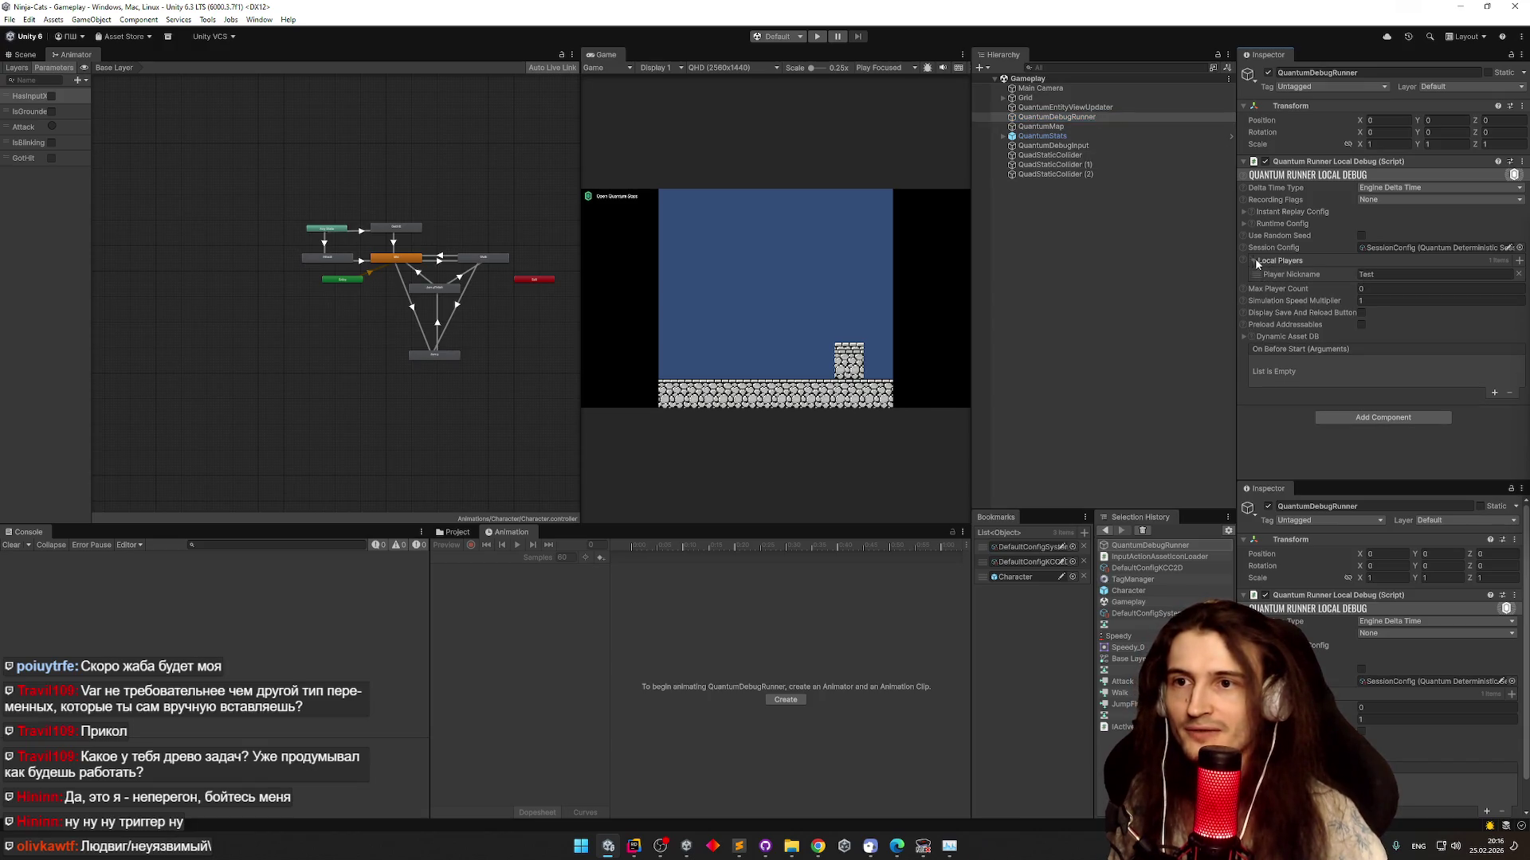
click(1519, 262)
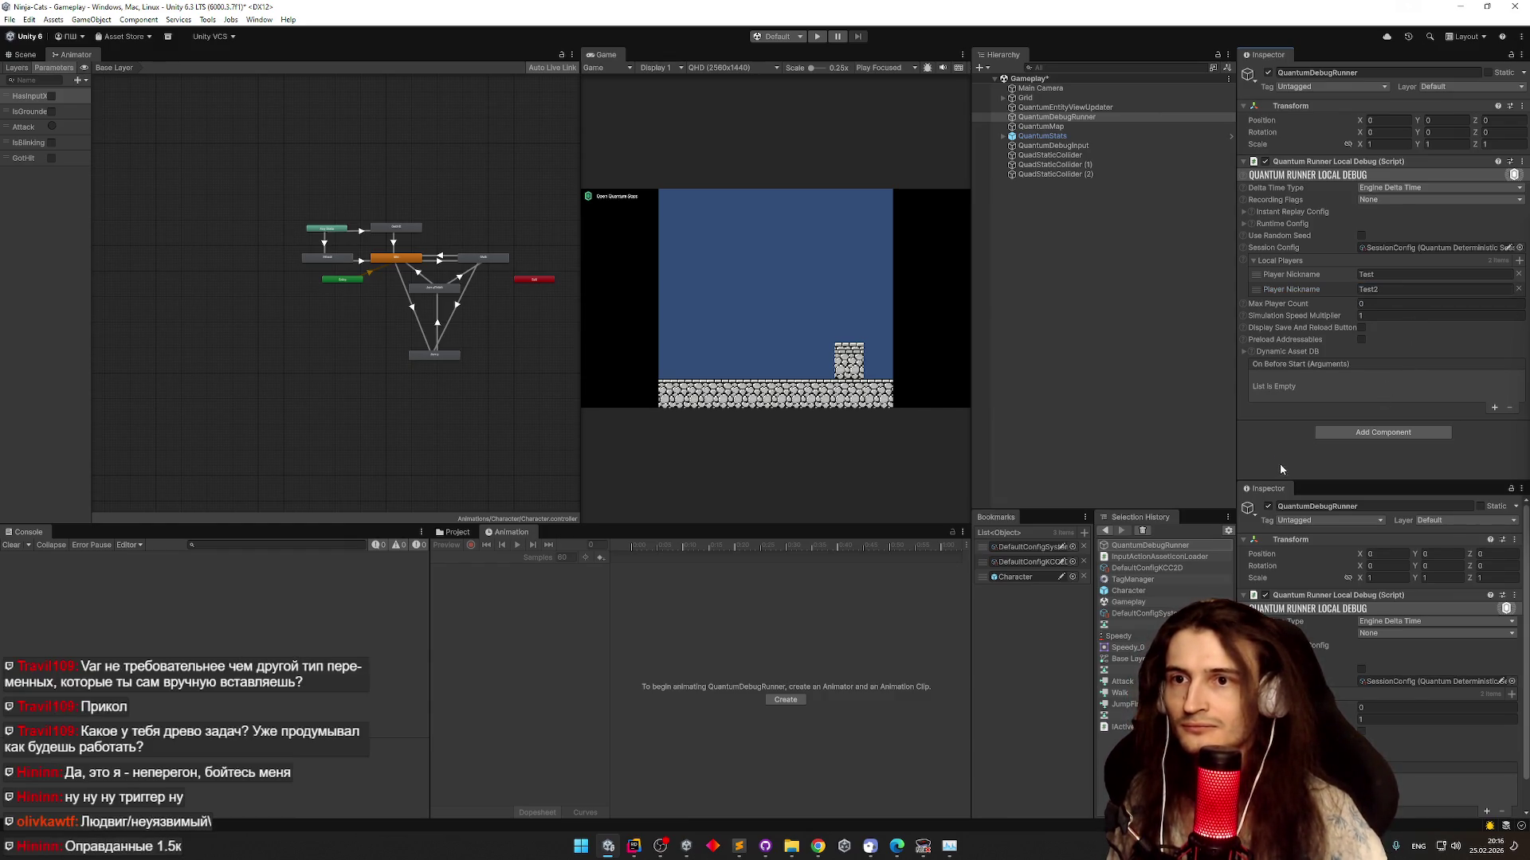
key(ctrl+s)
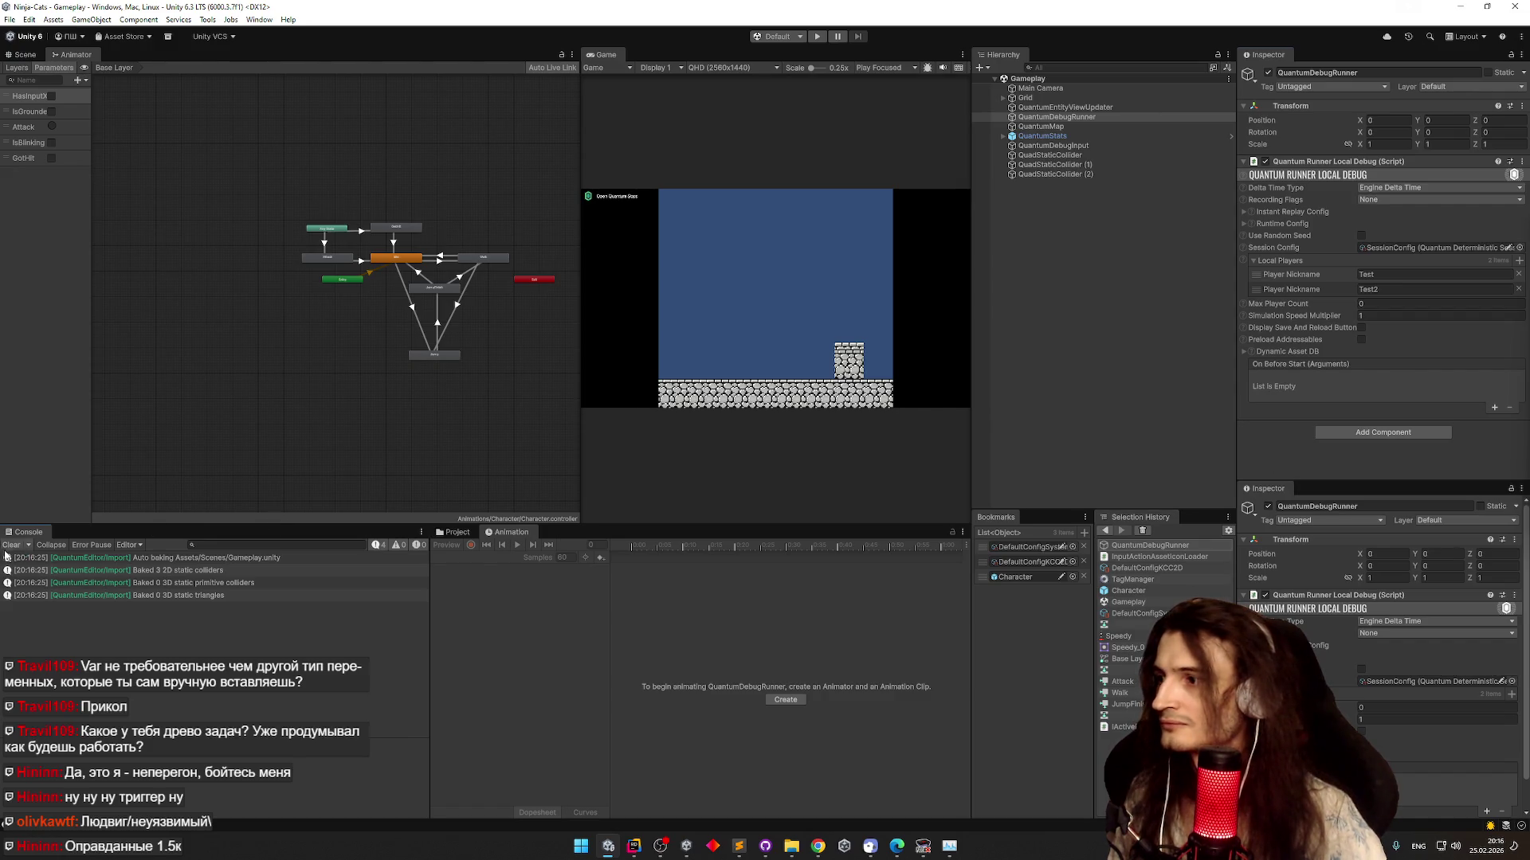
click(11, 545)
key(ctrl+s)
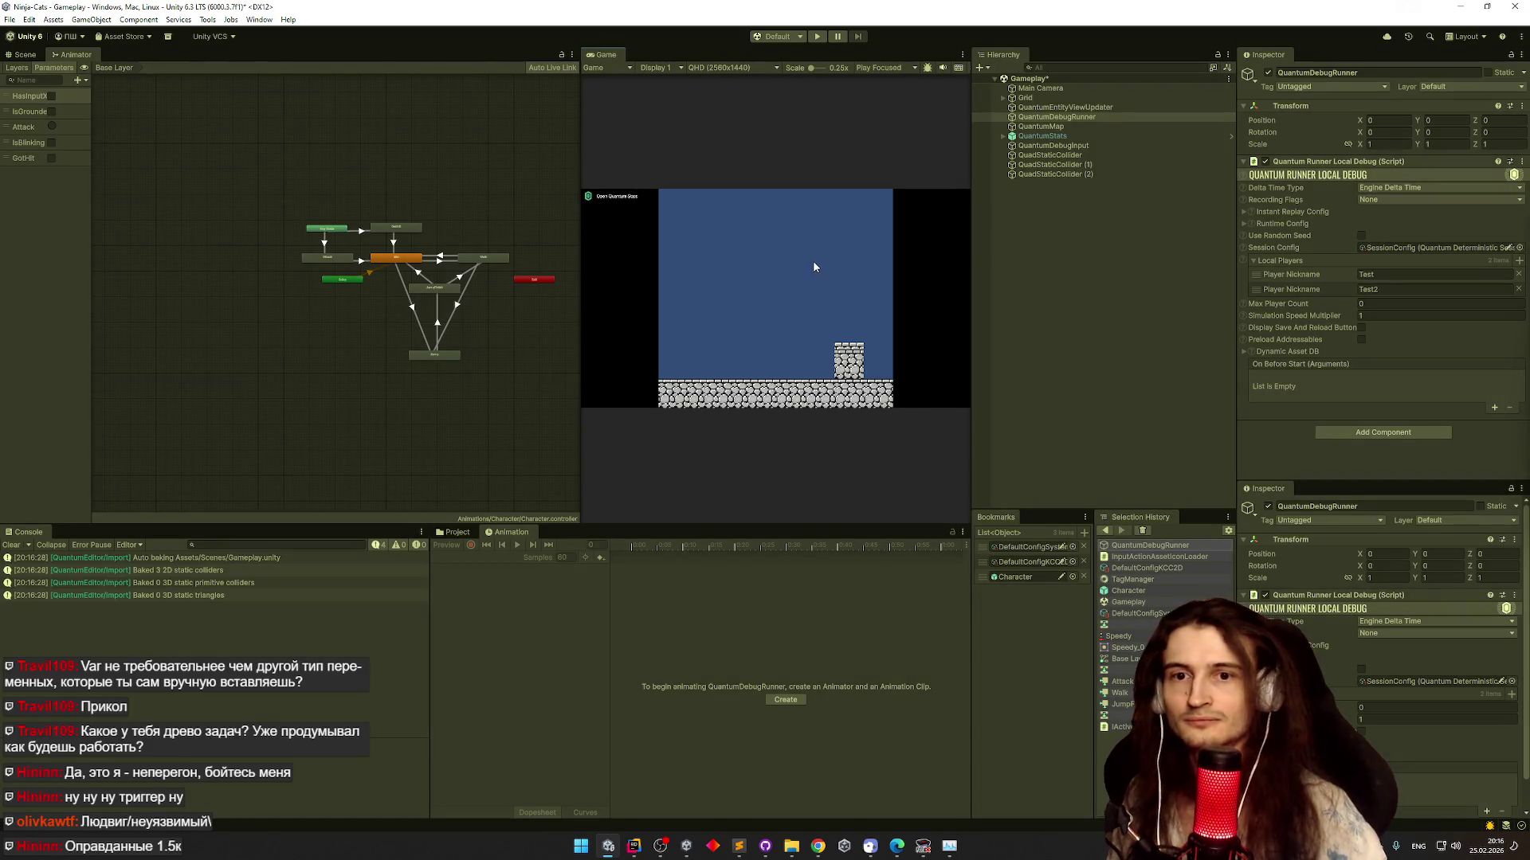
Play-test both characters walking left, right and jumping, then stop Play mode
key(ctrl+p)
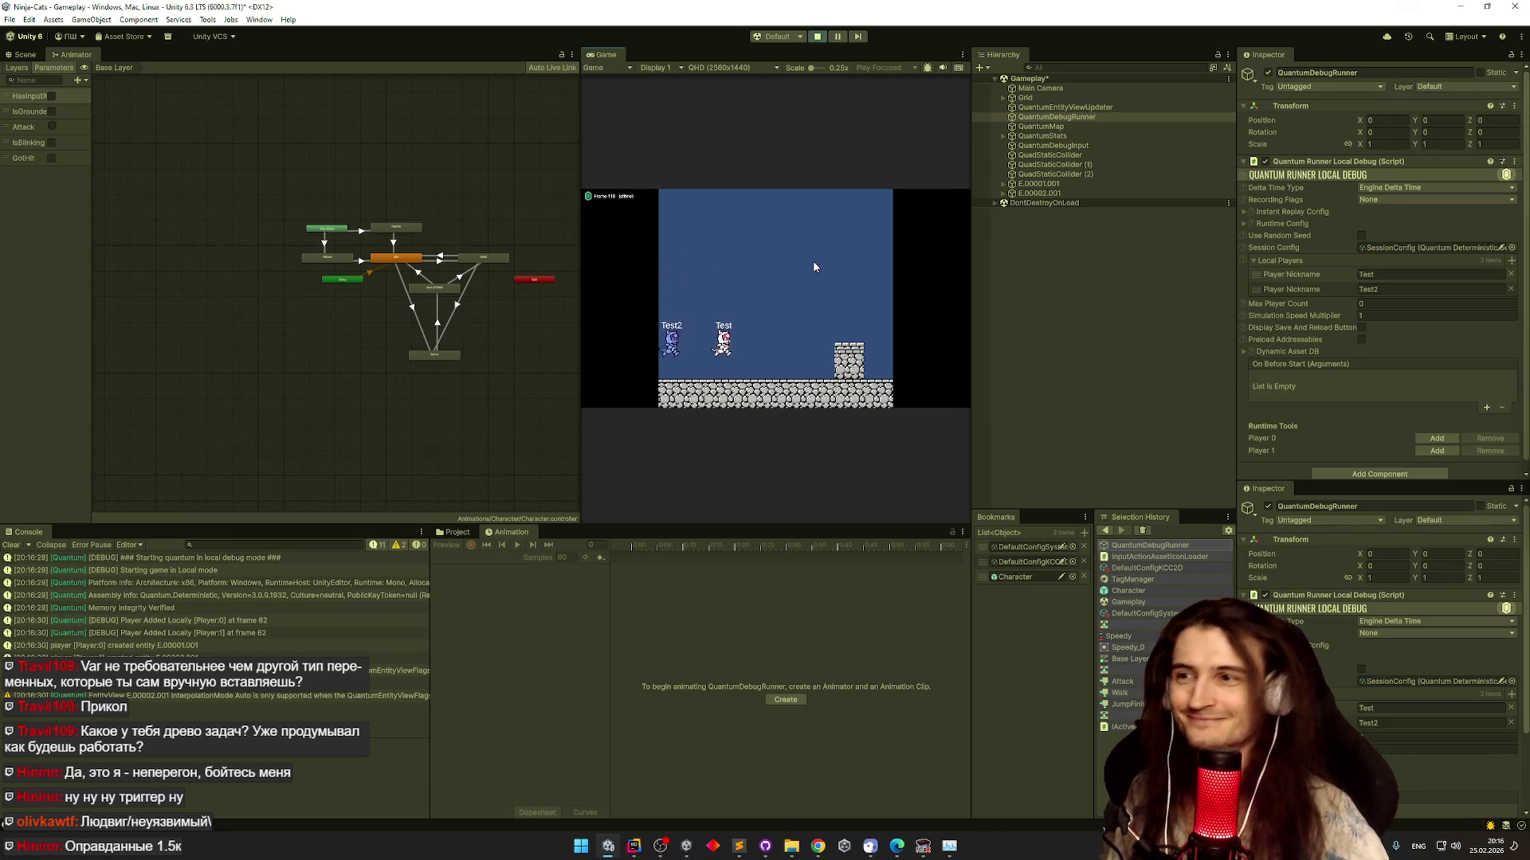
key(a)
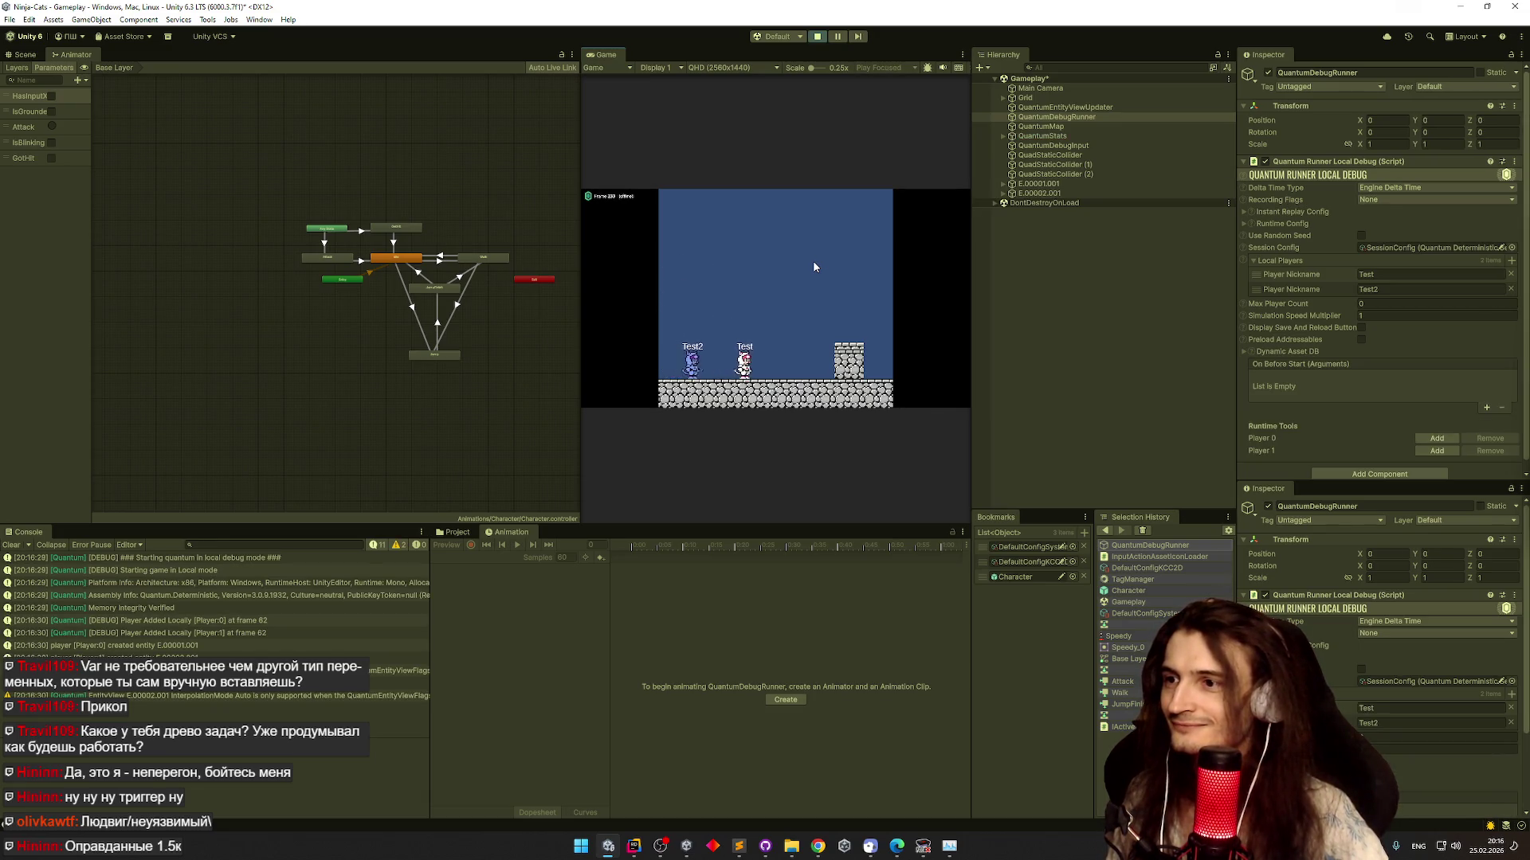
key(d)
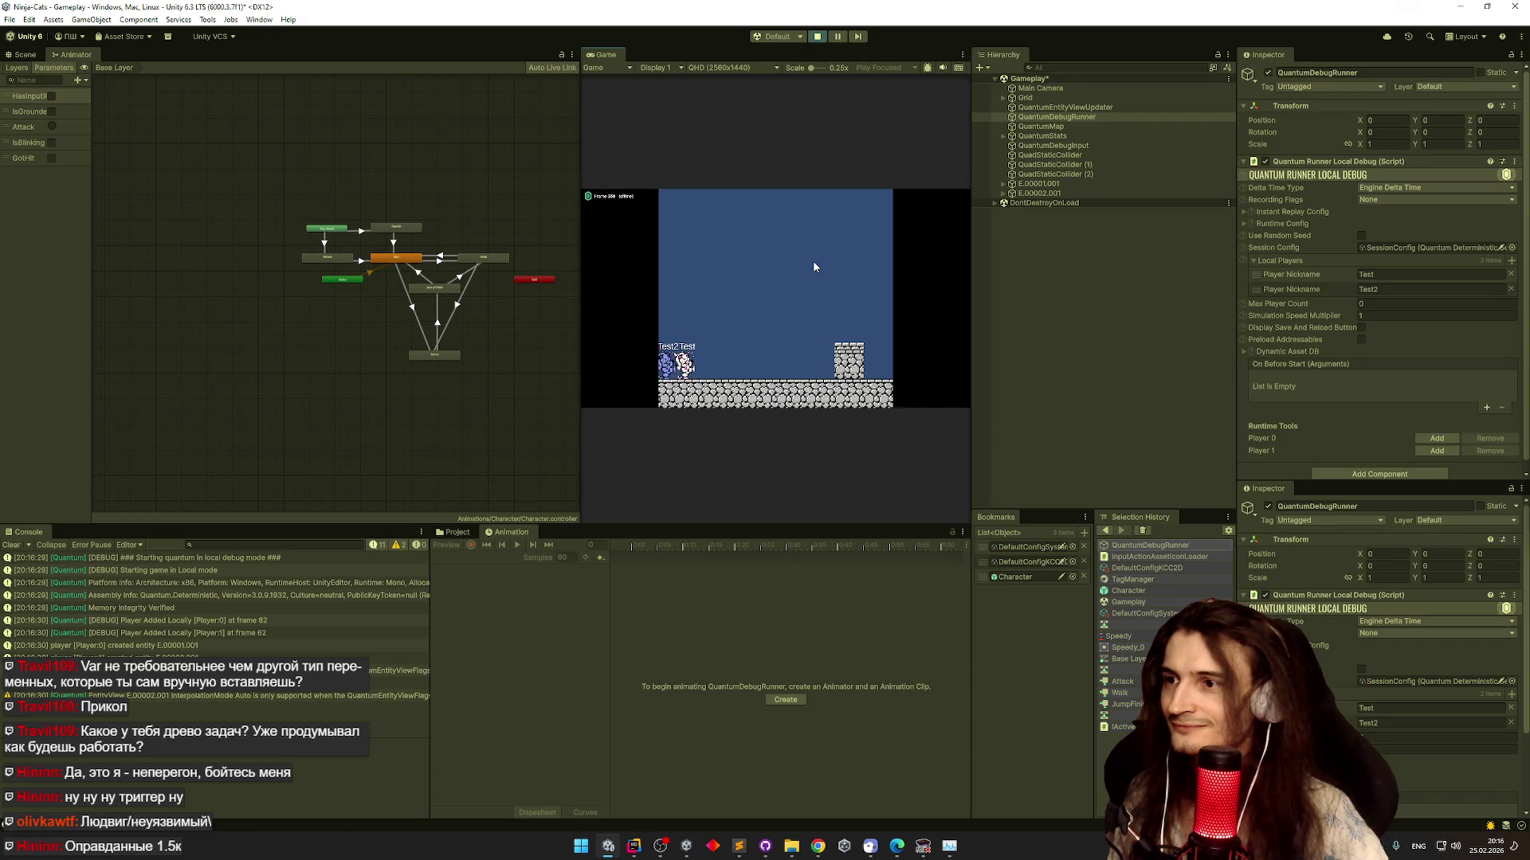
key(space)
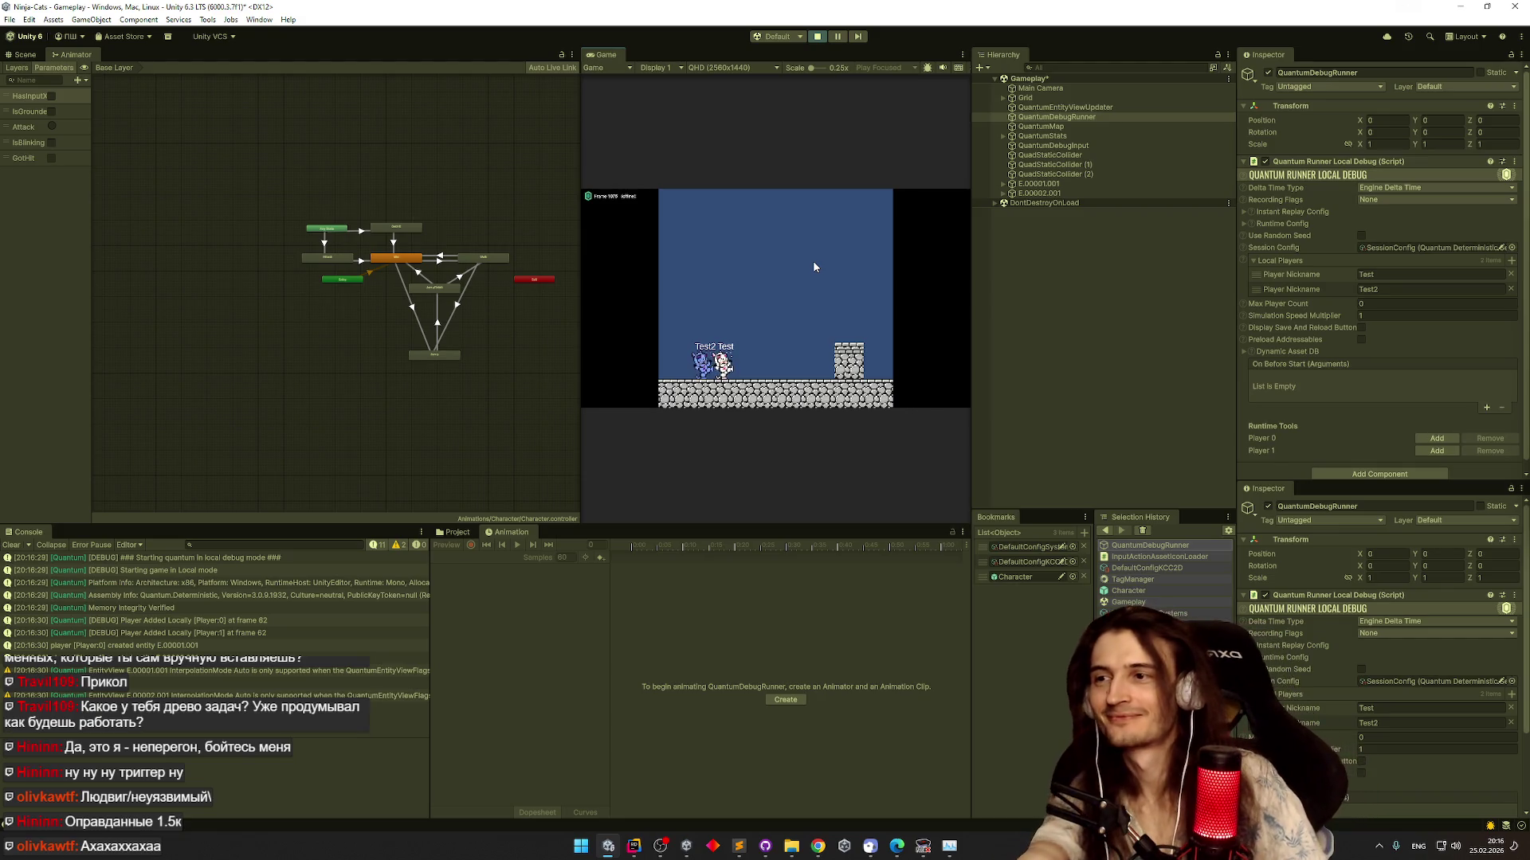
key(ctrl+p)
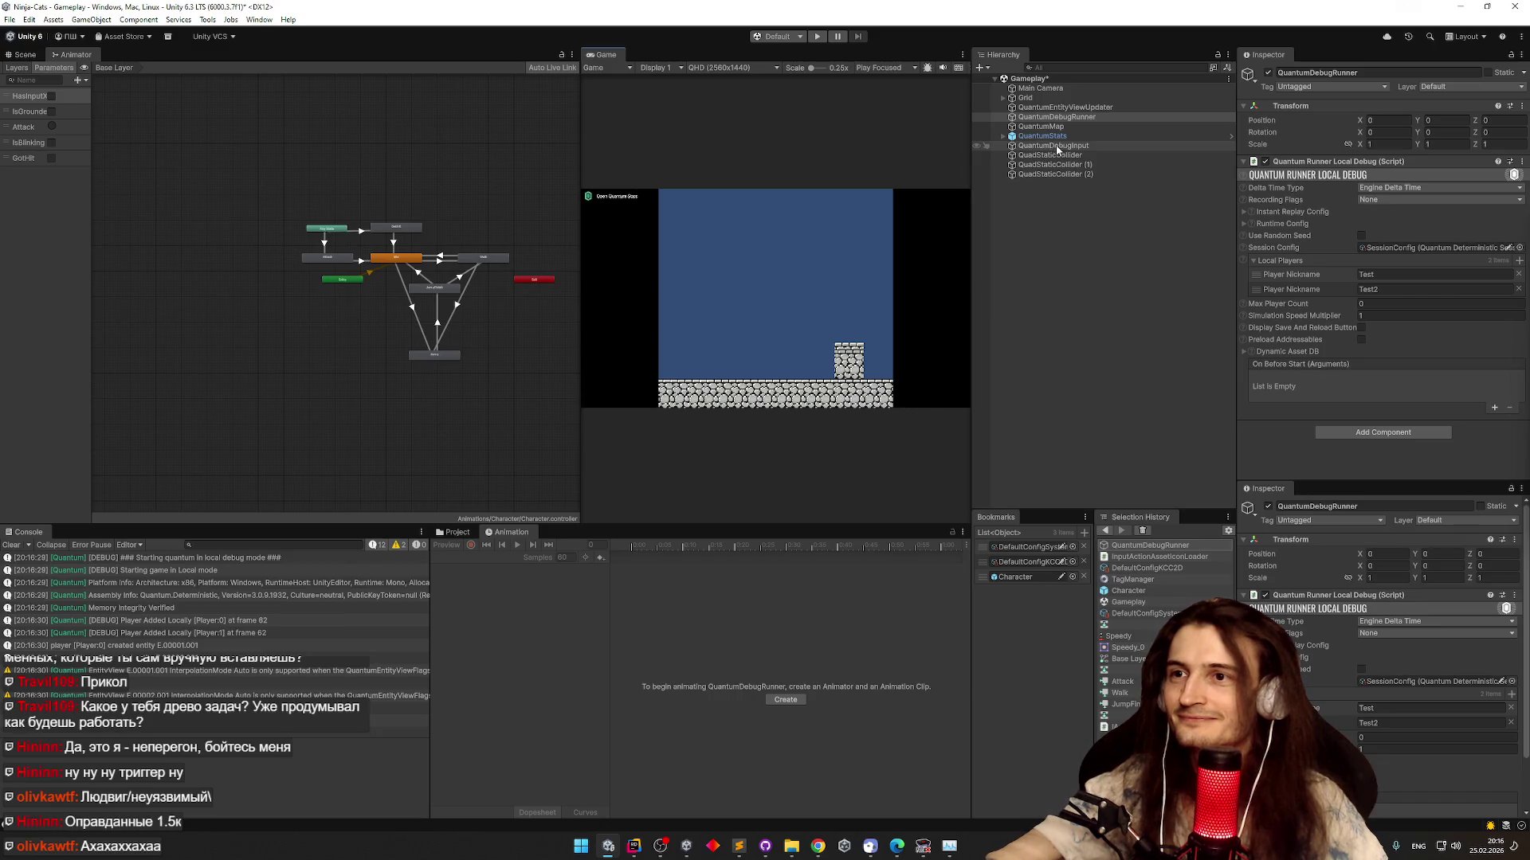
Set the two empty Default Config Systems entries to GetHitSystem and InvulnerabilitySystem, then start Play
click(1024, 548)
scroll(1517, 175, down, 2)
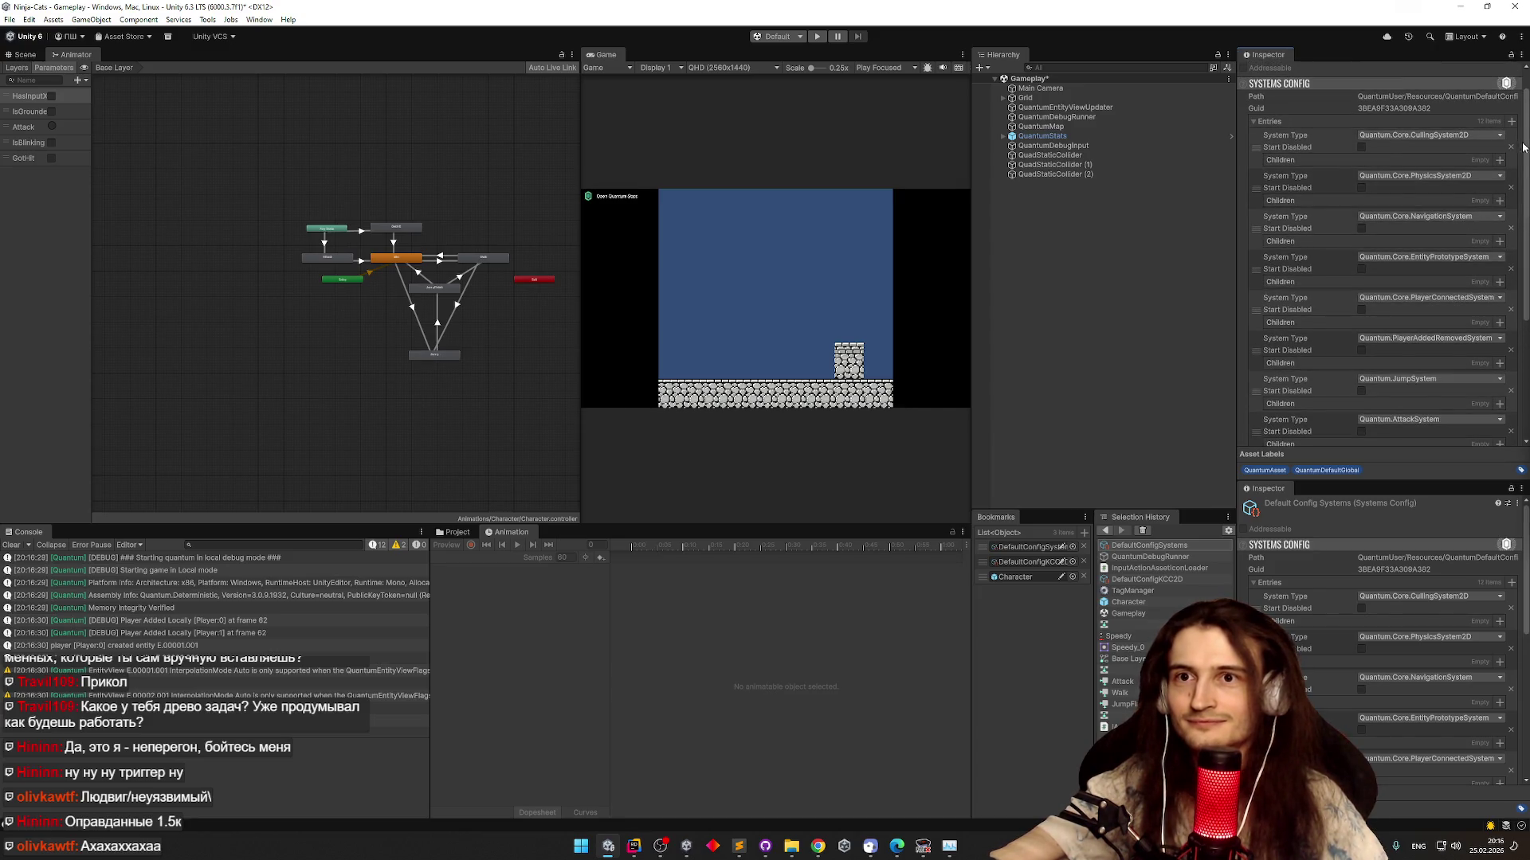
drag(1523, 146, 1508, 343)
click(1386, 350)
mouse_move(1391, 381)
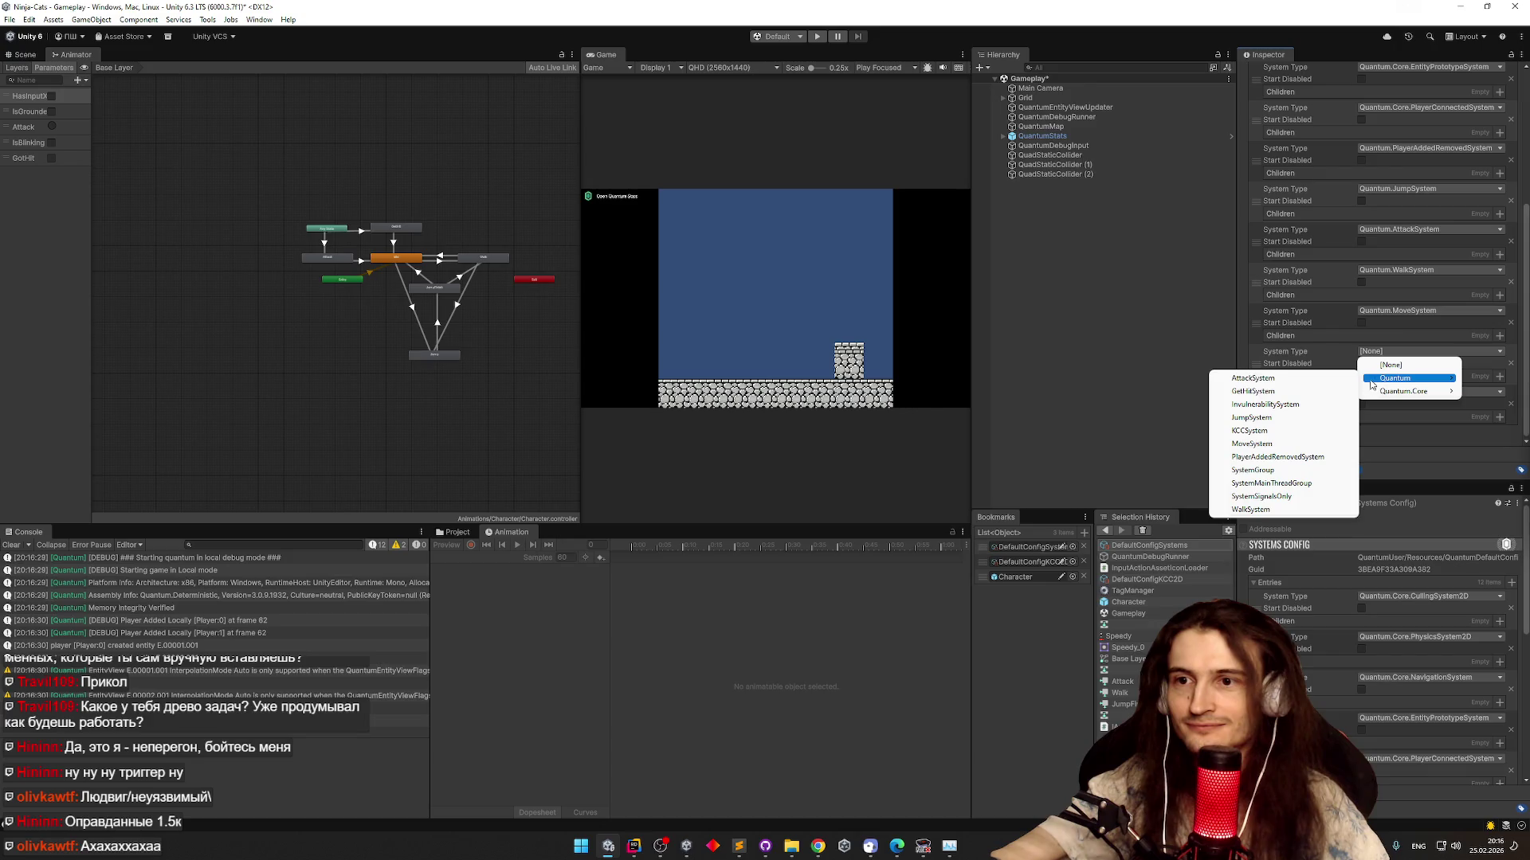
click(1307, 391)
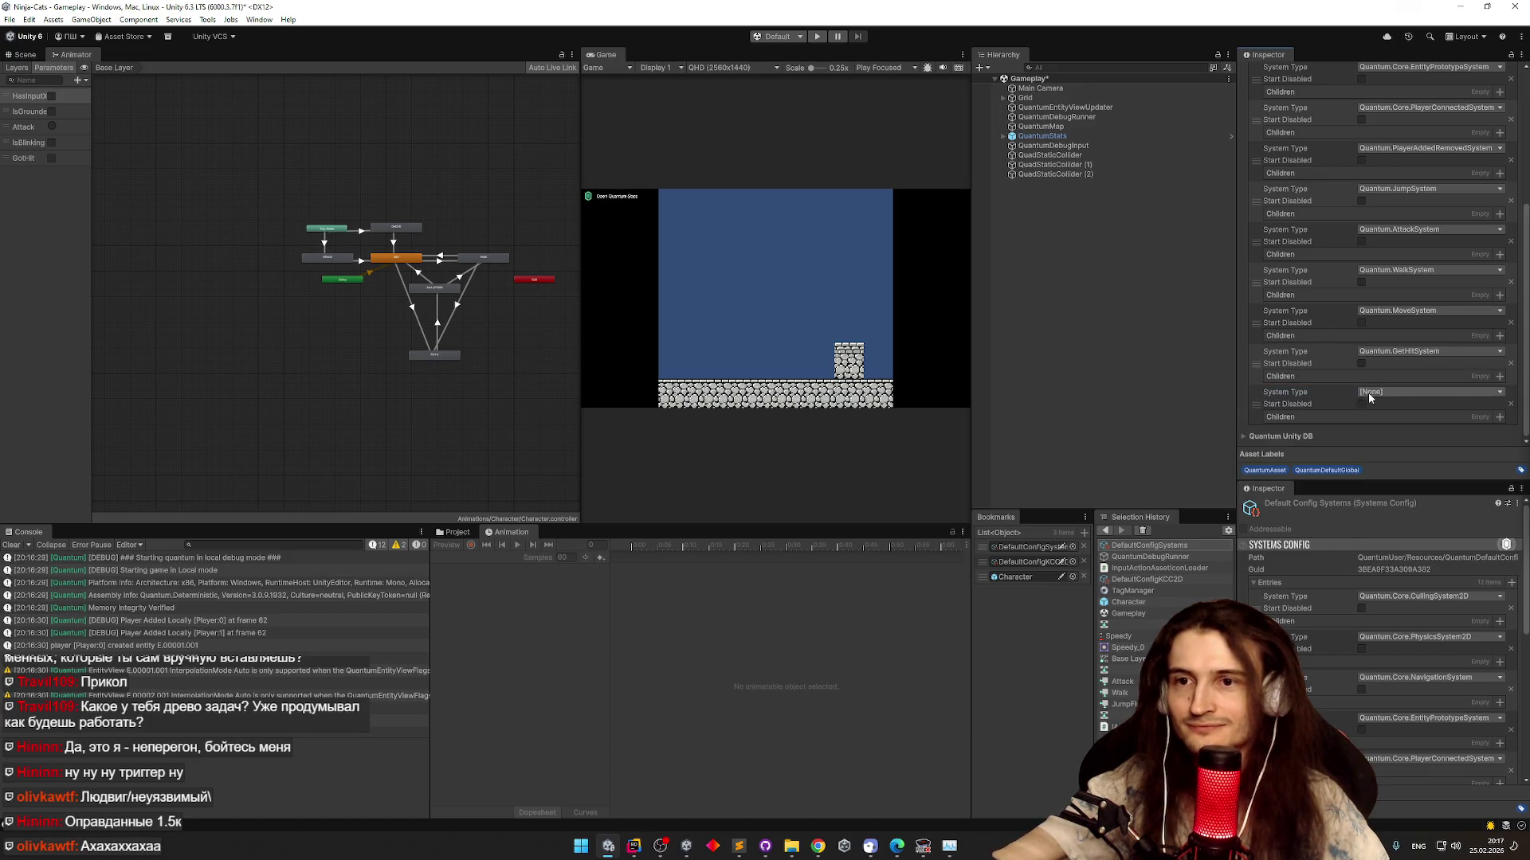
click(1394, 391)
mouse_move(1402, 418)
click(1324, 444)
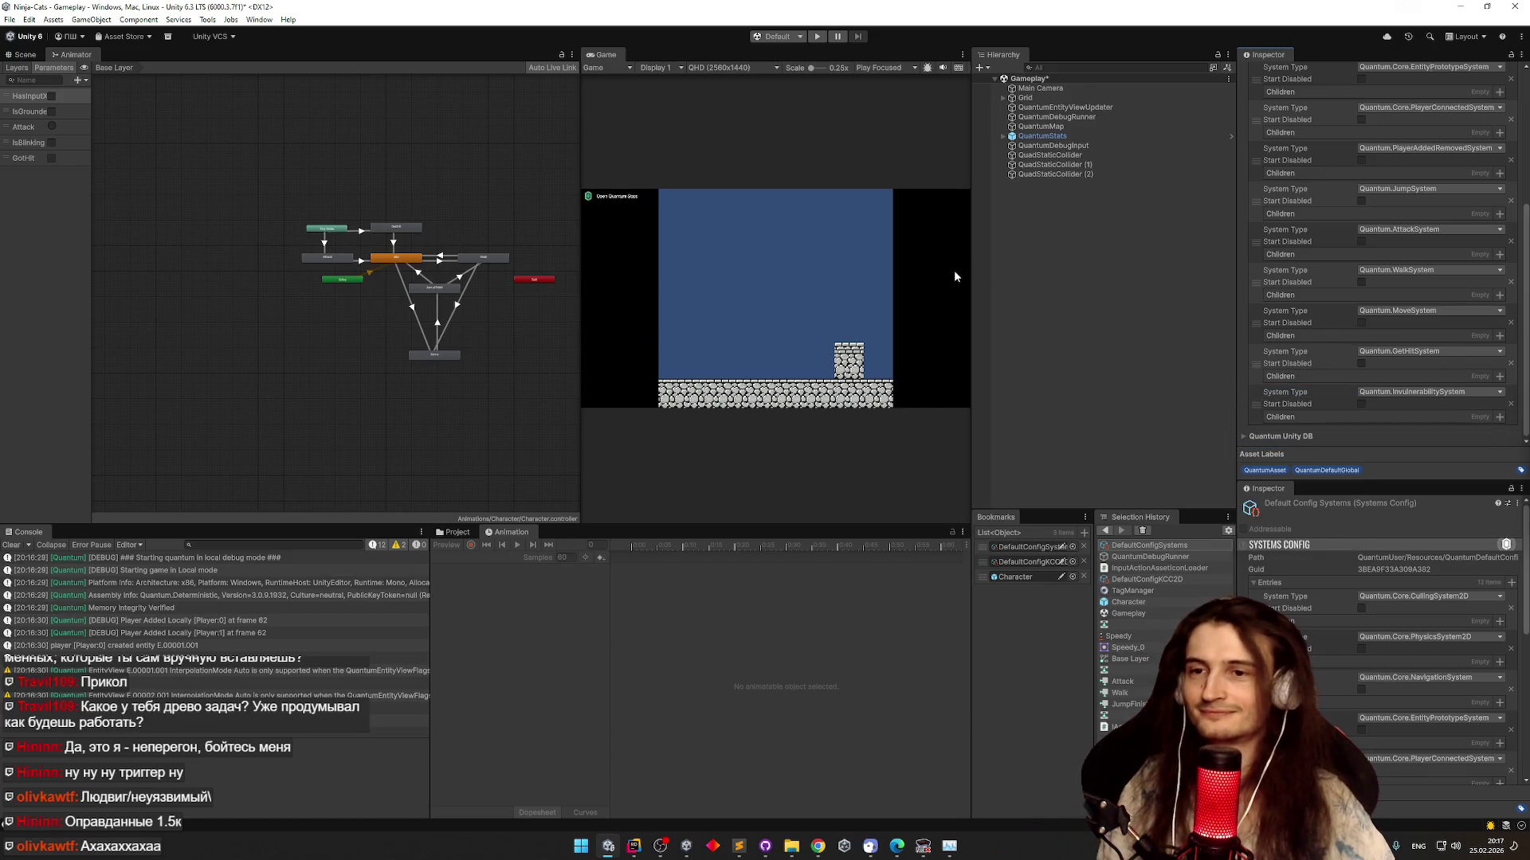
key(ctrl+p)
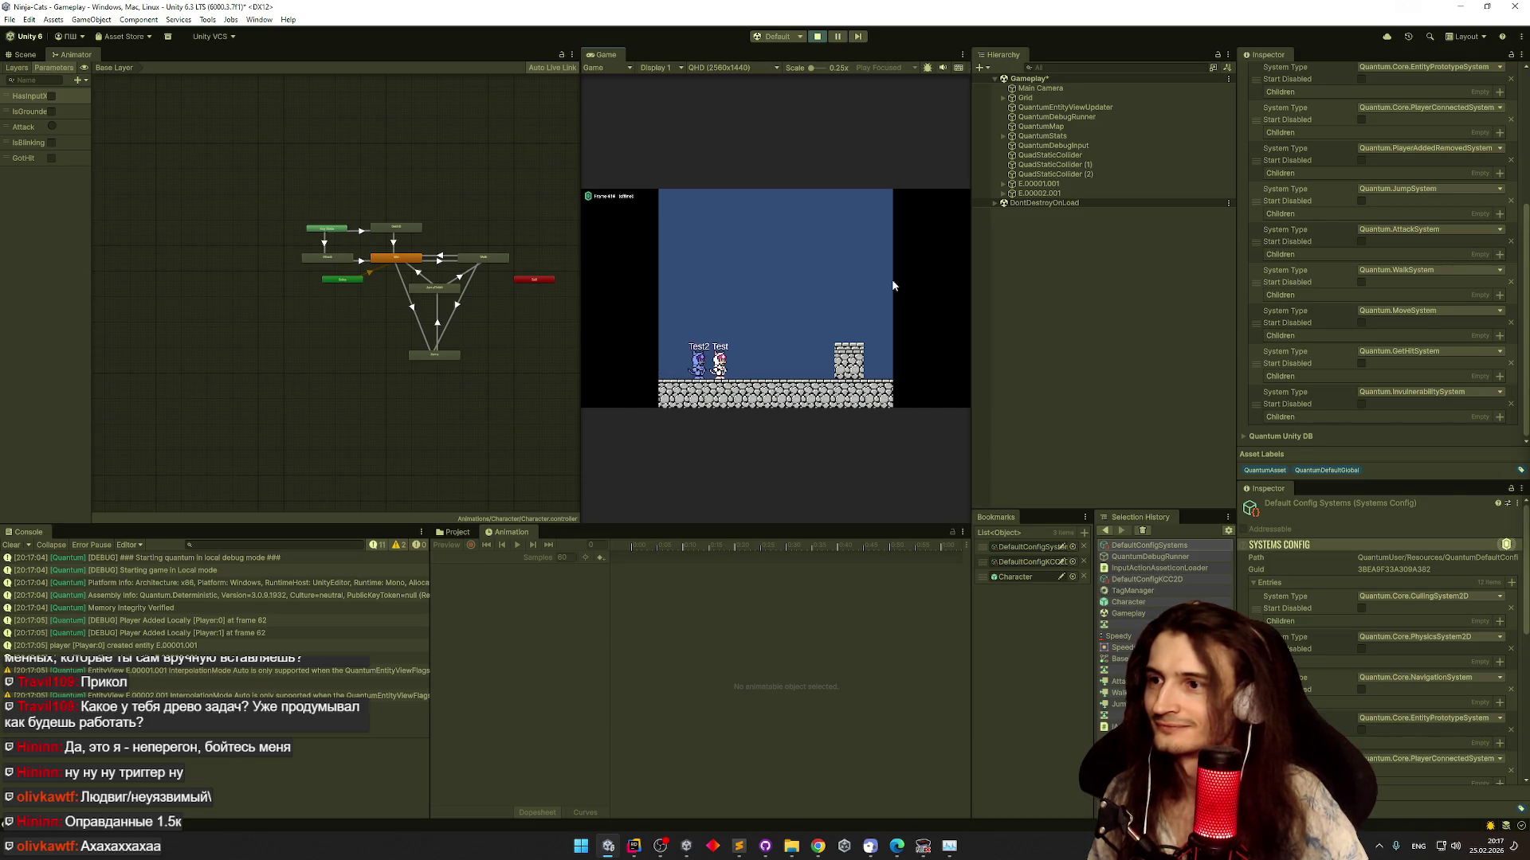
Maximize the Game view with Shift+Space during the test, stop Play, and bring FCEUX forward
key(shift+space)
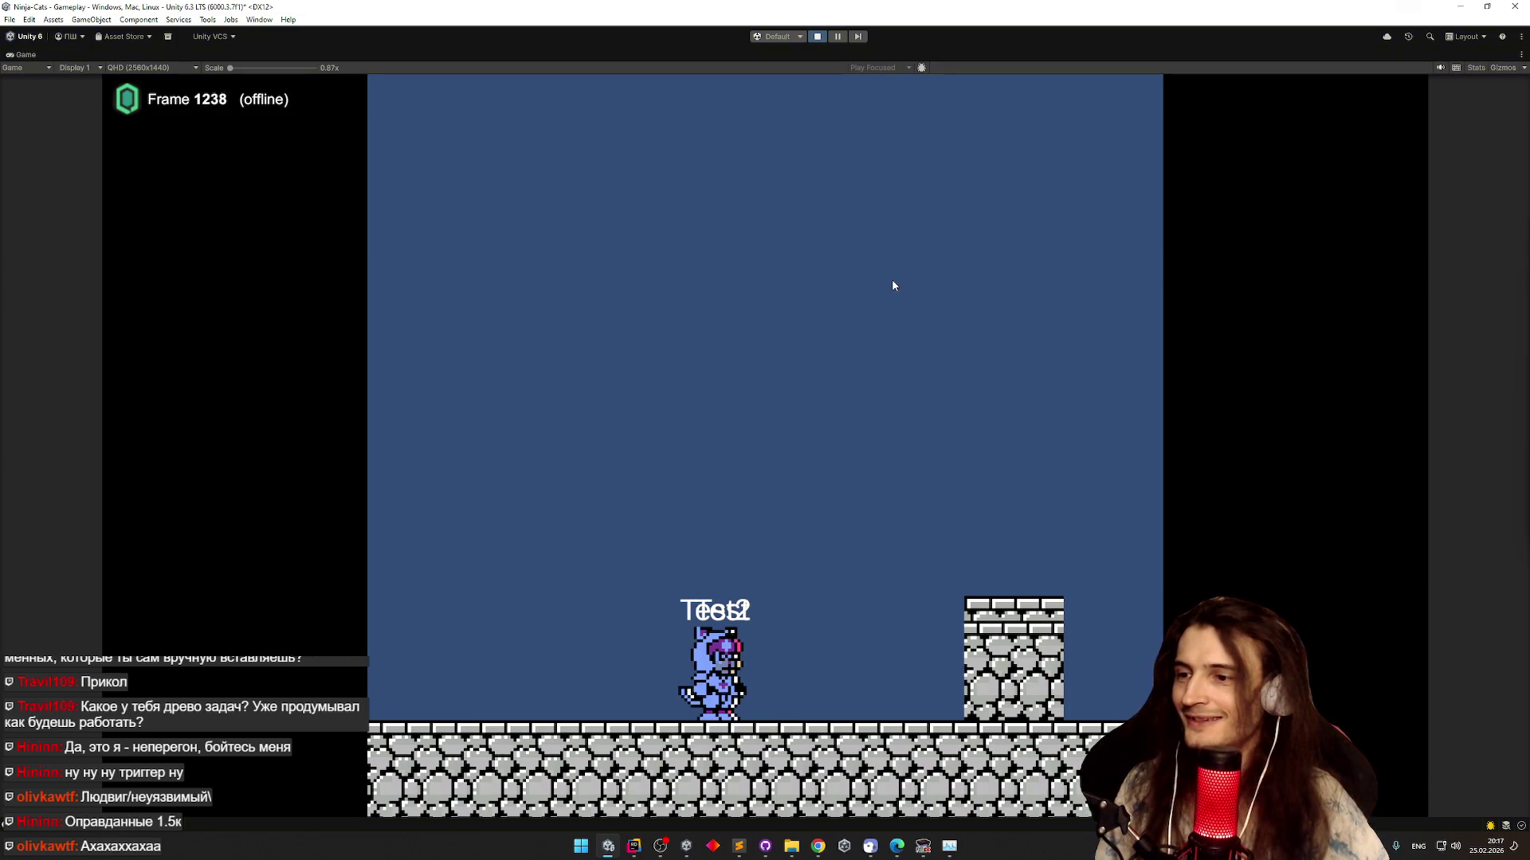
key(ctrl+p)
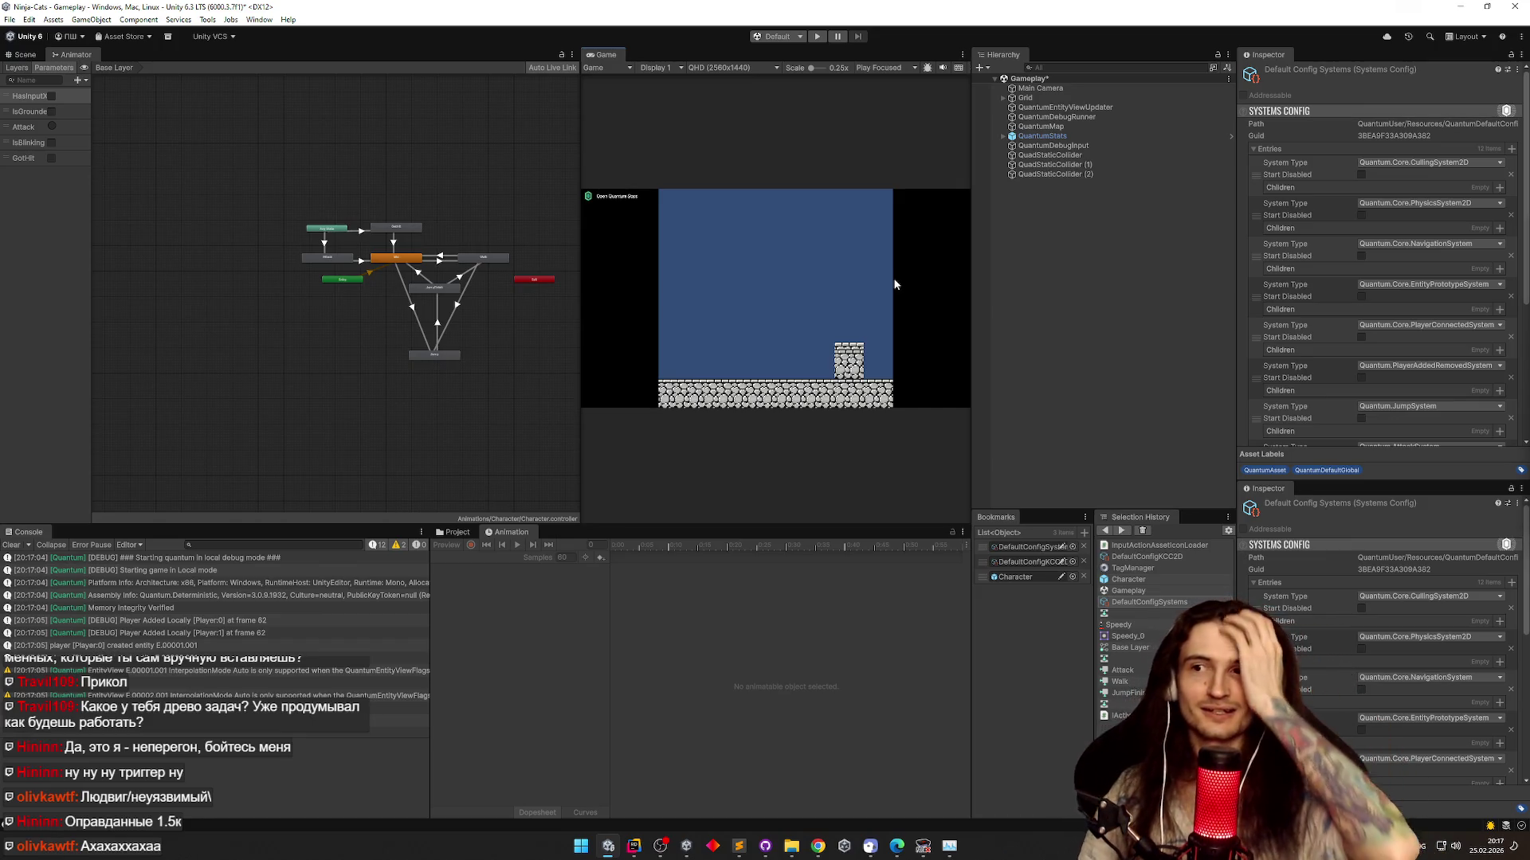
click(922, 846)
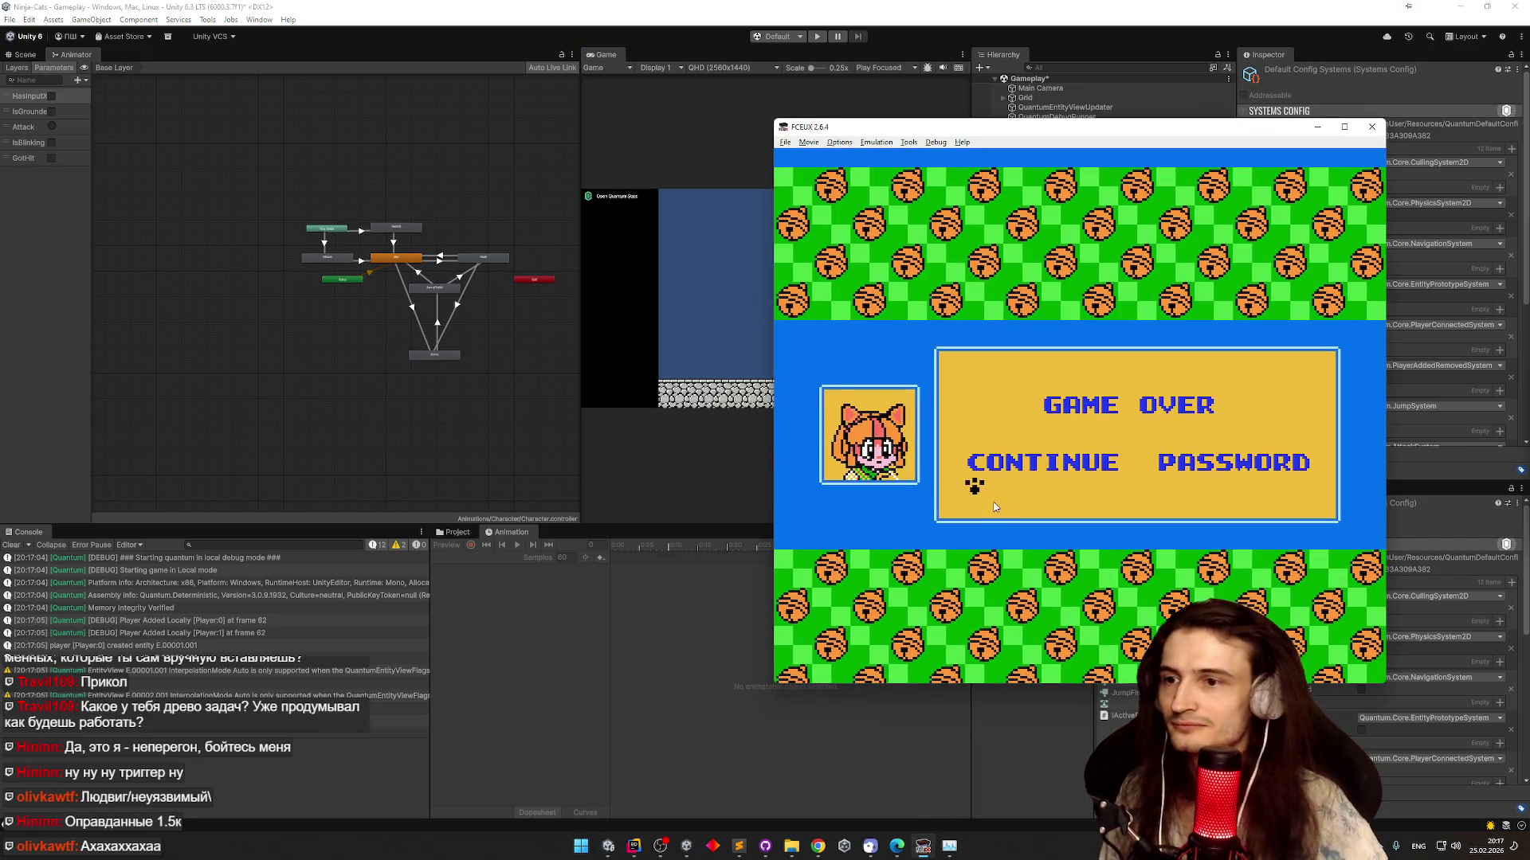
Choose CONTINUE on the FCEUX GAME OVER screen with Start
key(Return)
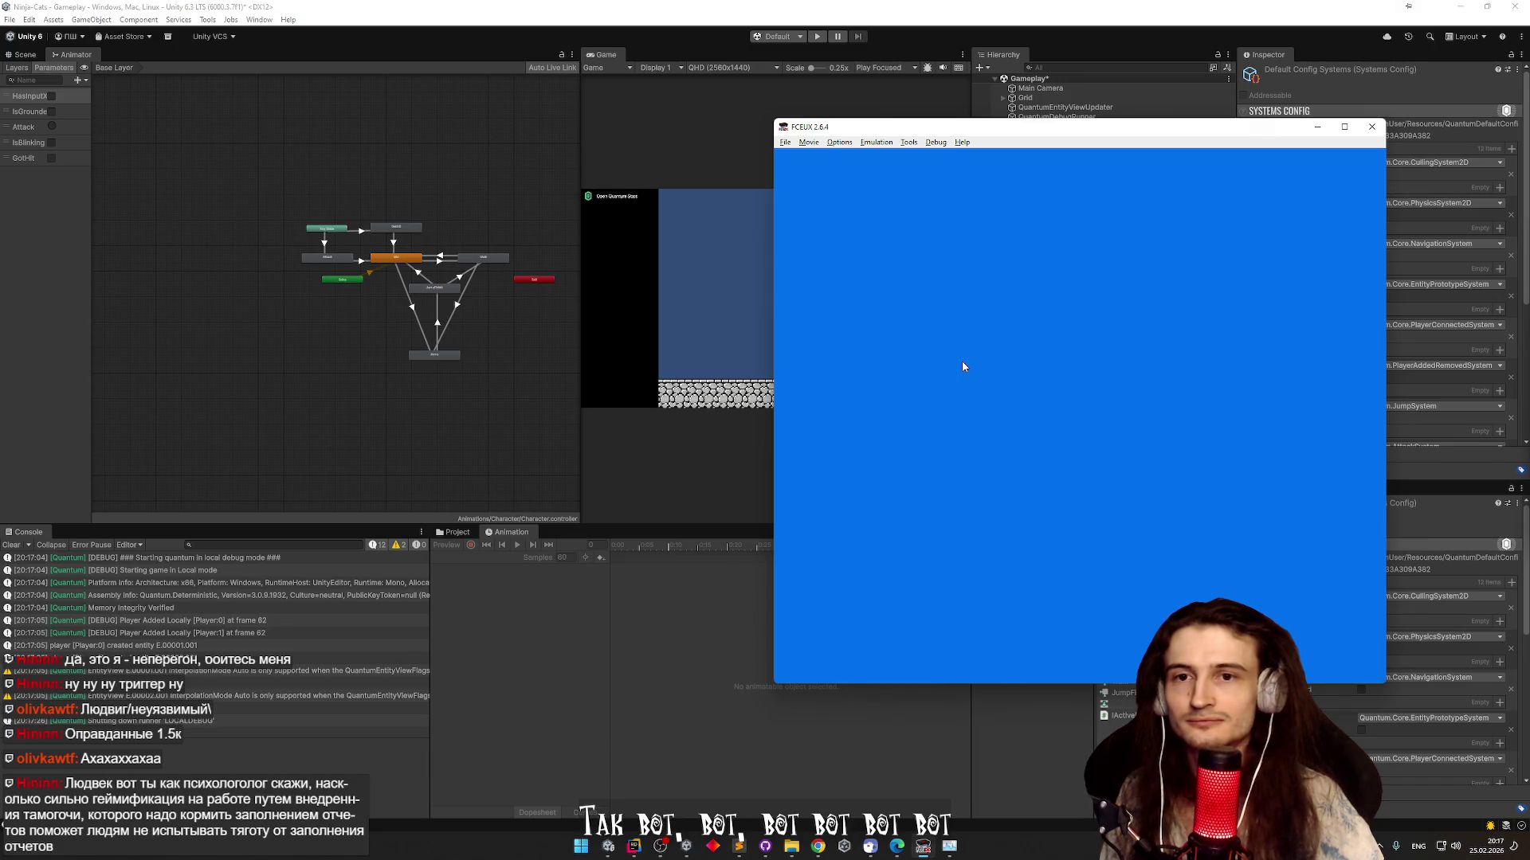
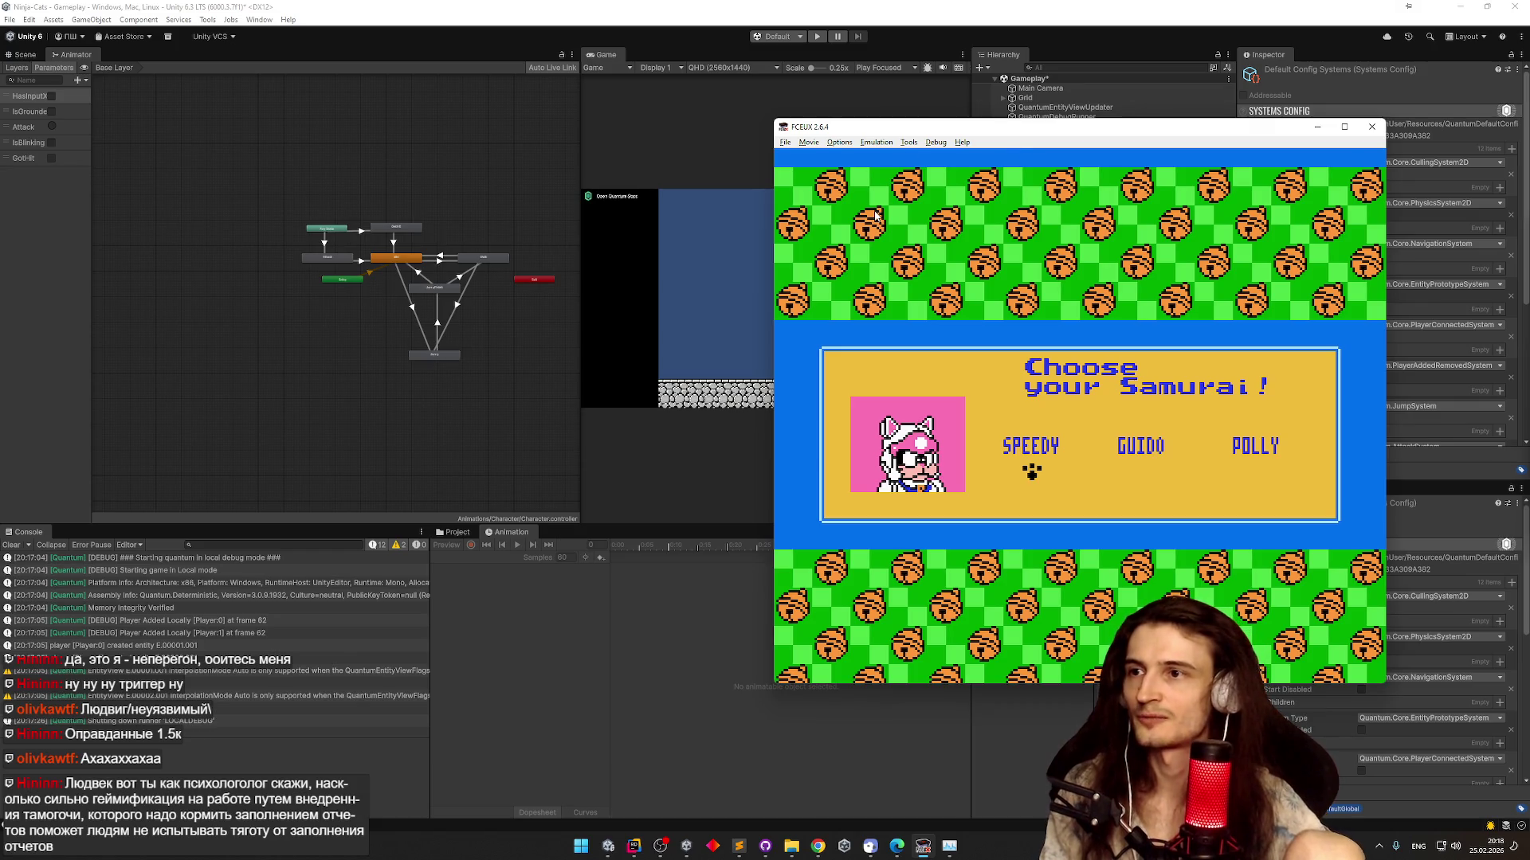
Return the emulation speed to 100% and start the level with the samurai
key(minus)
key(equal)
key(equal)
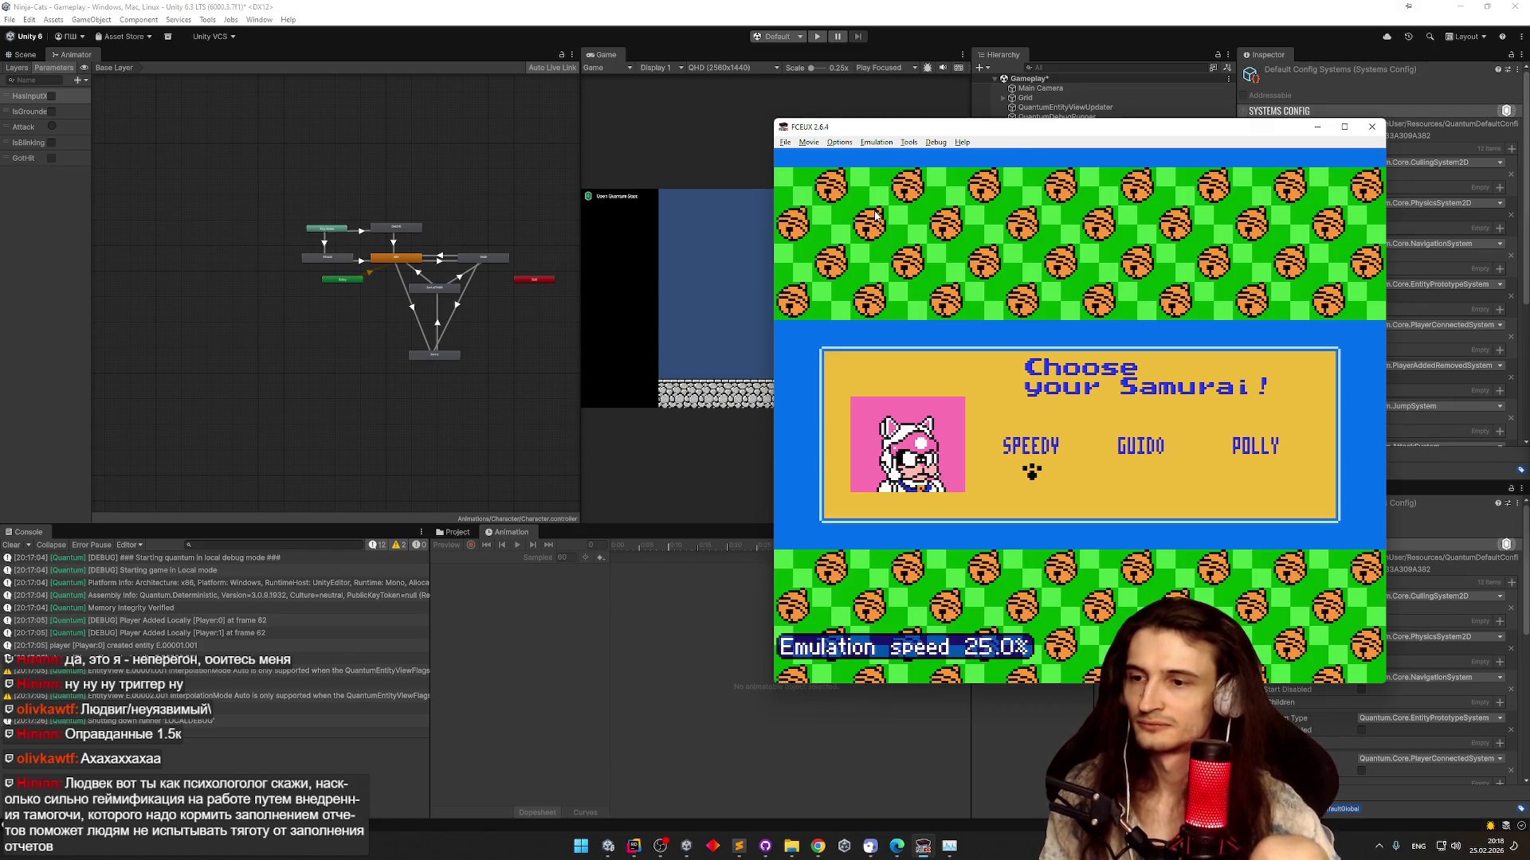
key(equal)
key(Return)
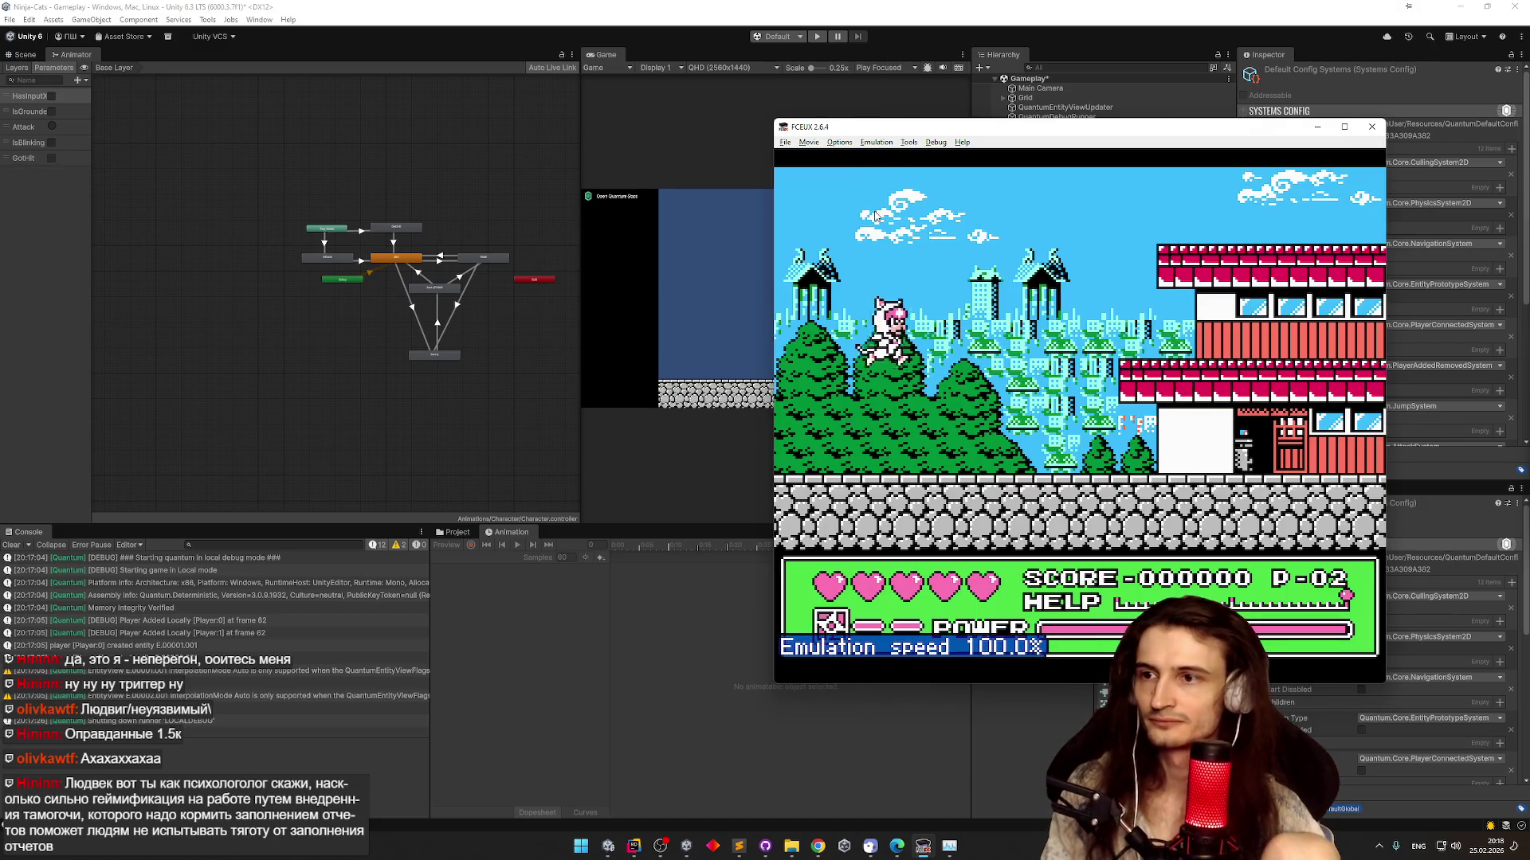
Run the cat ninja right across the building roofs, dodging the enemy ninjas
key(Right)
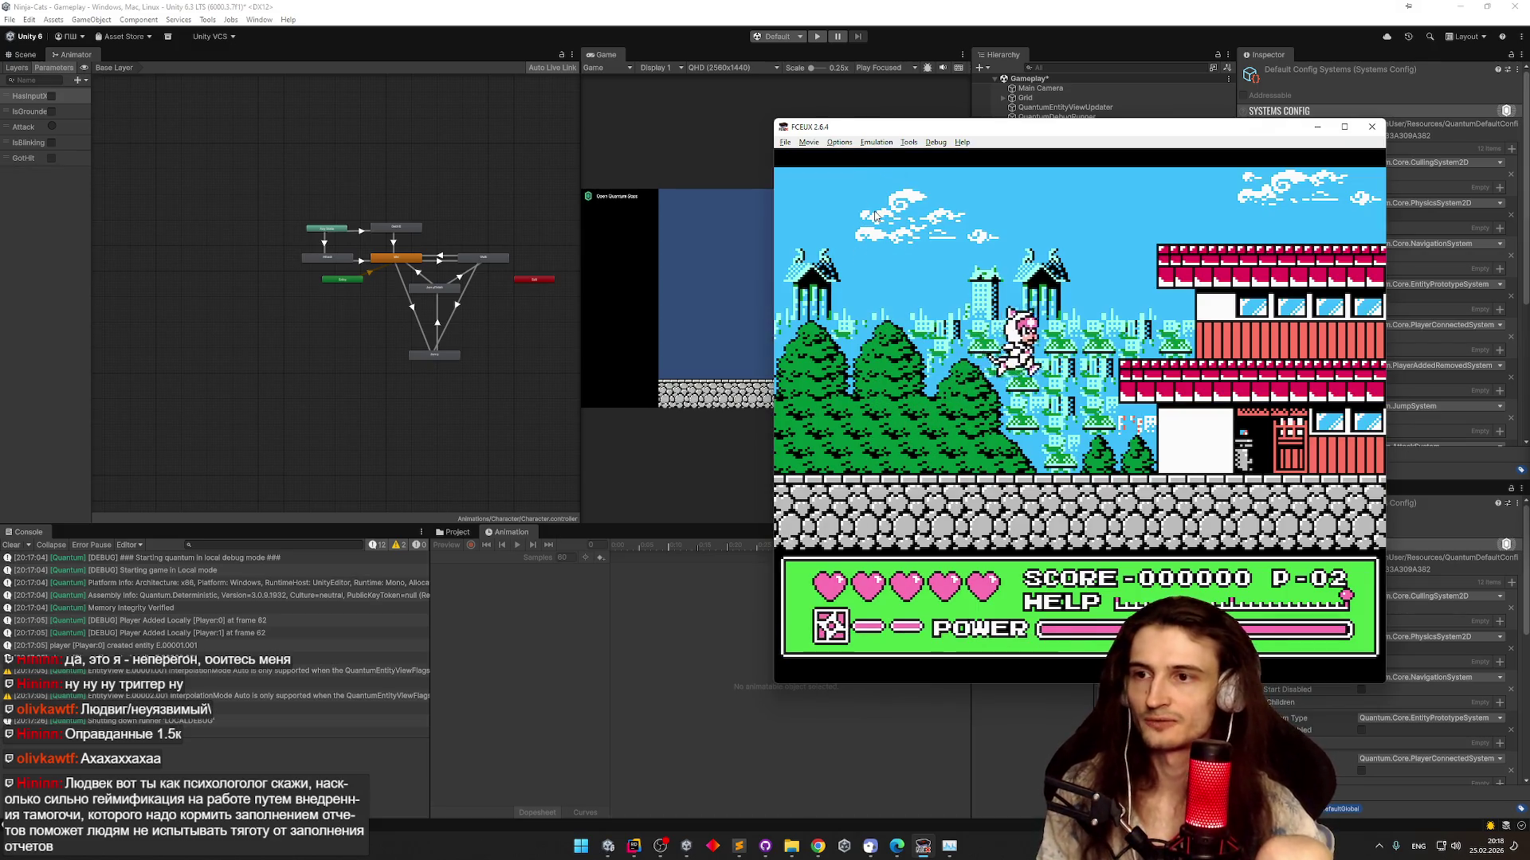
key(Left)
key(f)
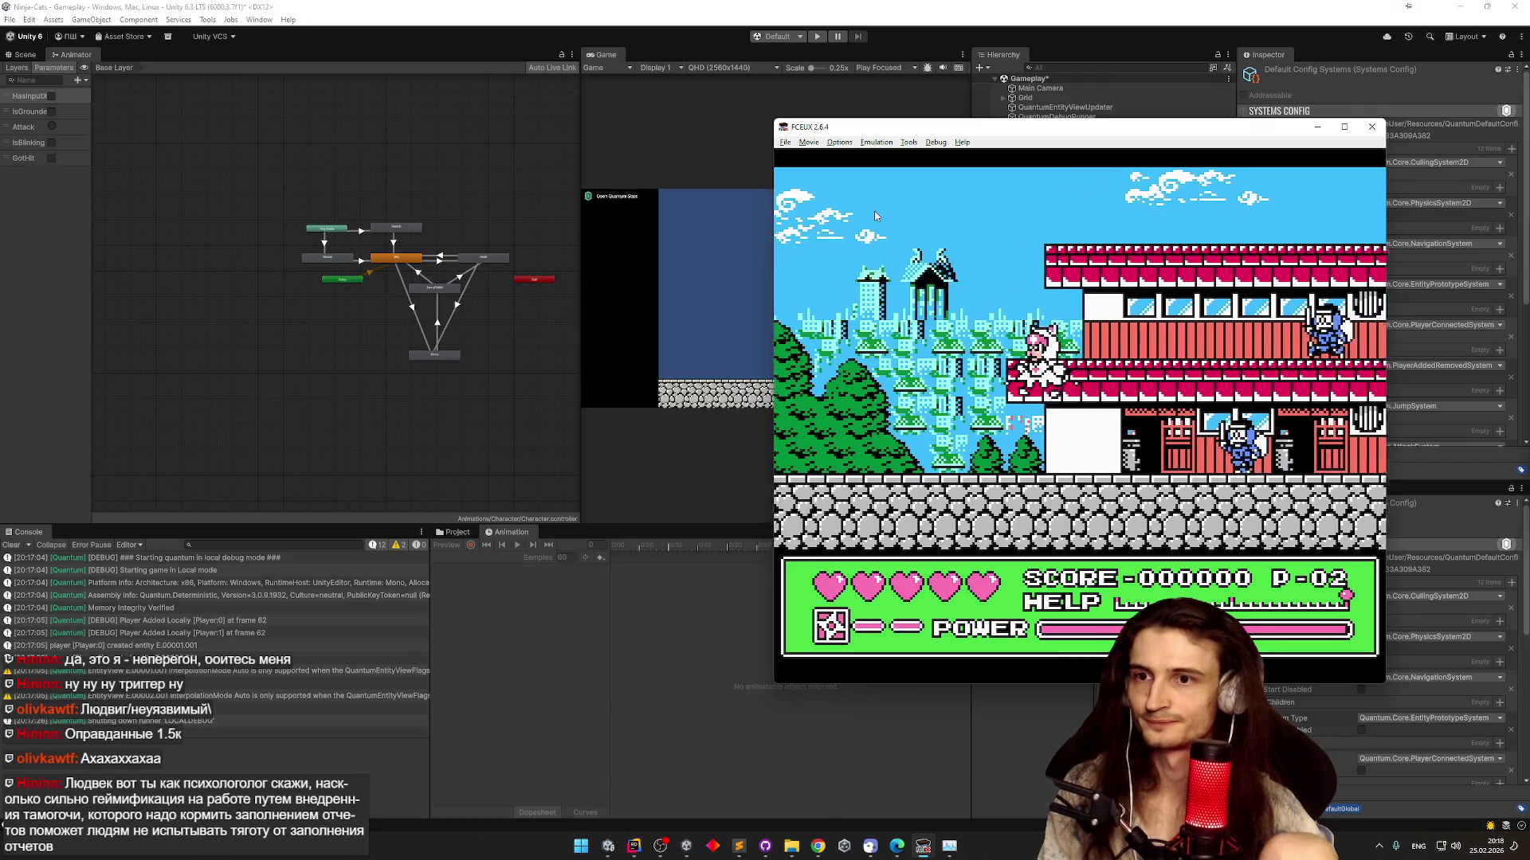
key(Right)
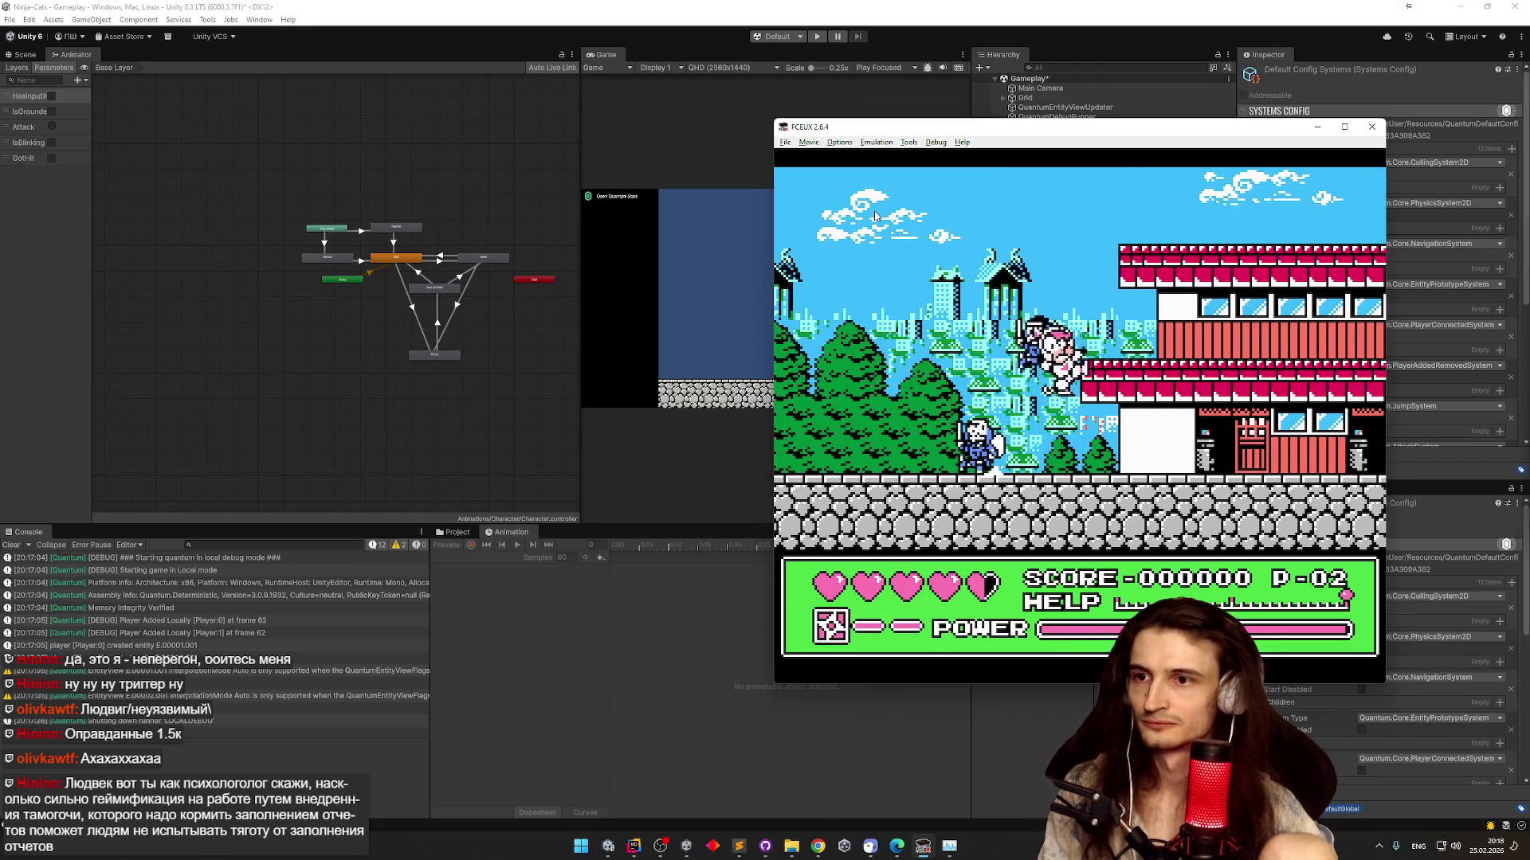
key(Left)
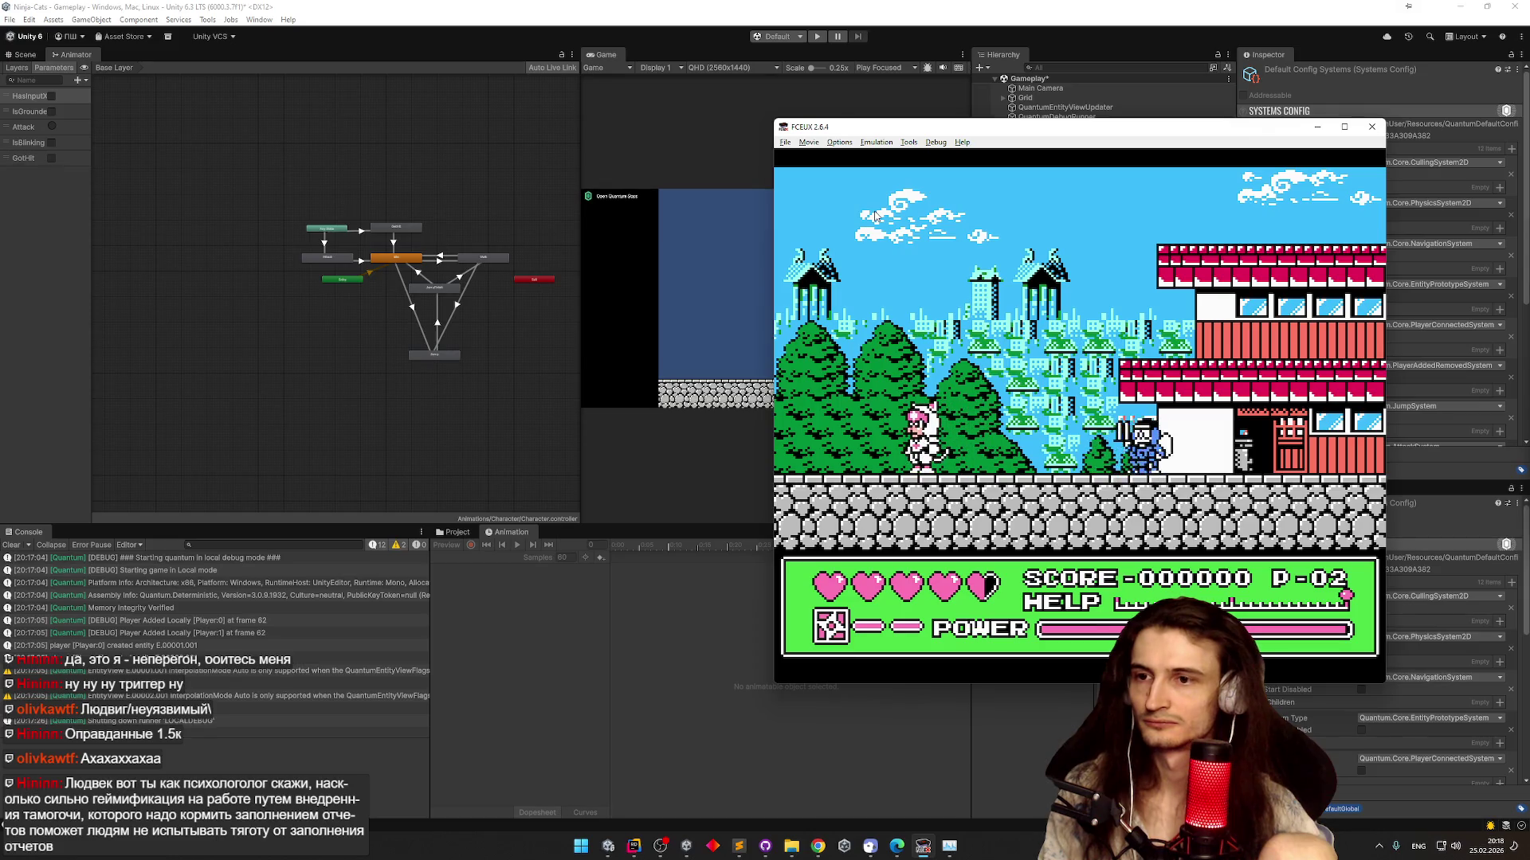
key(Right)
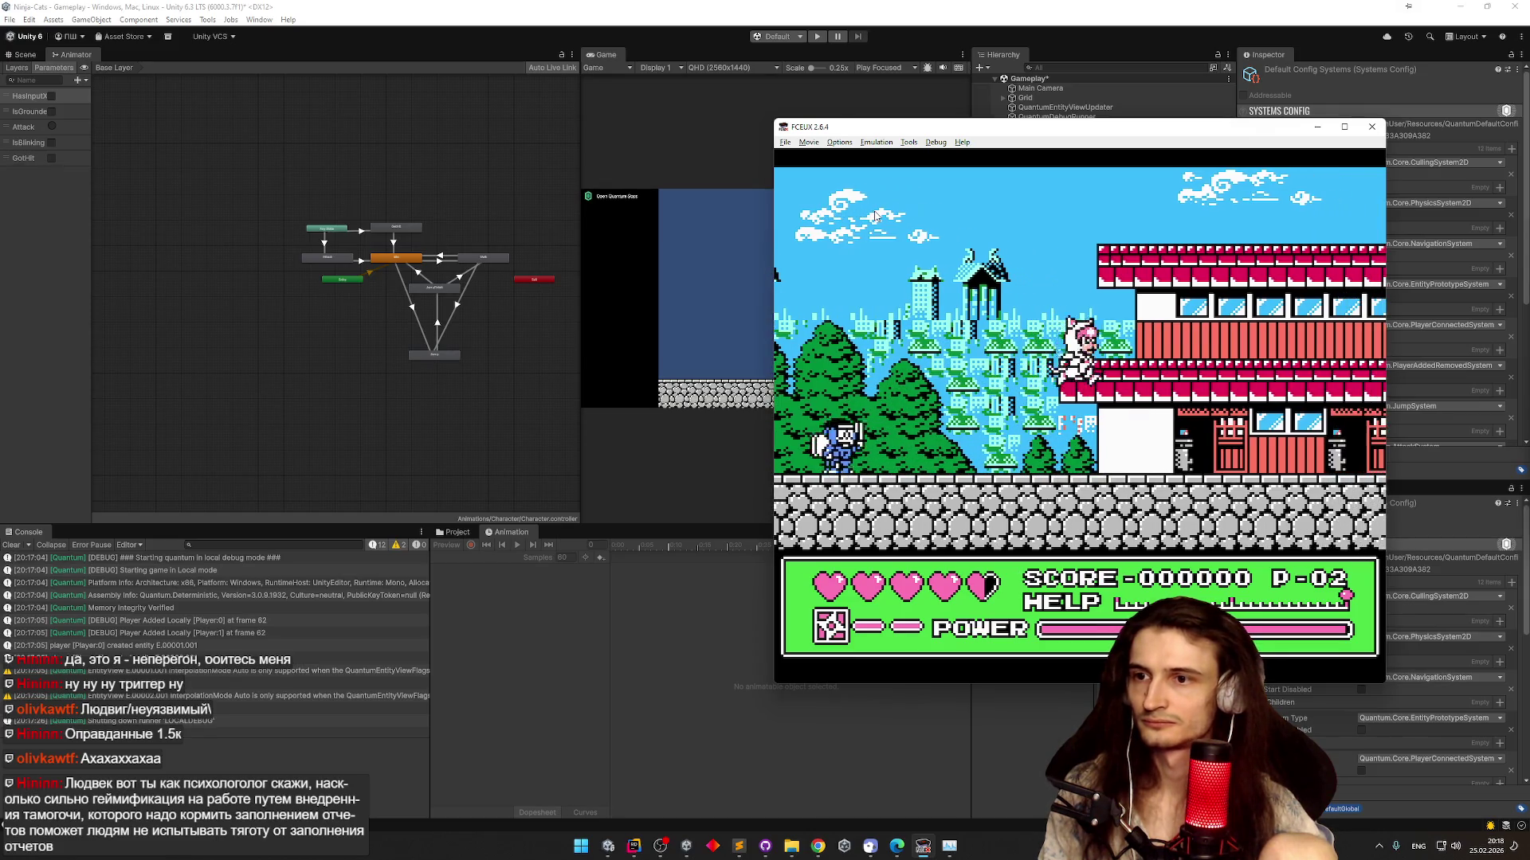
key(Left)
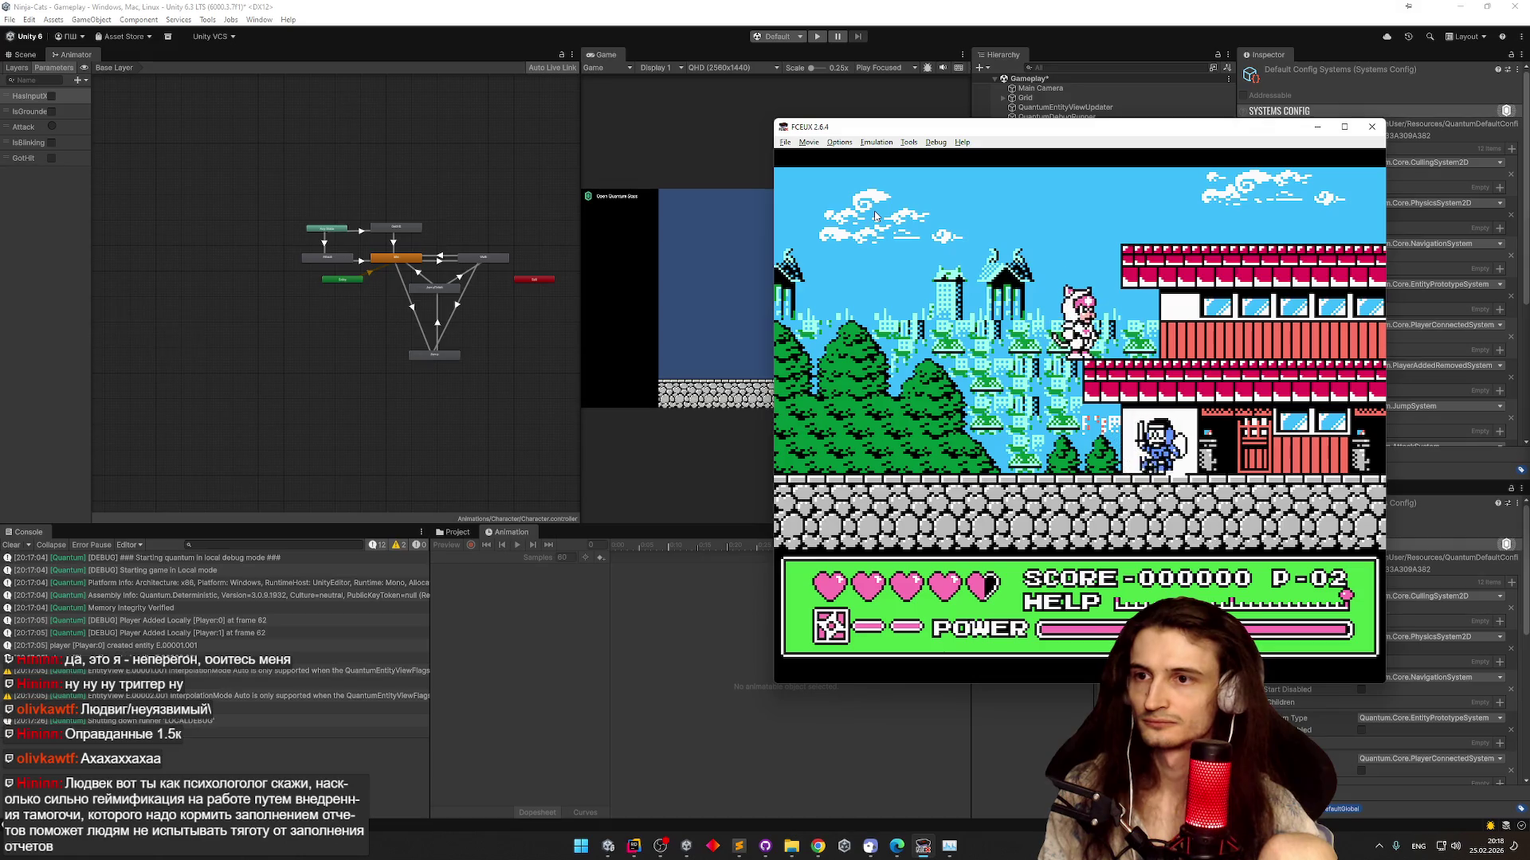
key(Right)
key(Right)
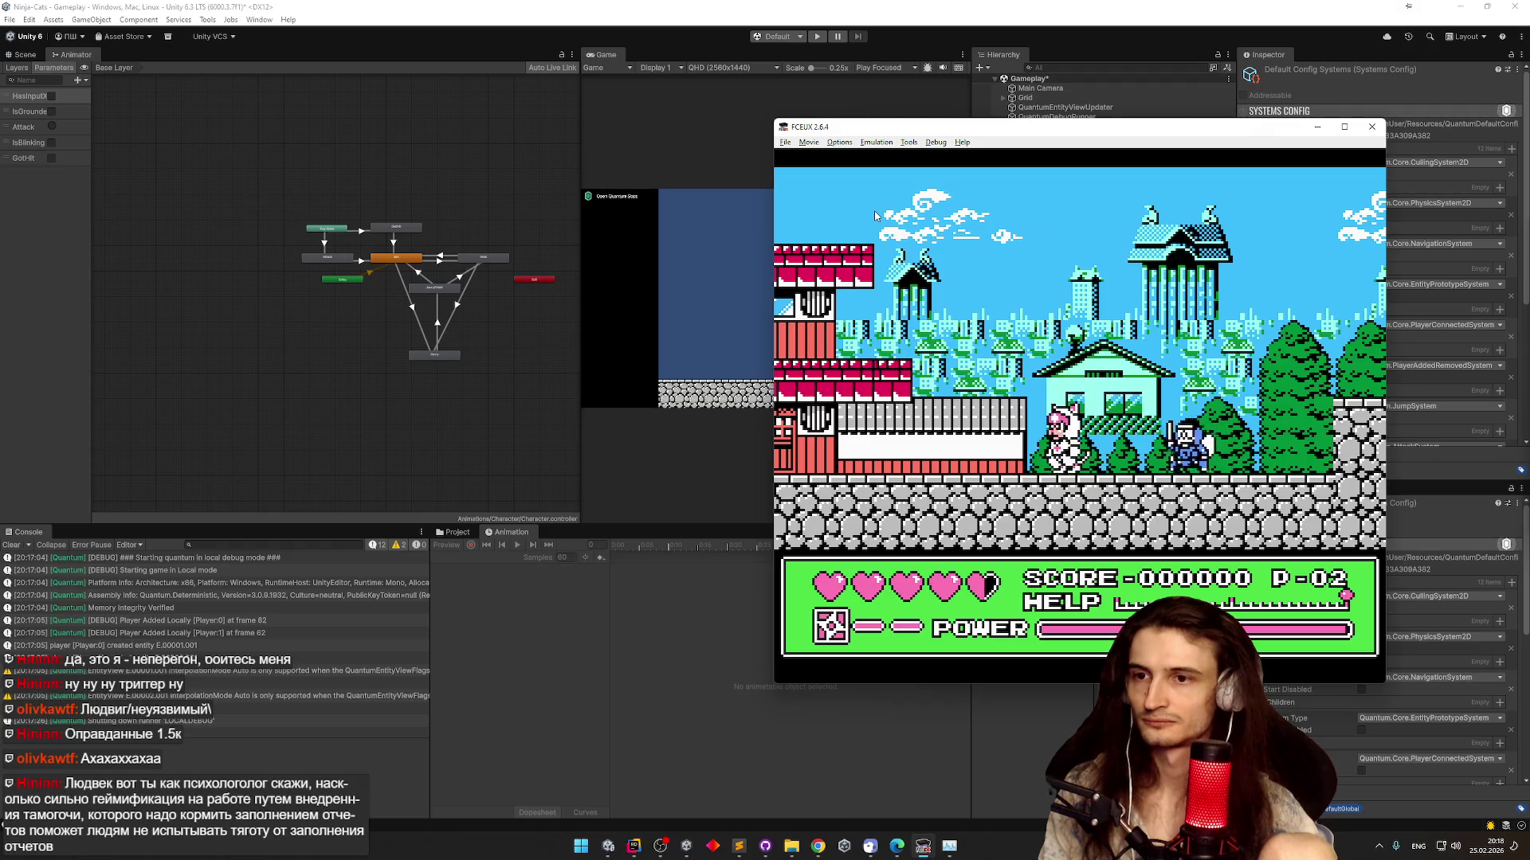
key(Right)
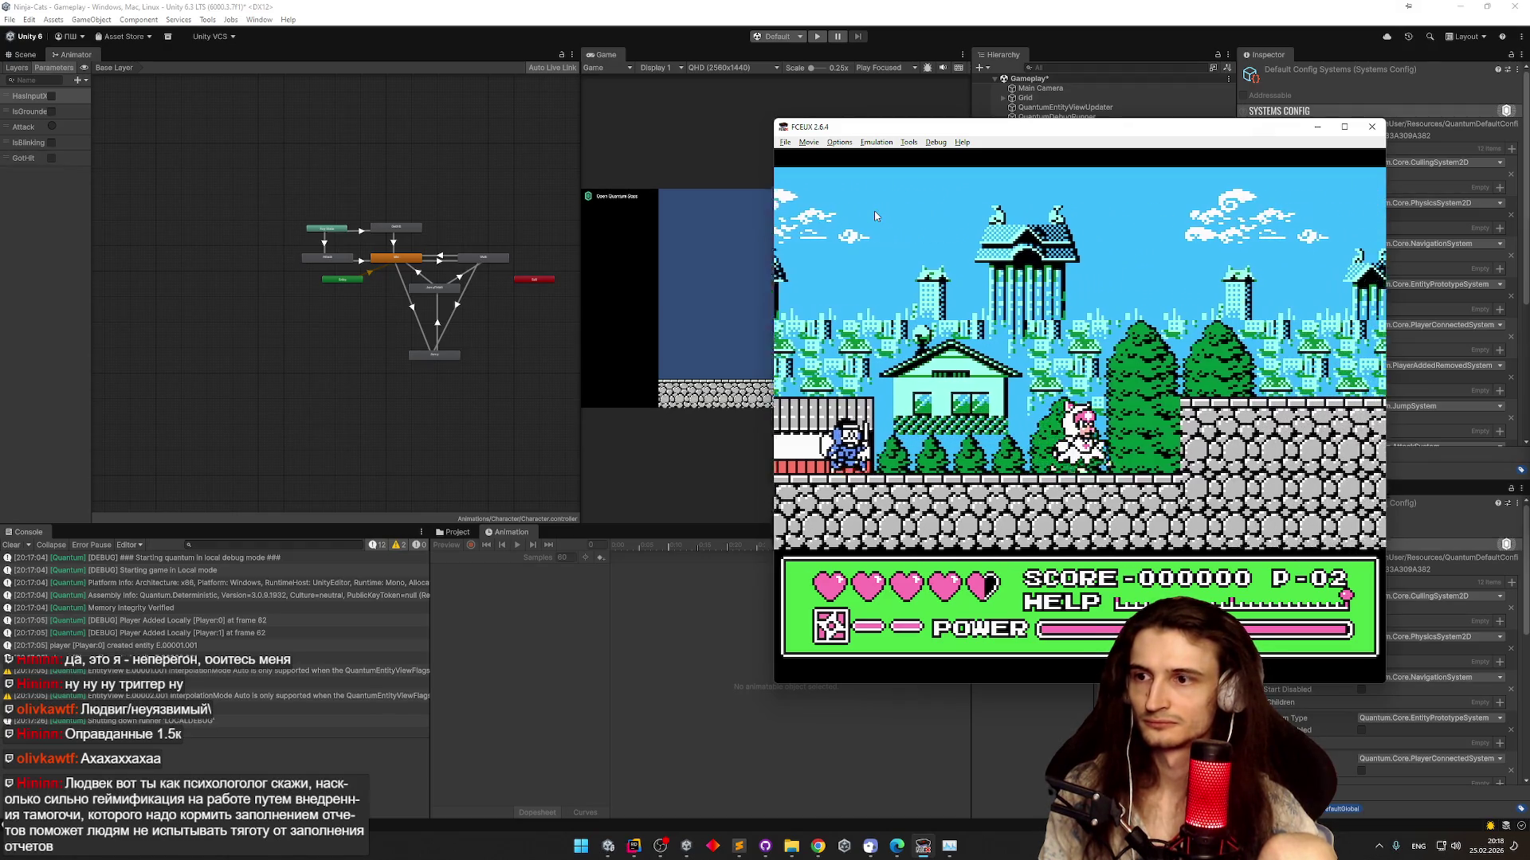
key(Right)
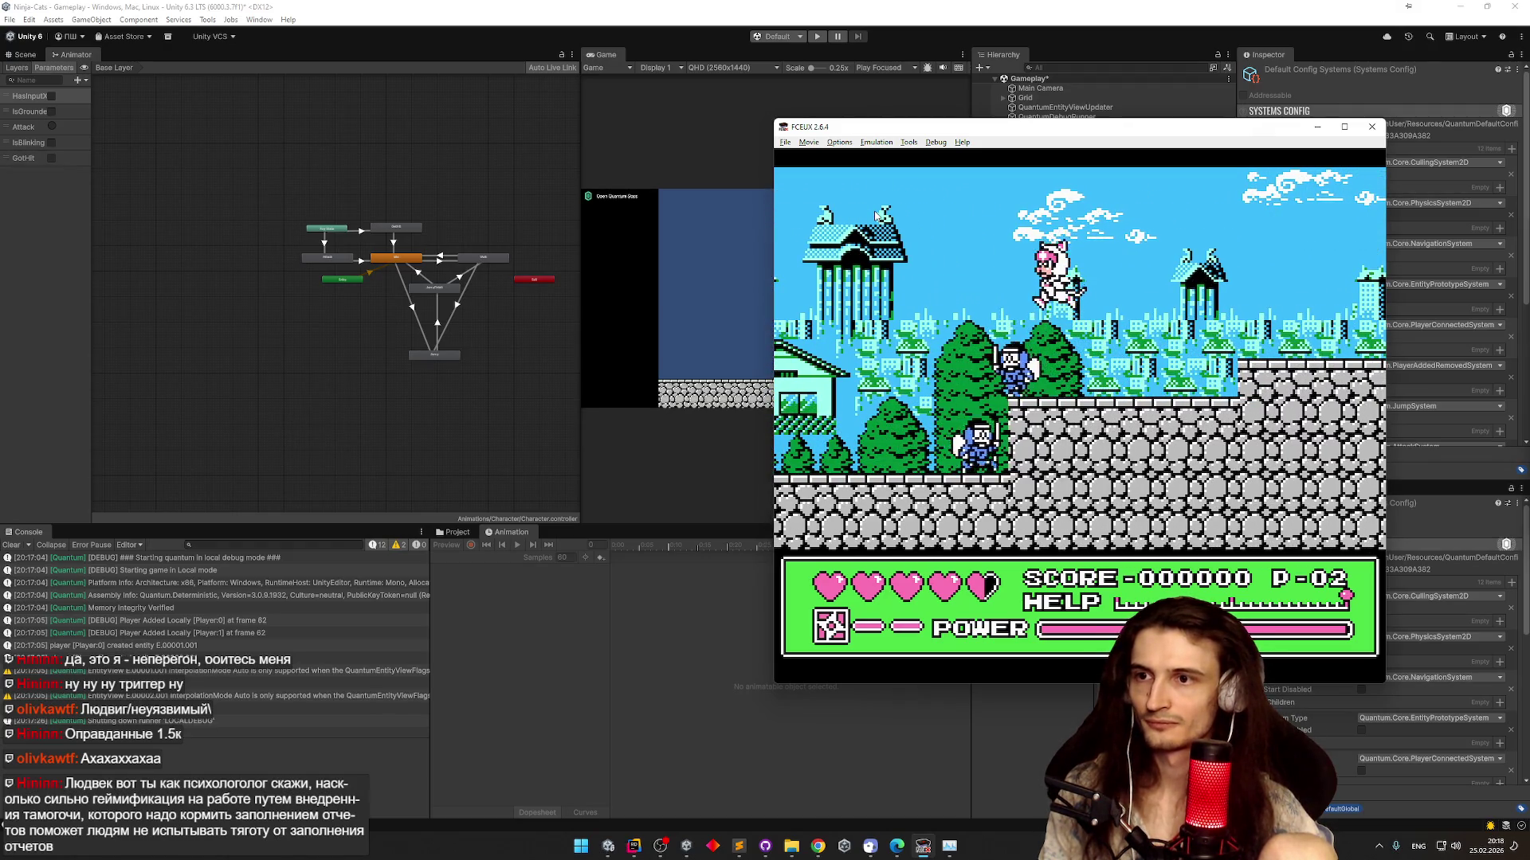
key(Right)
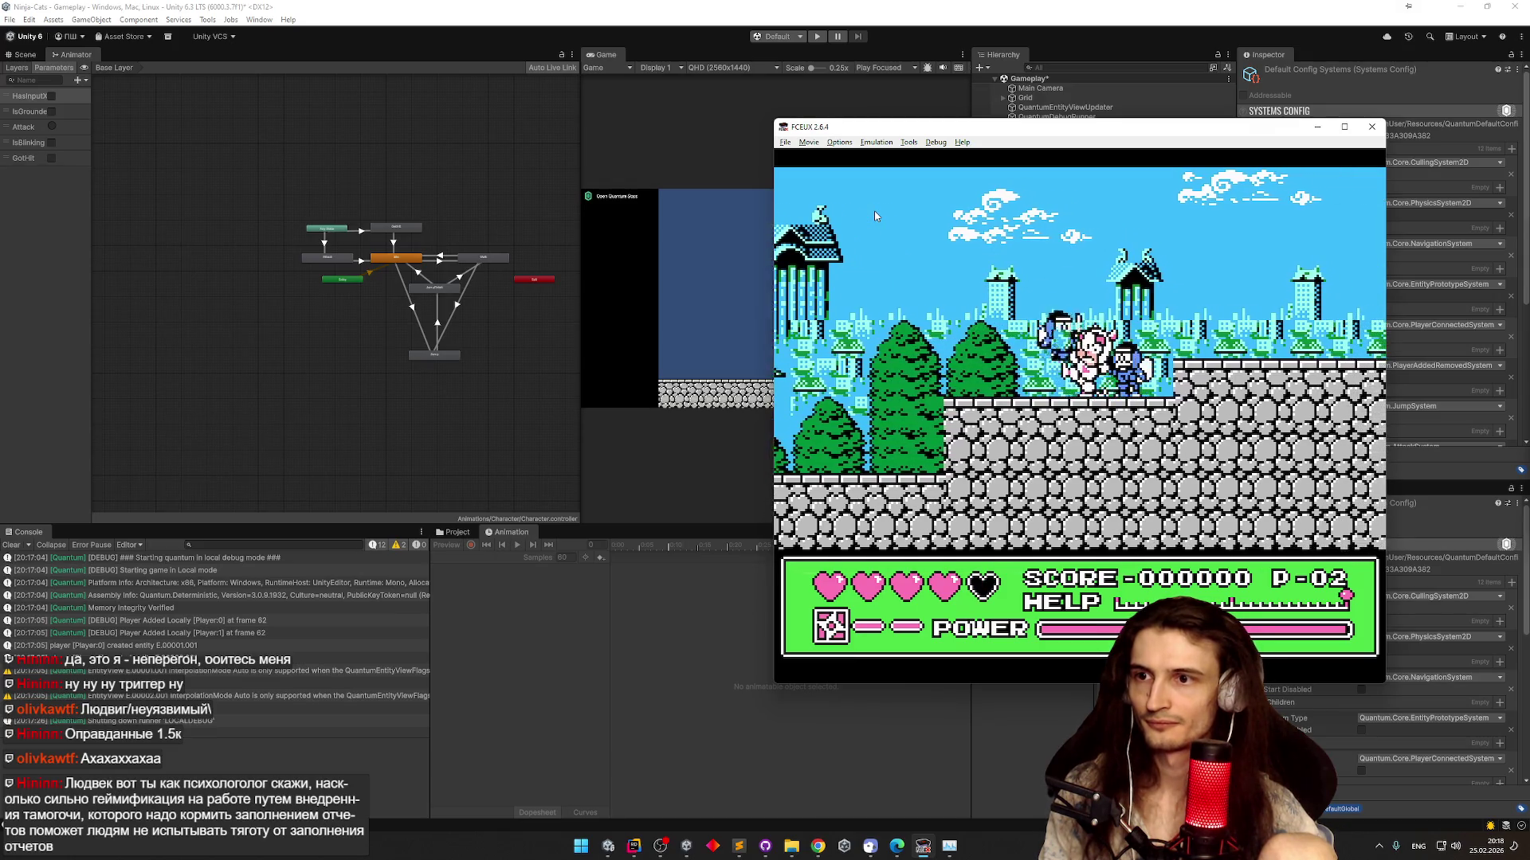
Push right toward the enemy group, jumping over the enemies until the cat ninja dies
key(Left)
key(f)
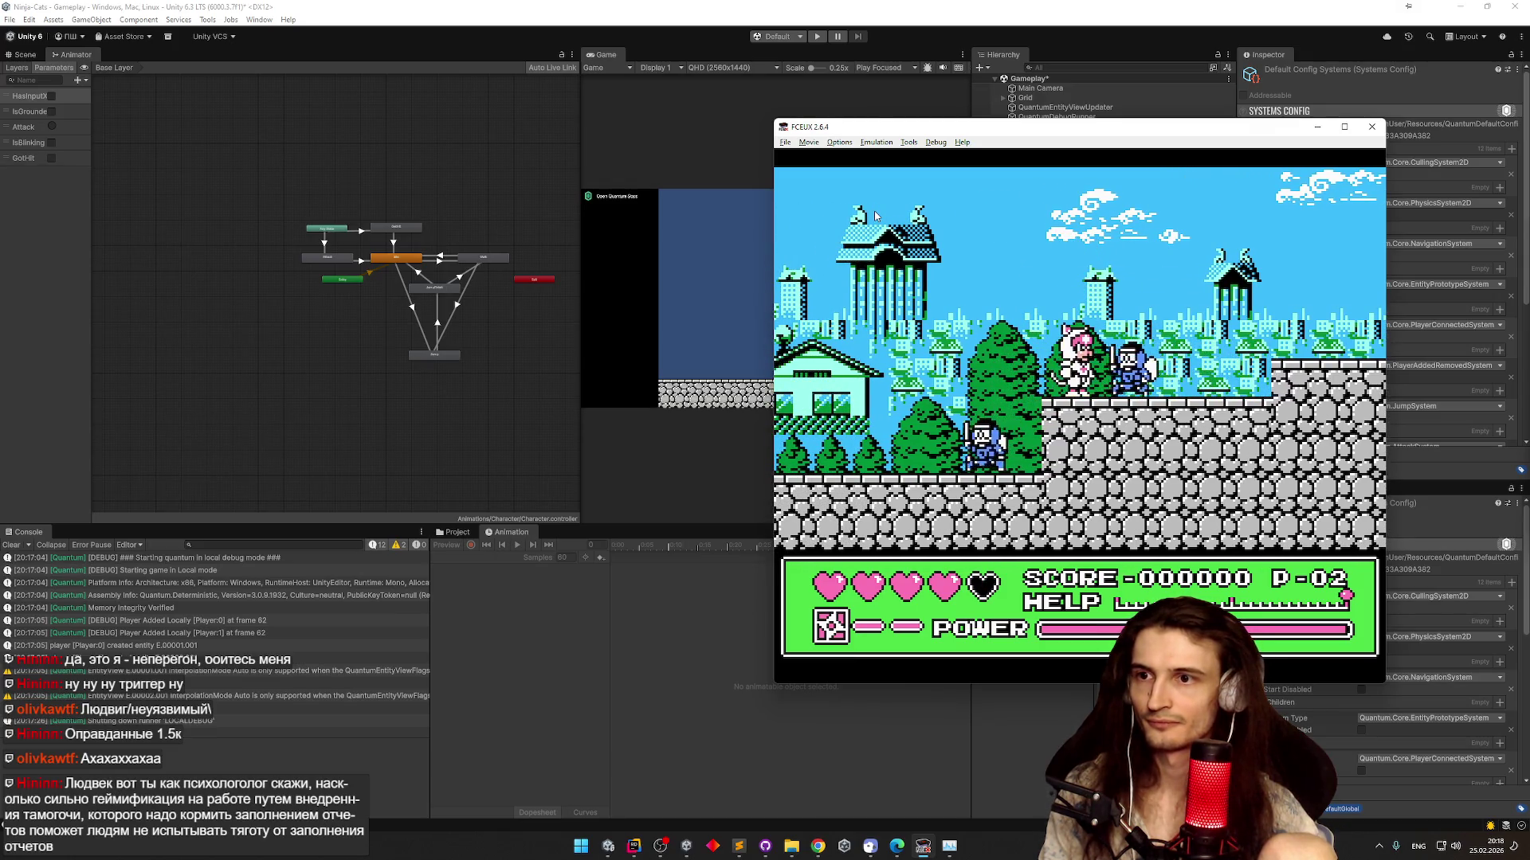
key(Right)
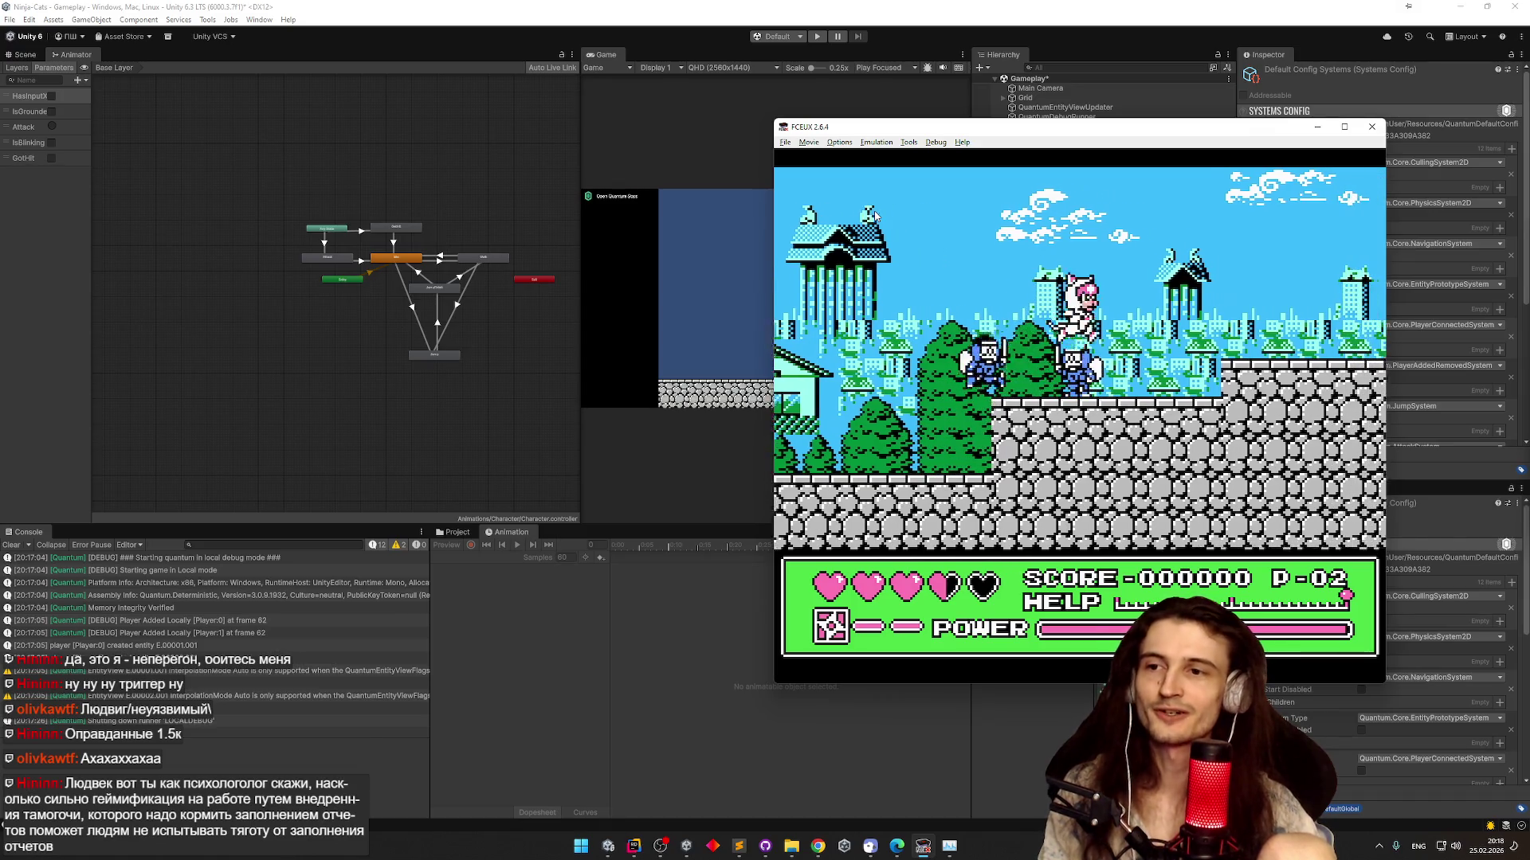
key(Right)
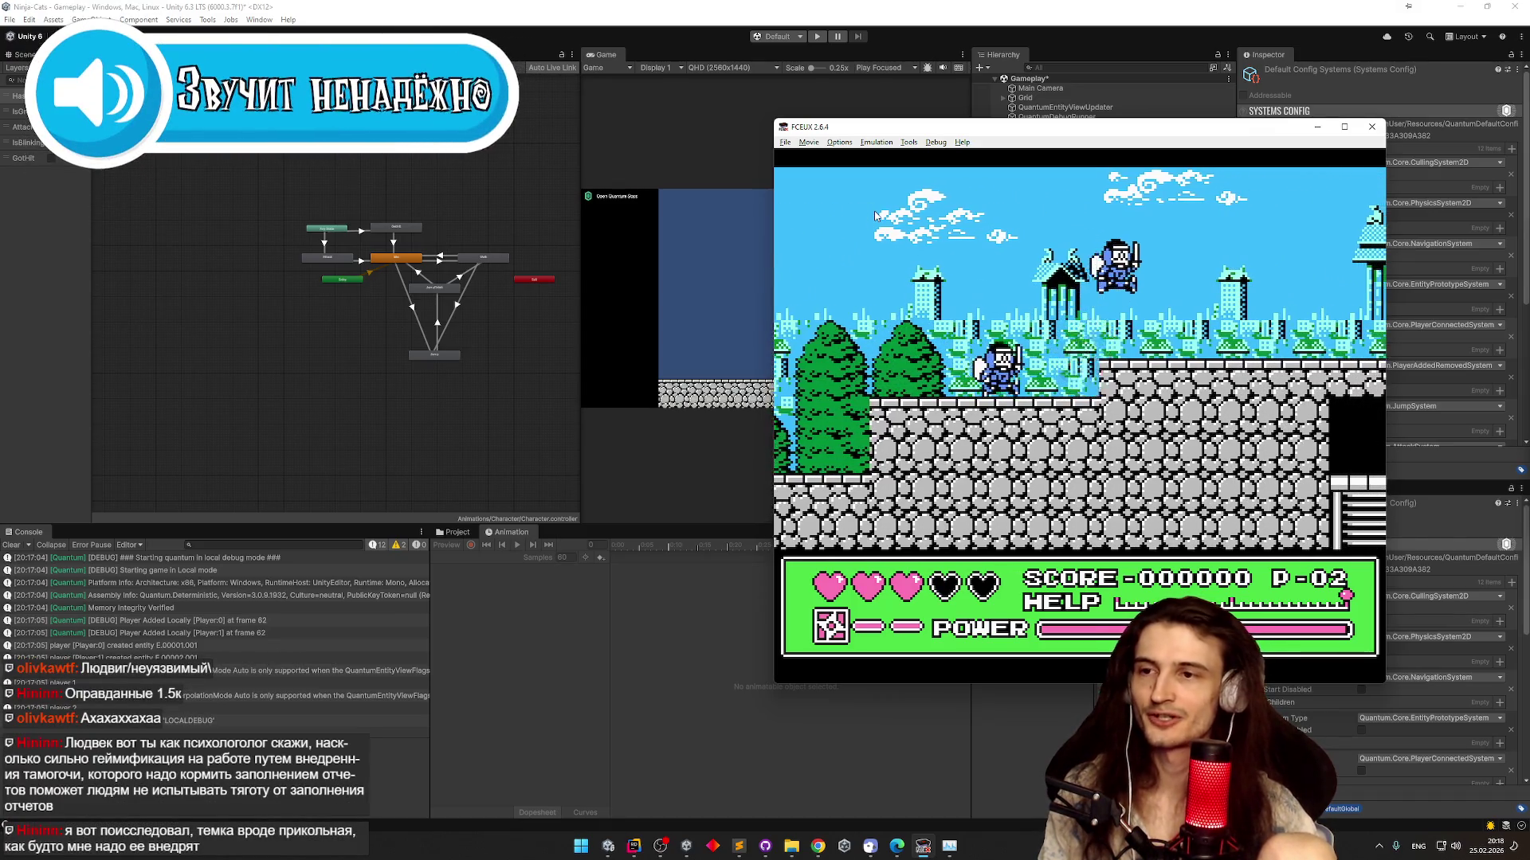
key(Right)
key(Right)
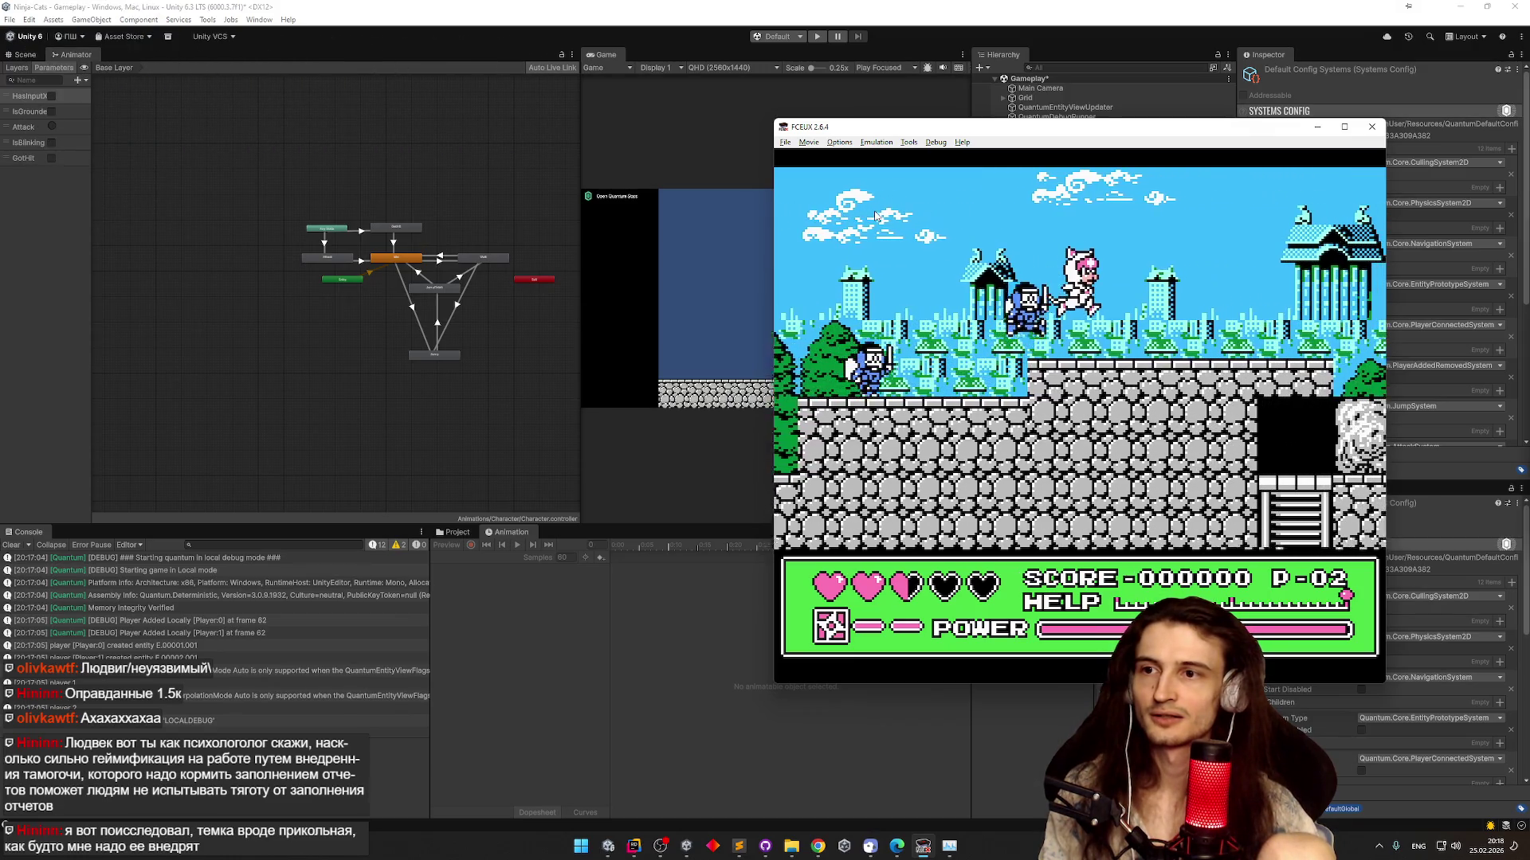
key(Left)
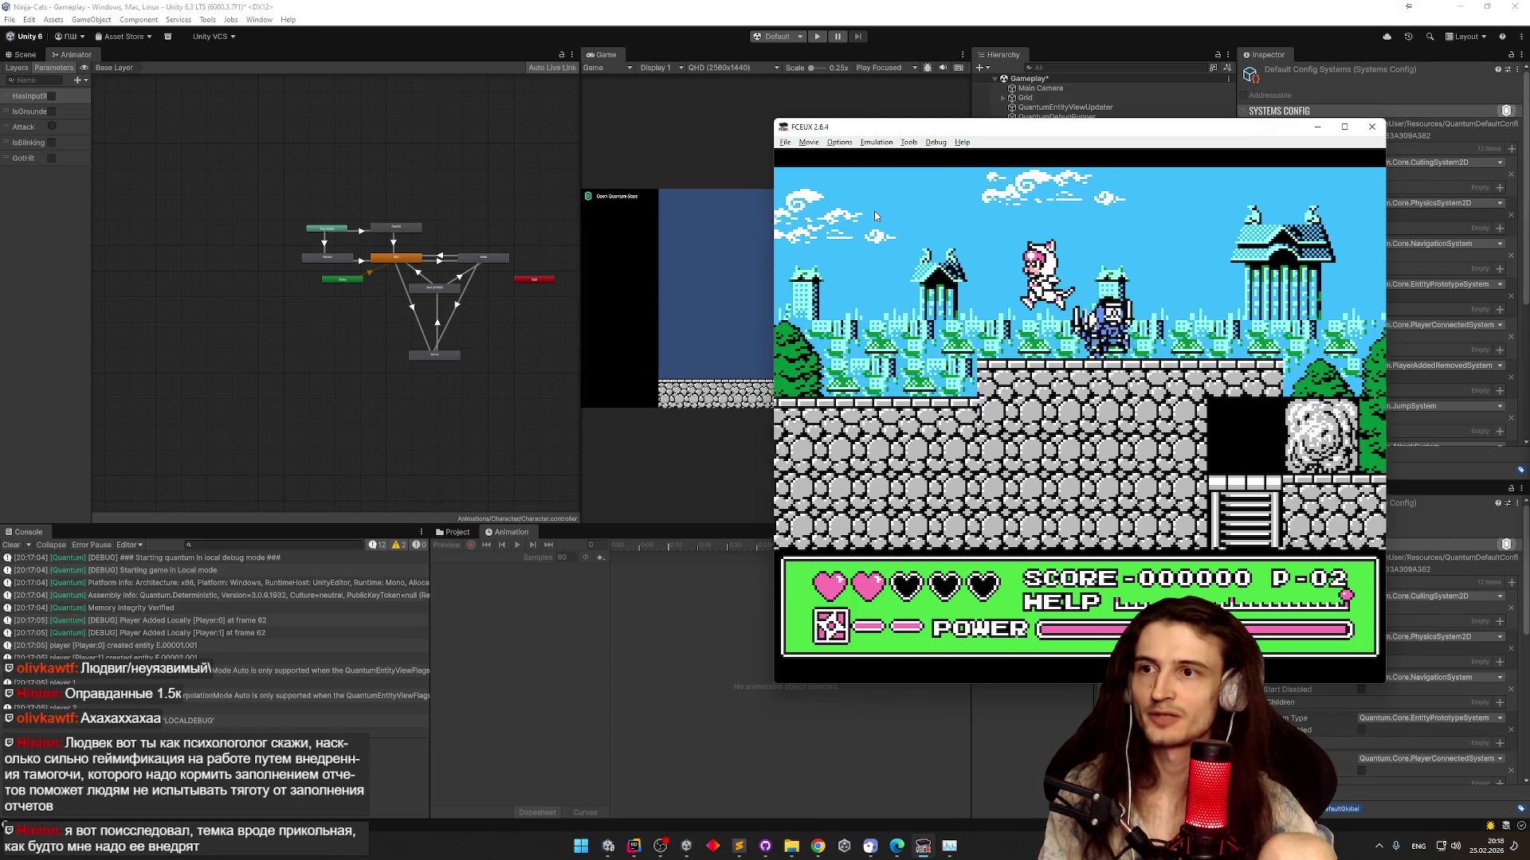
key(Right)
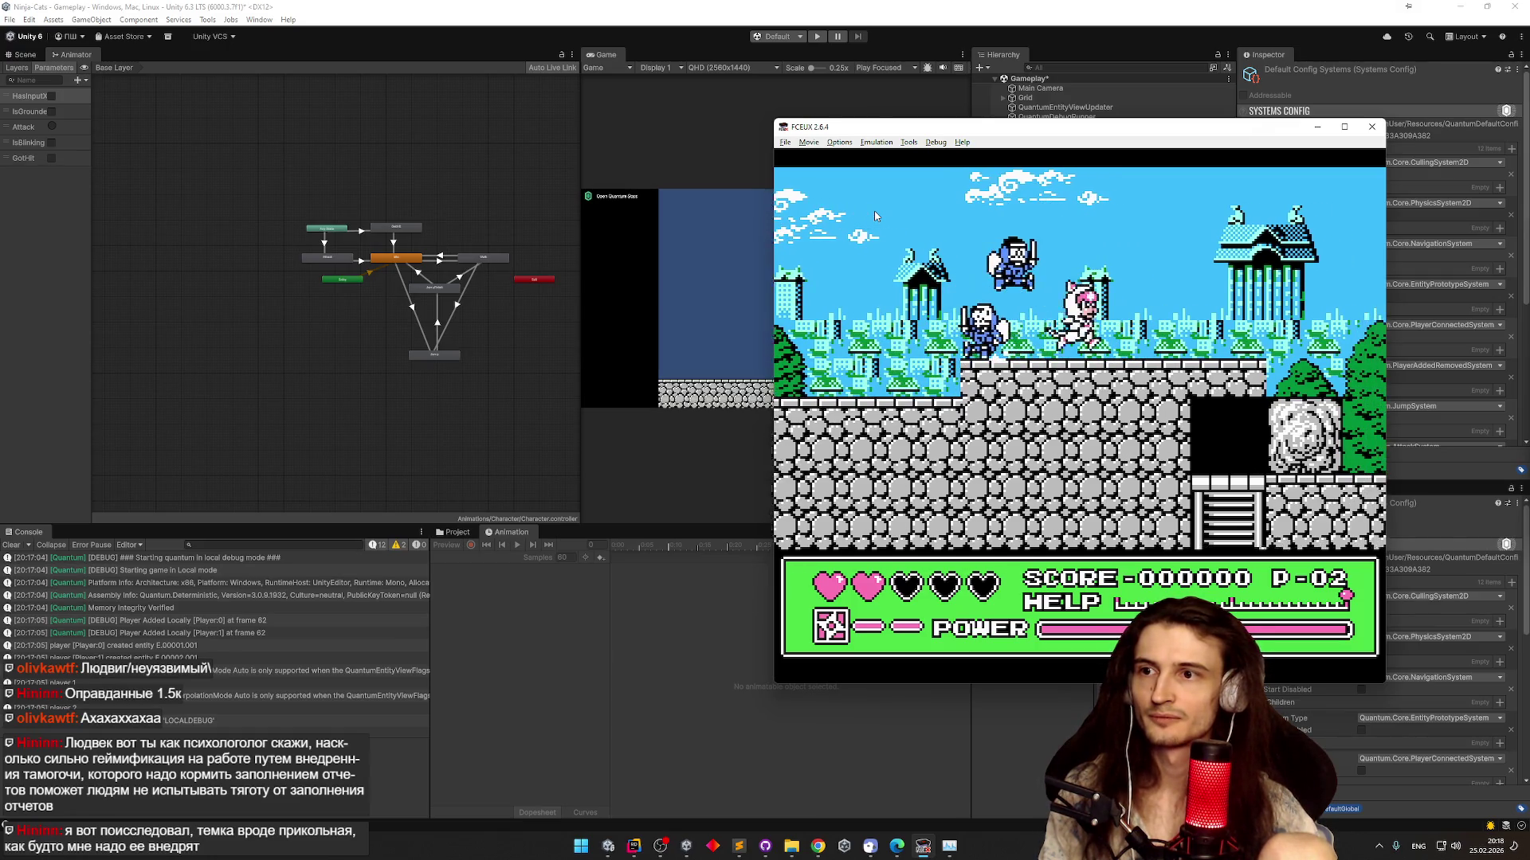
key(Left)
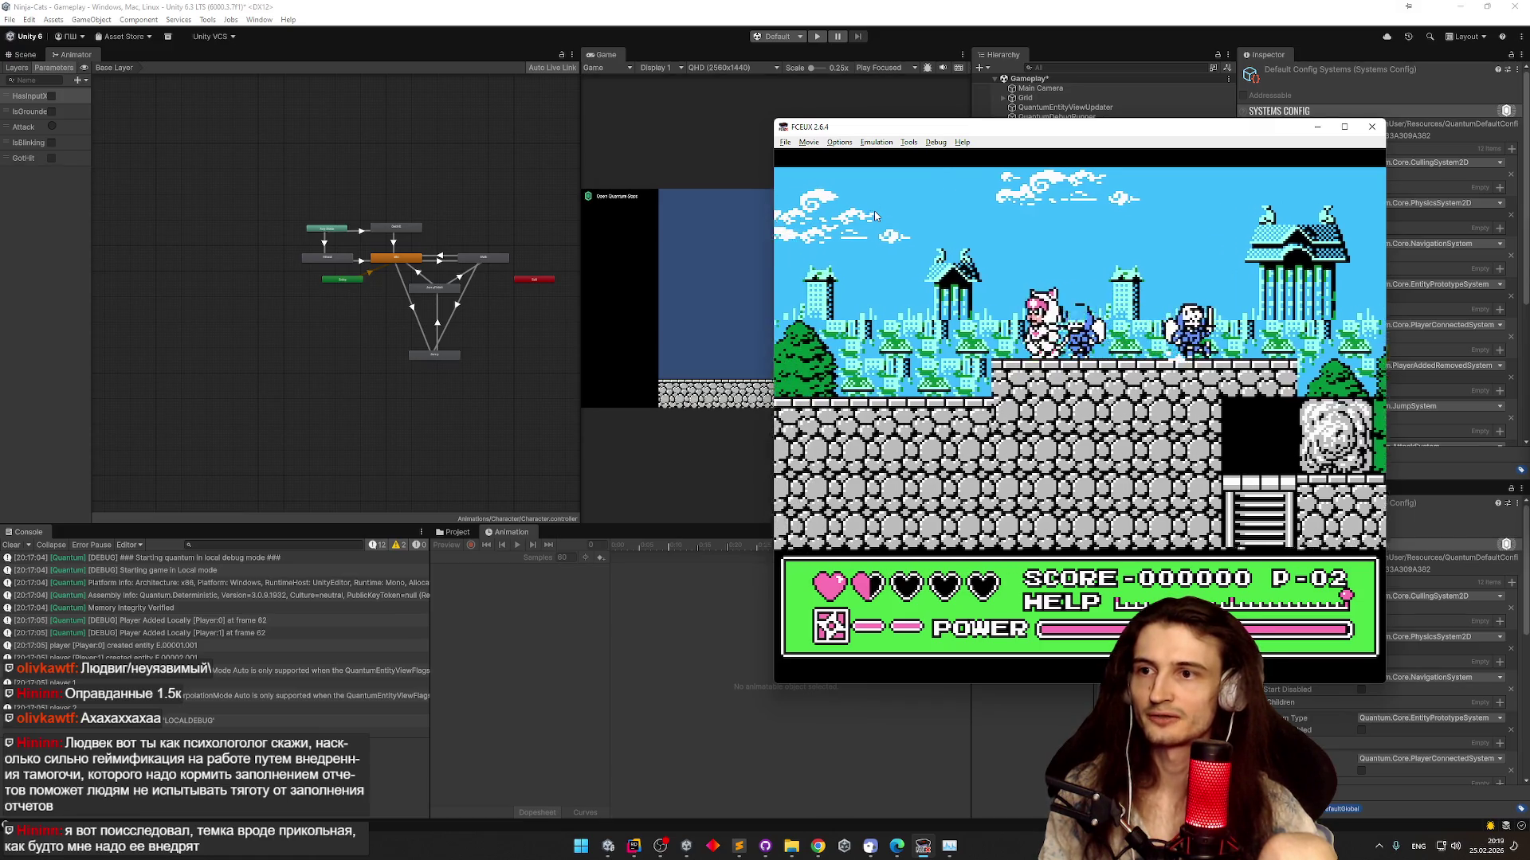
key(Right)
key(Right)
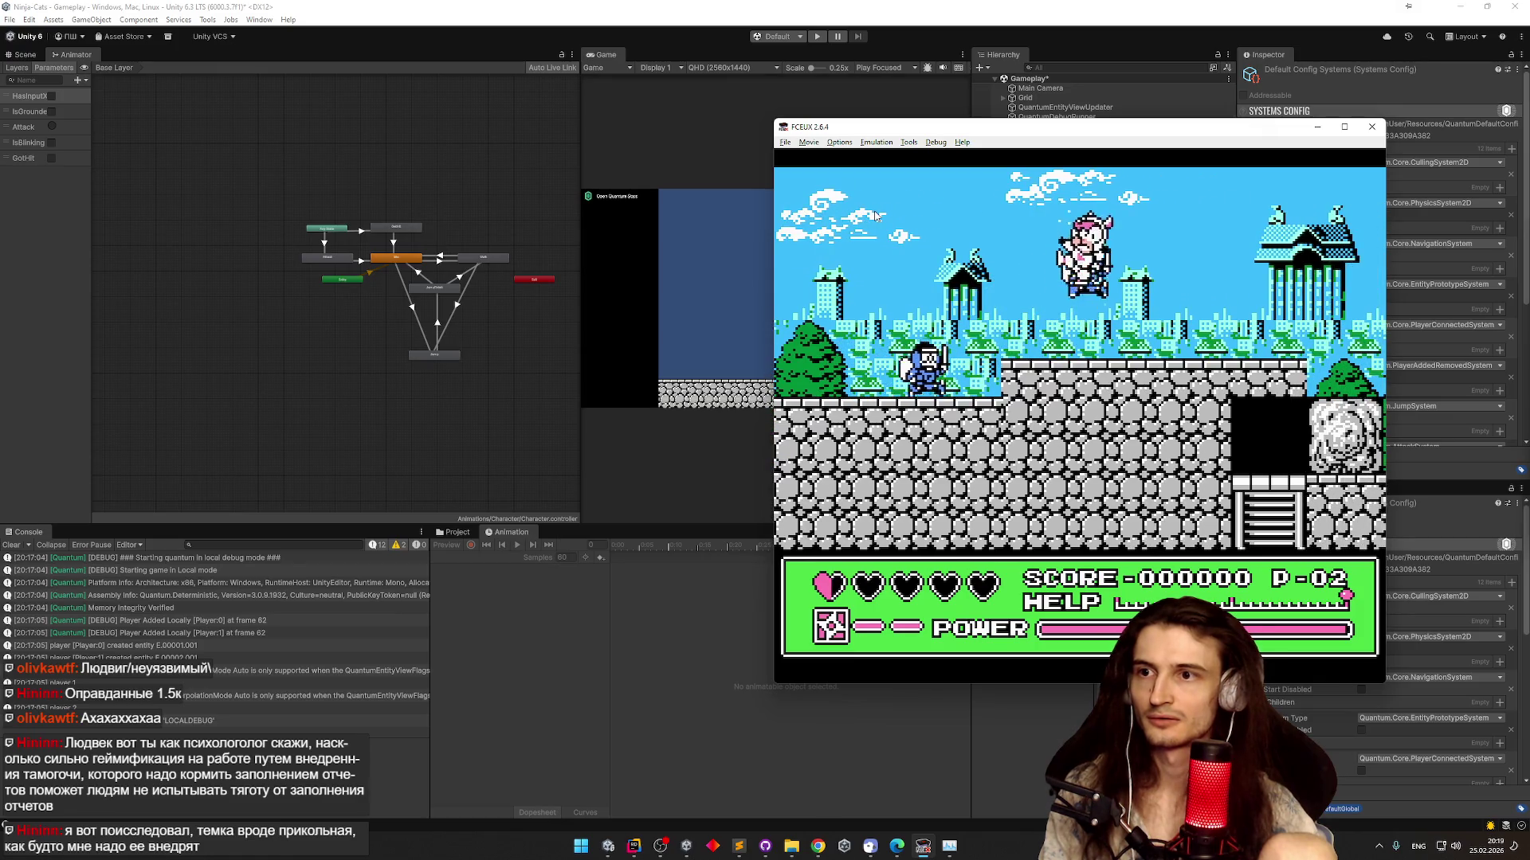
key(f)
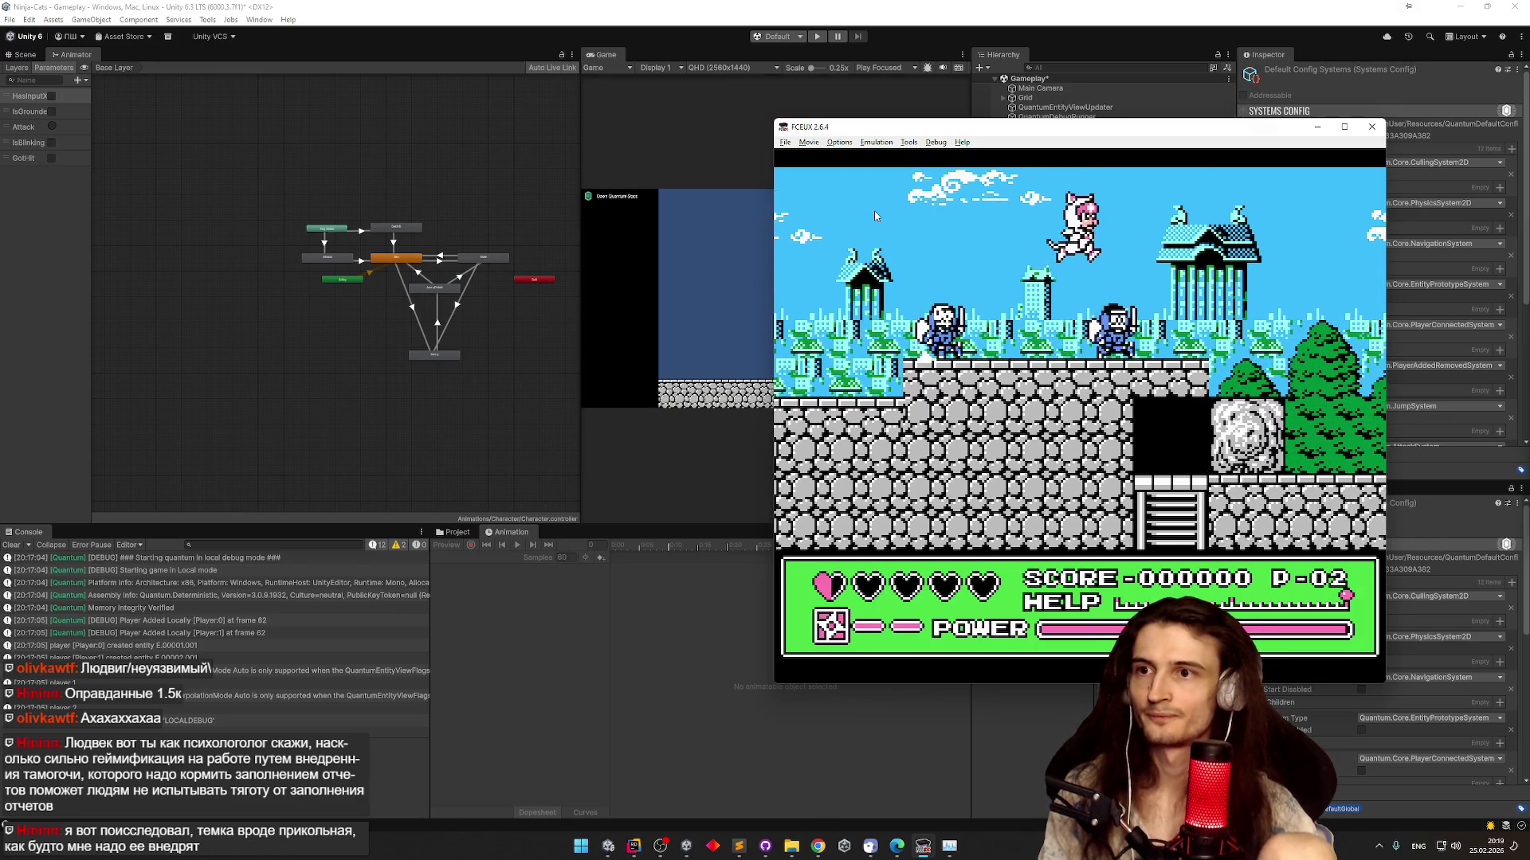
key(Right)
key(f)
key(f)
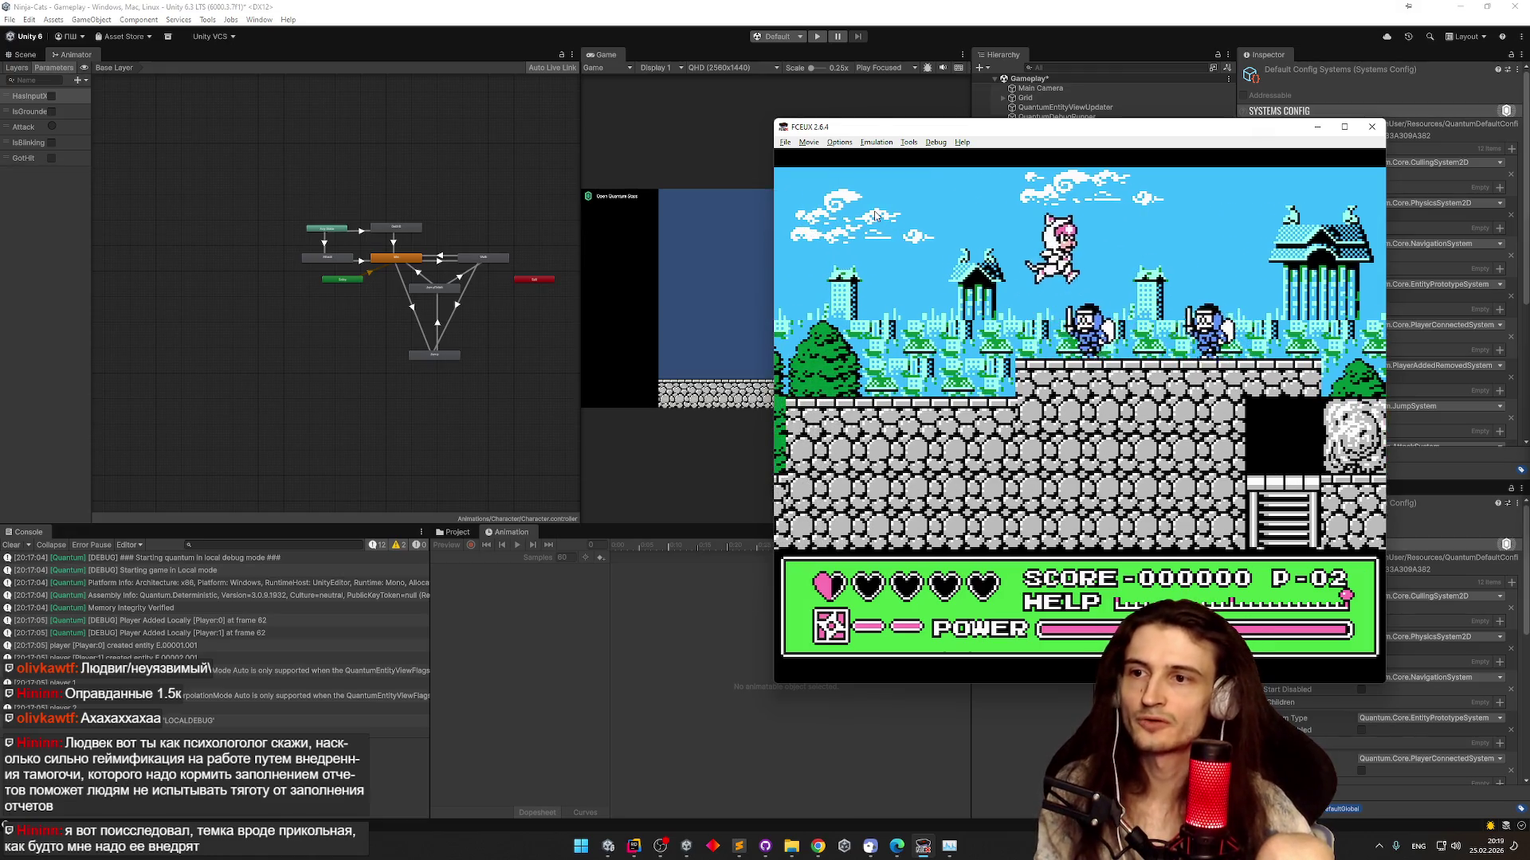
key(Right)
key(f)
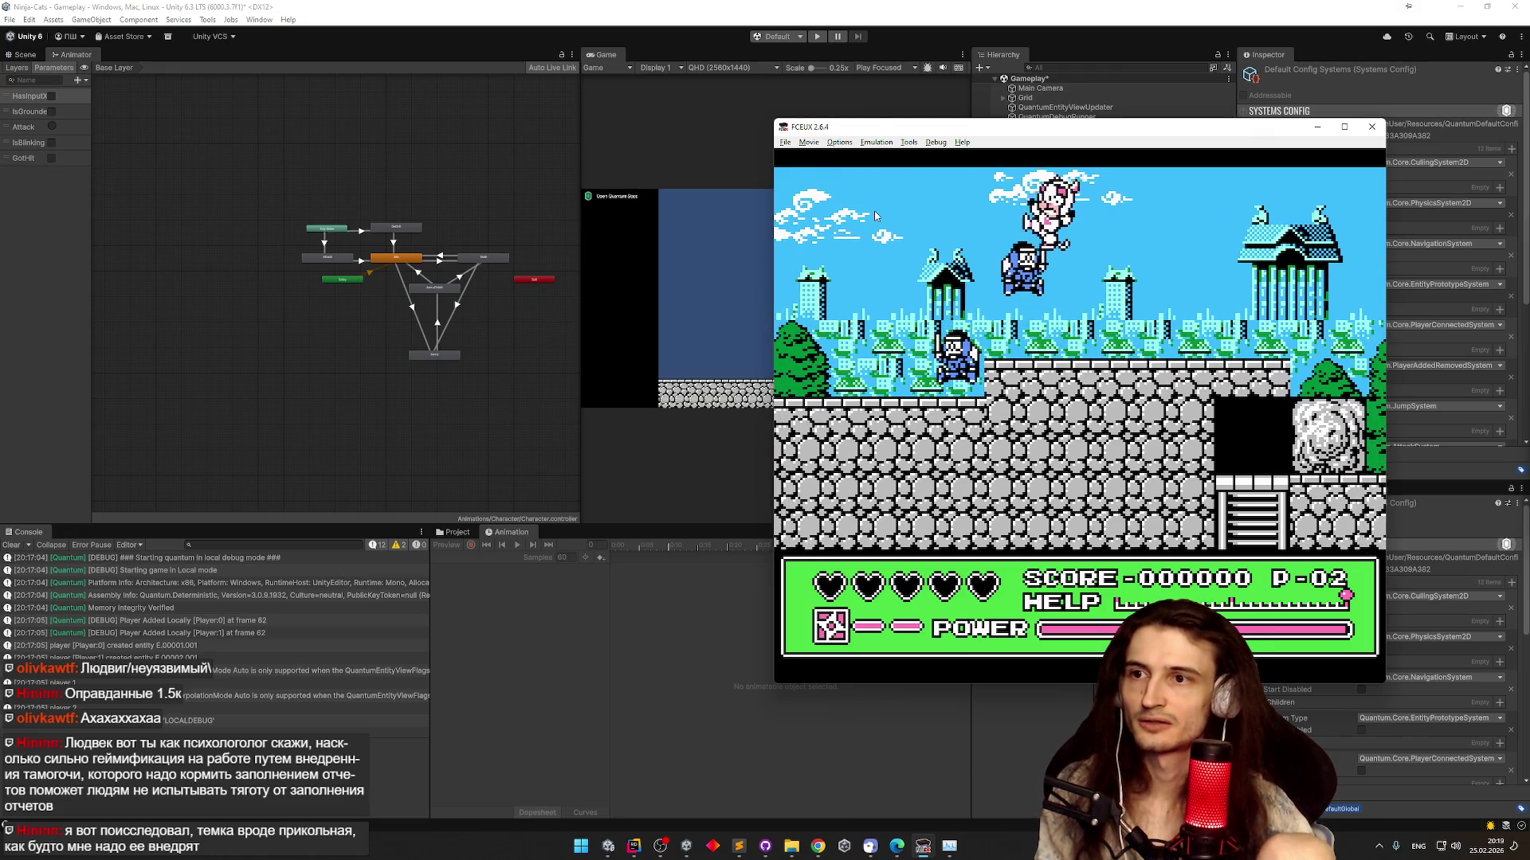
Restart the level, run further right along the rooftops, then close the emulator
key(f)
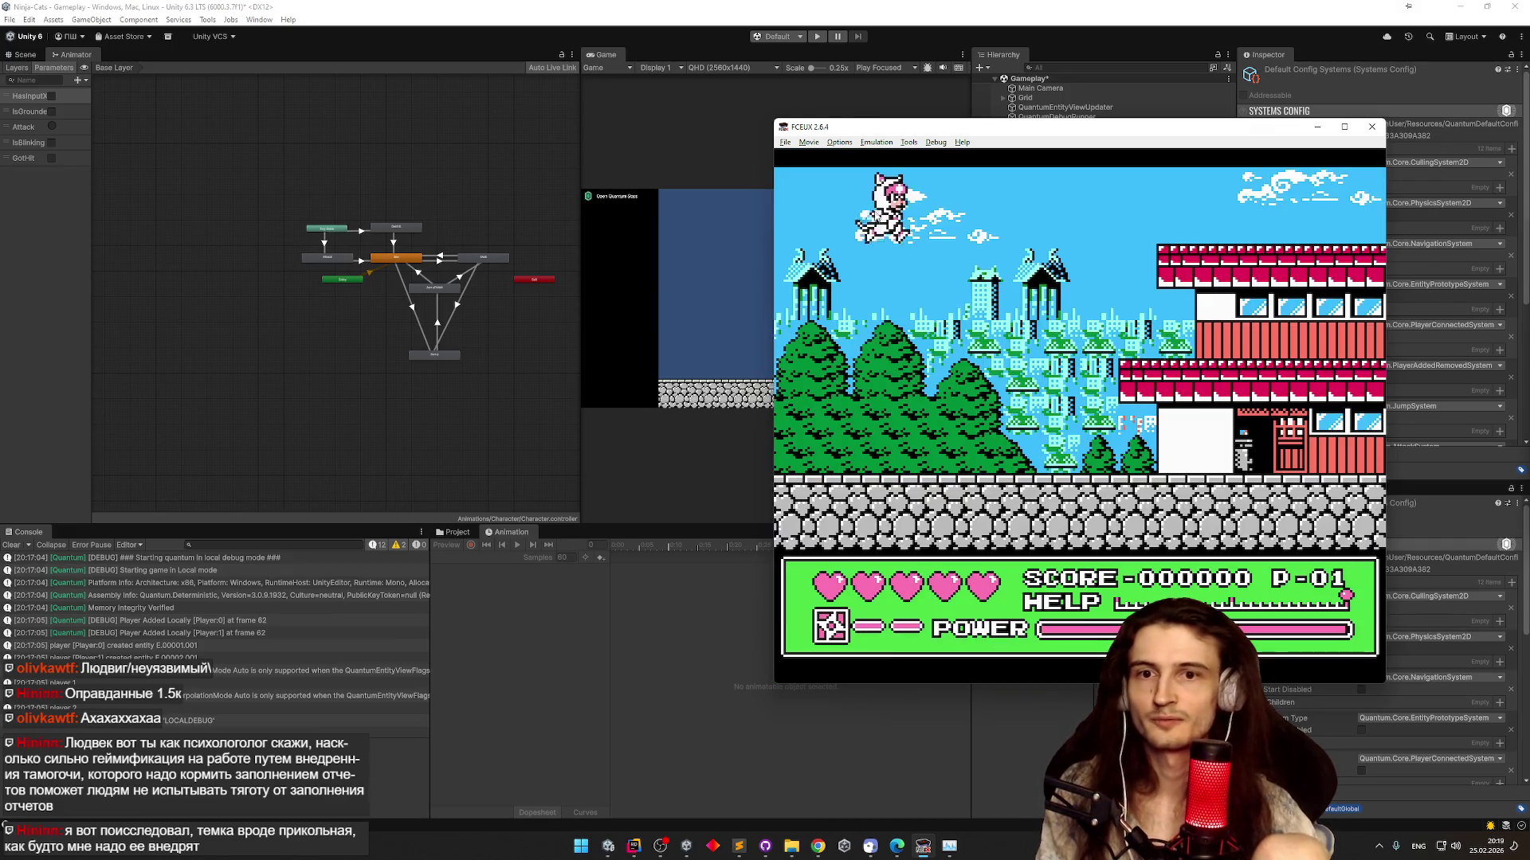
key(Right)
key(f)
key(Right)
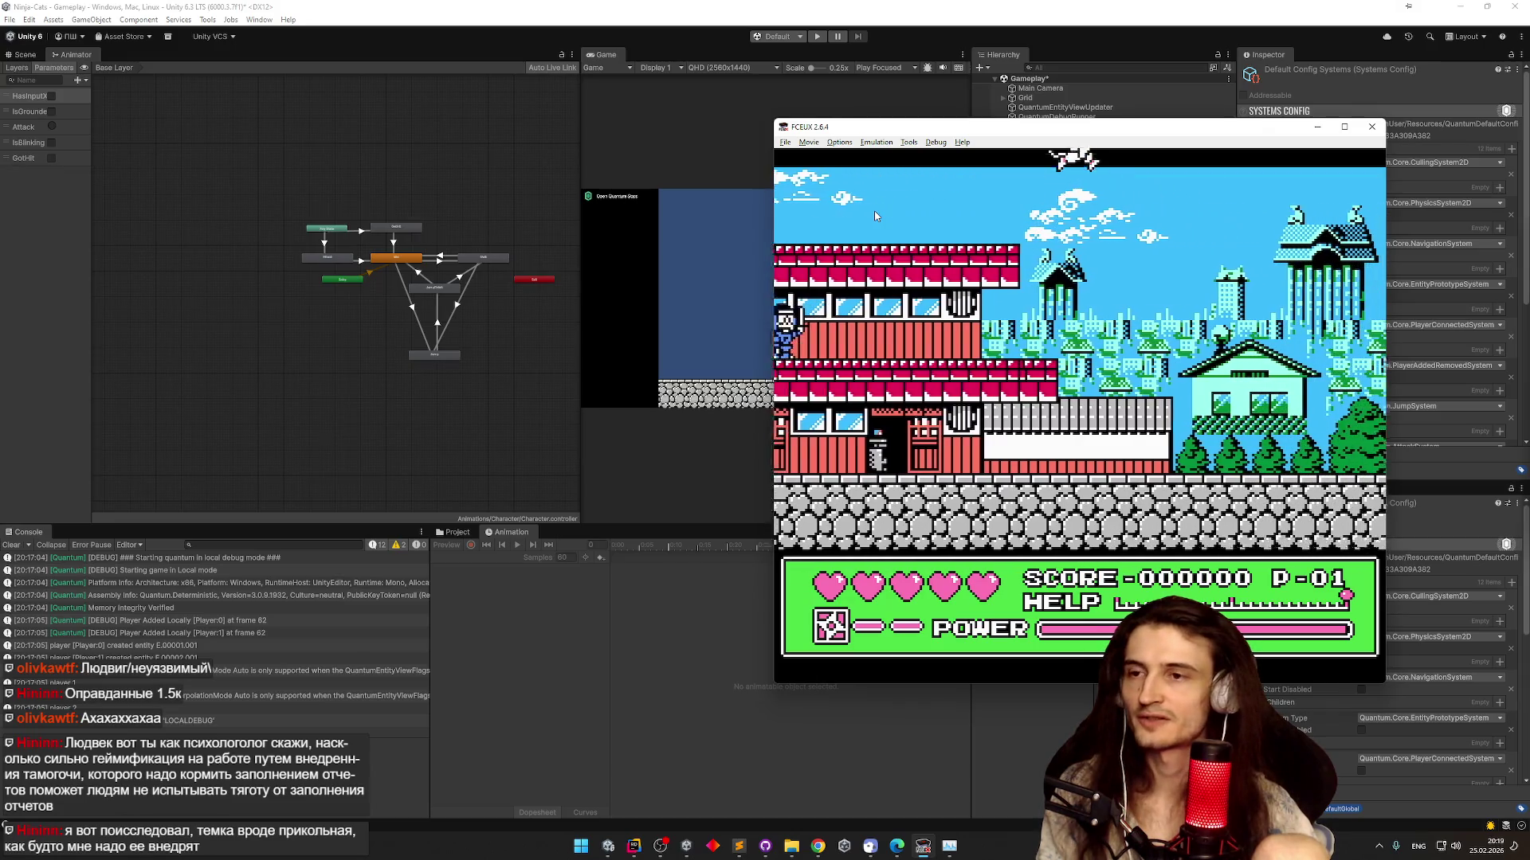
key(Right)
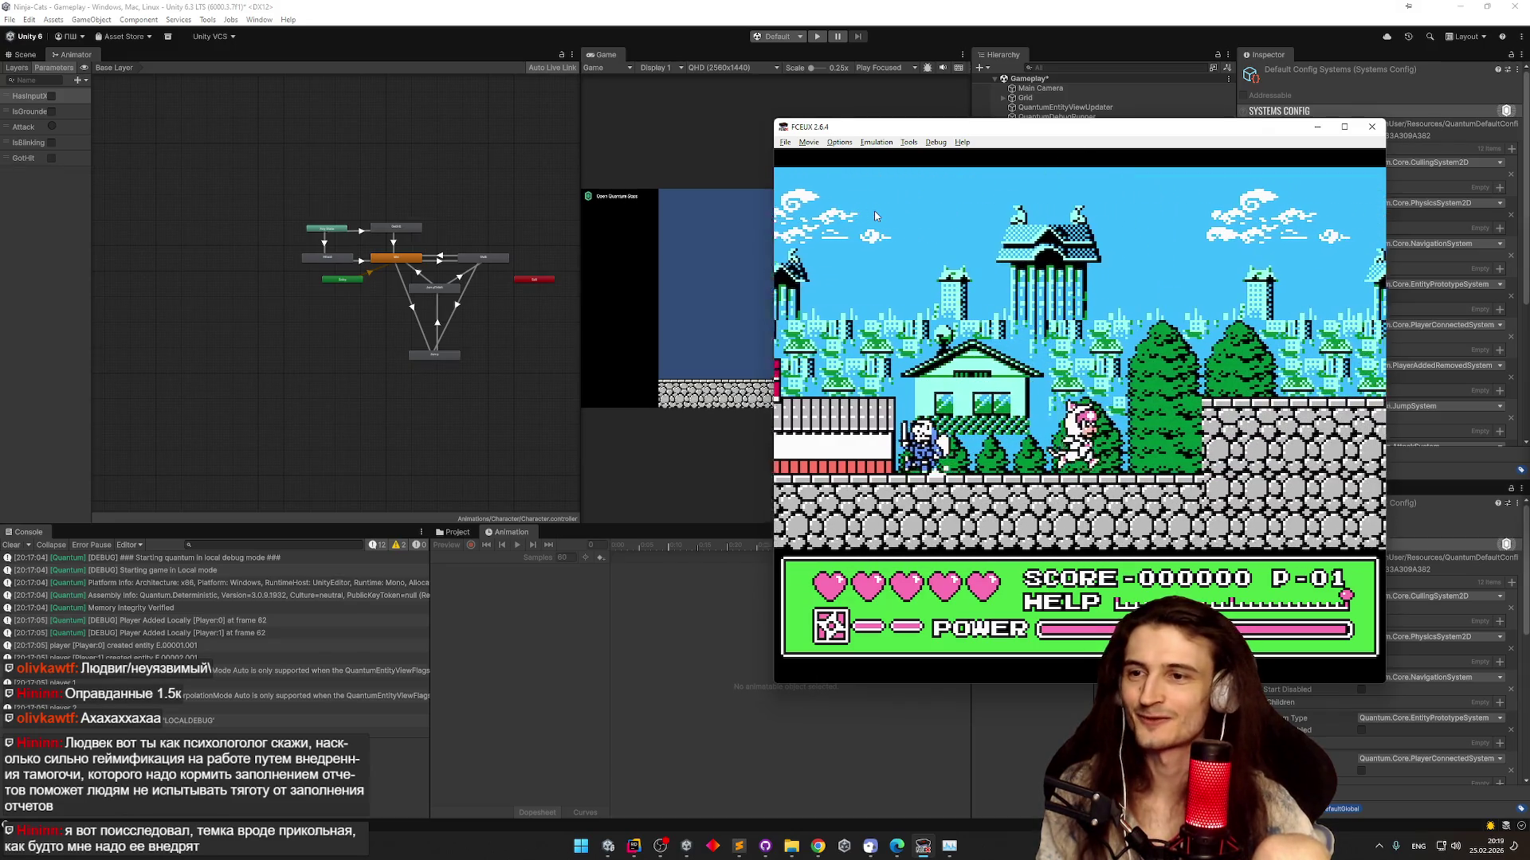
key(Right)
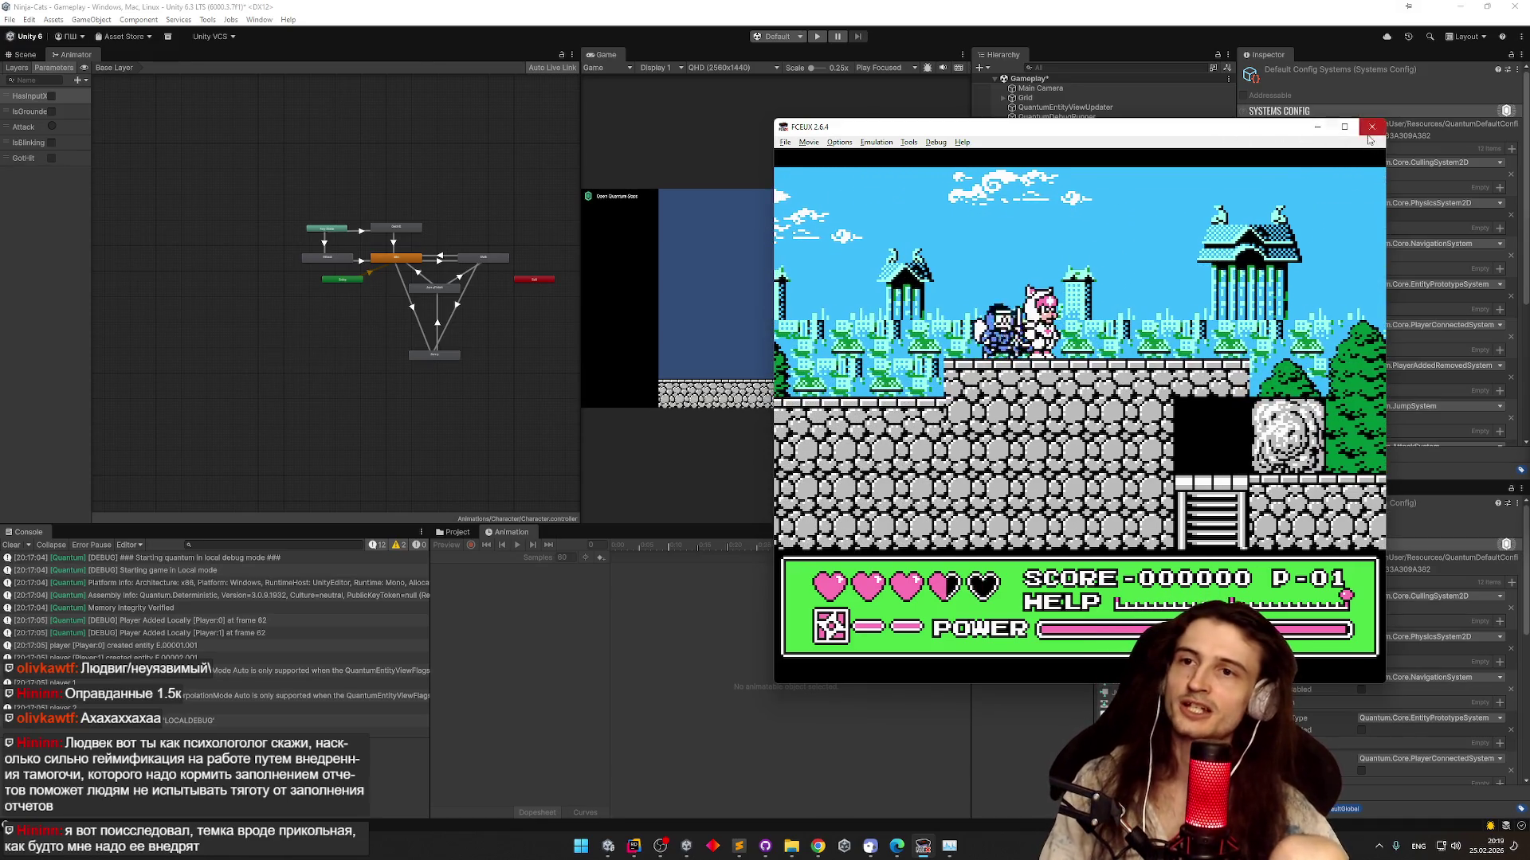
click(1371, 126)
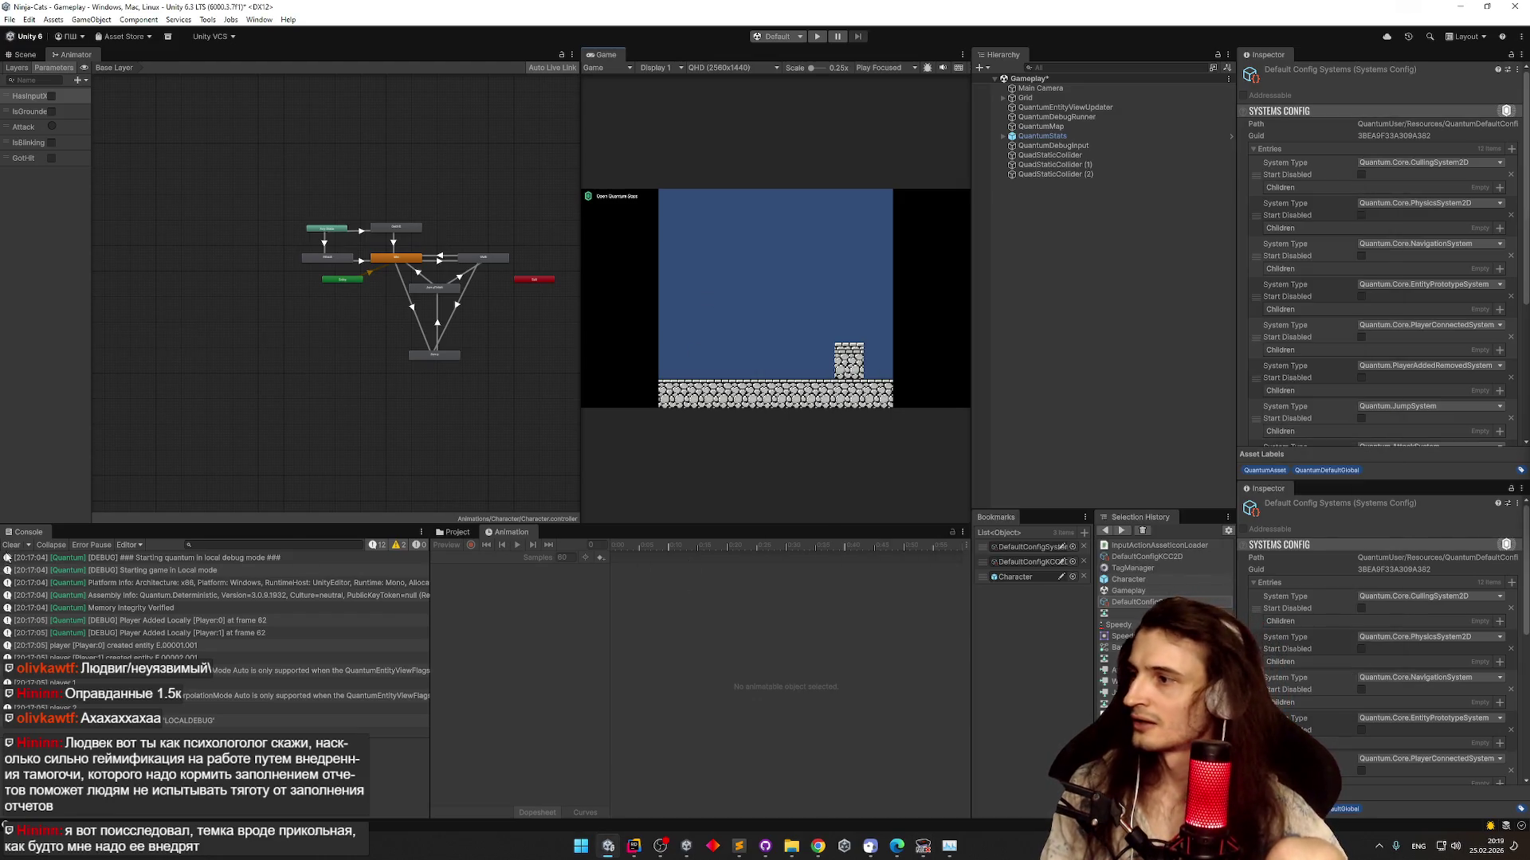
Switch to Rider and scroll through the NicknameView.cs GetColor code
key(alt+Tab)
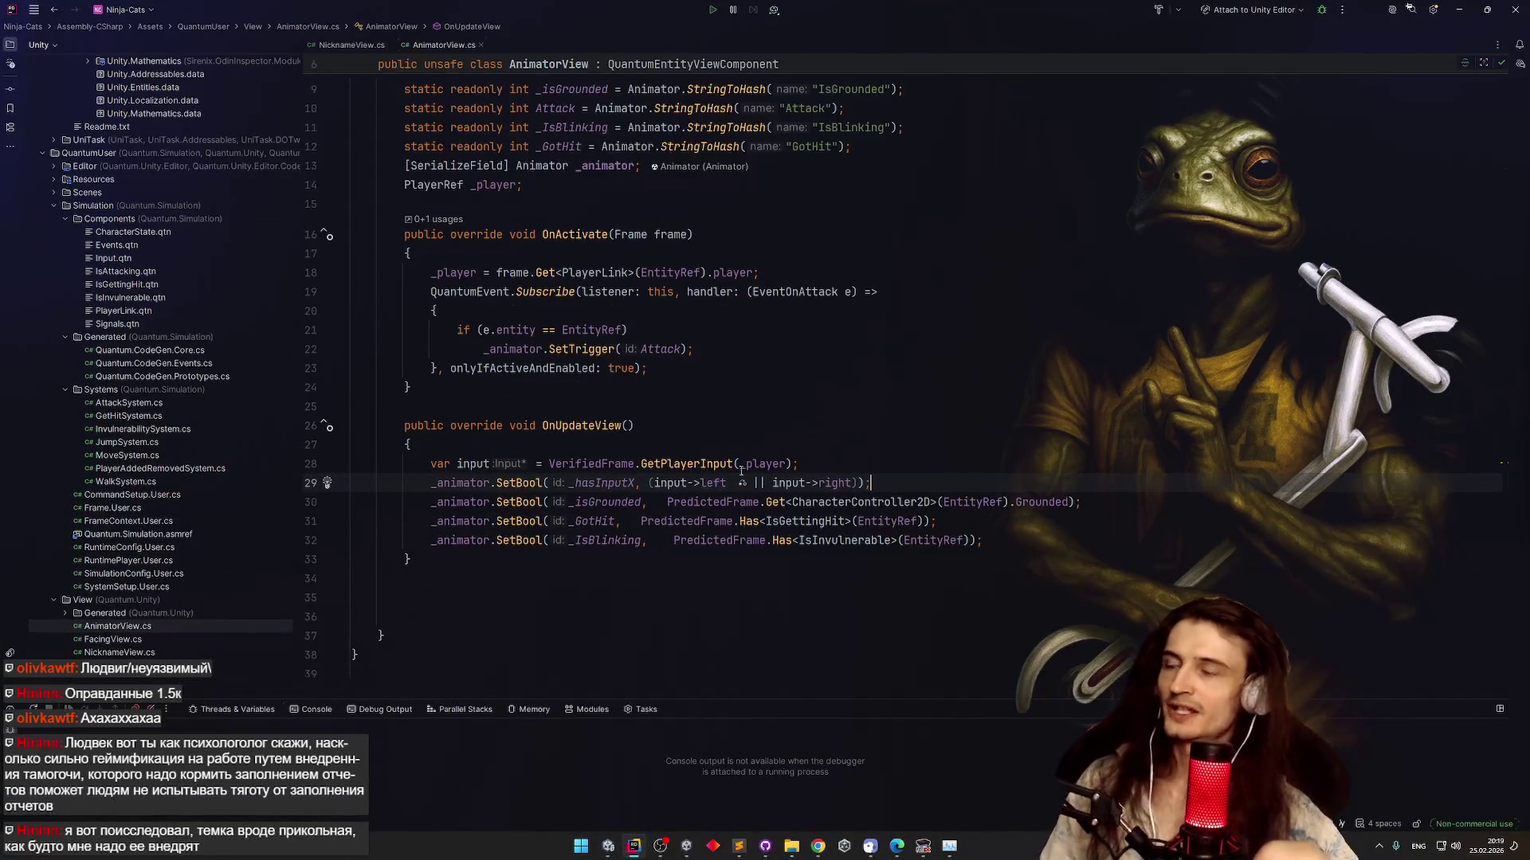
click(324, 45)
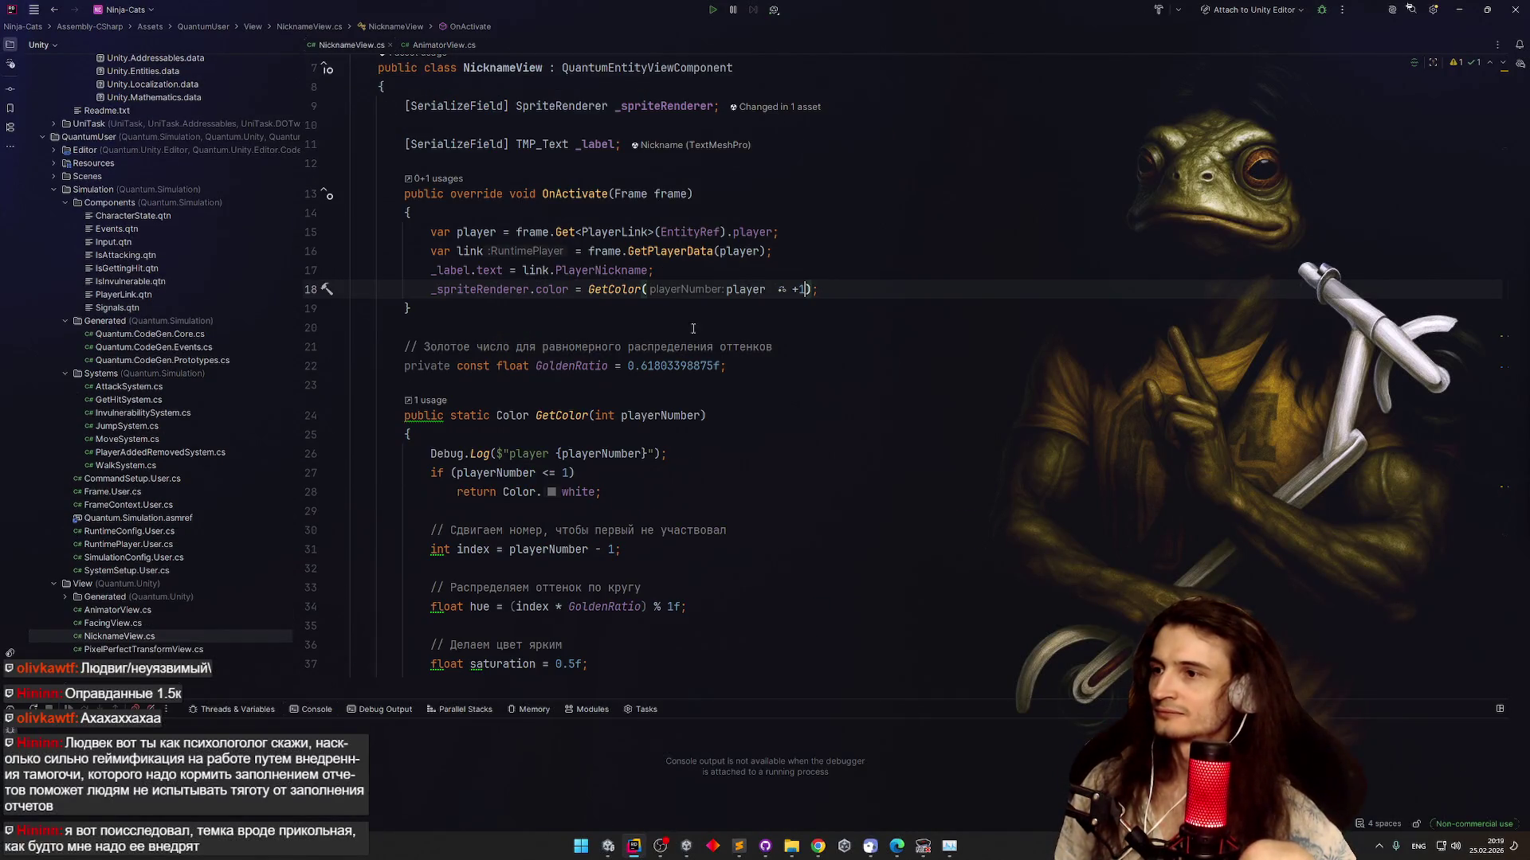
scroll(710, 323, down, 5)
scroll(709, 250, up, 8)
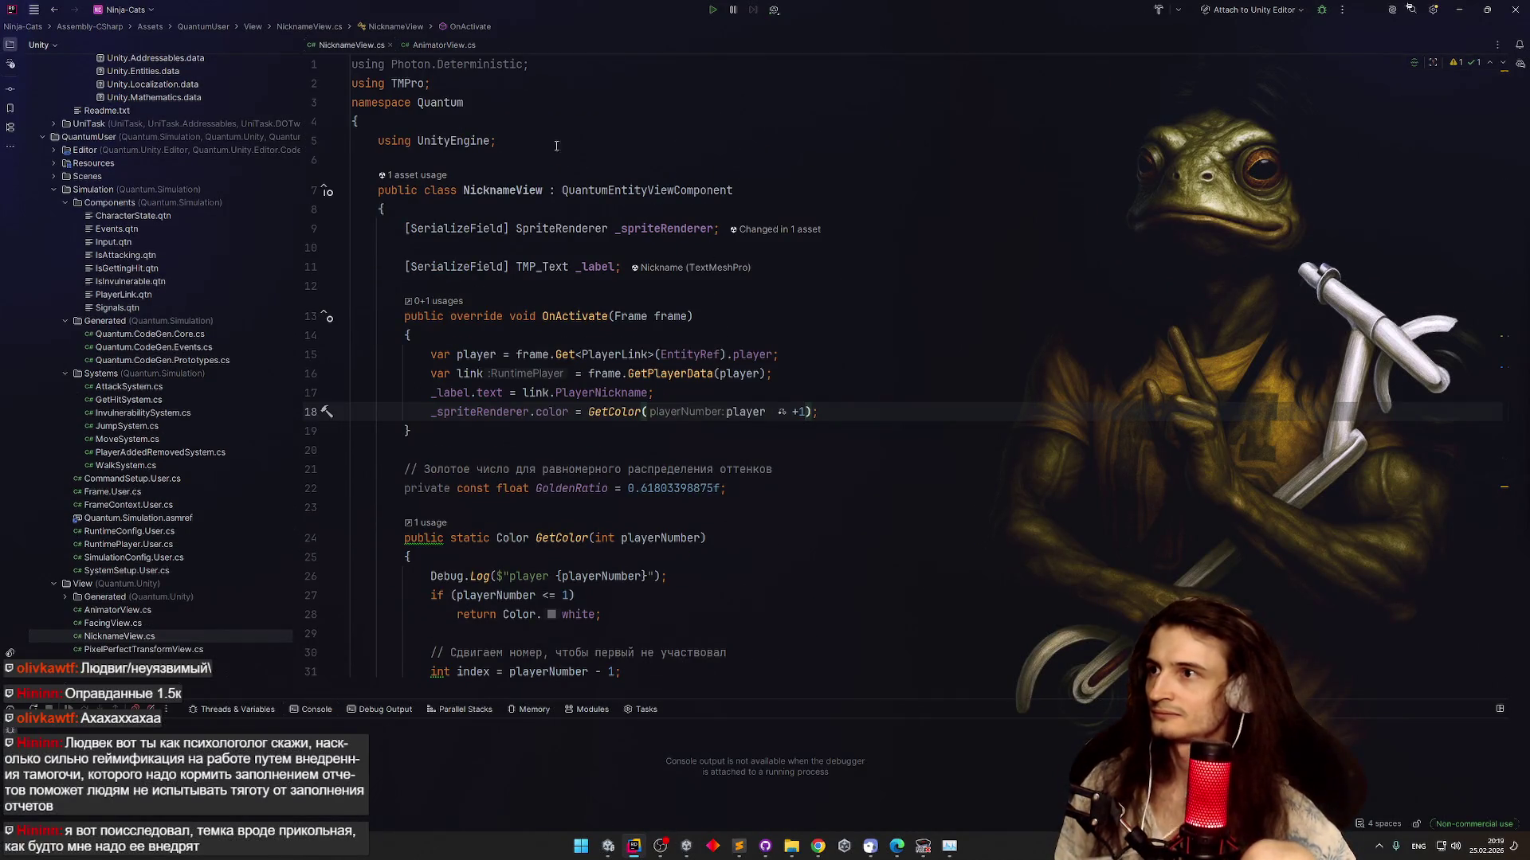
scroll(189, 241, down, 15)
scroll(190, 241, up, 15)
scroll(239, 334, down, 10)
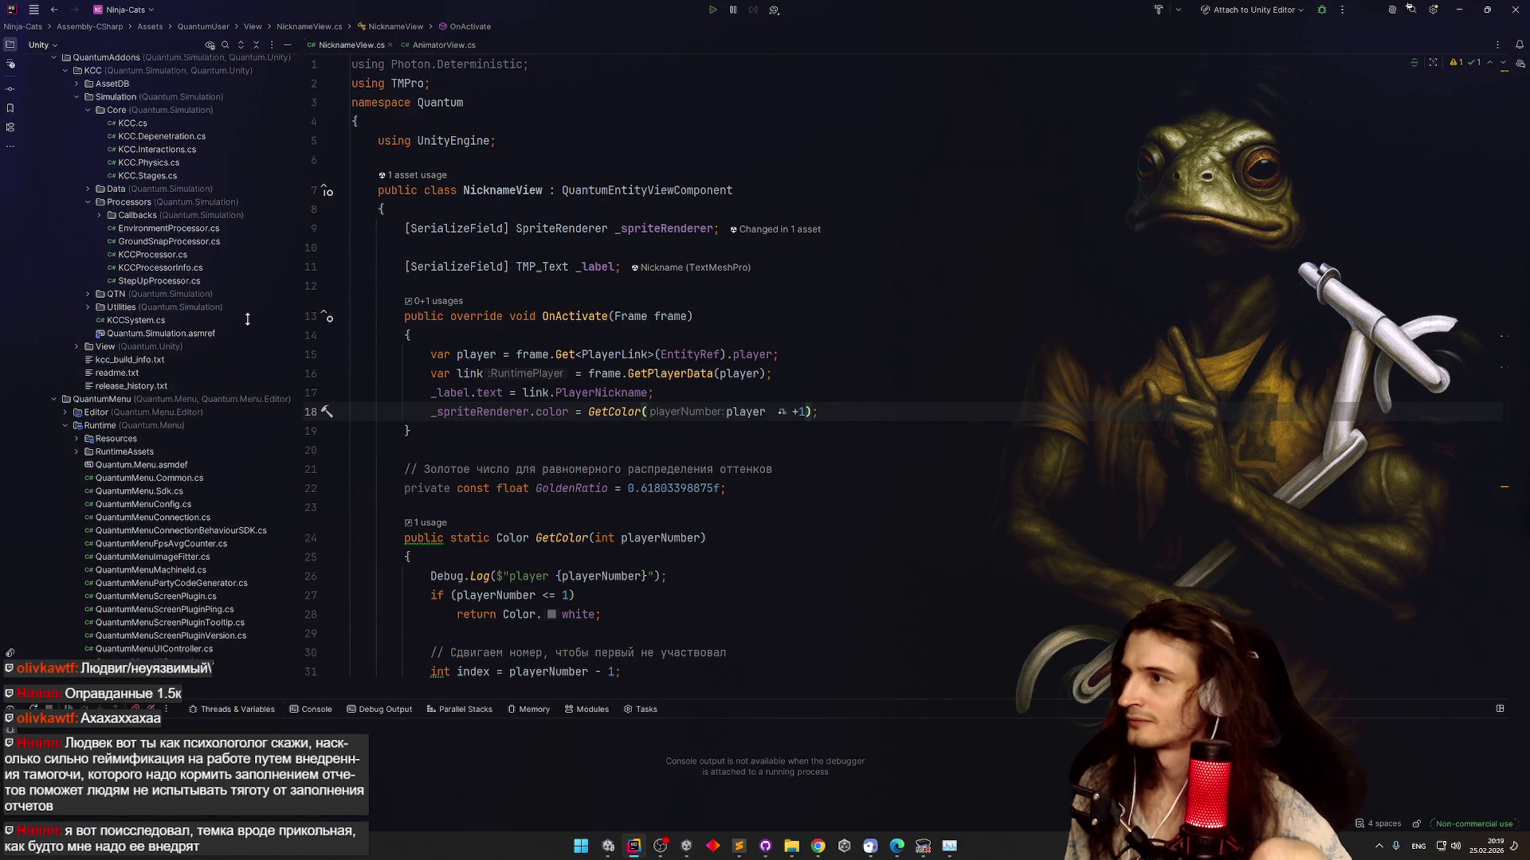
scroll(247, 325, up, 10)
scroll(244, 117, down, 10)
click(537, 267)
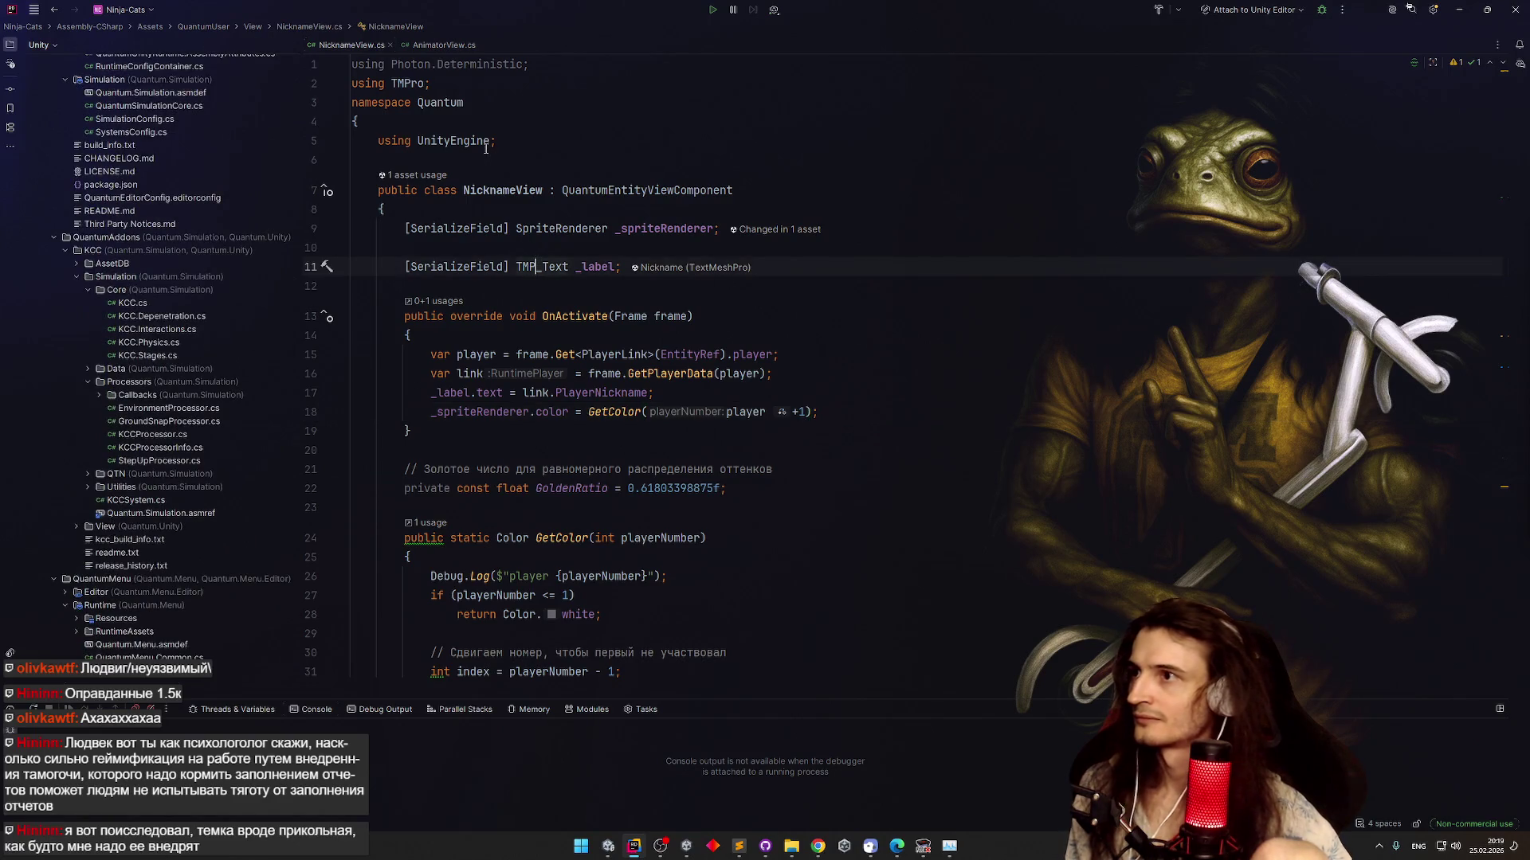
Search Everywhere for 'attac' and open AttackSystem.cs at its OverlapShape hit loop
key(shift)
key(shift)
text(attac)
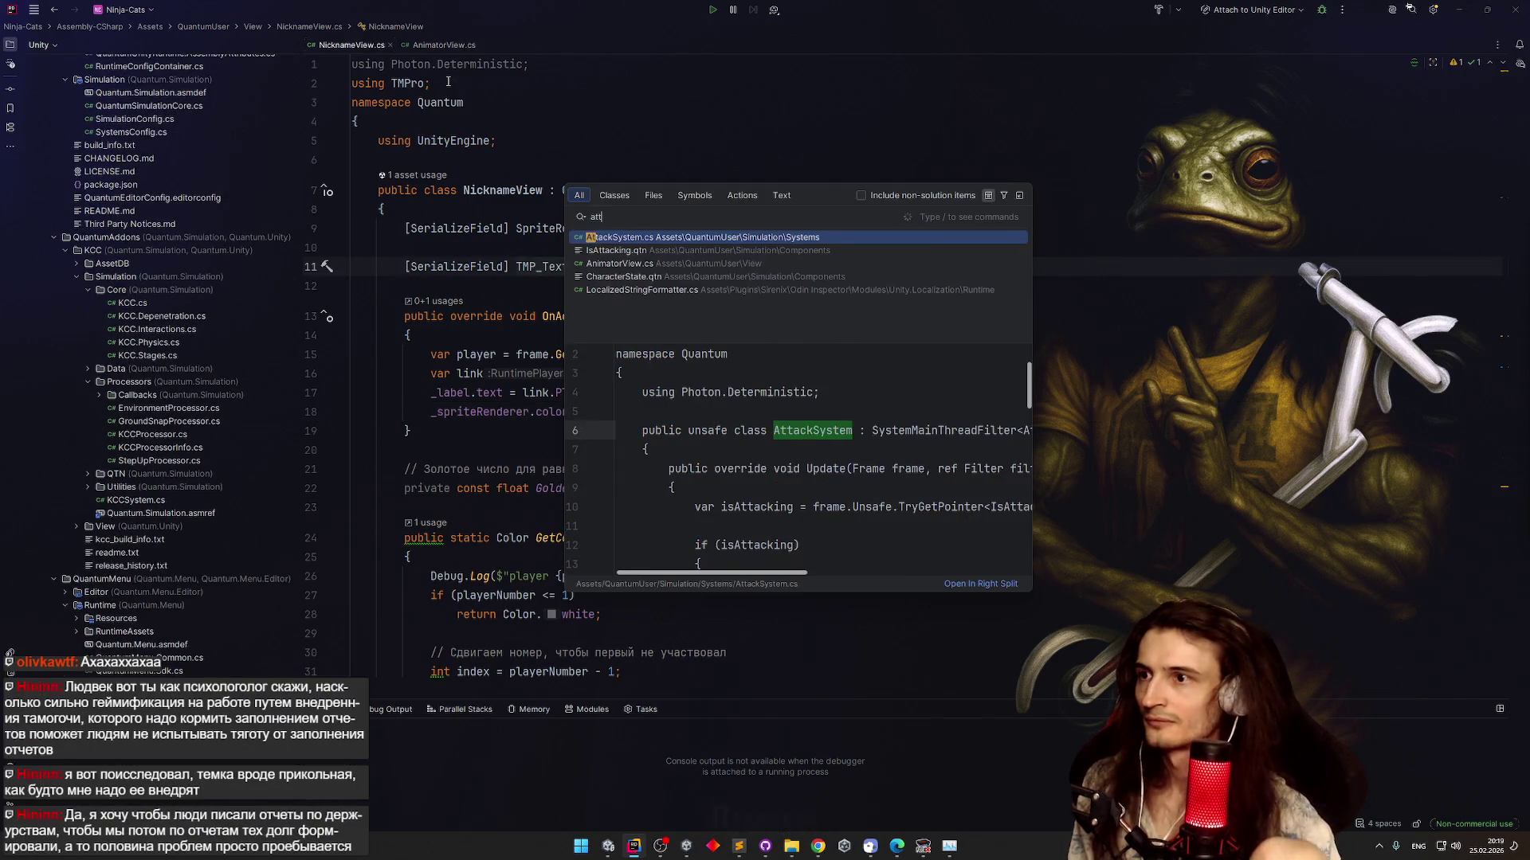
key(Return)
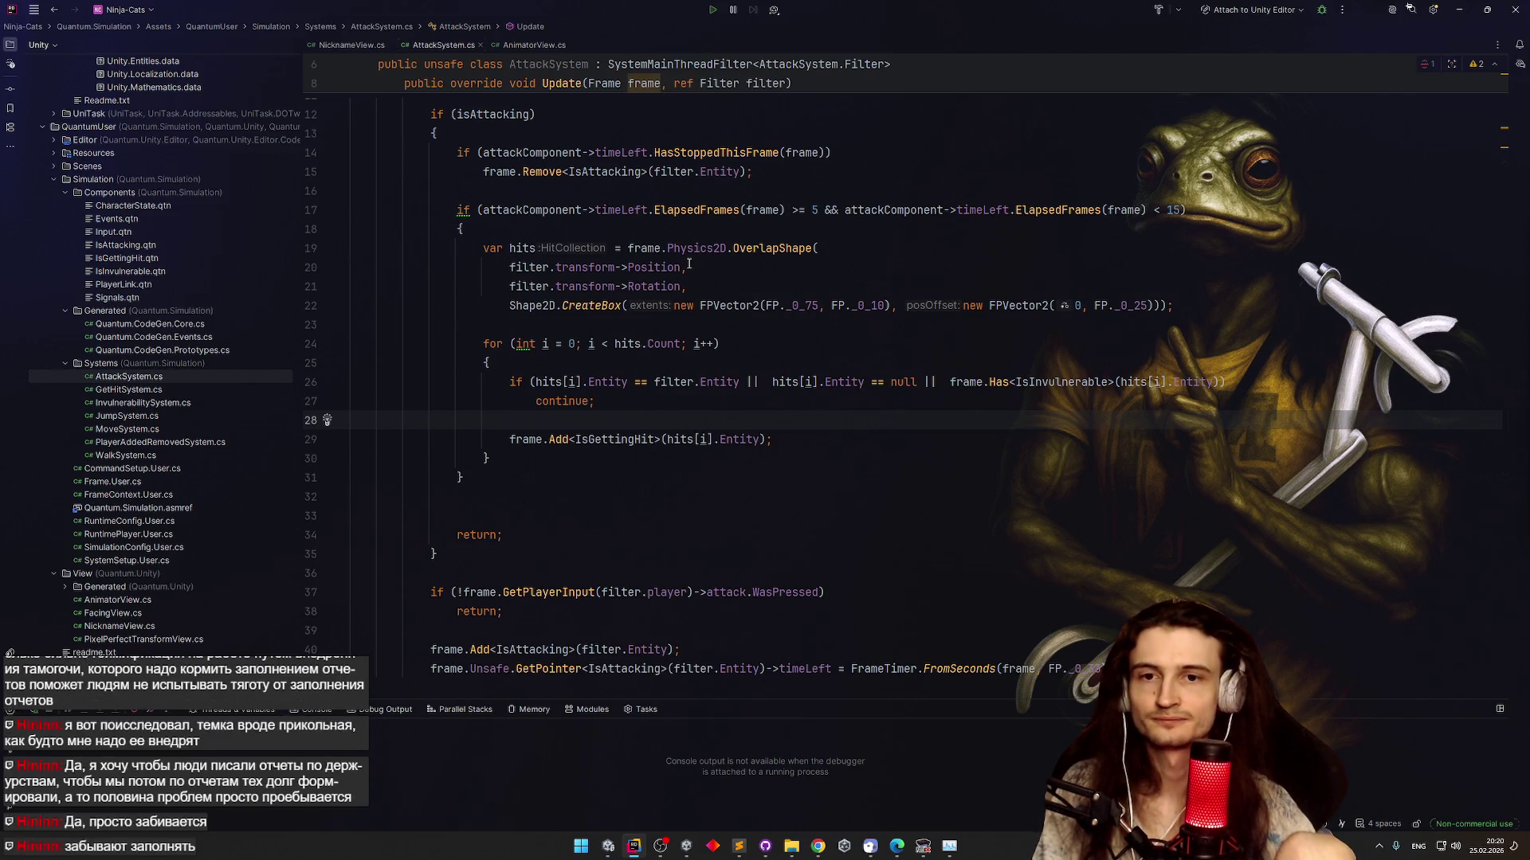
scroll(727, 246, up, 3)
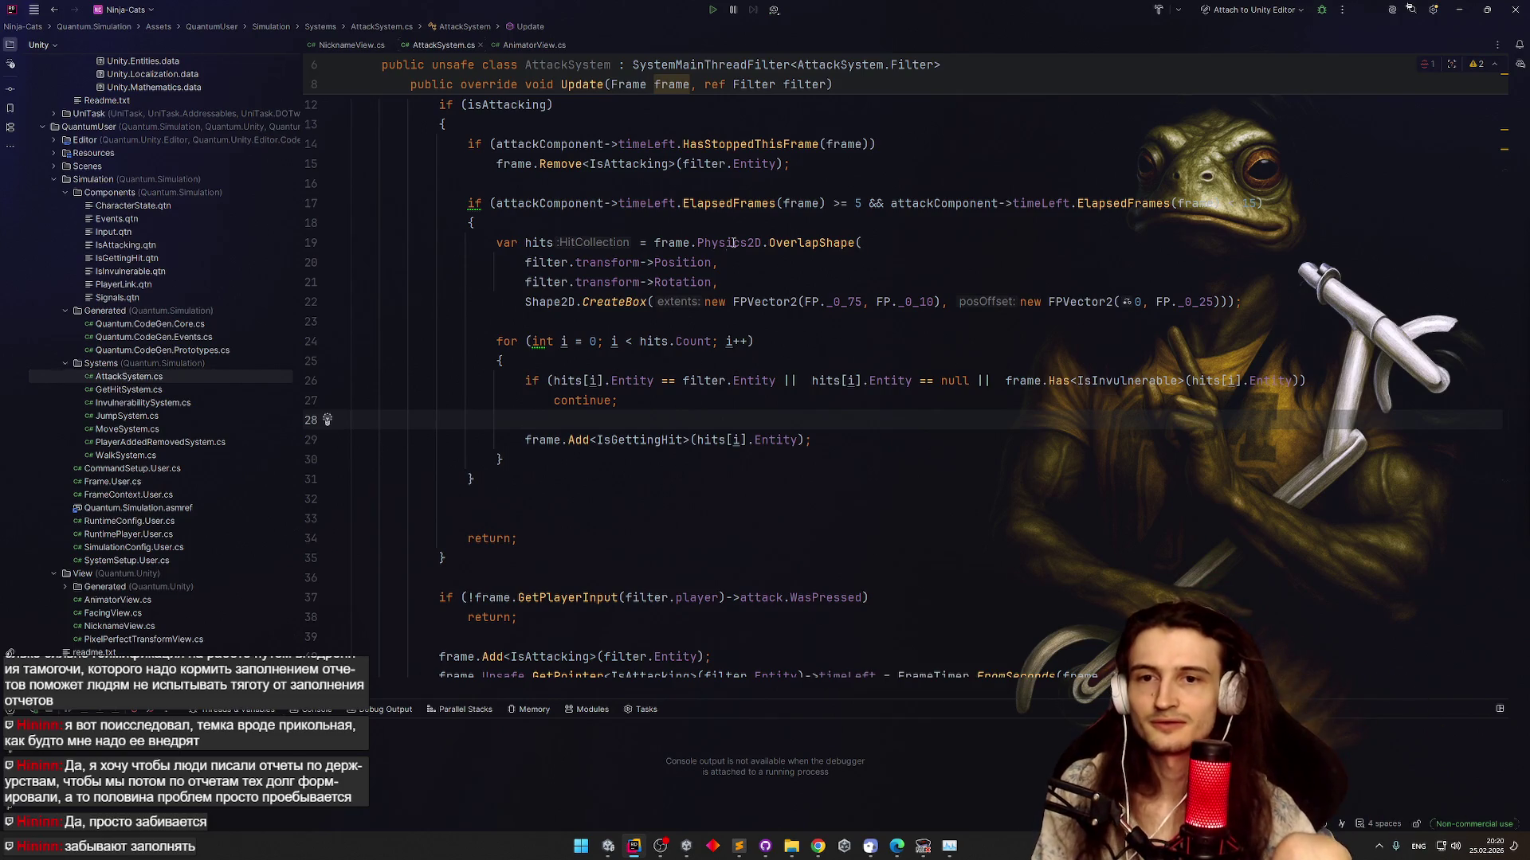
ctrl+scroll(742, 221, down, 2)
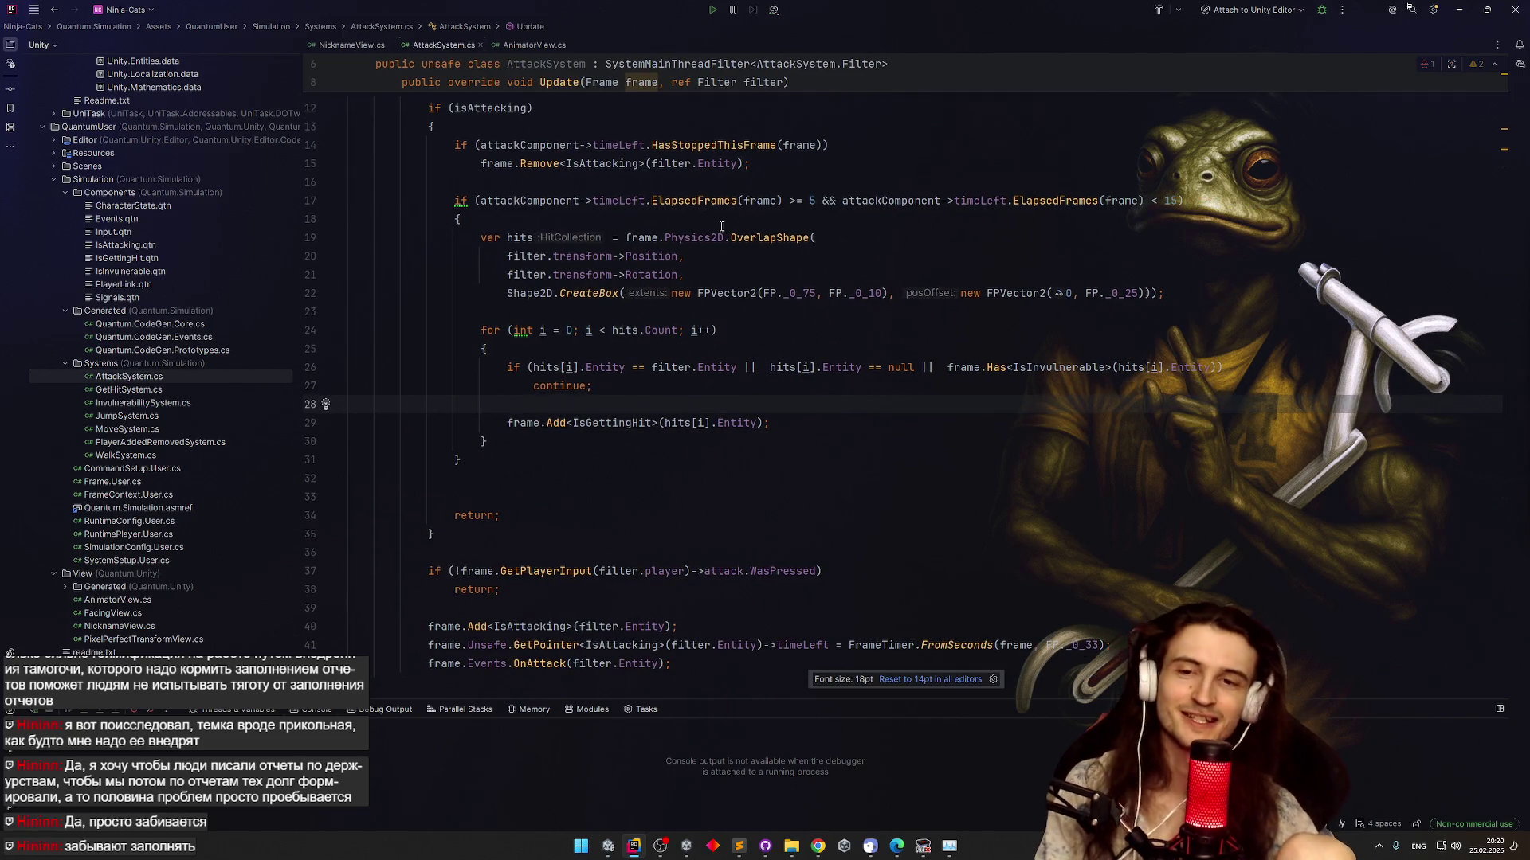
ctrl+scroll(721, 227, down, 2)
ctrl+scroll(721, 227, up, 2)
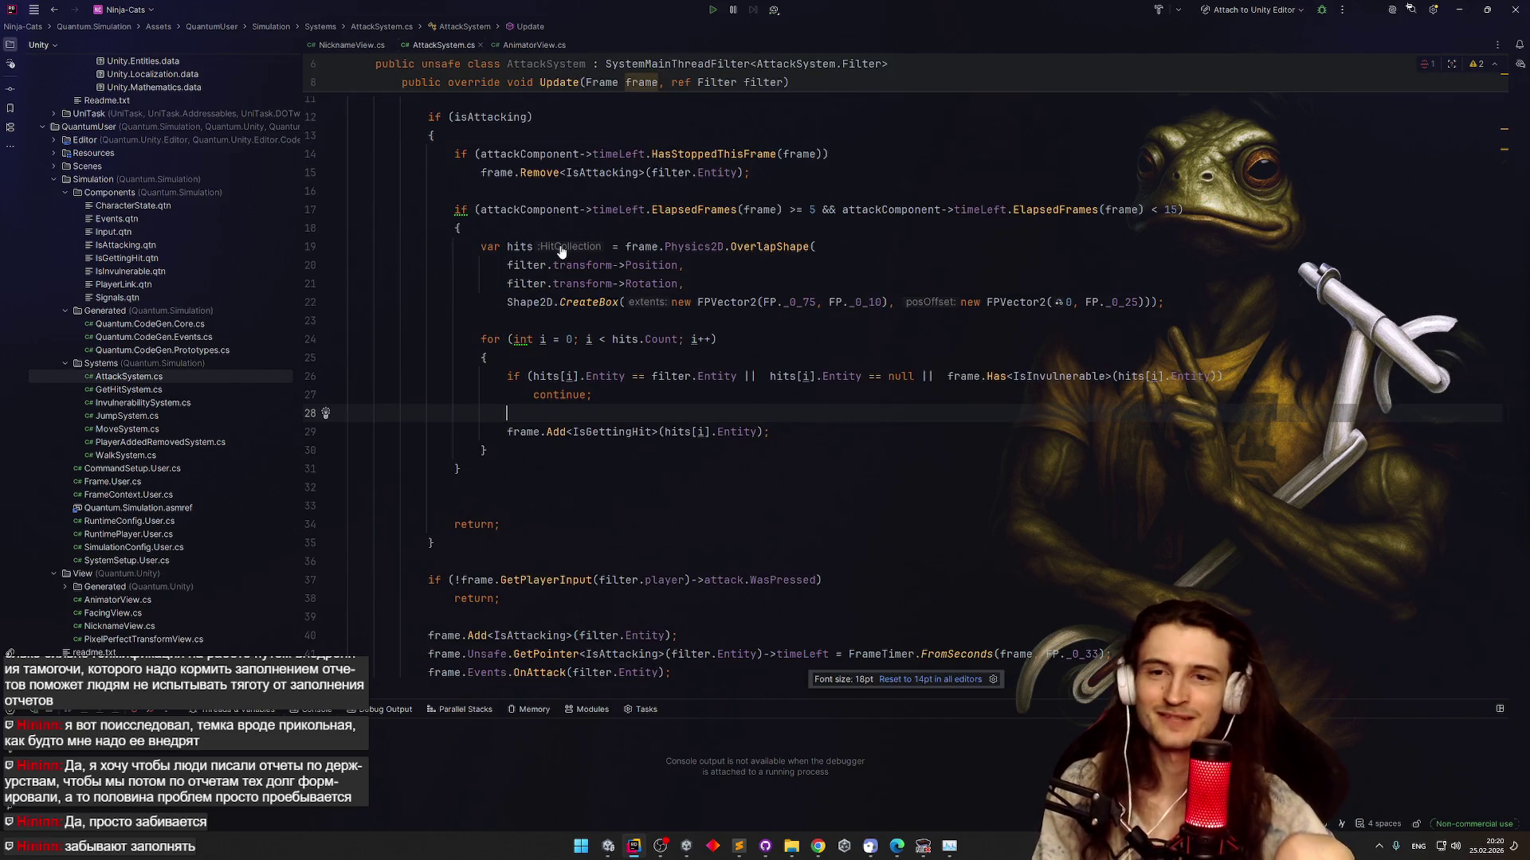
mouse_move(561, 252)
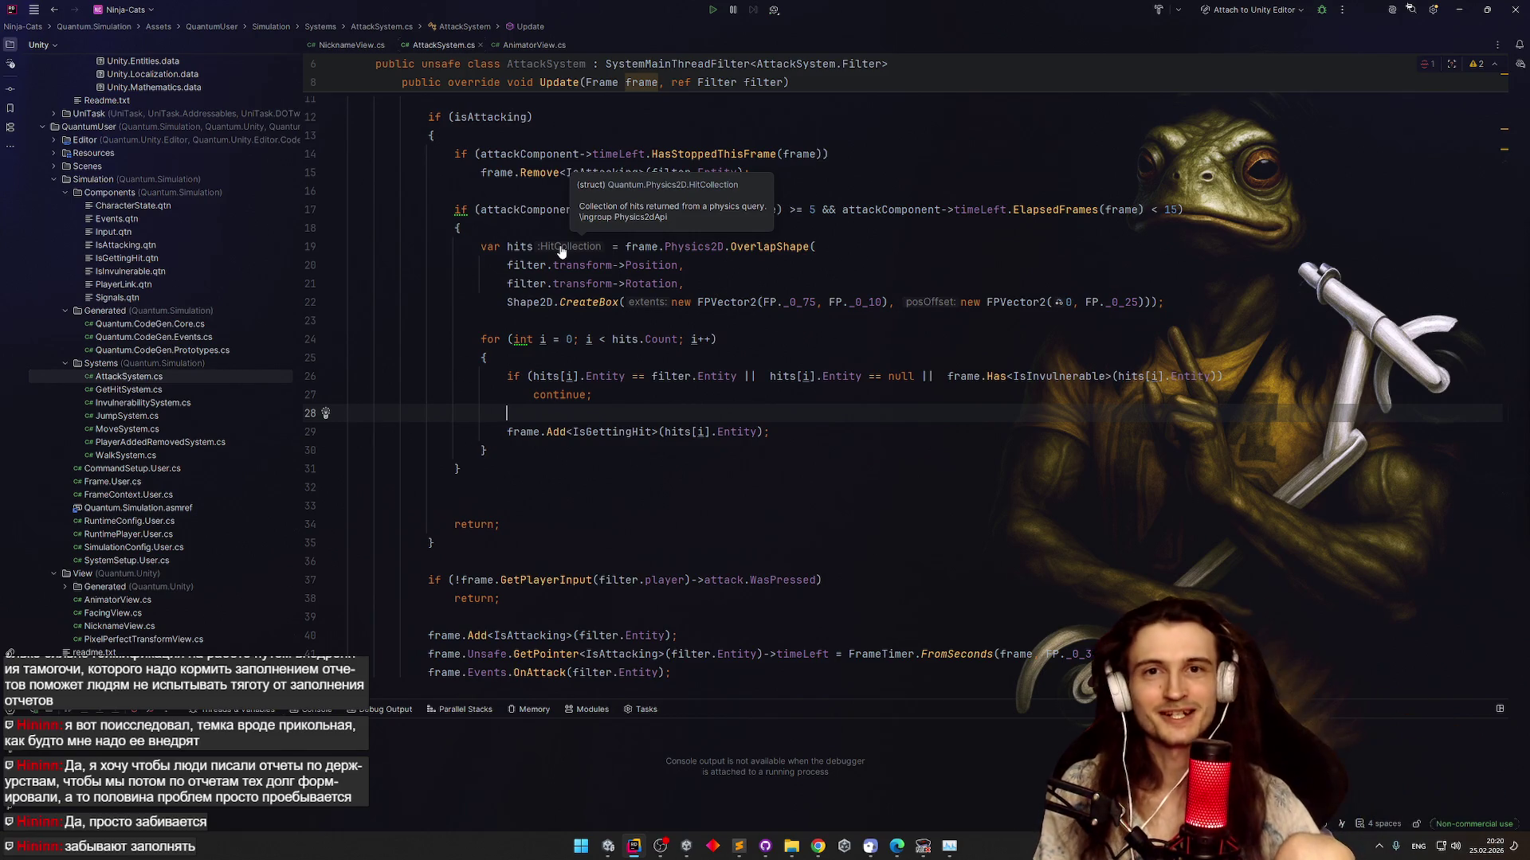
Add a line above frame.Add beginning 'frame.Get<CharacterState>().facingRight ='
ctrl+scroll(562, 252, down, 1)
key(Return)
text(frame.Get)
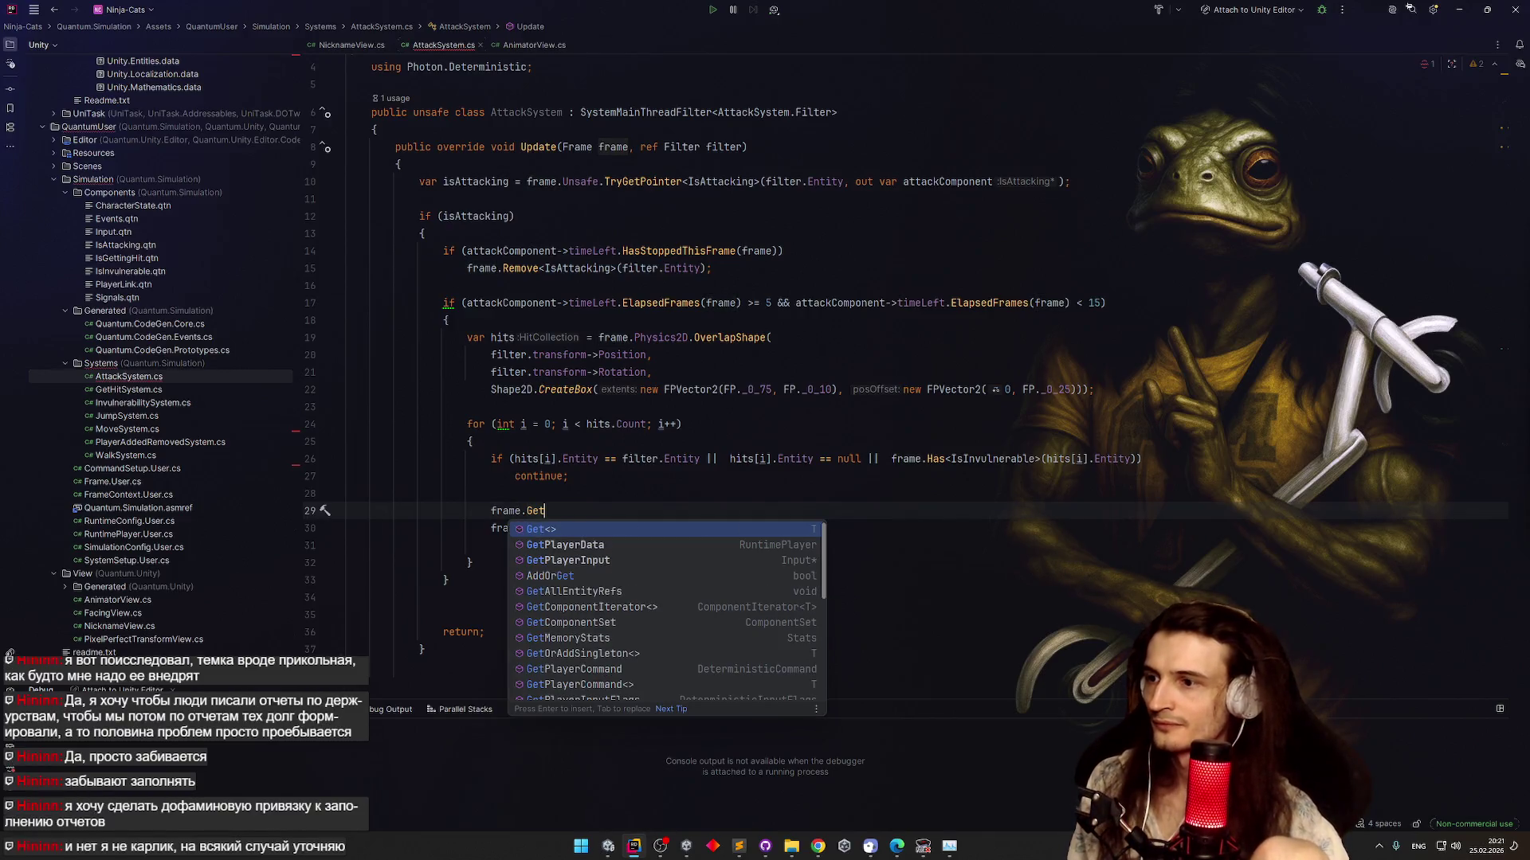
key(Return)
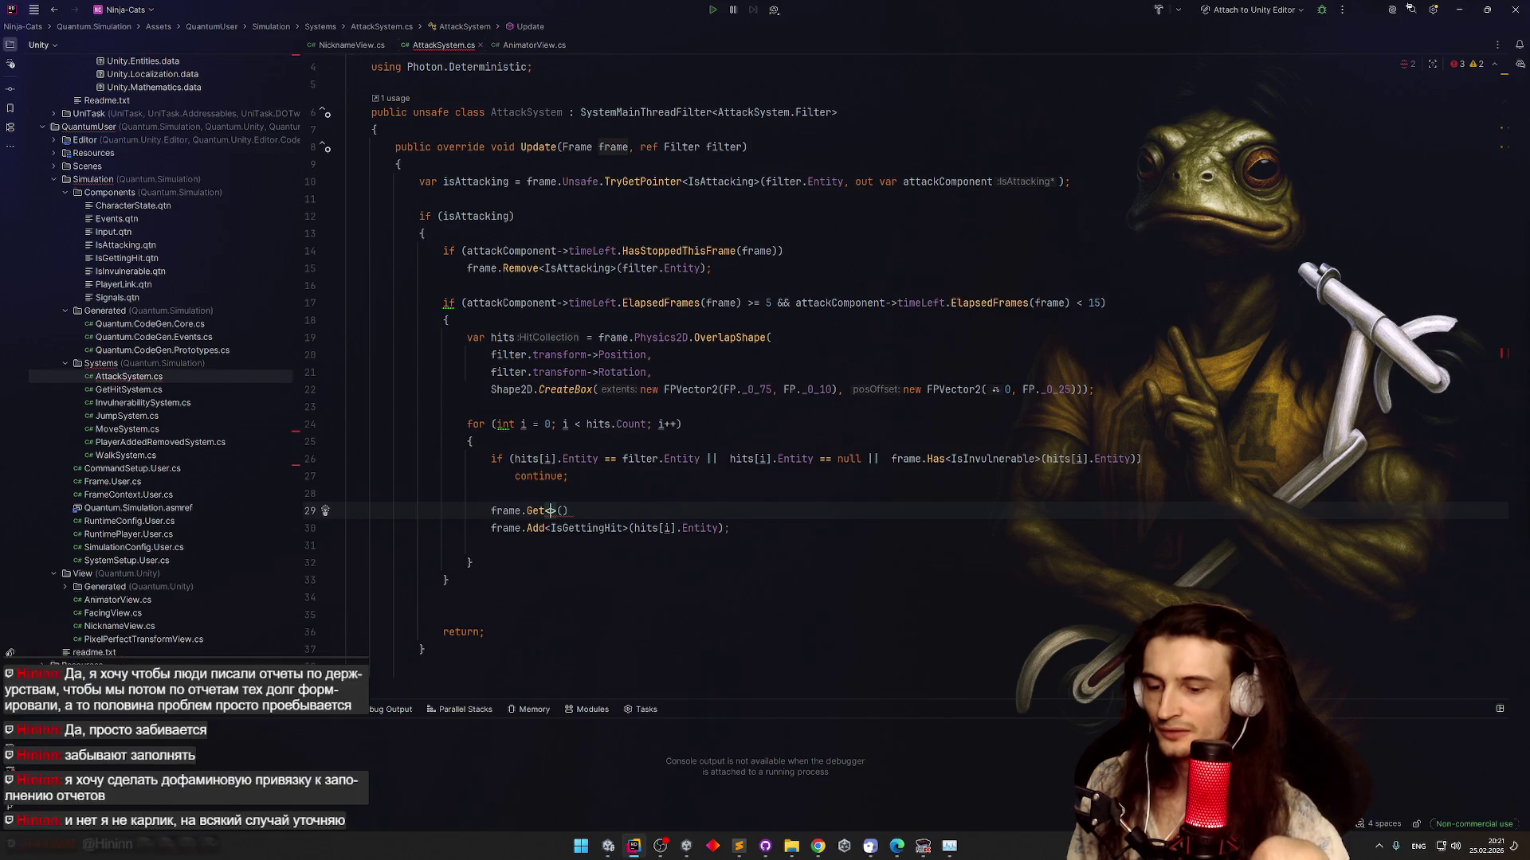
text(Chara)
key(Return)
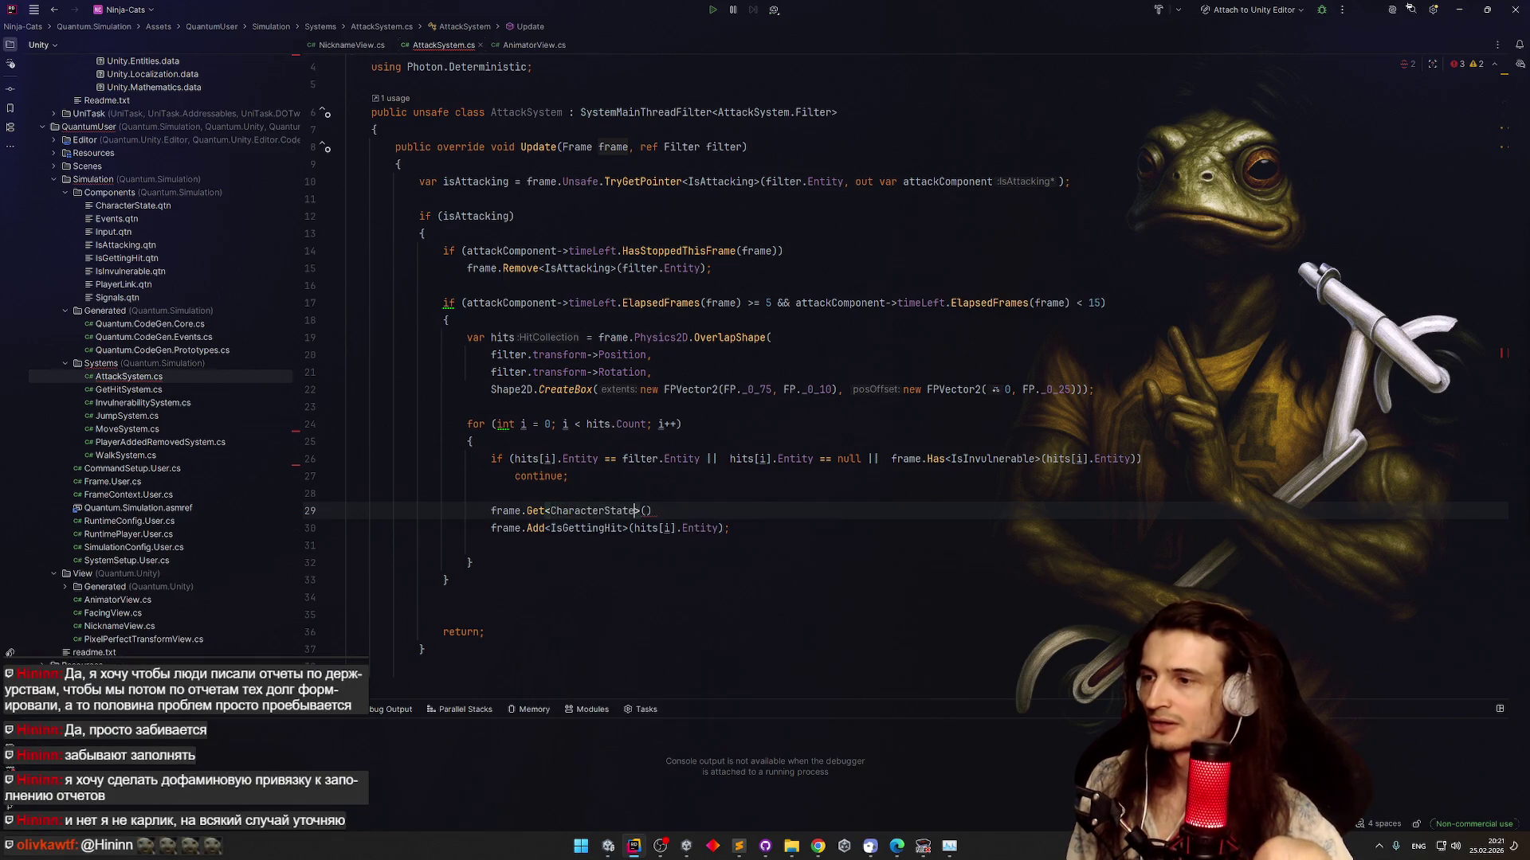
key(Tab)
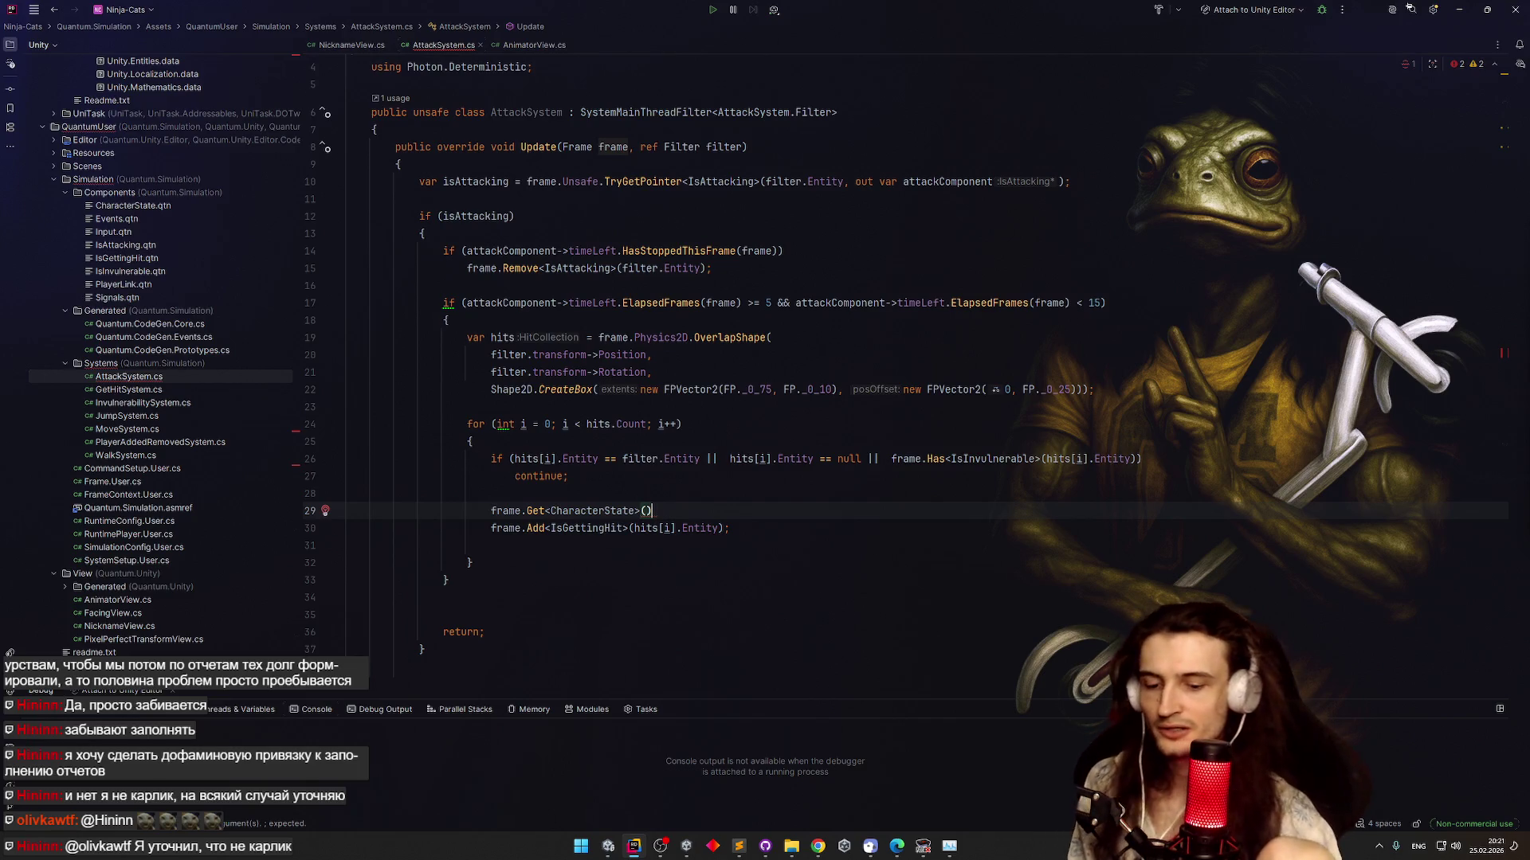
text(.i)
key(Down)
key(Return)
text(=)
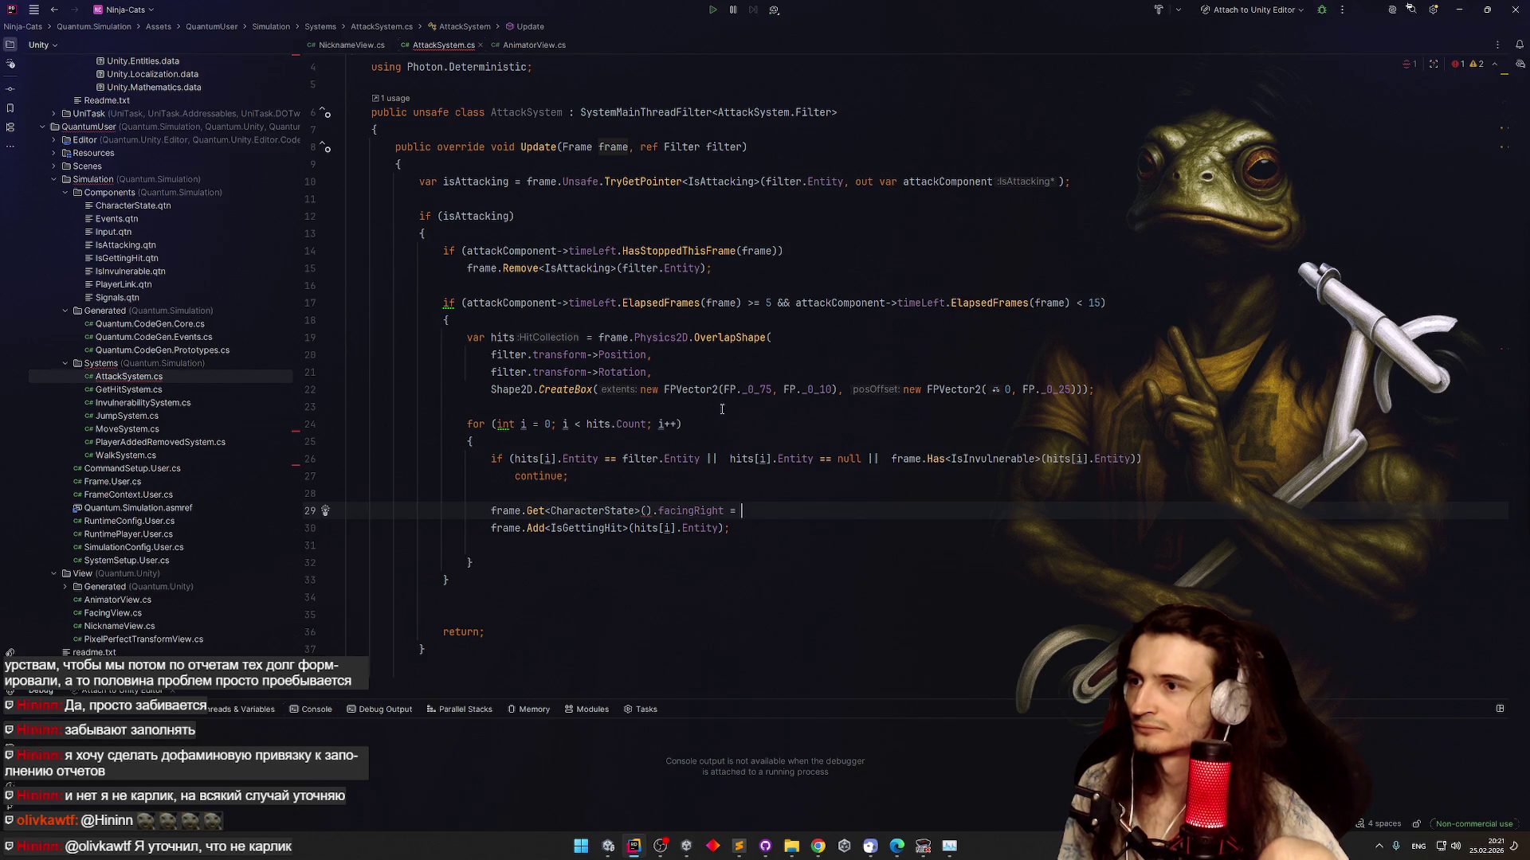
Start the facingRight value with the attacker's filter.transform->Position.X
click(588, 355)
click(737, 511)
text(filter.transform.po)
text(i)
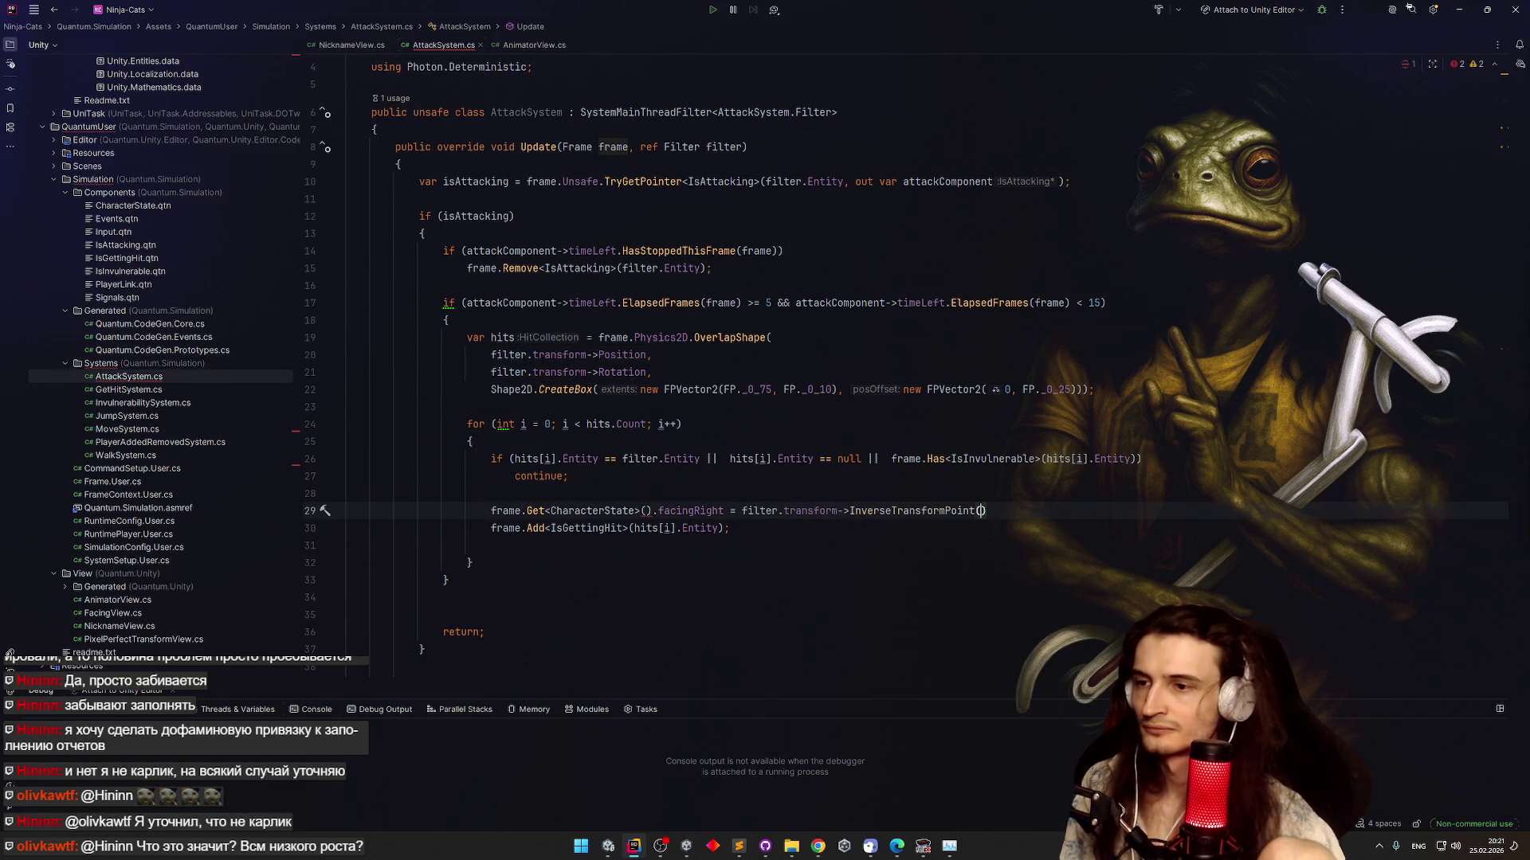
key(BackSpace)
key(BackSpace)
key(BackSpace)
text(pos)
key(Return)
text(.x)
key(Return)
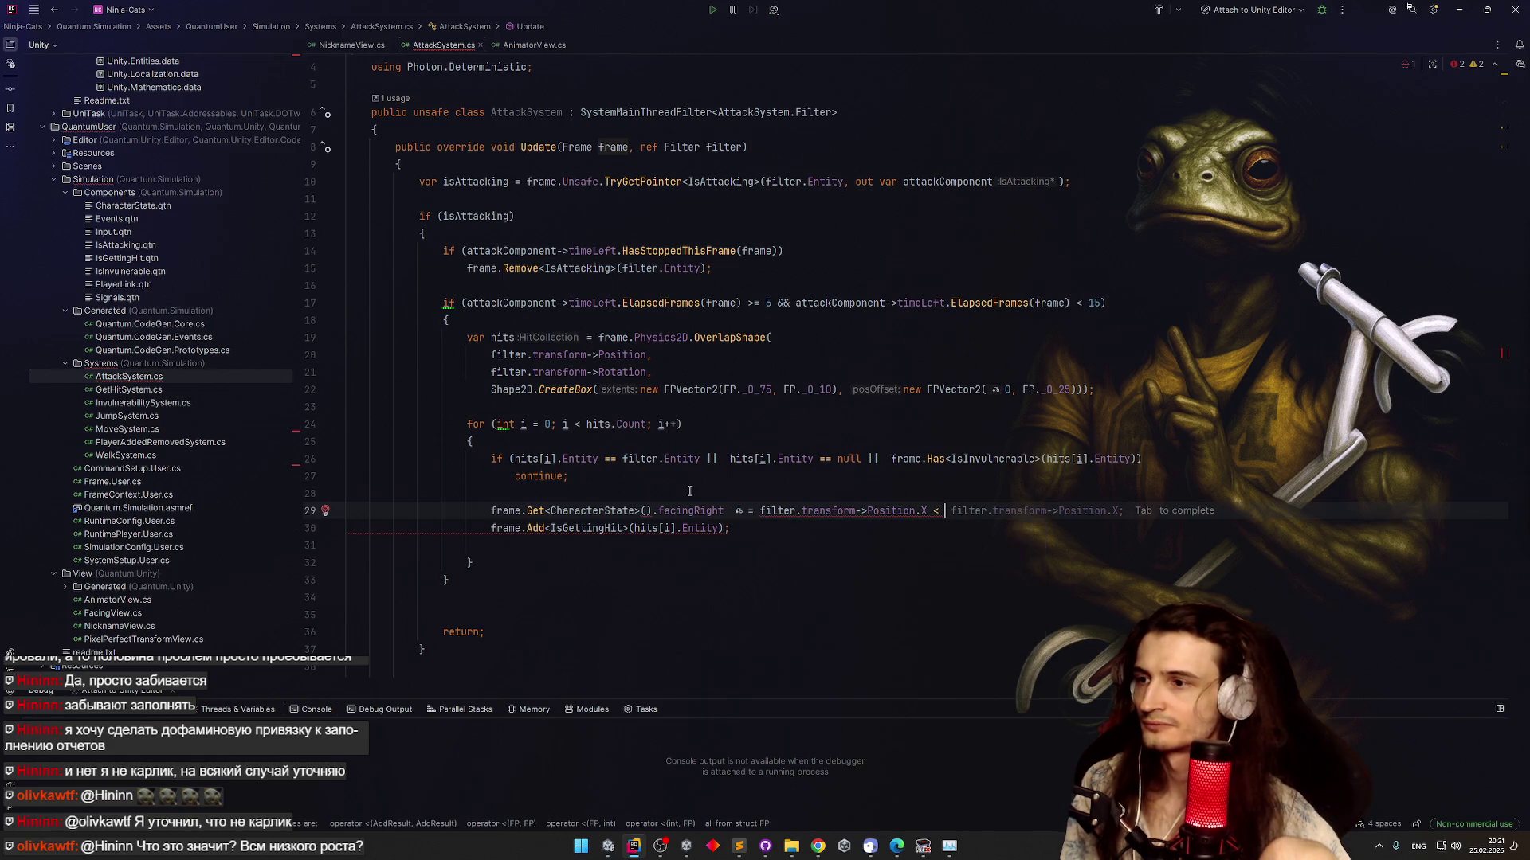
Complete the comparison as '< frame.Get<Transform2D>().Position.X;' by editing a pasted expression
click(598, 460)
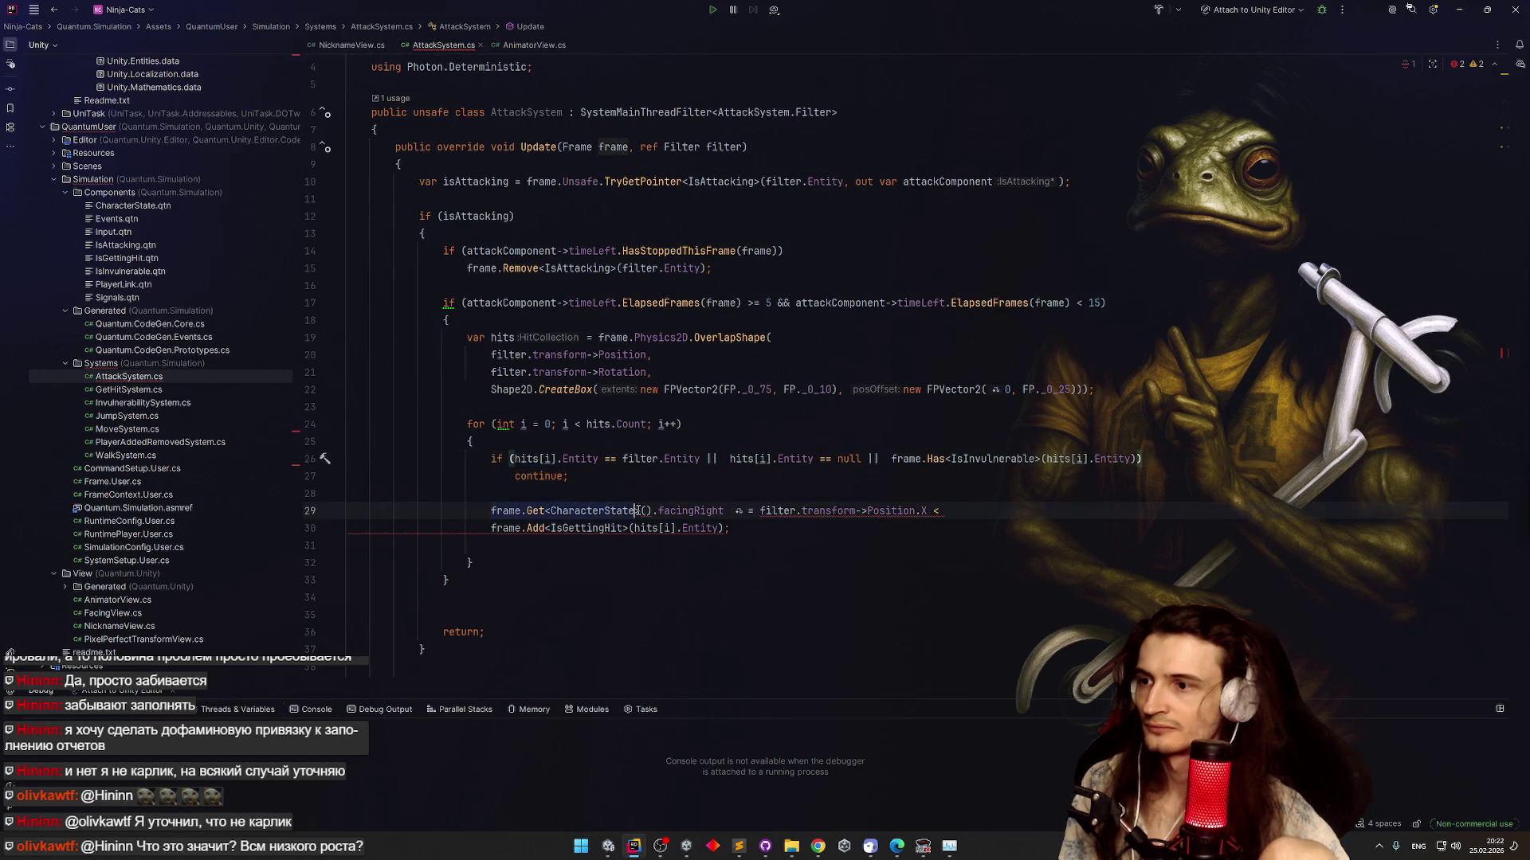
click(990, 511)
text(frame.Get<CharacterState>().facingRight)
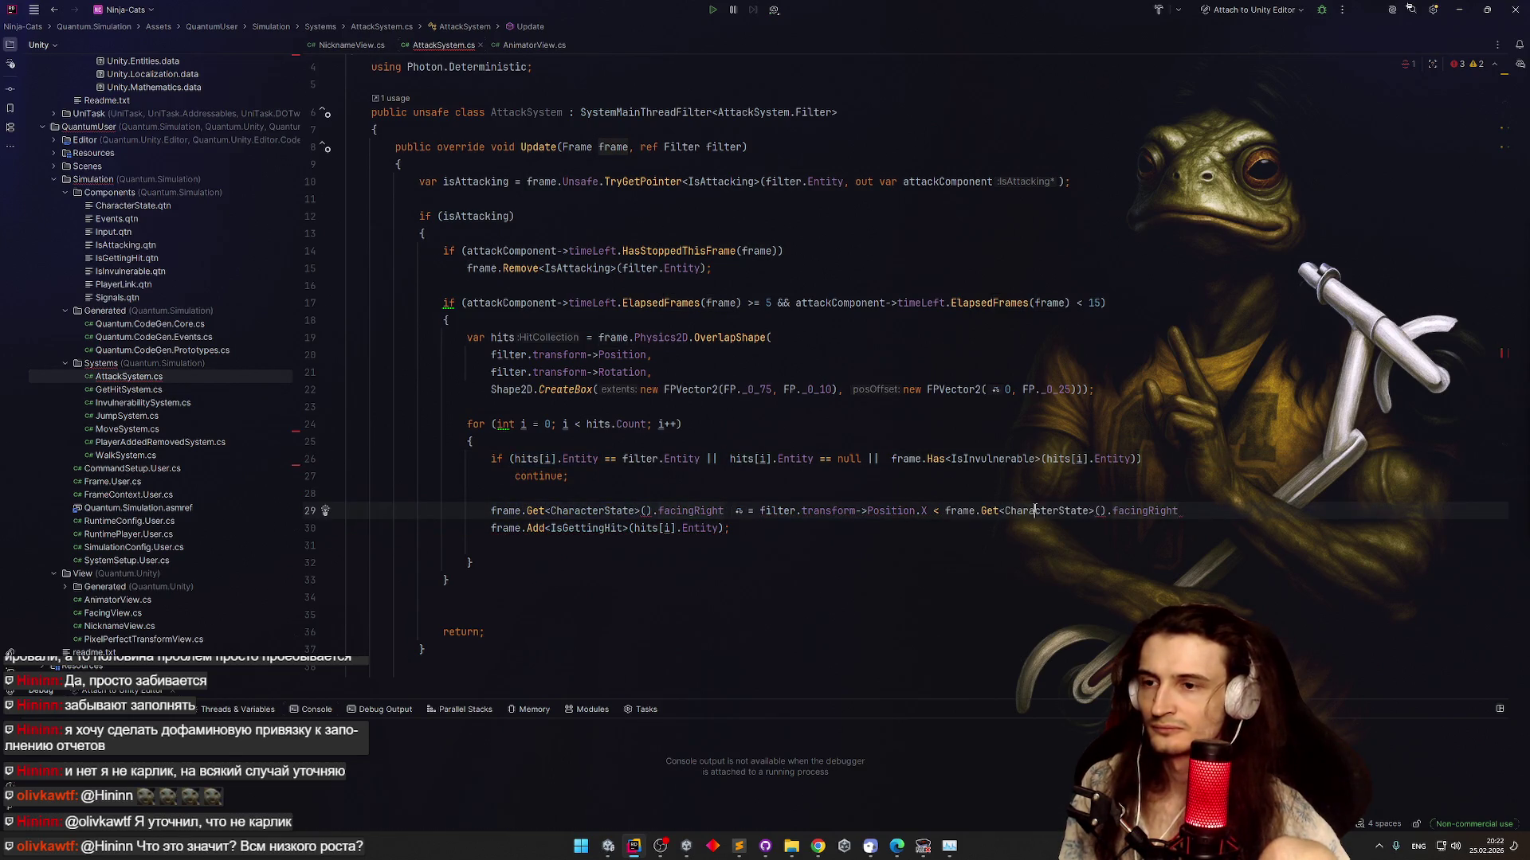
click(1091, 511)
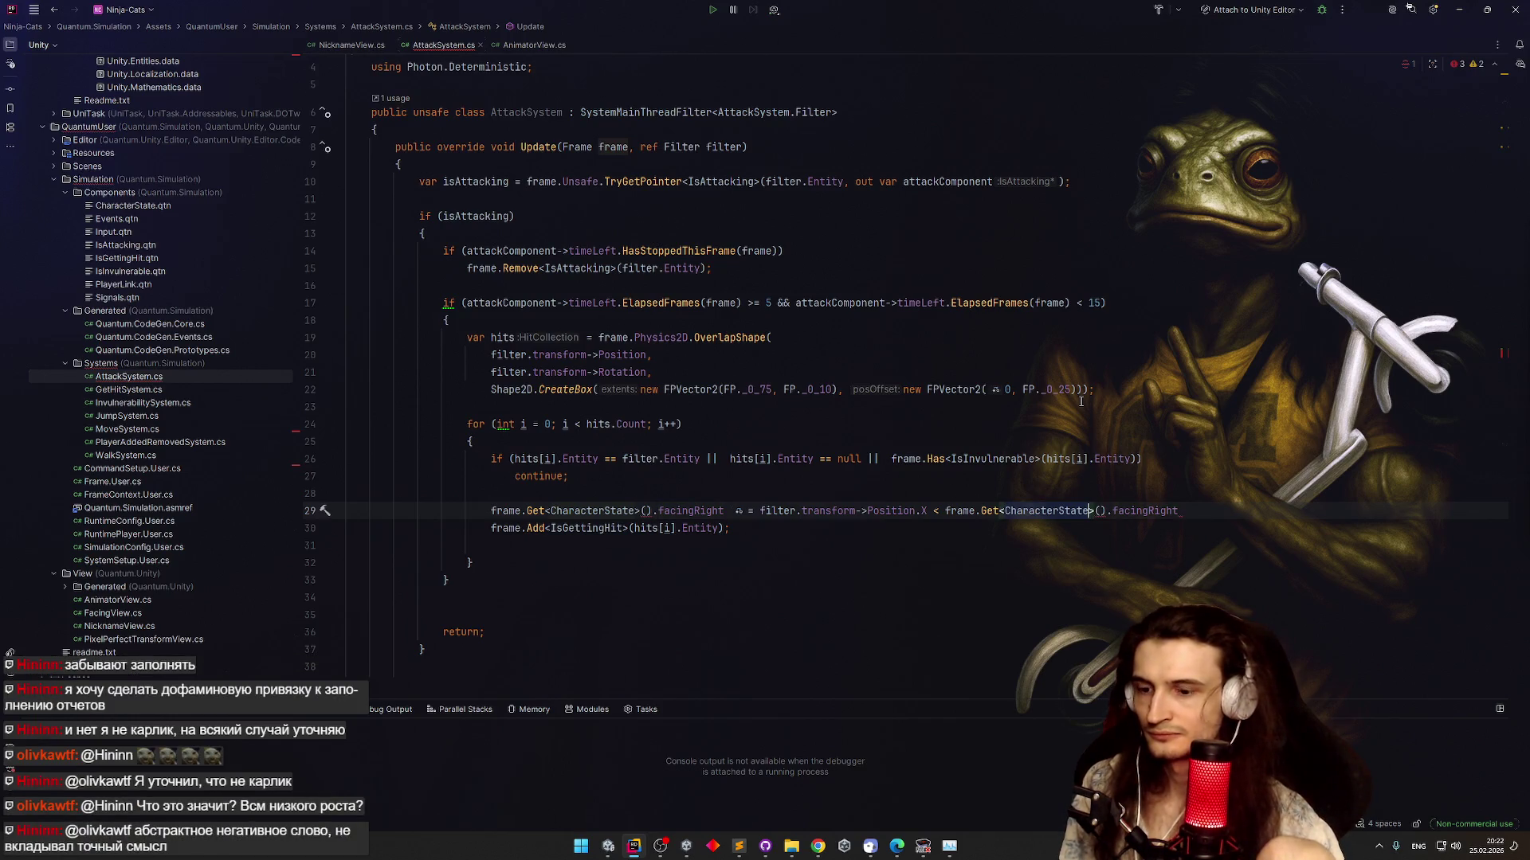
text(Transform2D)
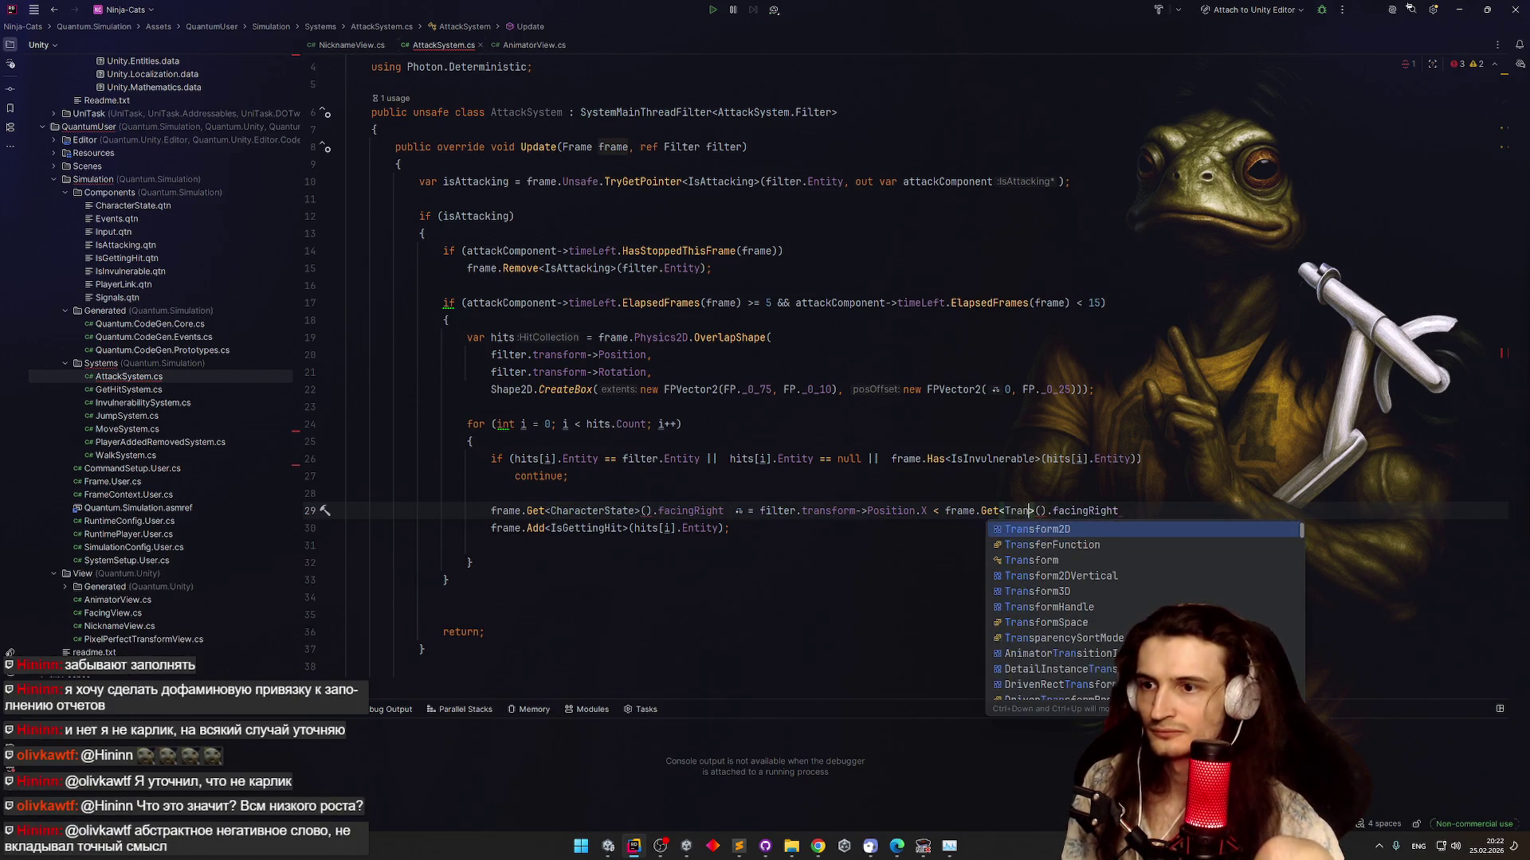
key(End)
key(ctrl+BackSpace)
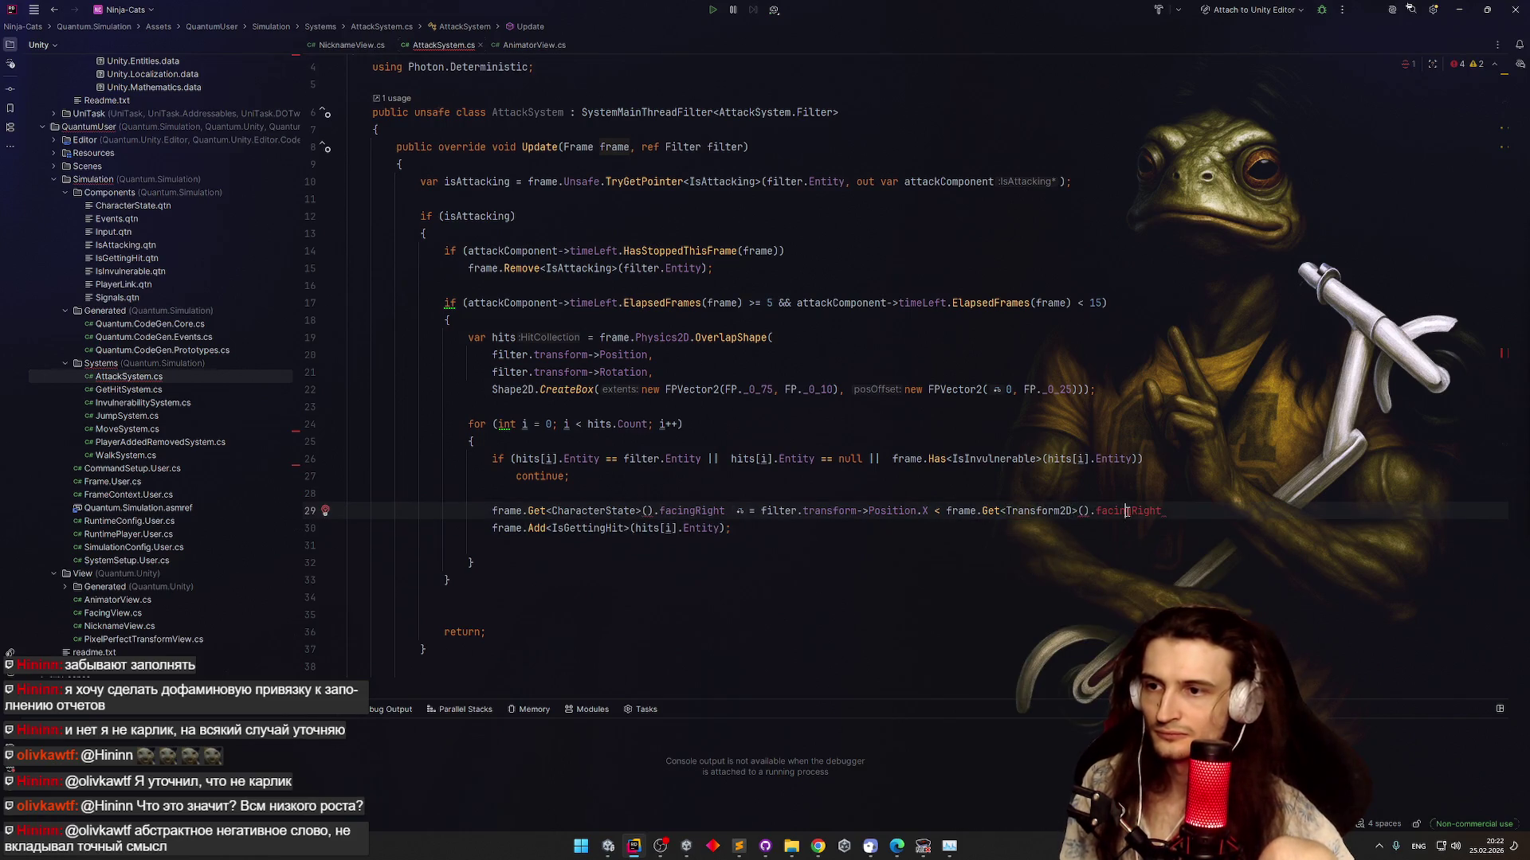
text(posi)
key(Down)
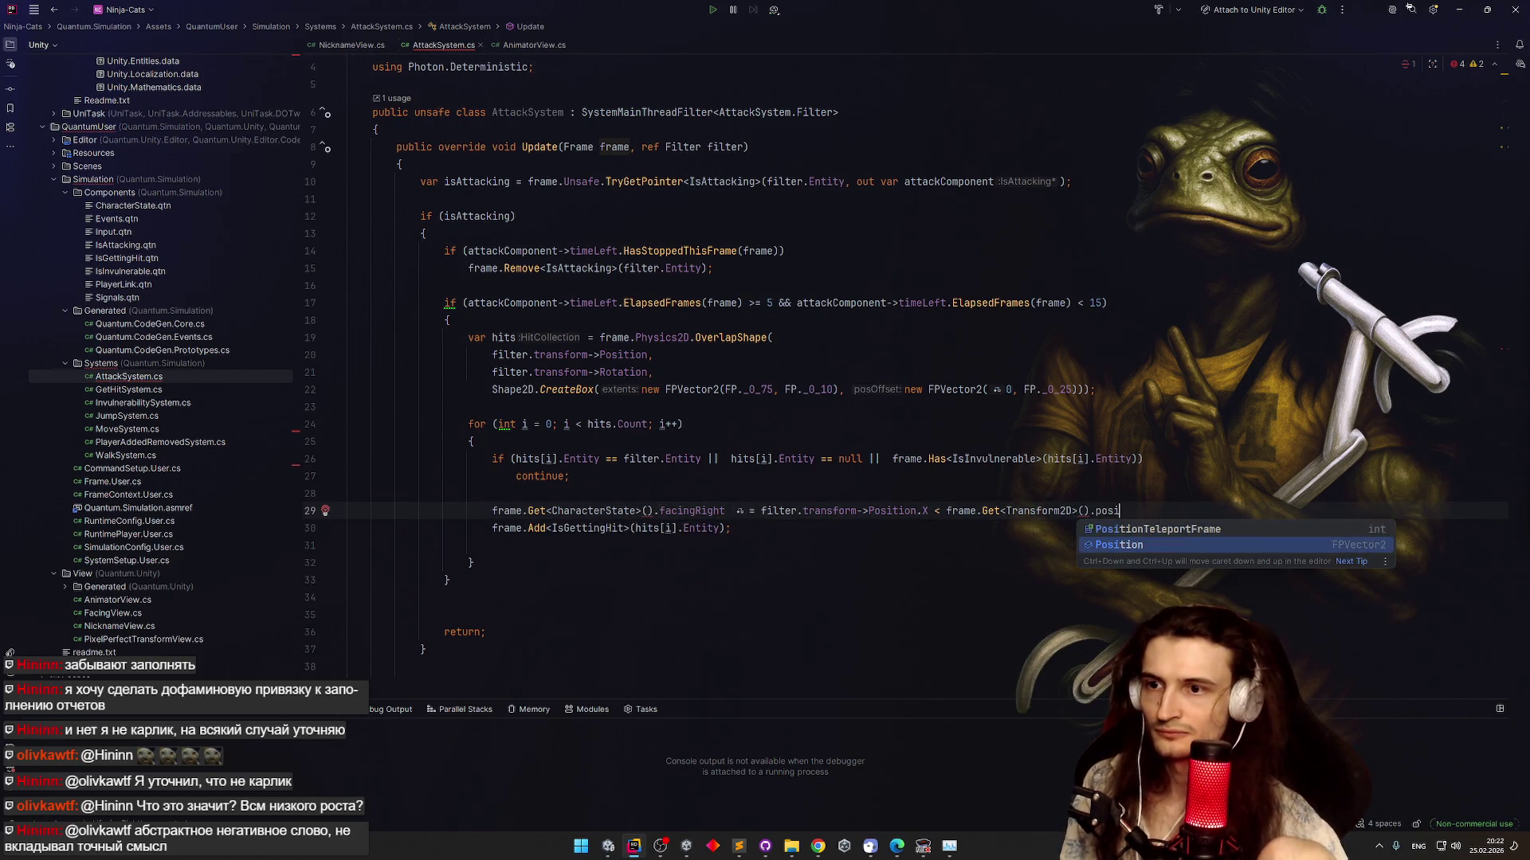
key(Return)
text(.X;)
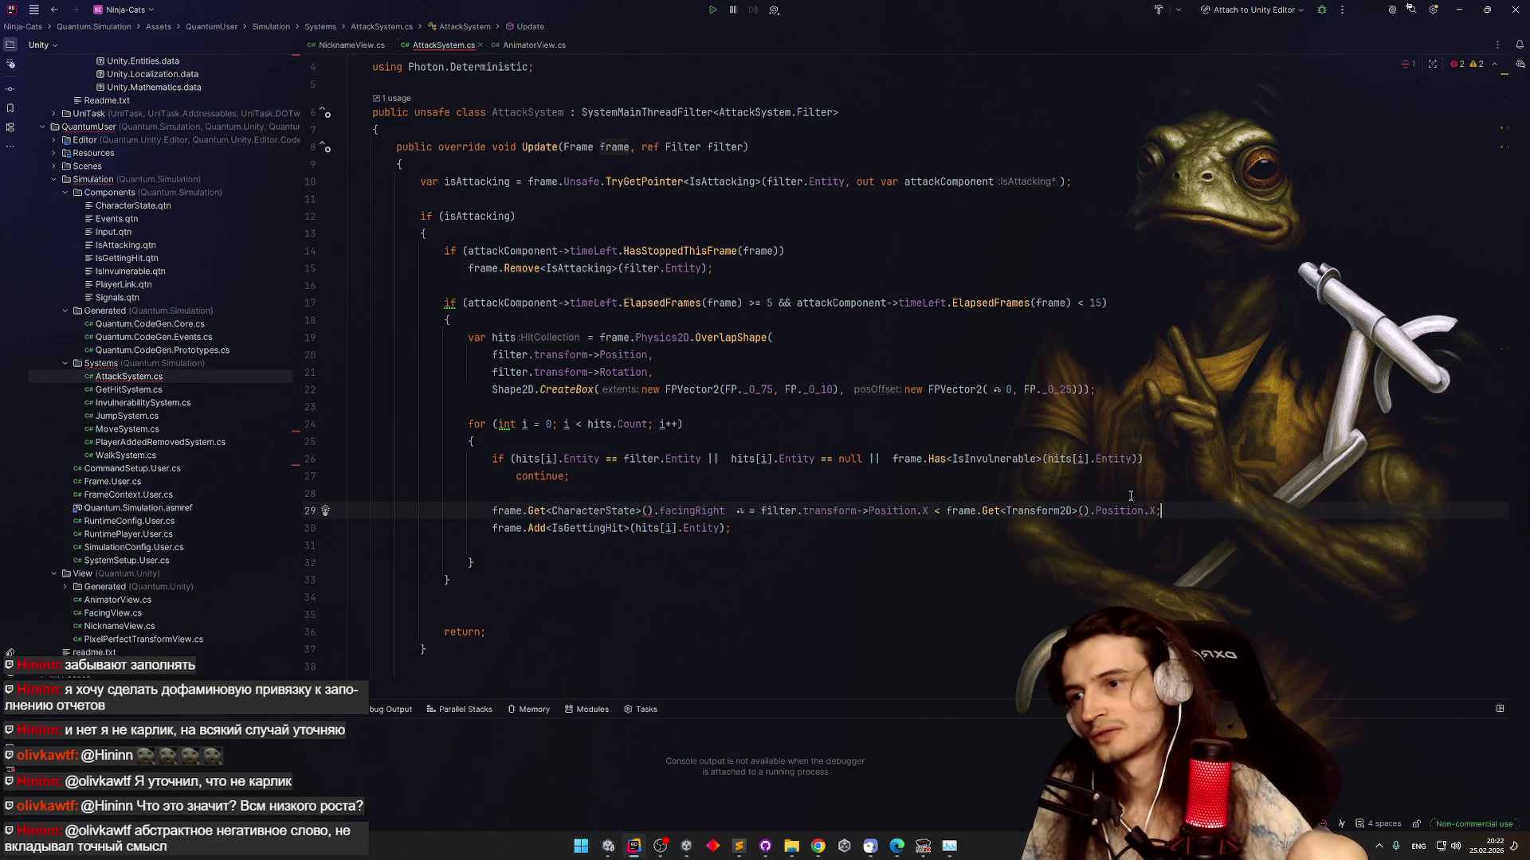
click(646, 511)
Paste hits[i].Entity as the argument of the CharacterState access on line 29
text(f)
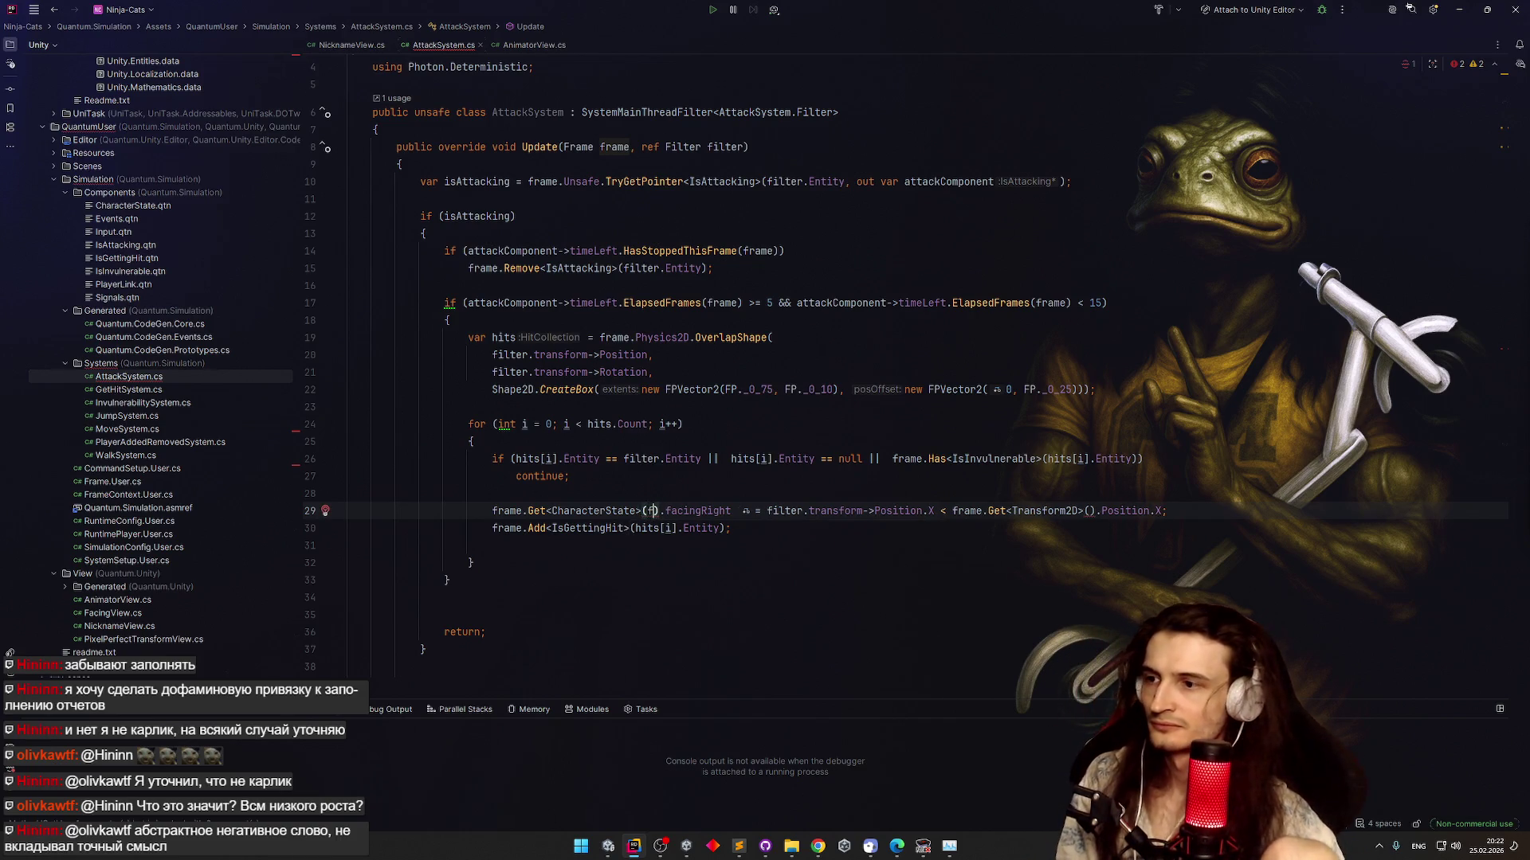
key(Escape)
key(BackSpace)
click(509, 459)
click(646, 511)
text(hits[i].Entity)
key(Up)
mouse_move(715, 511)
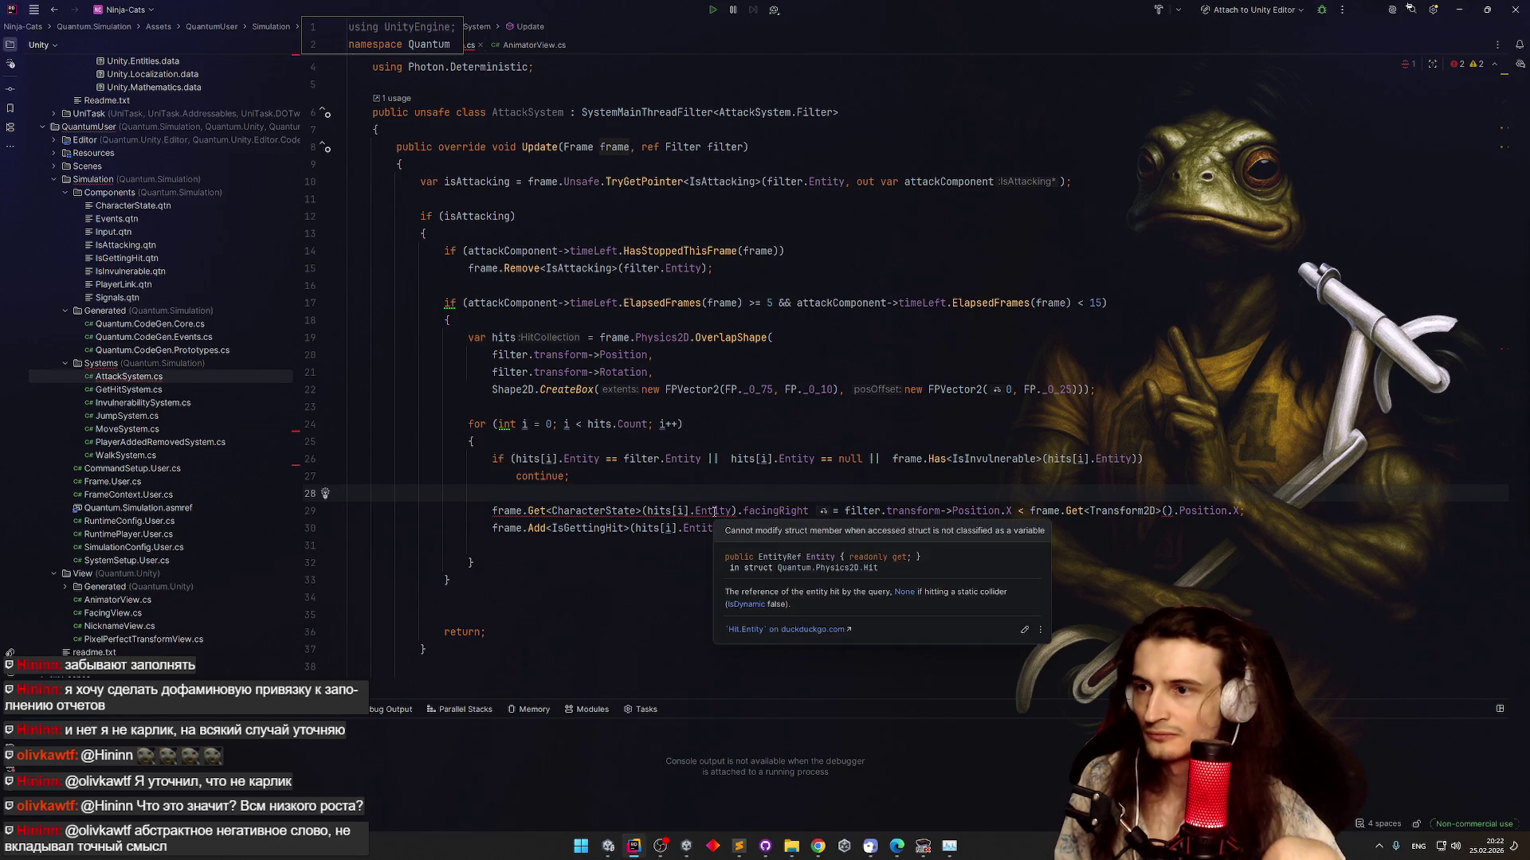
Replace Get with frame.Unsafe.GetPointer<CharacterState> on line 29
click(542, 511)
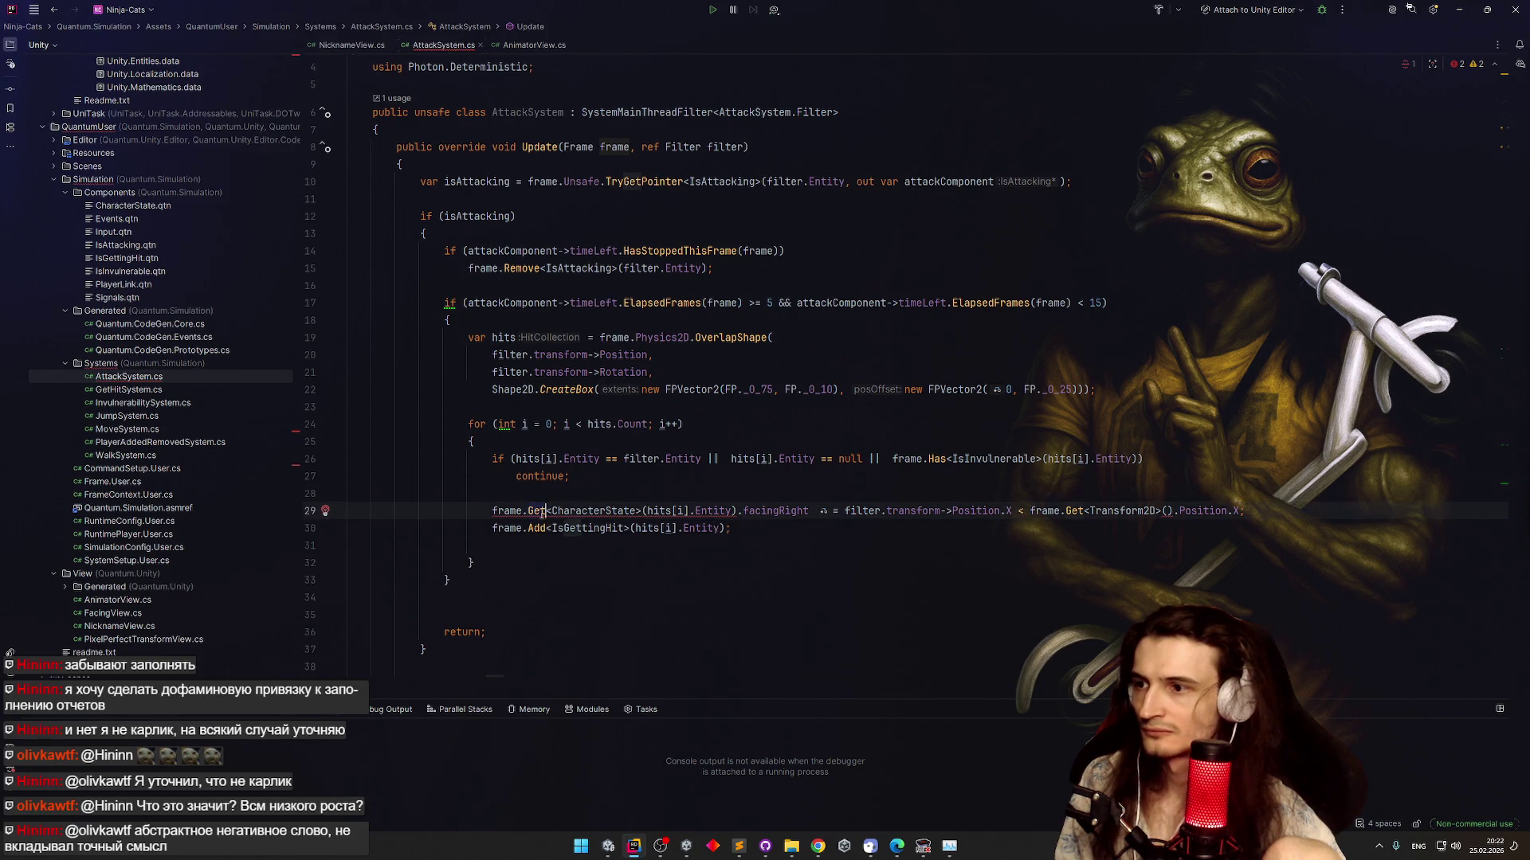
key(BackSpace)
key(BackSpace)
key(Delete)
text(unsa)
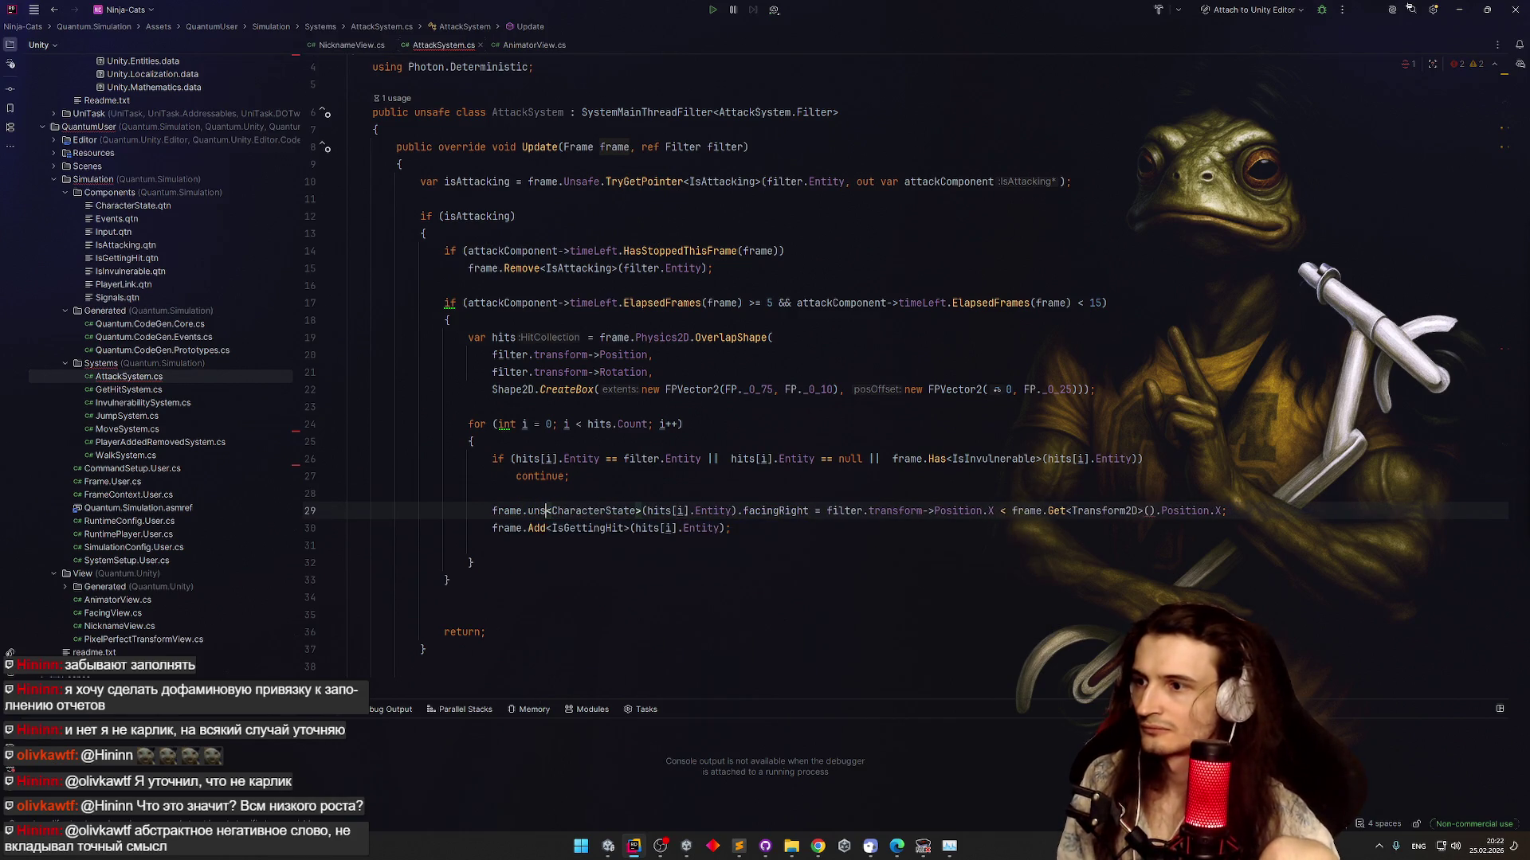
key(Return)
text(.get)
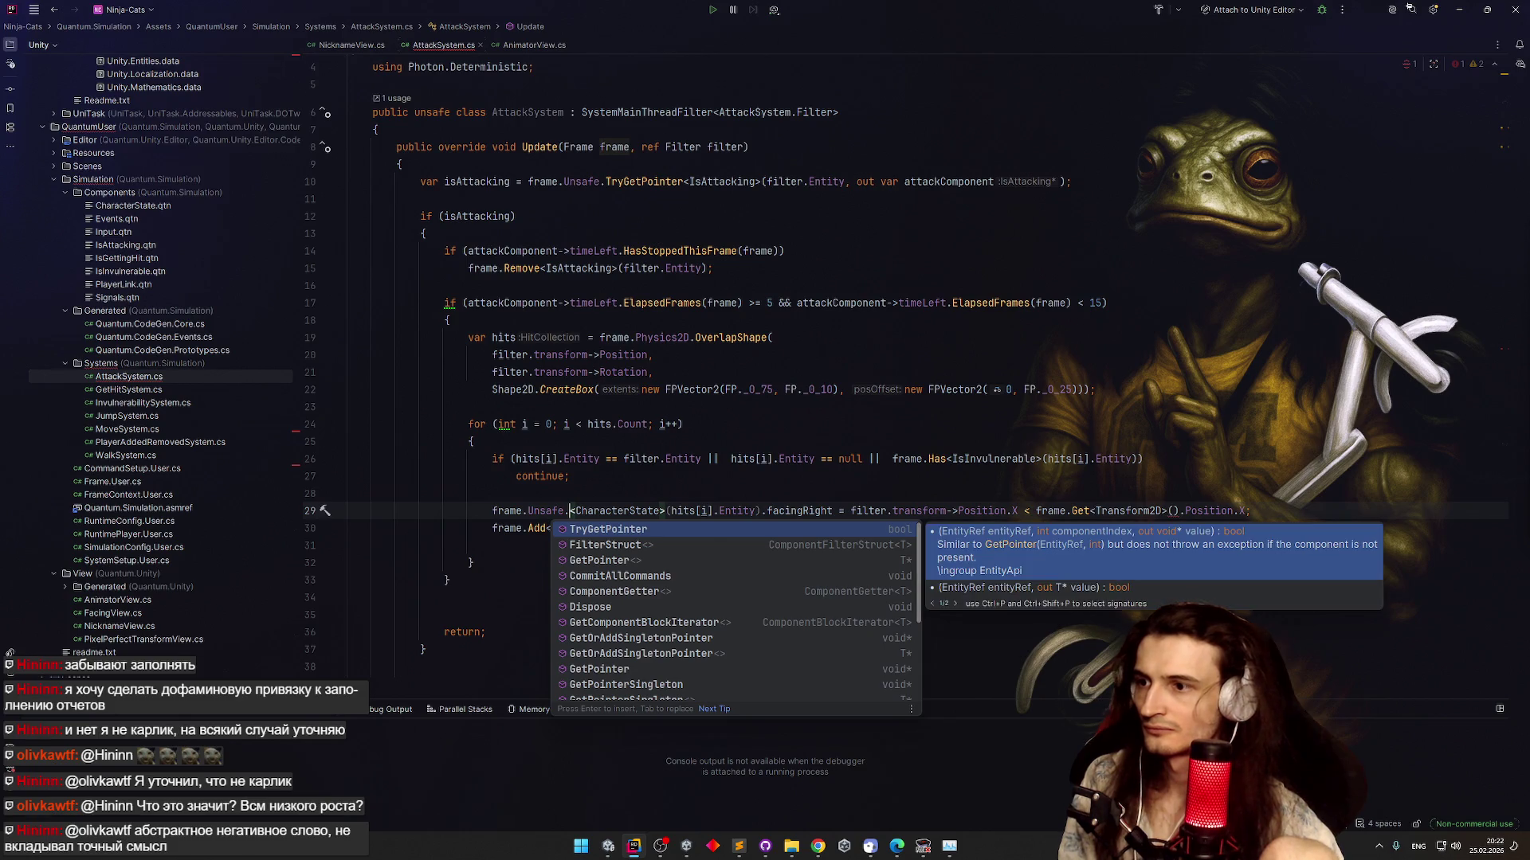
key(Return)
click(648, 511)
key(BackSpace)
key(BackSpace)
key(BackSpace)
key(Up)
key(Up)
Change .facingRight to ->facingRight so the victim's state is modified
double_click(857, 511)
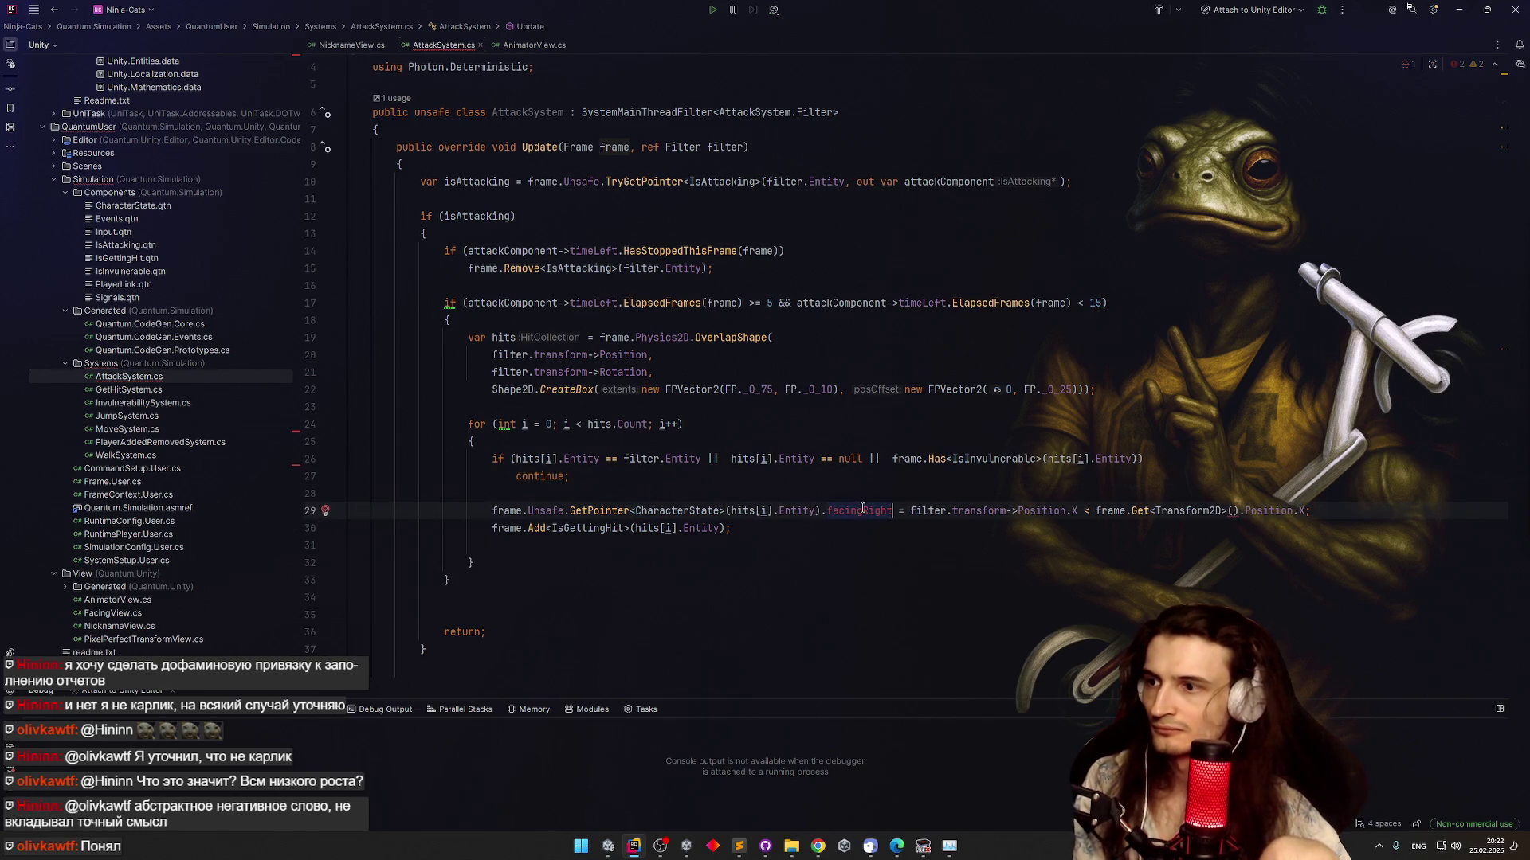
key(BackSpace)
key(BackSpace)
text(->facingRight)
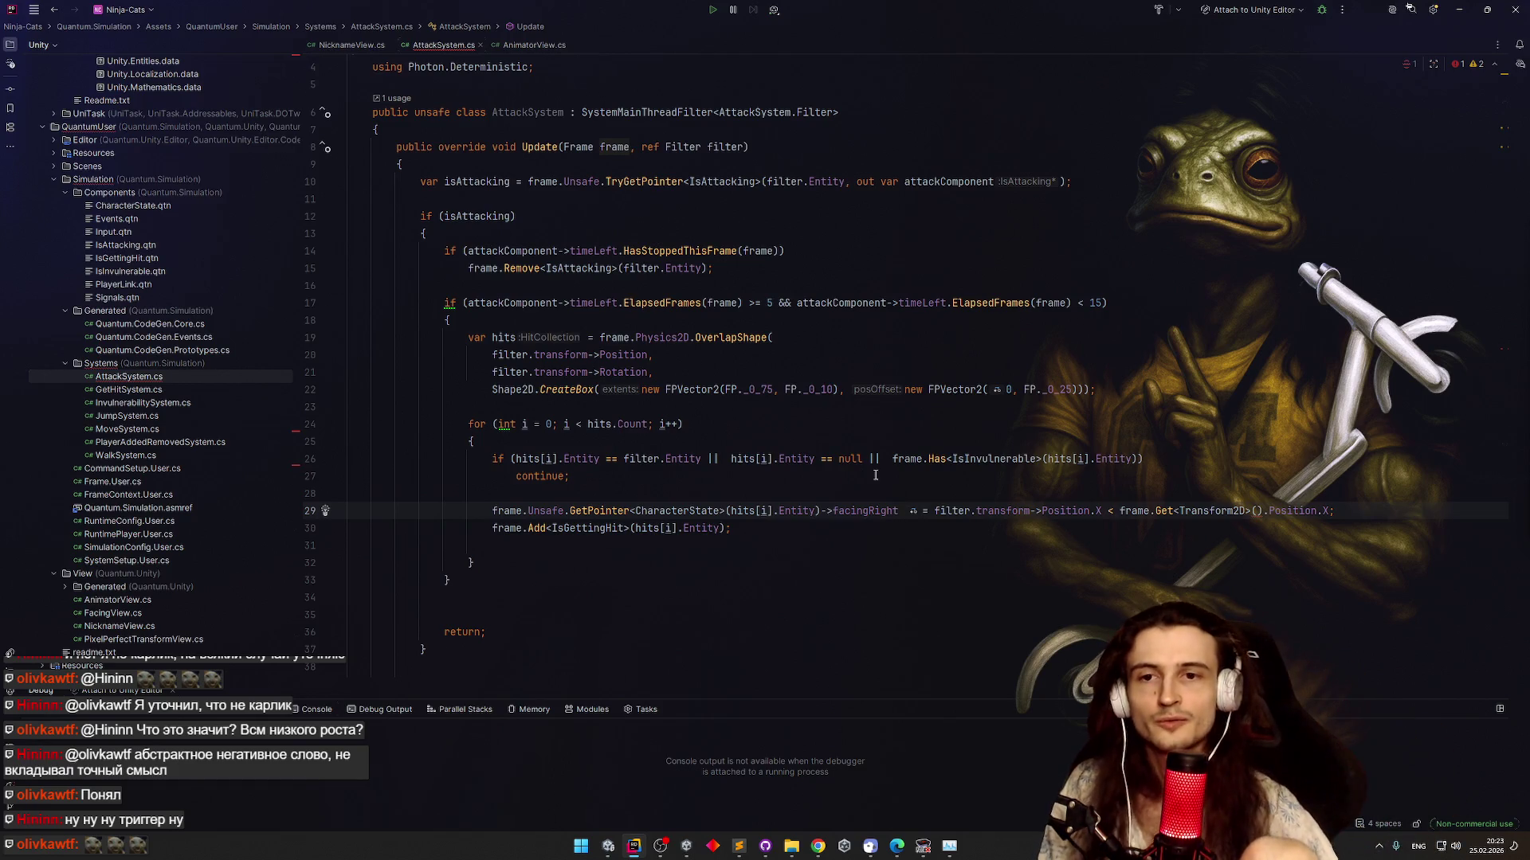
click(871, 475)
click(877, 539)
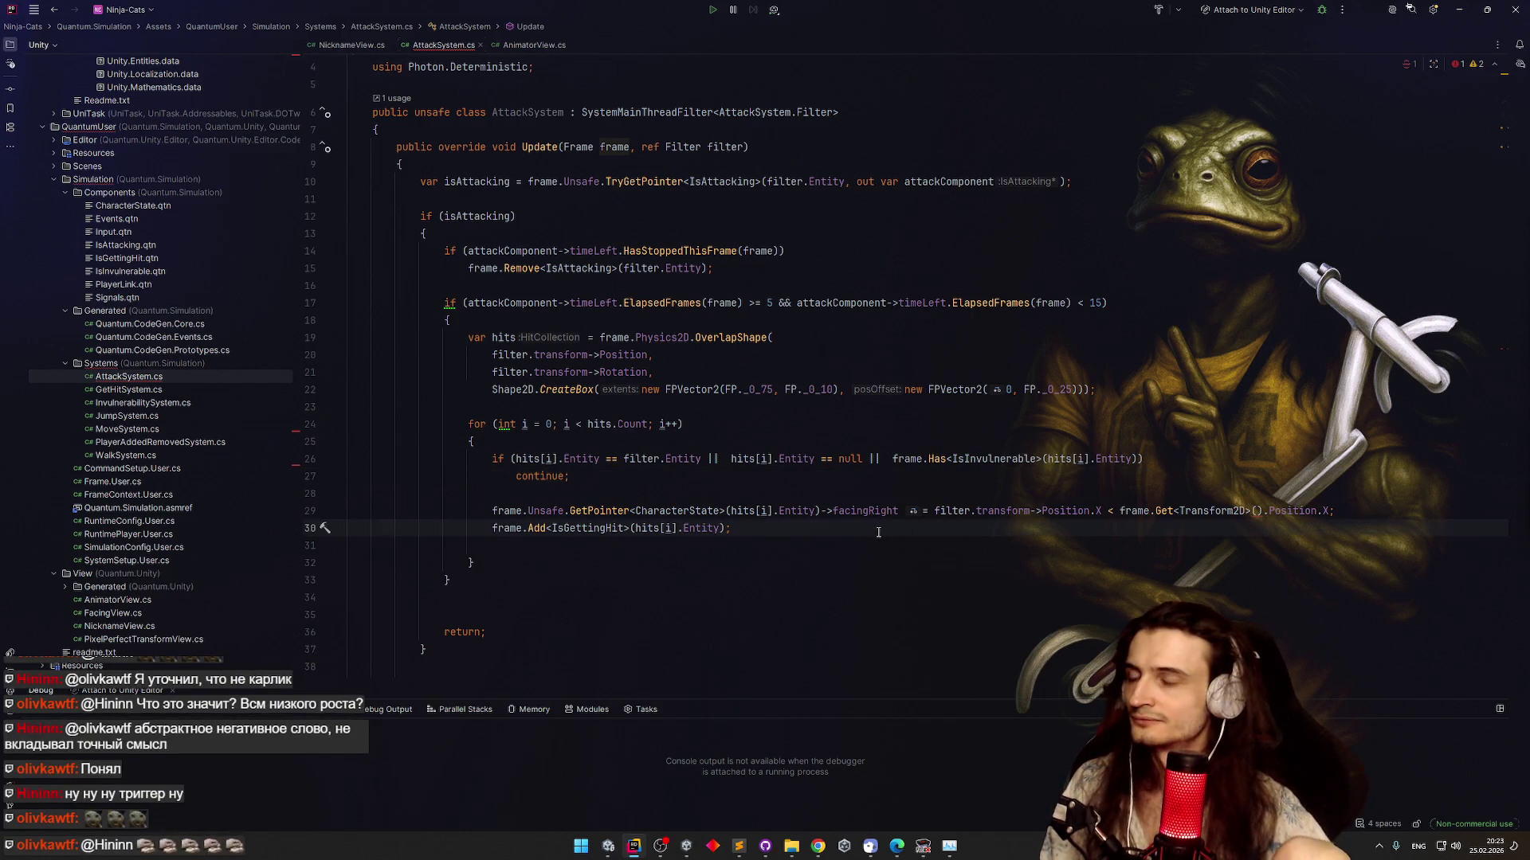
Scroll AttackSystem.cs, then open JumpSystem.cs from the Solution Explorer
scroll(878, 532, down, 1)
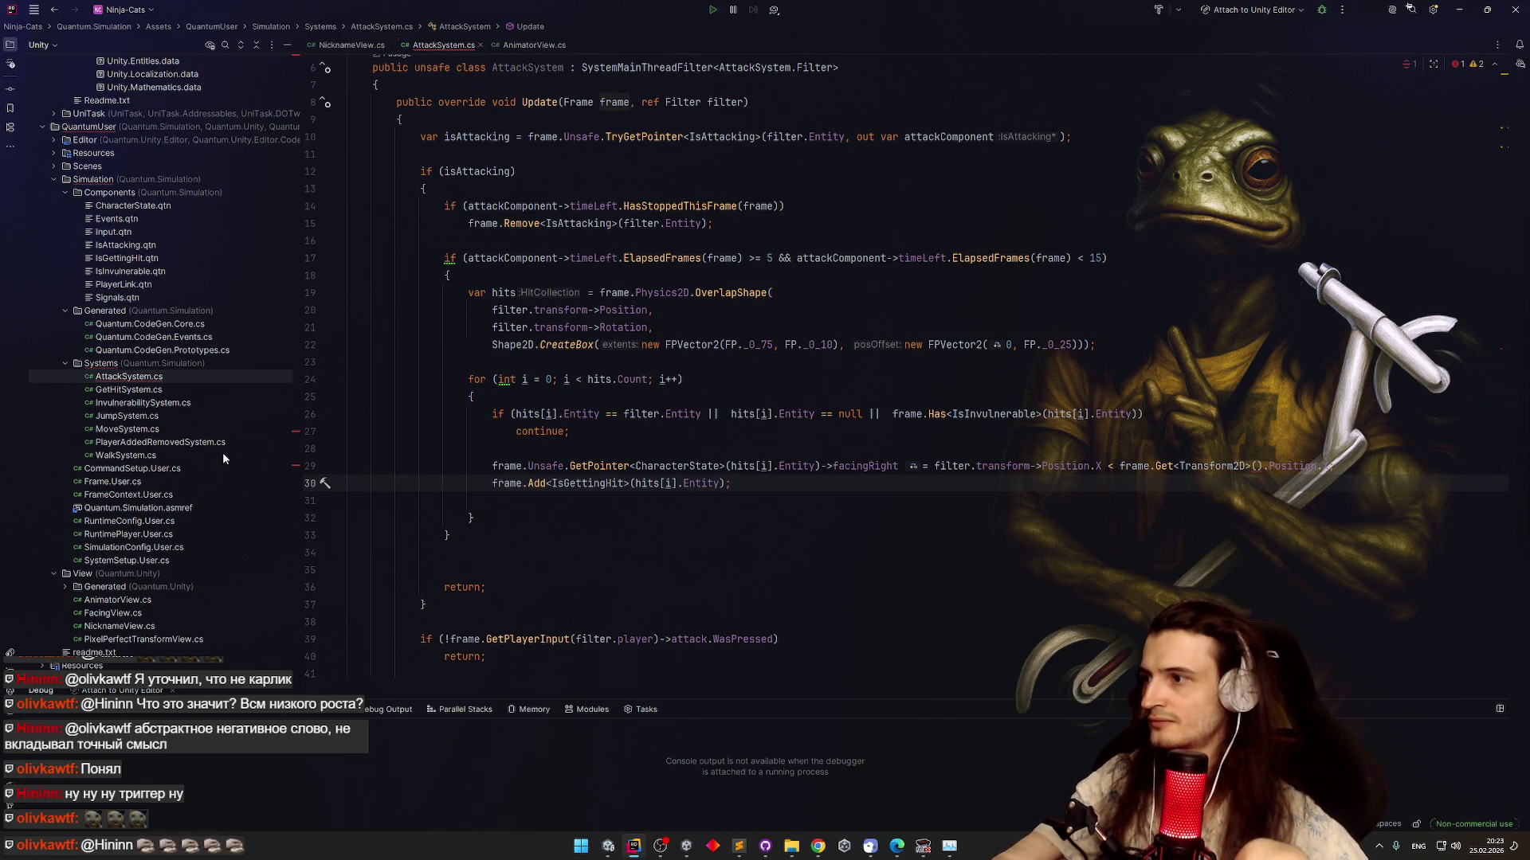
double_click(183, 414)
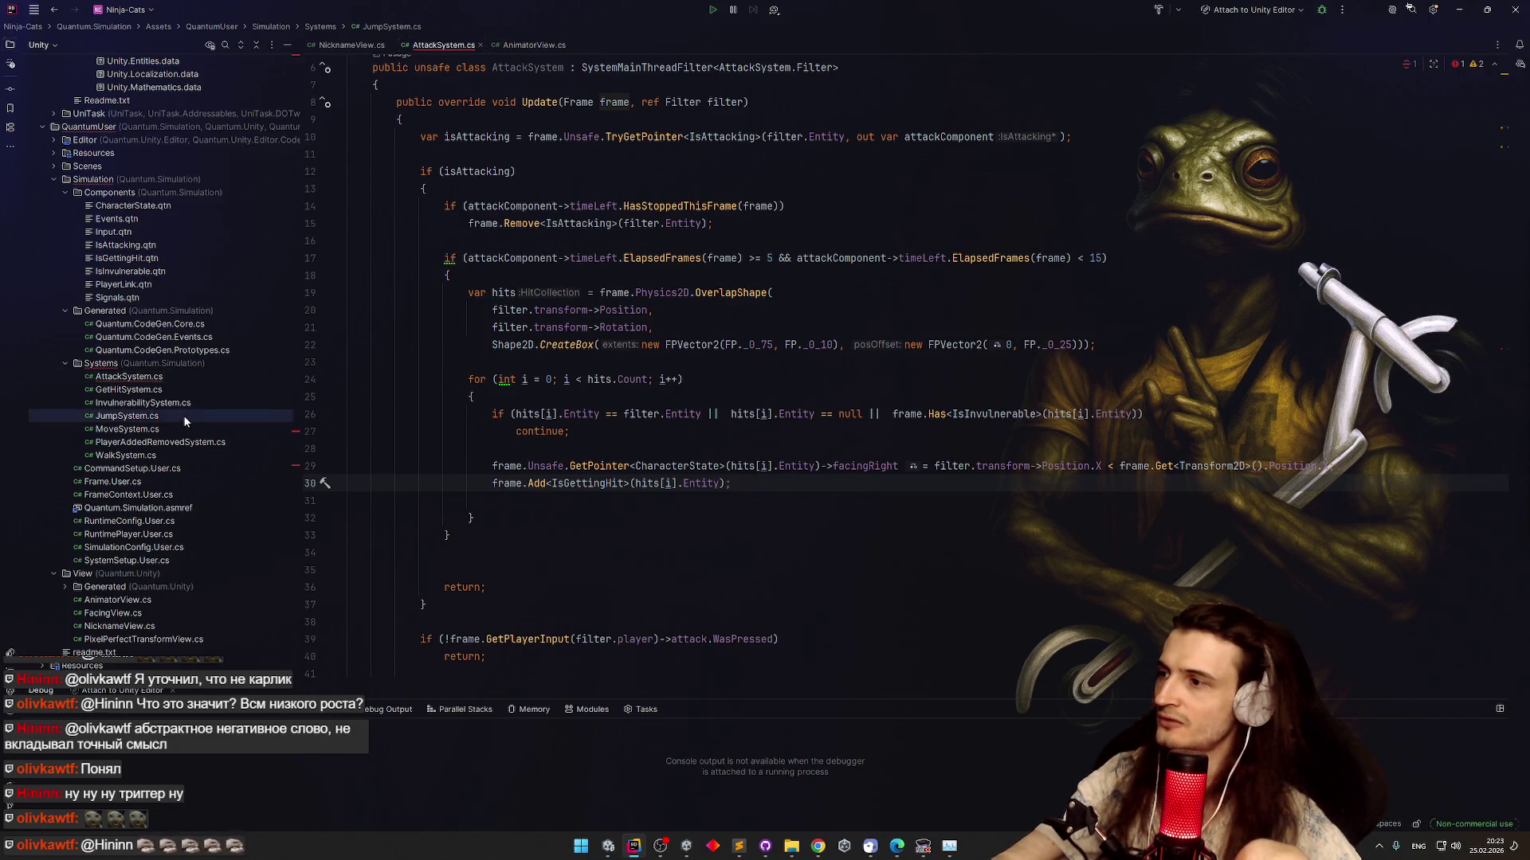
Extend the jump condition with '&& frame.Has<IsGettingHit>(filter.Entity)'
scroll(472, 382, up, 5)
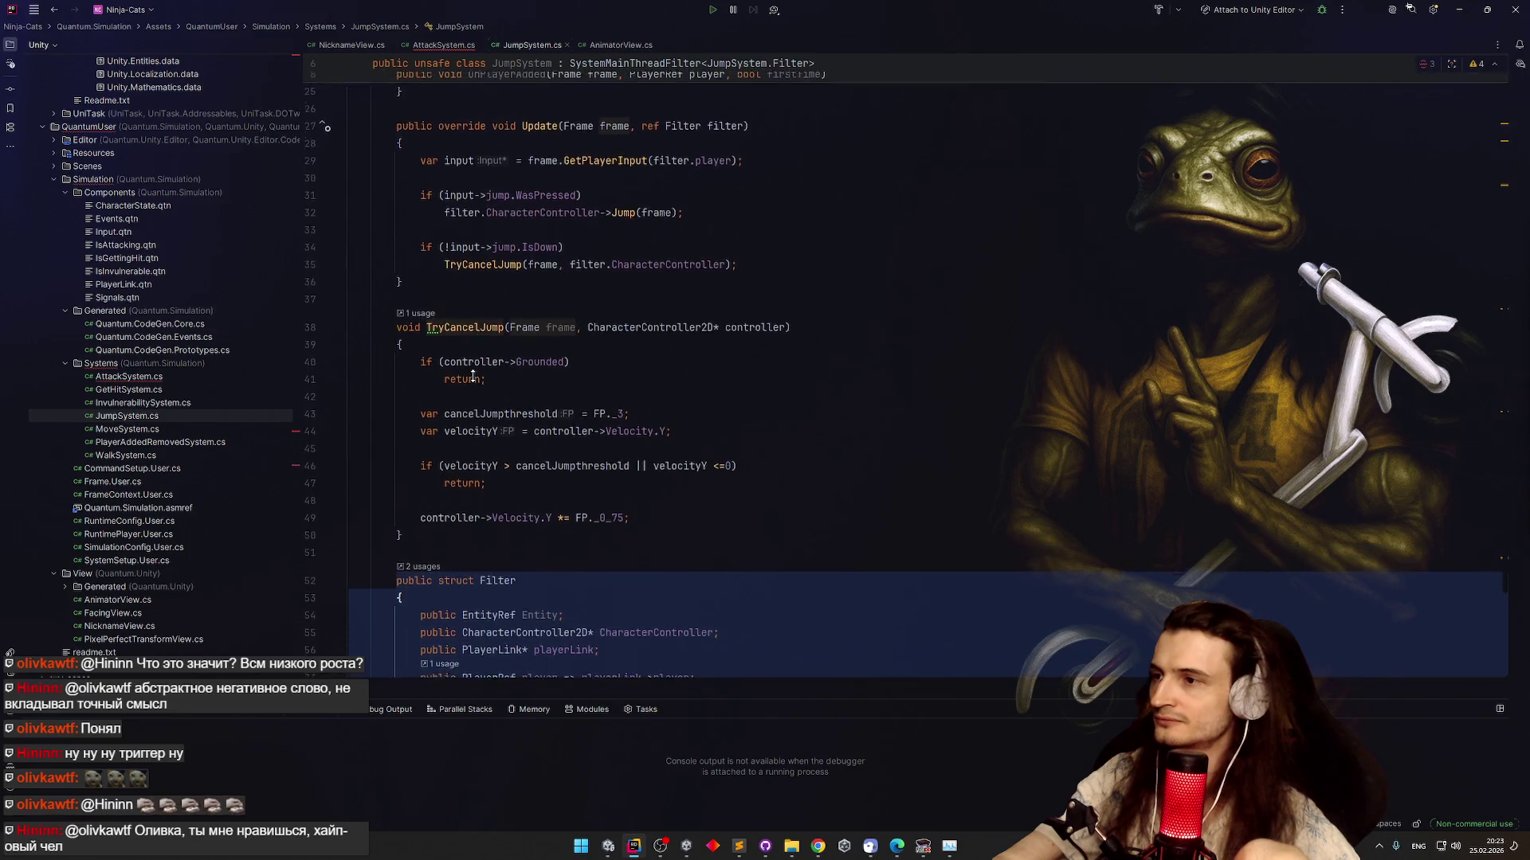
scroll(466, 353, down, 1)
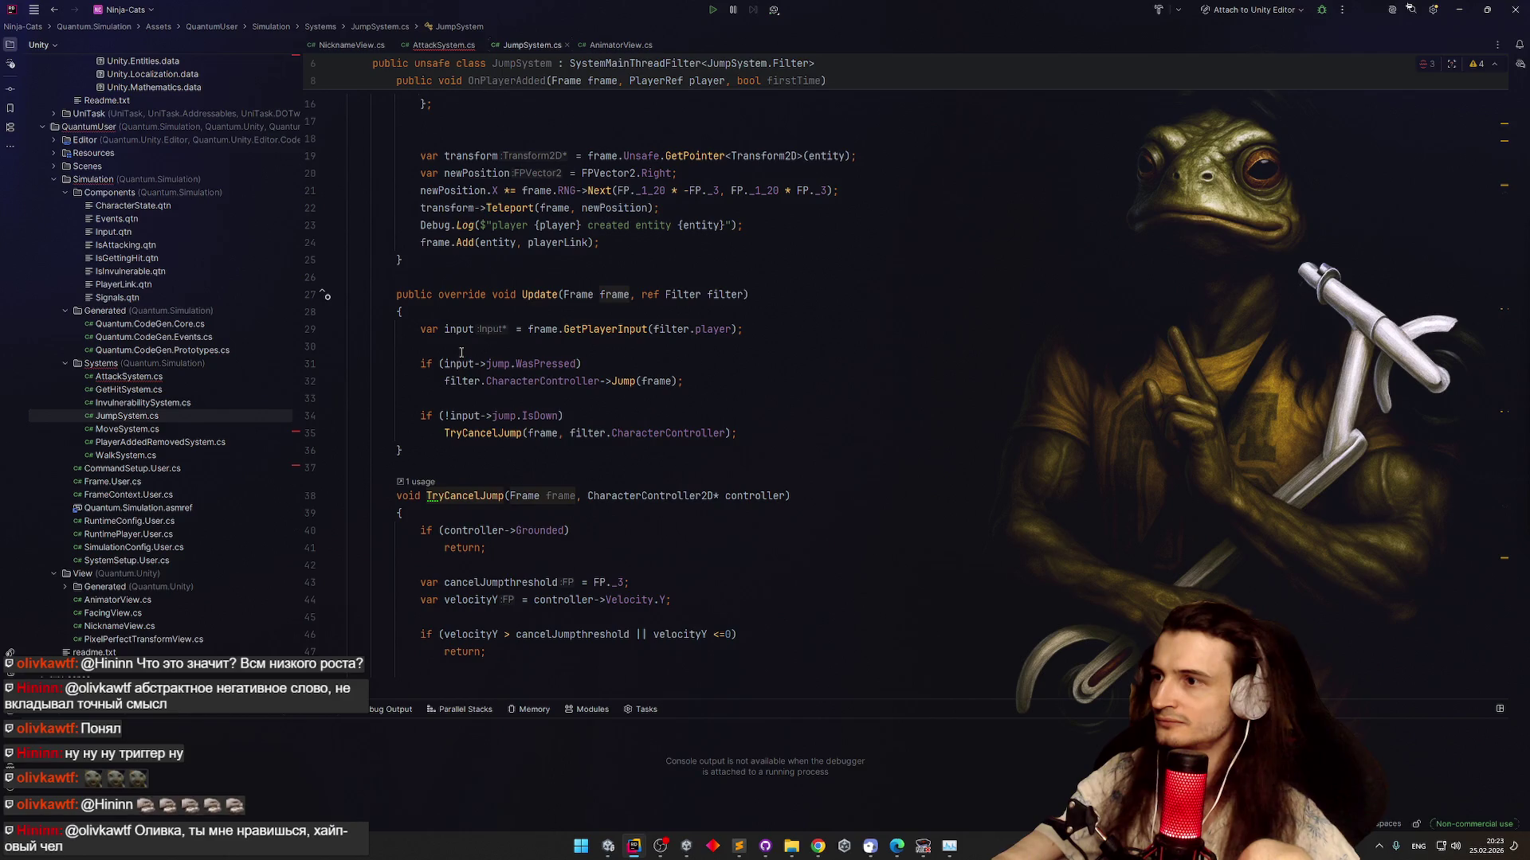
click(583, 363)
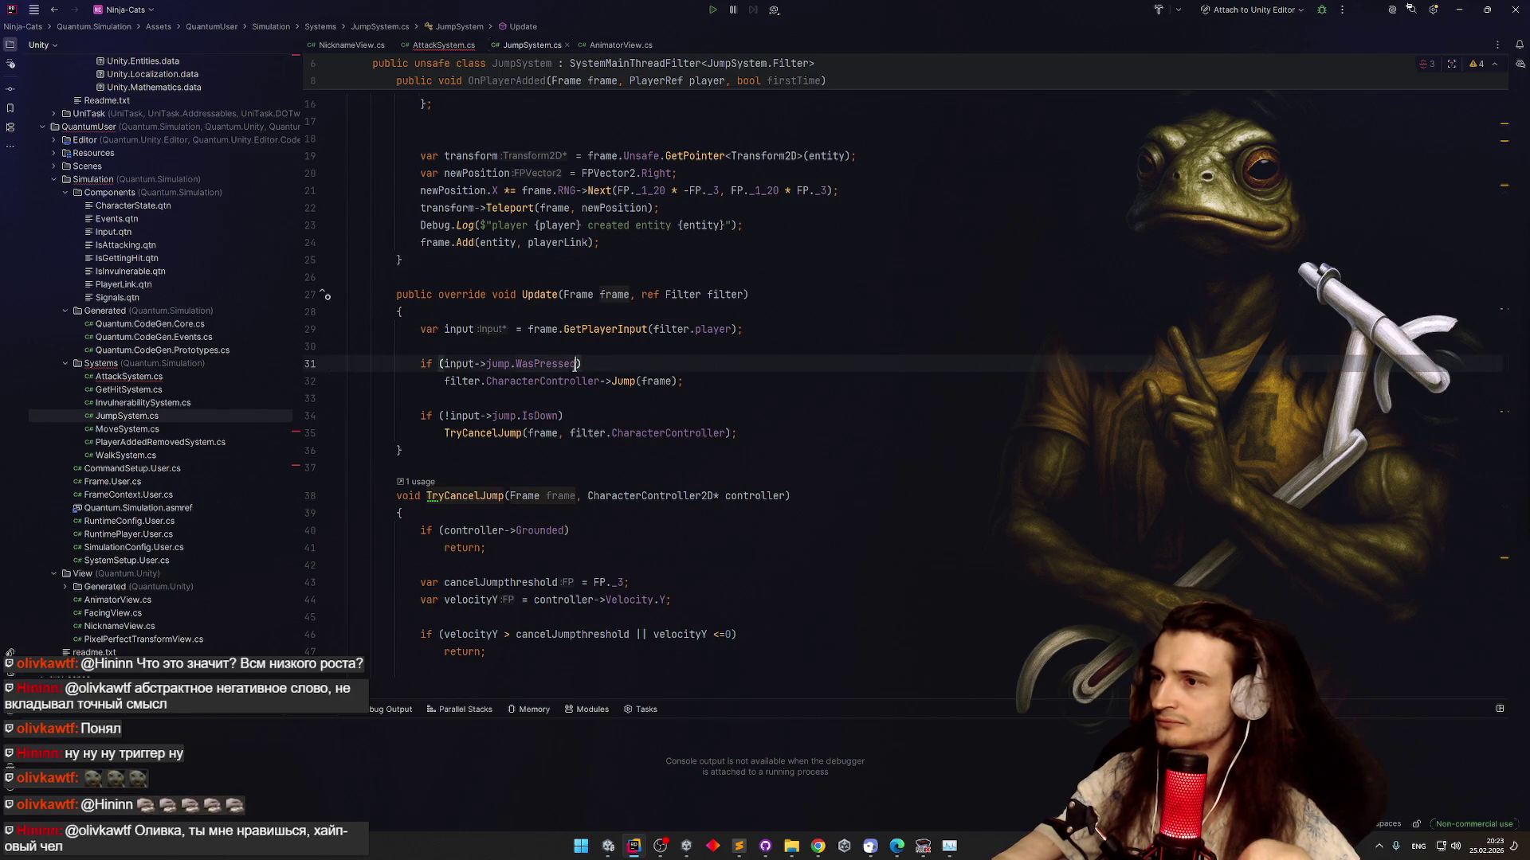
text(&&)
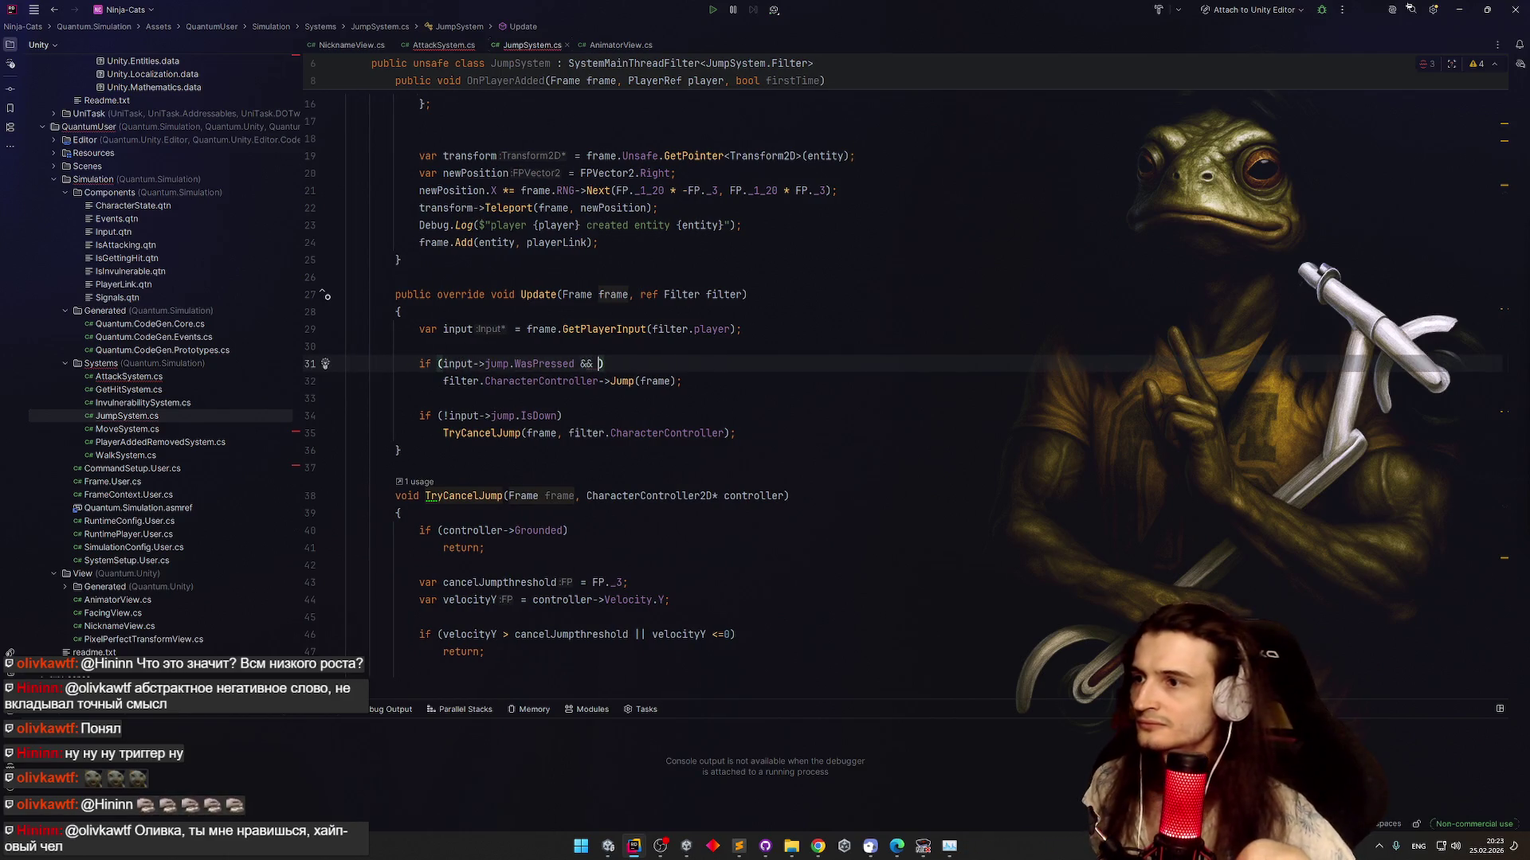
click(744, 294)
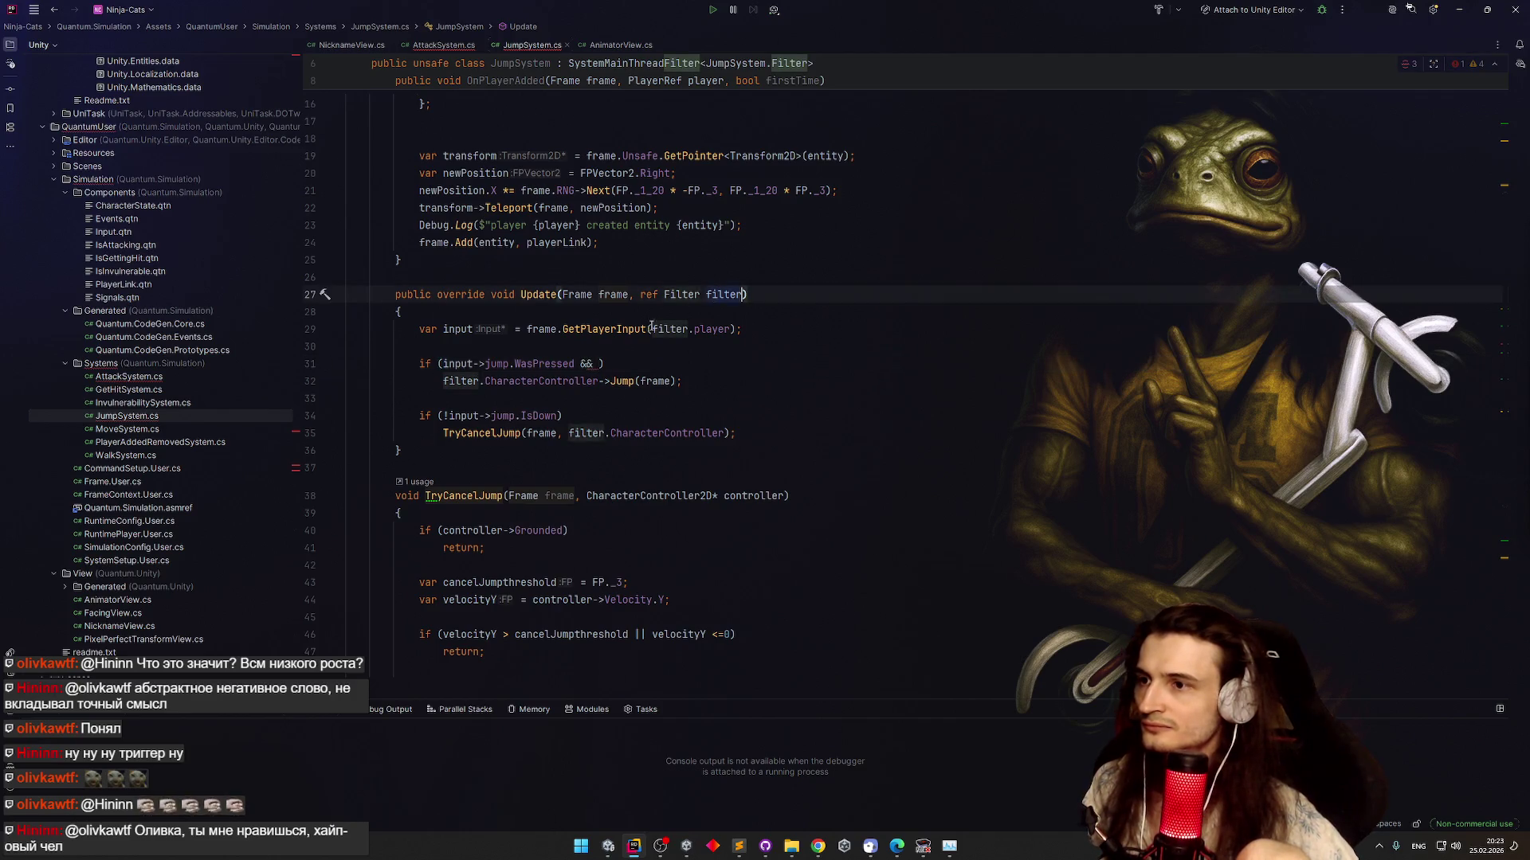
click(604, 363)
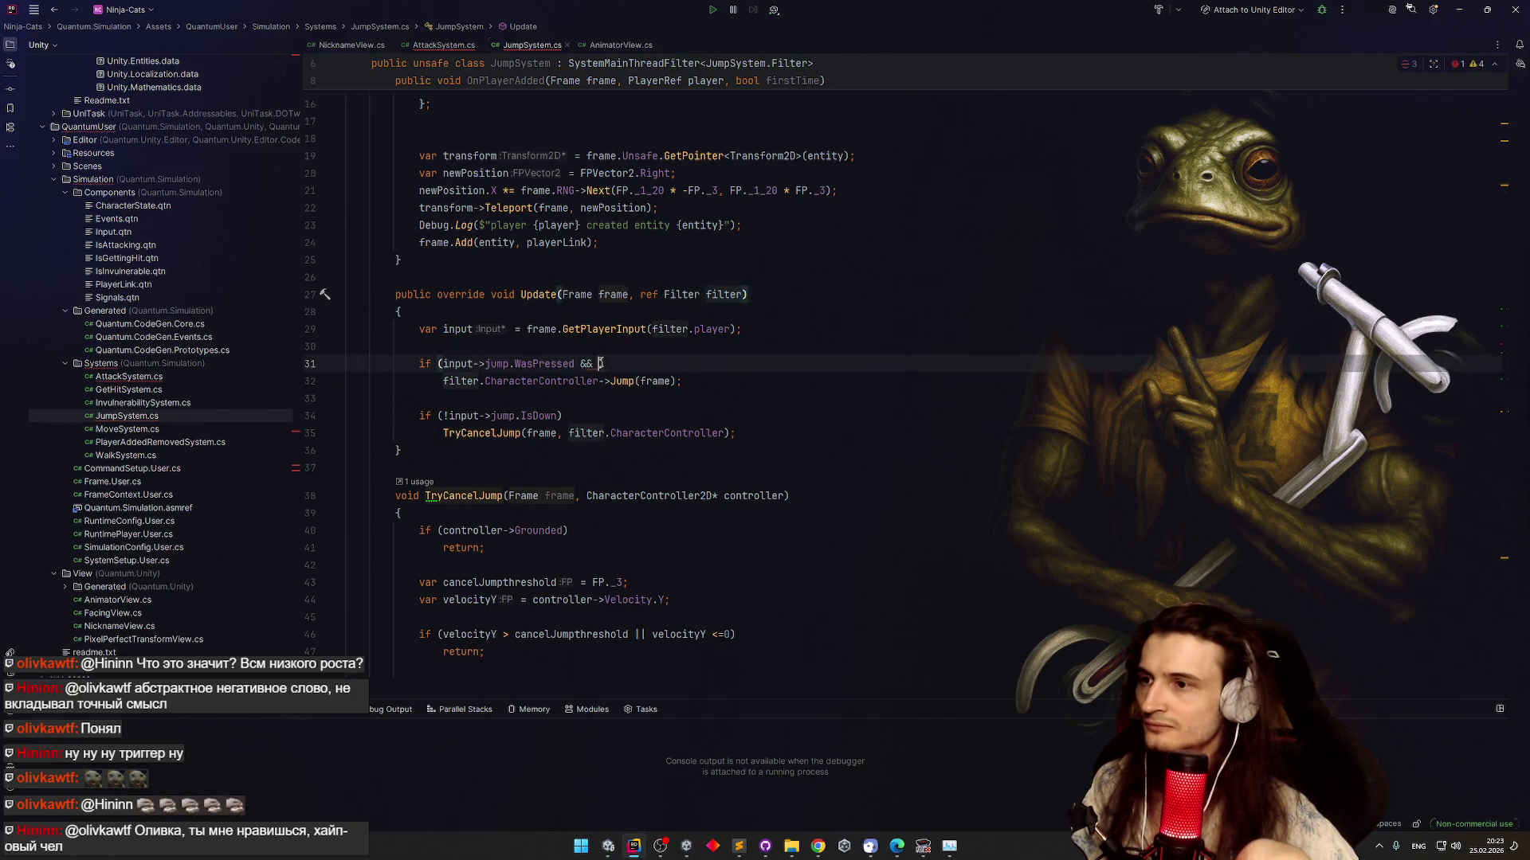
text(filter)
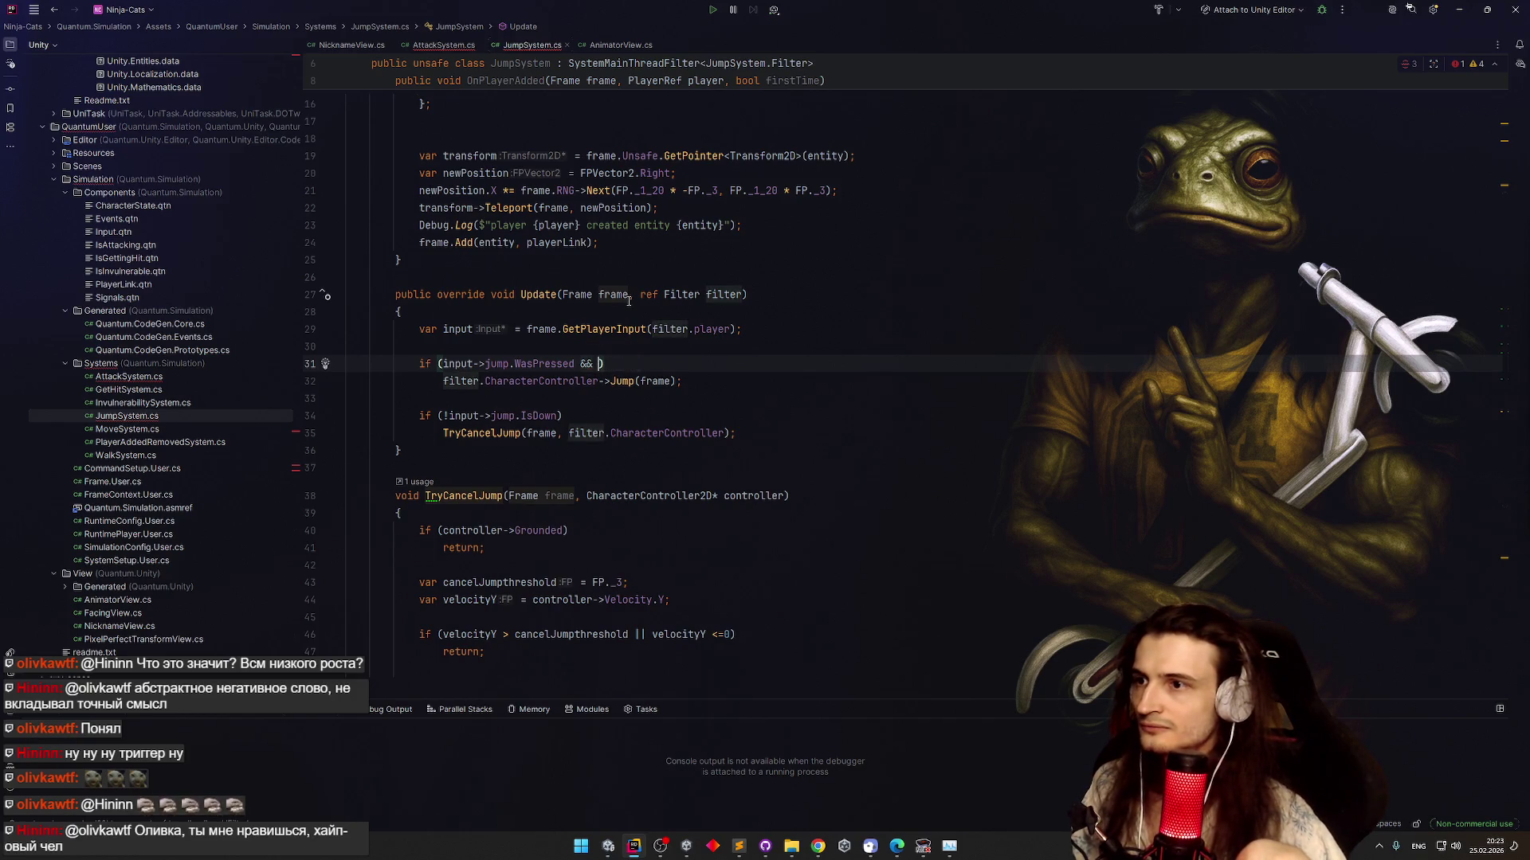
key(BackSpace)
key(BackSpace)
key(BackSpace)
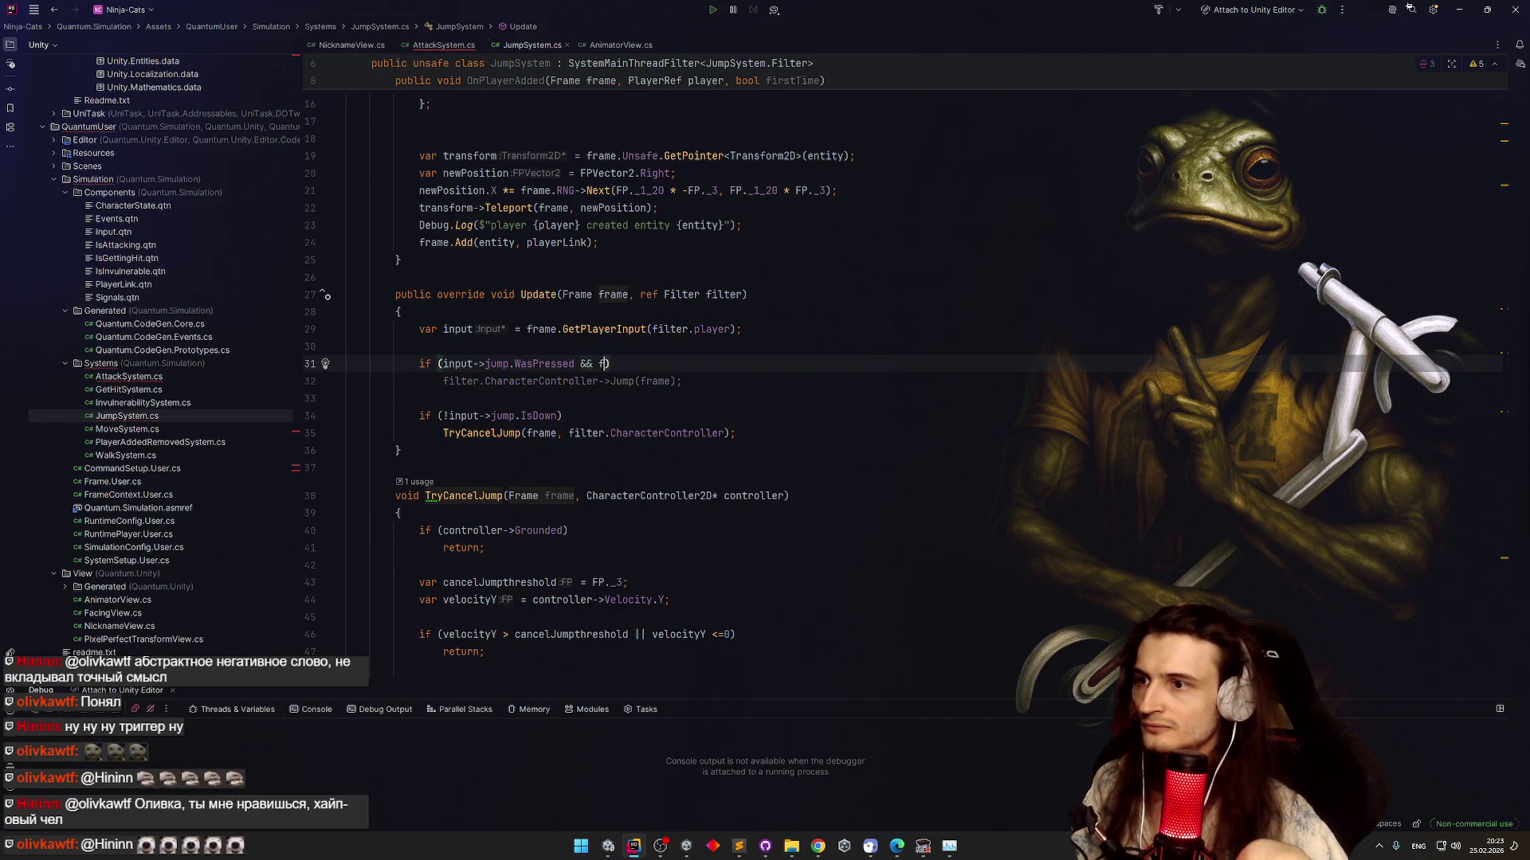
text(rame.)
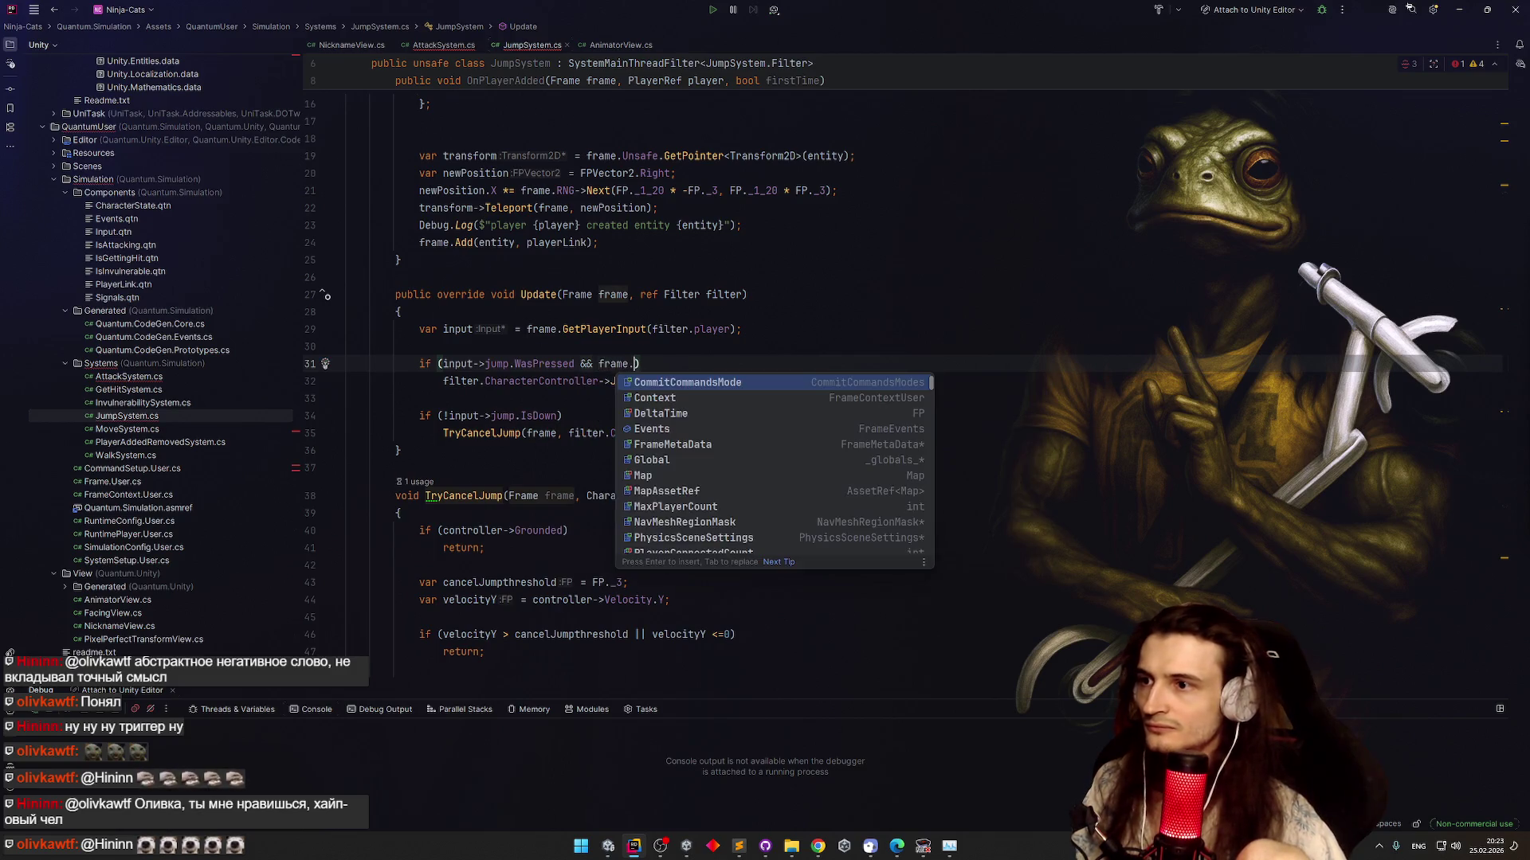
text(Has)
key(Return)
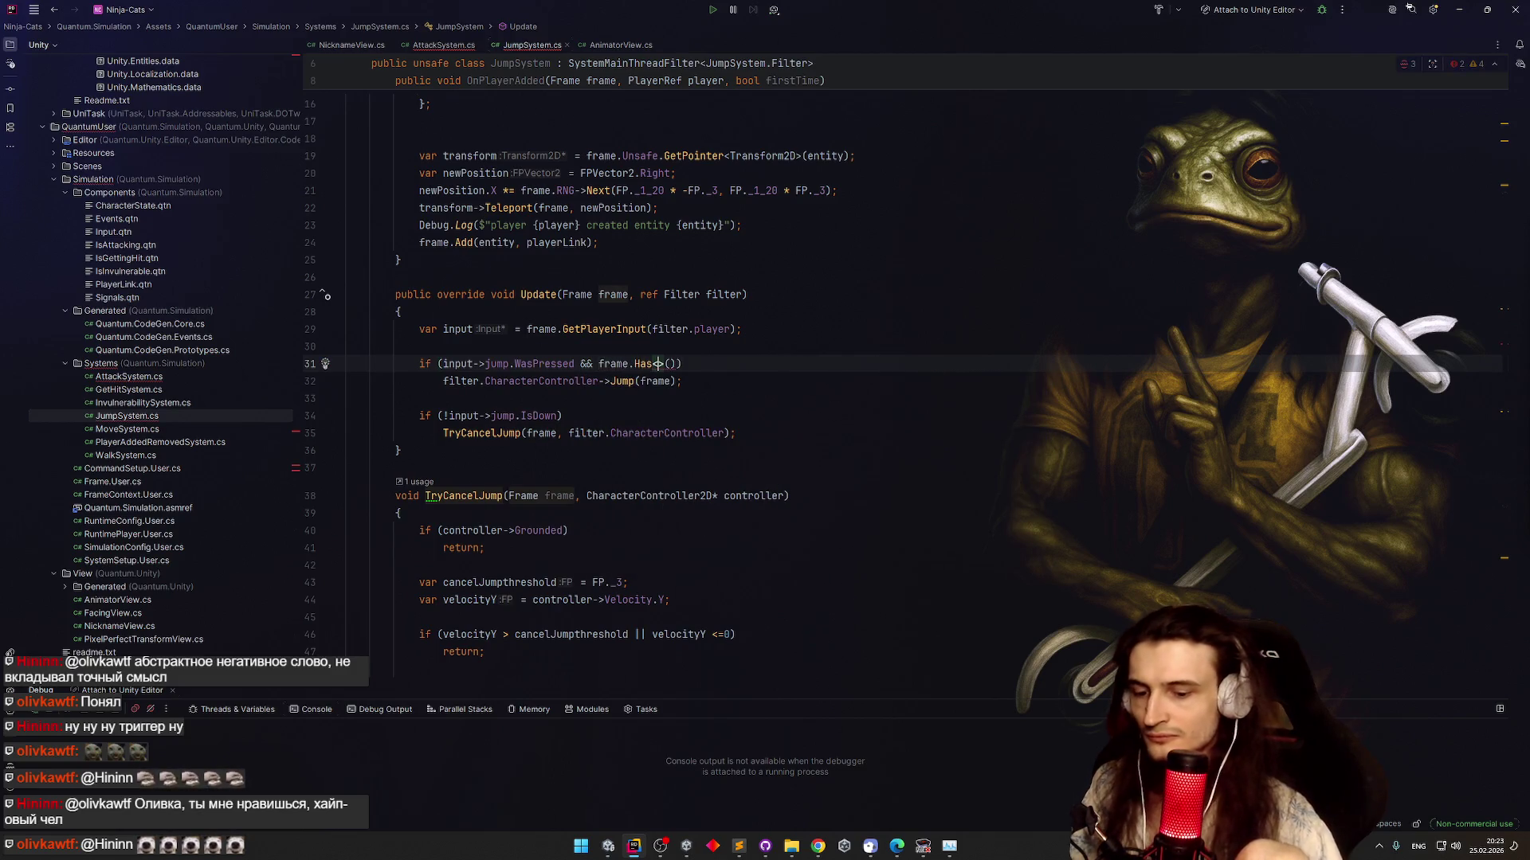
text(IsGettingHit)
key(Right)
key(Right)
text(filter.)
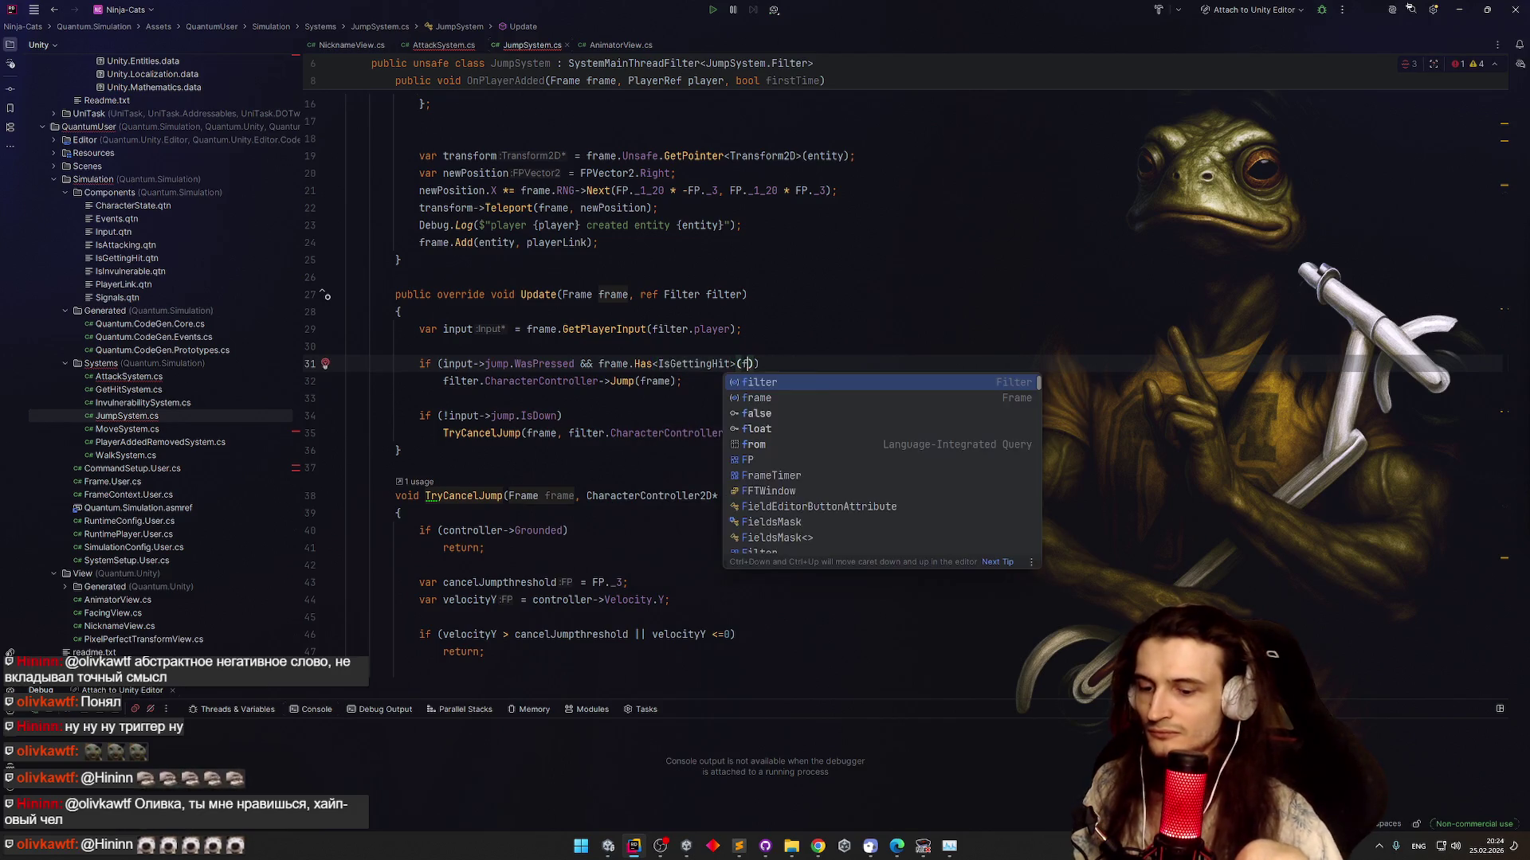
key(Return)
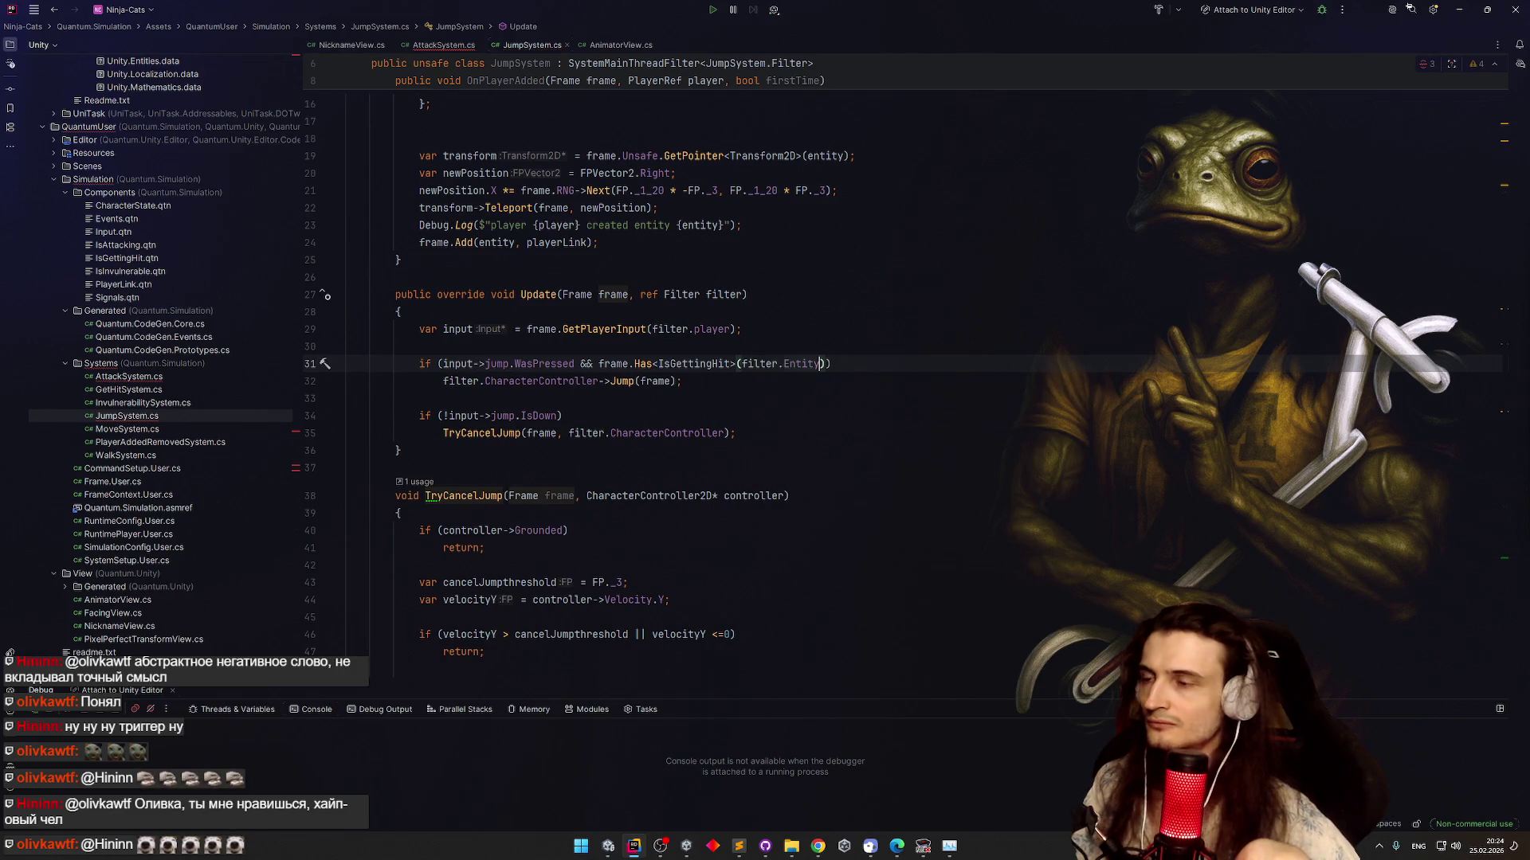
Negate the IsGettingHit check with '!' and reopen AttackSystem.cs
click(829, 294)
click(831, 341)
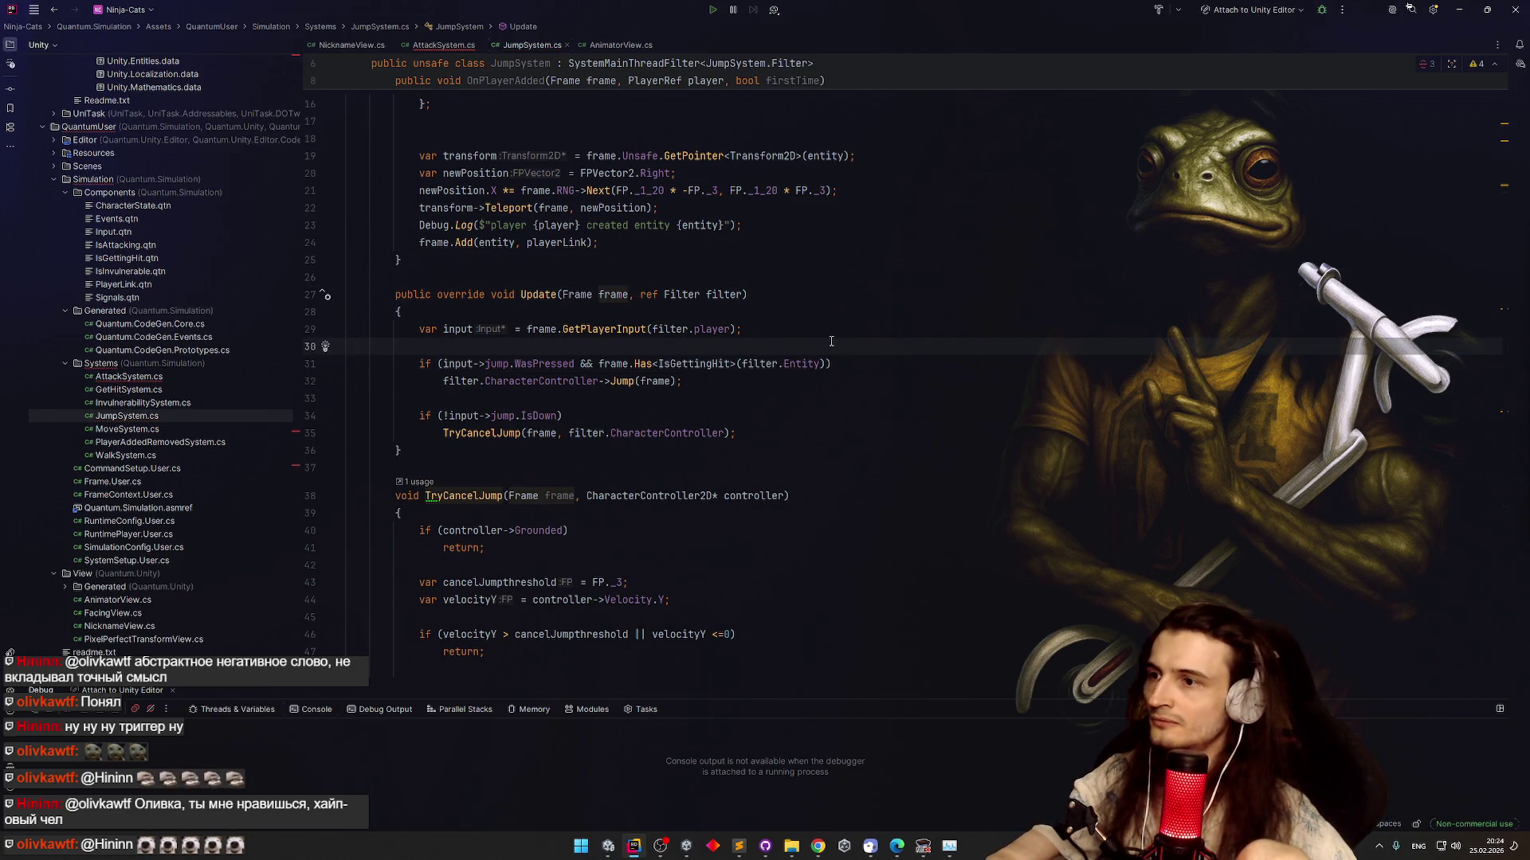
click(605, 364)
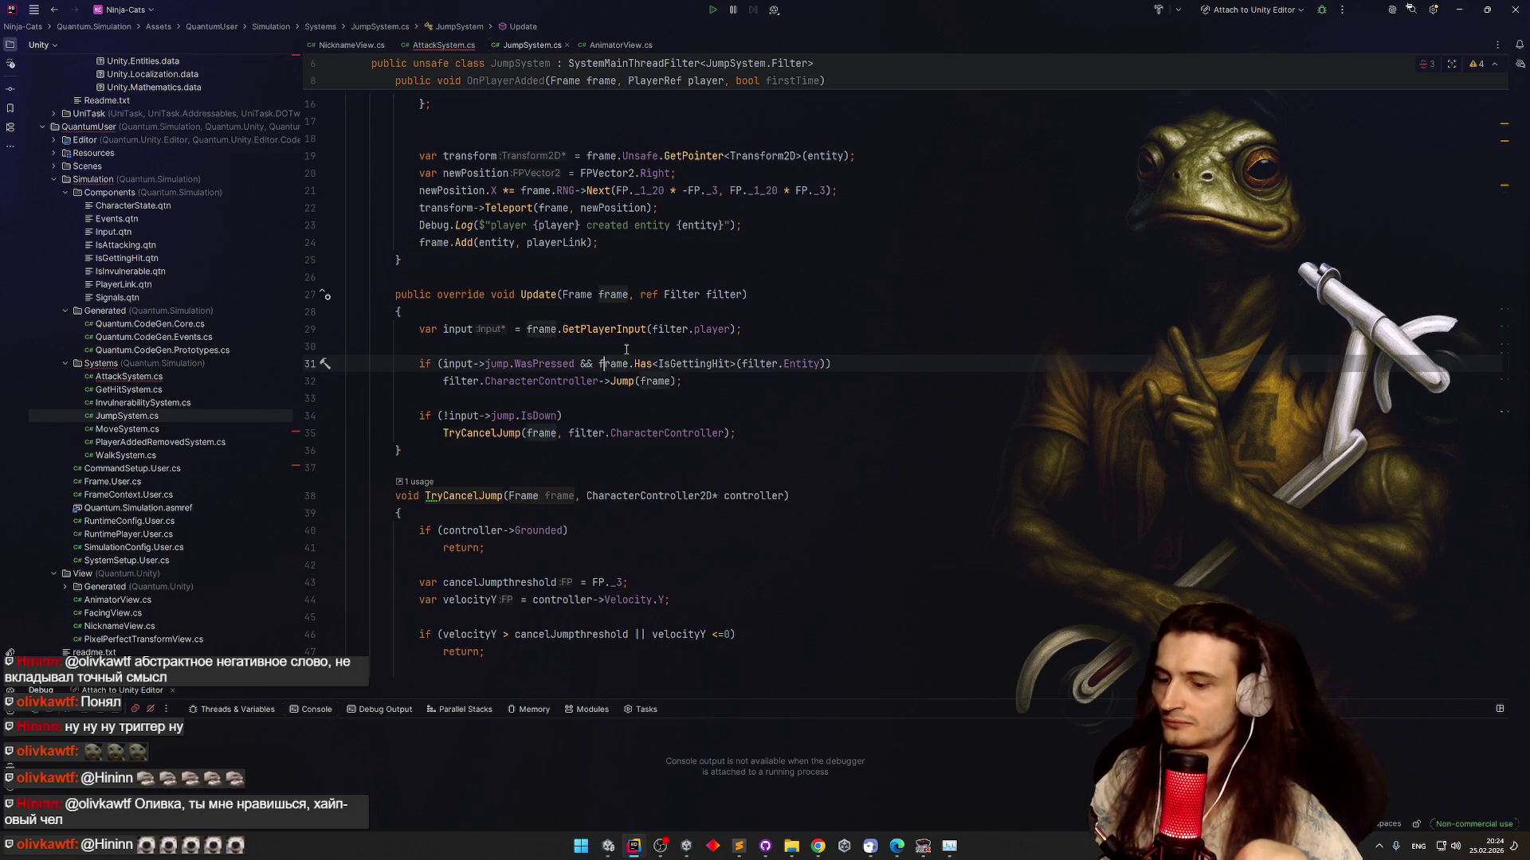
text(!)
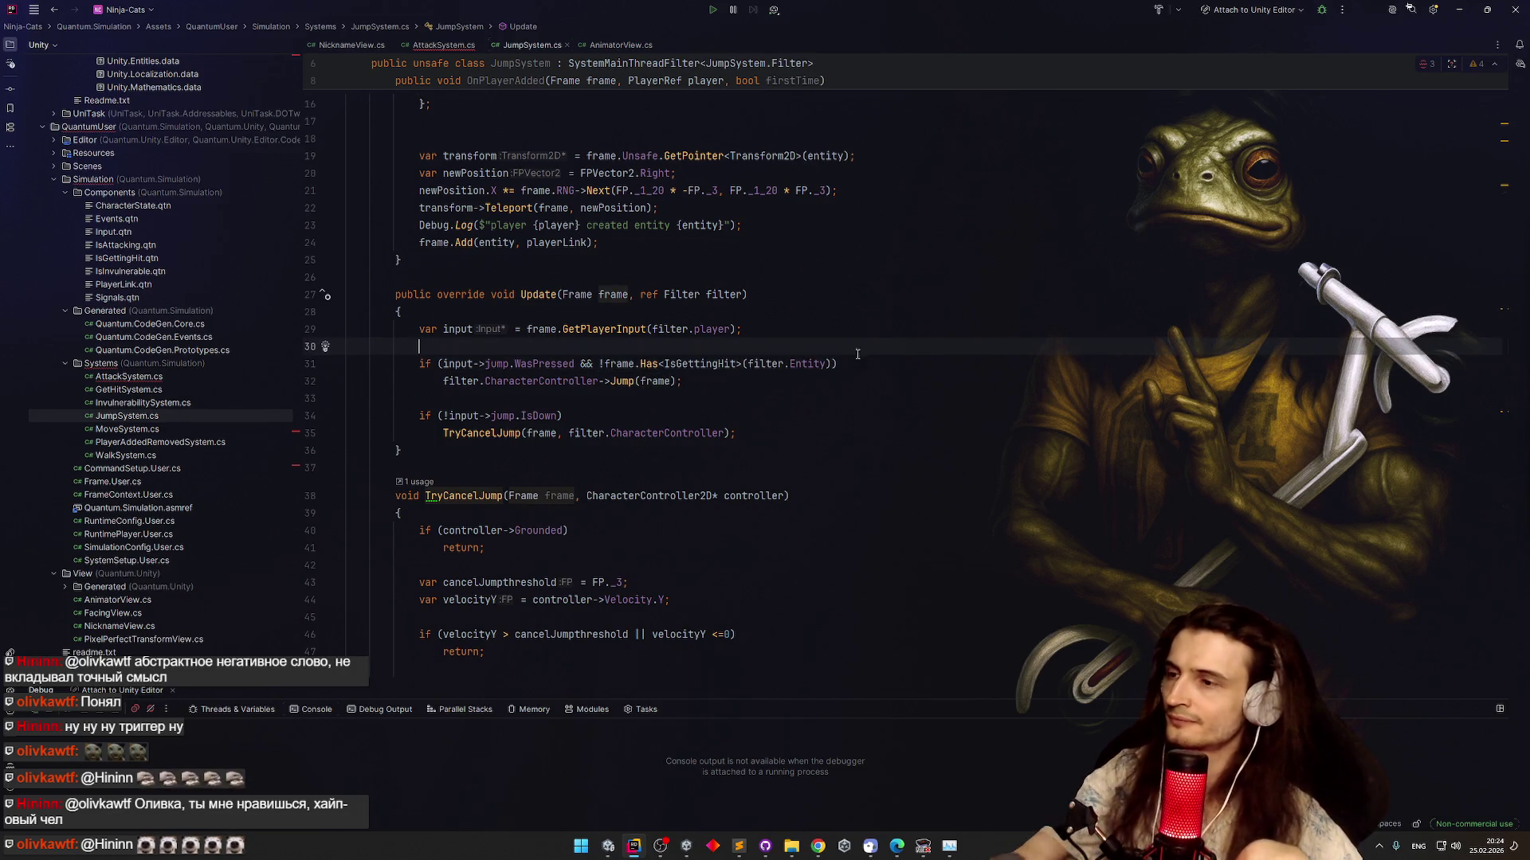
click(885, 367)
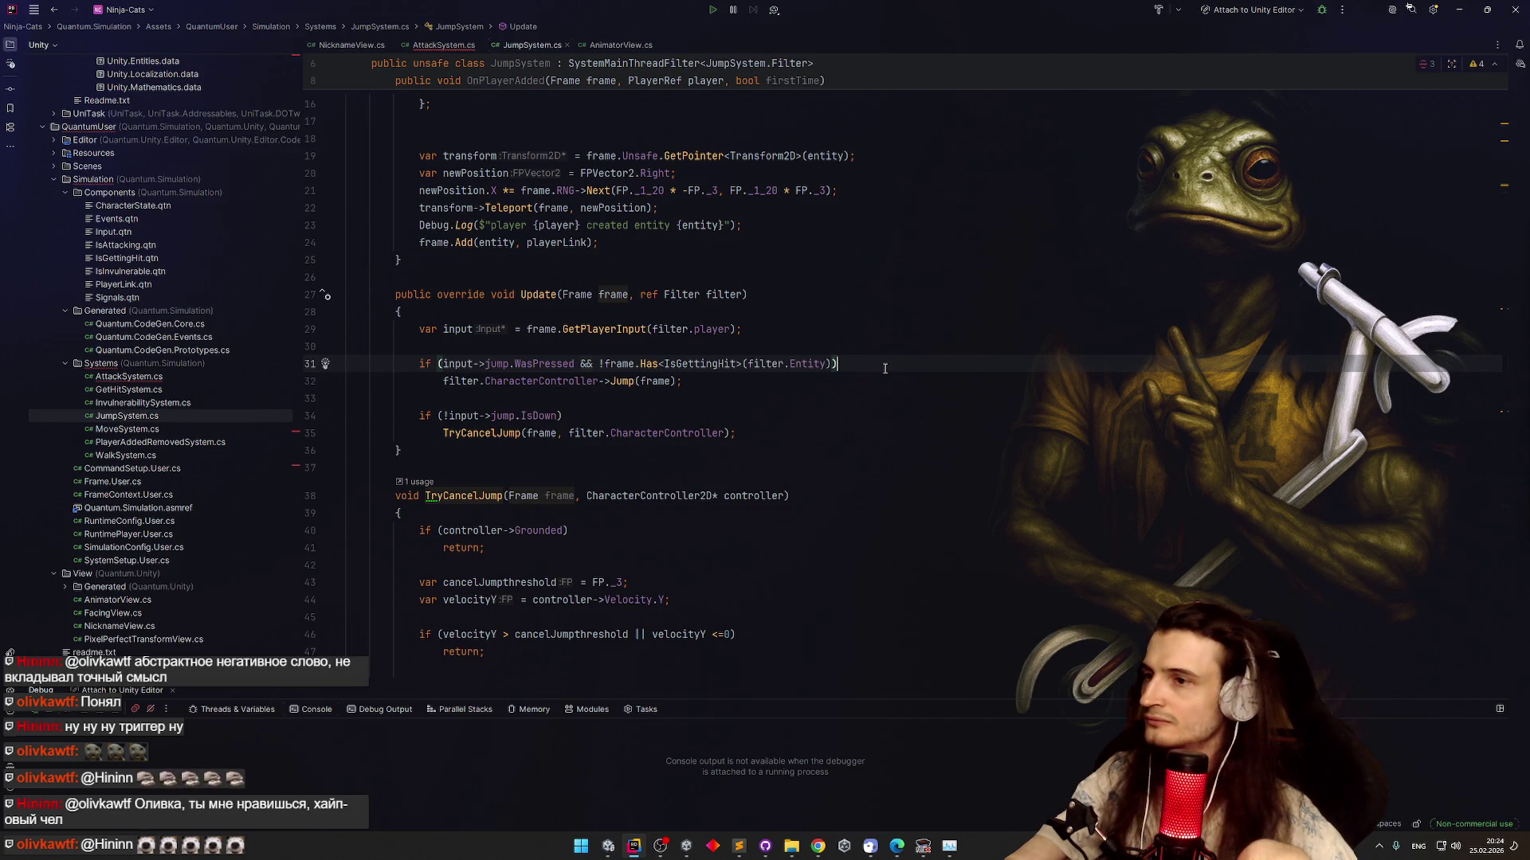
click(600, 365)
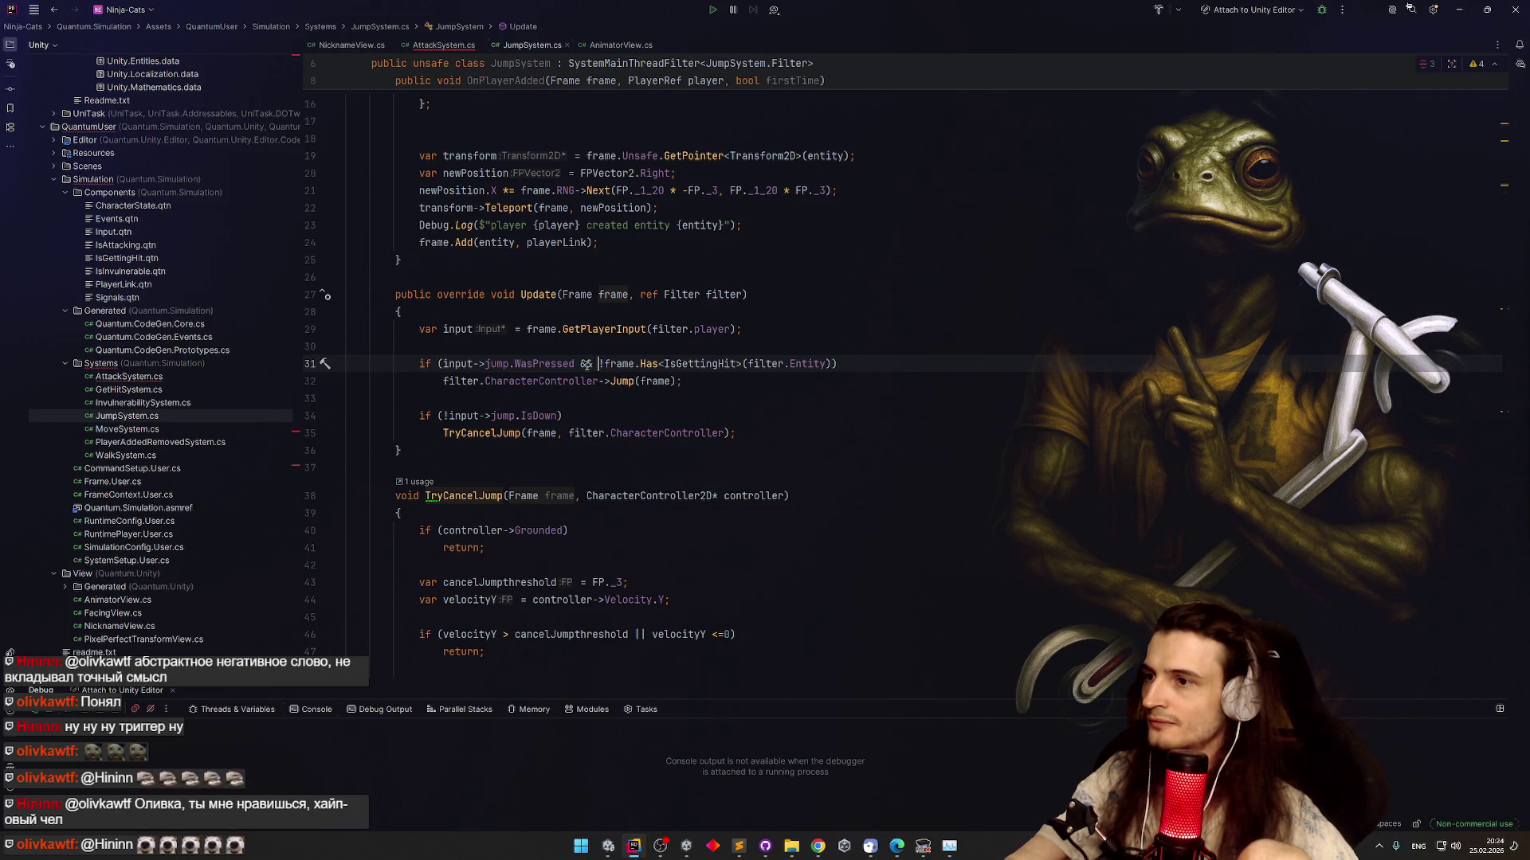
click(830, 365)
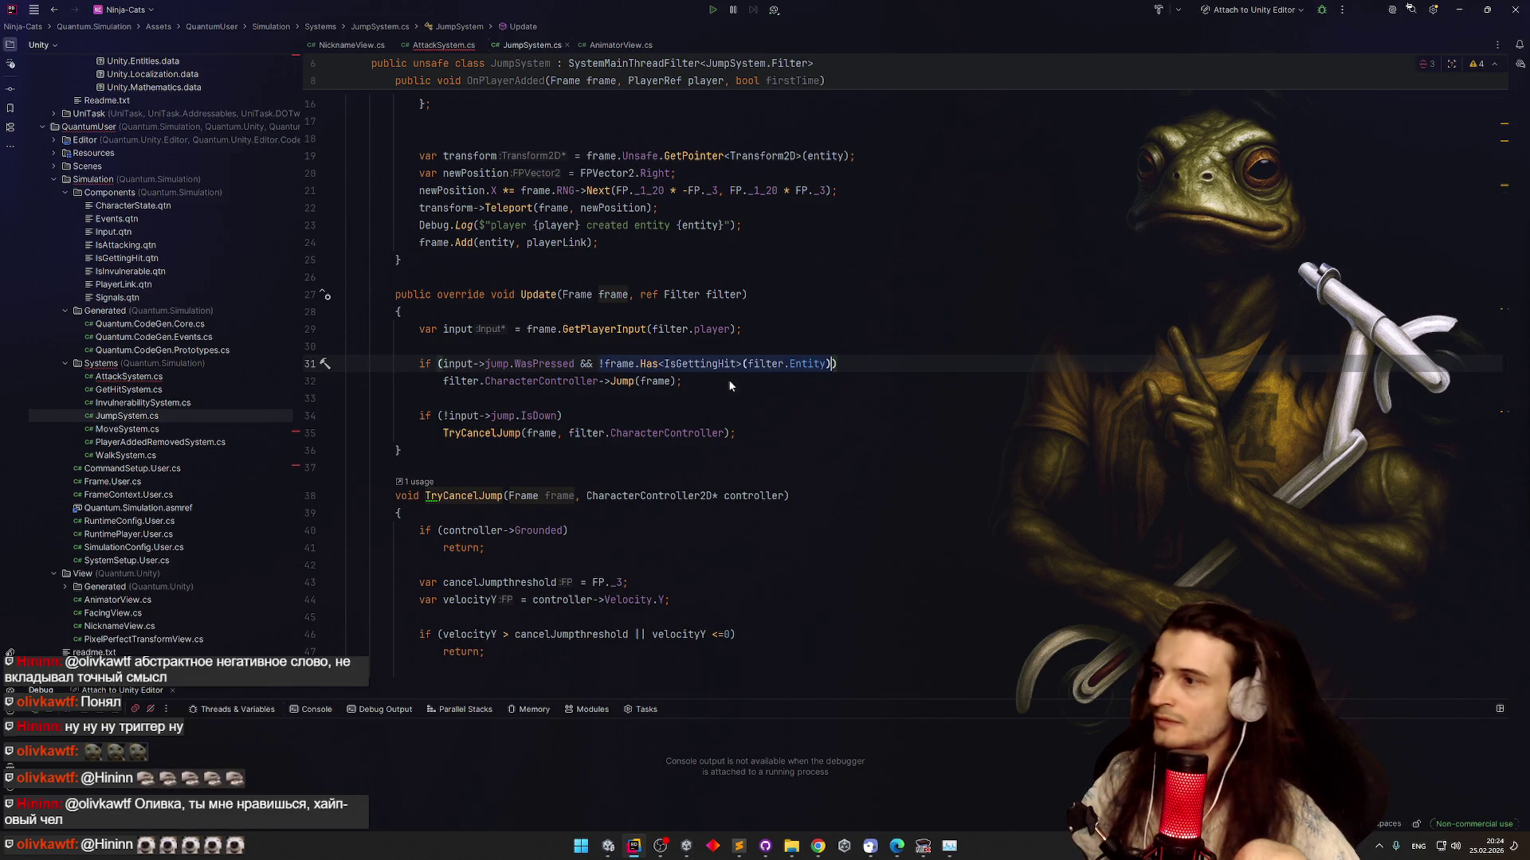
double_click(180, 378)
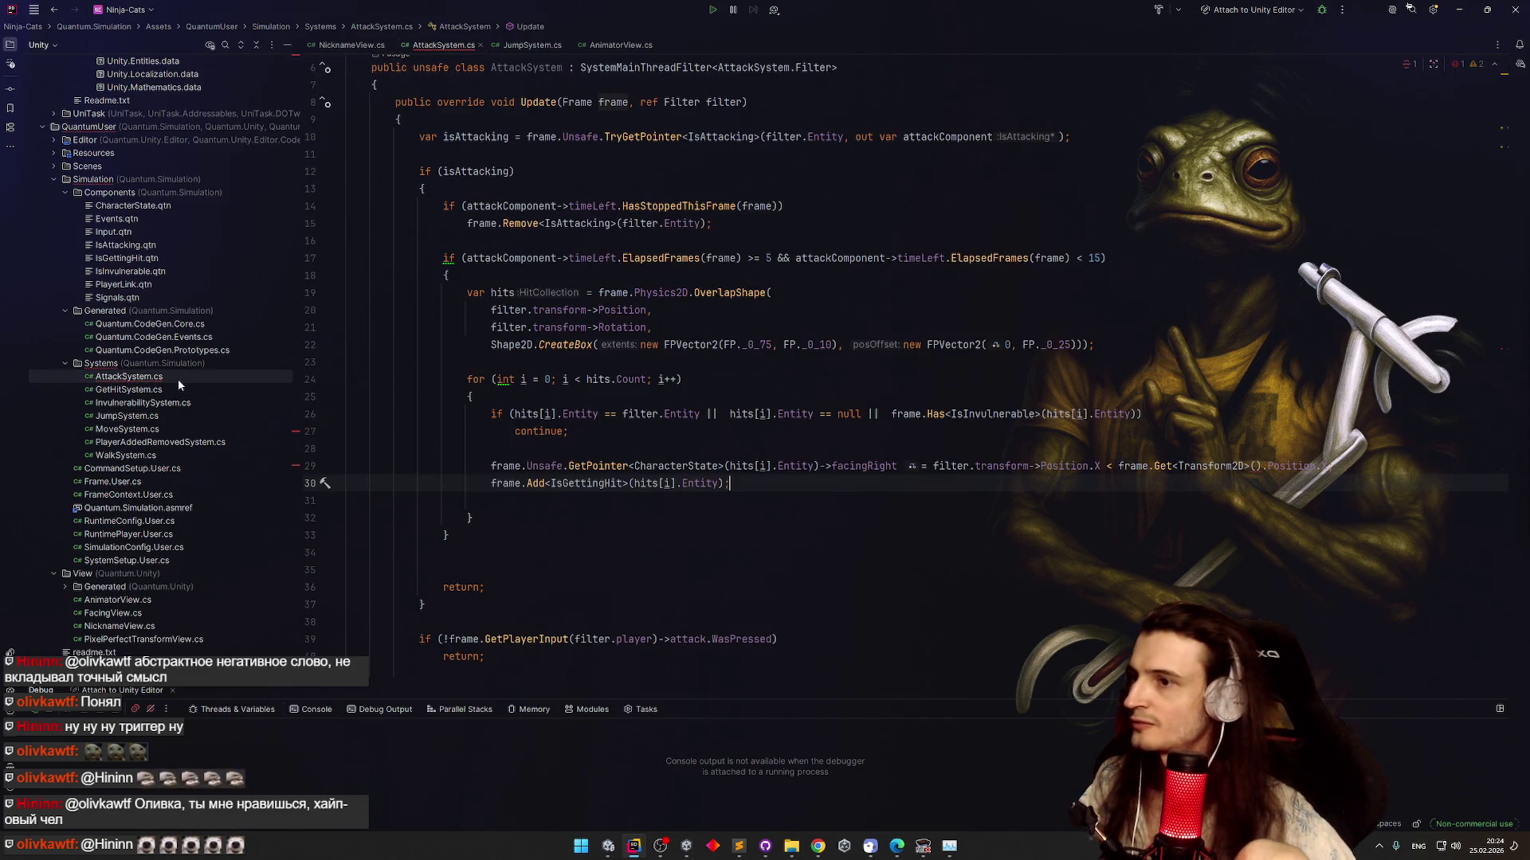
Pass hits[i].Entity into frame.Get<Transform2D>() on line 29
key(Up)
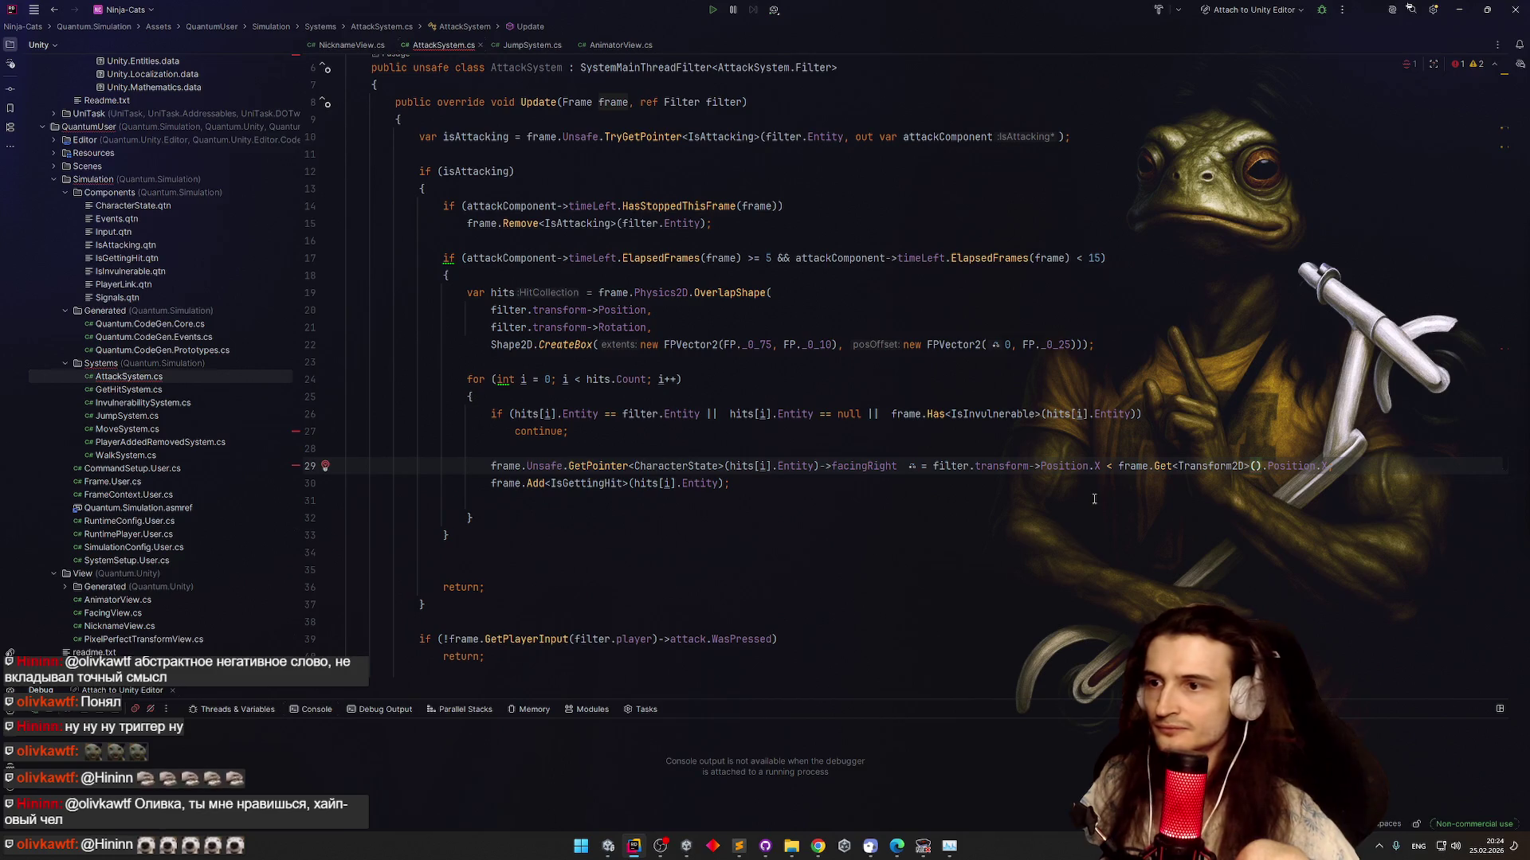
click(514, 413)
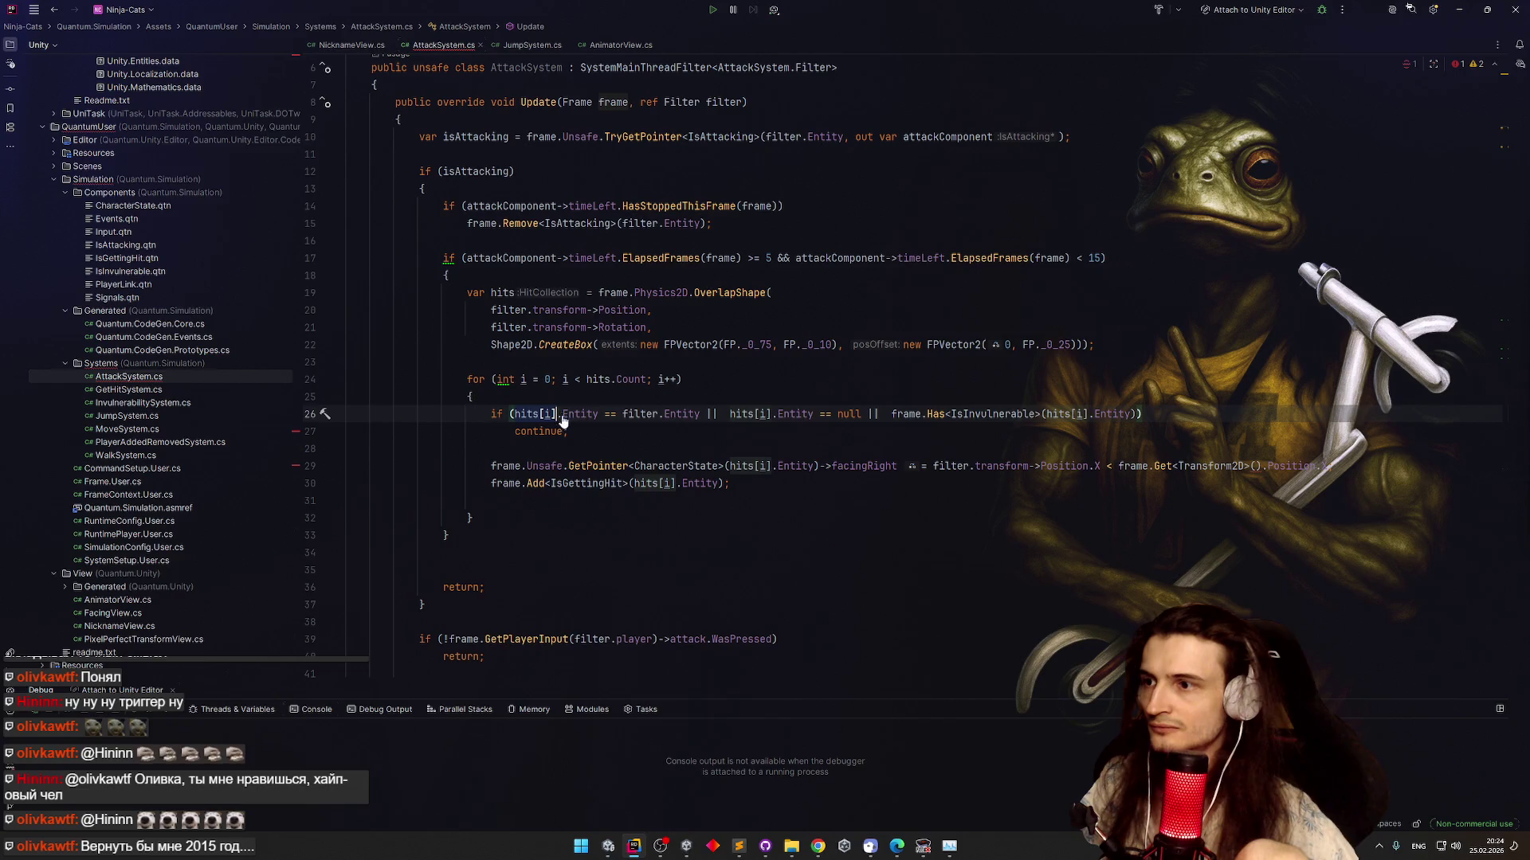
click(1254, 466)
text(hits[i])
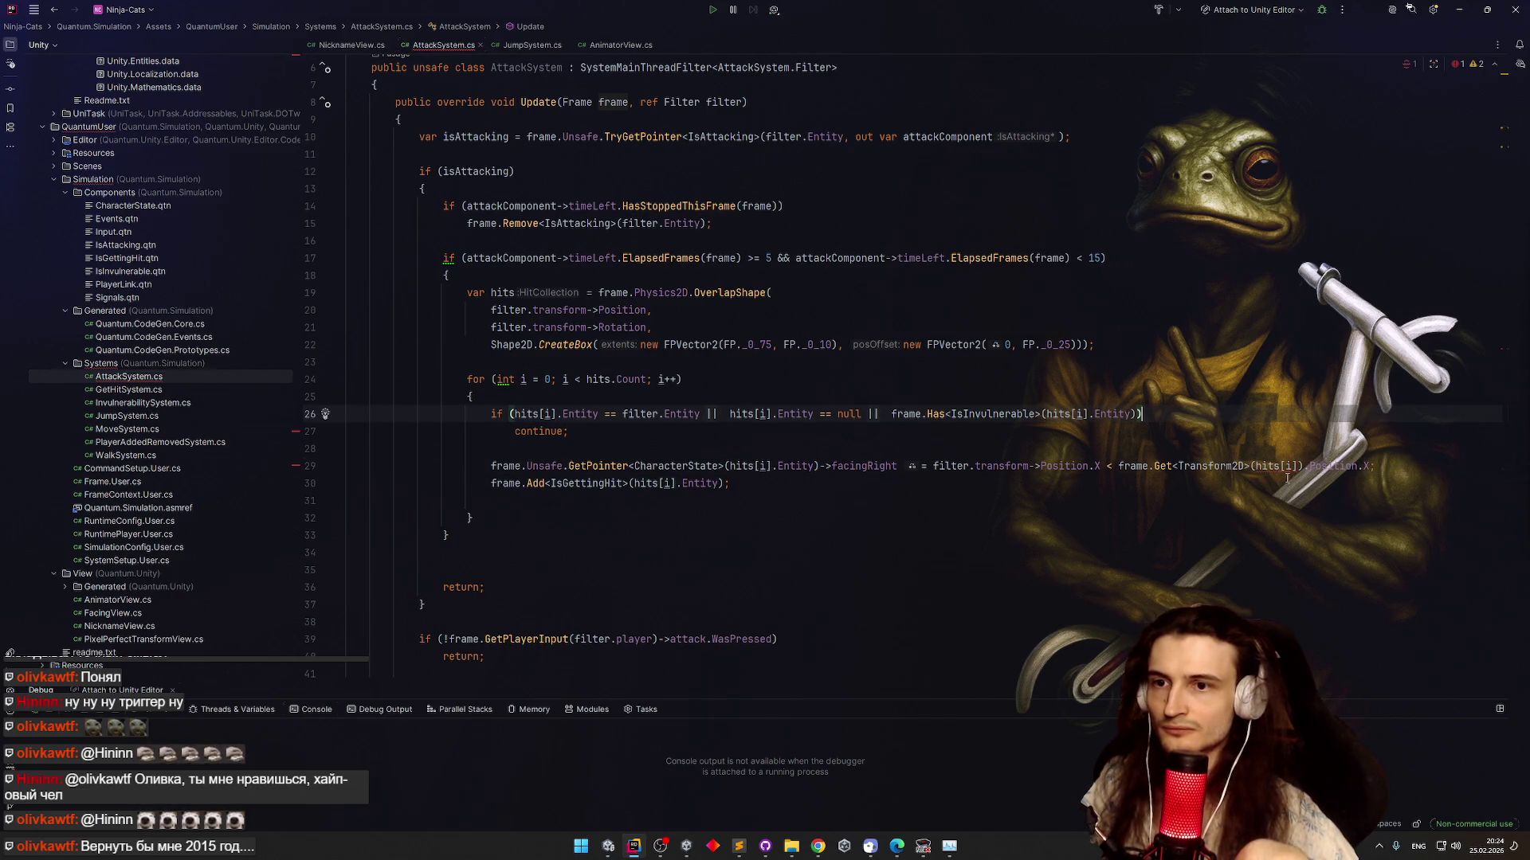
click(1292, 469)
text(.e)
key(Return)
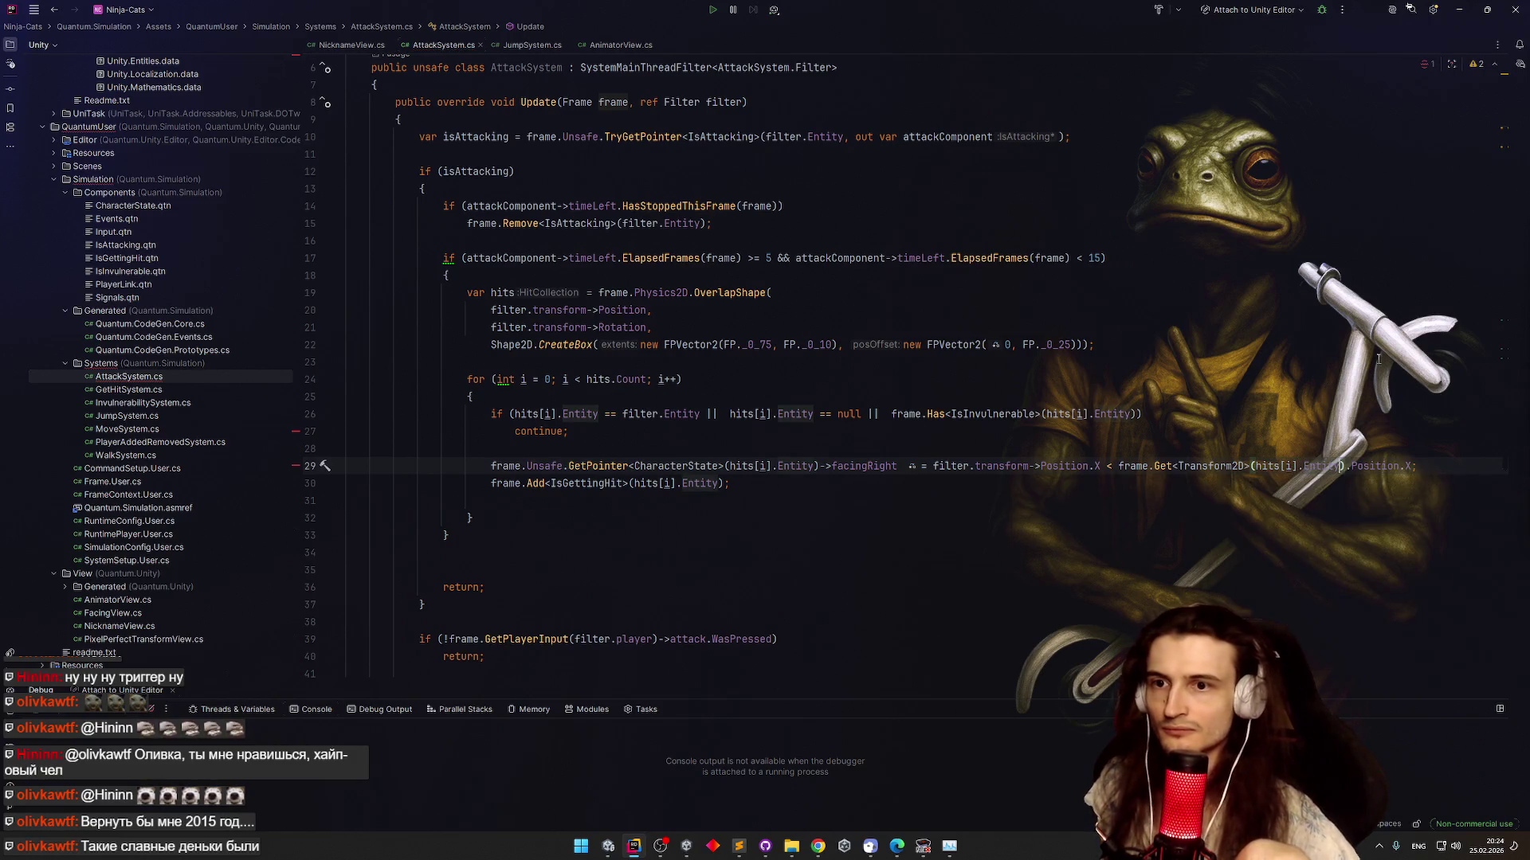
click(1155, 360)
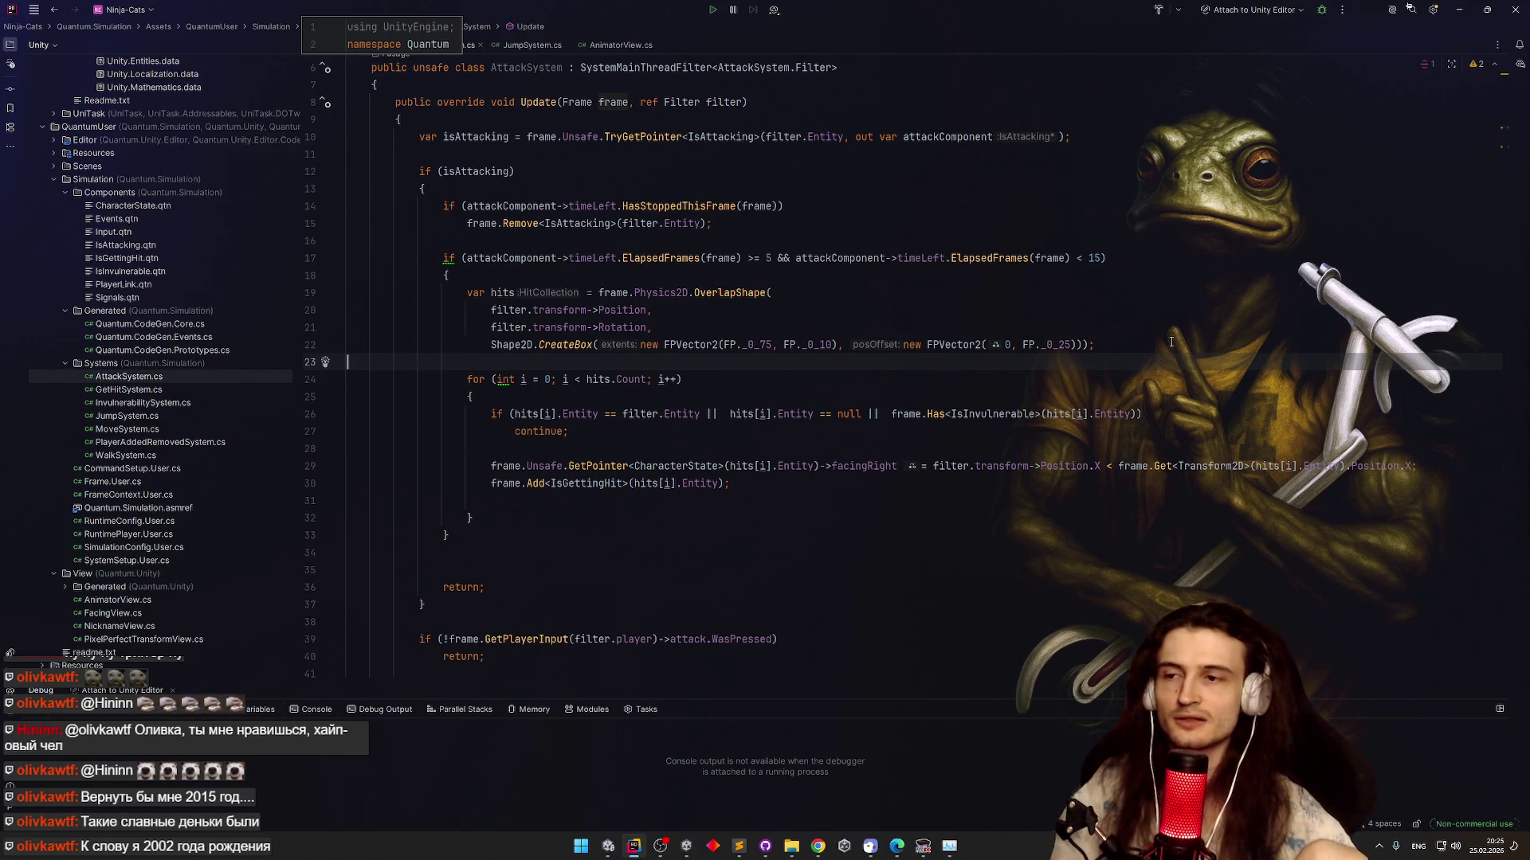
Review the attack code in AttackSystem.cs around line 22, then open MoveSystem.cs from the Solution explorer
click(1184, 335)
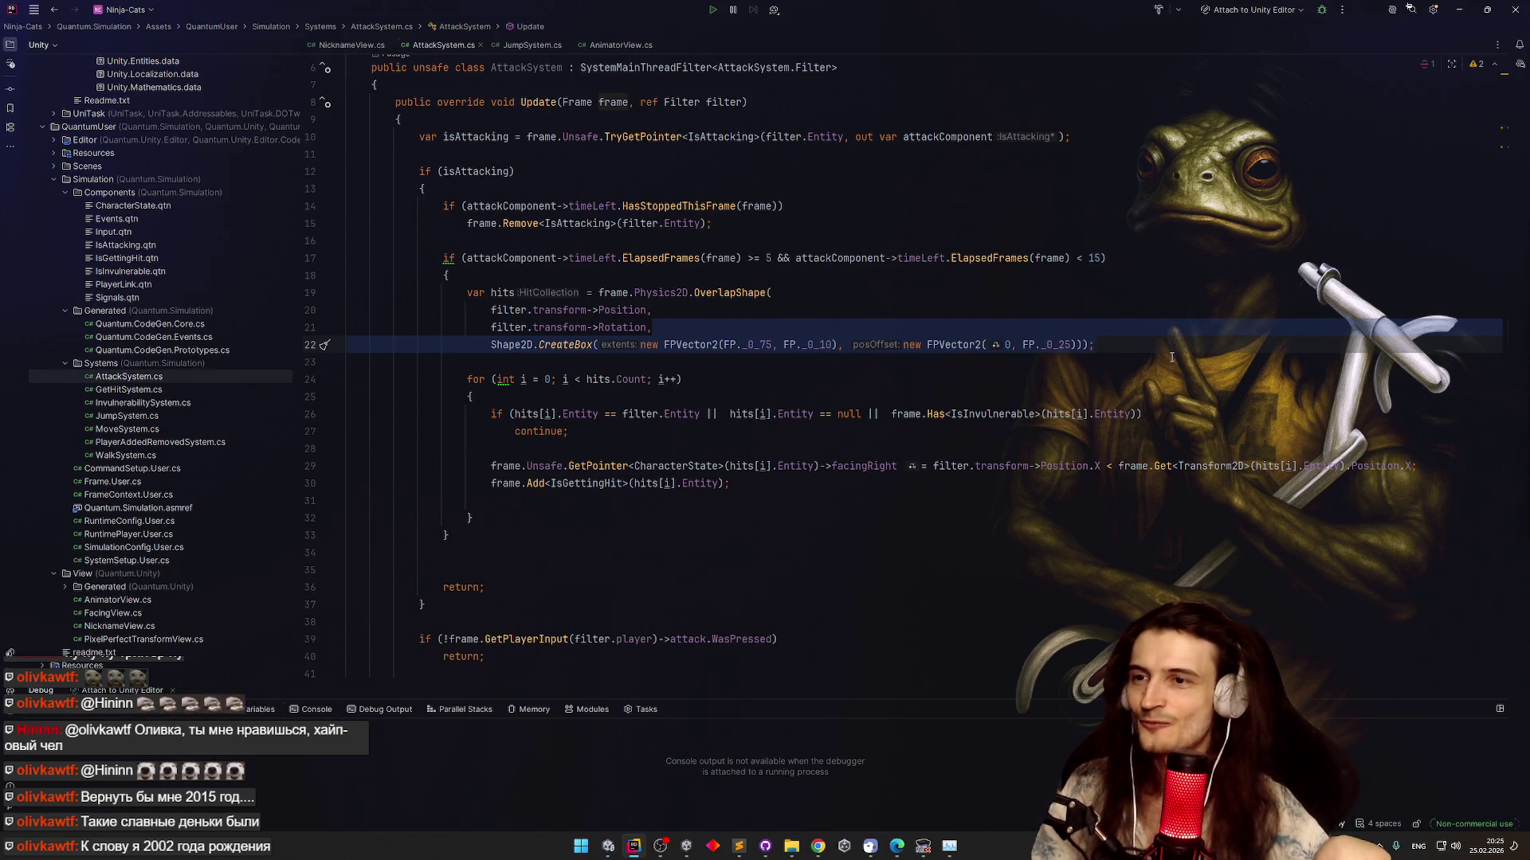
click(1169, 357)
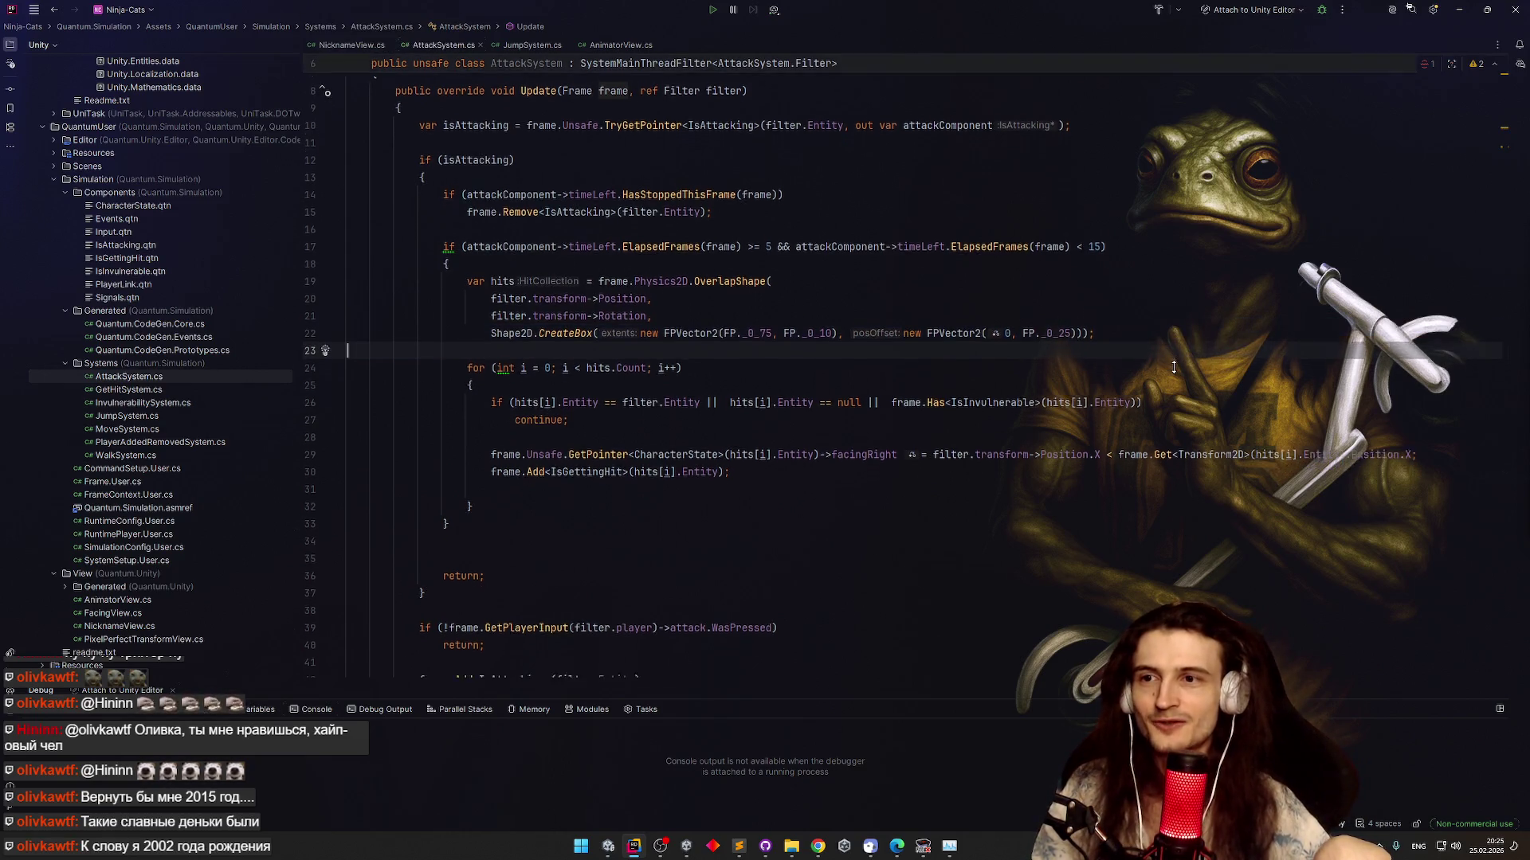
scroll(1160, 344, down, 2)
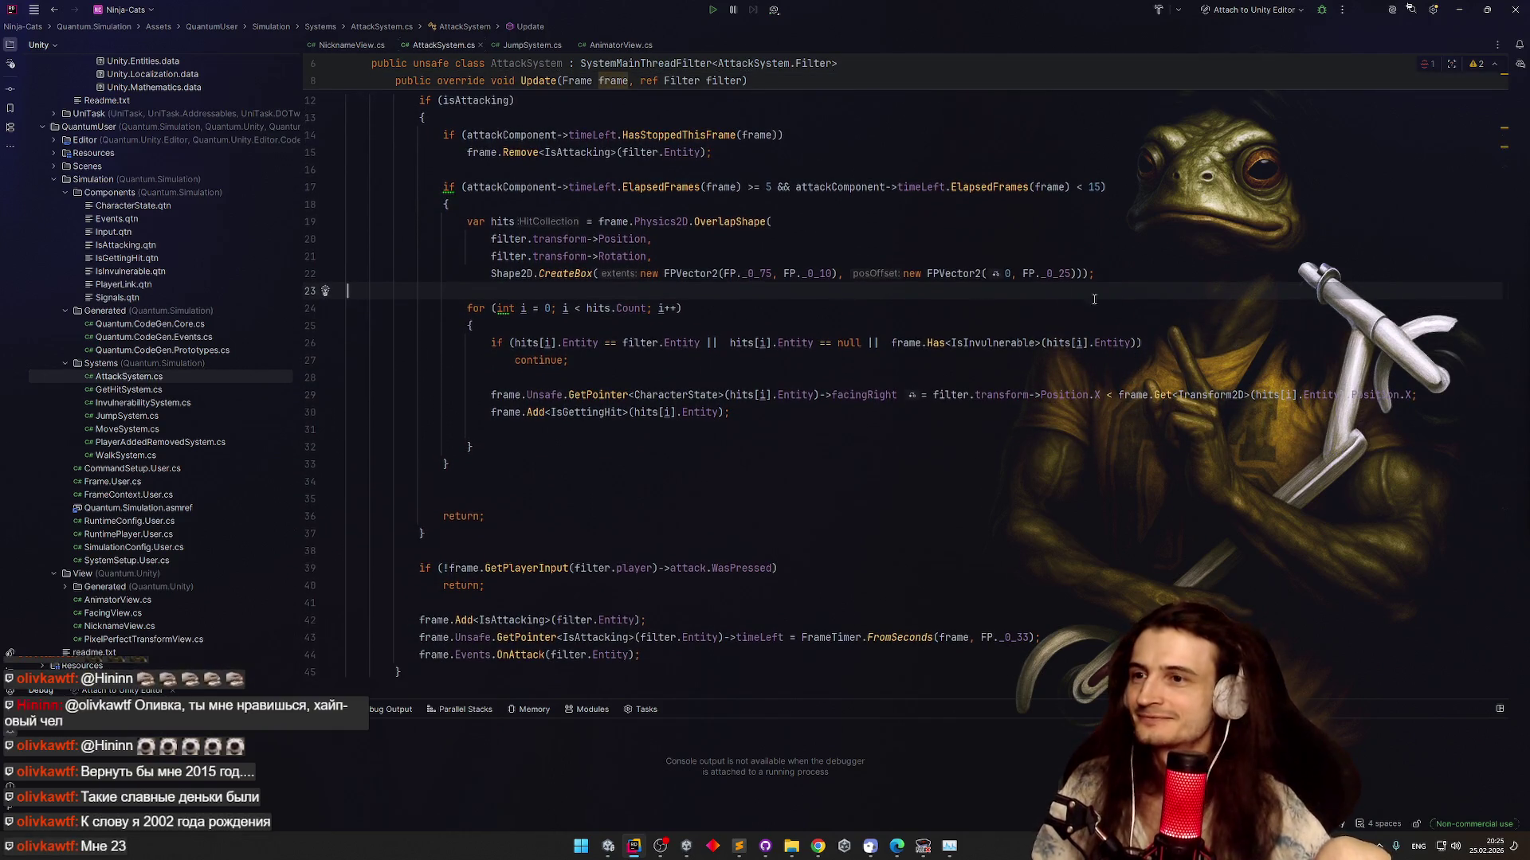
scroll(774, 295, up, 4)
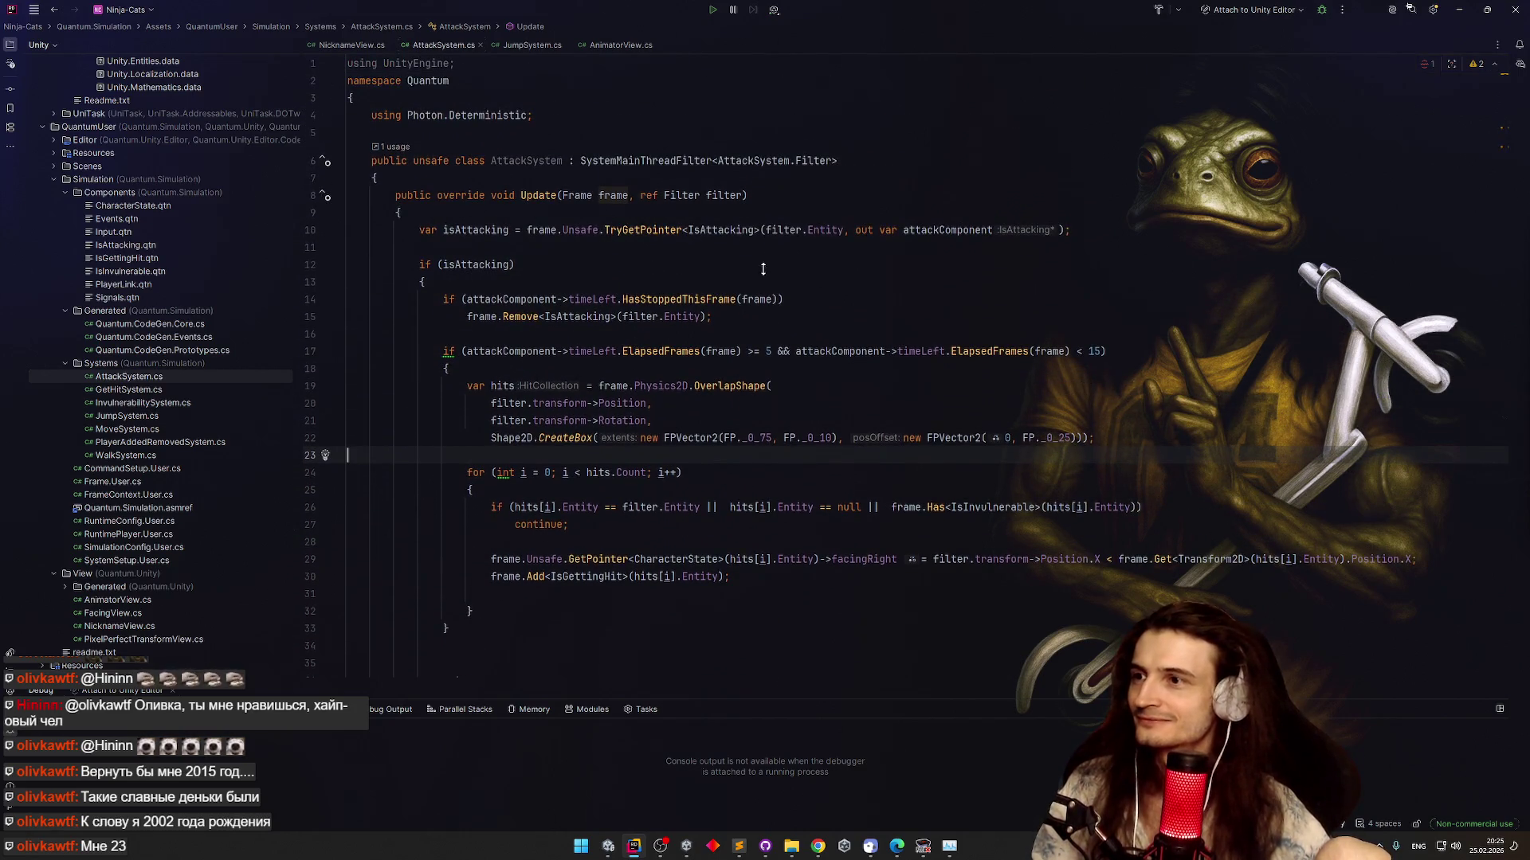
scroll(757, 295, down, 1)
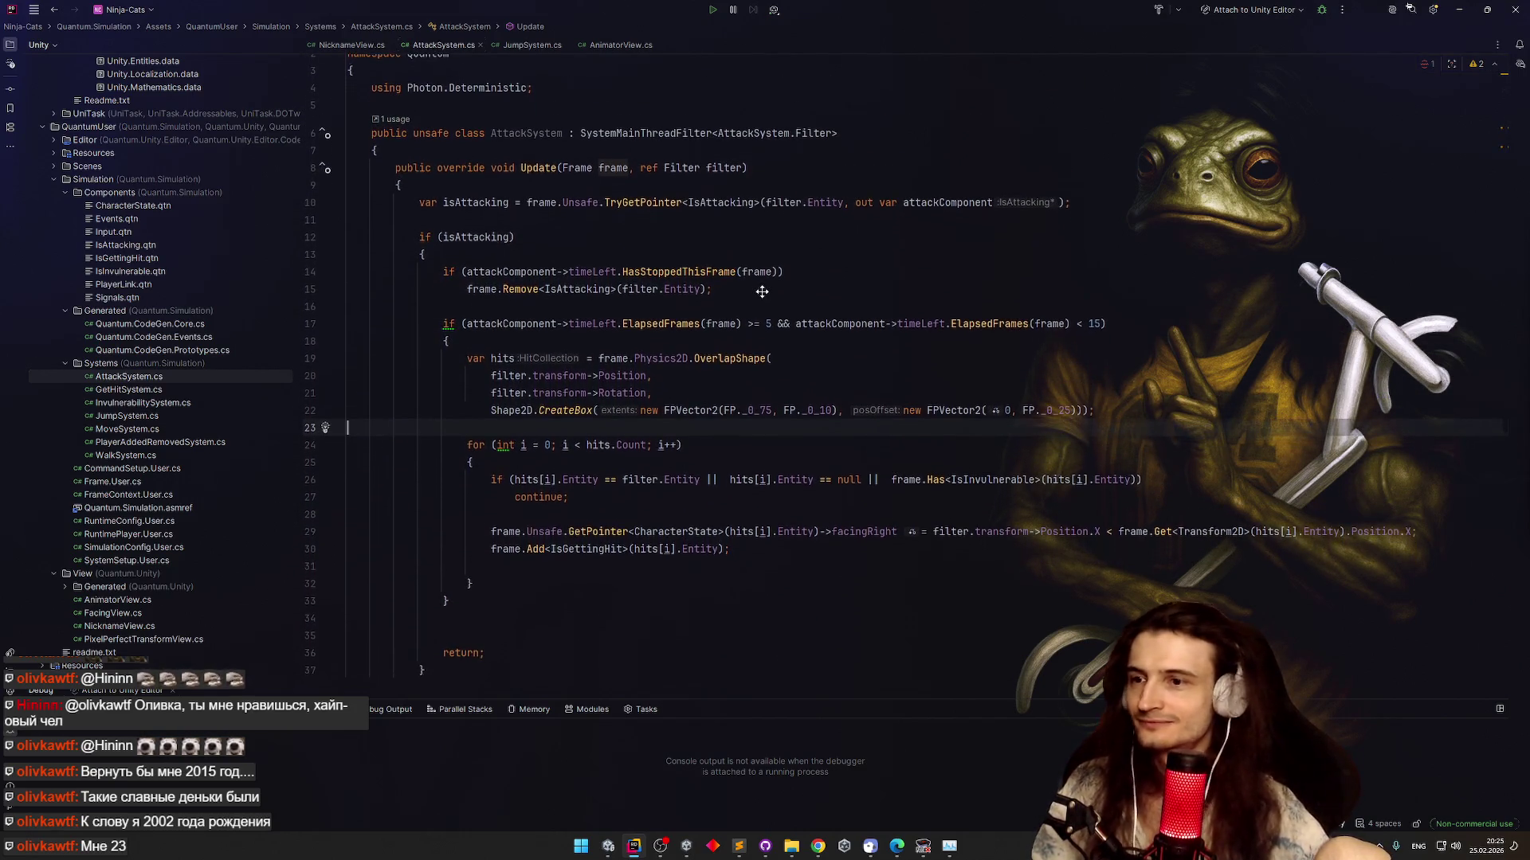
scroll(761, 292, down, 1)
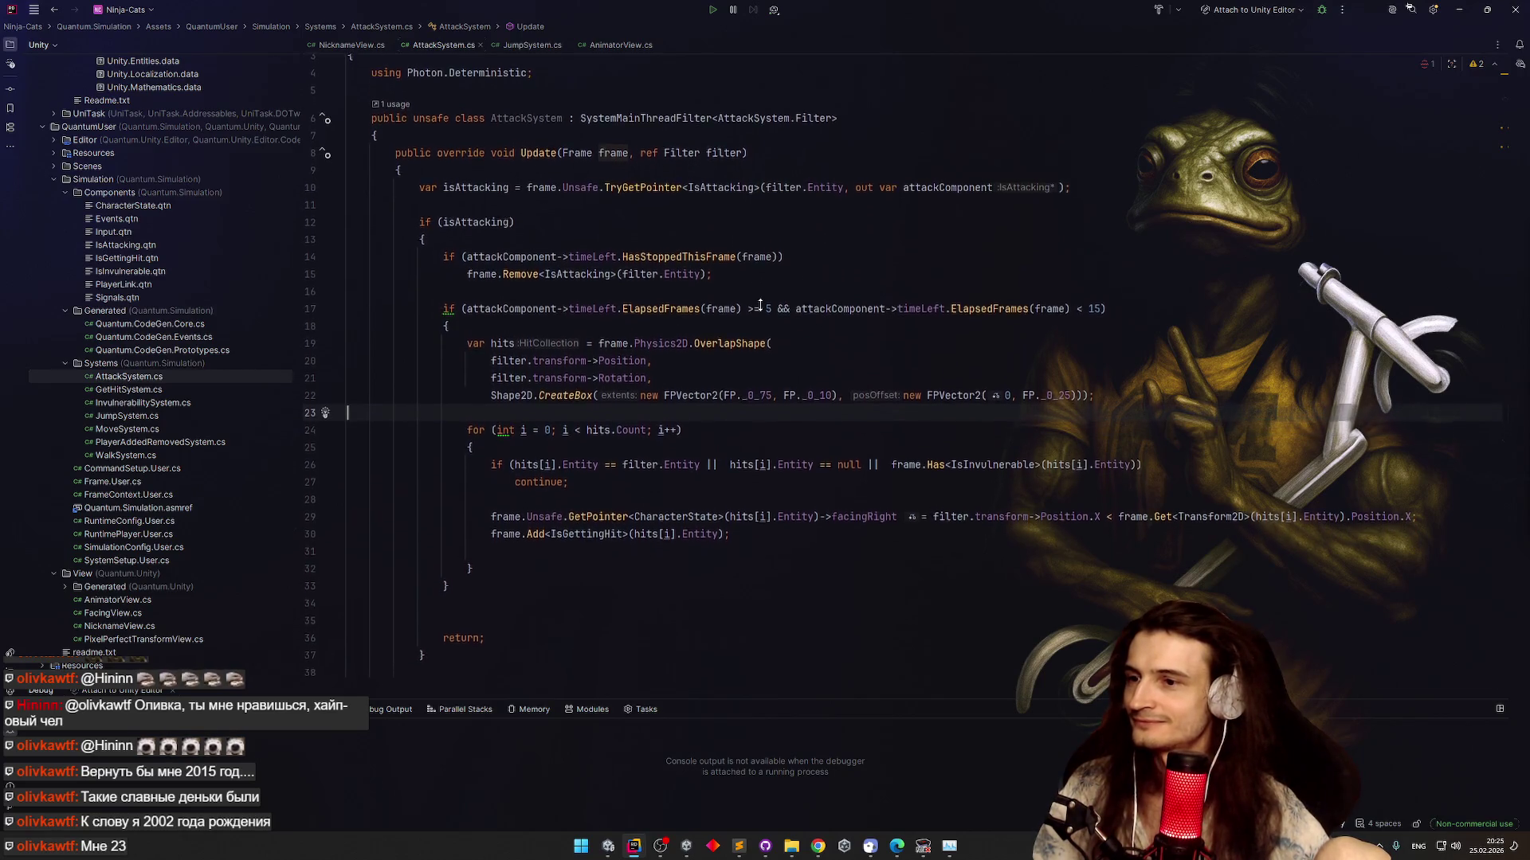
scroll(760, 305, down, 2)
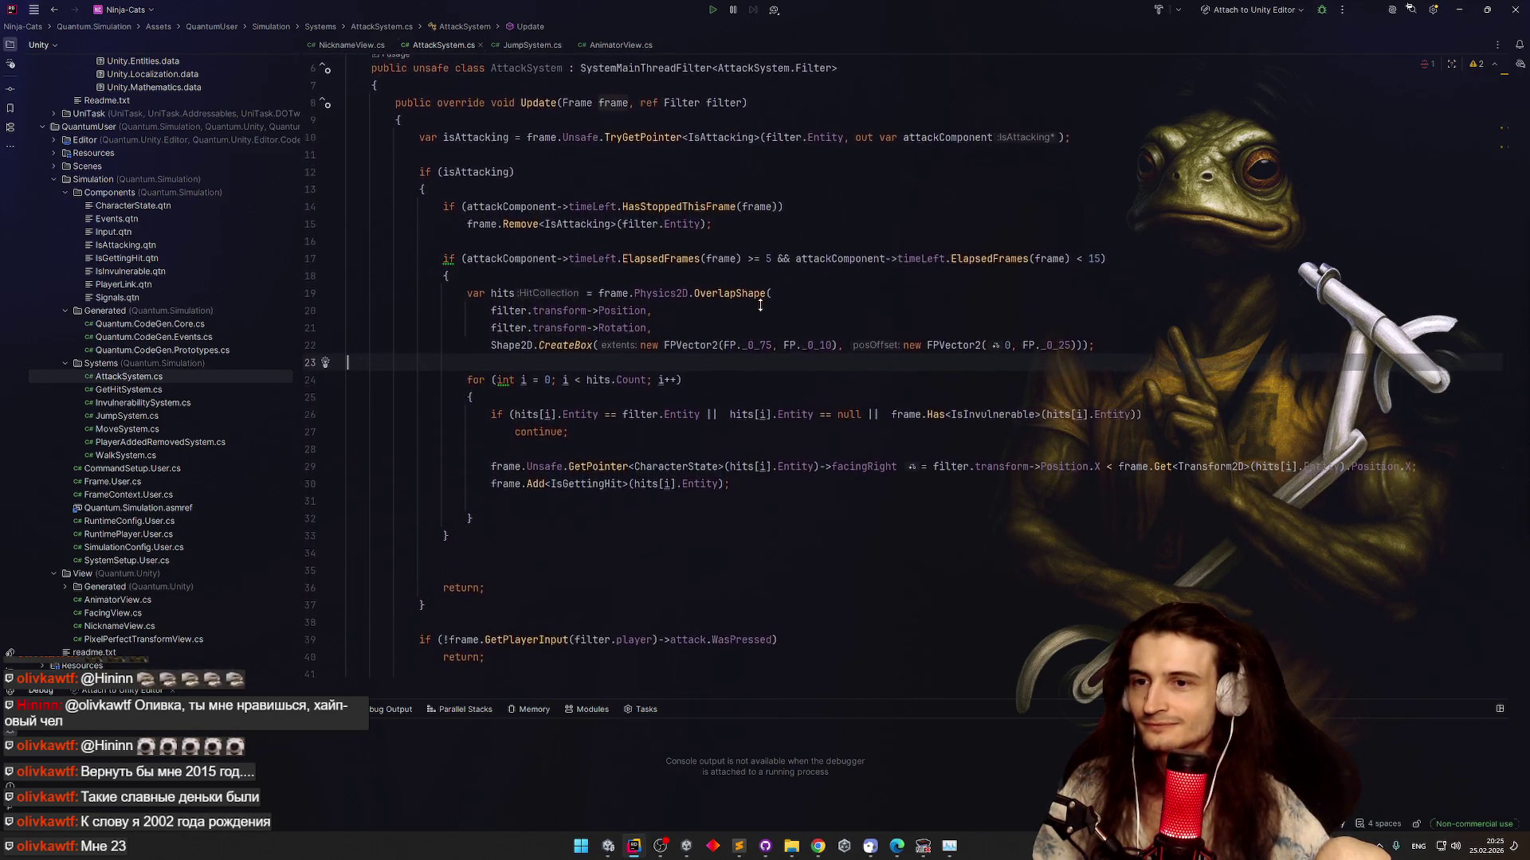
scroll(760, 305, down, 3)
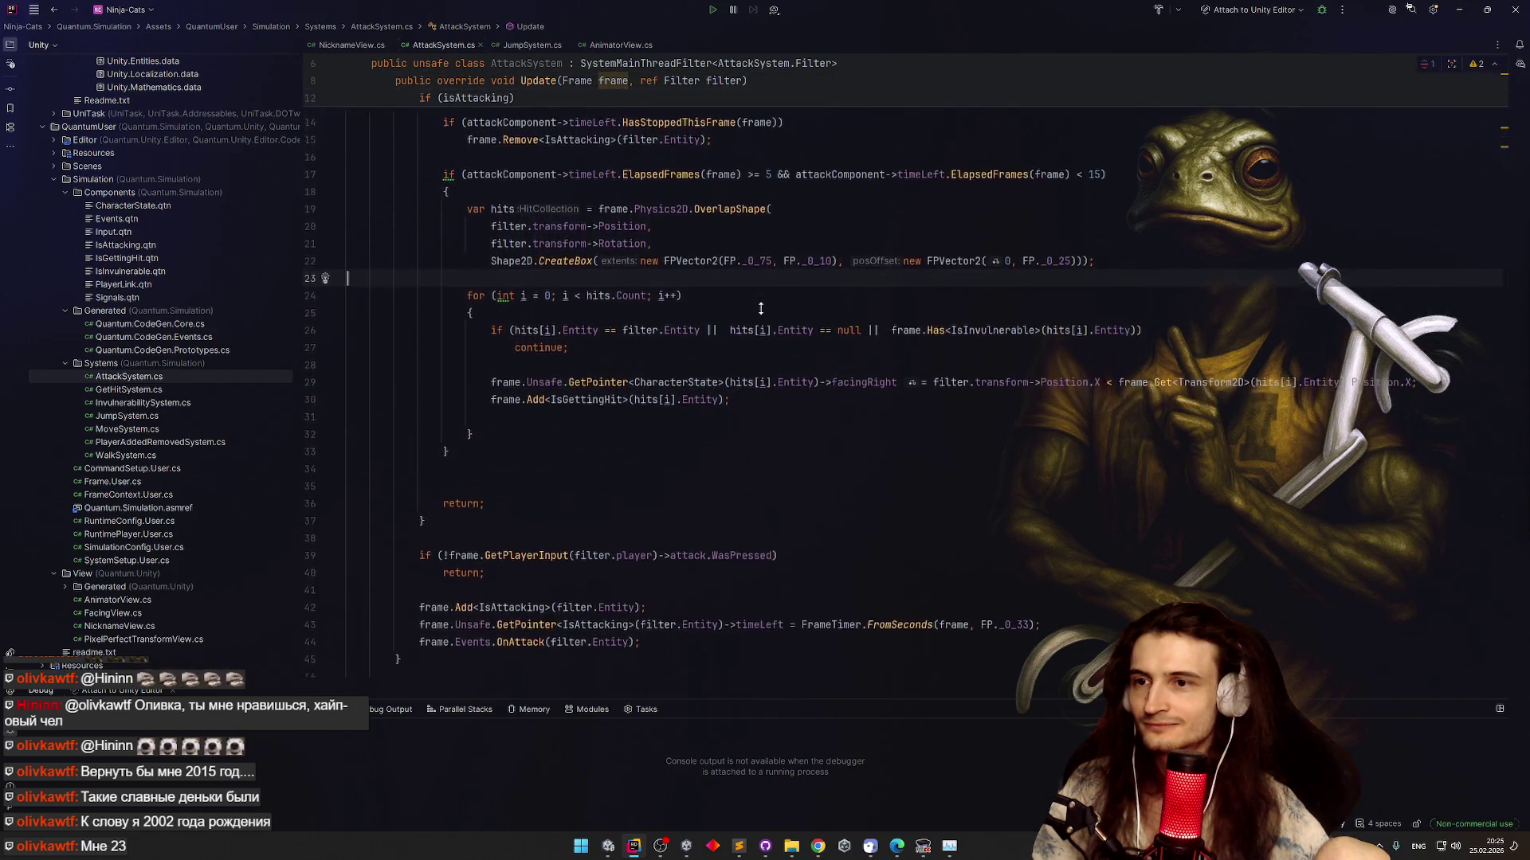
scroll(761, 307, down, 3)
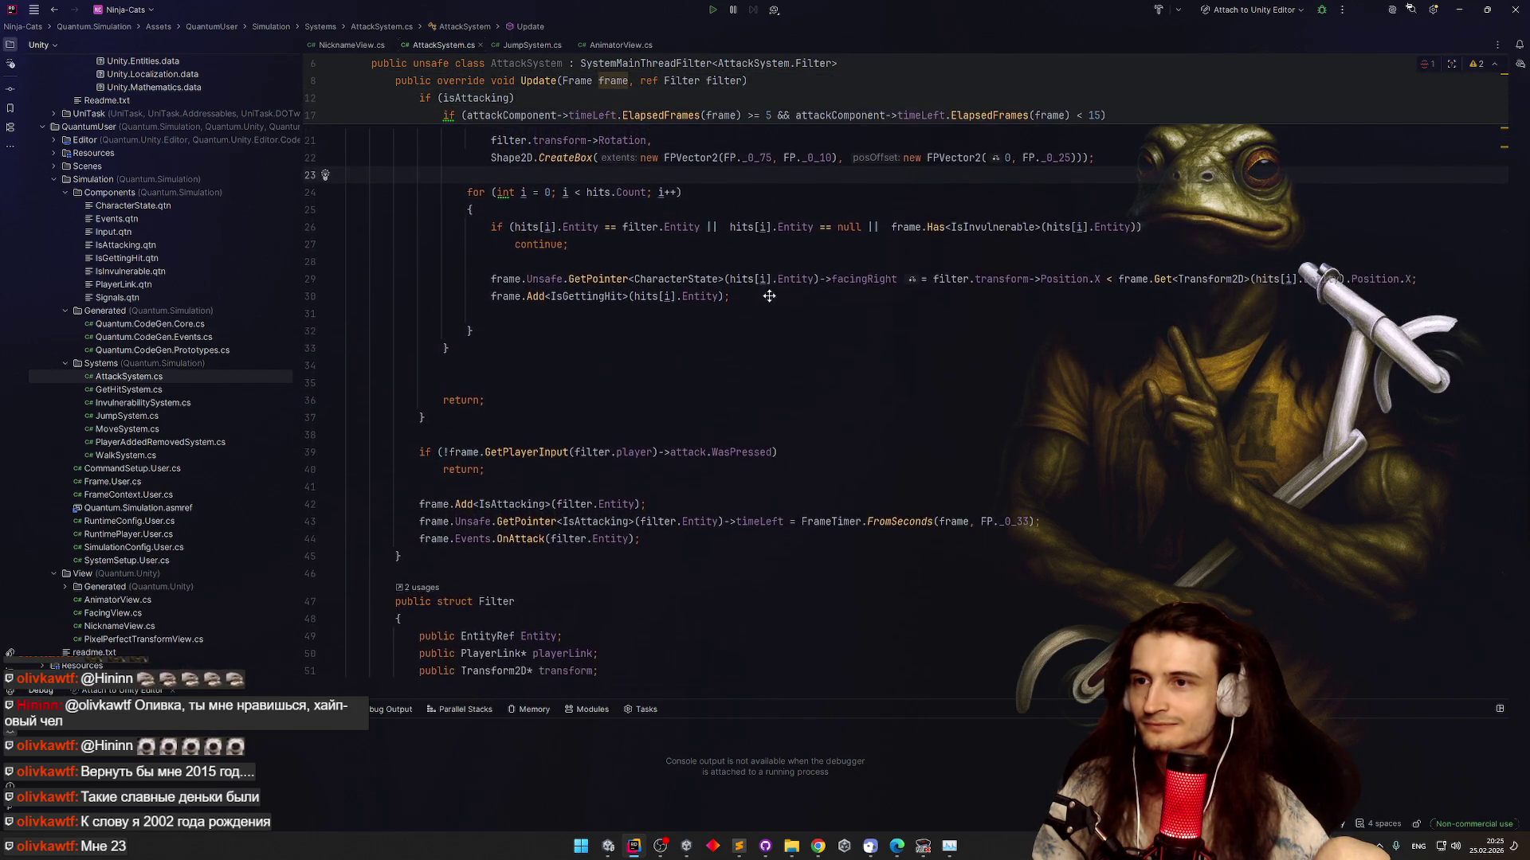
scroll(771, 294, up, 3)
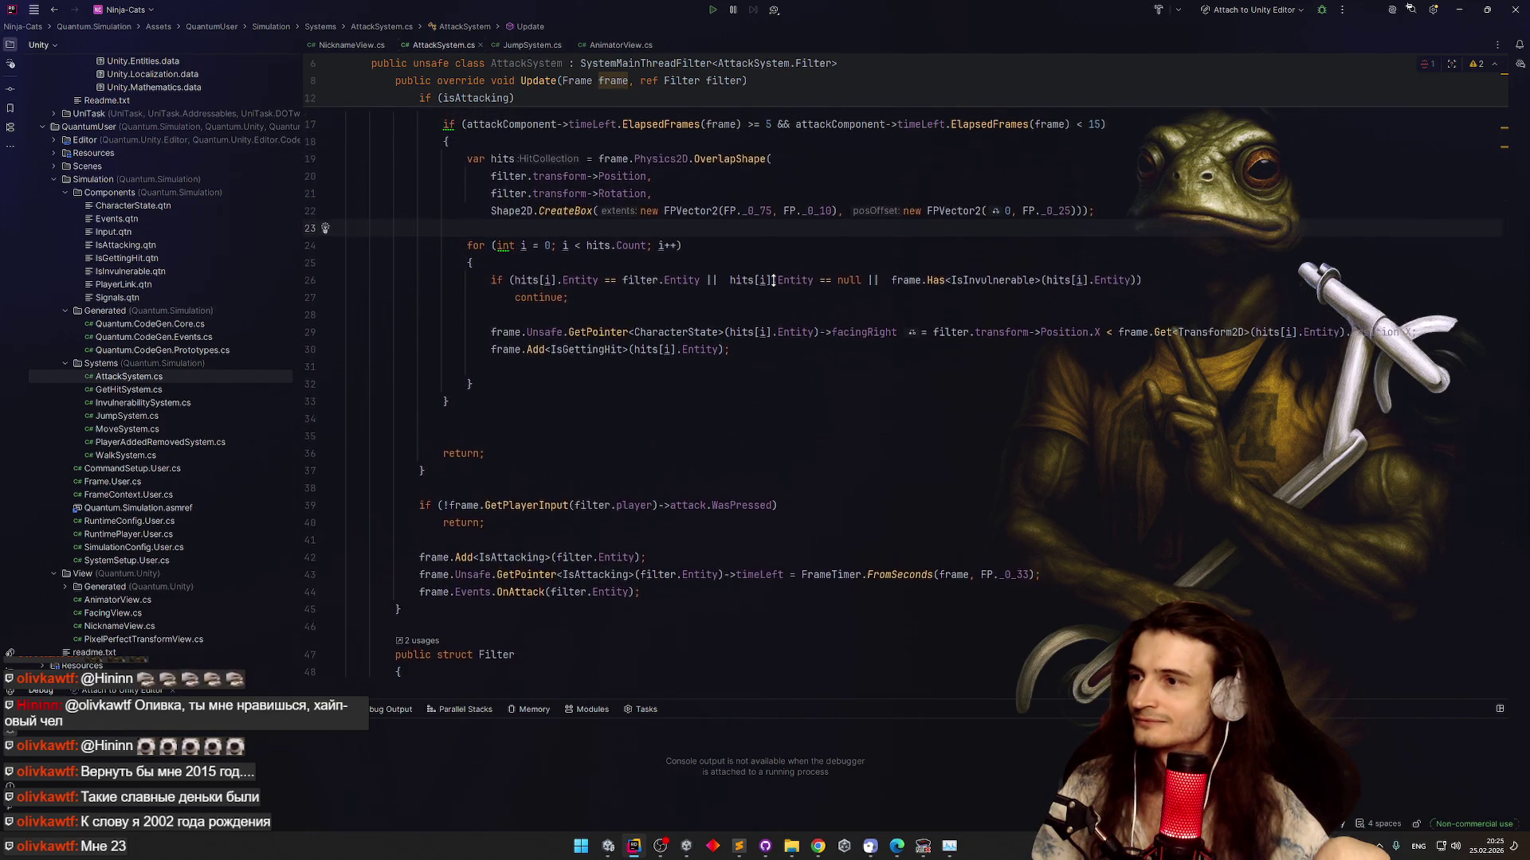
scroll(773, 281, up, 1)
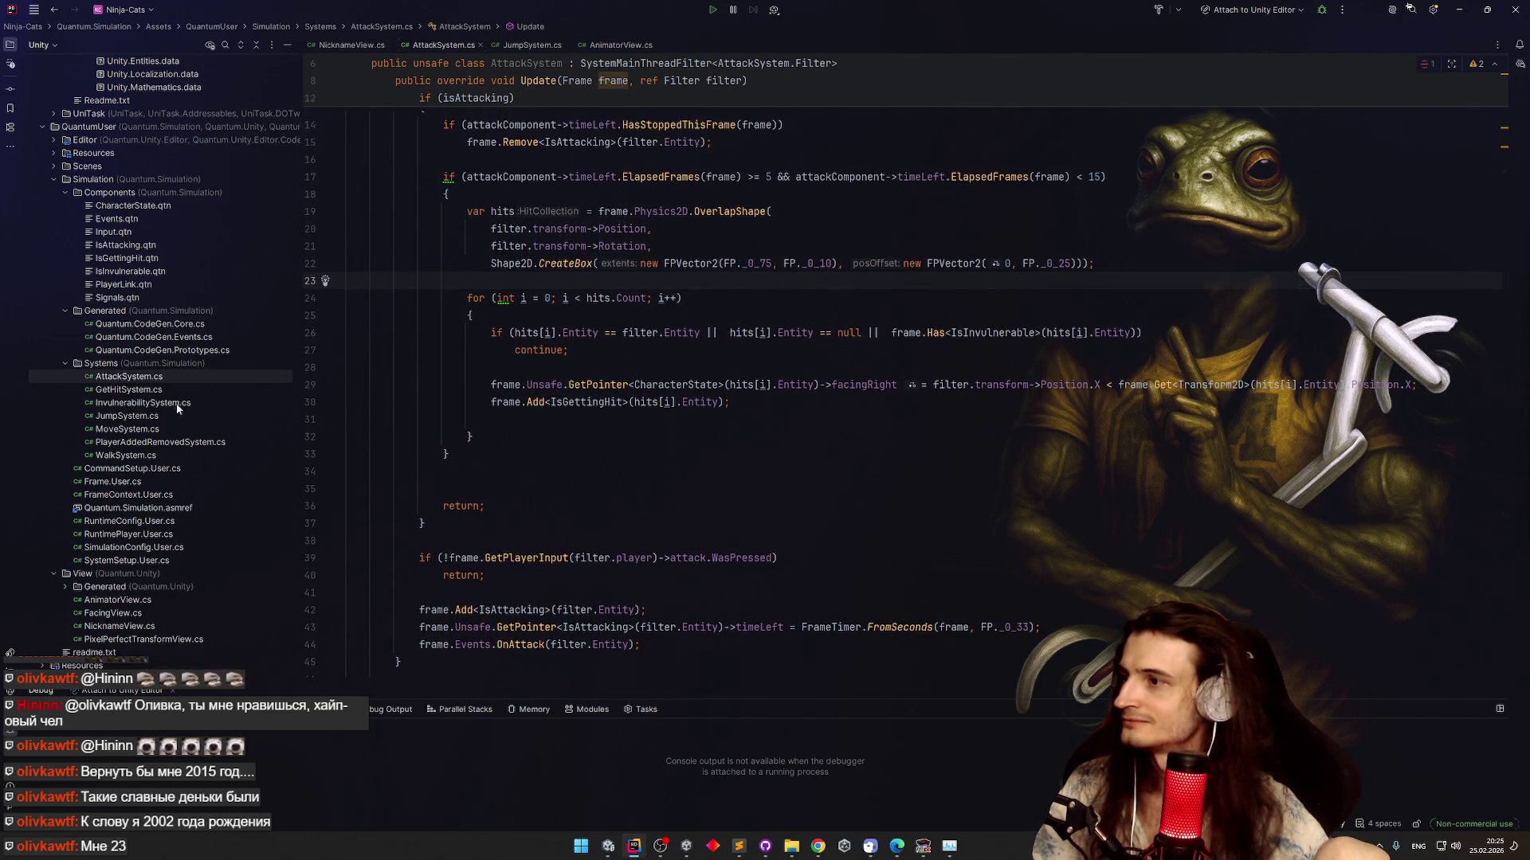
click(155, 426)
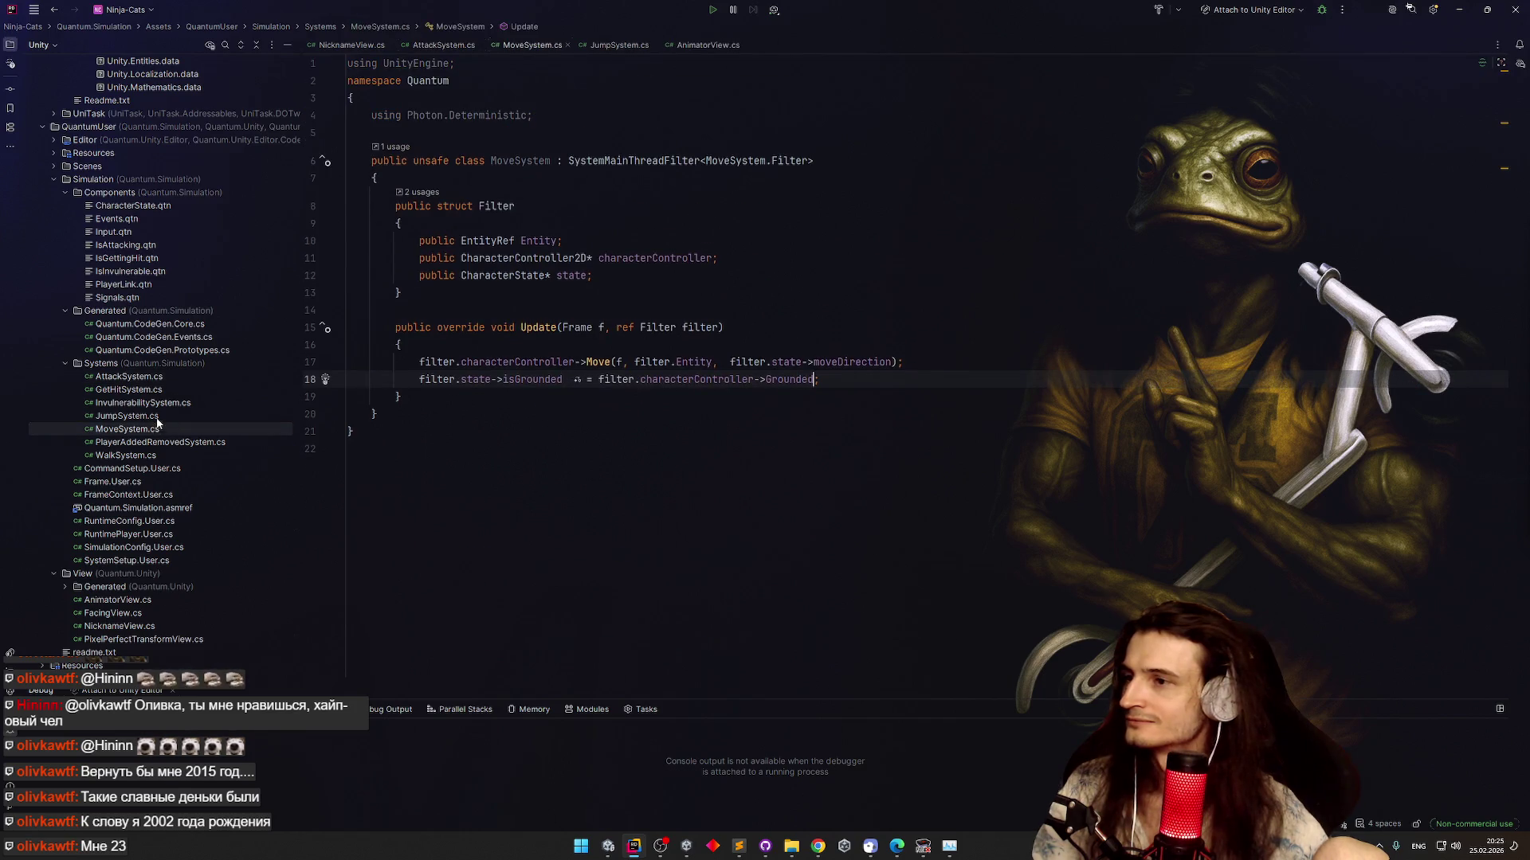
Flip between JumpSystem.cs and MoveSystem.cs to compare their code
click(156, 418)
click(156, 430)
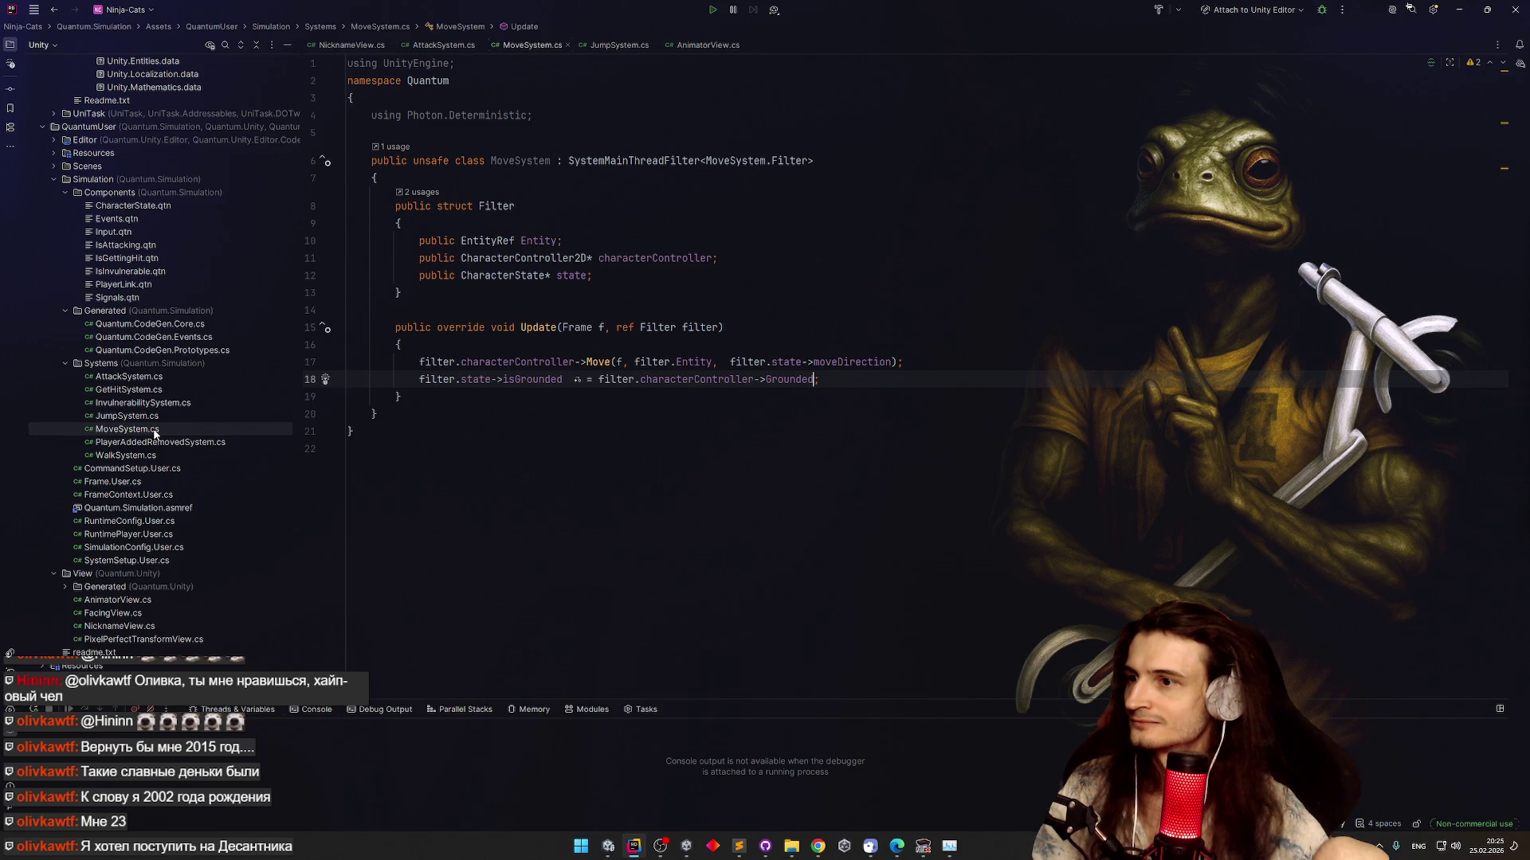
click(156, 418)
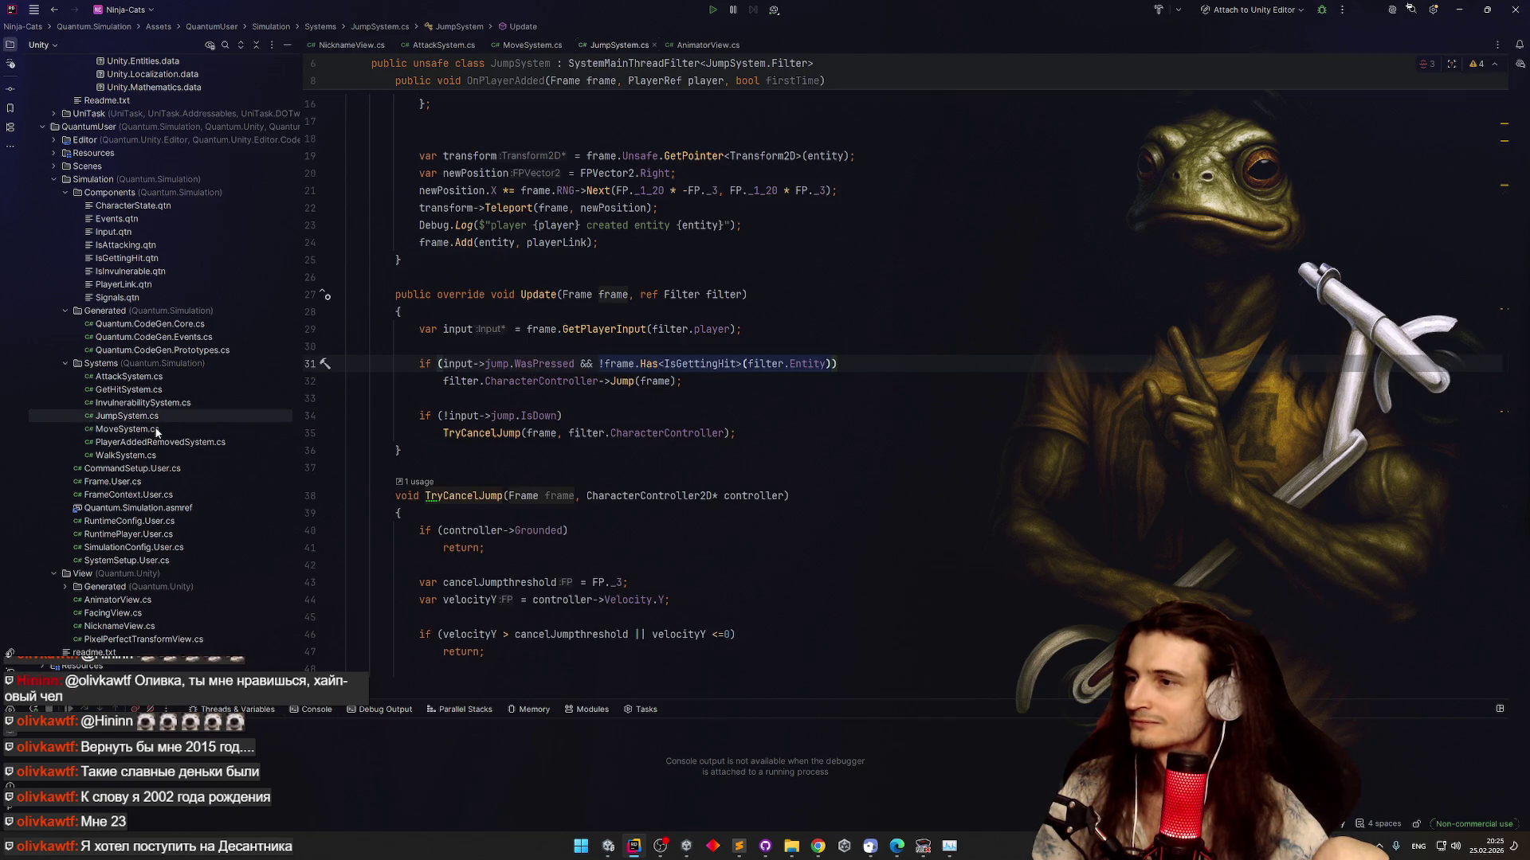
click(156, 430)
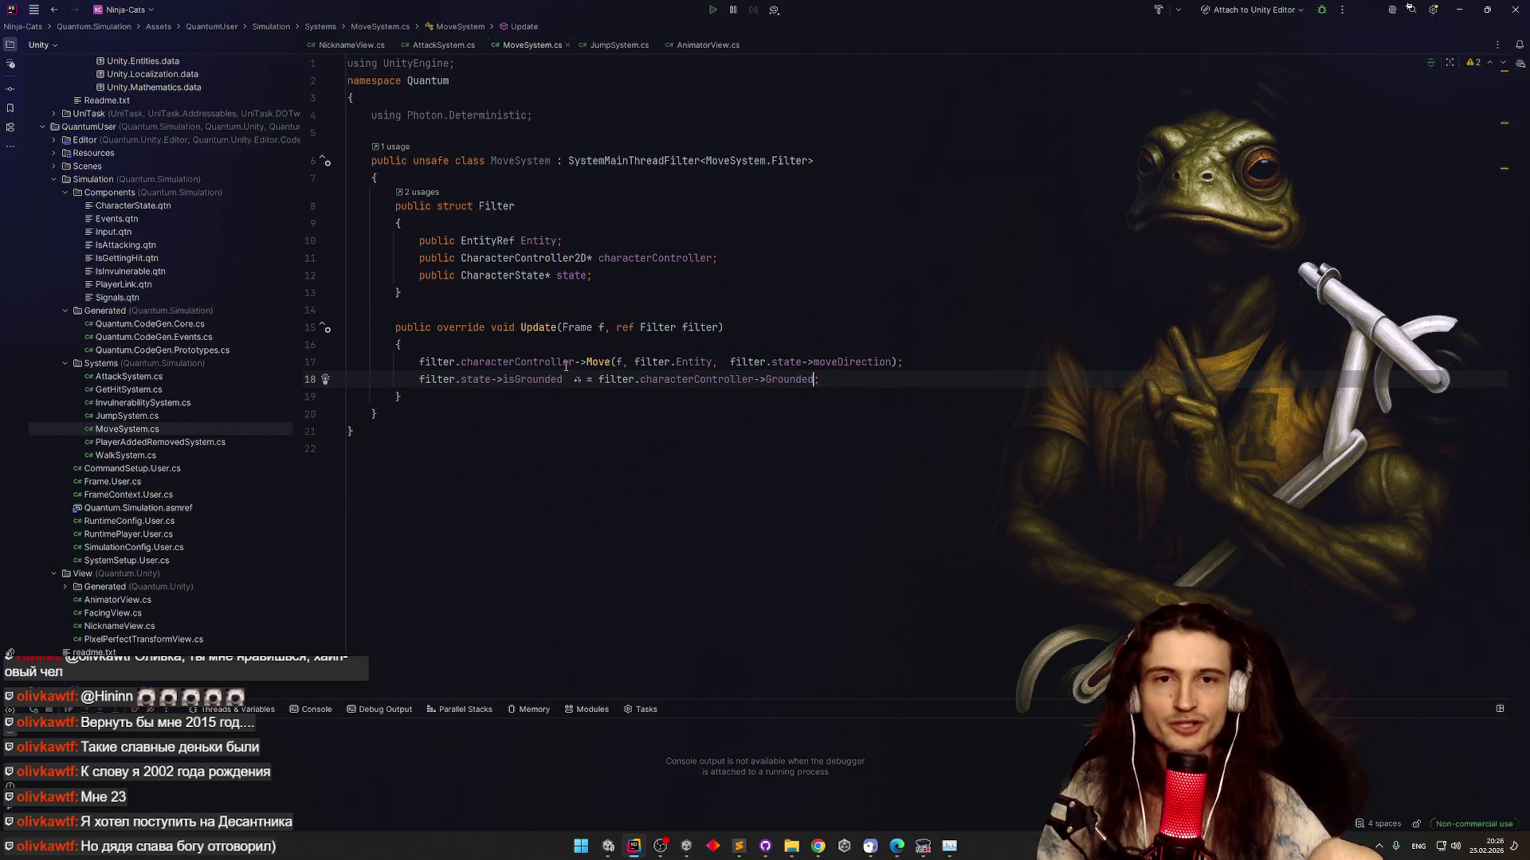
Return to JumpSystem.cs, then open WalkSystem.cs from the Explorer tree
key(ctrl+Tab)
key(ctrl+Tab)
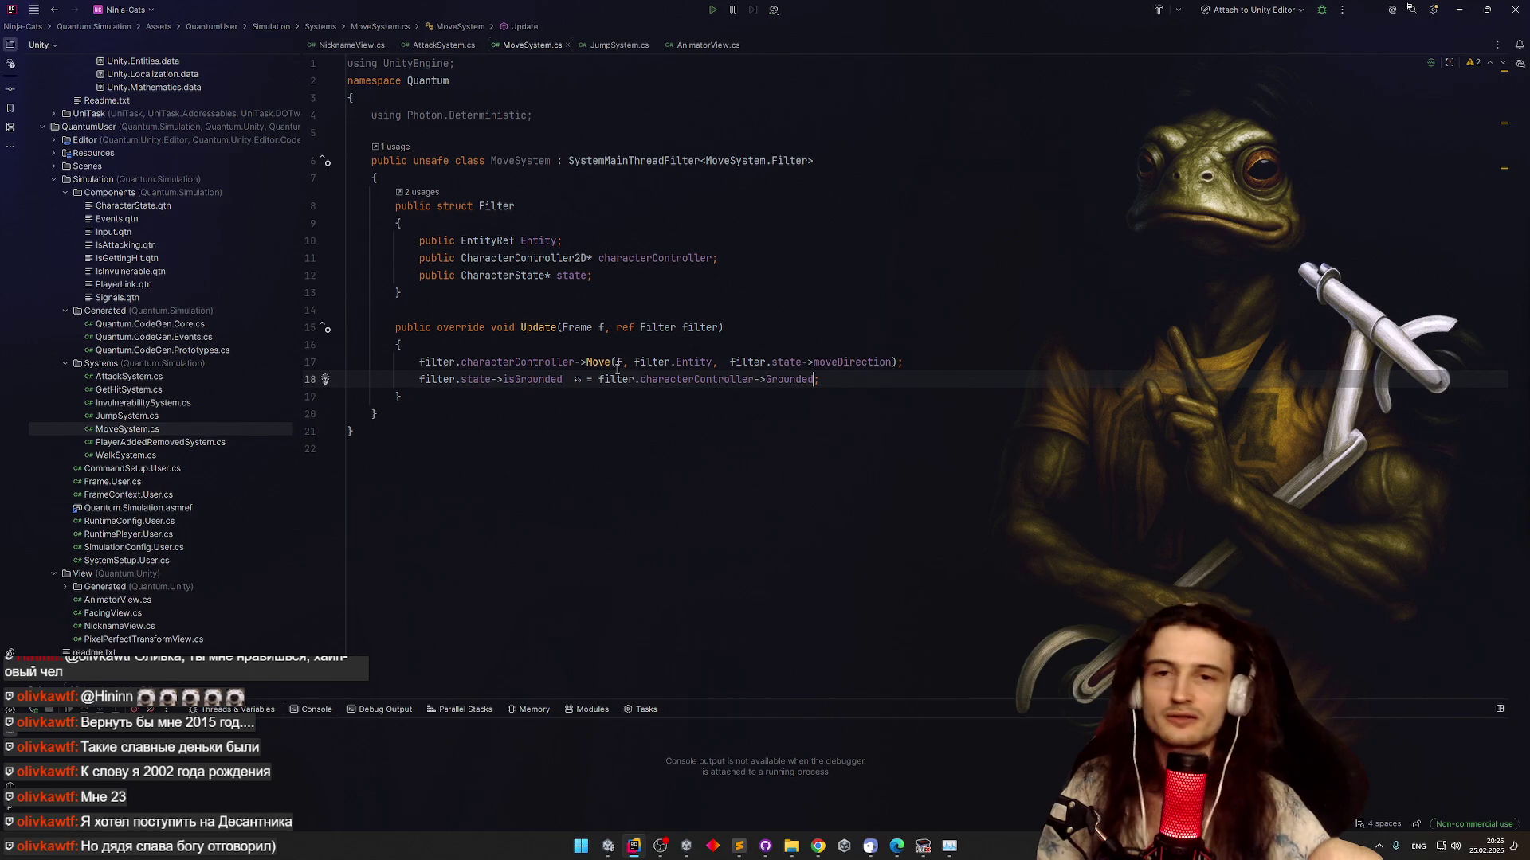
mouse_move(617, 369)
key(ctrl+Tab)
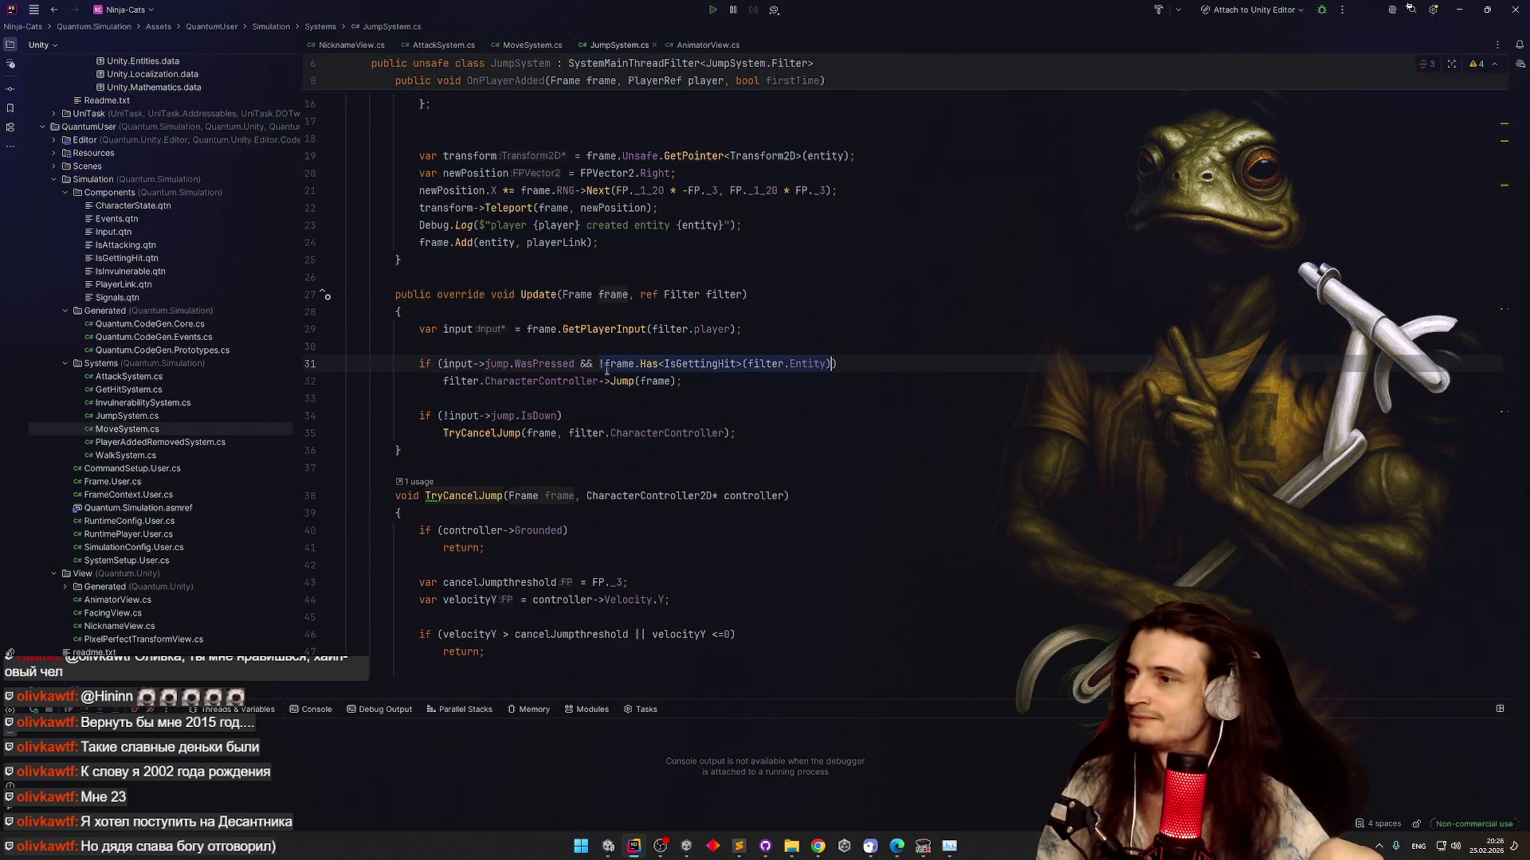
key(ctrl+Tab)
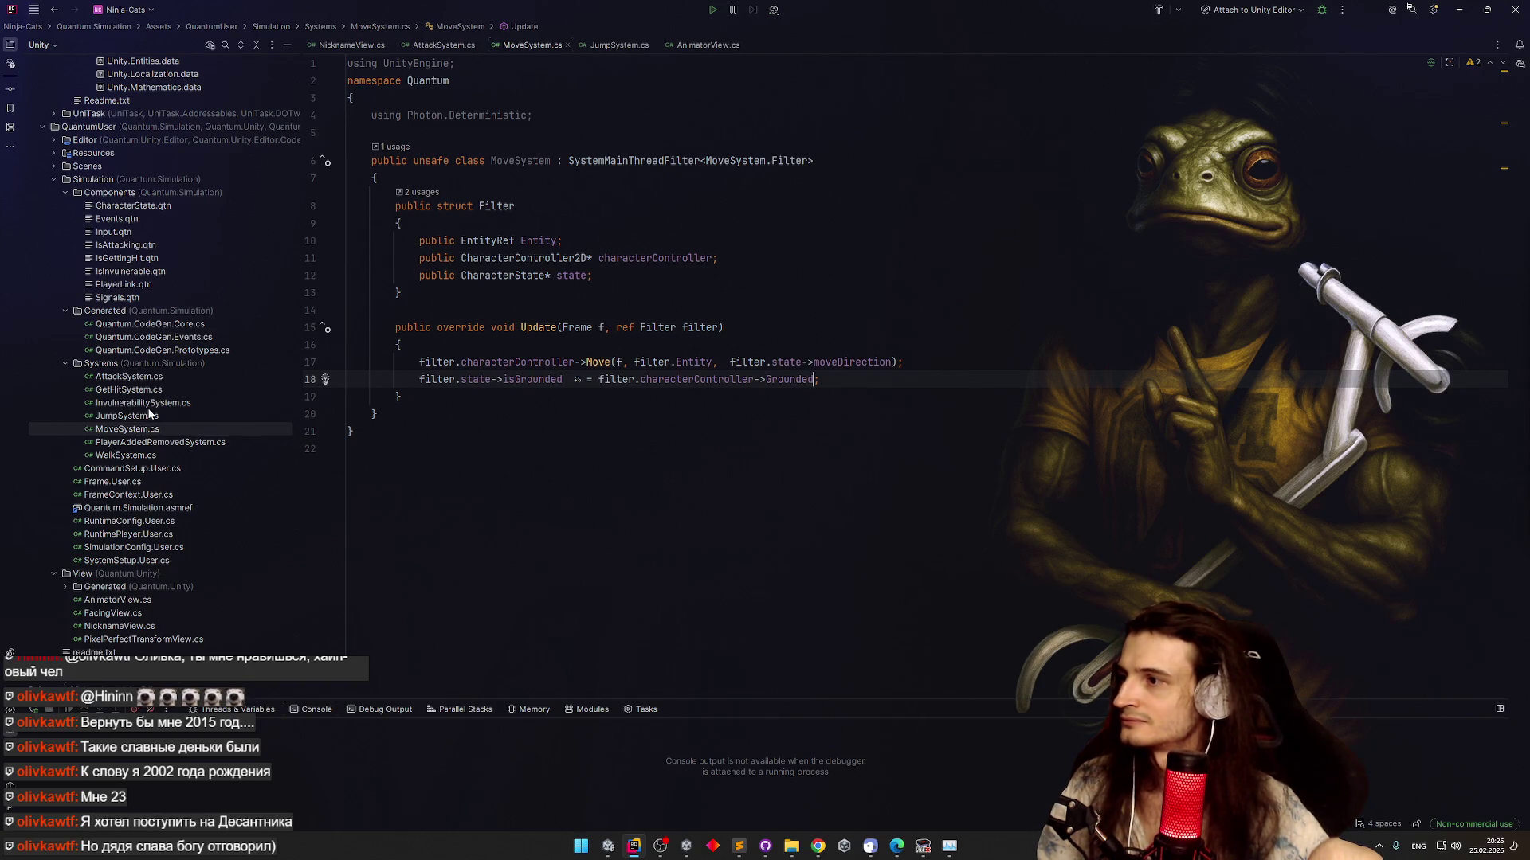
double_click(145, 454)
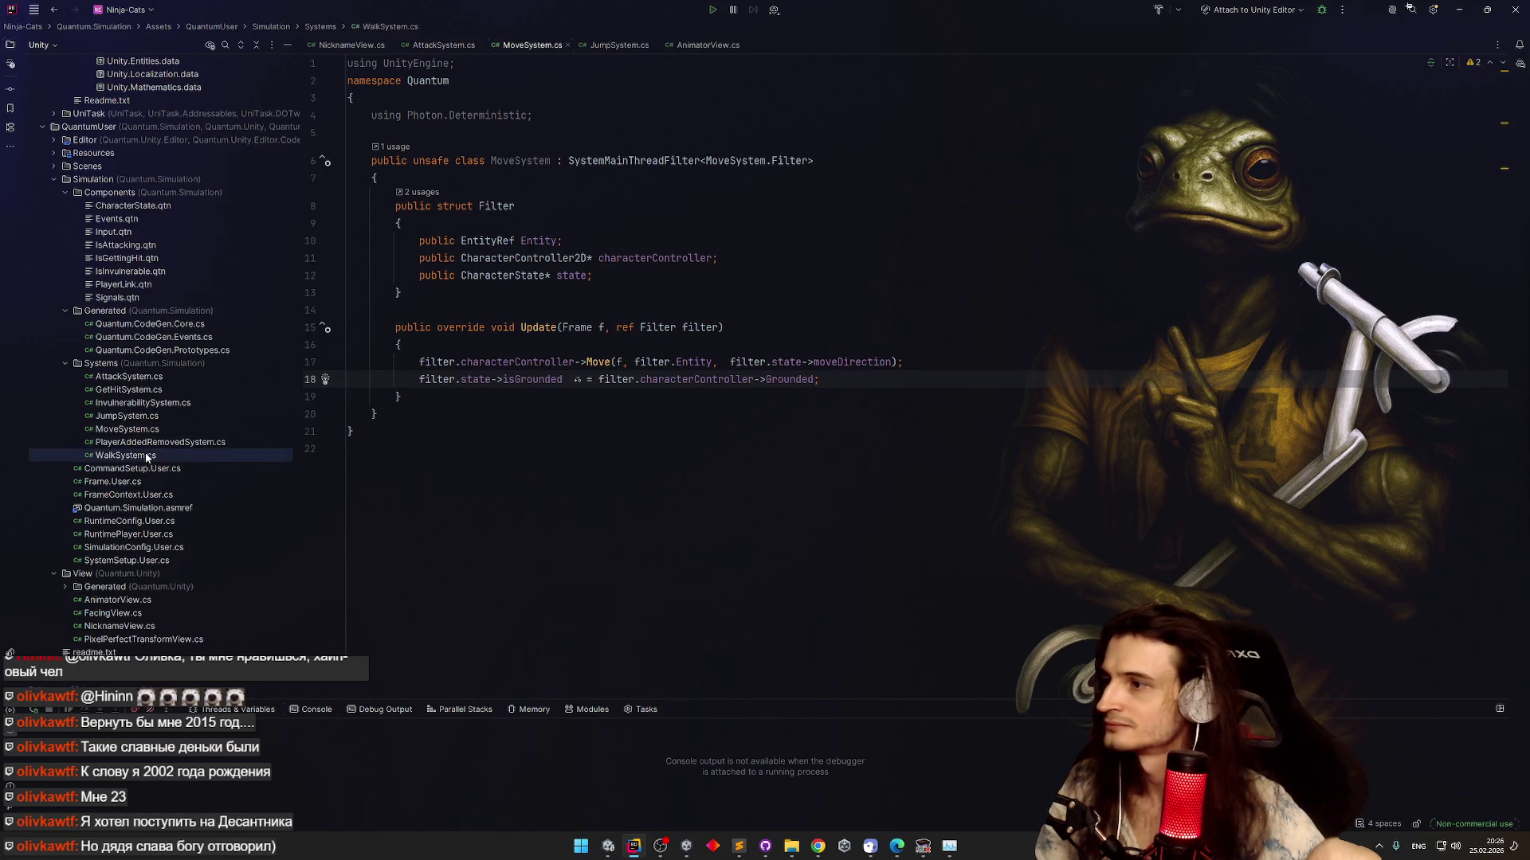
Try an else block after the facingRight check in WalkSystem.cs, then undo it
scroll(389, 430, up, 4)
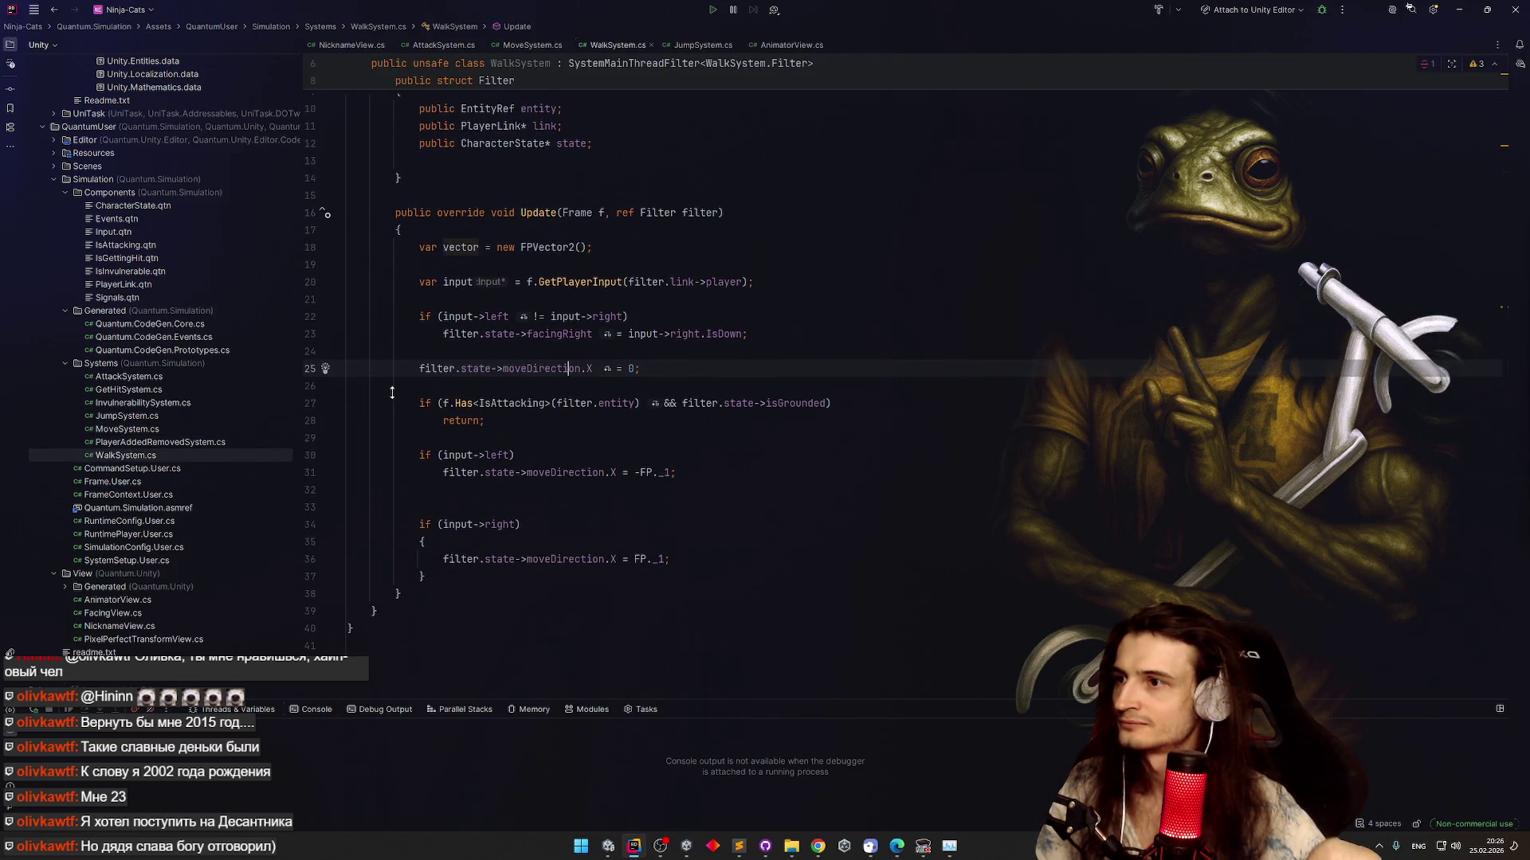
scroll(388, 409, down, 1)
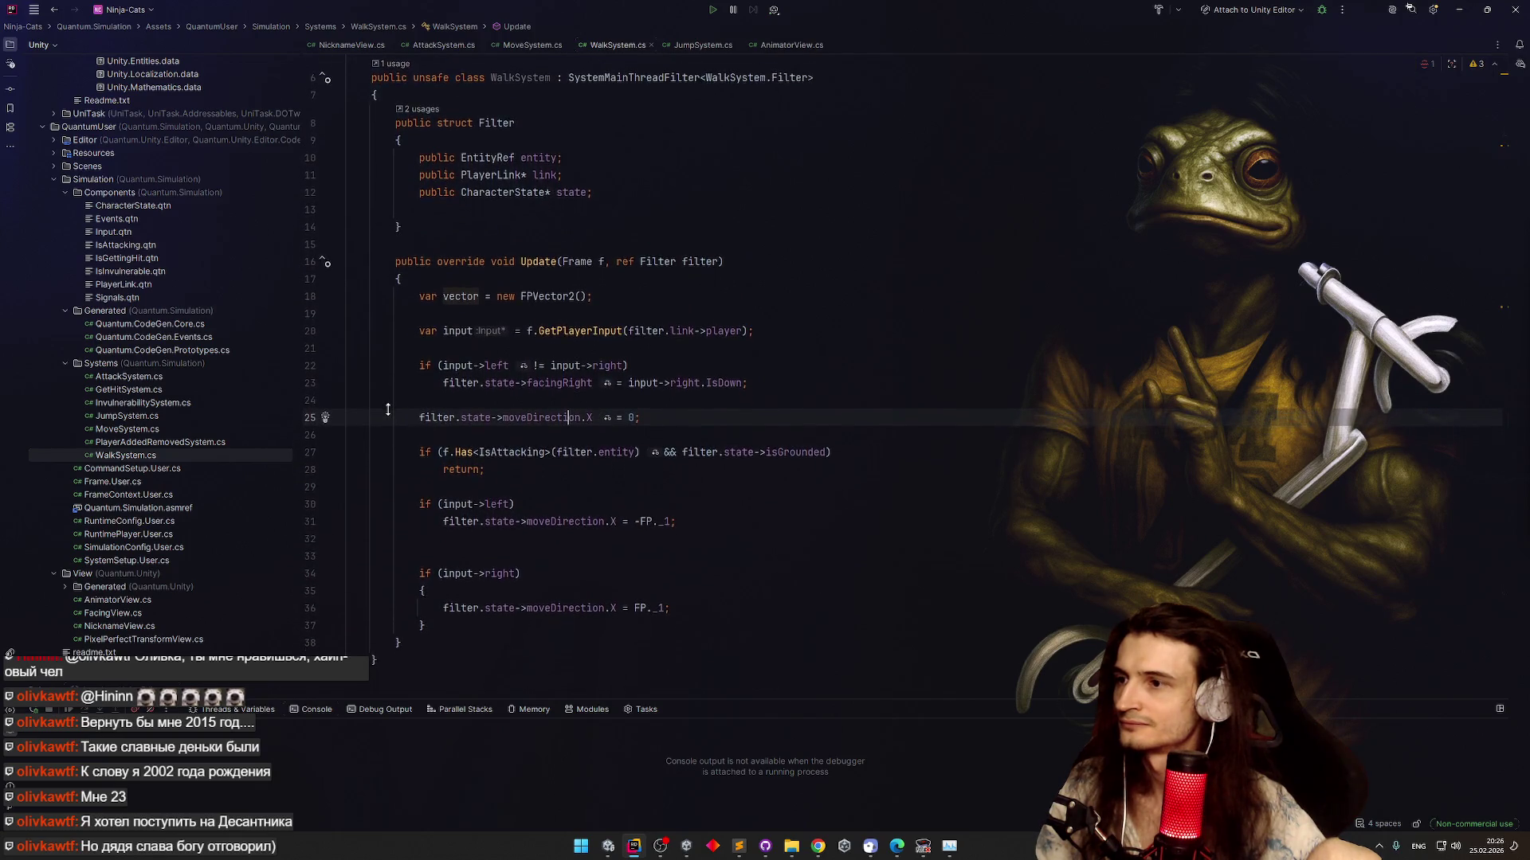
scroll(388, 409, down, 2)
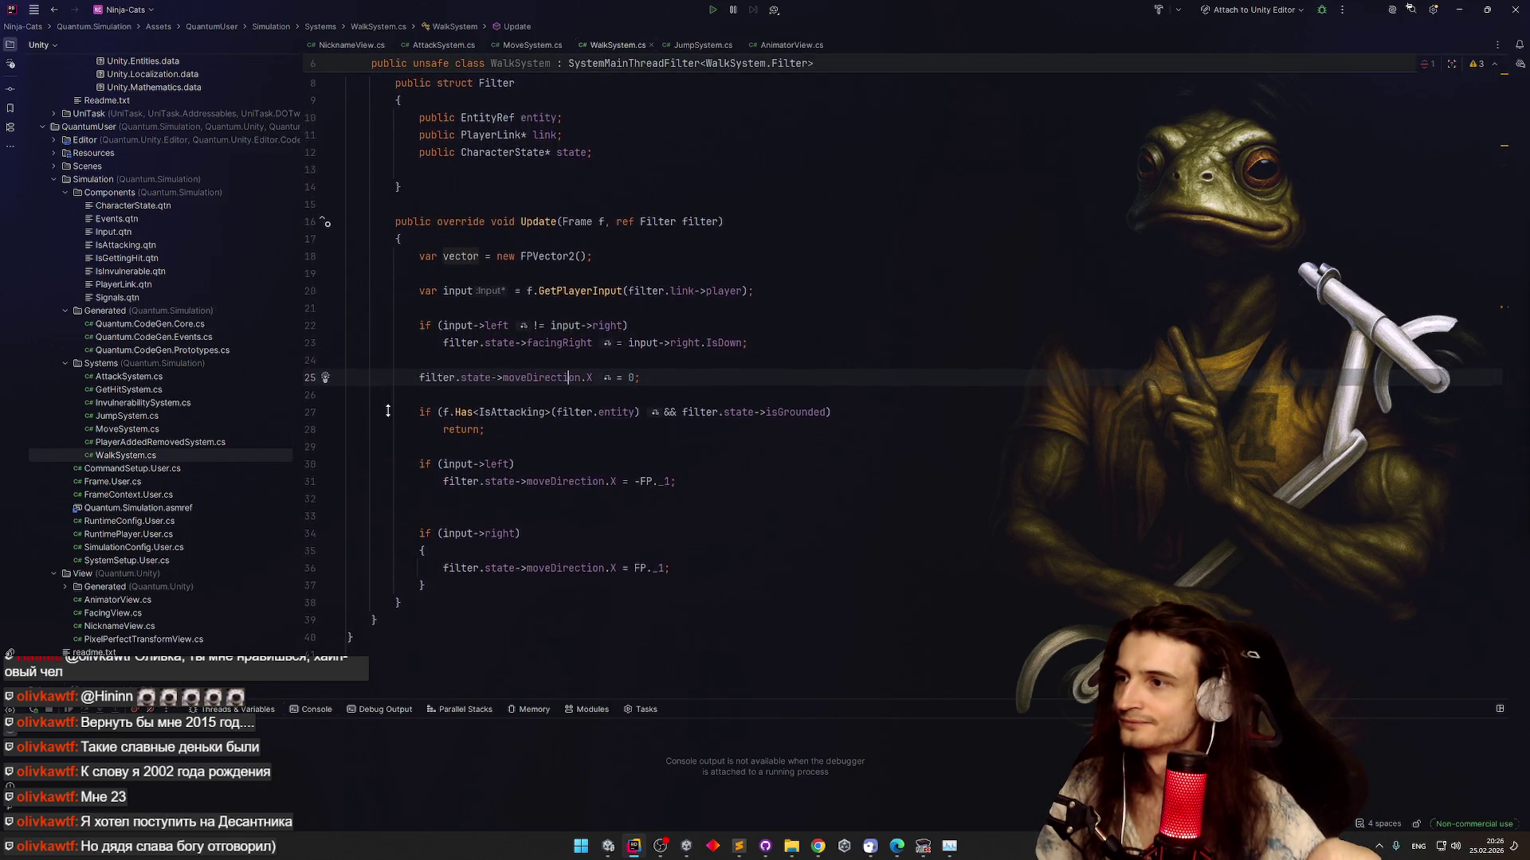
scroll(388, 410, down, 1)
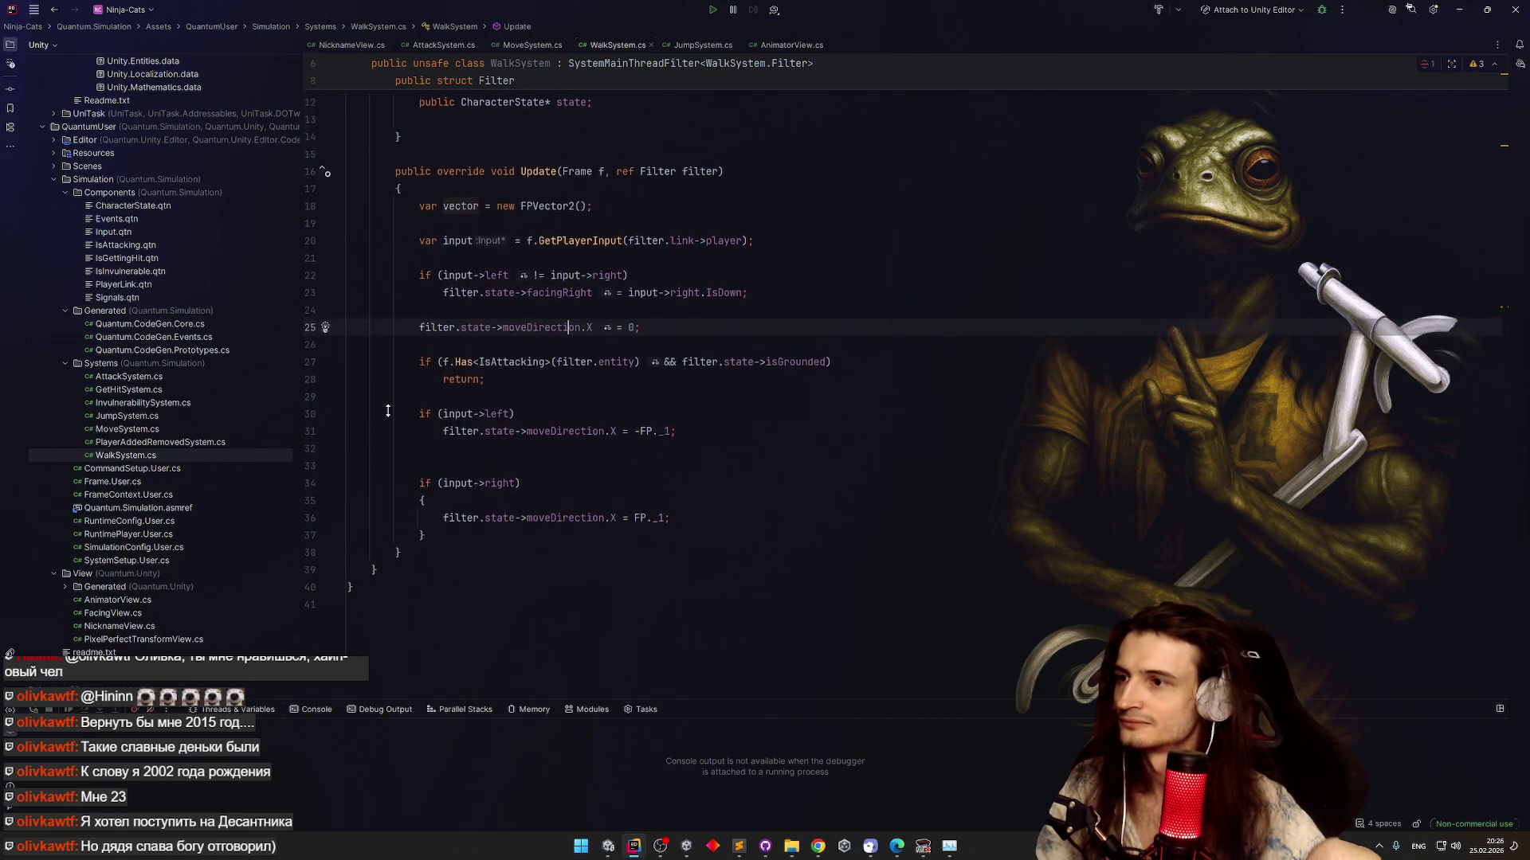
click(797, 290)
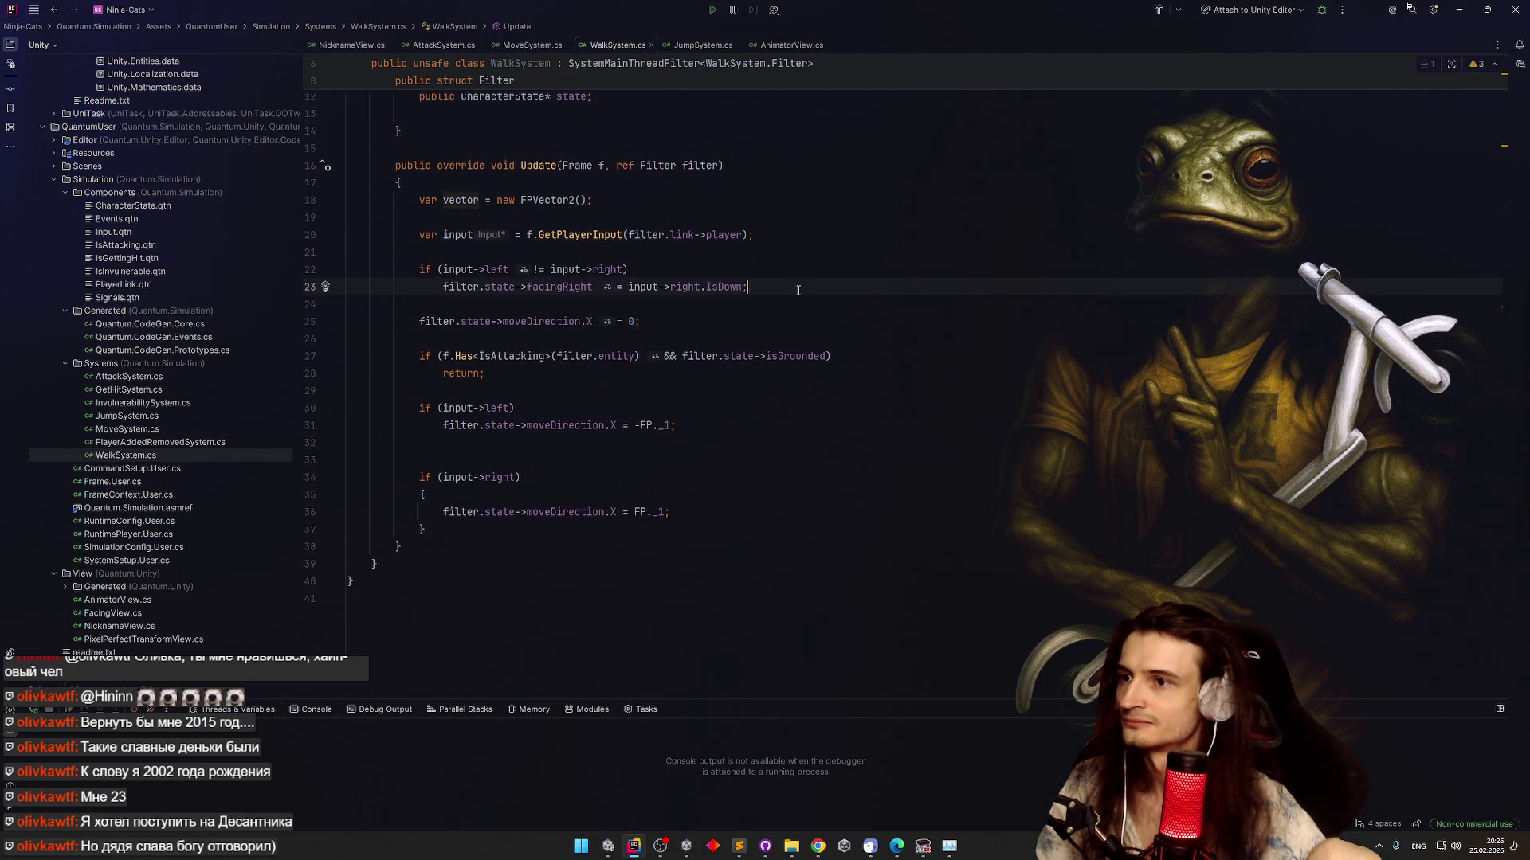
key(Return)
text(else)
key(Return)
text({)
key(Return)
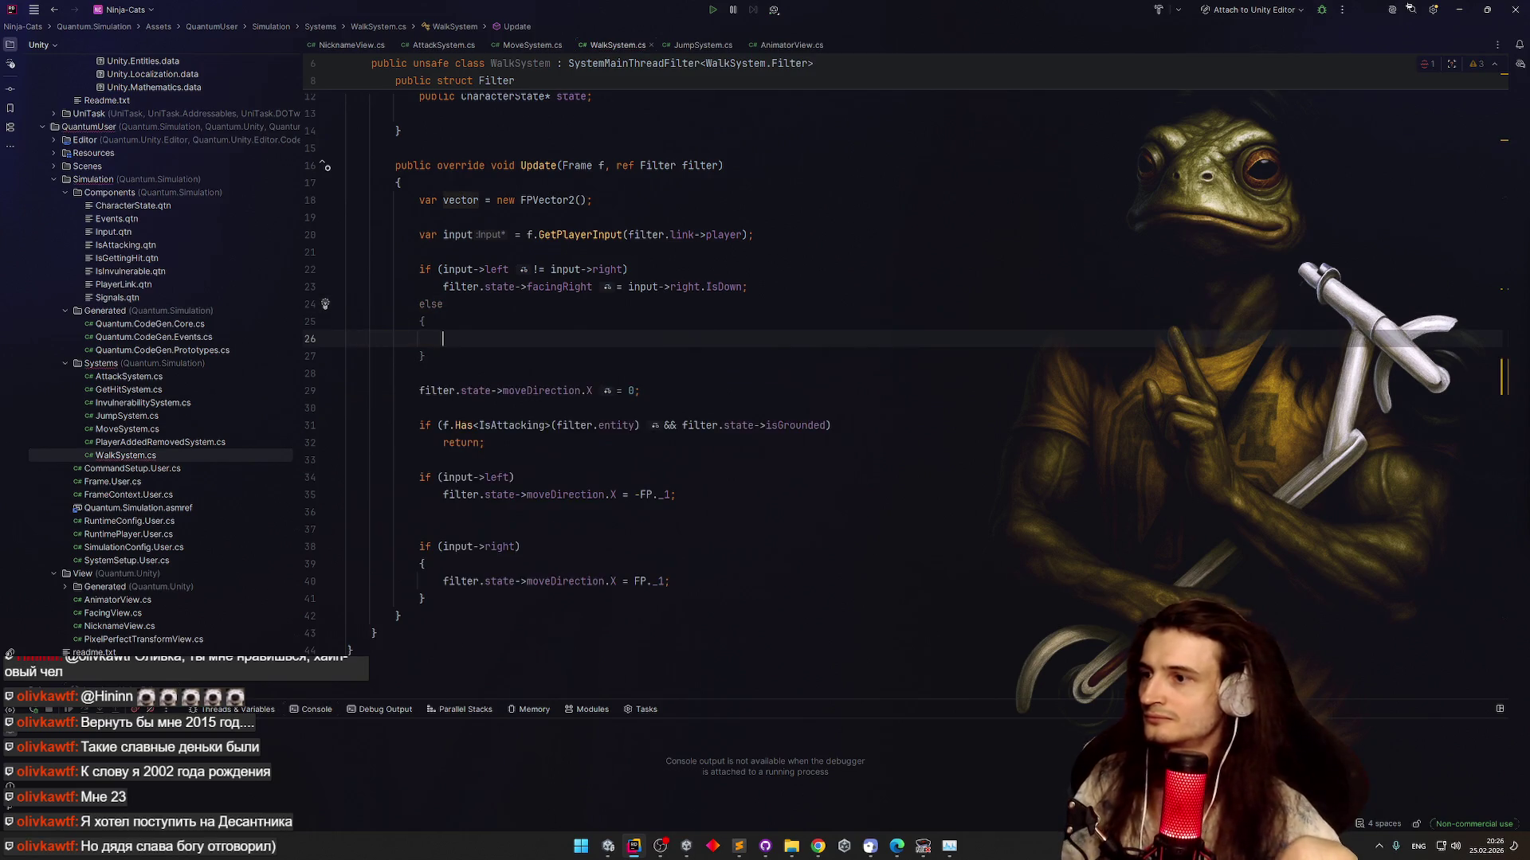
key(ctrl+z)
key(ctrl+z)
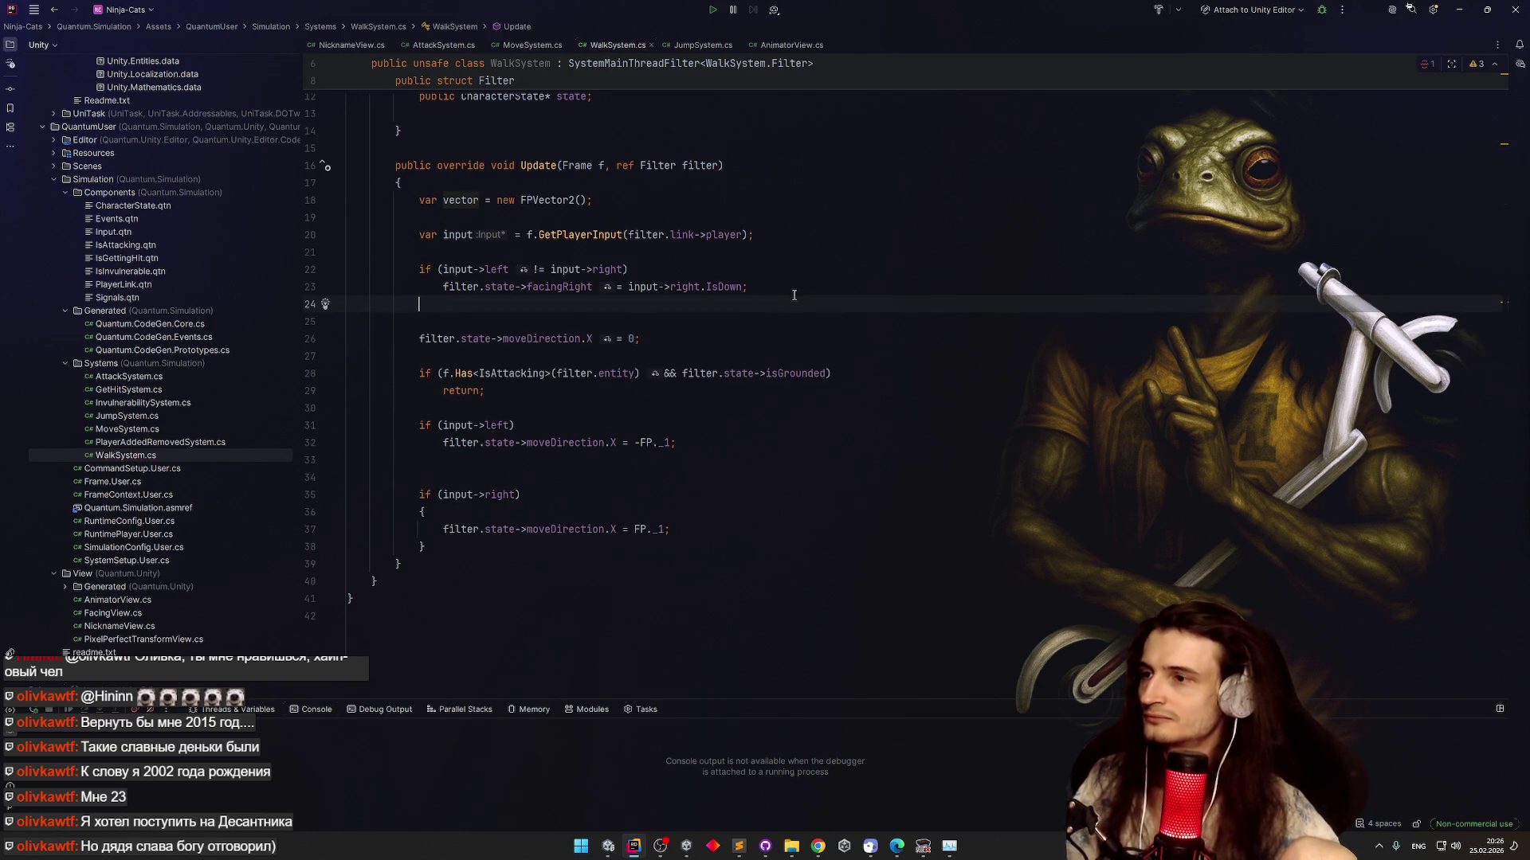
key(ctrl+z)
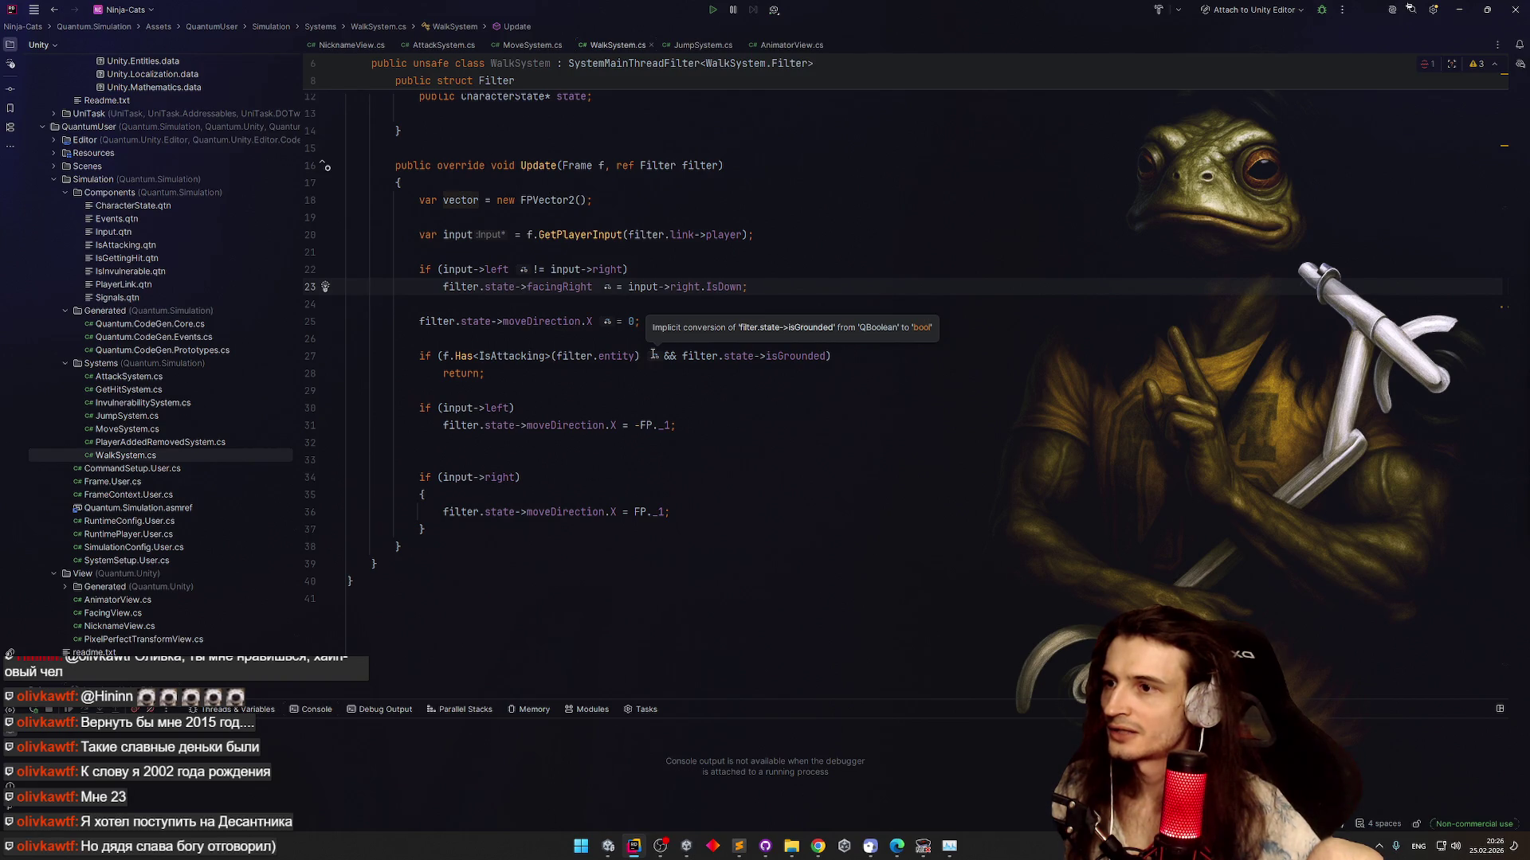
Try appending an || IsAttacking clause to the attacking condition, then remove it
click(829, 356)
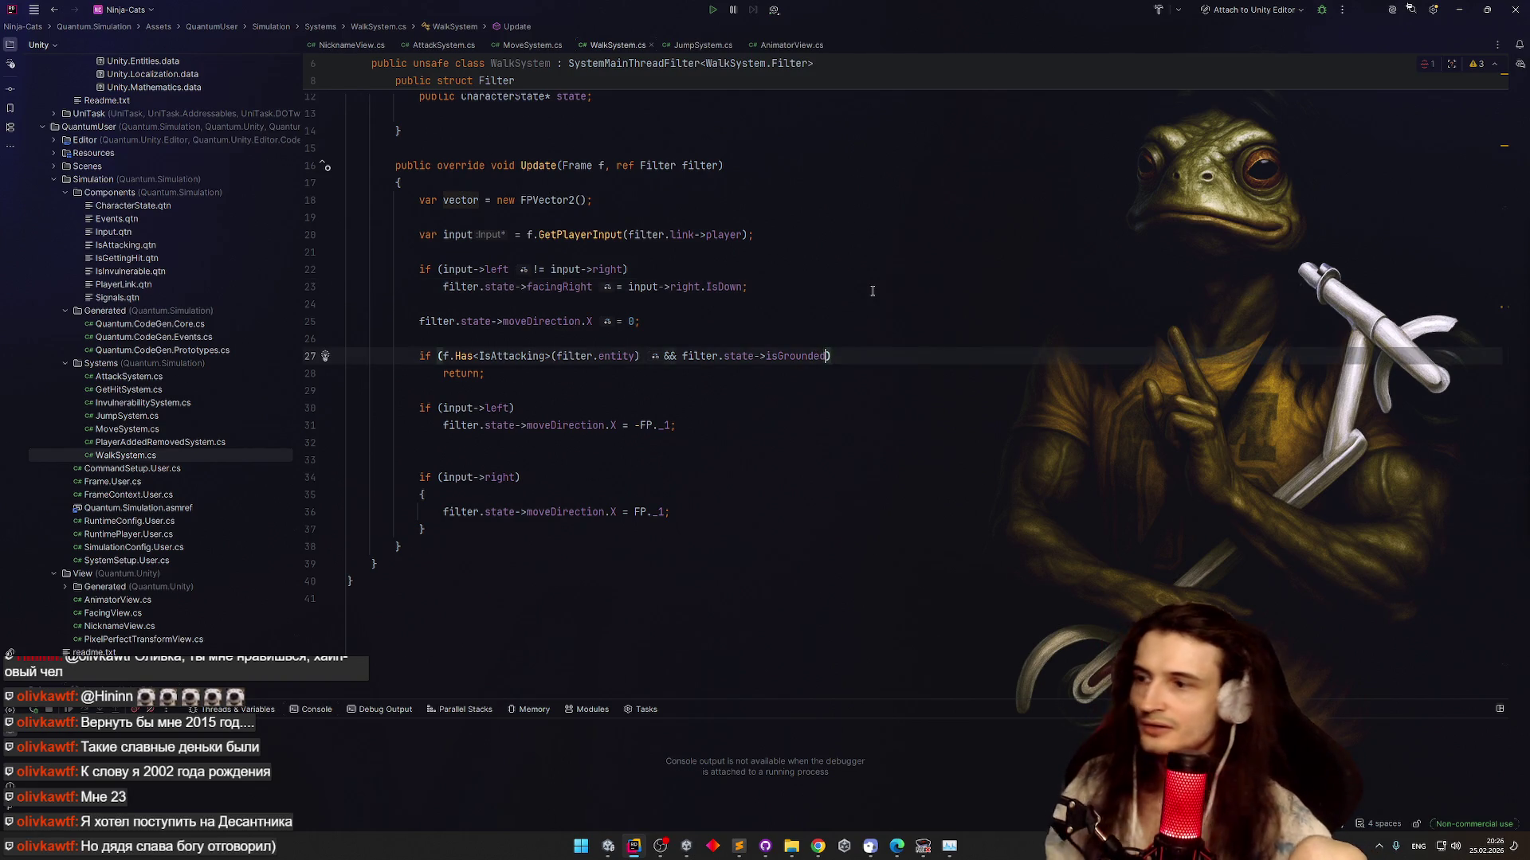
text(||)
key(Home)
key(ctrl+Right)
key(ctrl+Right)
key(ctrl+Right)
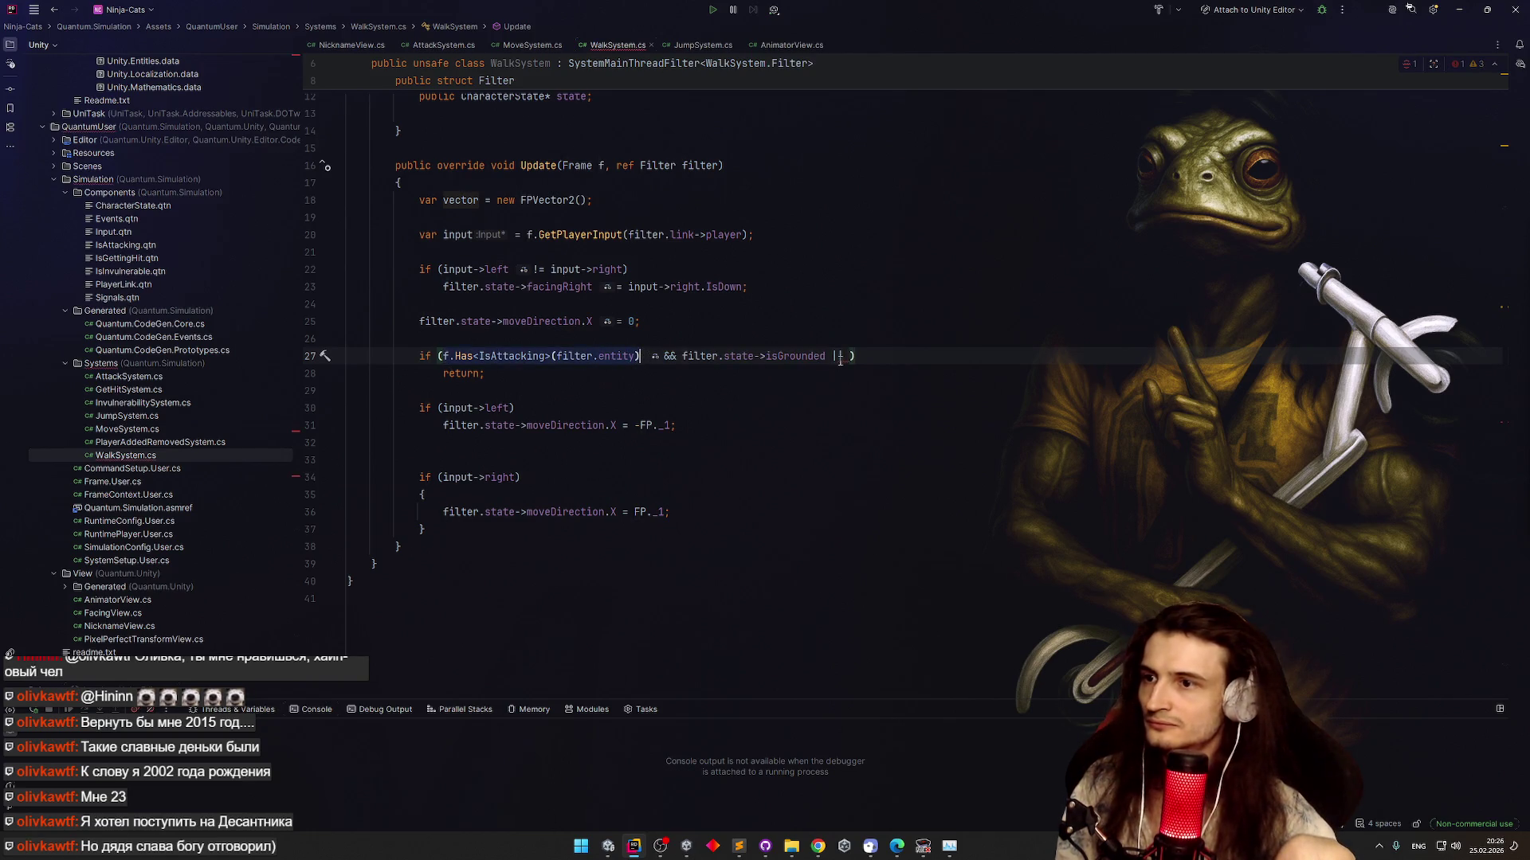
key(ctrl+shift+Left)
key(ctrl+shift+Left)
key(ctrl+shift+Left)
key(ctrl+c)
click(846, 356)
key(ctrl+v)
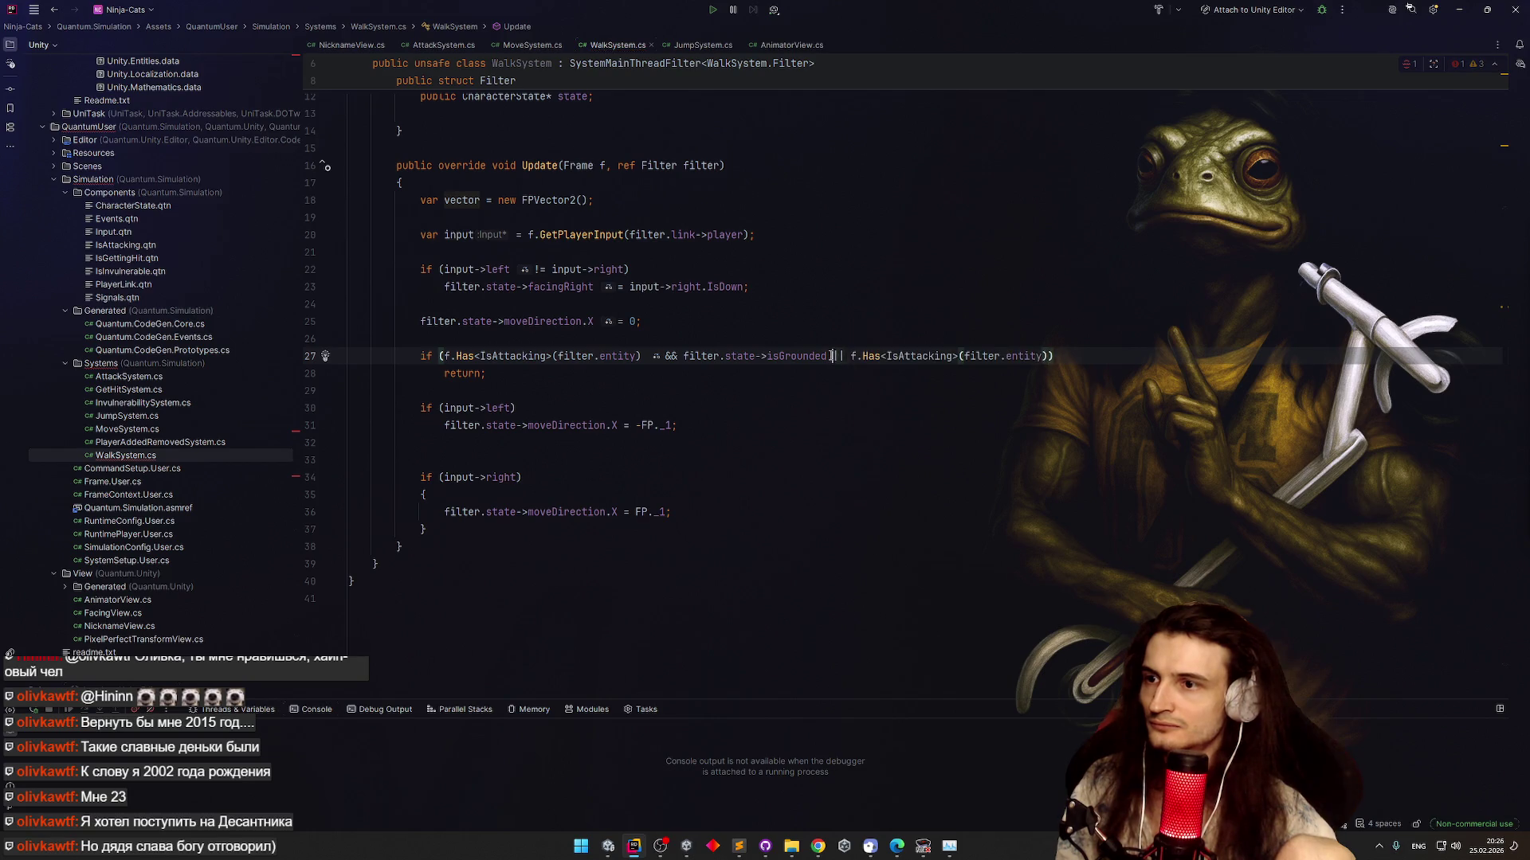
key(ctrl+Delete)
key(ctrl+Delete)
key(ctrl+Delete)
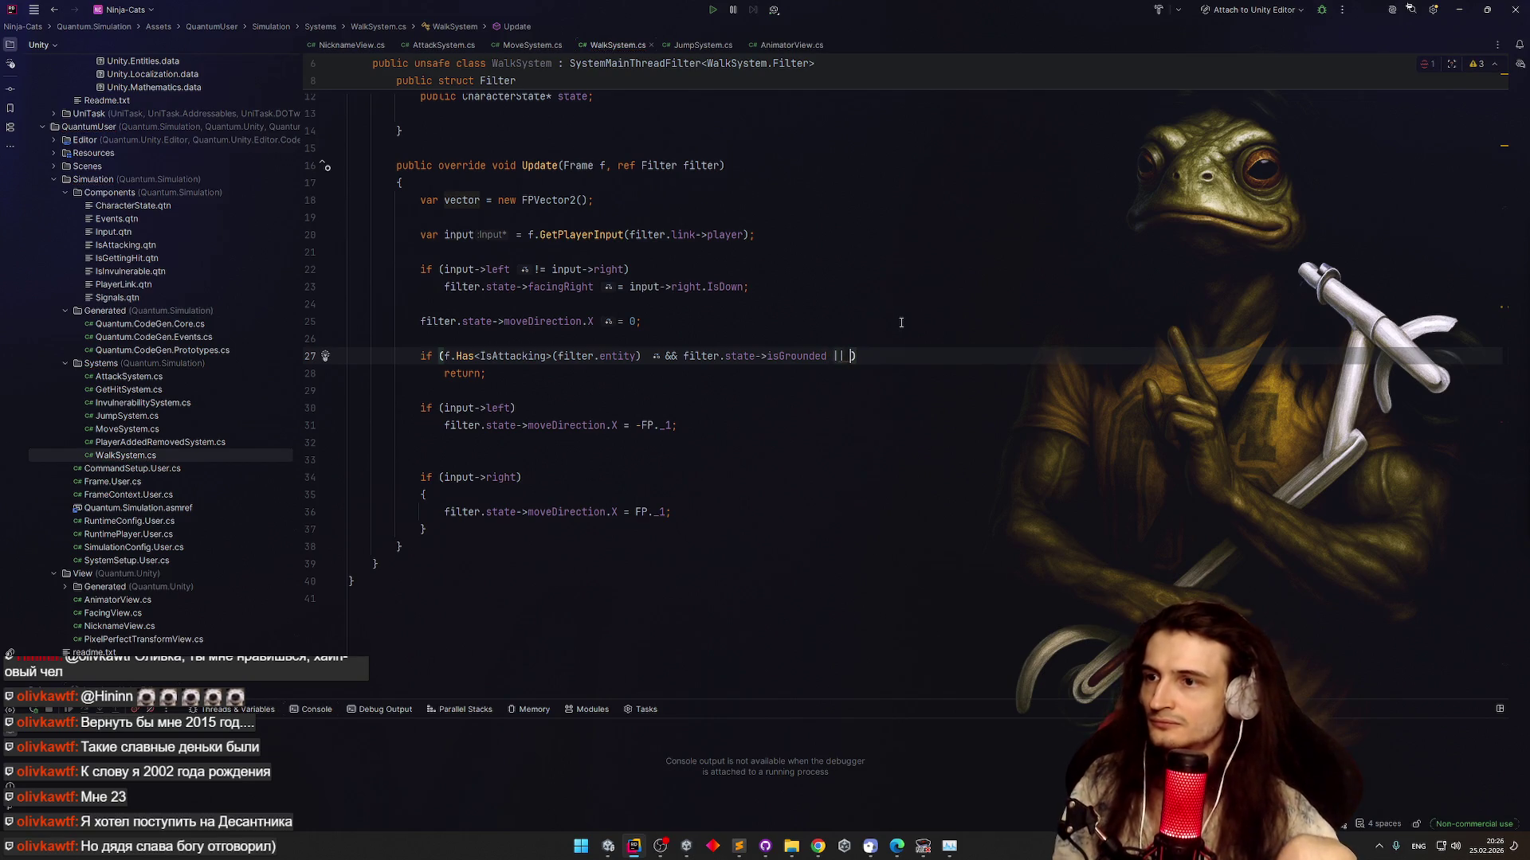
Insert a blank line above the IsAttacking check and start an 'if (' statement there
click(642, 340)
key(Return)
key(Return)
key(Up)
text(if (f)
key(Escape)
key(ctrl+space)
key(Escape)
key(BackSpace)
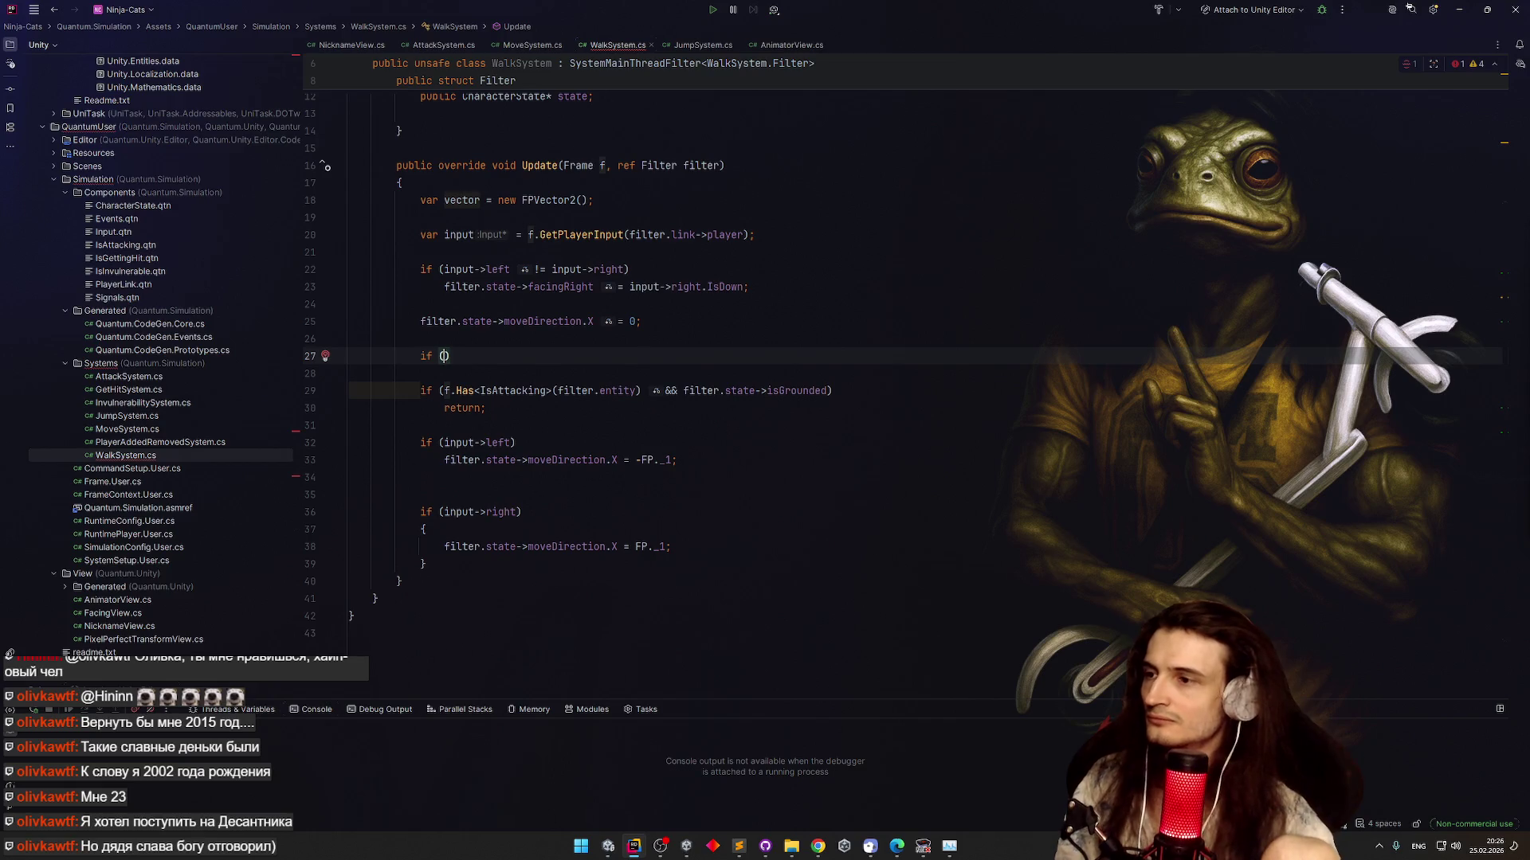
Turn the pasted condition into an IsGettingHit check followed by an early return
key(ctrl+v)
click(548, 356)
key(ctrl+BackSpace)
text(IsGet)
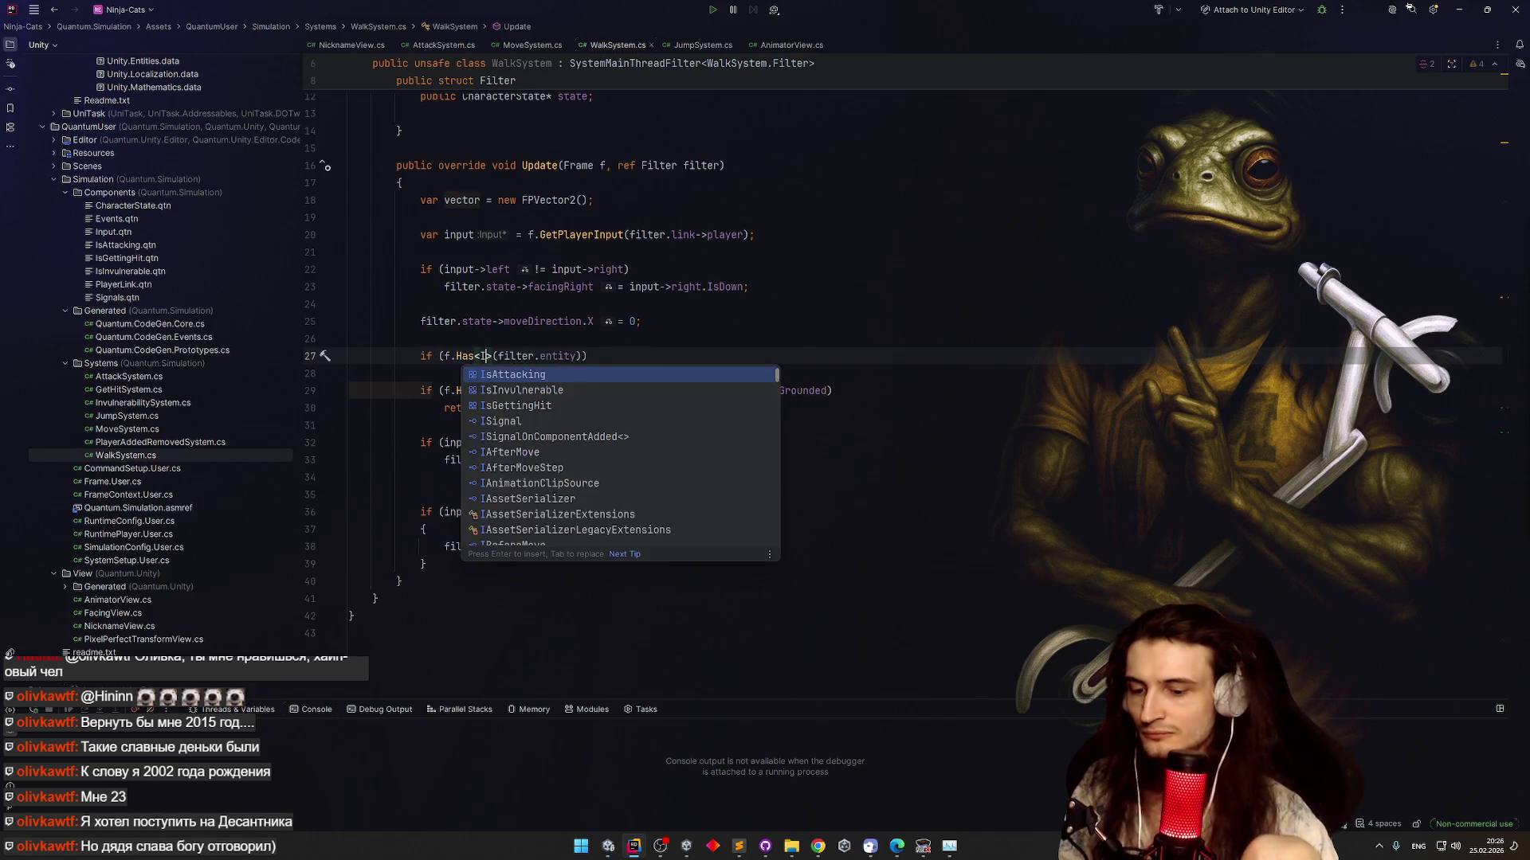
key(Return)
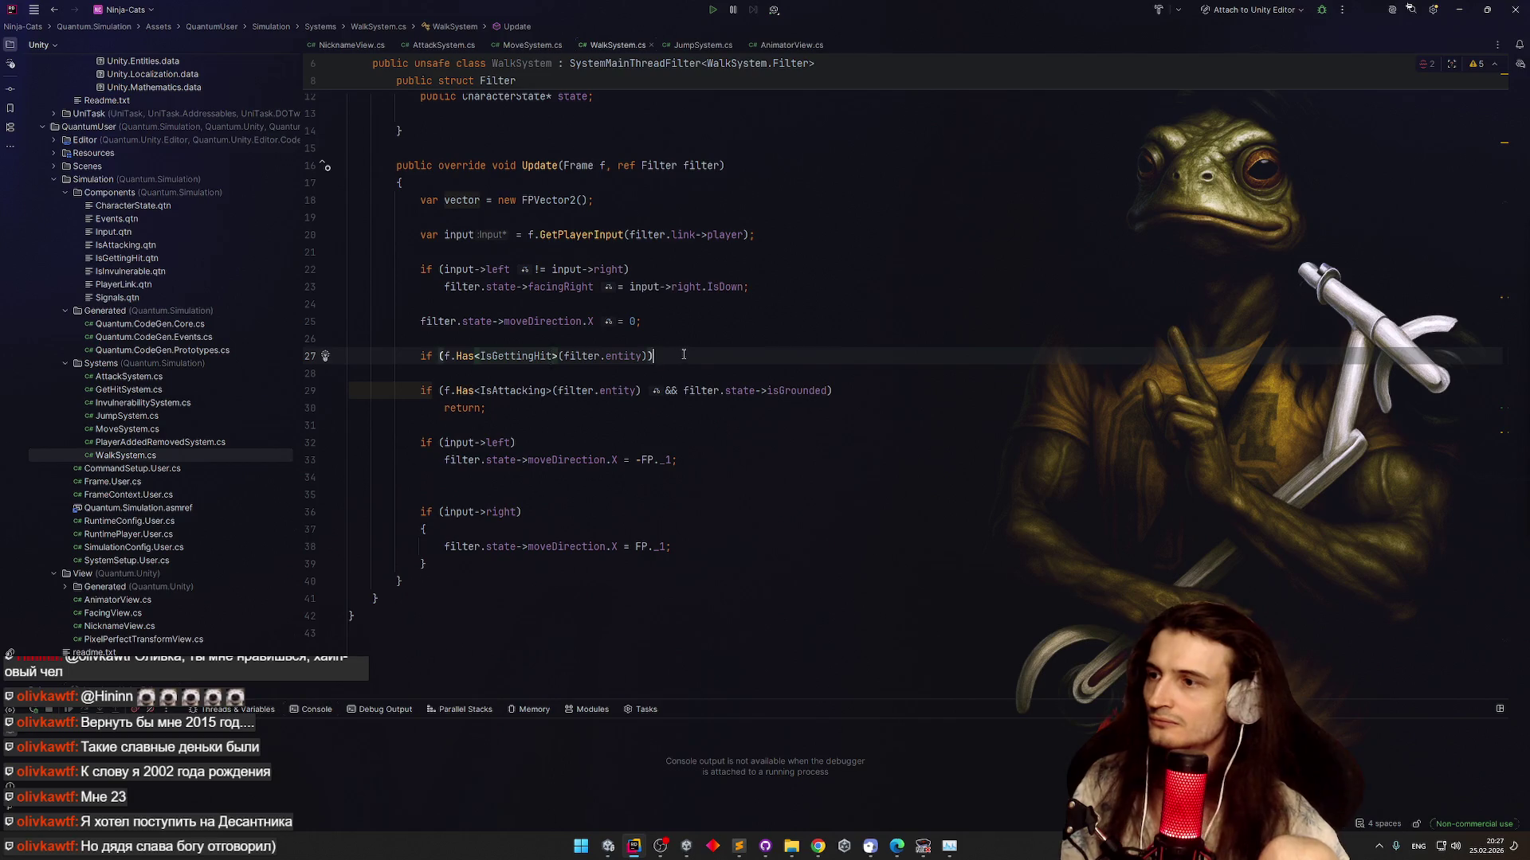
key(End)
key(Return)
text(retur)
key(Return)
text(;)
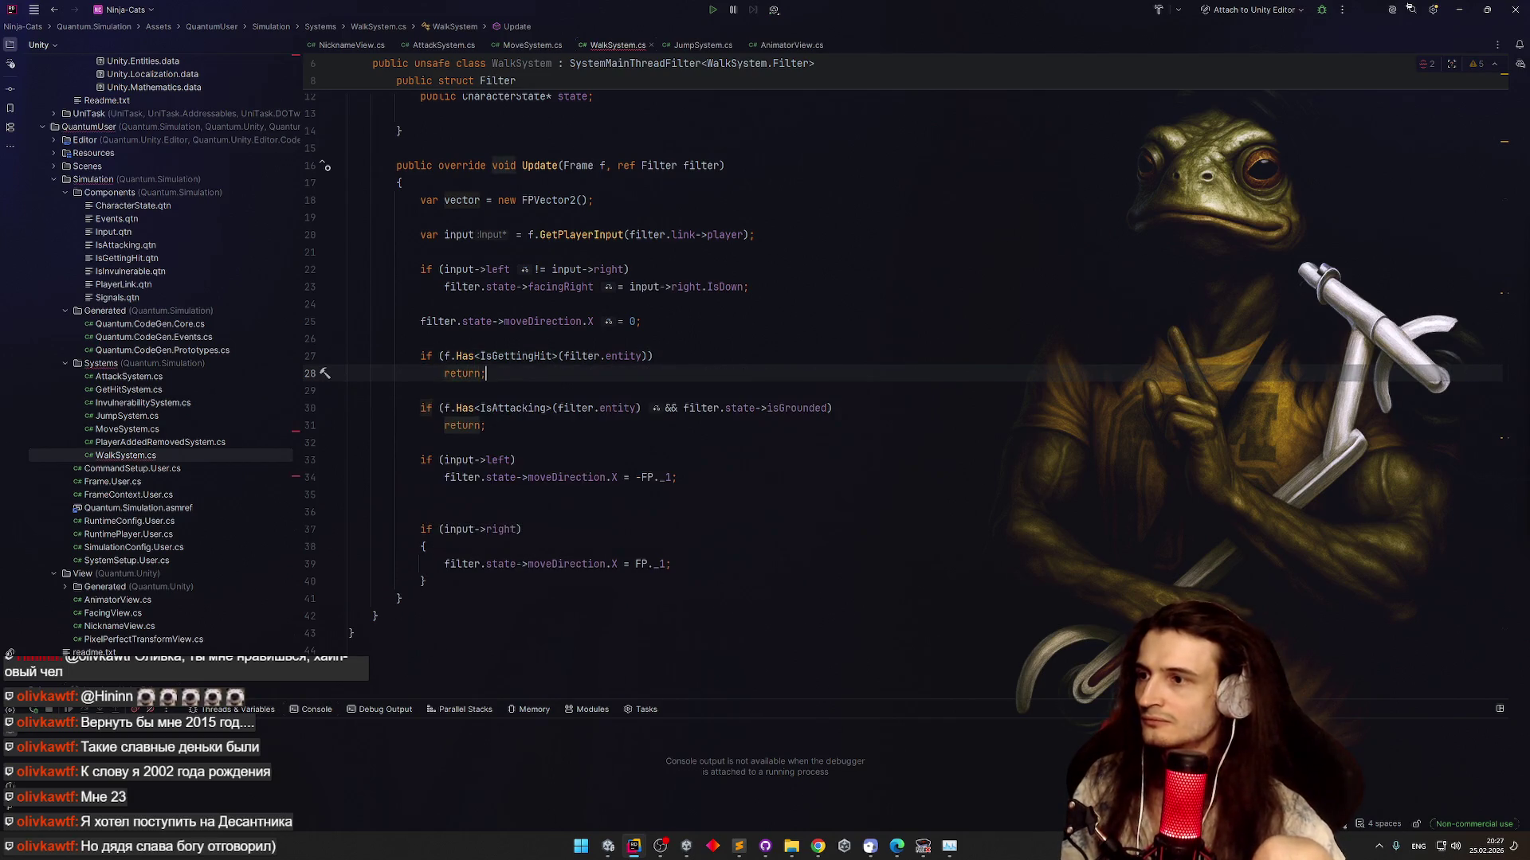
Copy the move-left moveDirection assignment from line 35 into the IsGettingHit branch before return
click(705, 348)
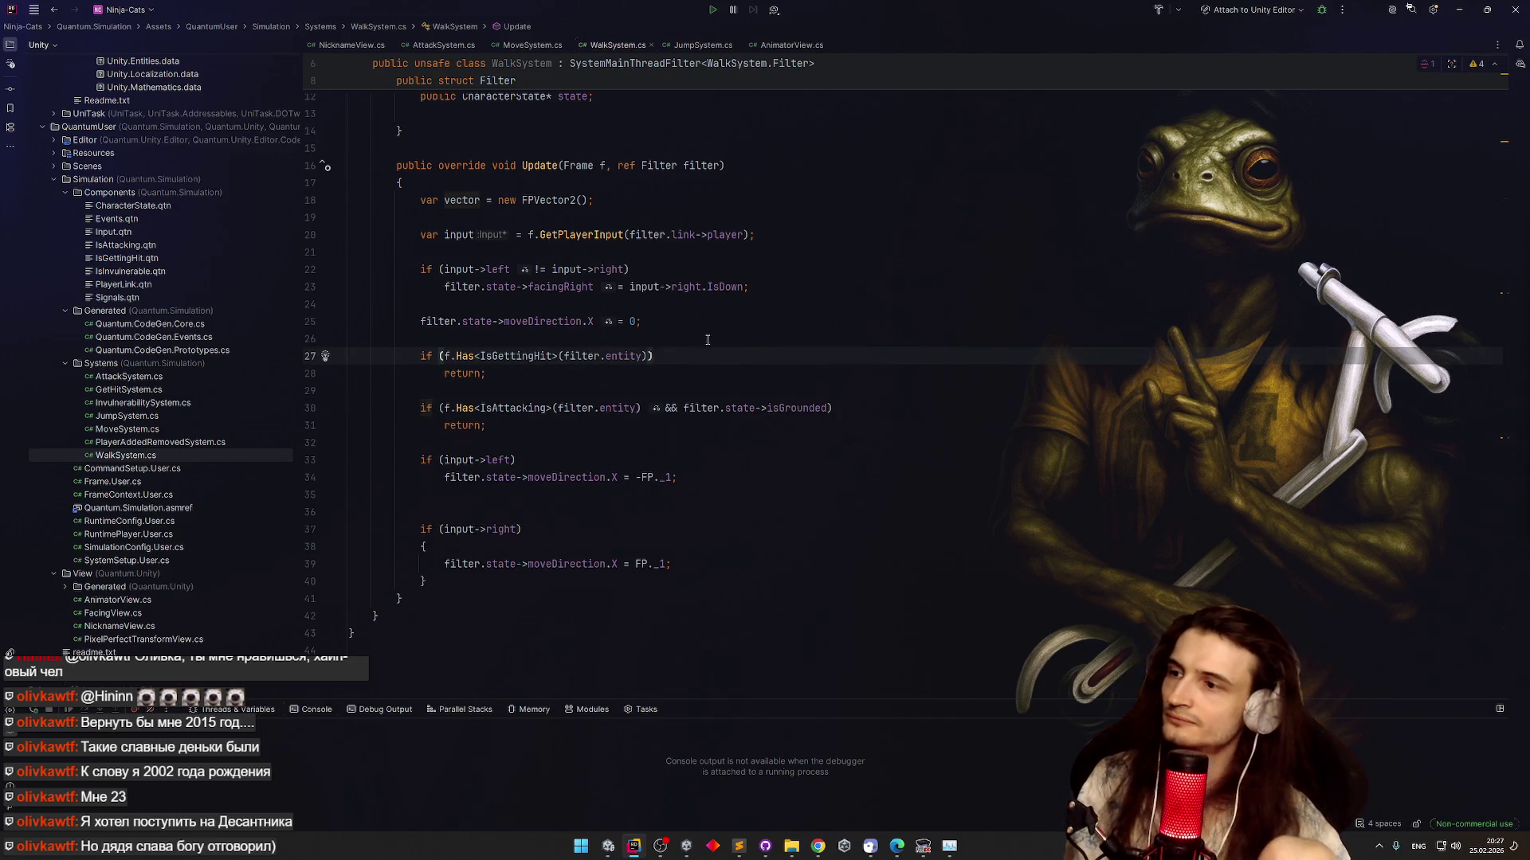
key(Return)
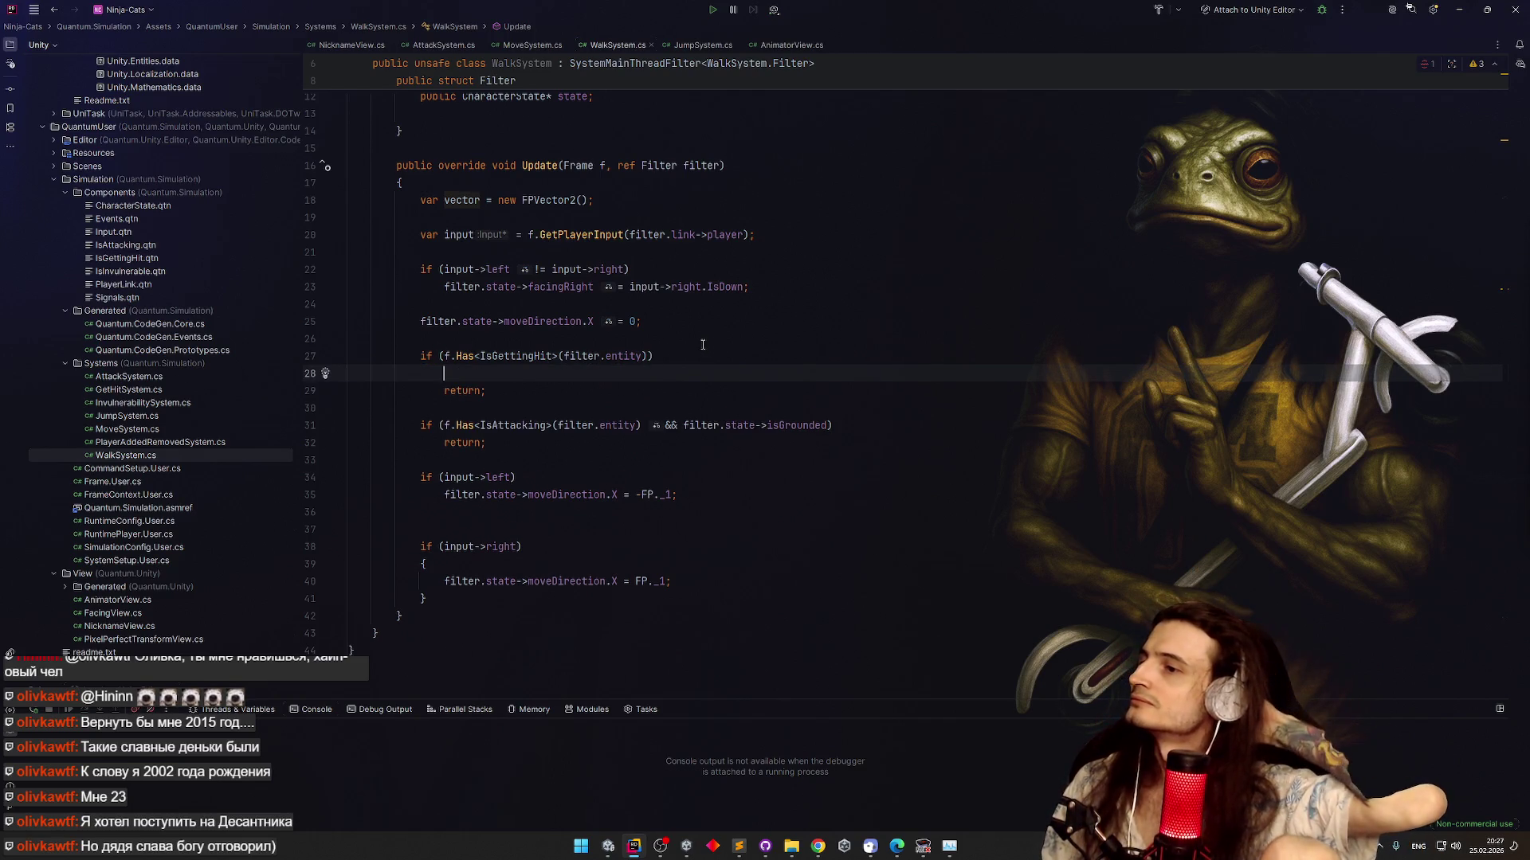
drag(451, 500, 717, 488)
key(ctrl+c)
click(506, 384)
key(ctrl+v)
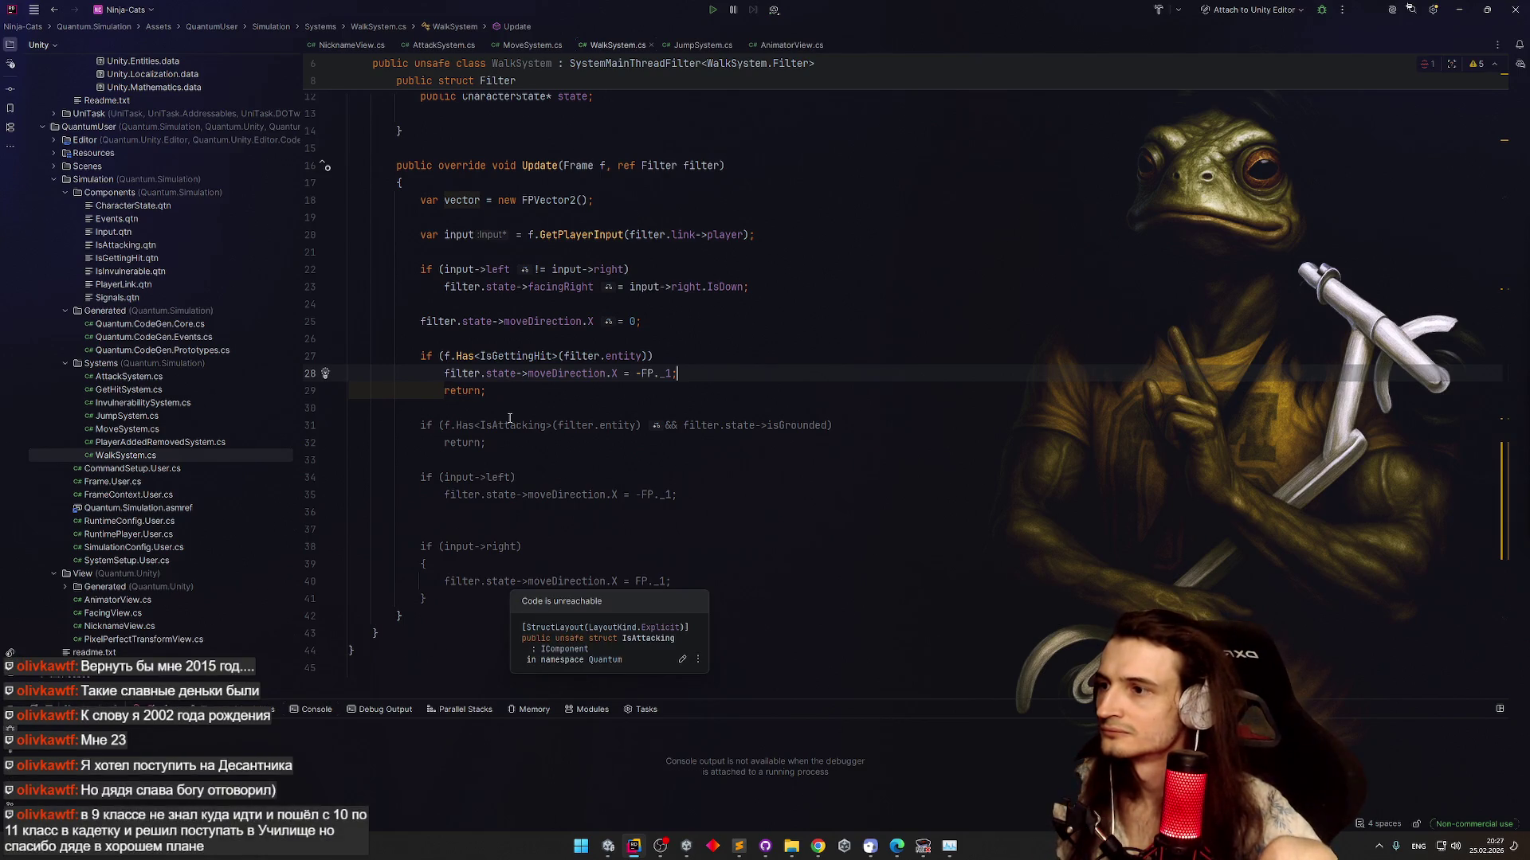
Edit the move-left and move-right assignments on lines 35 and 40, typing -= and +
click(579, 526)
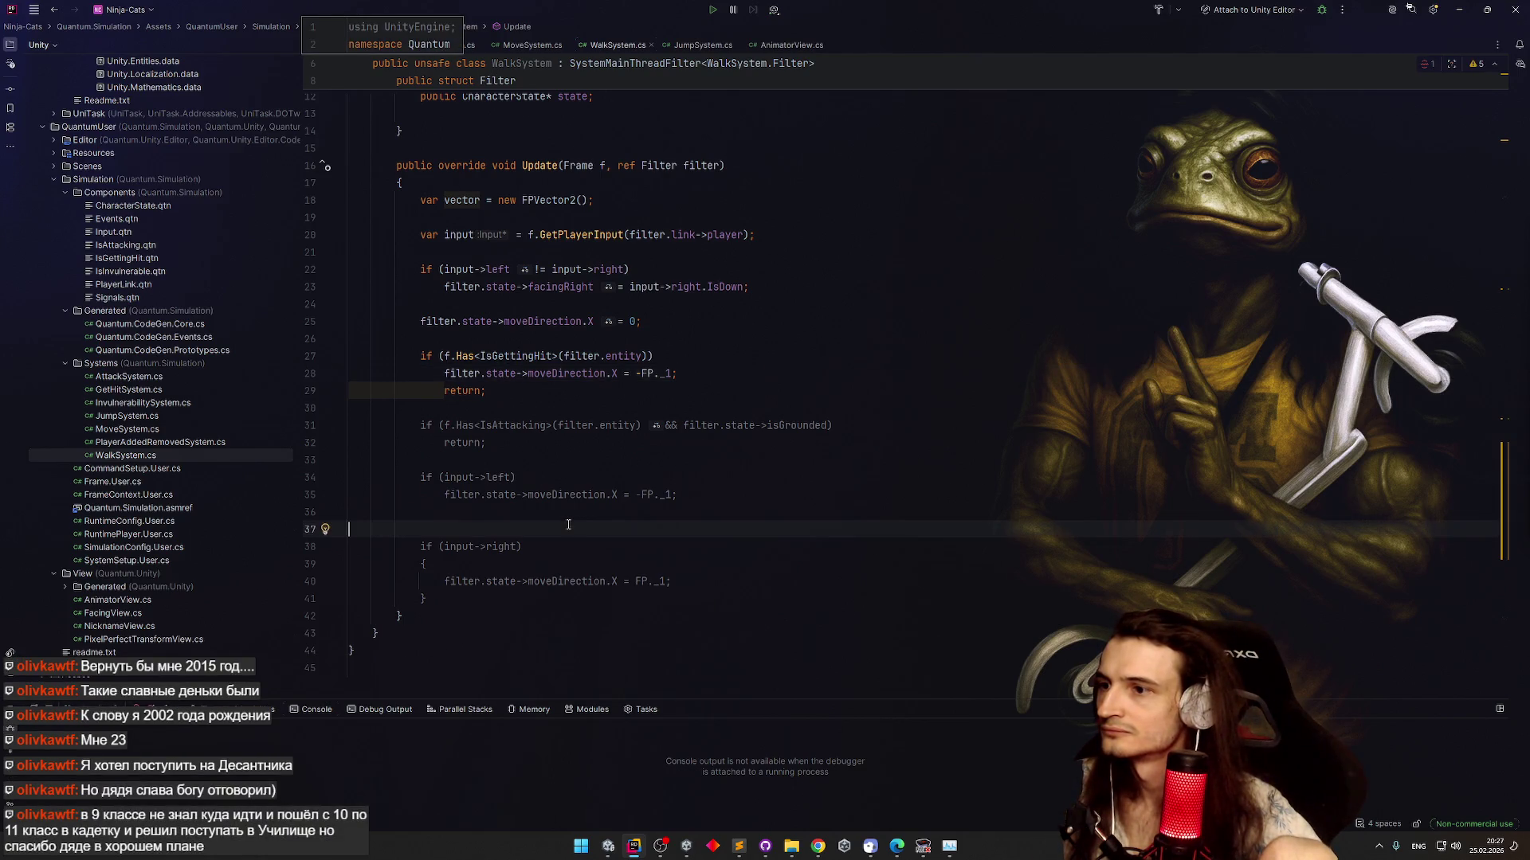
click(638, 495)
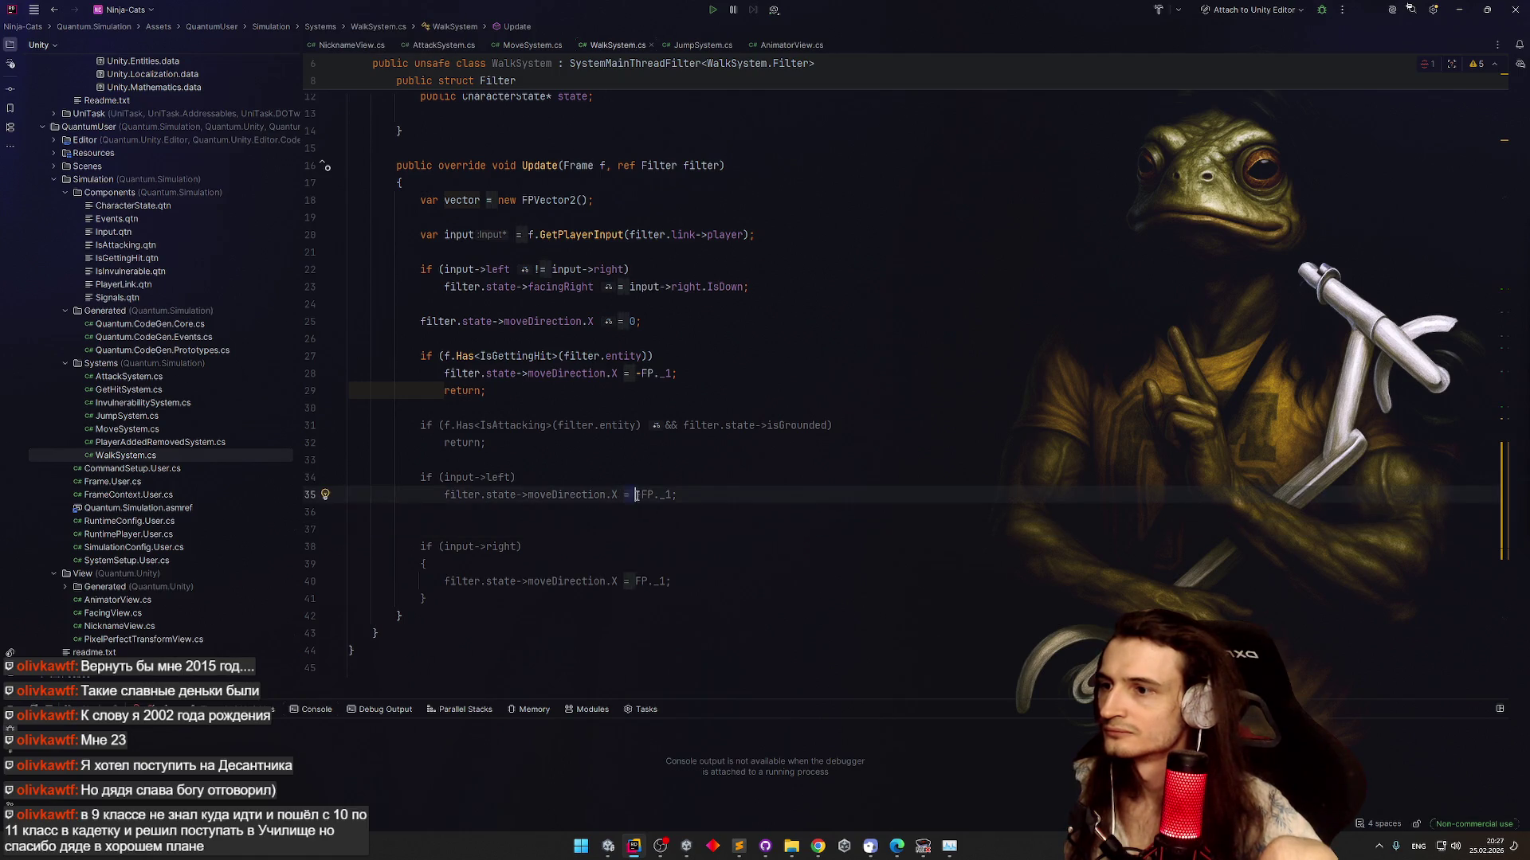
text(-=)
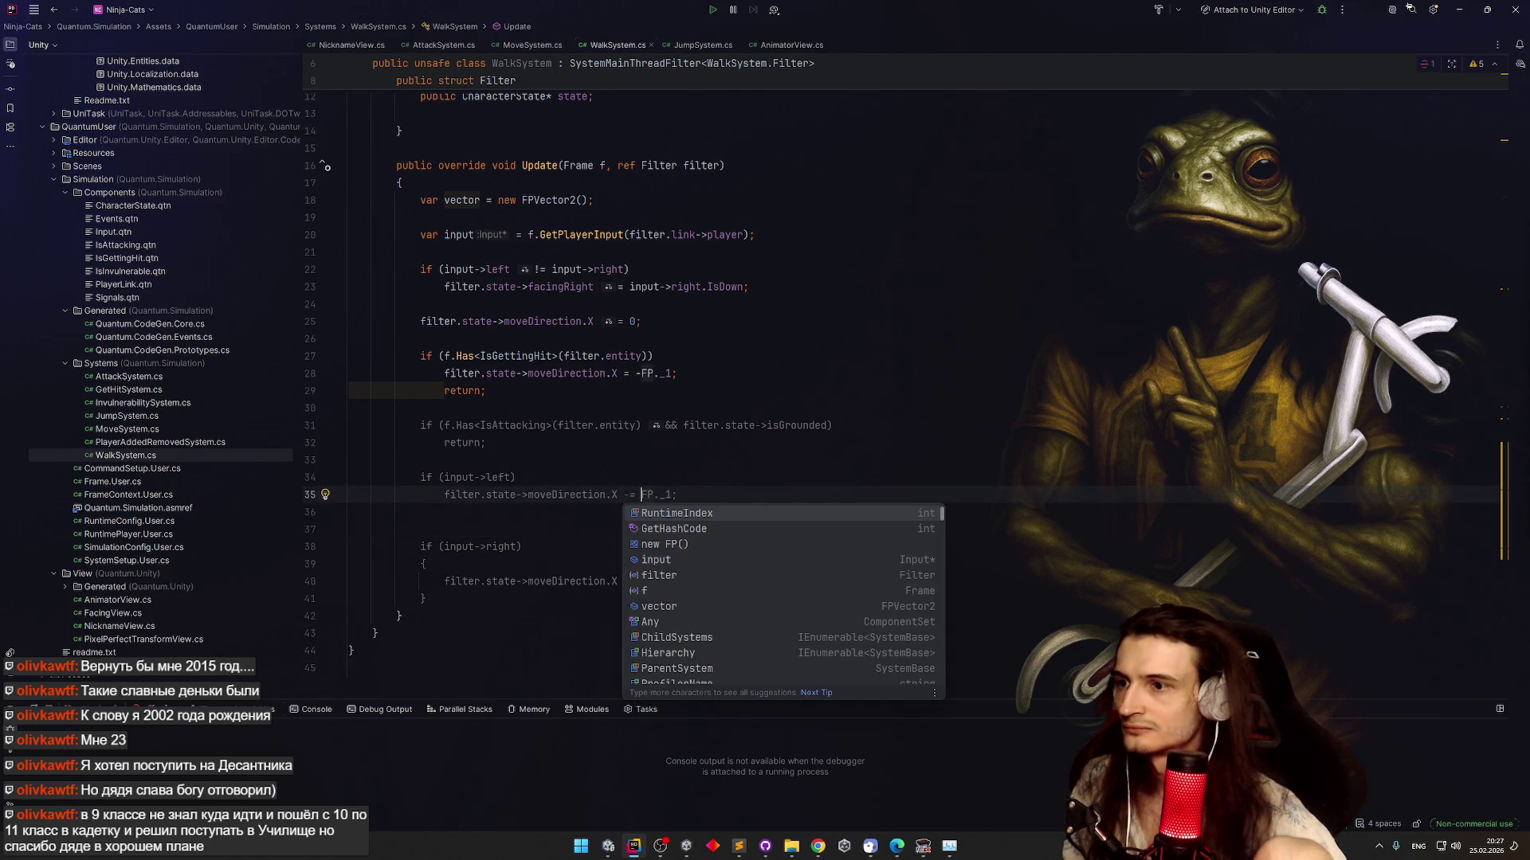
key(Escape)
click(627, 580)
text(+)
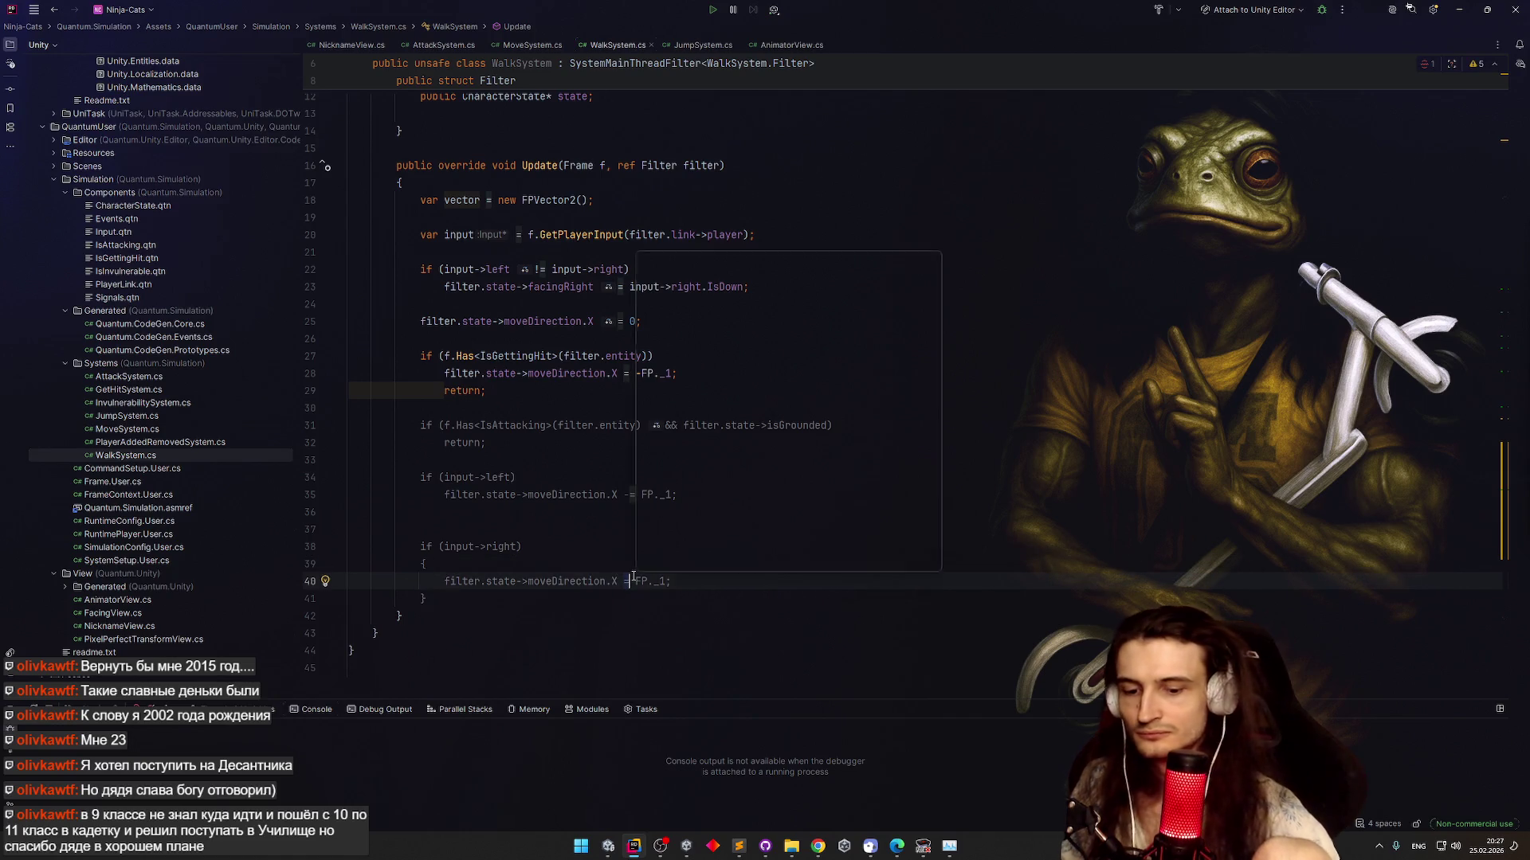
key(Up)
key(Up)
key(Up)
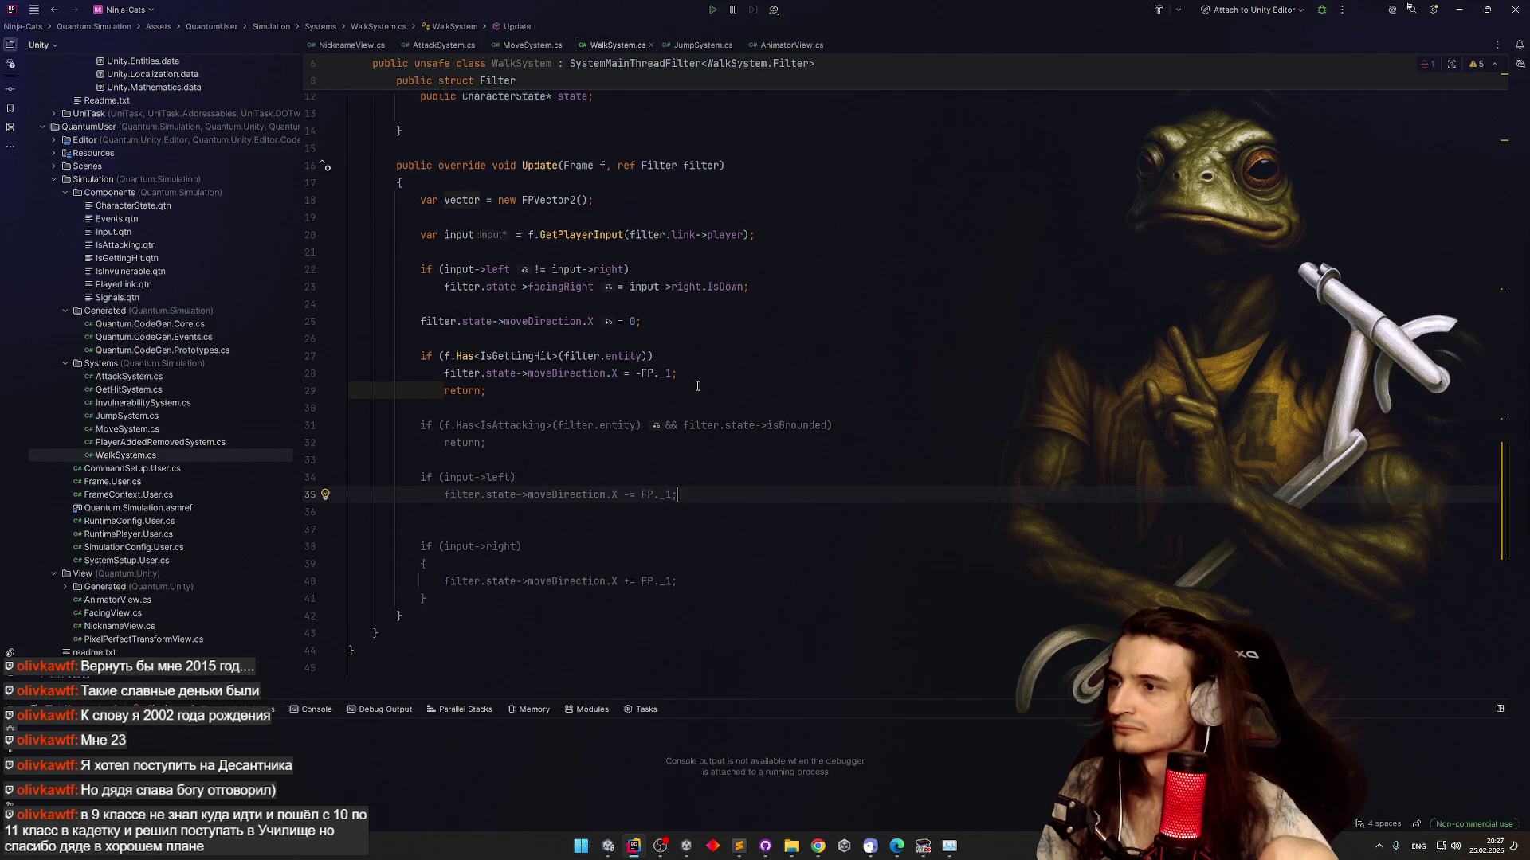
Add braces after the IsGettingHit condition and move the knockback and return lines inside
click(697, 356)
text({)
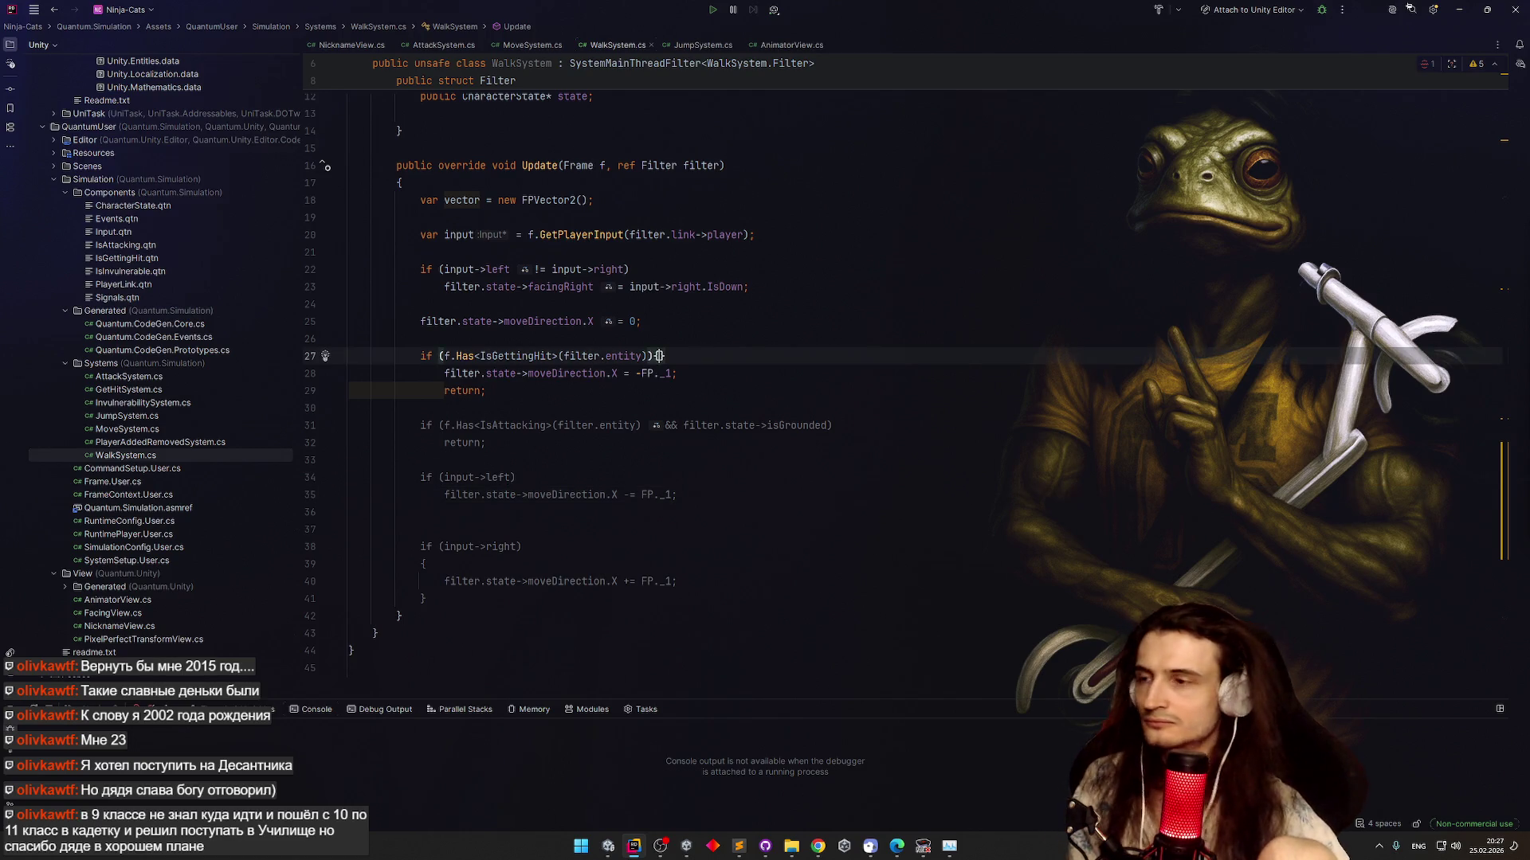
key(Return)
key(Down)
key(Down)
key(shift+Down)
key(shift+End)
key(ctrl+x)
click(509, 394)
key(ctrl+v)
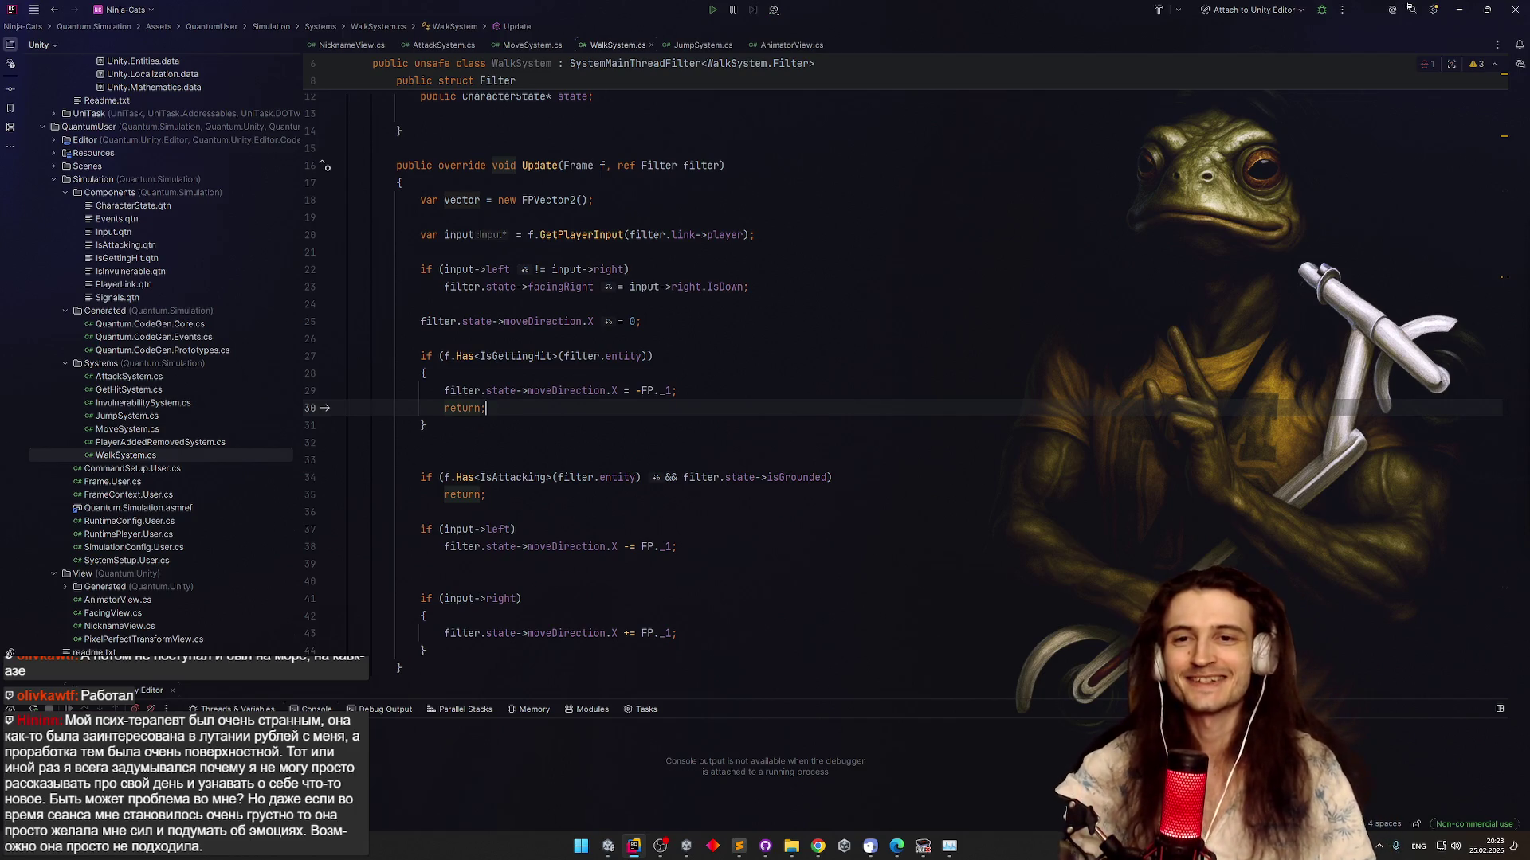
Switch focus away from Rider to another application
key(F9)
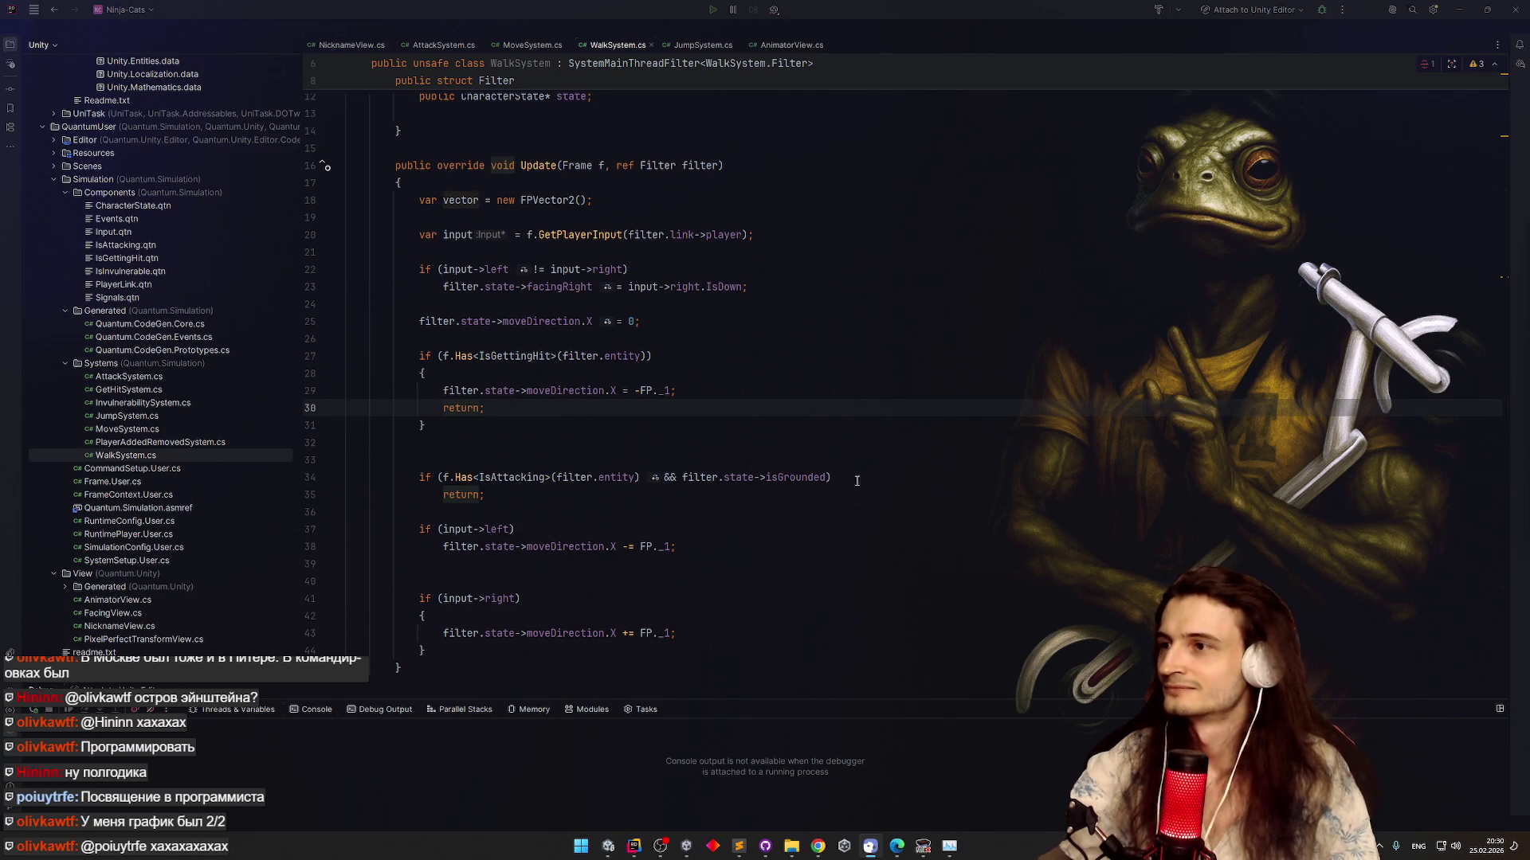
Back in Rider, look over WalkSystem.cs, then open MoveSystem.cs from the Solution Explorer
key(alt+Tab)
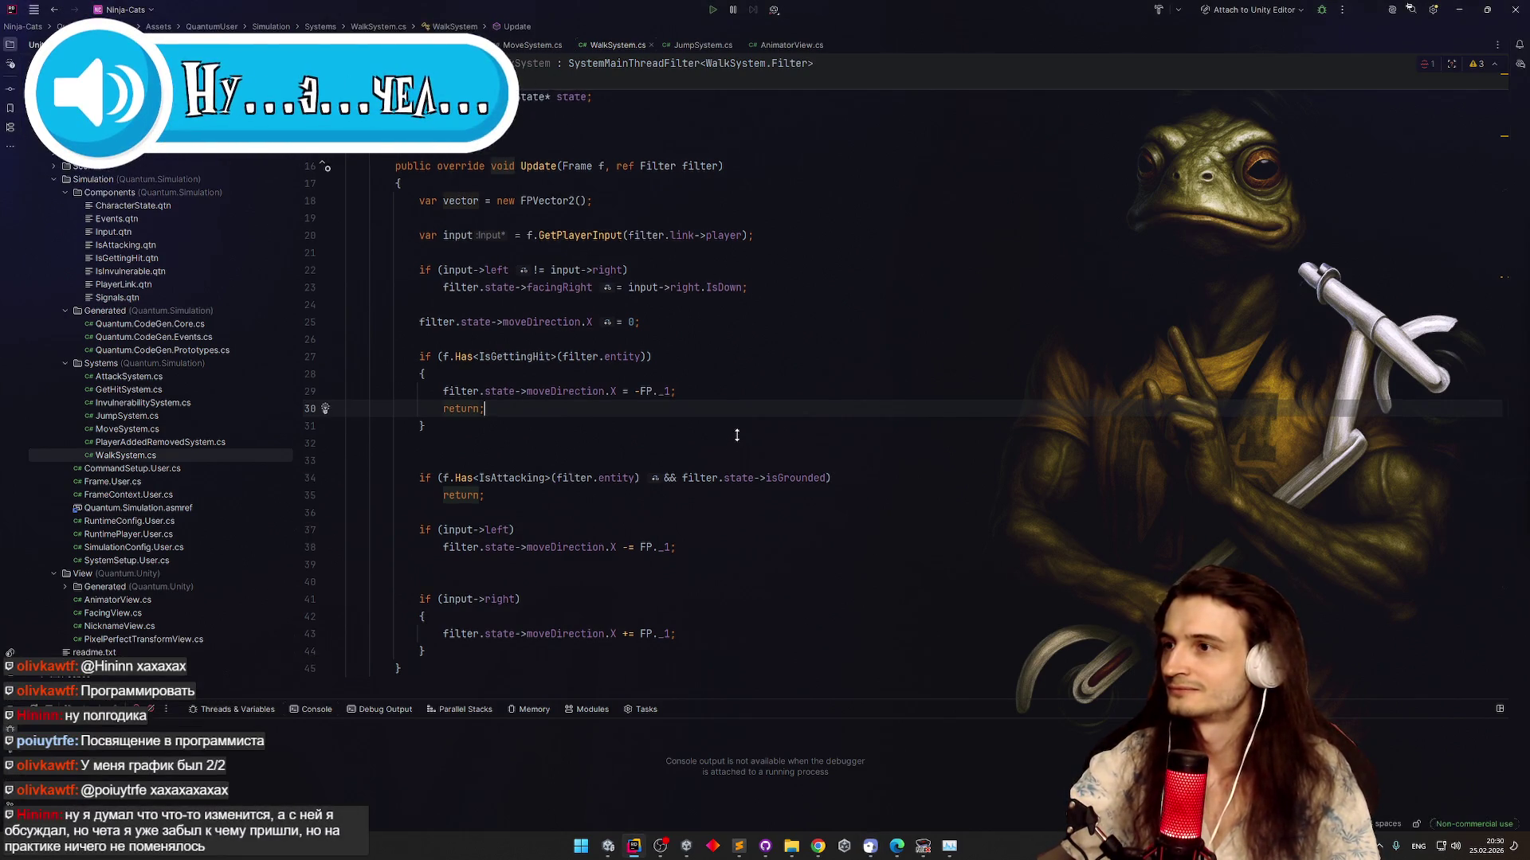
scroll(737, 446, up, 1)
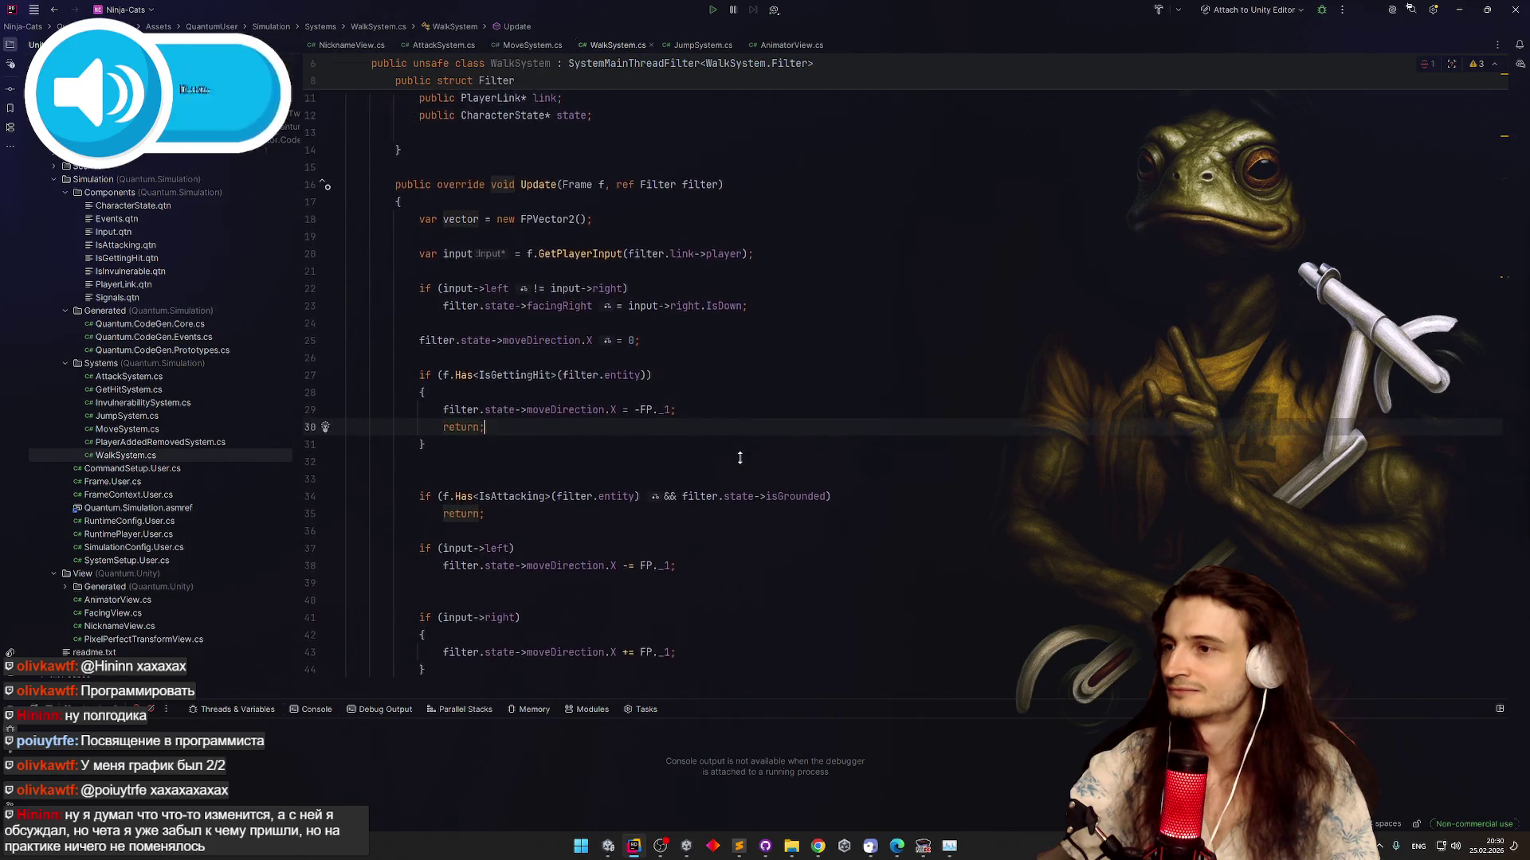
scroll(780, 440, up, 3)
scroll(785, 434, down, 6)
scroll(789, 430, up, 6)
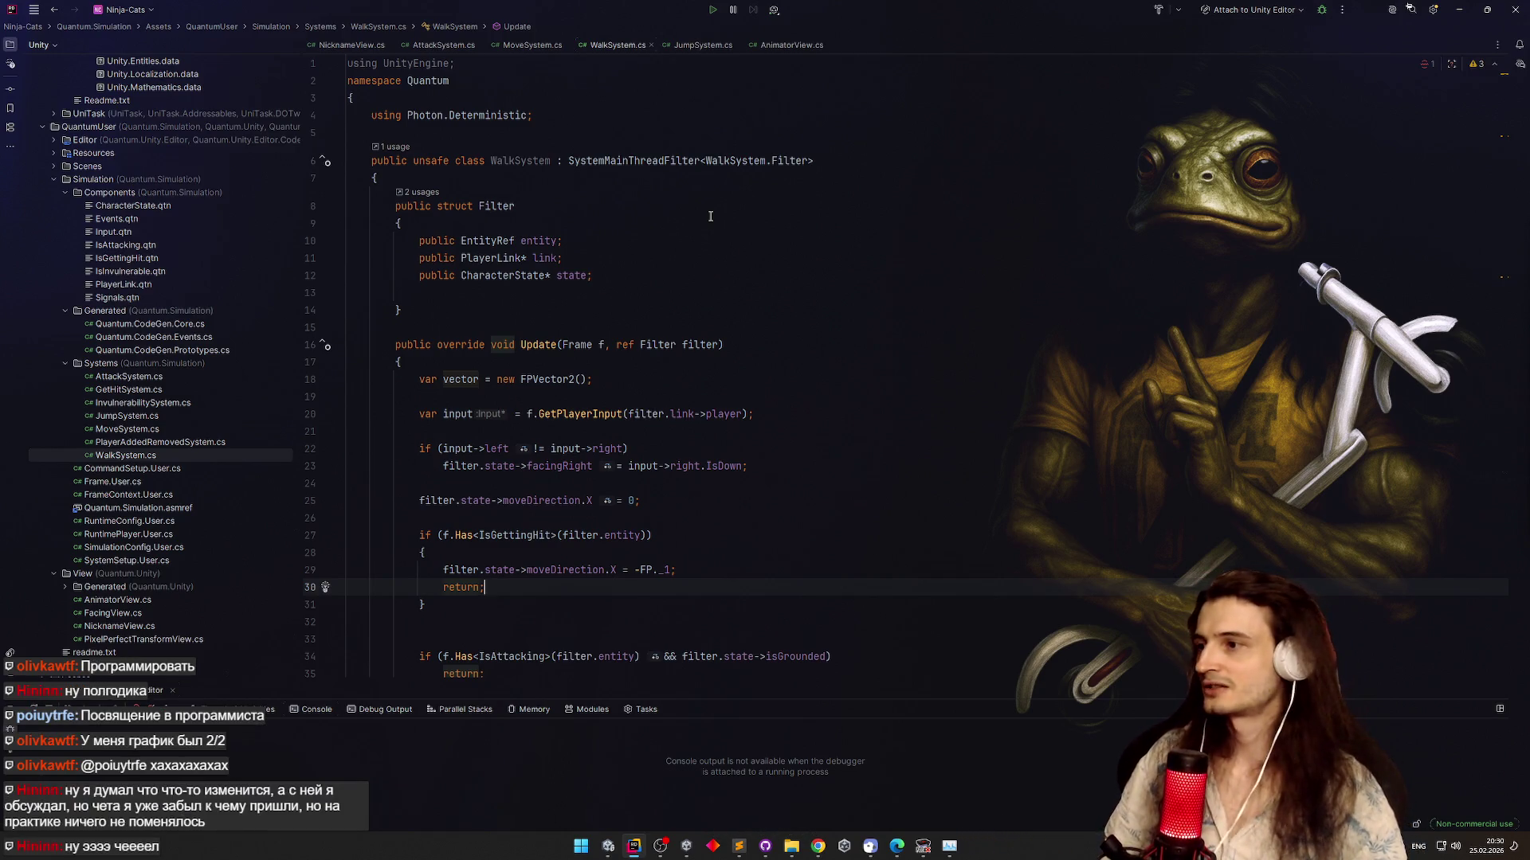
scroll(450, 318, down, 1)
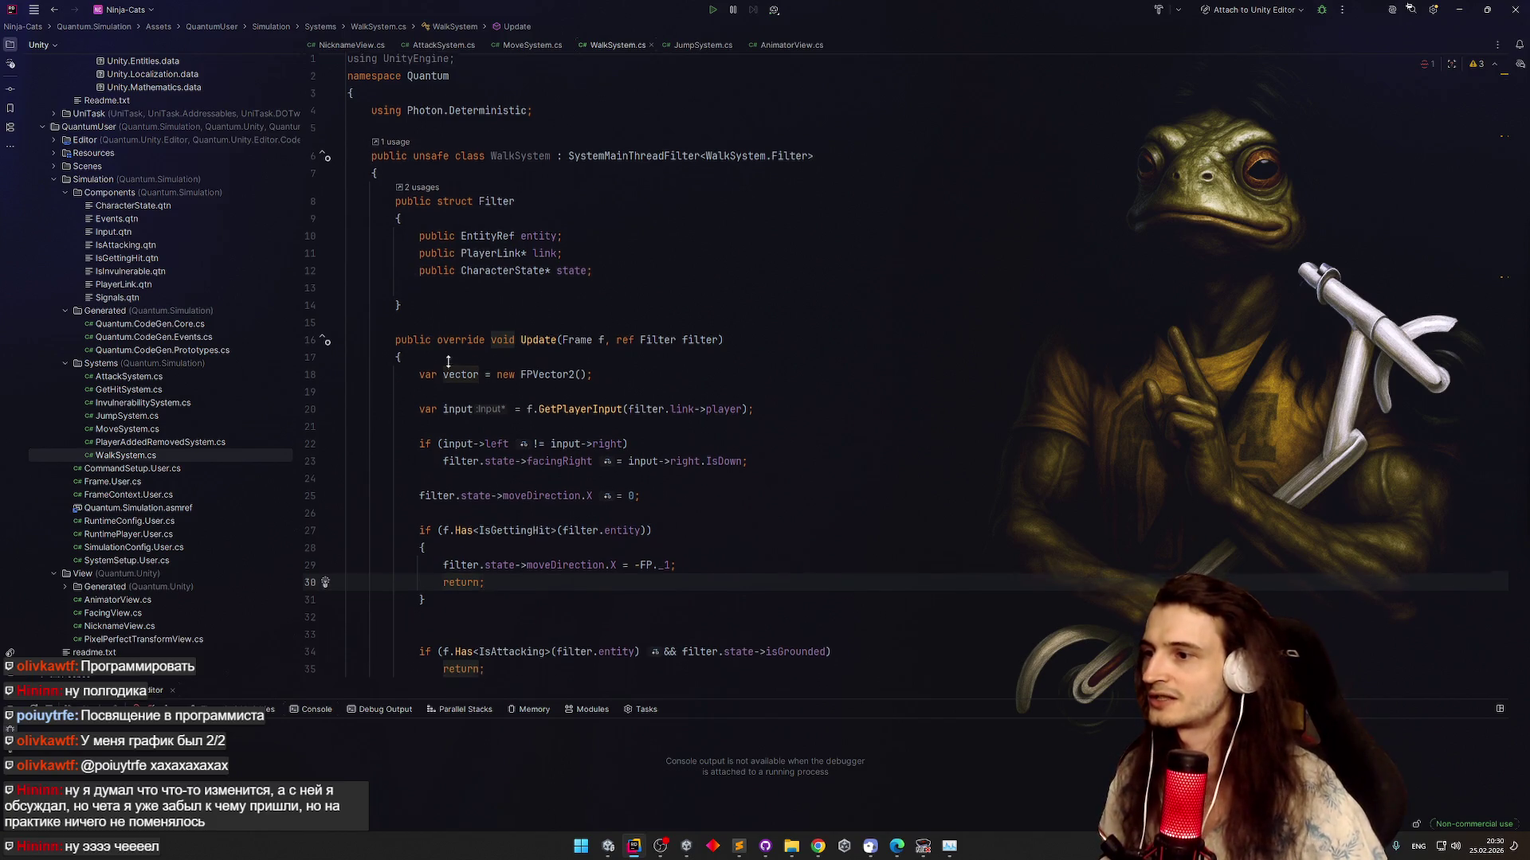
double_click(152, 430)
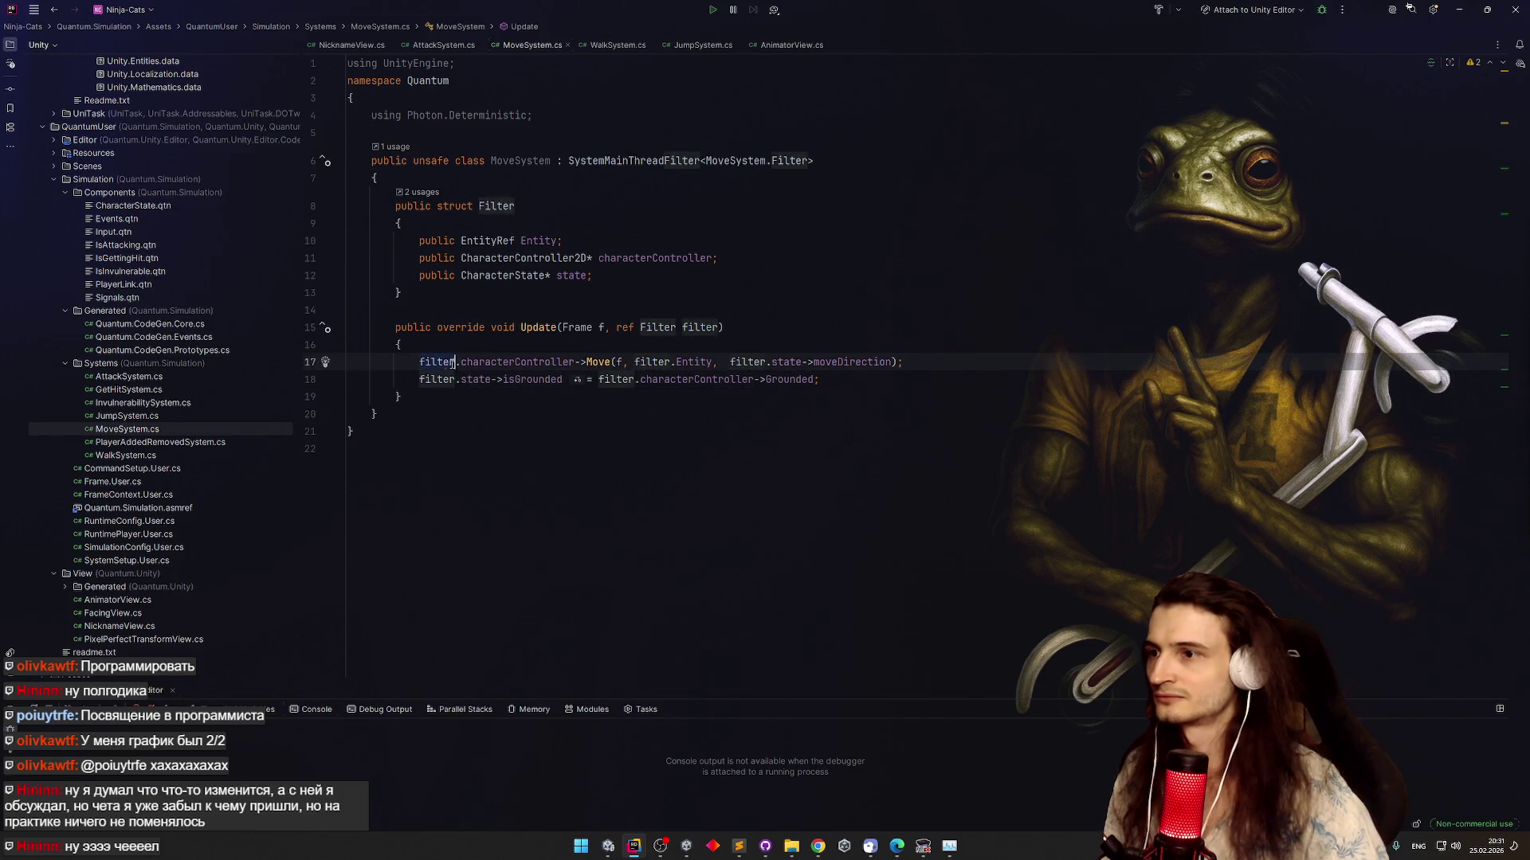
click(872, 380)
key(Return)
text(filter.characterController.sp)
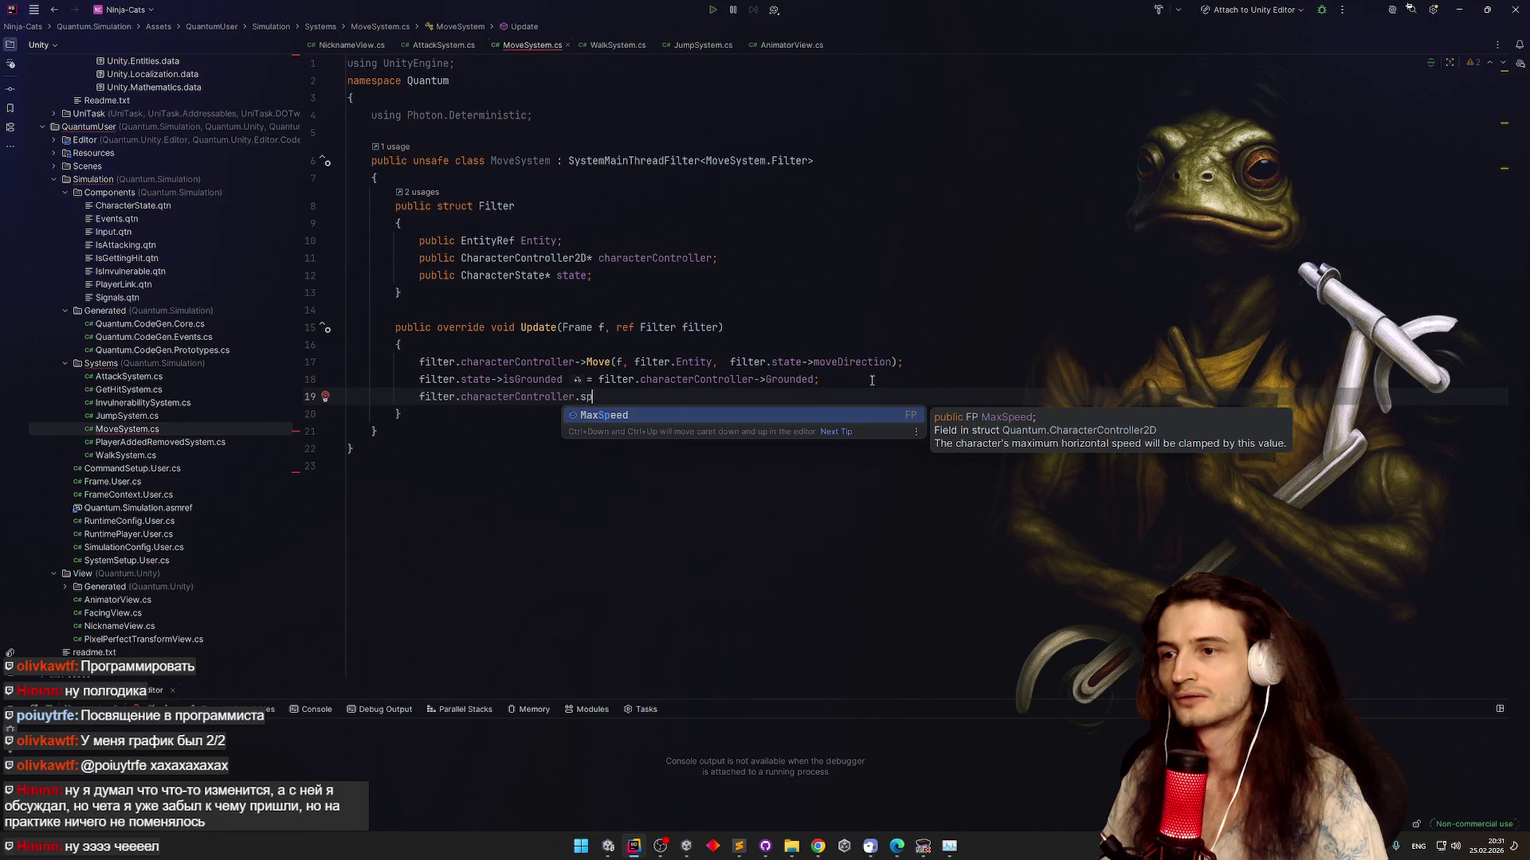
key(Escape)
key(ctrl+z)
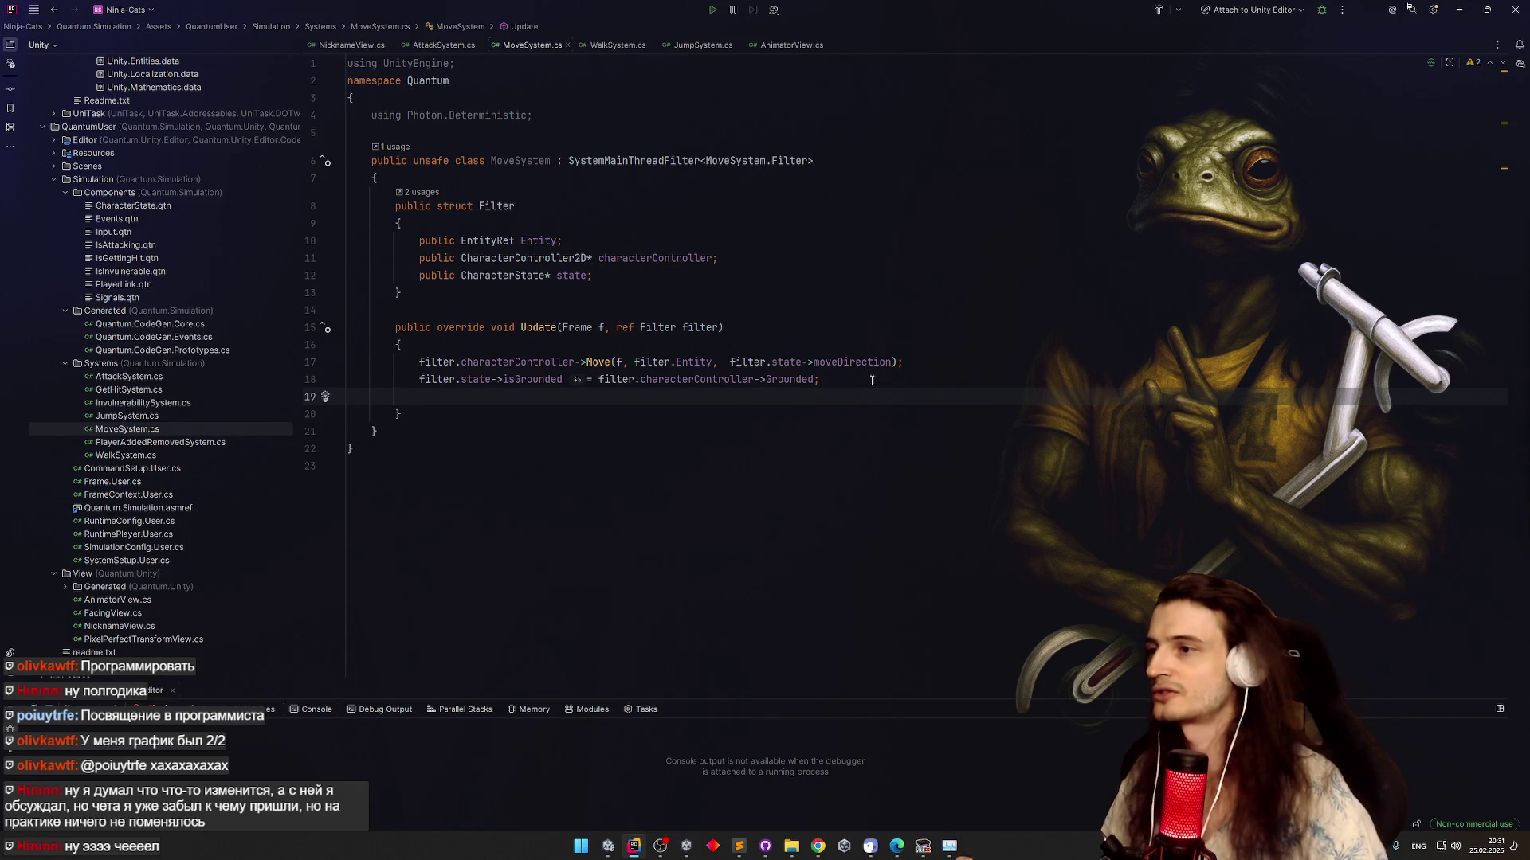
key(BackSpace)
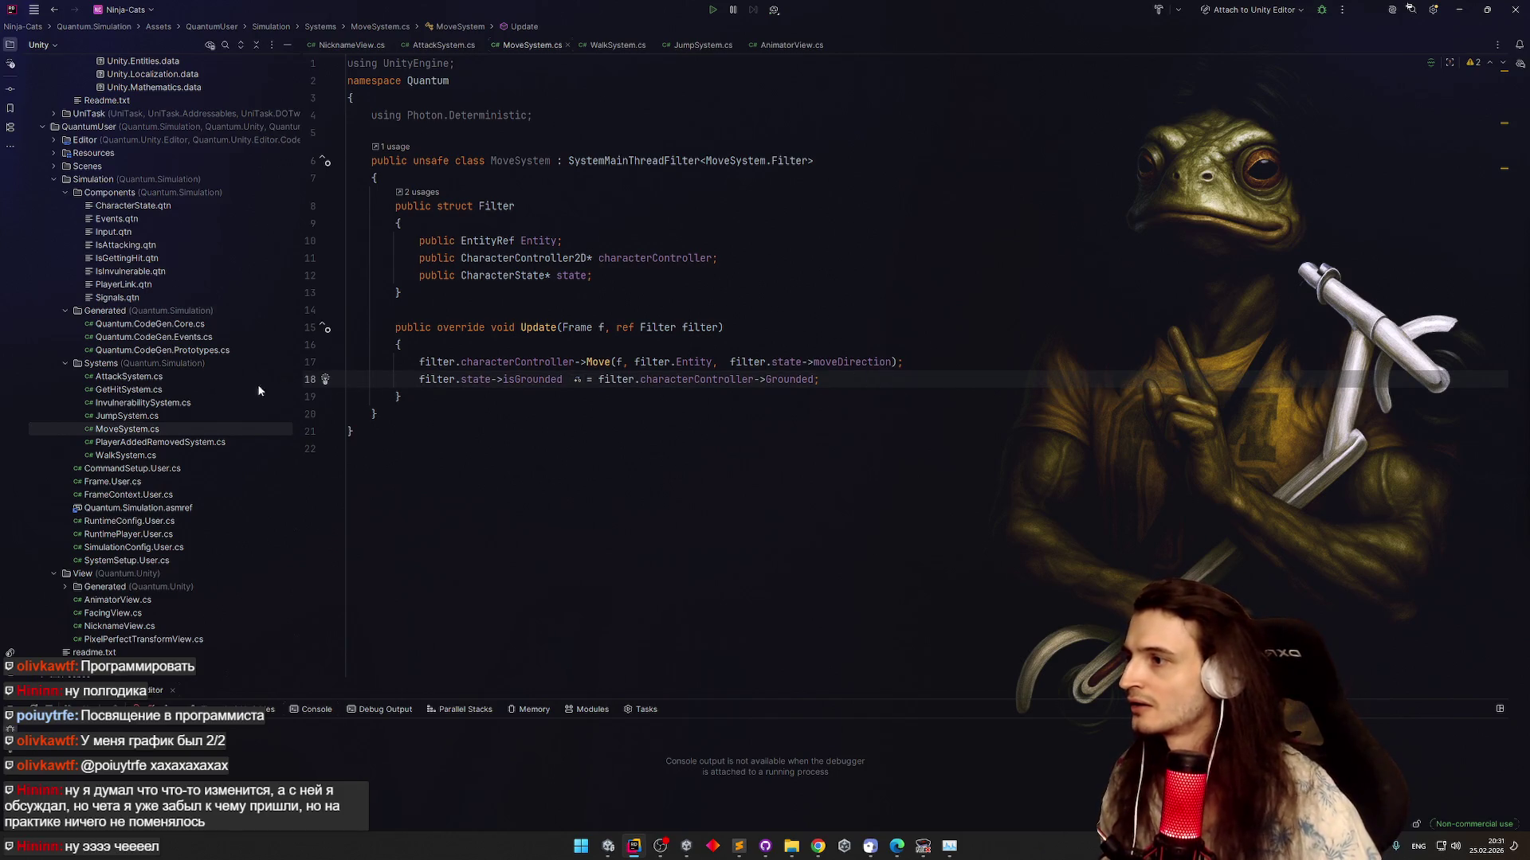
double_click(177, 388)
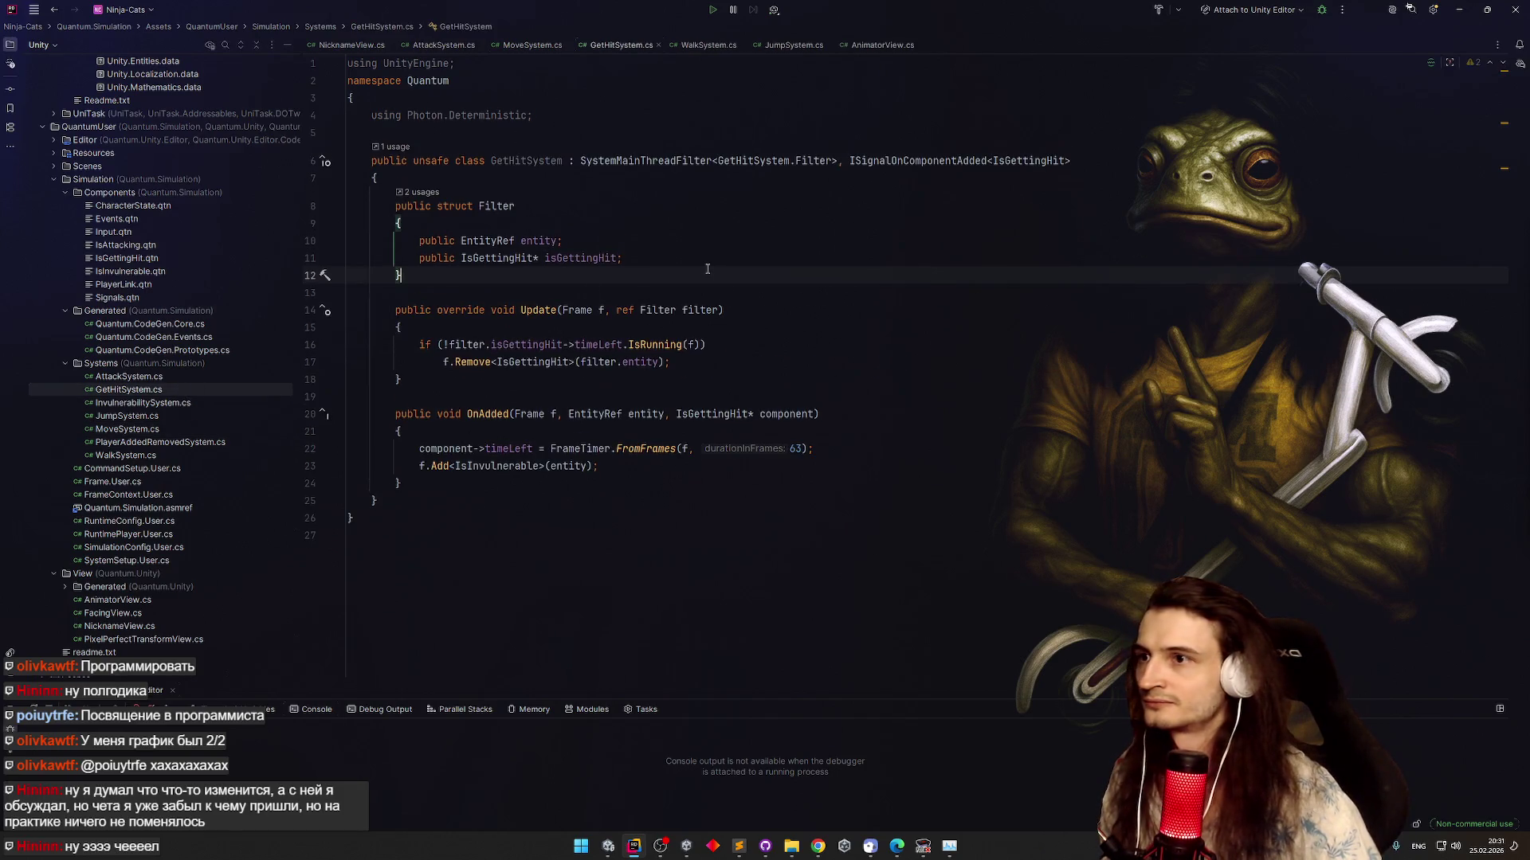
click(1097, 161)
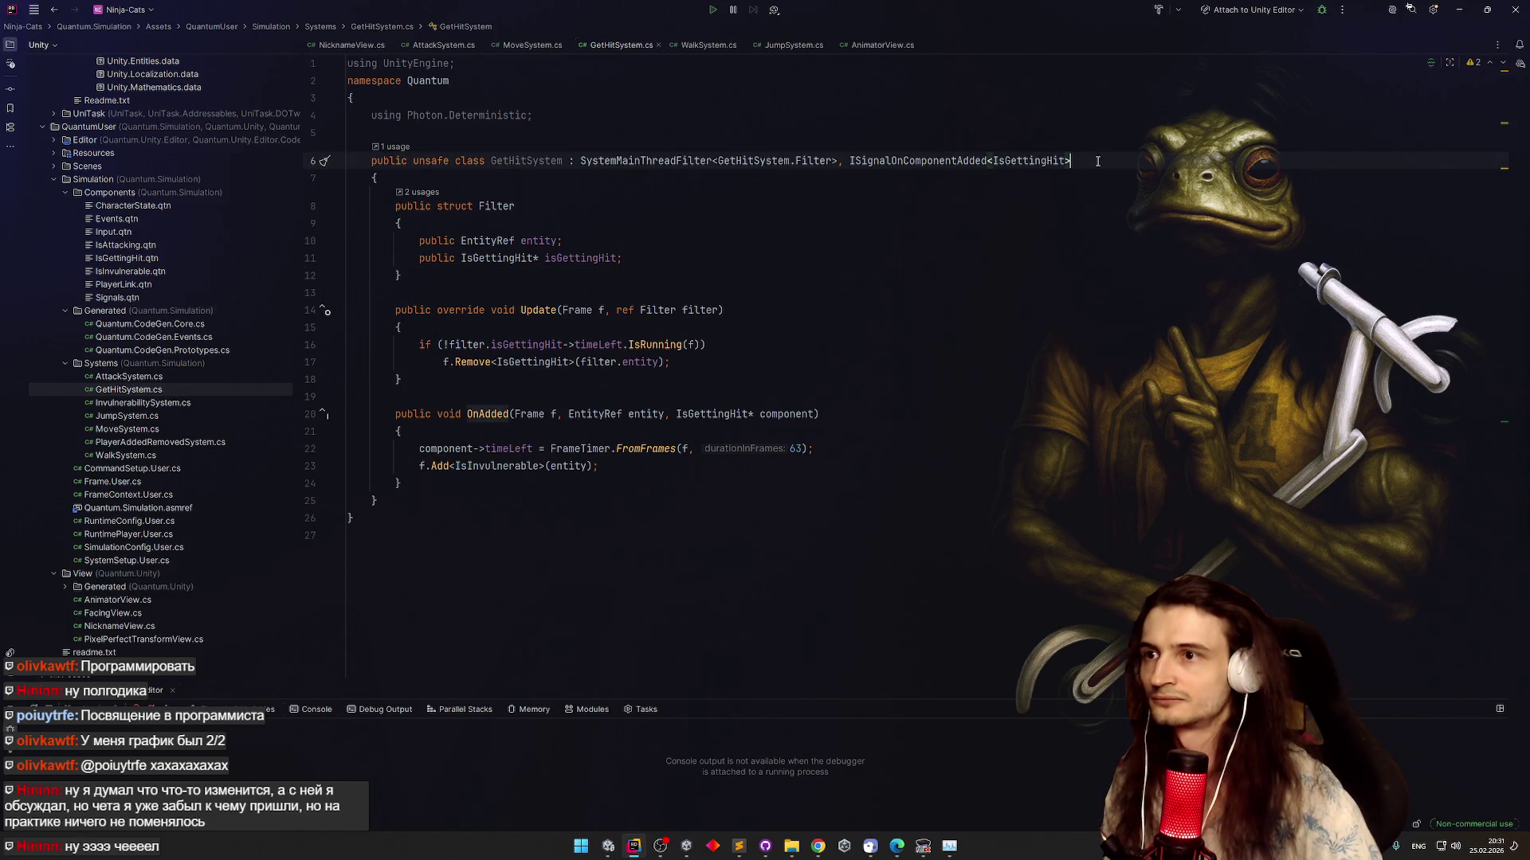
text(, I)
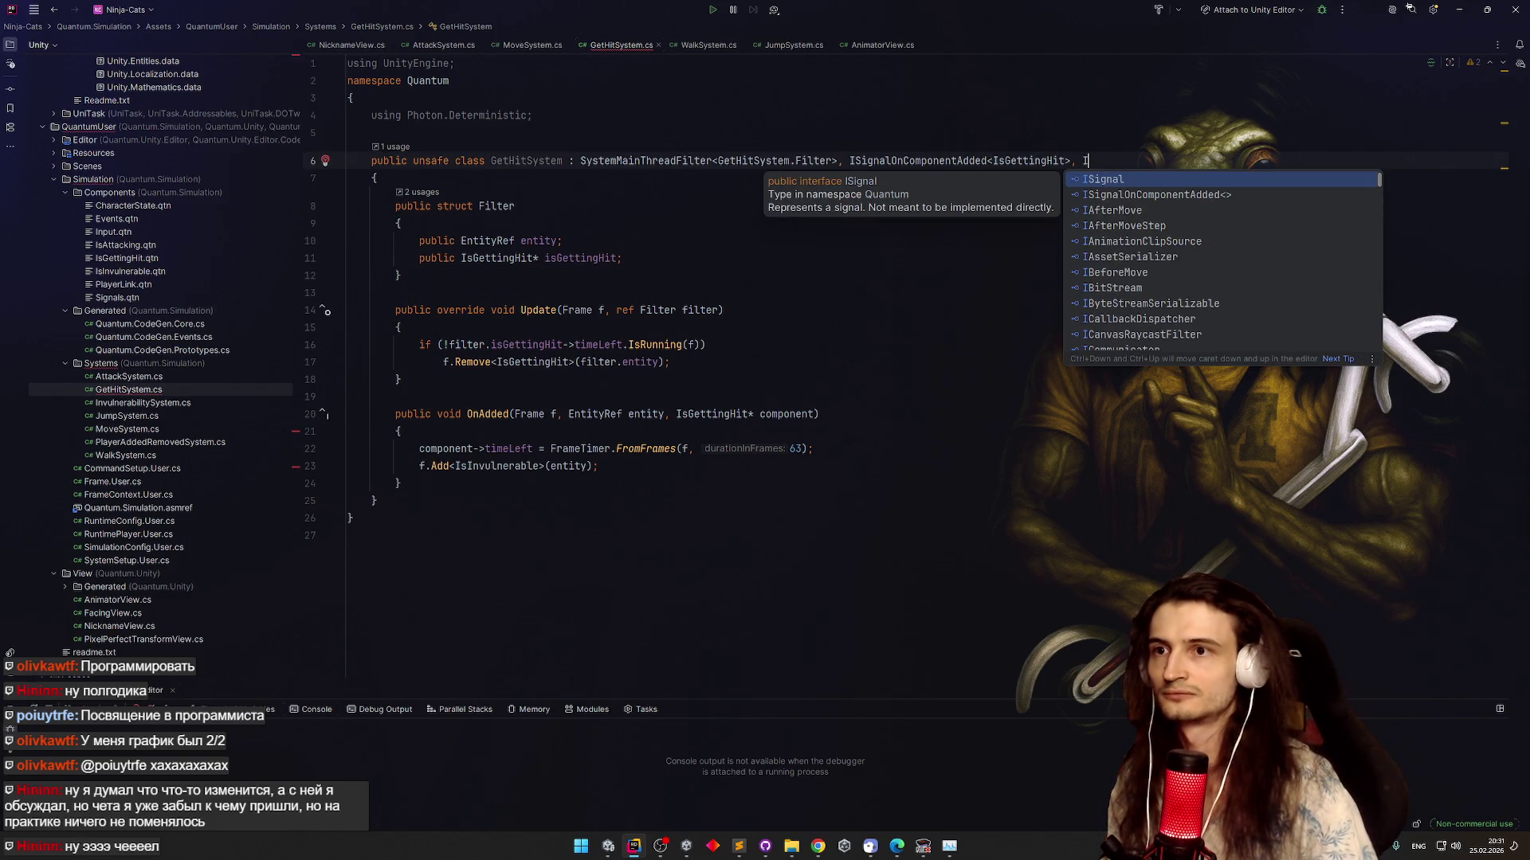
key(BackSpace)
key(BackSpace)
key(BackSpace)
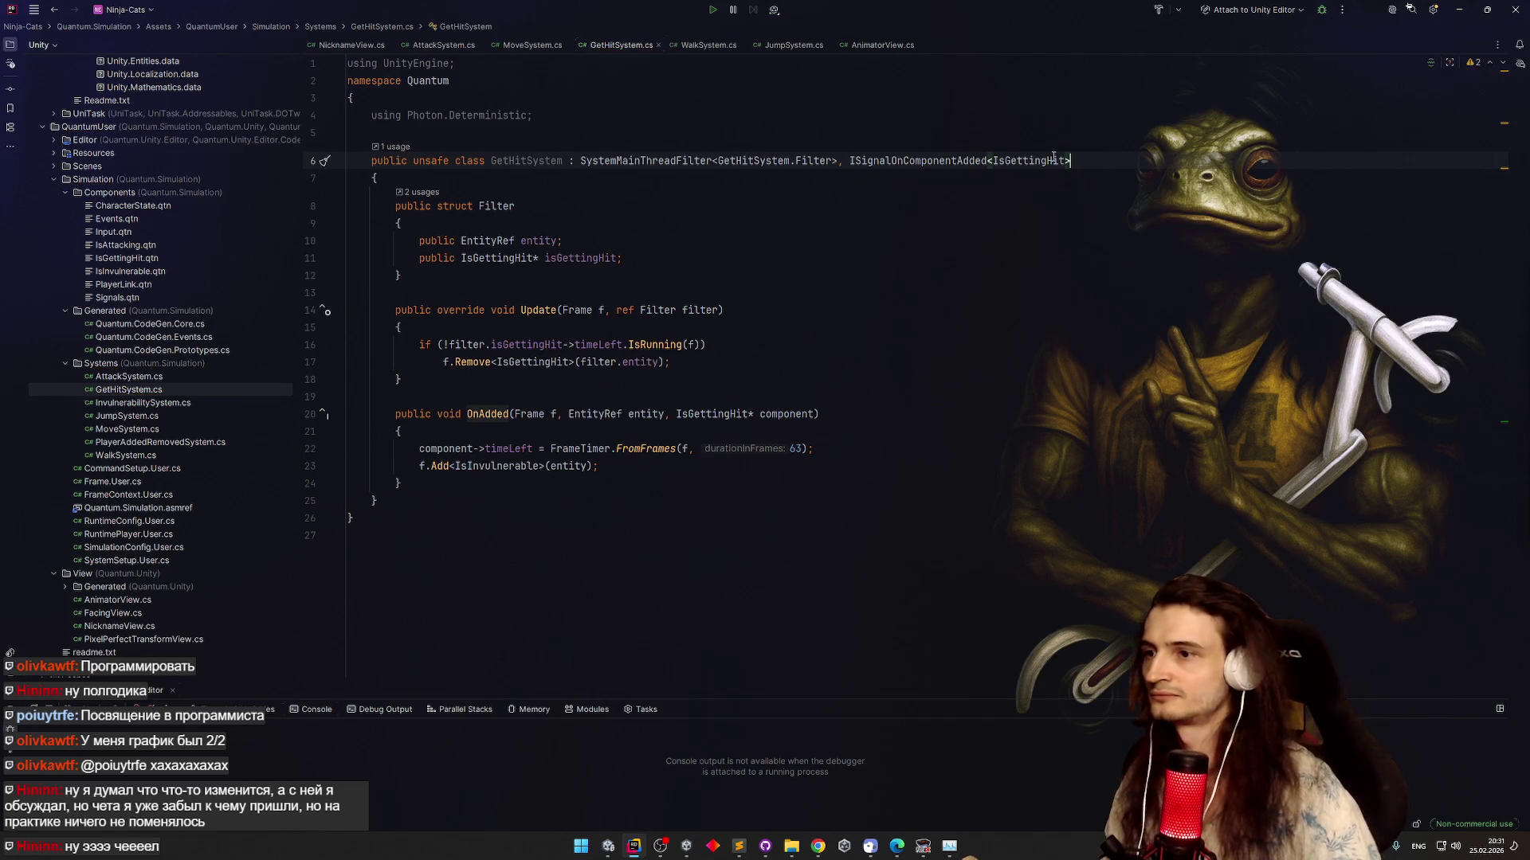
click(742, 337)
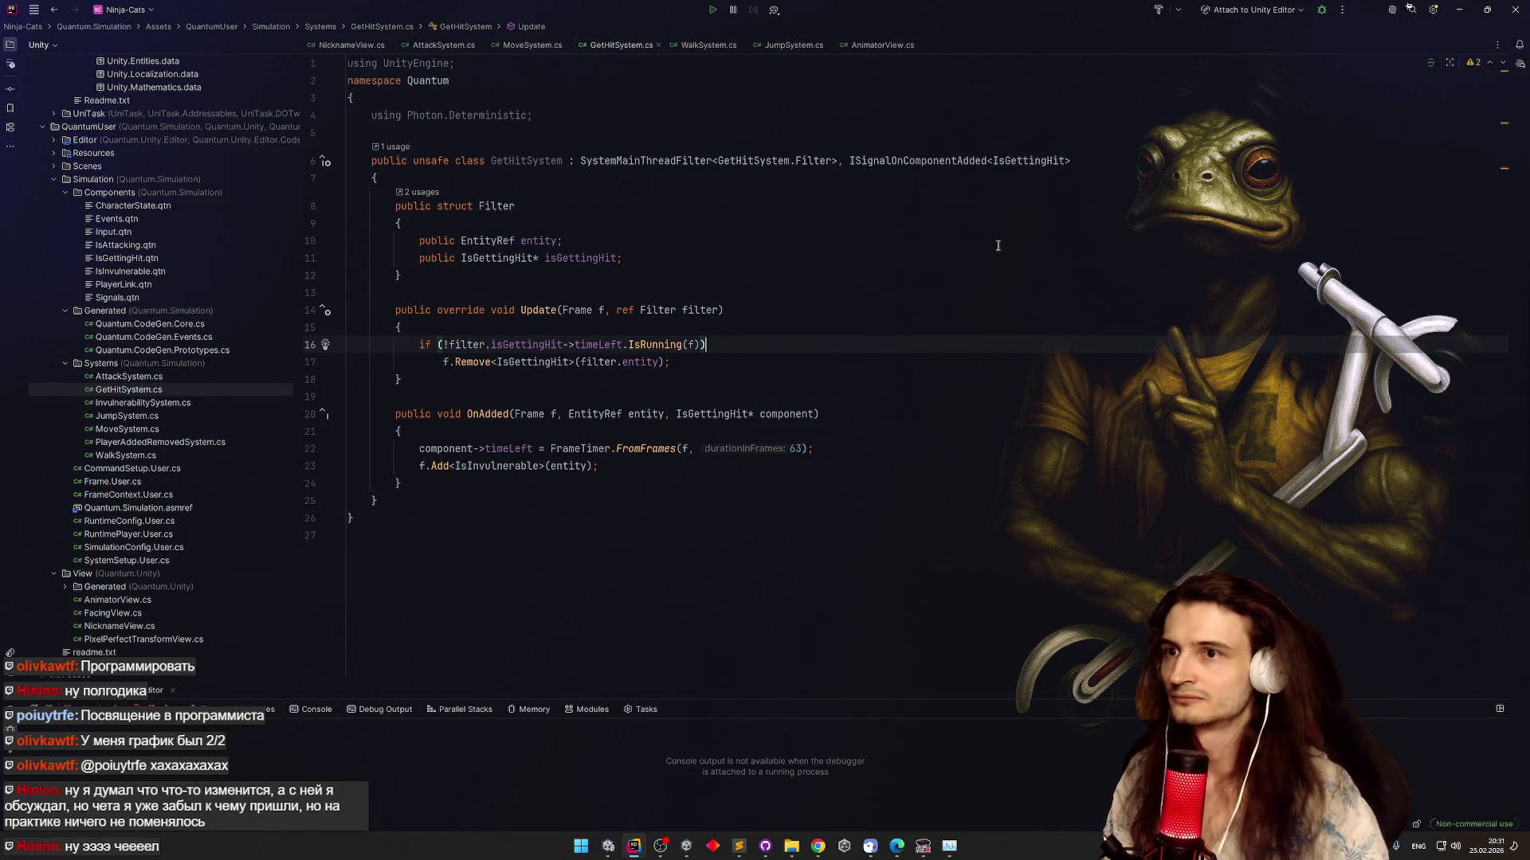
click(612, 466)
key(Return)
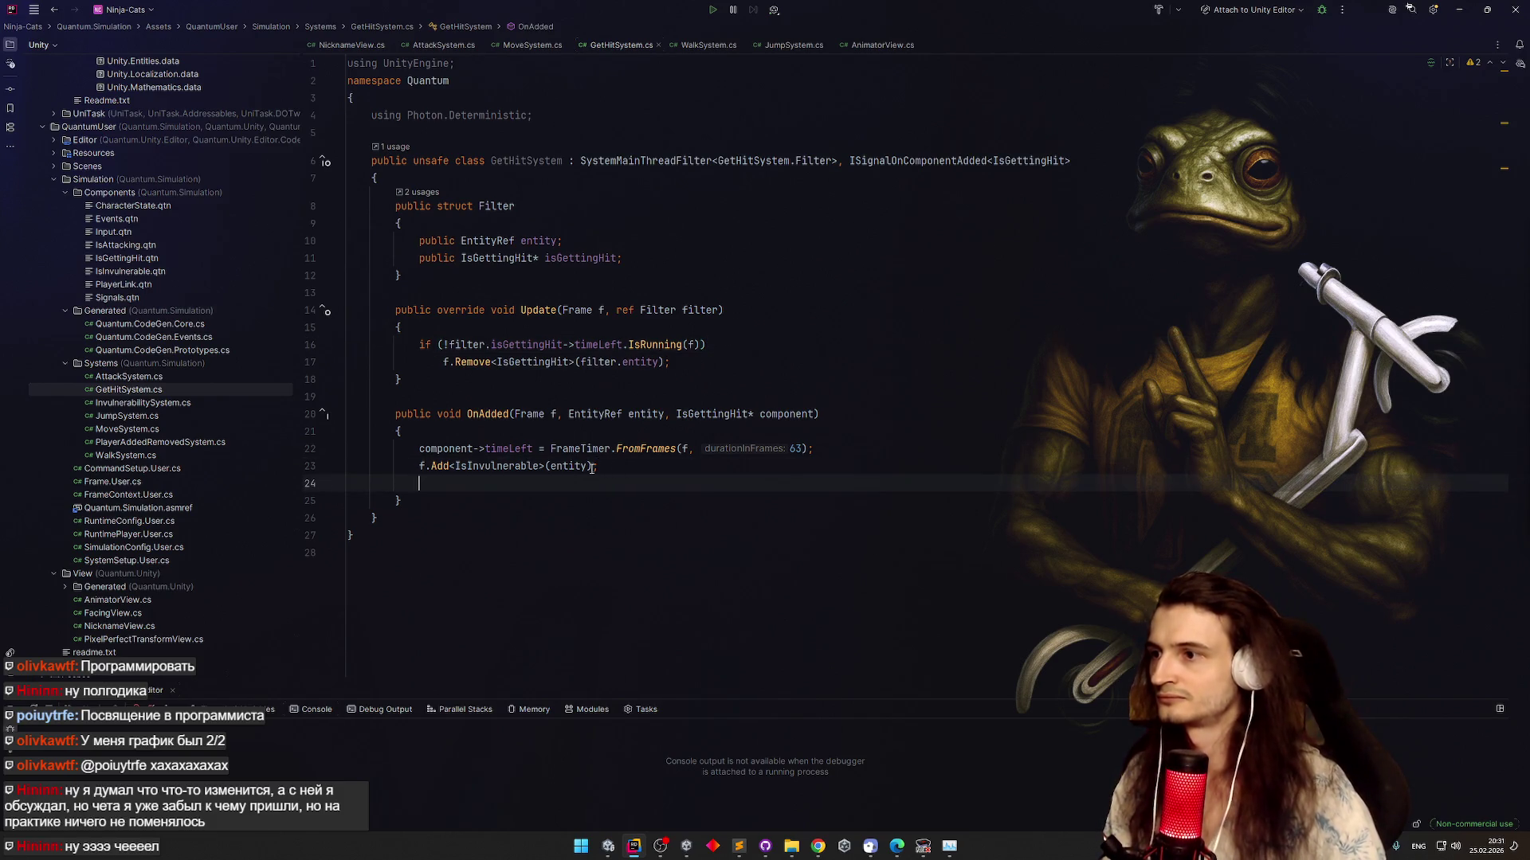
click(549, 414)
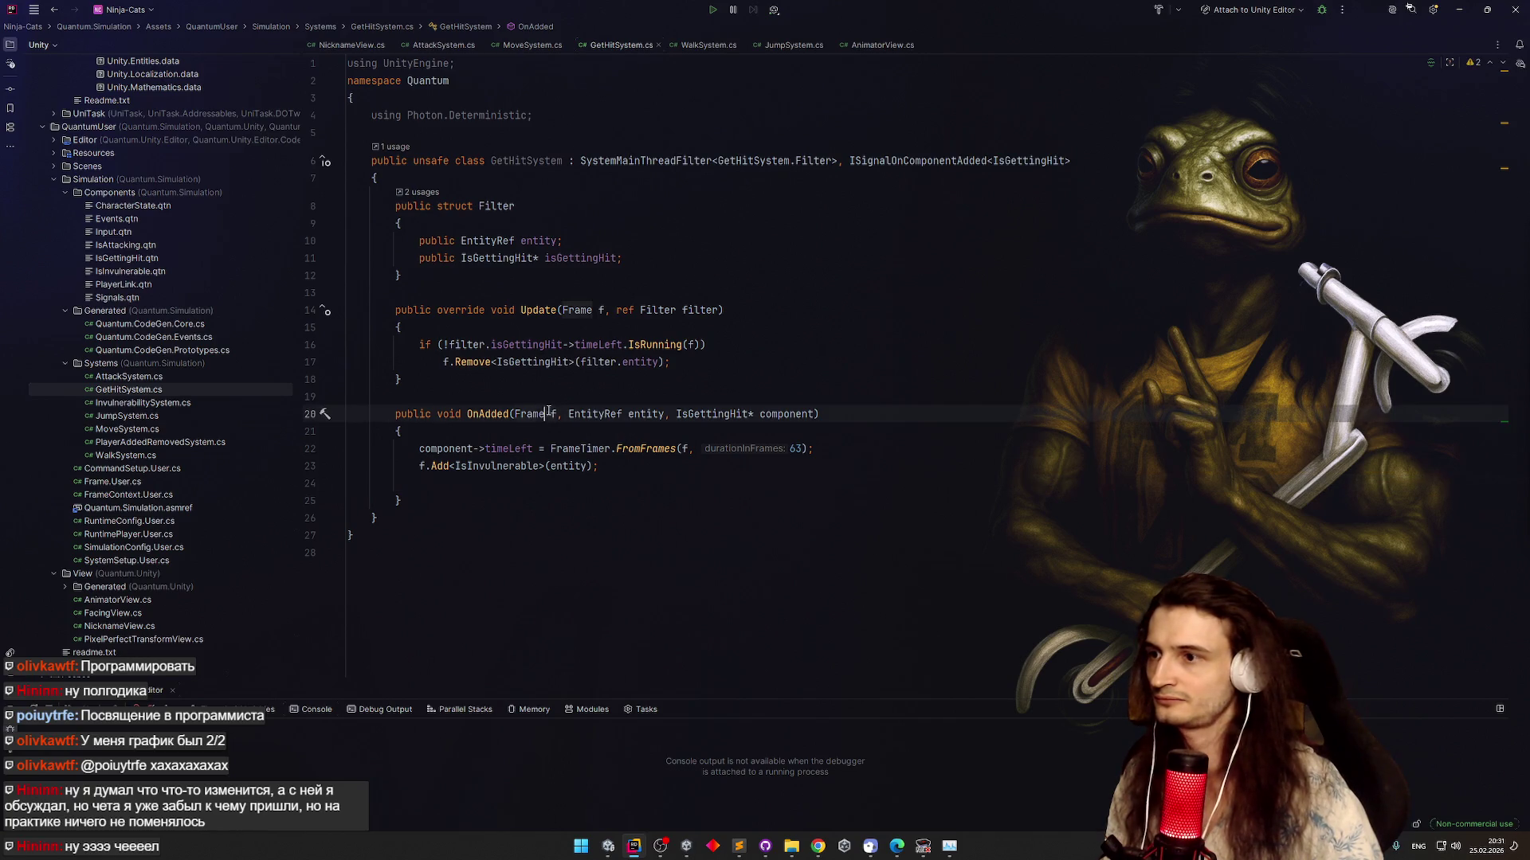
key(Down)
key(Down)
key(Down)
text(f)
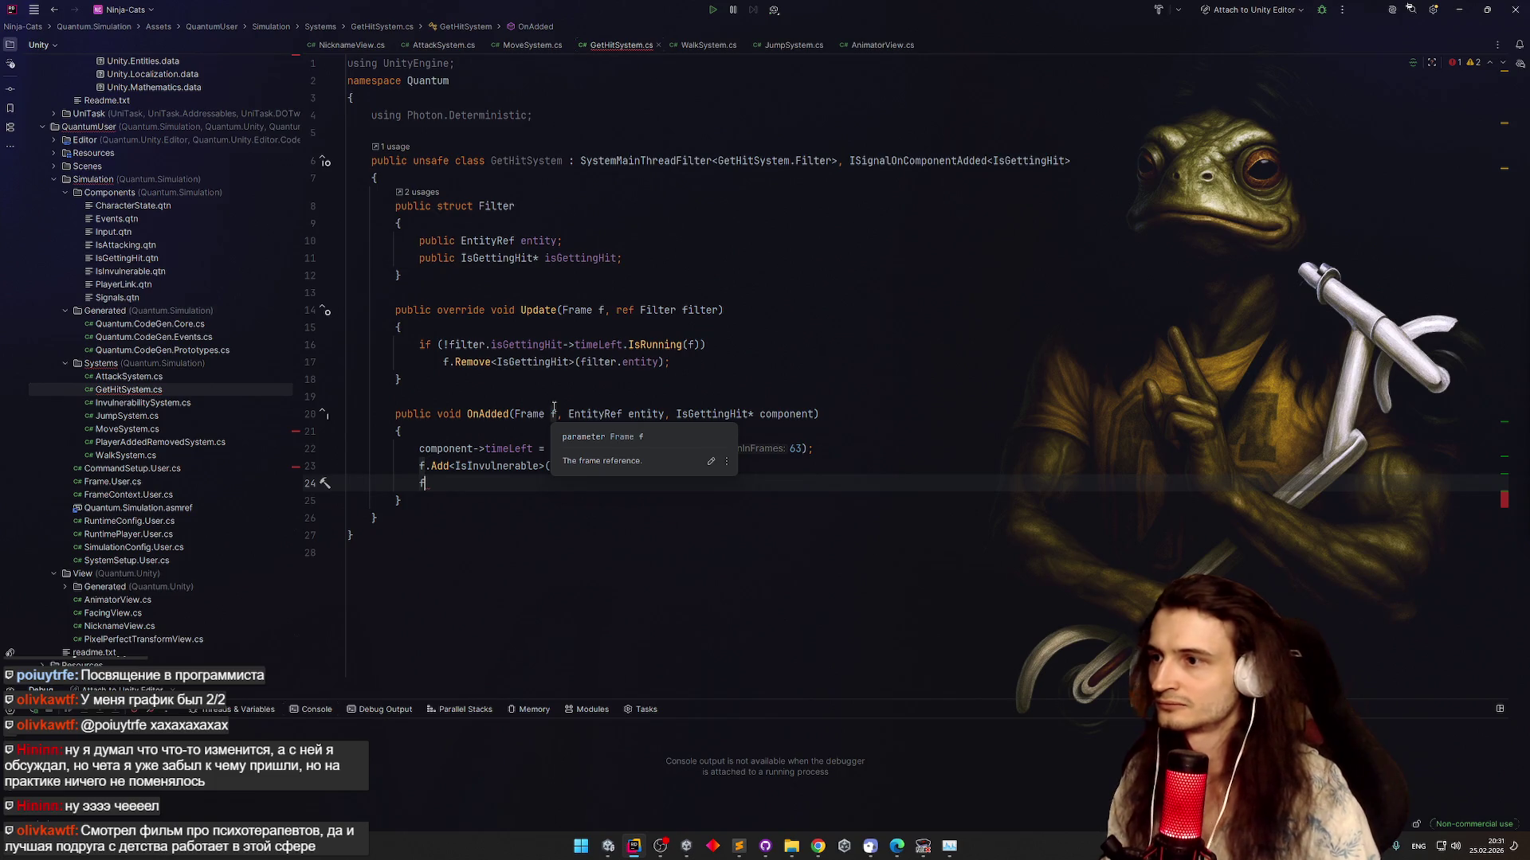
text(.)
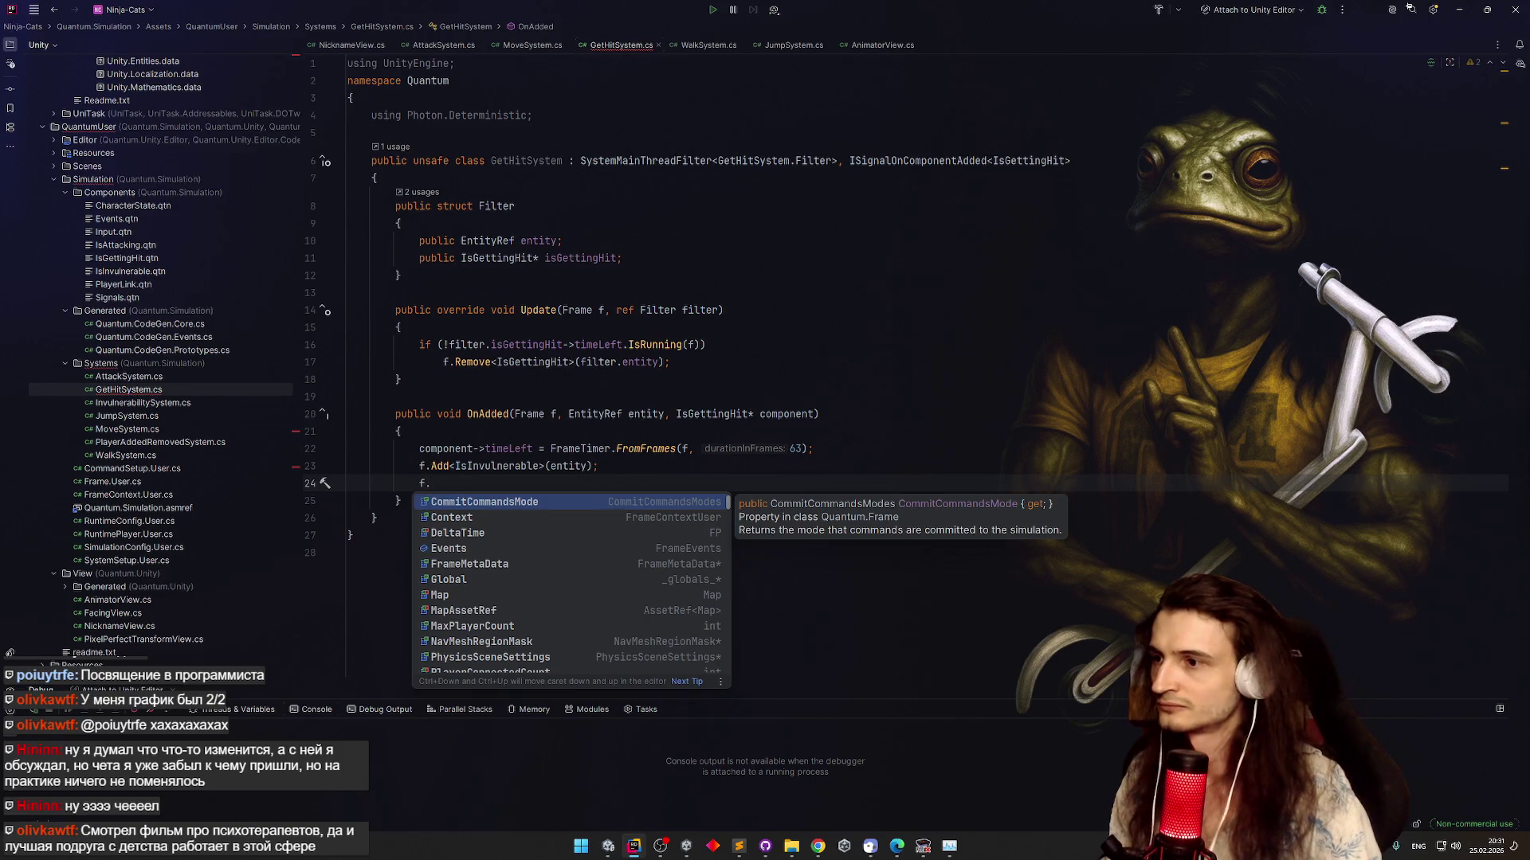
key(Escape)
key(BackSpace)
key(BackSpace)
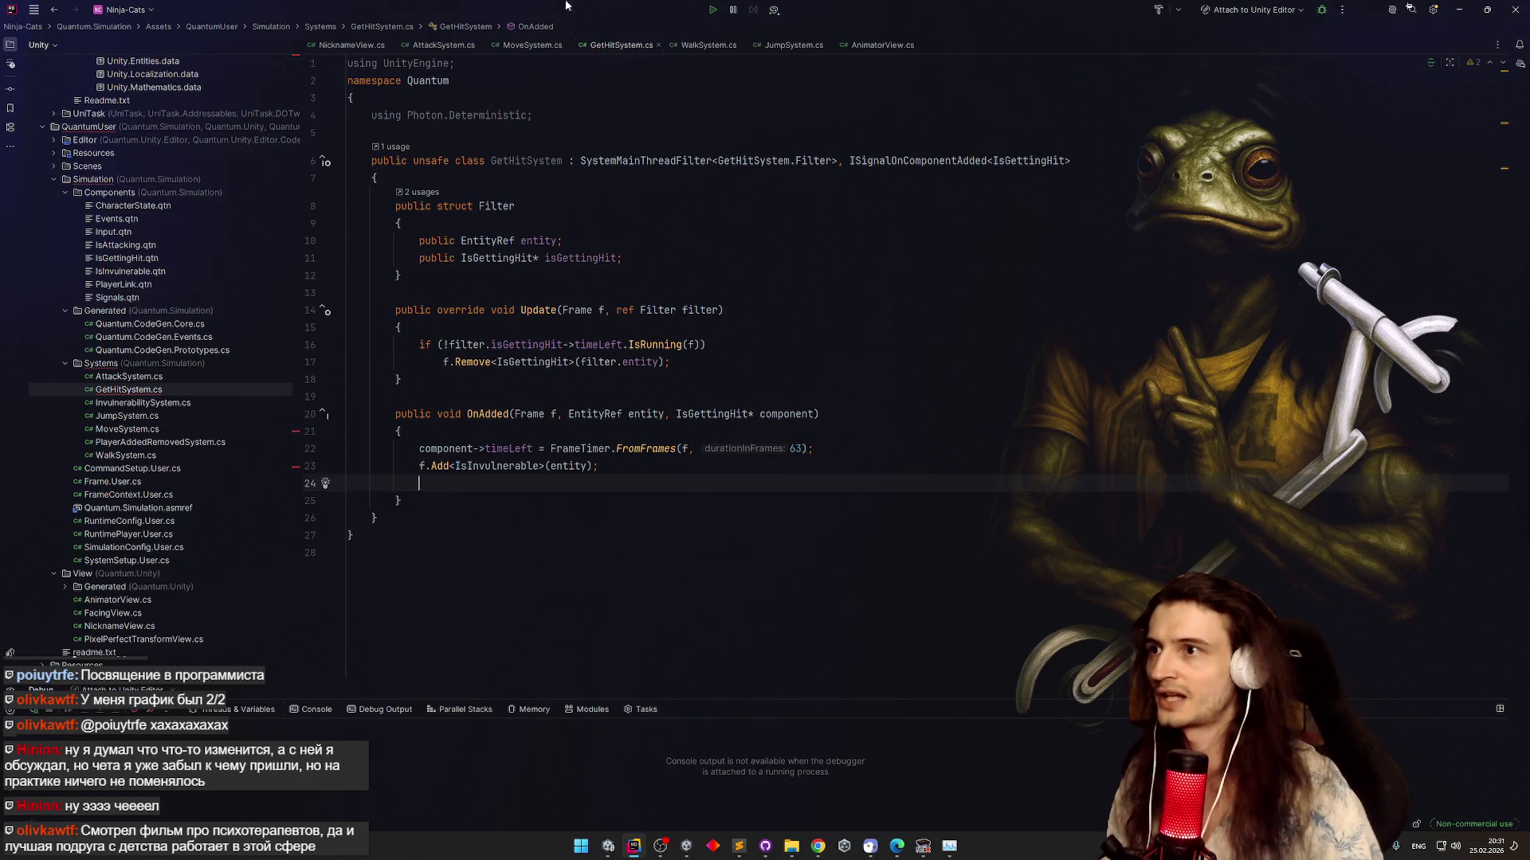
click(706, 344)
key(ctrl+Tab)
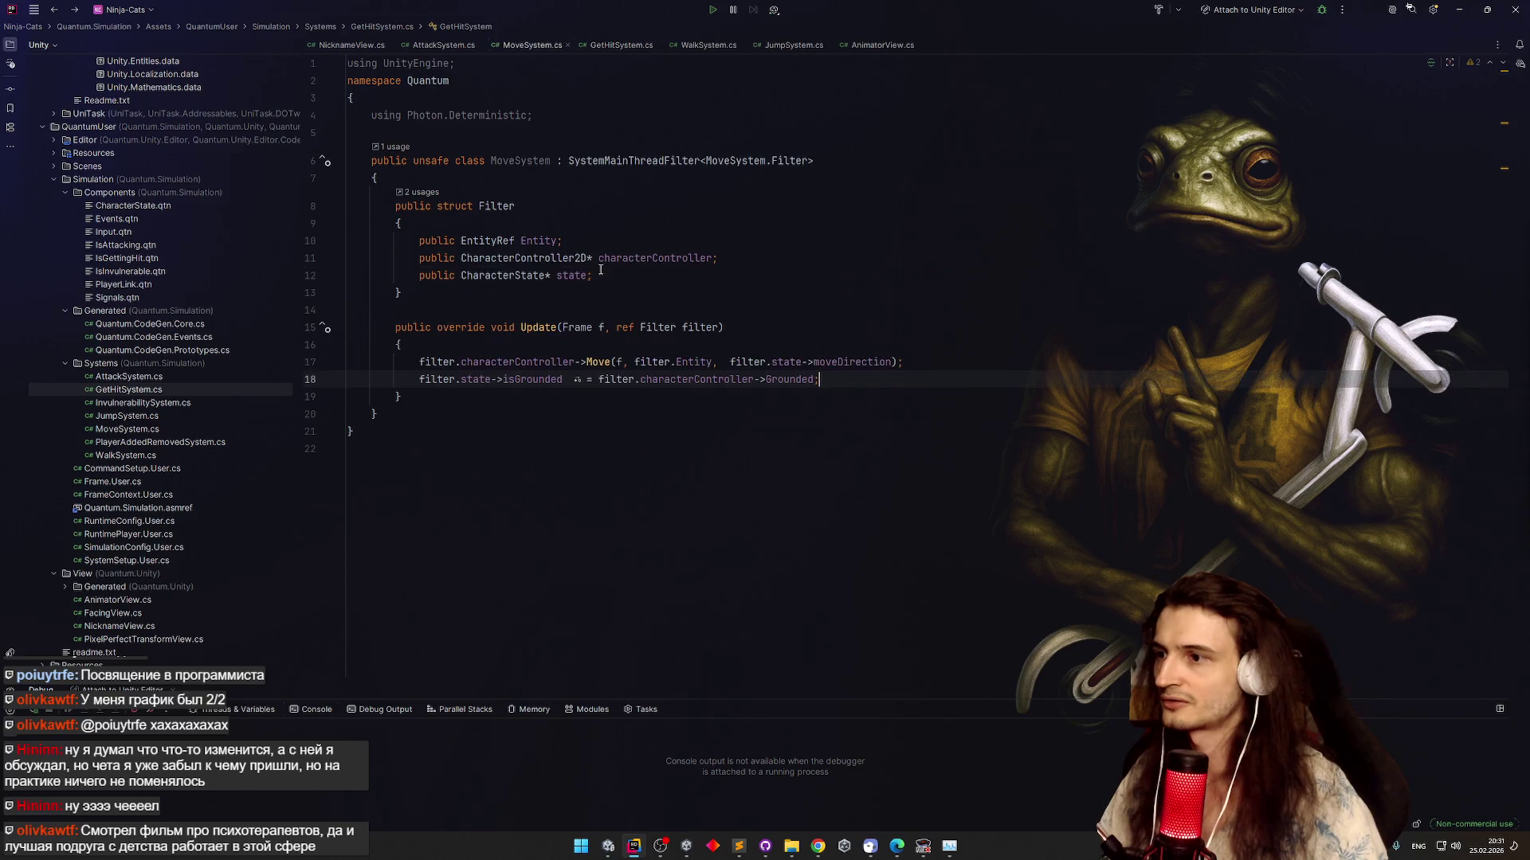
key(ctrl+Tab)
key(ctrl+Tab)
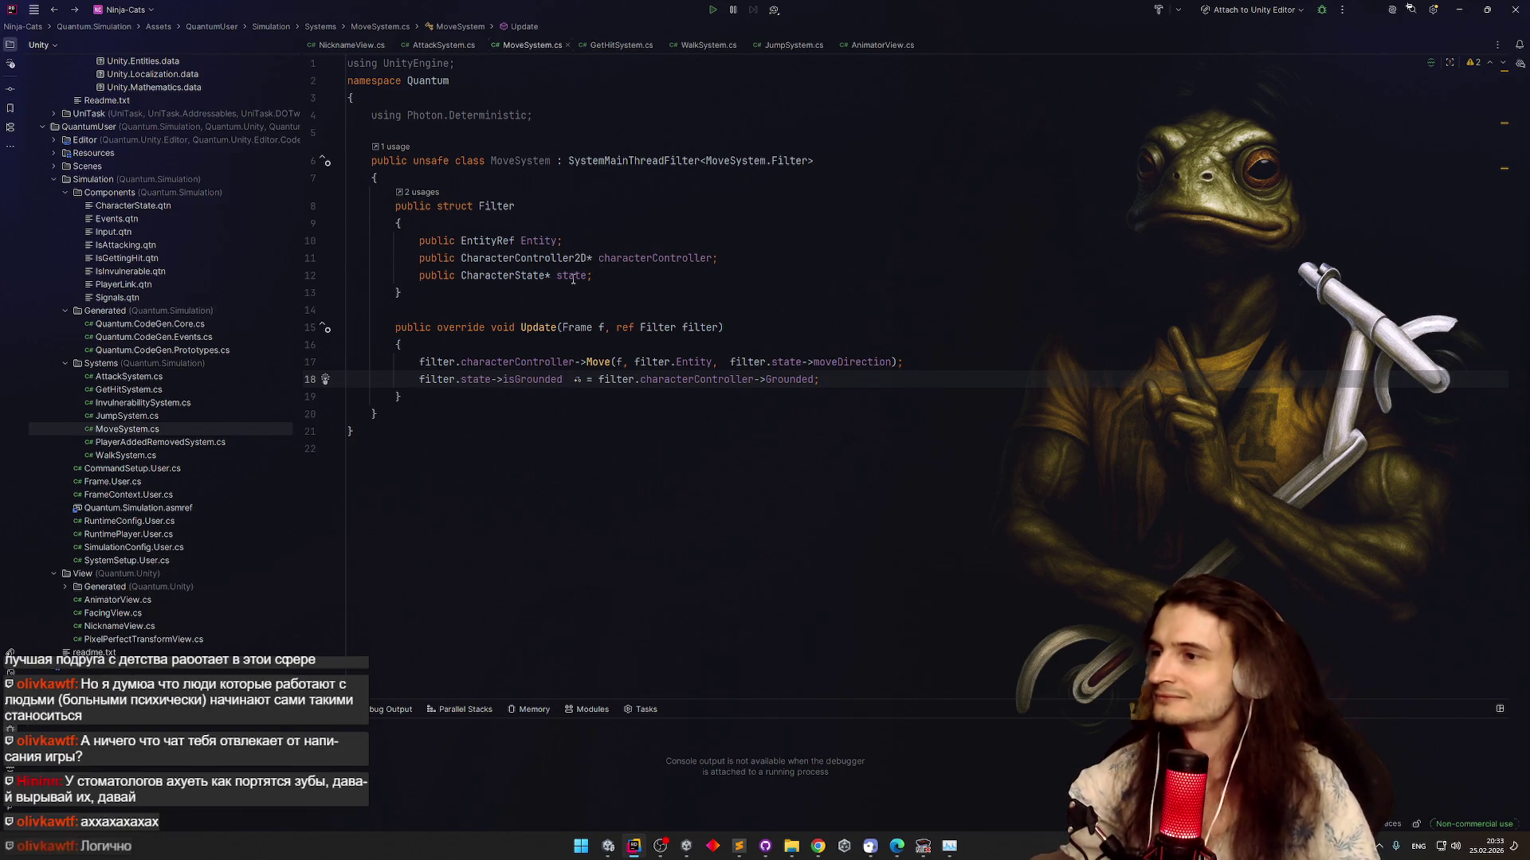
mouse_move(572, 280)
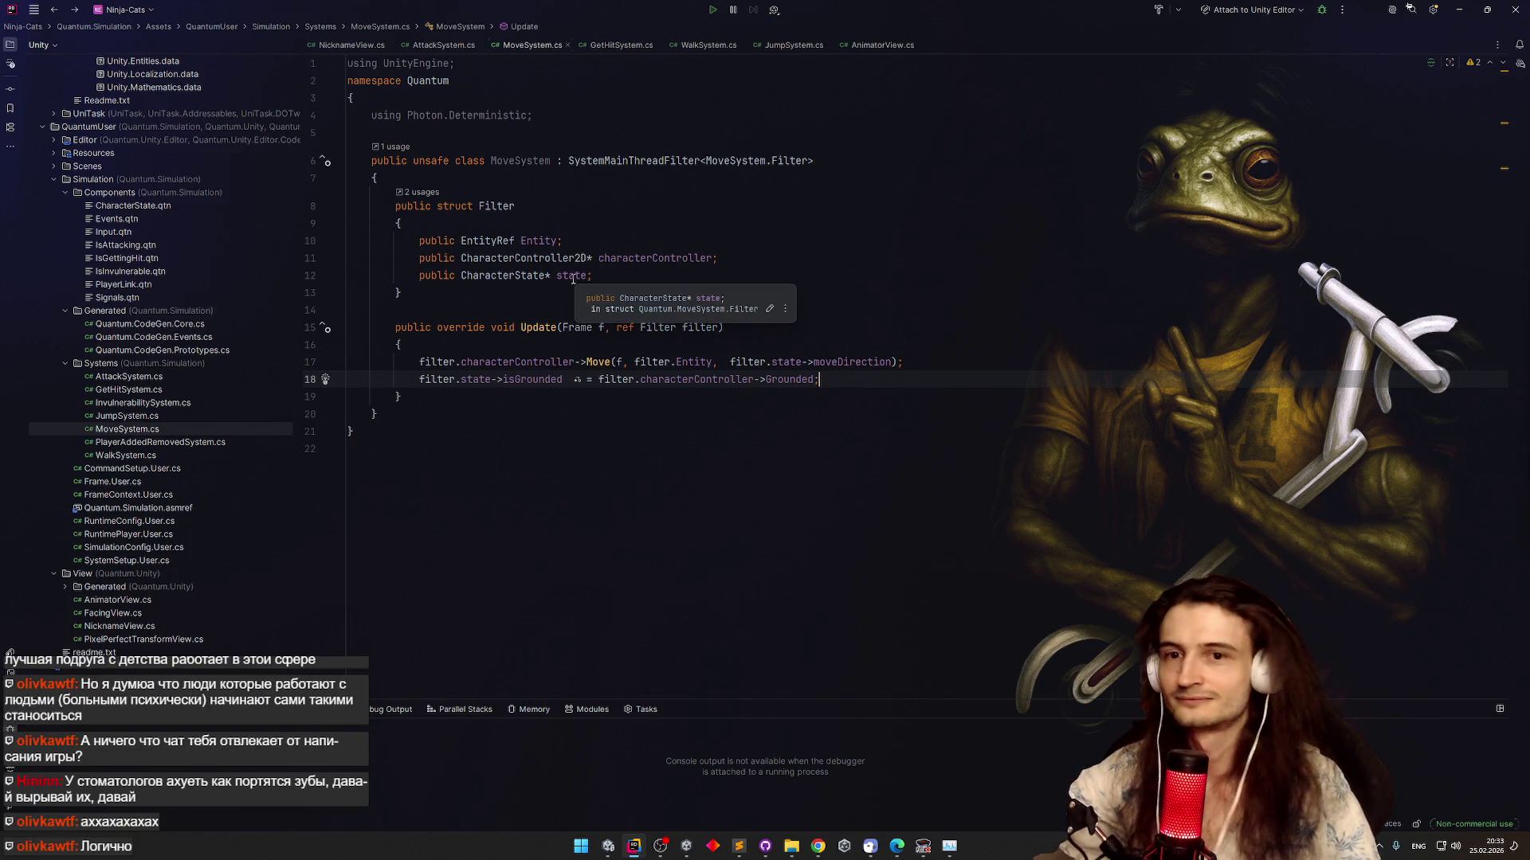
click(544, 400)
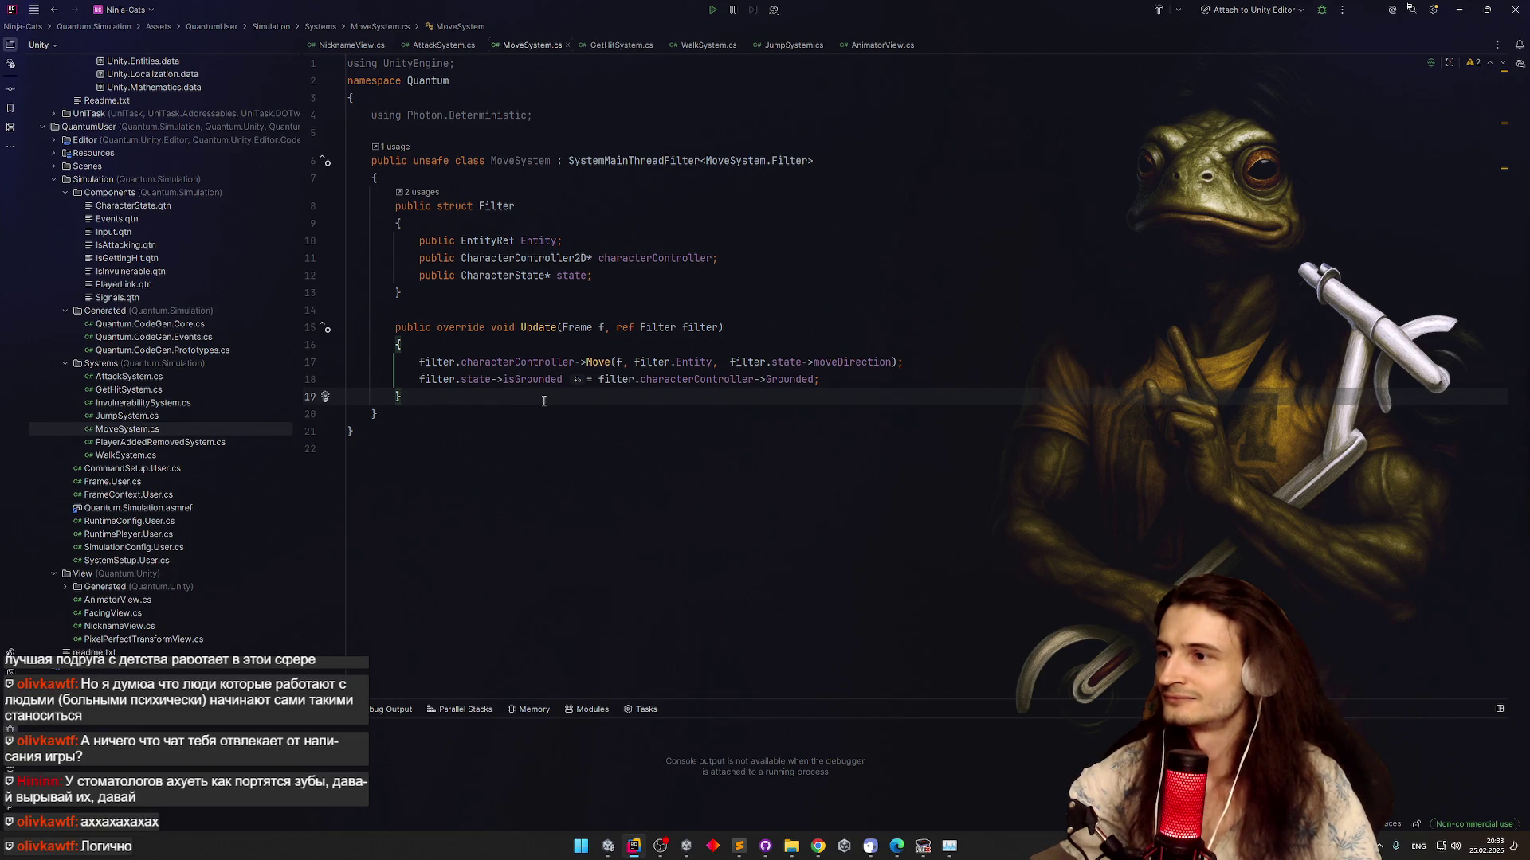